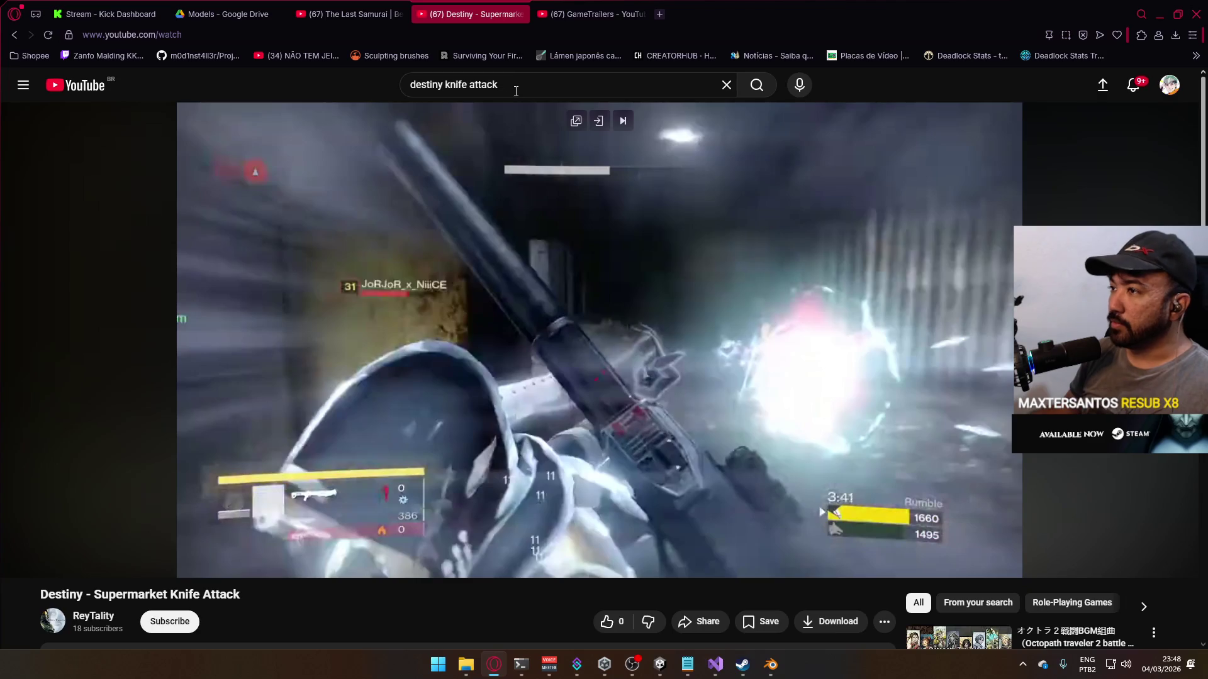
# Step: Search YouTube for 'gdc destiny'
pyautogui.press('/')
pyautogui.write('gdc ')
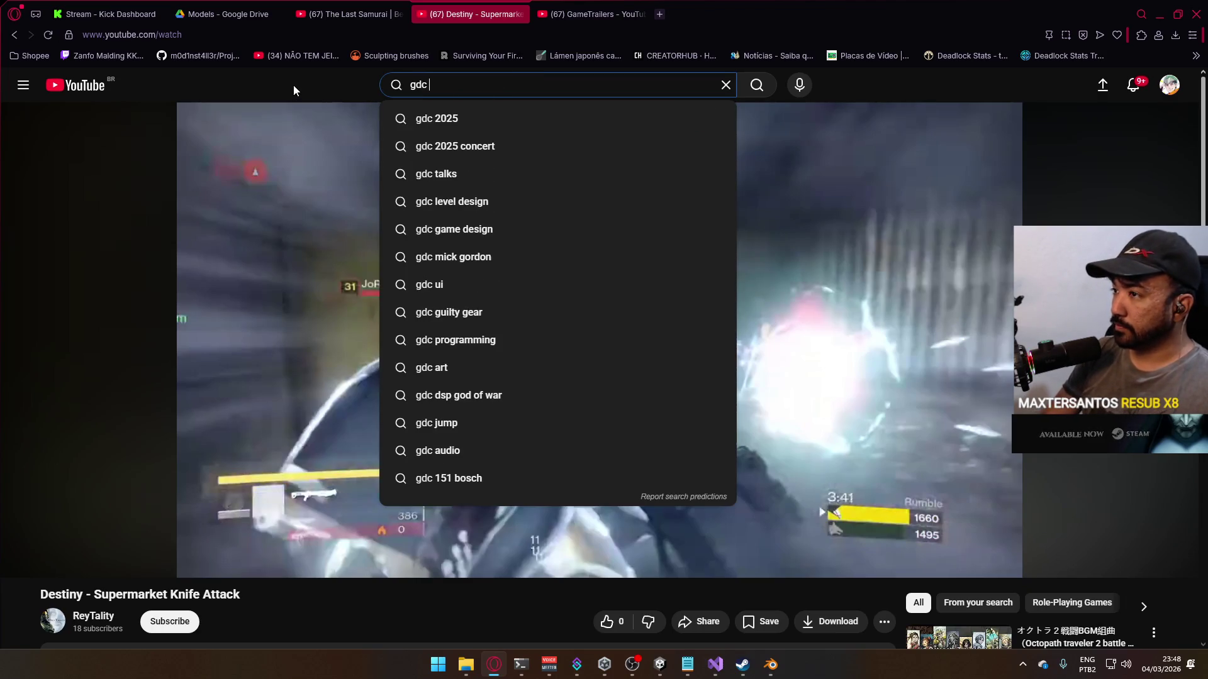
pyautogui.write('destiny')
pyautogui.press('Return')
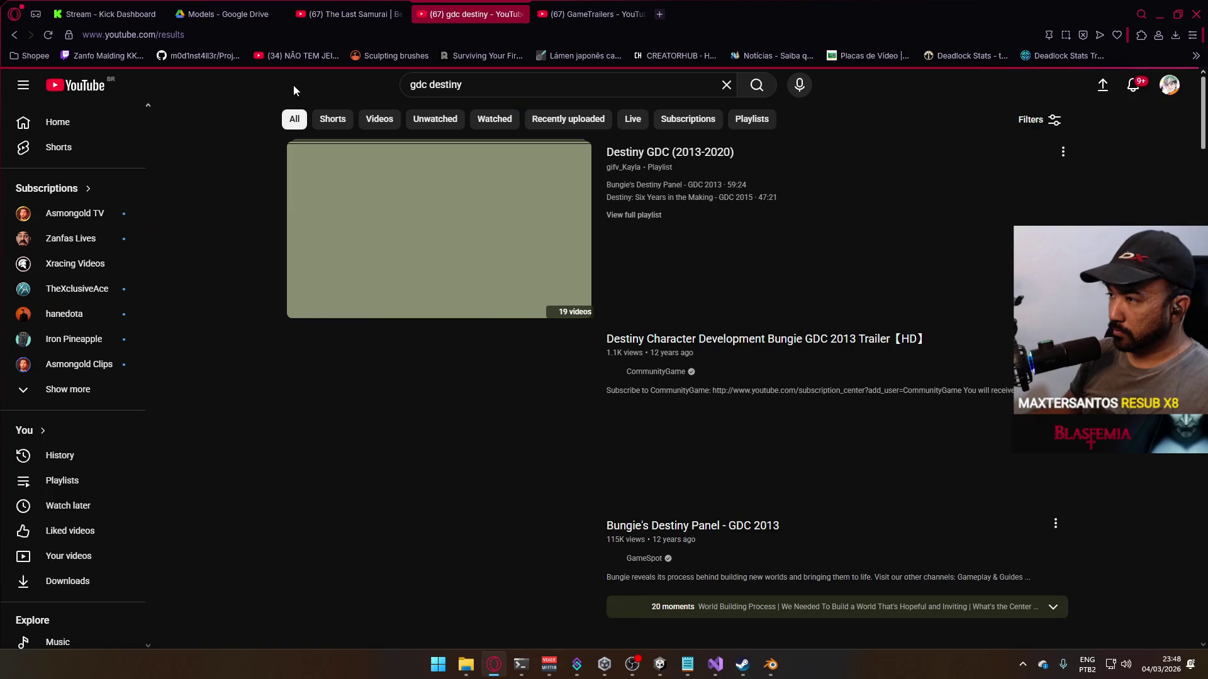
# Step: Scroll through the Destiny GDC talk results, then return to the YouTube home feed
pyautogui.scroll(-10, 854, 269)
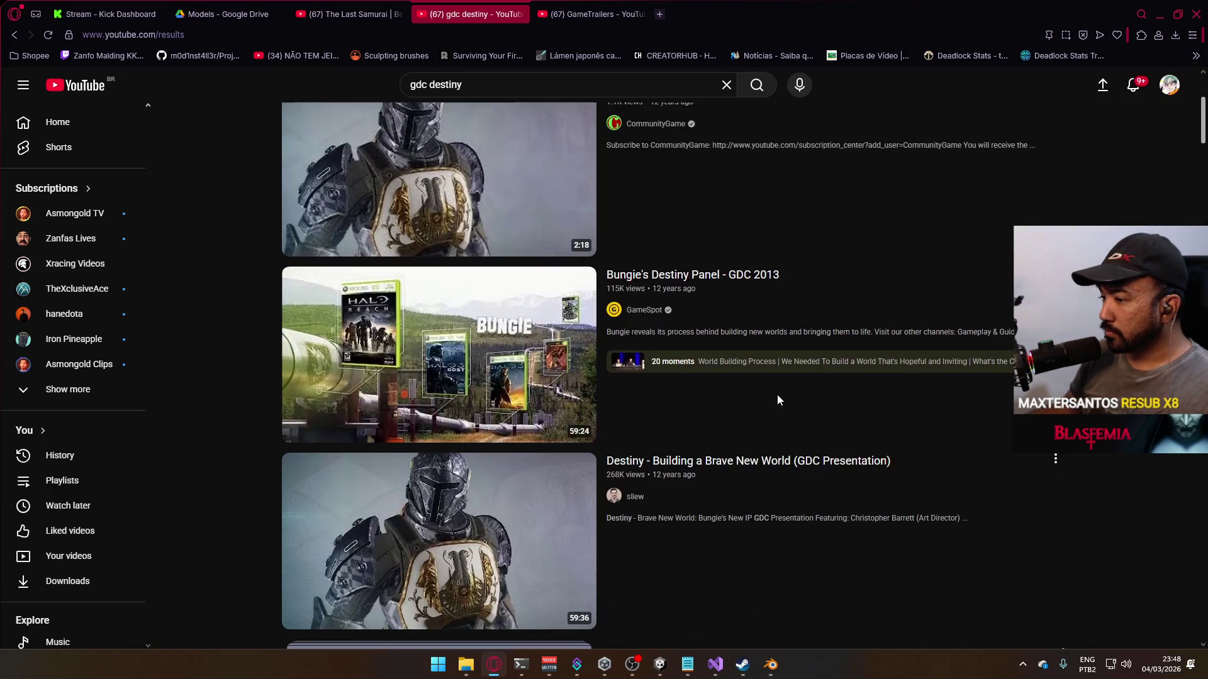
pyautogui.scroll(-15, 776, 406)
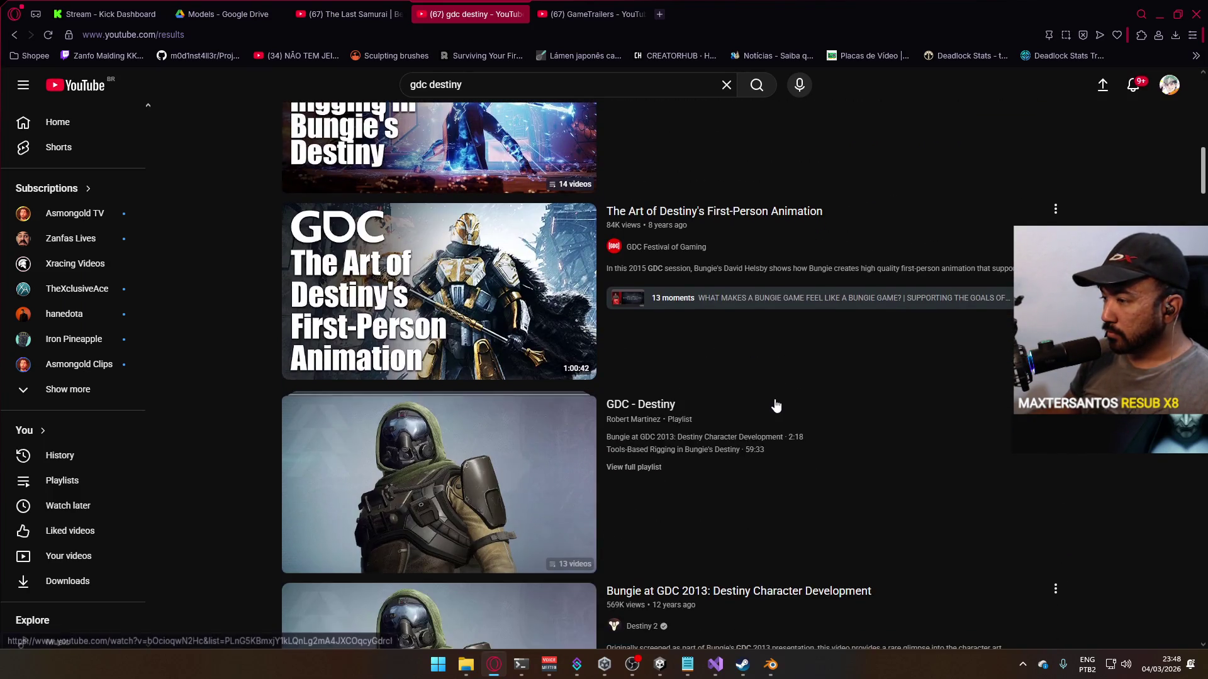
pyautogui.scroll(-12, 773, 405)
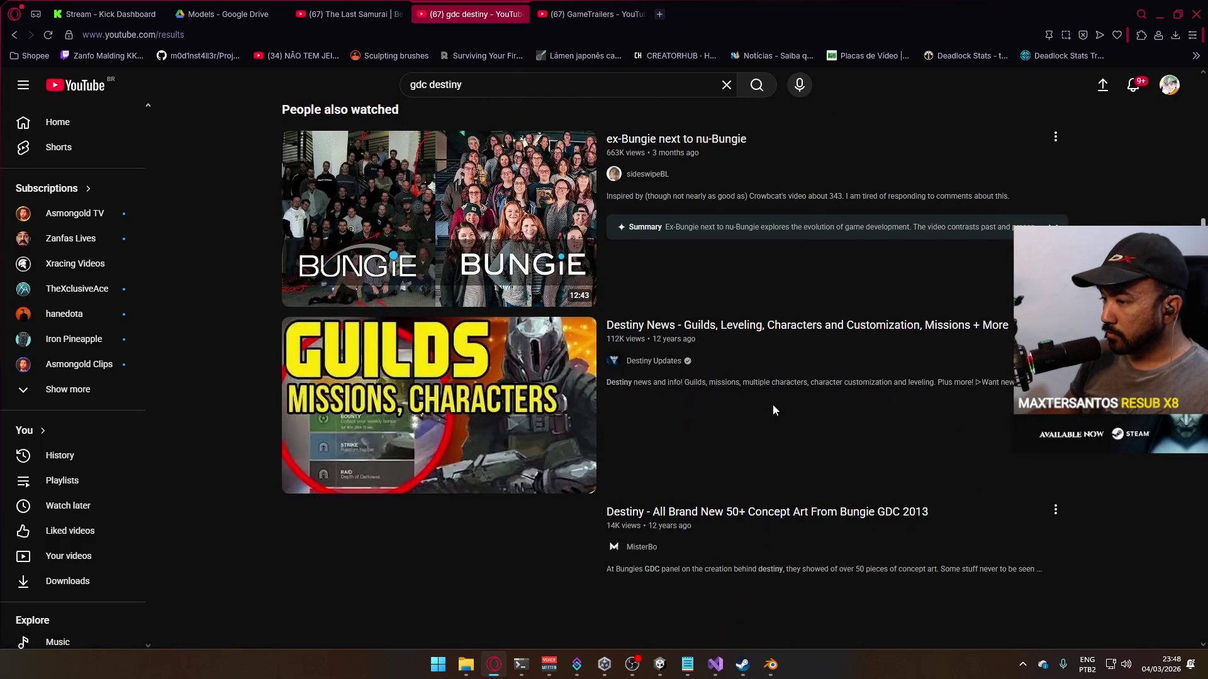
pyautogui.scroll(-2, 773, 409)
pyautogui.scroll(1, 775, 411)
pyautogui.scroll(-12, 774, 410)
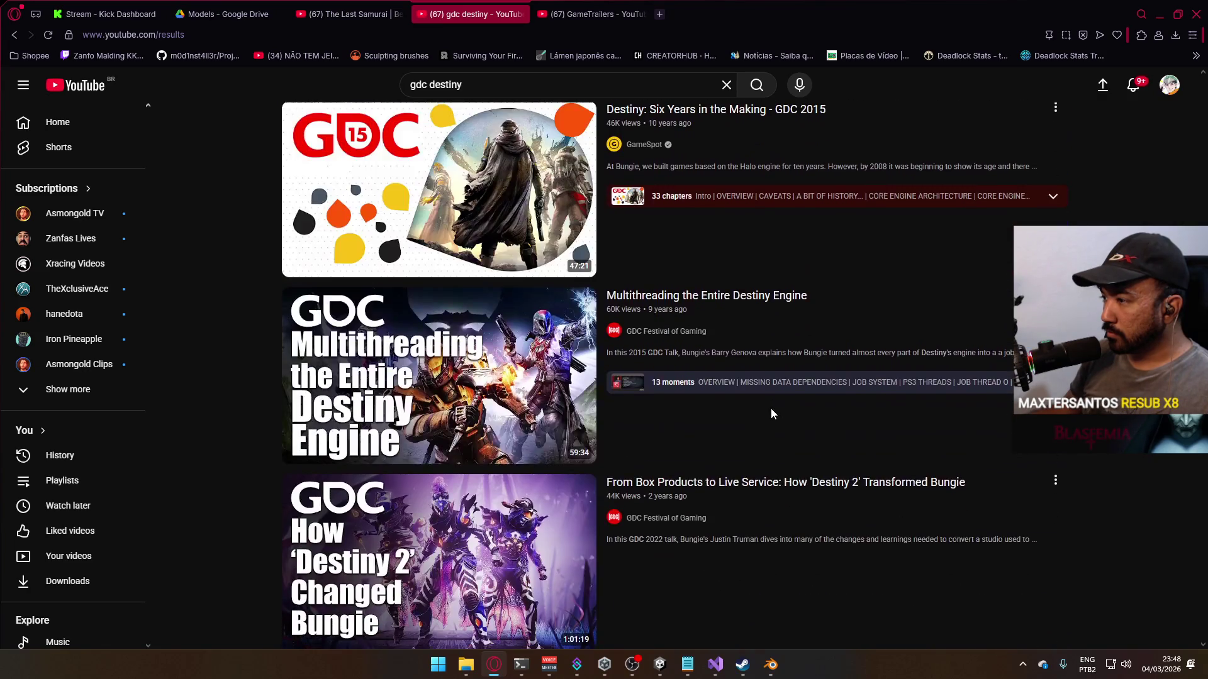
pyautogui.scroll(-7, 770, 410)
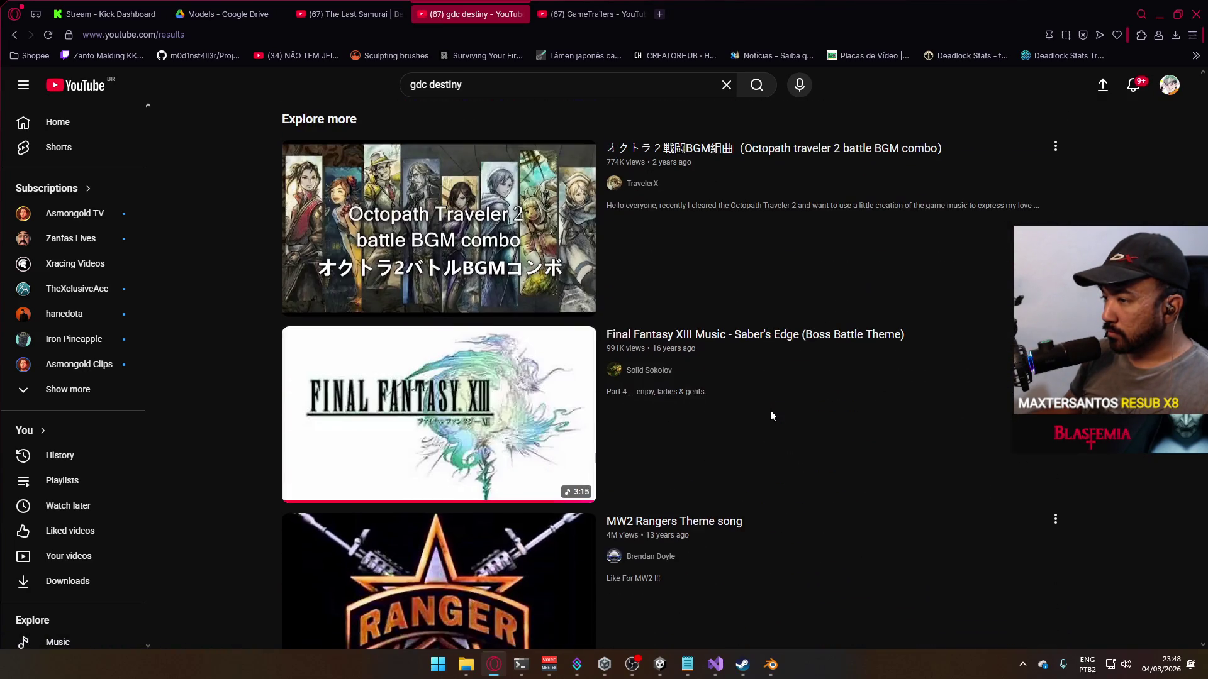
pyautogui.click(63, 126)
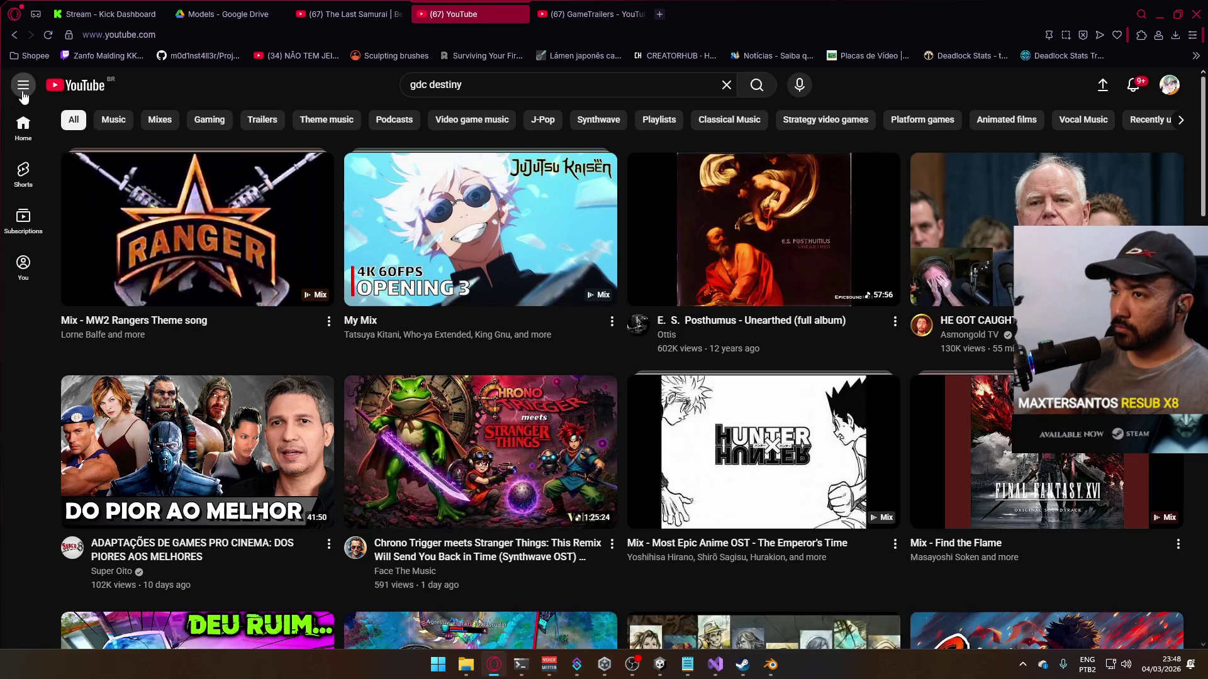
# Step: Expand the sidebar and go to the Watch history page via the account menu
pyautogui.click(23, 92)
pyautogui.click(1161, 92)
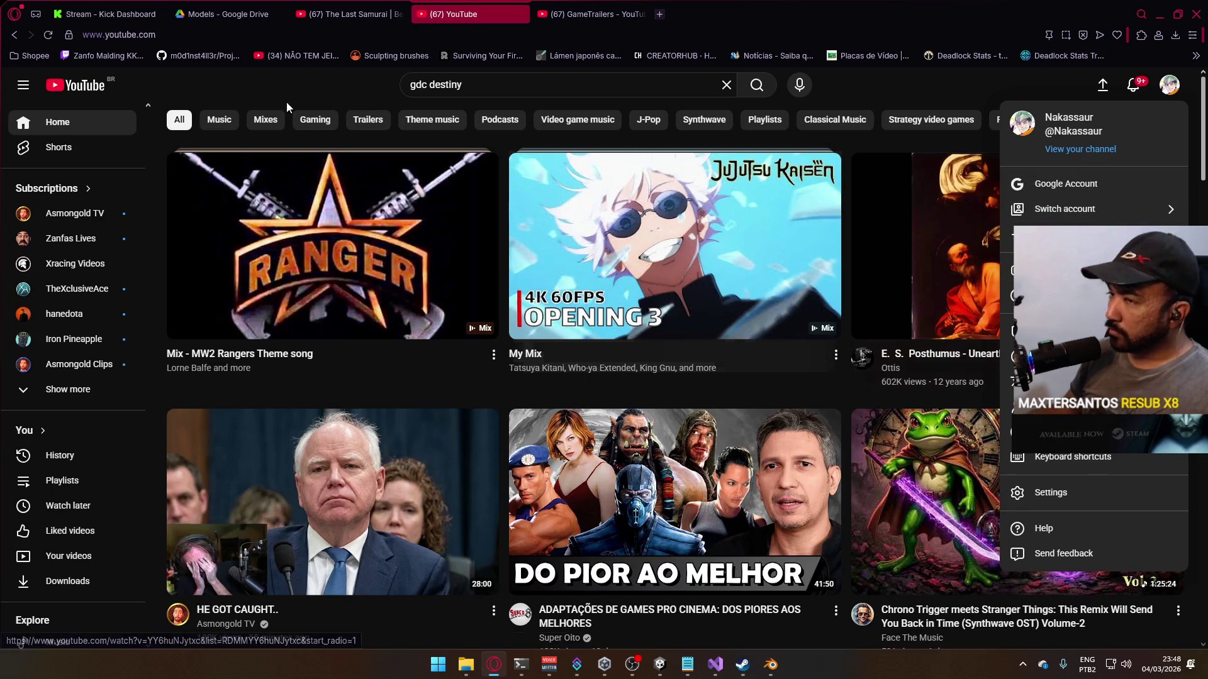
pyautogui.click(75, 455)
pyautogui.write('gdc')
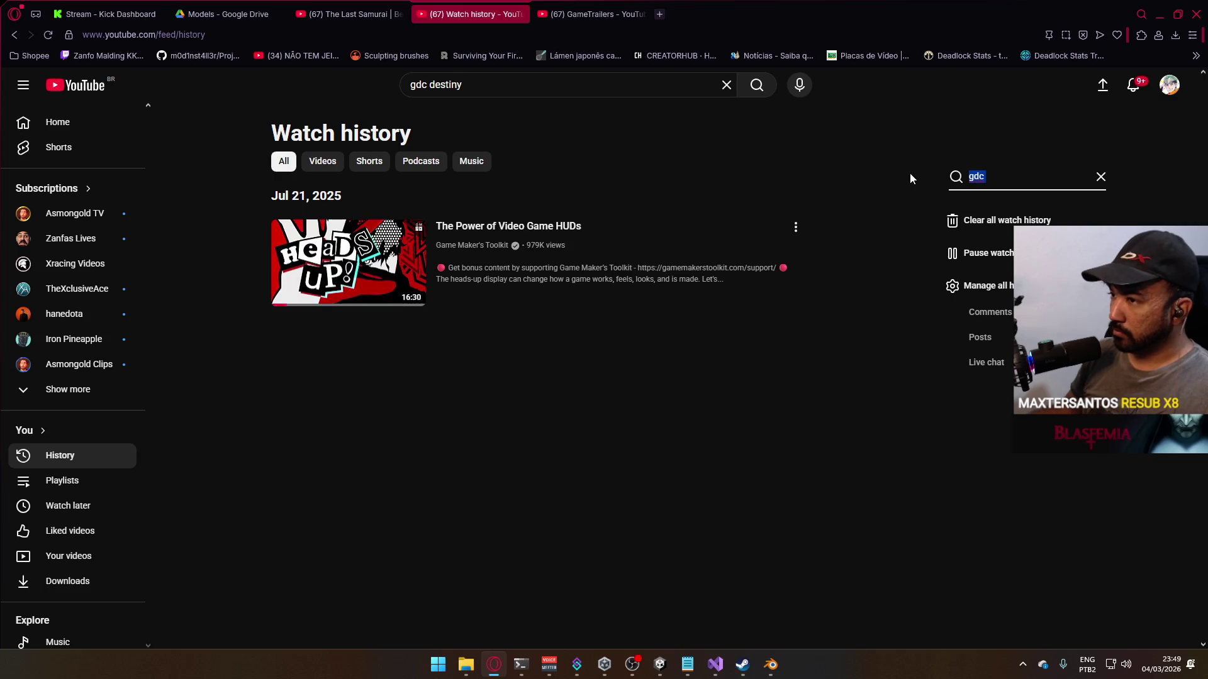
# Step: Filter the watch history for 'destiny' and browse the matches
pyautogui.write('destiny')
pyautogui.press('Return')
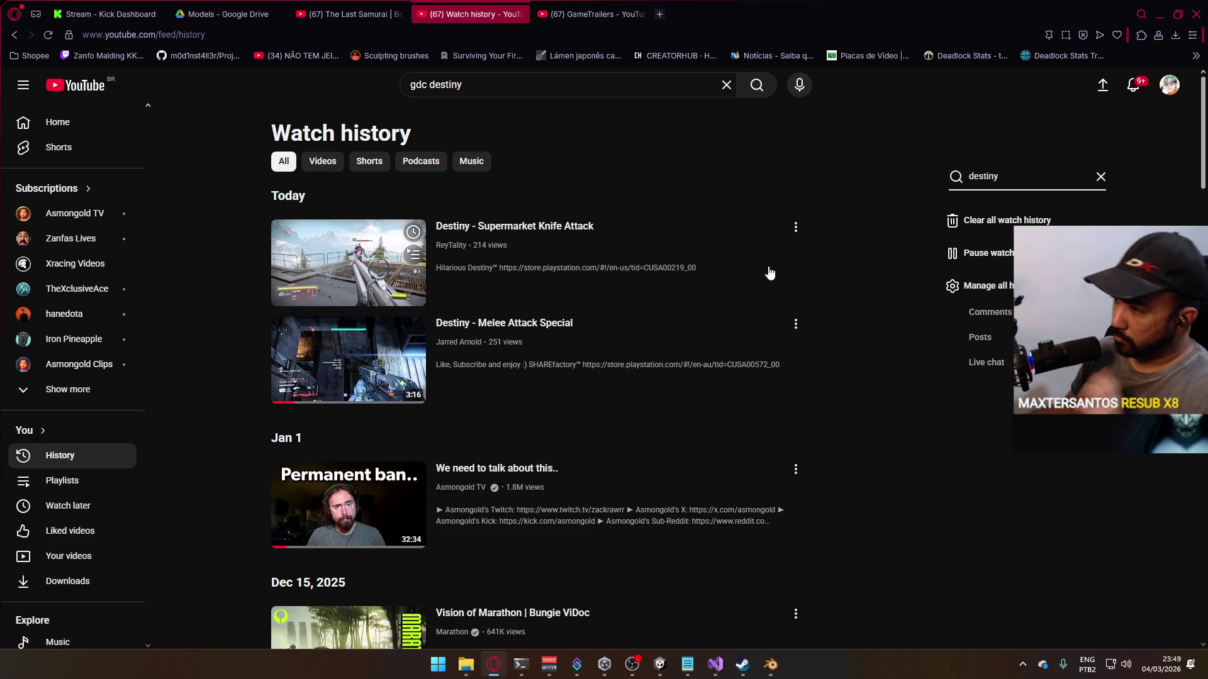
pyautogui.scroll(-10, 668, 306)
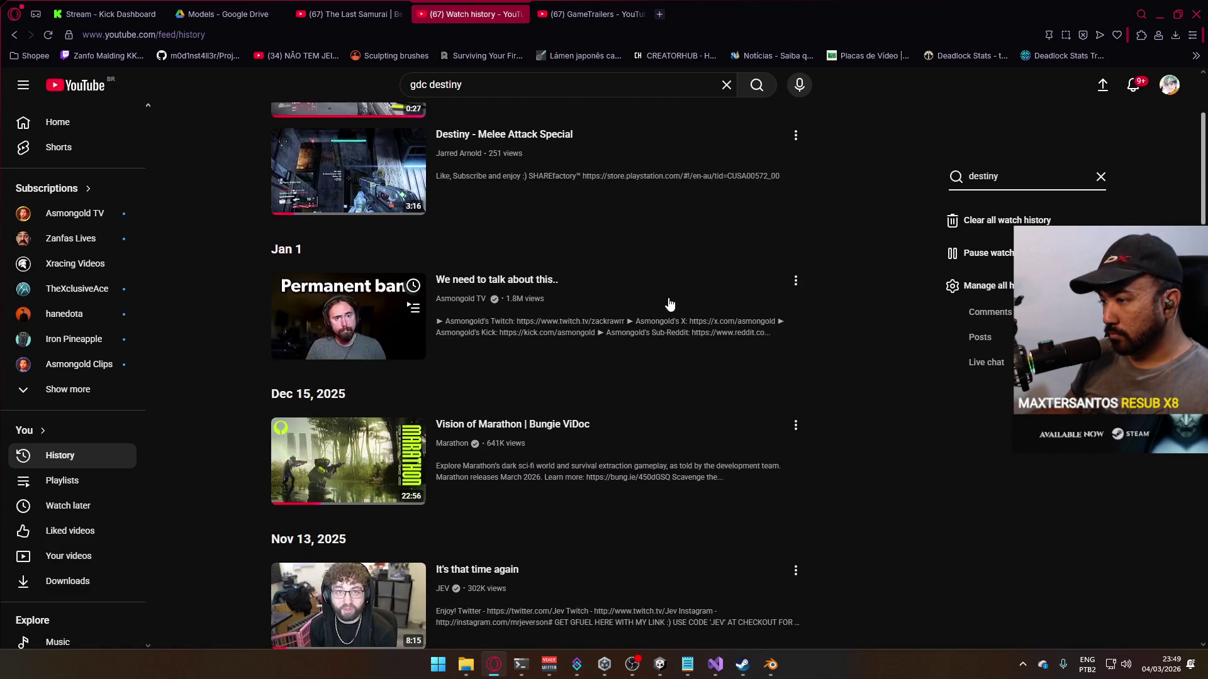
pyautogui.scroll(-15, 669, 305)
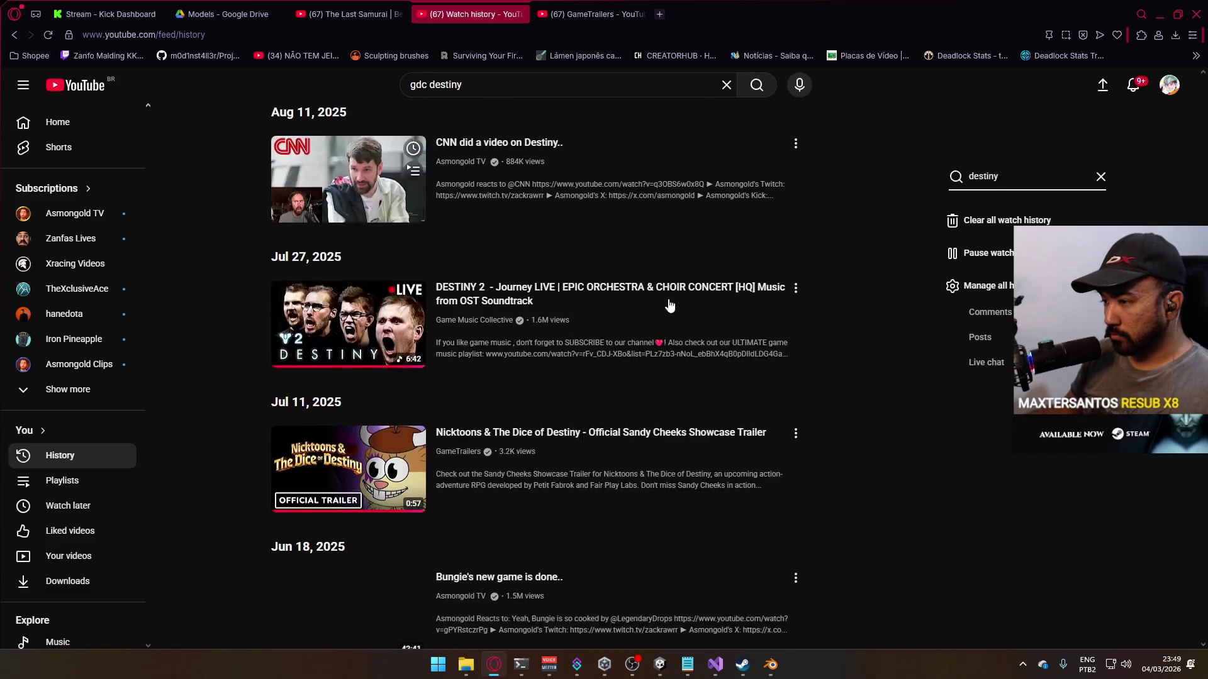
pyautogui.scroll(-10, 670, 305)
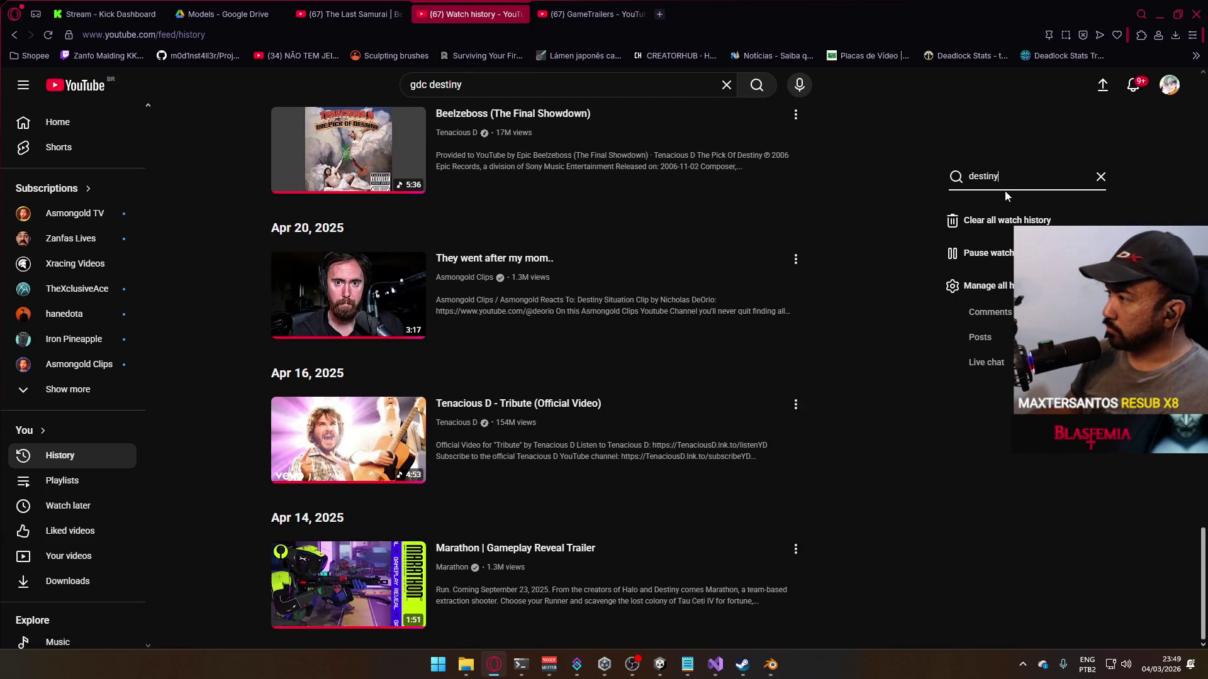
# Step: Change the history filter to 'bungie' and scroll through the Bungie, Halo and Marathon videos
pyautogui.write('bungie')
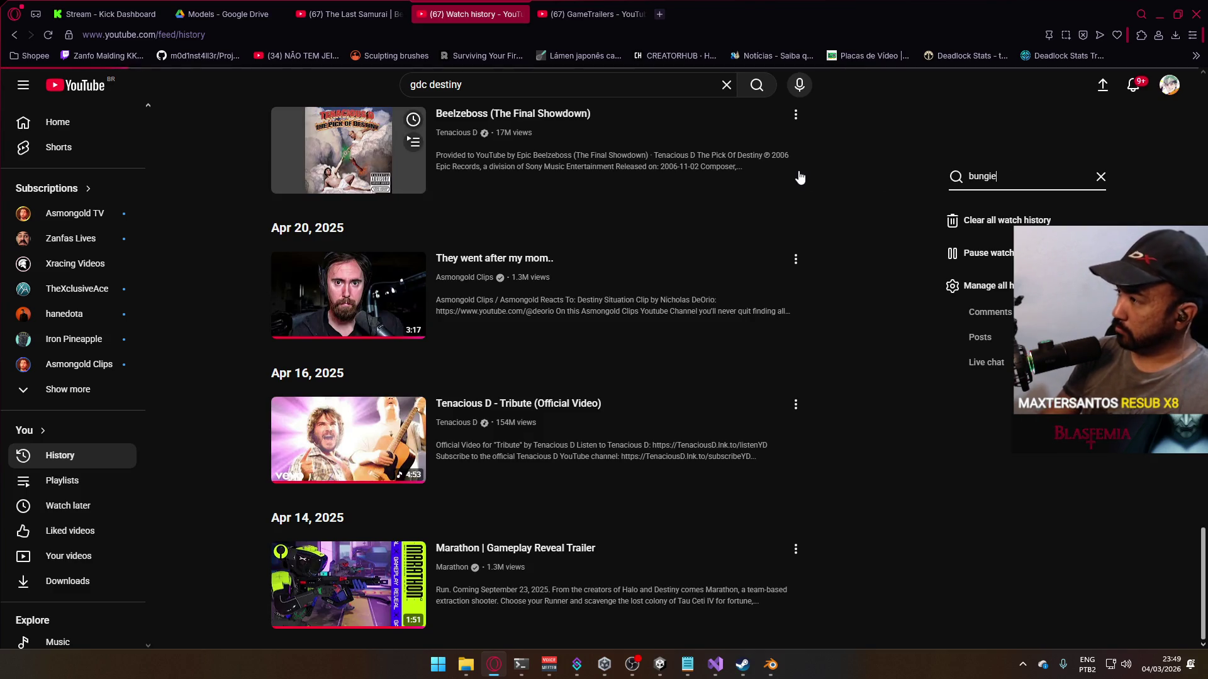
pyautogui.press('Return')
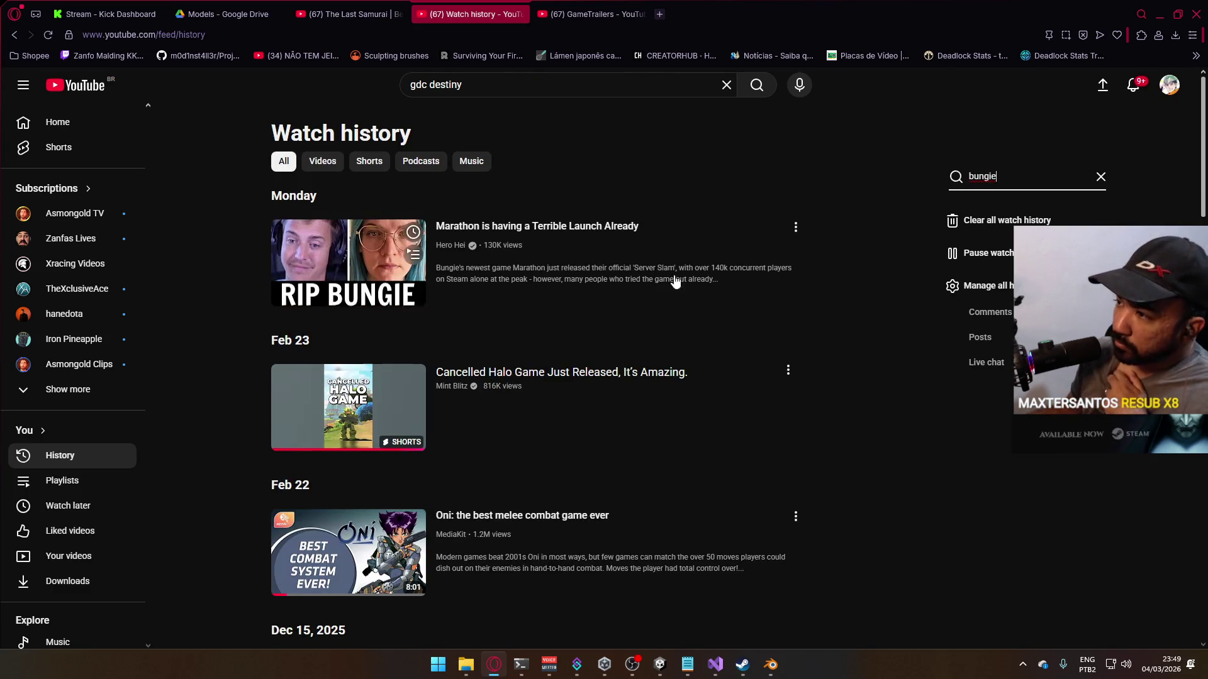
pyautogui.scroll(-4, 524, 363)
pyautogui.scroll(-4, 534, 362)
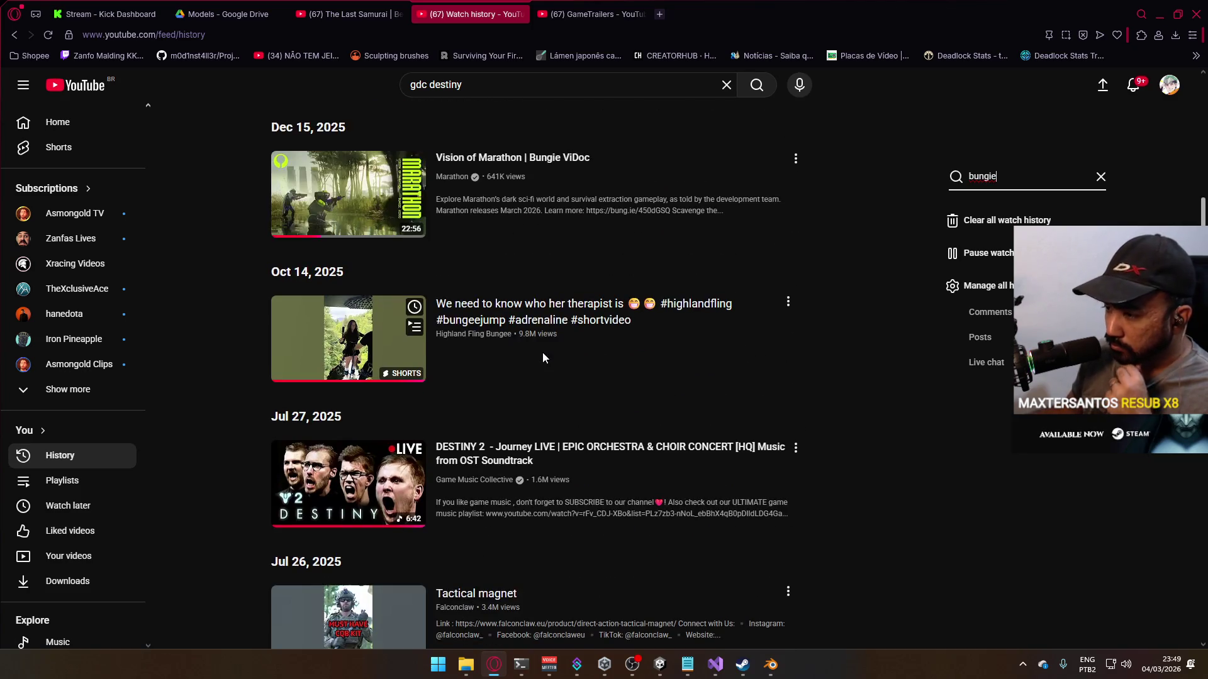
pyautogui.scroll(-6, 542, 359)
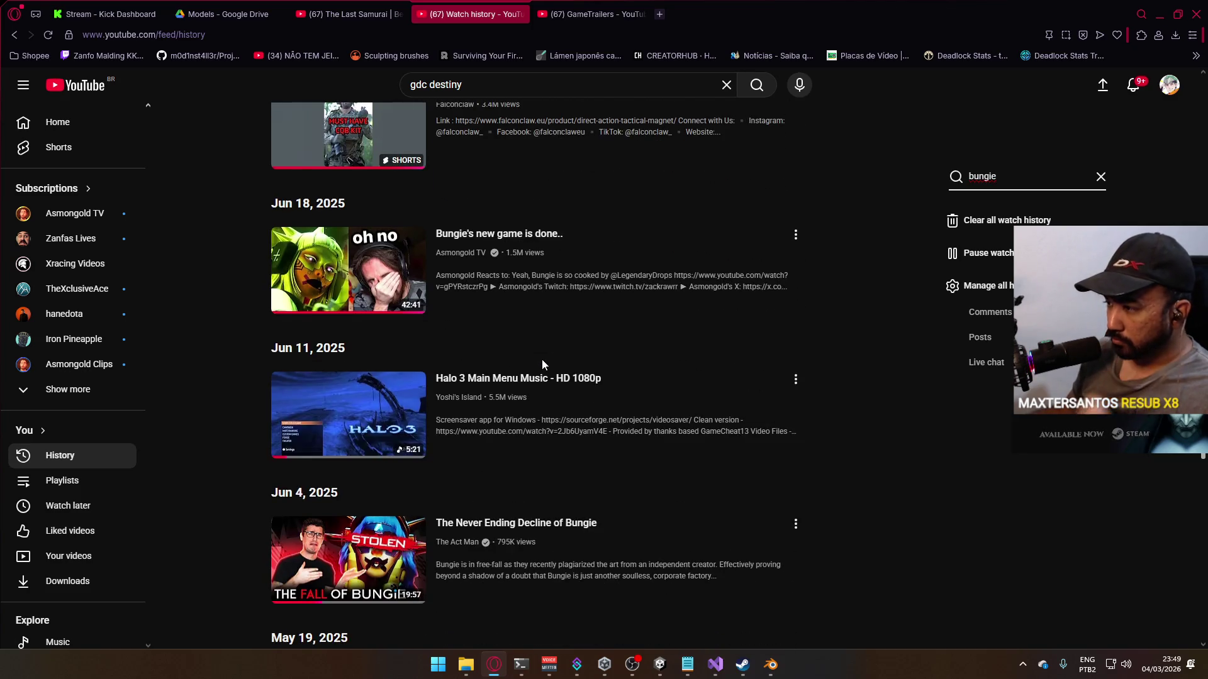
pyautogui.scroll(-5, 542, 362)
pyautogui.scroll(-6, 538, 372)
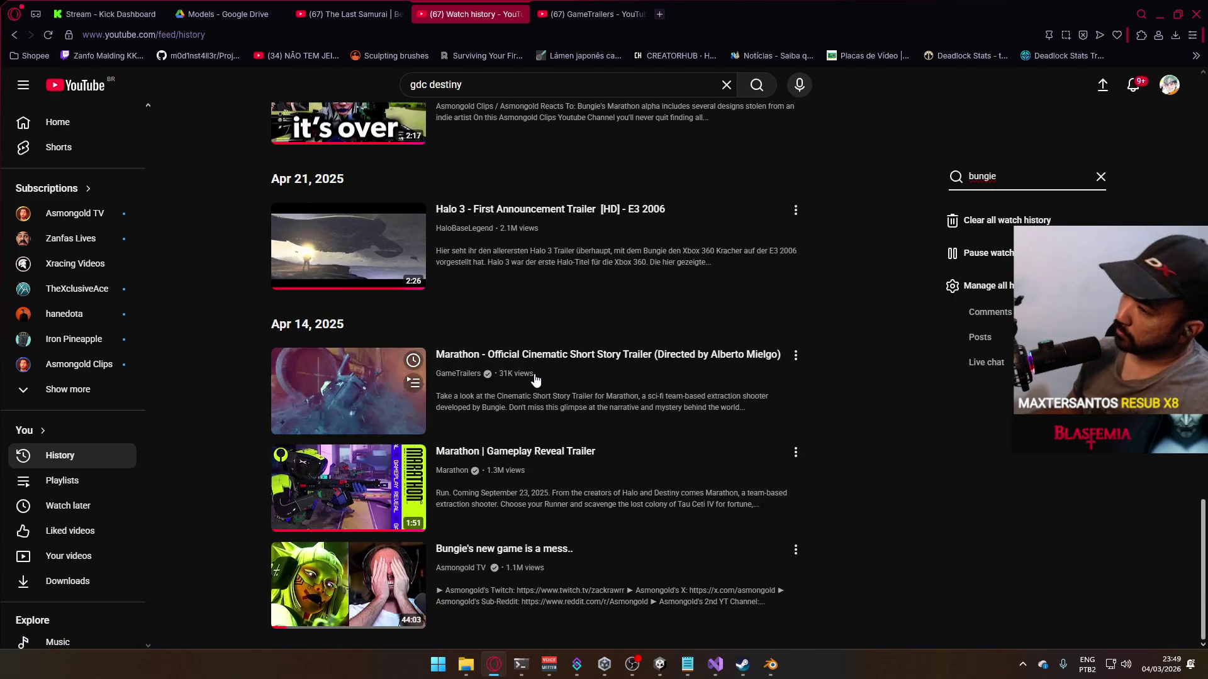
pyautogui.doubleClick(476, 85)
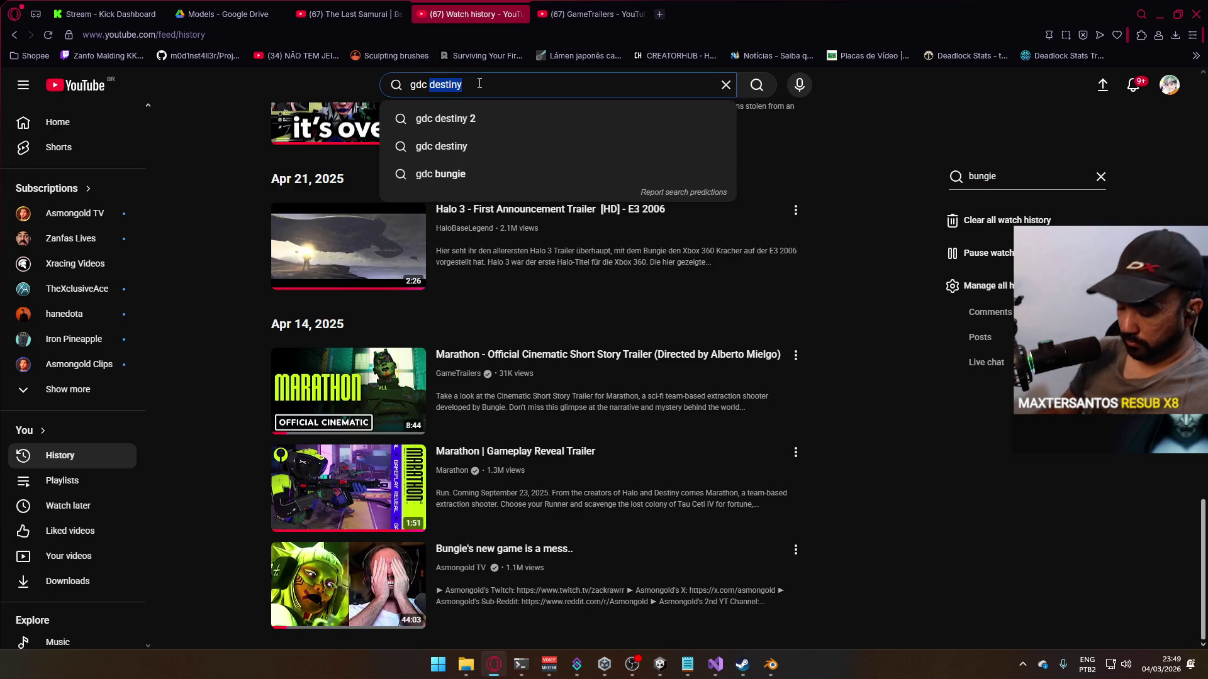
# Step: Search YouTube for 'gdc bungie' and scroll through the results
pyautogui.write('bungie')
pyautogui.press('Return')
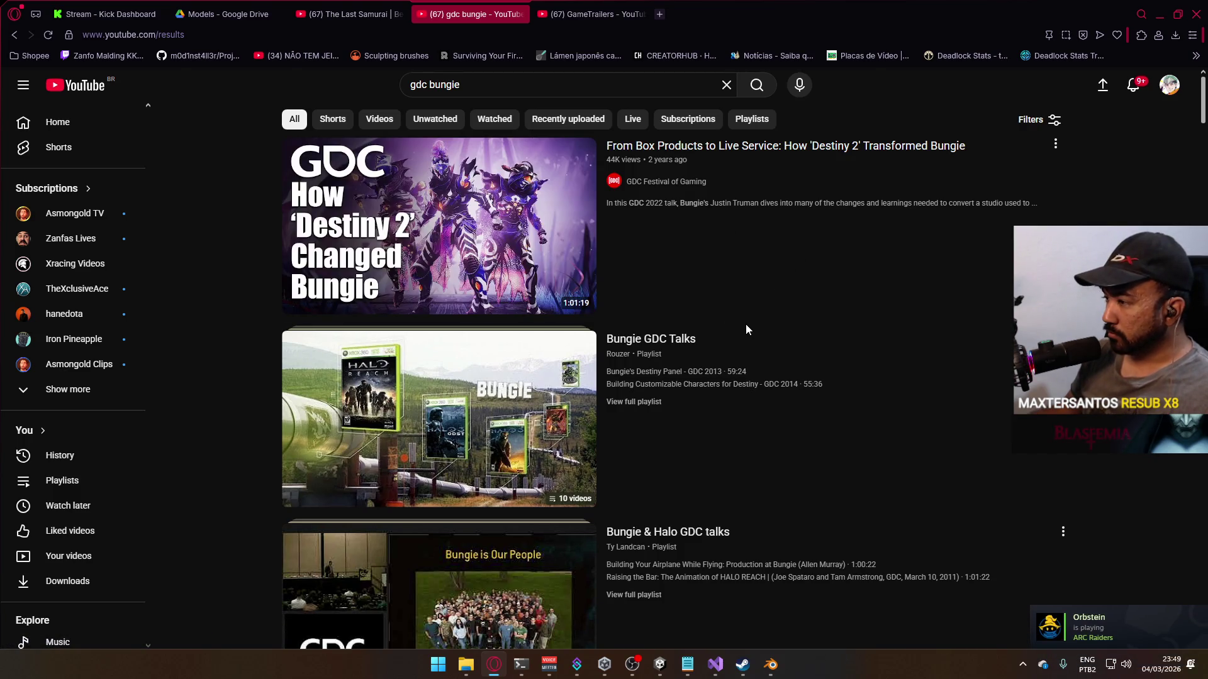
pyautogui.scroll(-3, 707, 356)
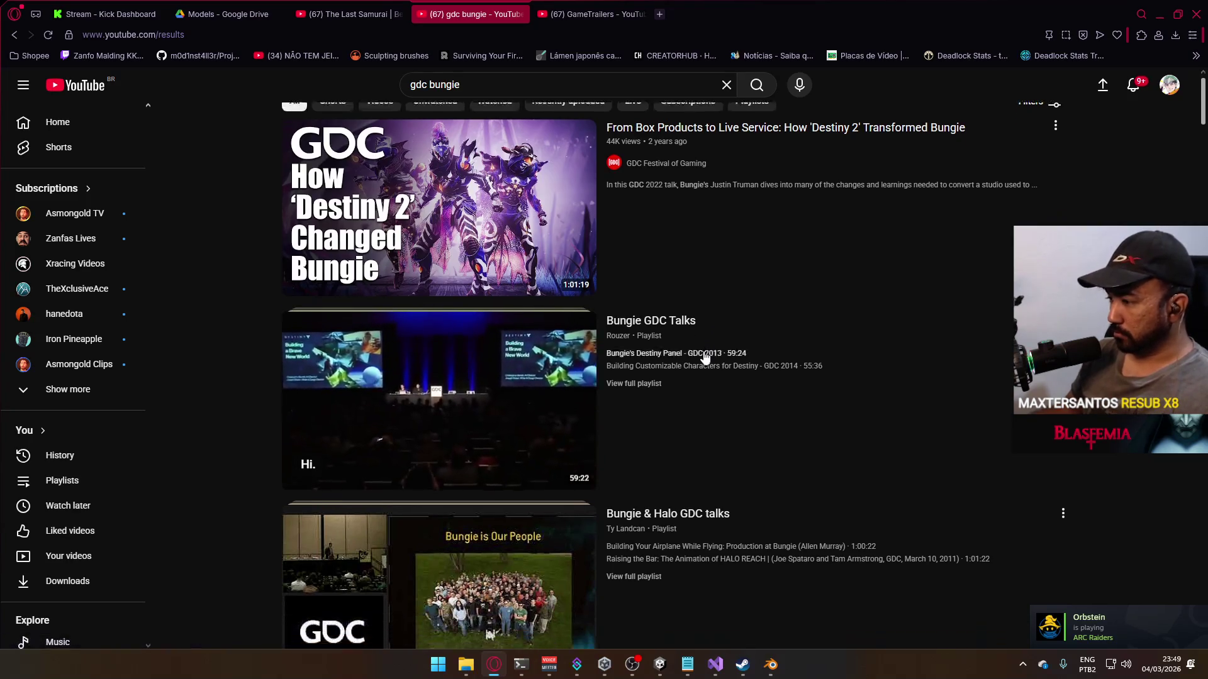
pyautogui.scroll(-5, 706, 308)
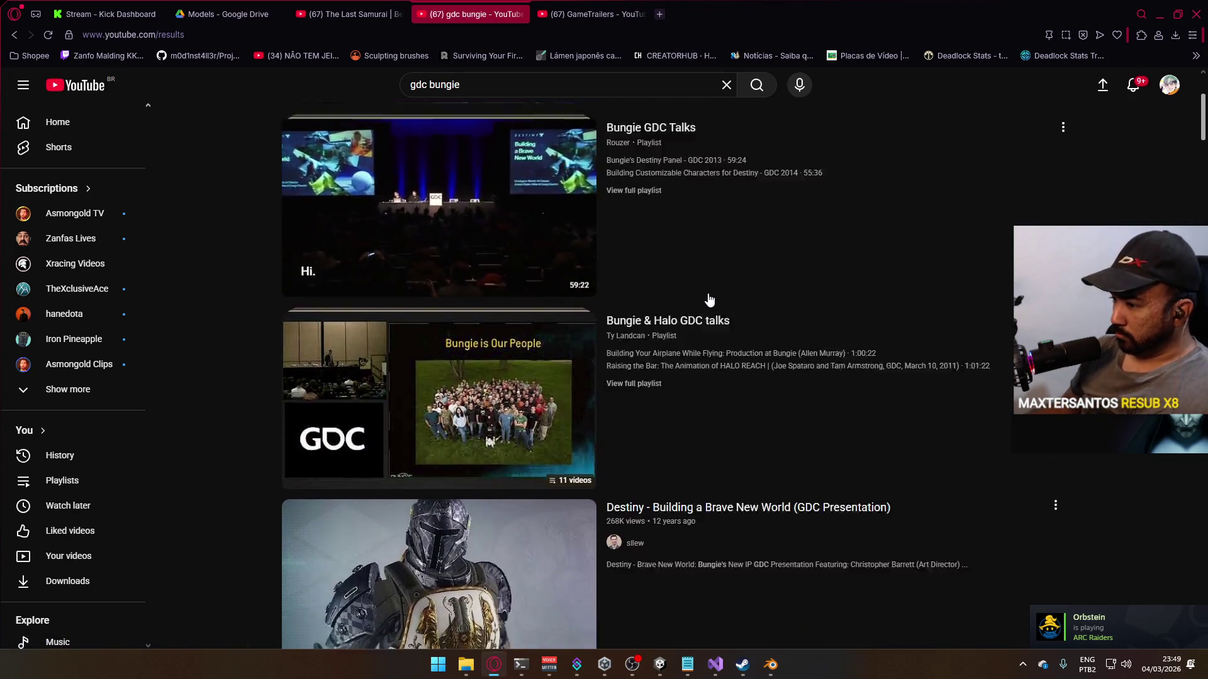
pyautogui.scroll(-8, 701, 302)
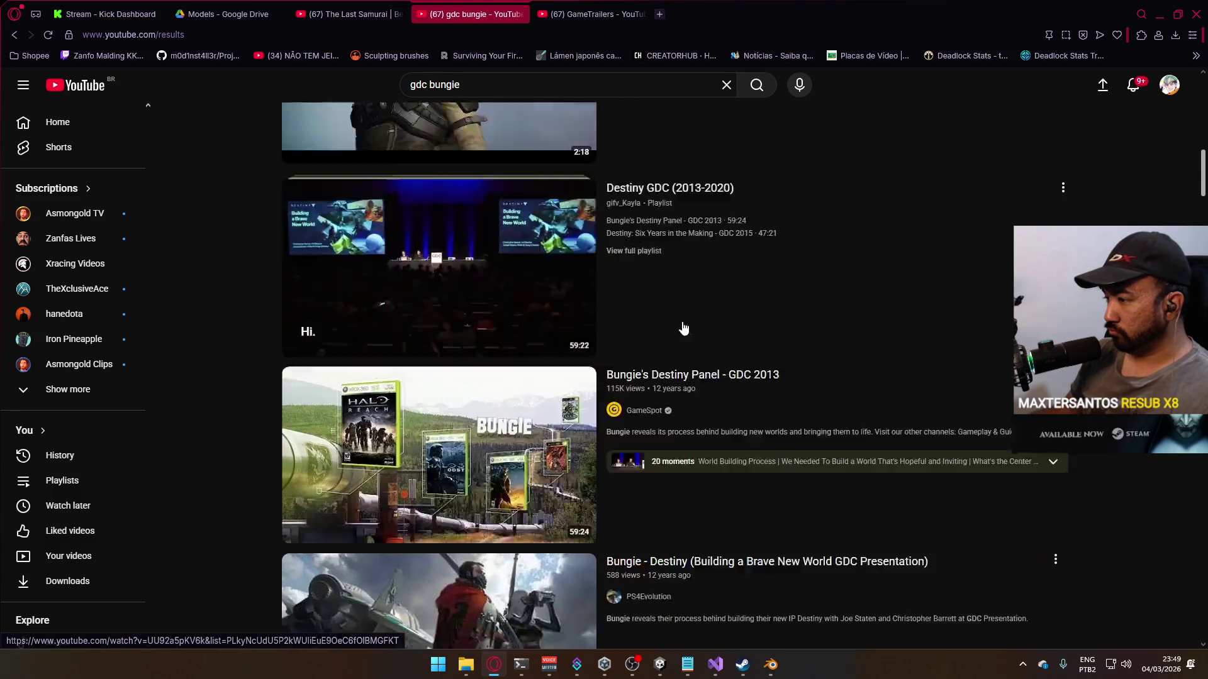
pyautogui.scroll(-3, 683, 328)
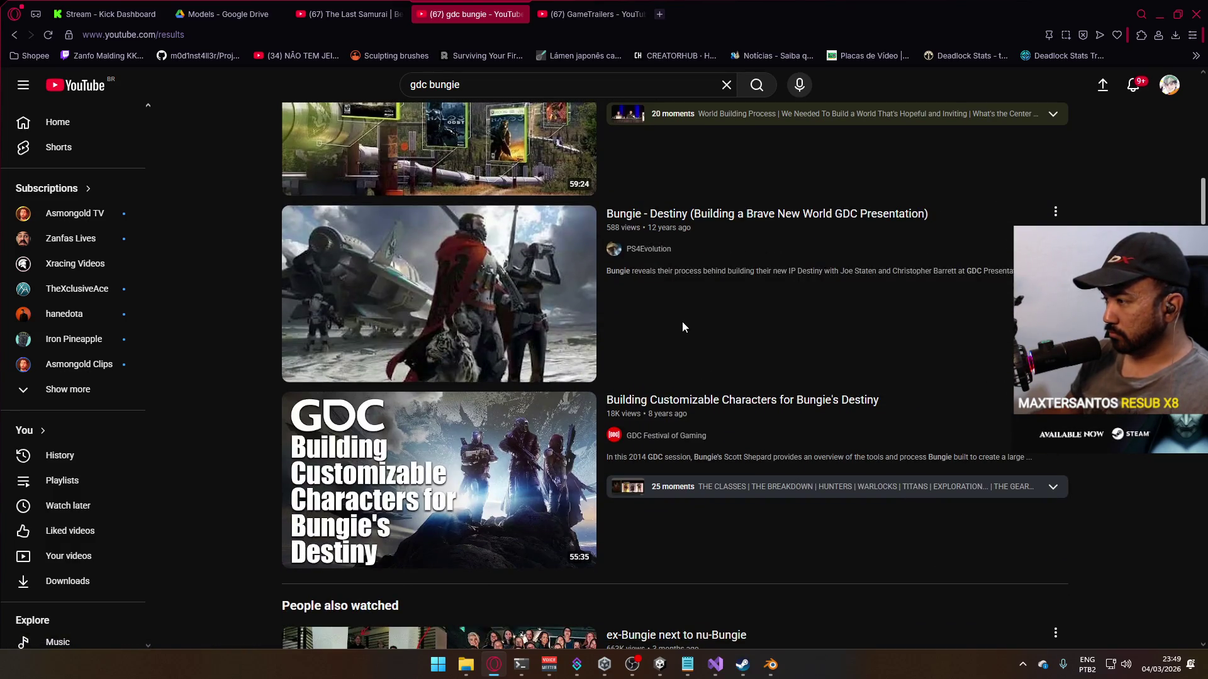
pyautogui.scroll(-4, 682, 322)
pyautogui.scroll(-4, 678, 323)
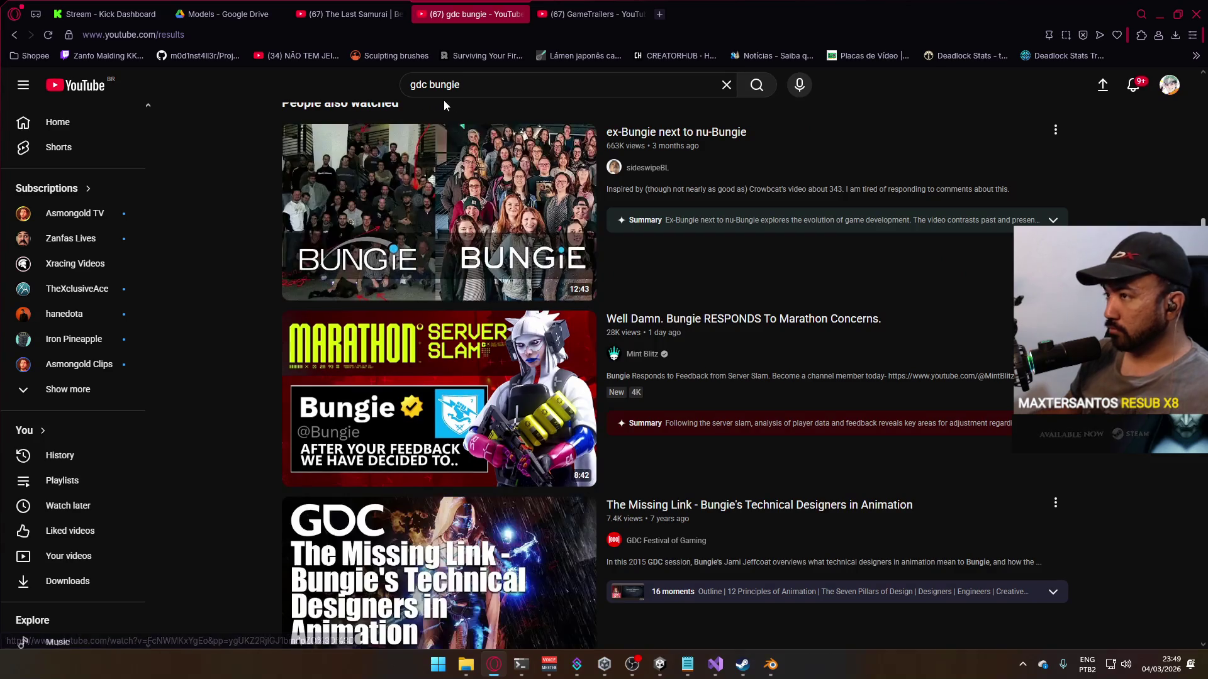
# Step: Refine the search to 'gdc bungie first person'
pyautogui.click(488, 95)
pyautogui.write('first per')
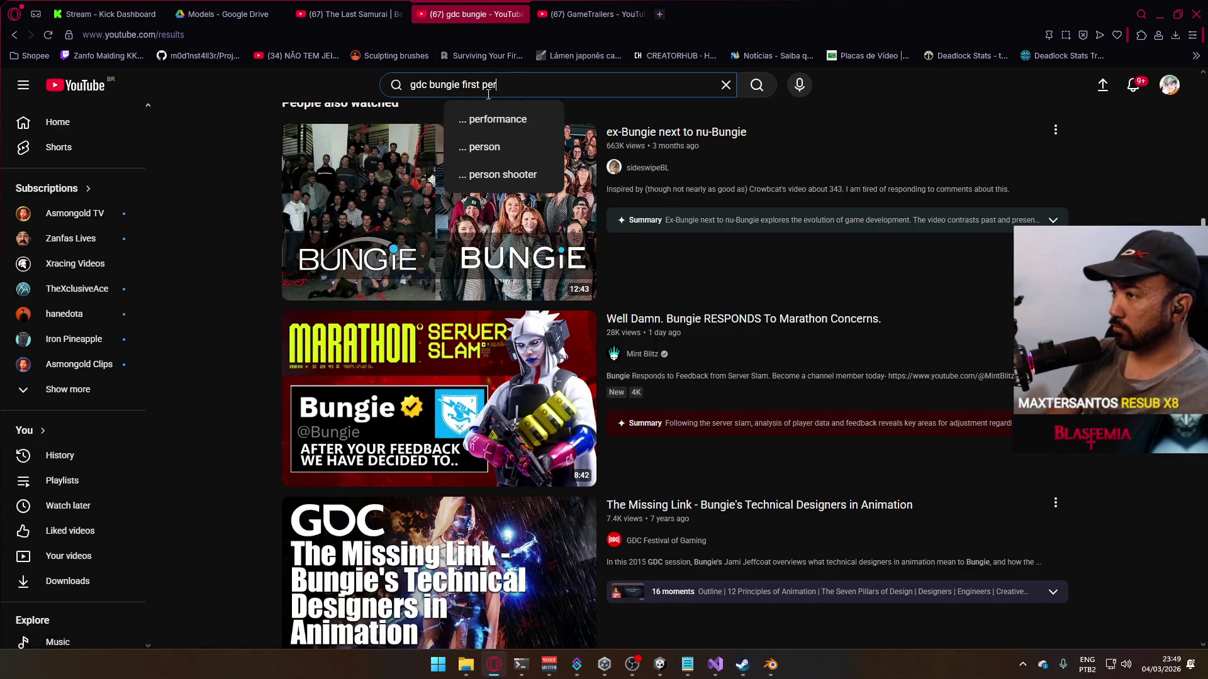
pyautogui.write('son')
pyautogui.press('Return')
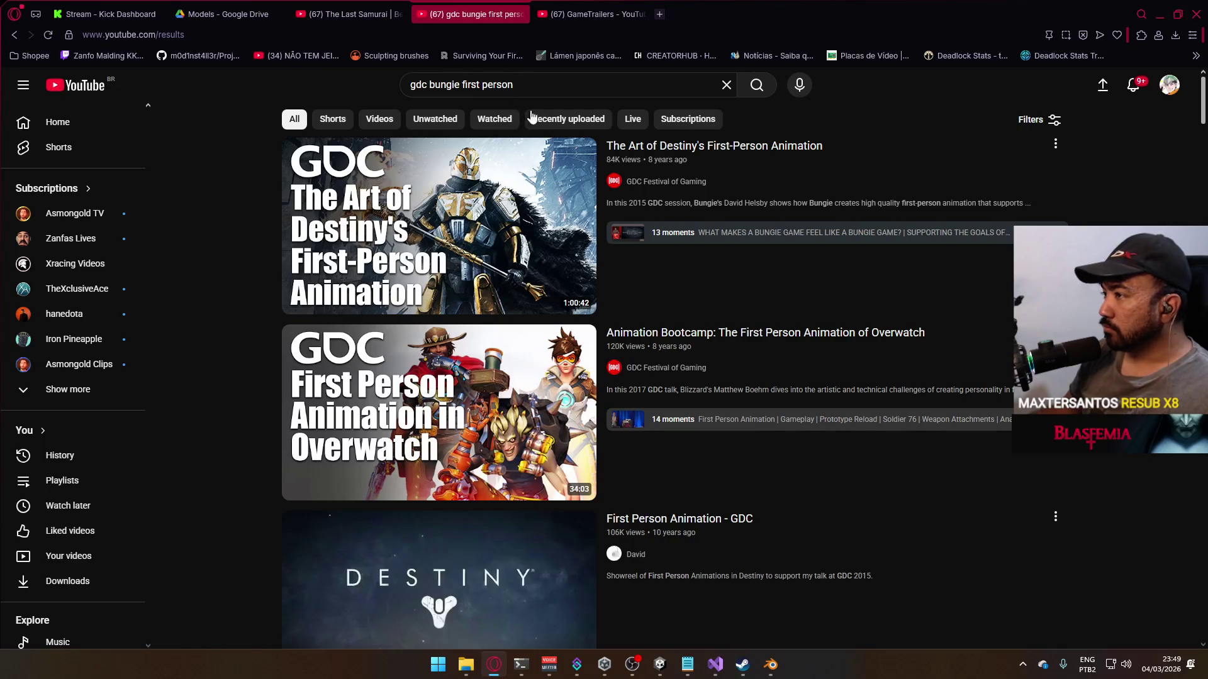
# Step: Open Destiny's first-person animation GDC talk and seek to the start of the knife melee section
pyautogui.click(704, 301)
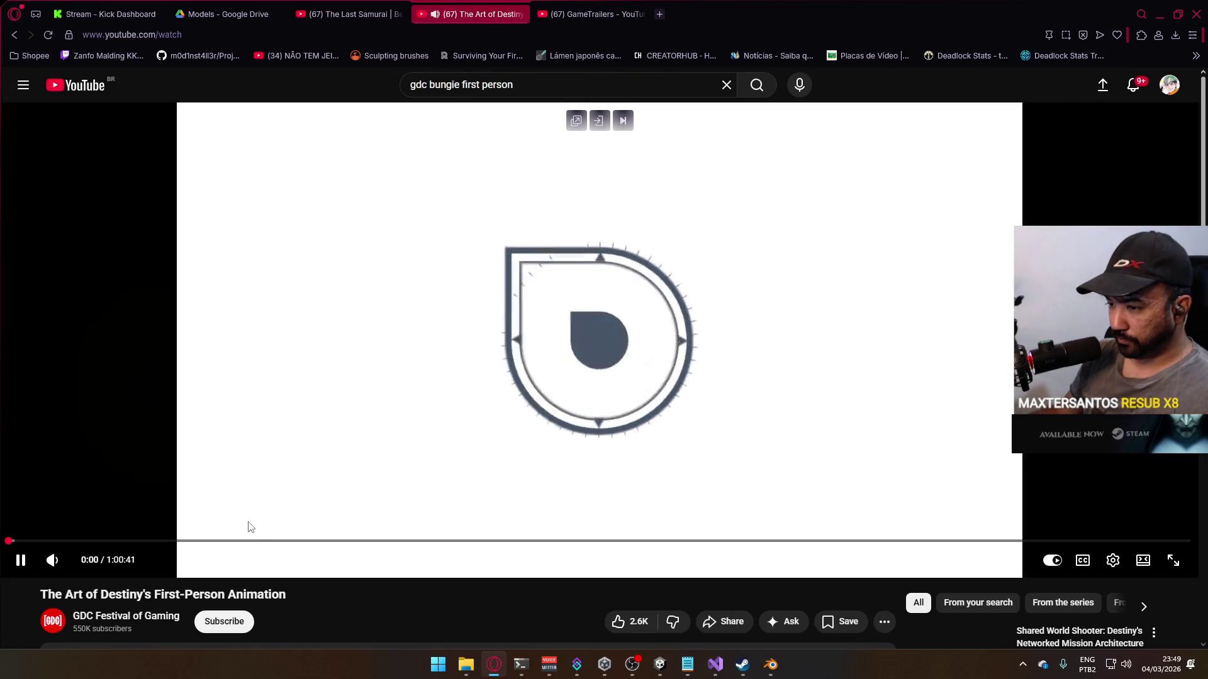
pyautogui.moveTo(251, 541); pyautogui.dragTo(256, 541)
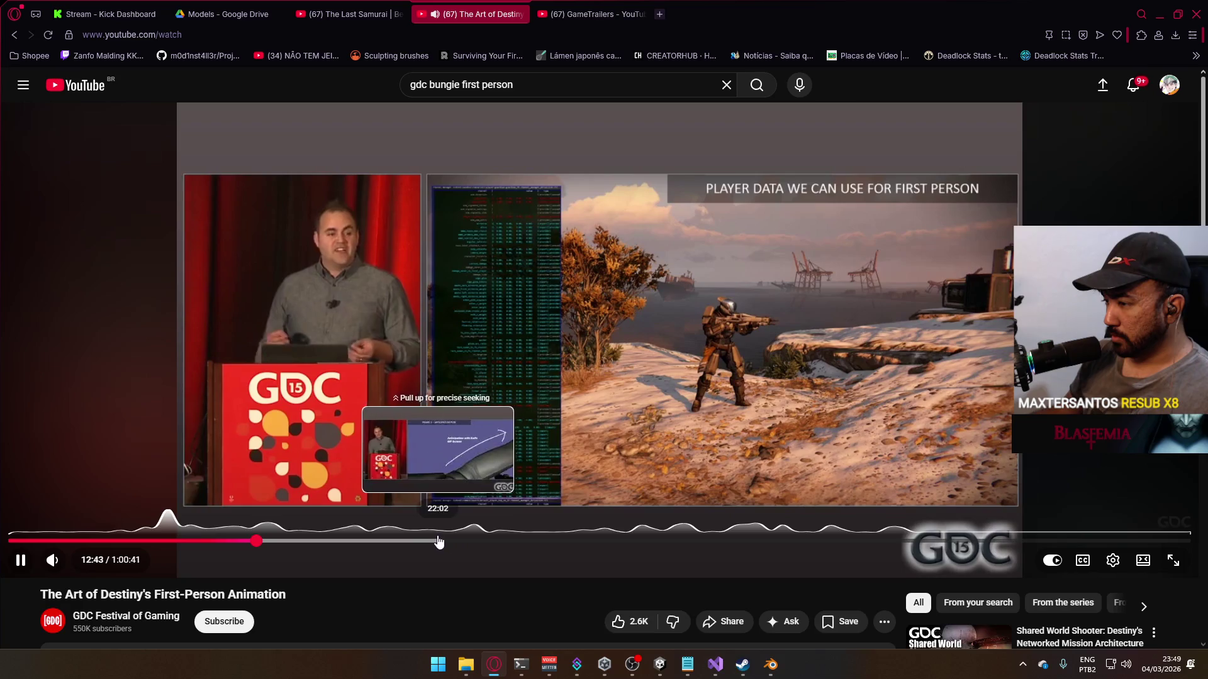
pyautogui.click(410, 534)
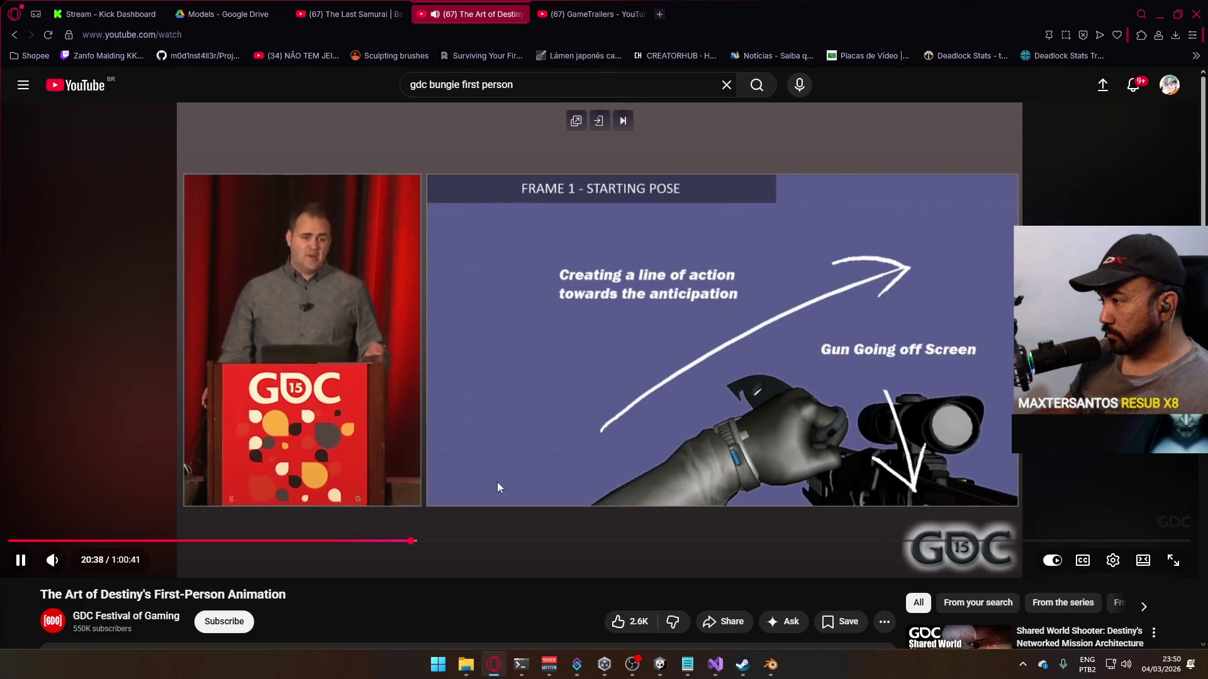
pyautogui.moveTo(410, 540); pyautogui.dragTo(396, 541)
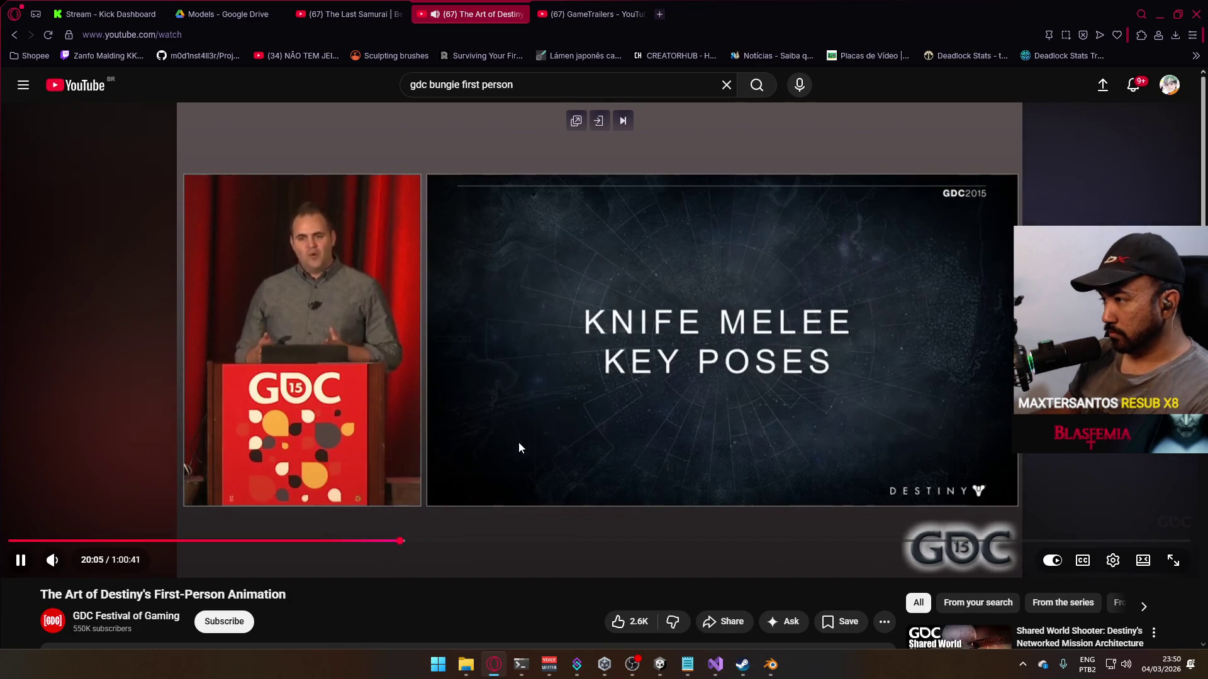
pyautogui.press('Left')
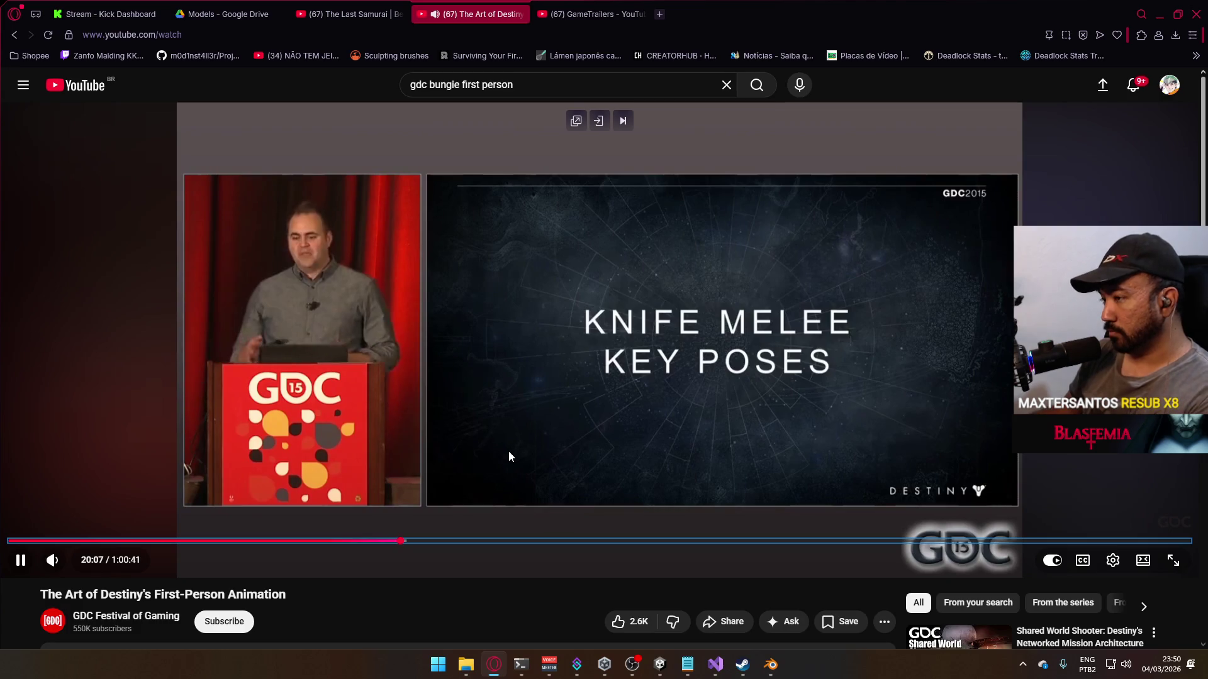
# Step: Step through the Idle, Frame 1, 3, 5 and 15 pose slides, pausing at 23:35 on Knife Melee Timing
pyautogui.press('Right')
pyautogui.press('Right')
pyautogui.press('Right')
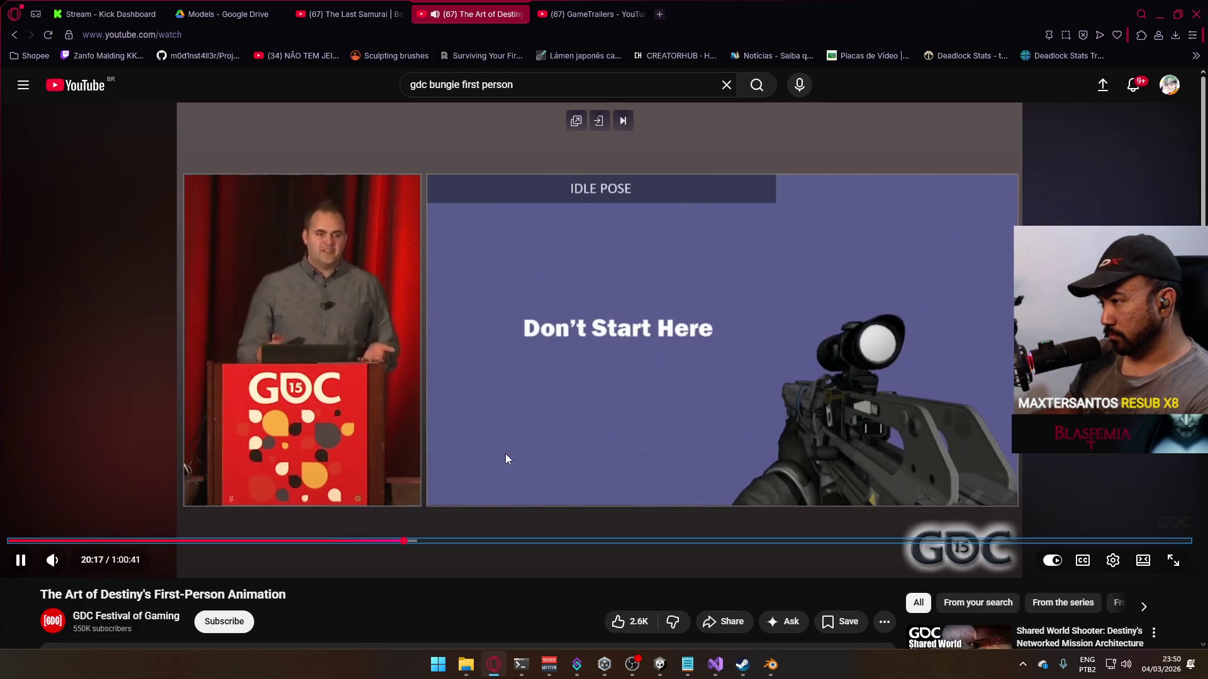
pyautogui.press('Right')
pyautogui.press('Right')
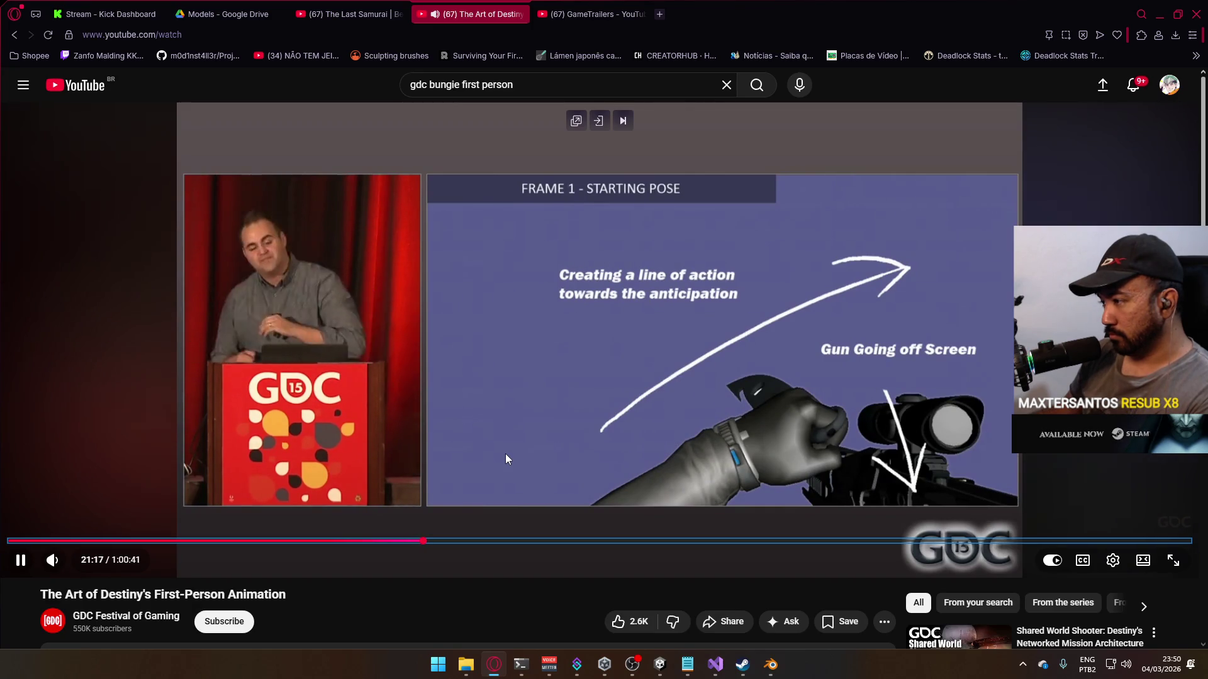
pyautogui.press('Right')
pyautogui.press('Right')
pyautogui.press('Right')
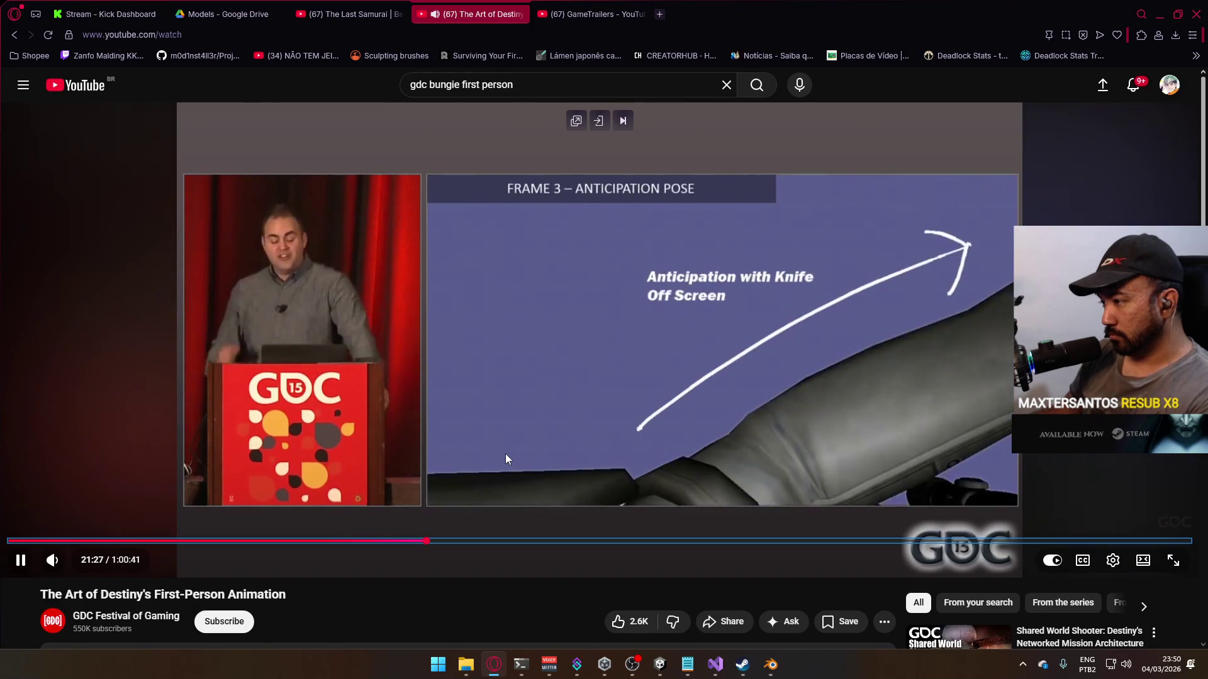
pyautogui.press('Right')
pyautogui.press('Right')
pyautogui.press('Right')
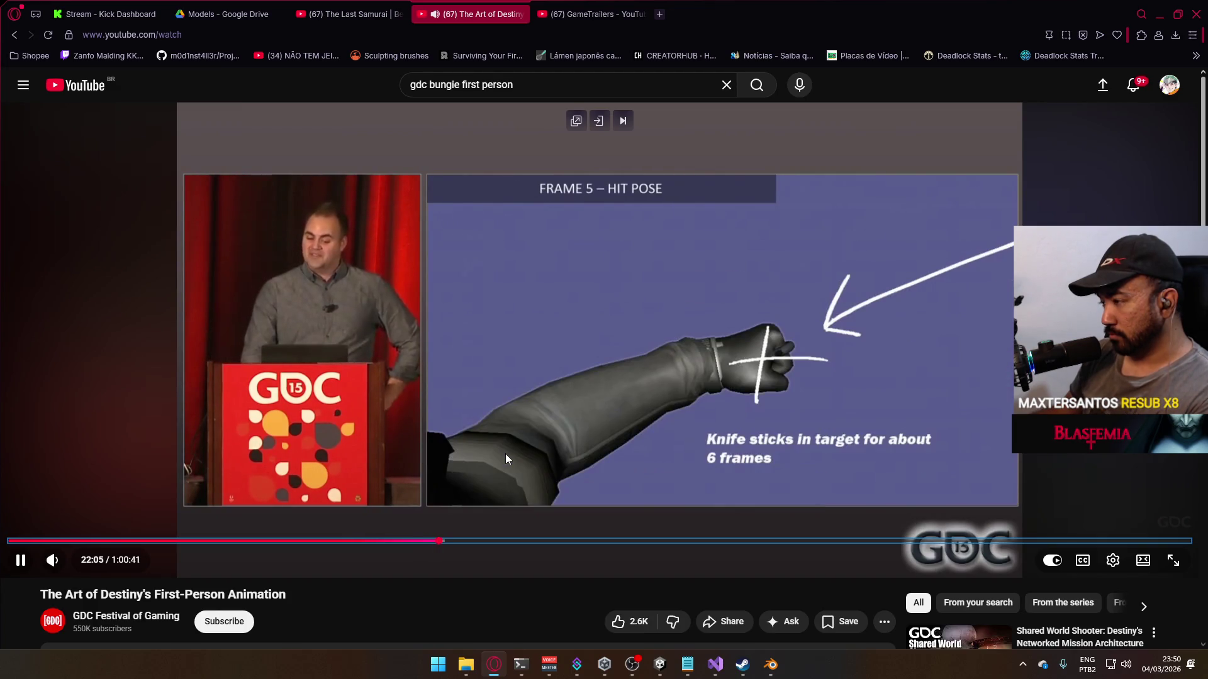
pyautogui.press('Right')
pyautogui.press('Right')
pyautogui.press('Right')
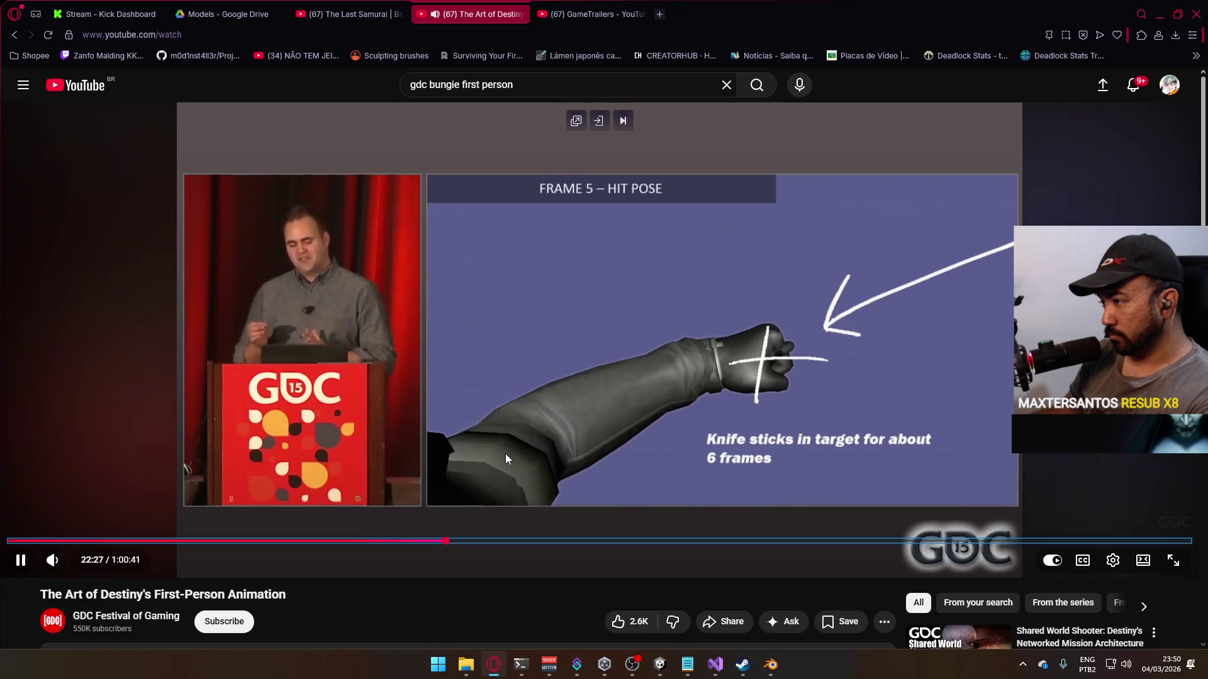
pyautogui.press('Right')
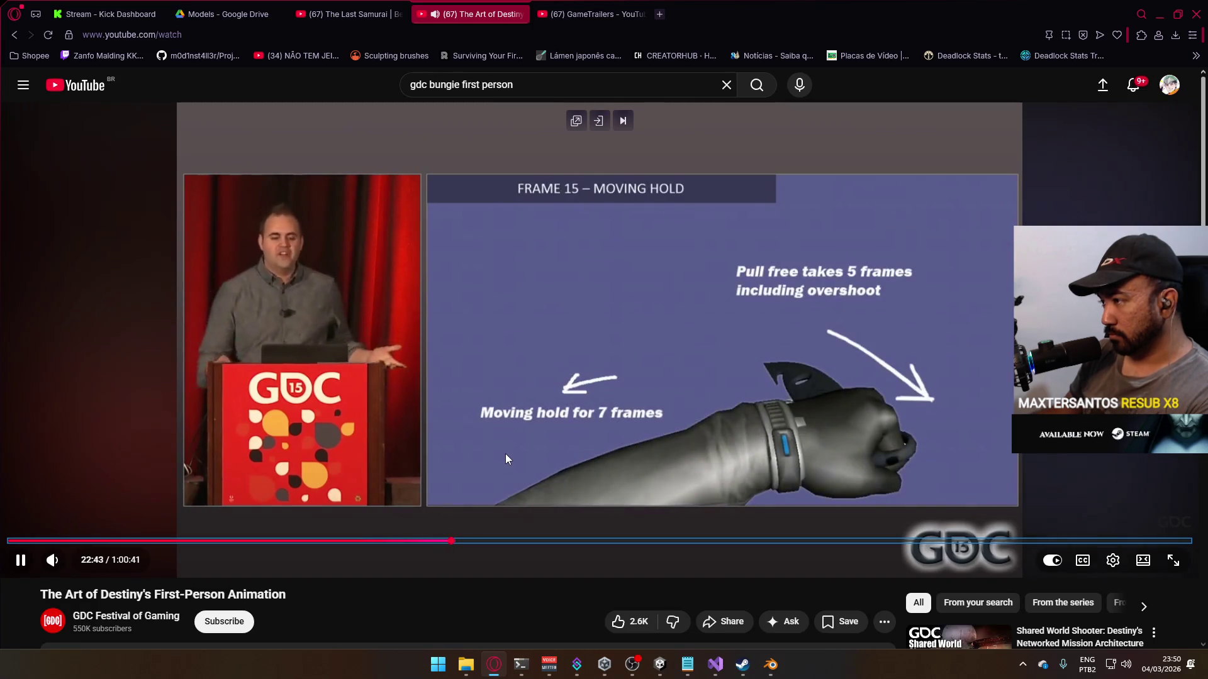
pyautogui.press('Right')
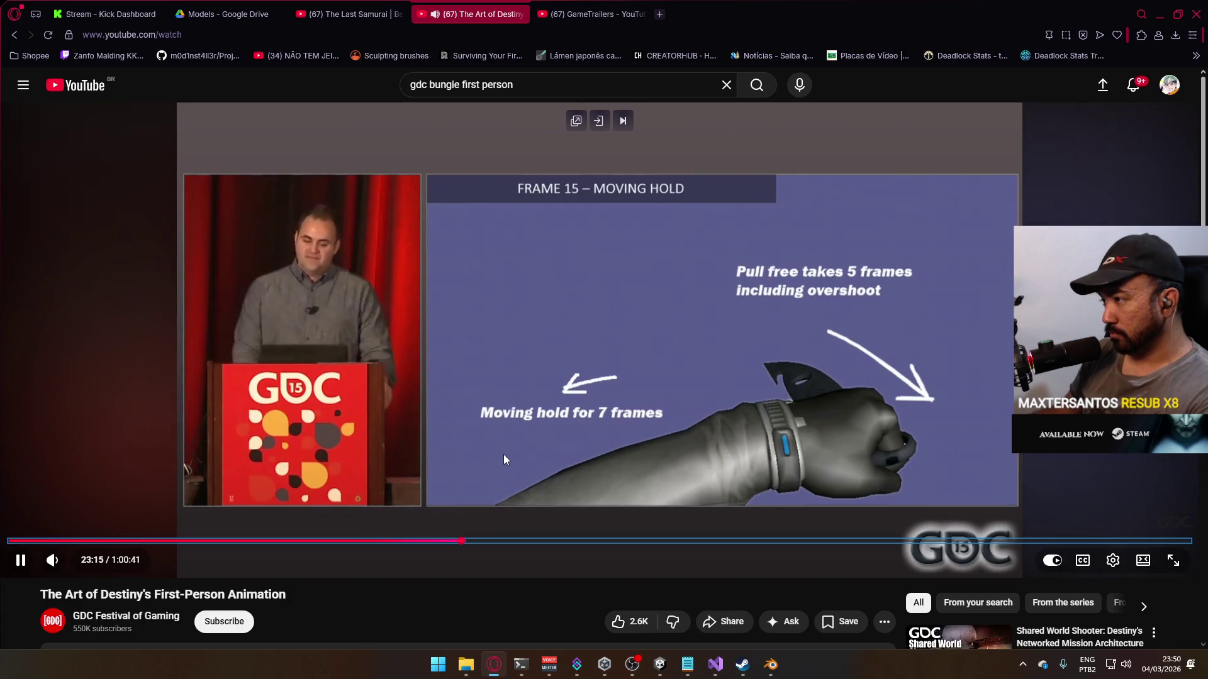
pyautogui.press('Right')
pyautogui.press('Right')
pyautogui.press('Right')
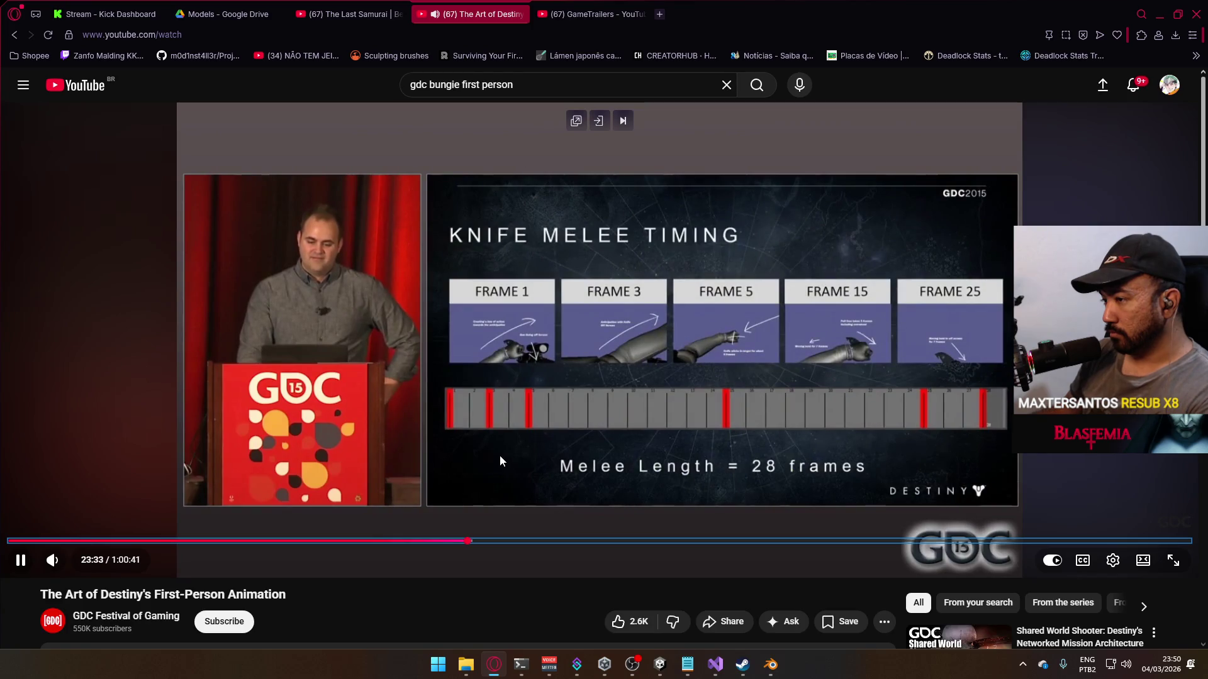
pyautogui.click(616, 401)
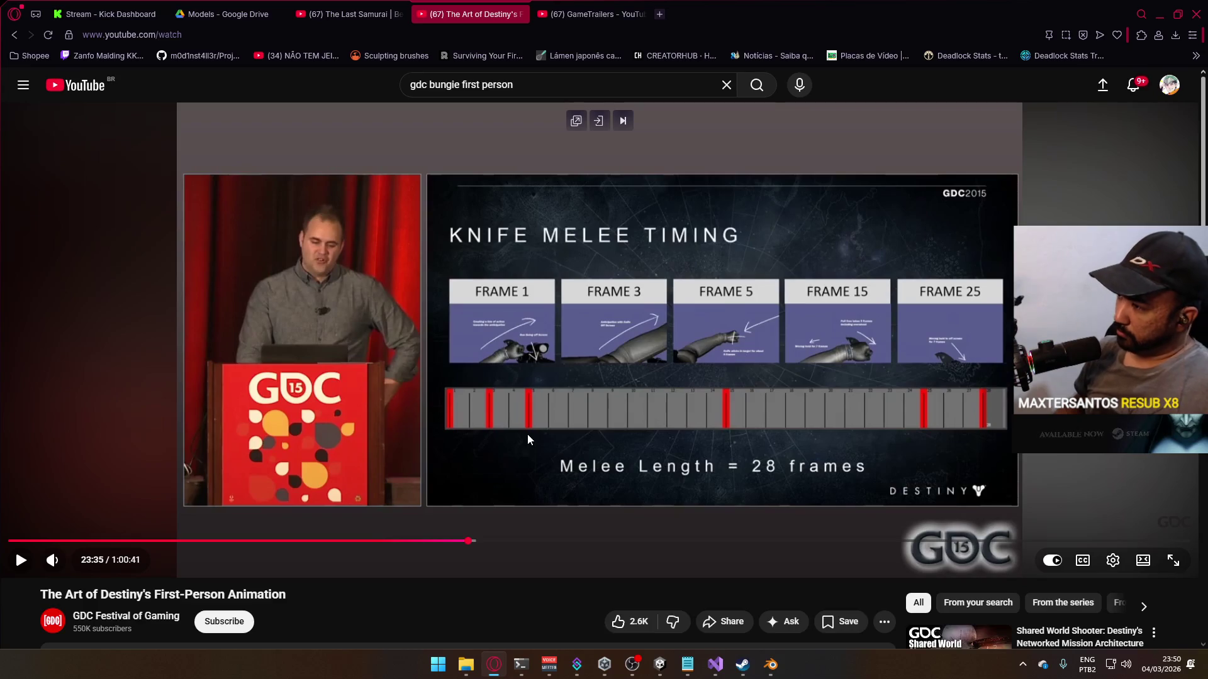
pyautogui.hotkey('alt', 'Tab')
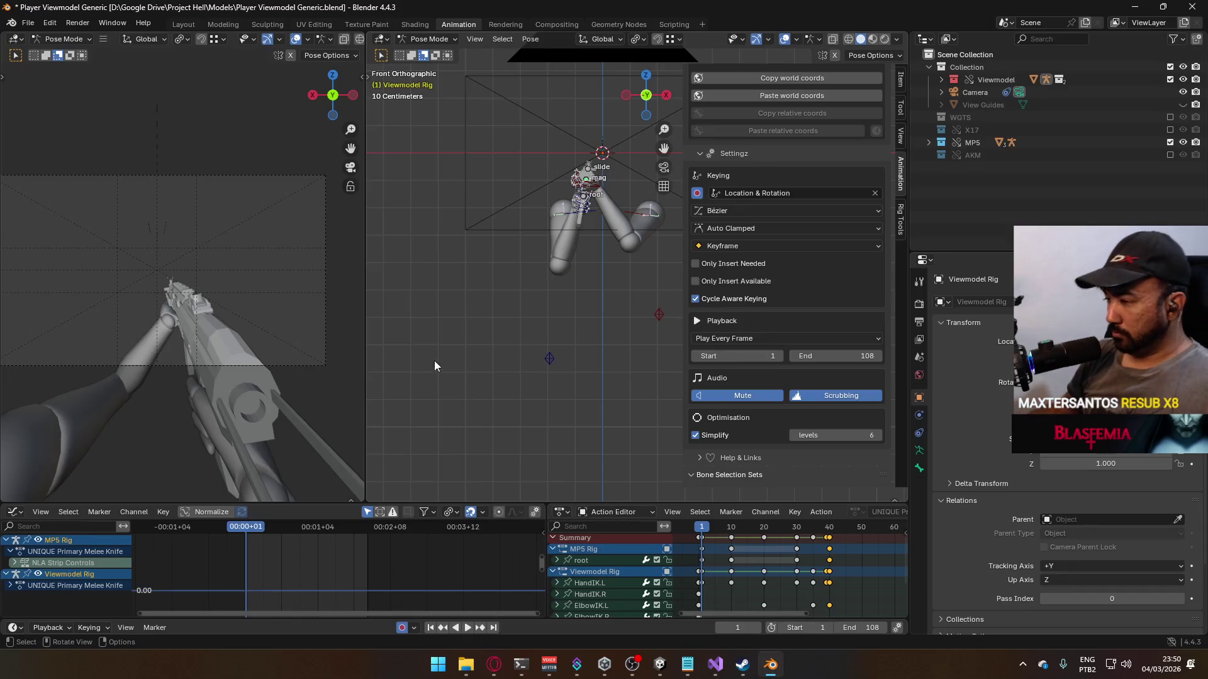
pyautogui.press('space')
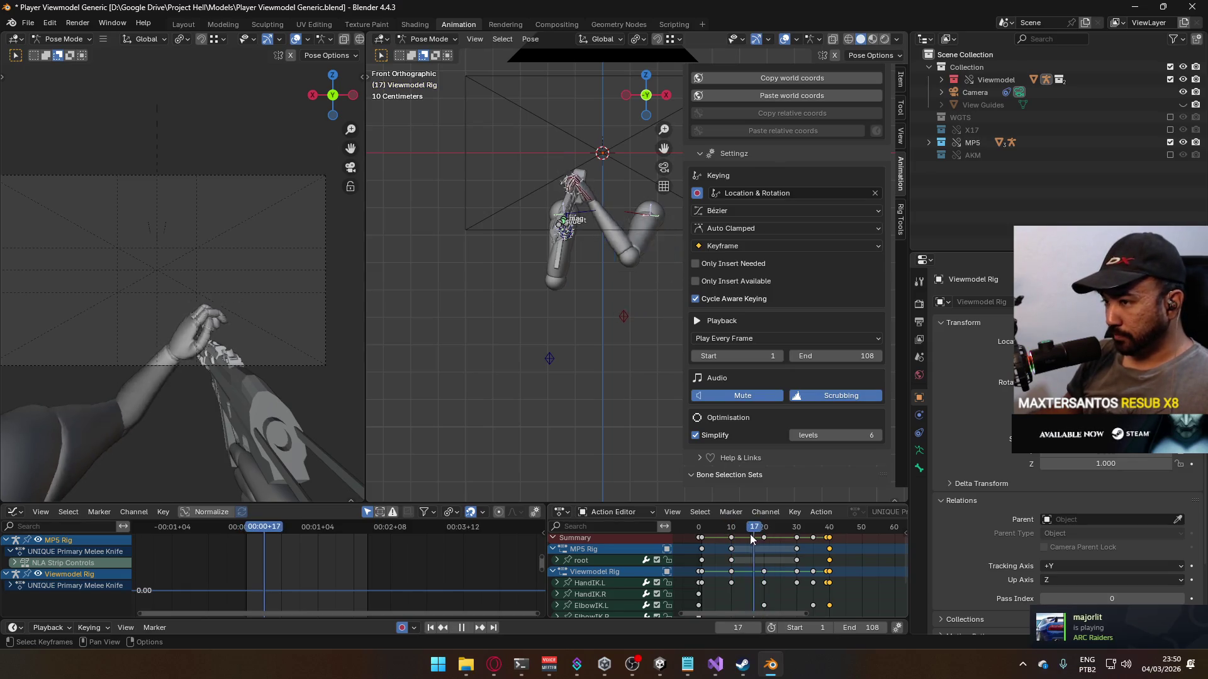
pyautogui.hotkey('alt', 'Tab')
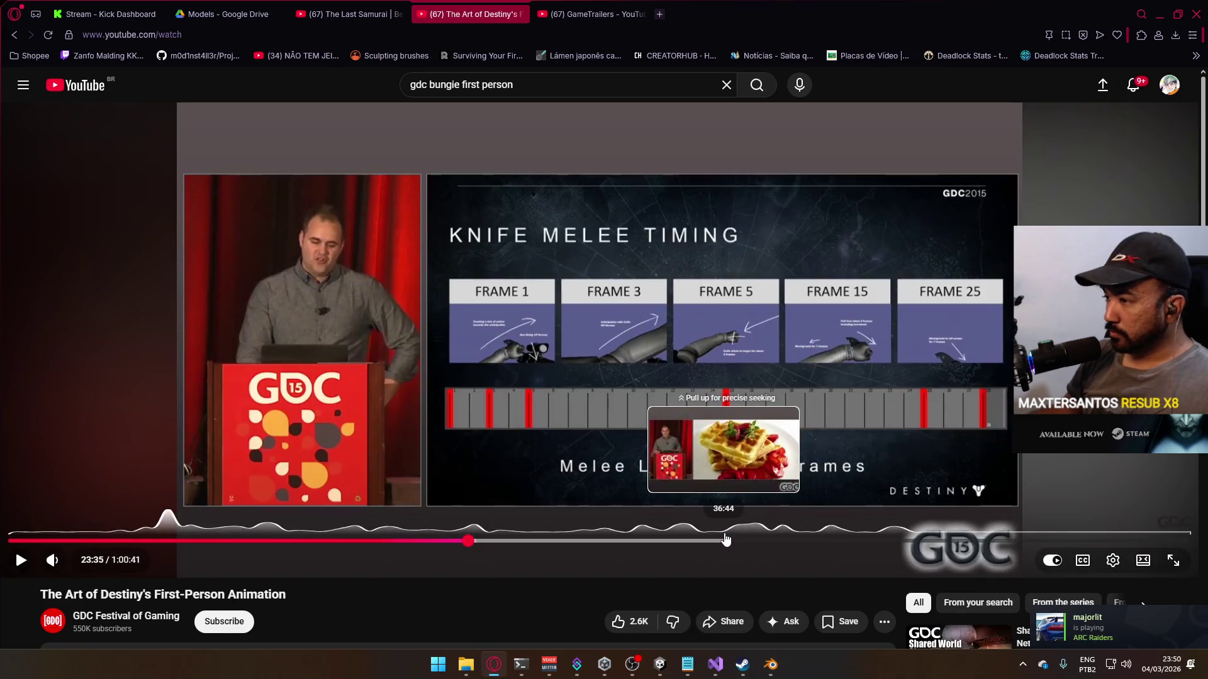
pyautogui.hotkey('alt', 'Tab')
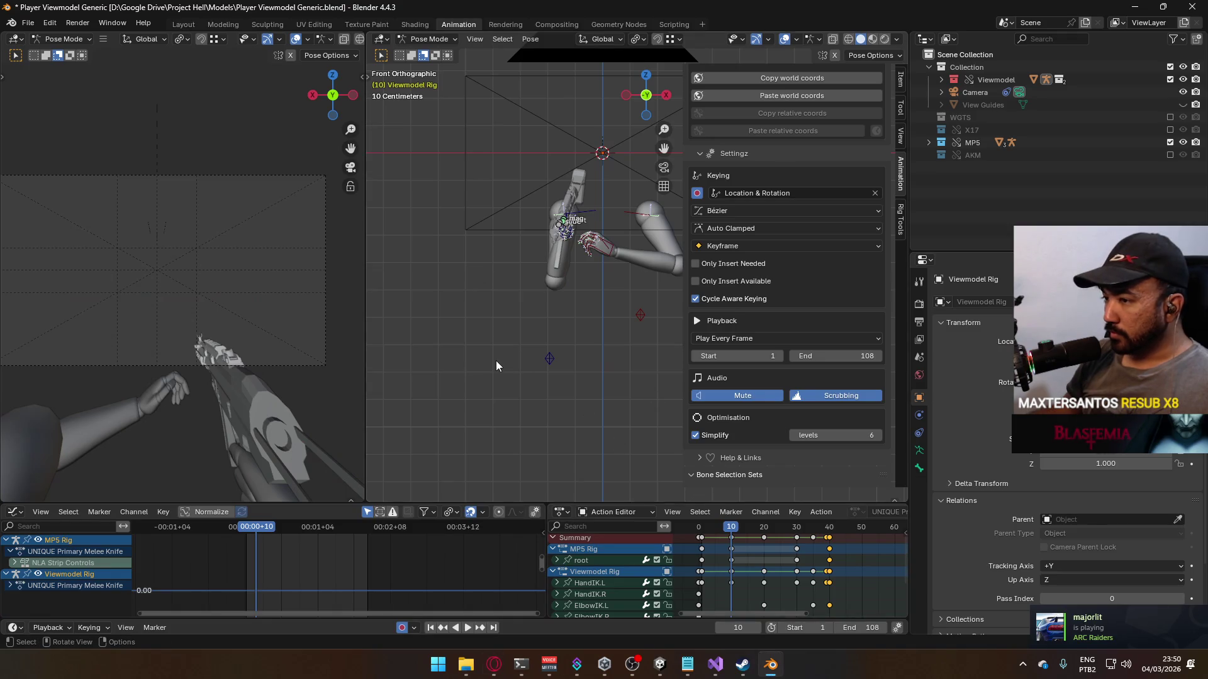
pyautogui.moveTo(578, 279); pyautogui.dragTo(566, 268, button='middle')
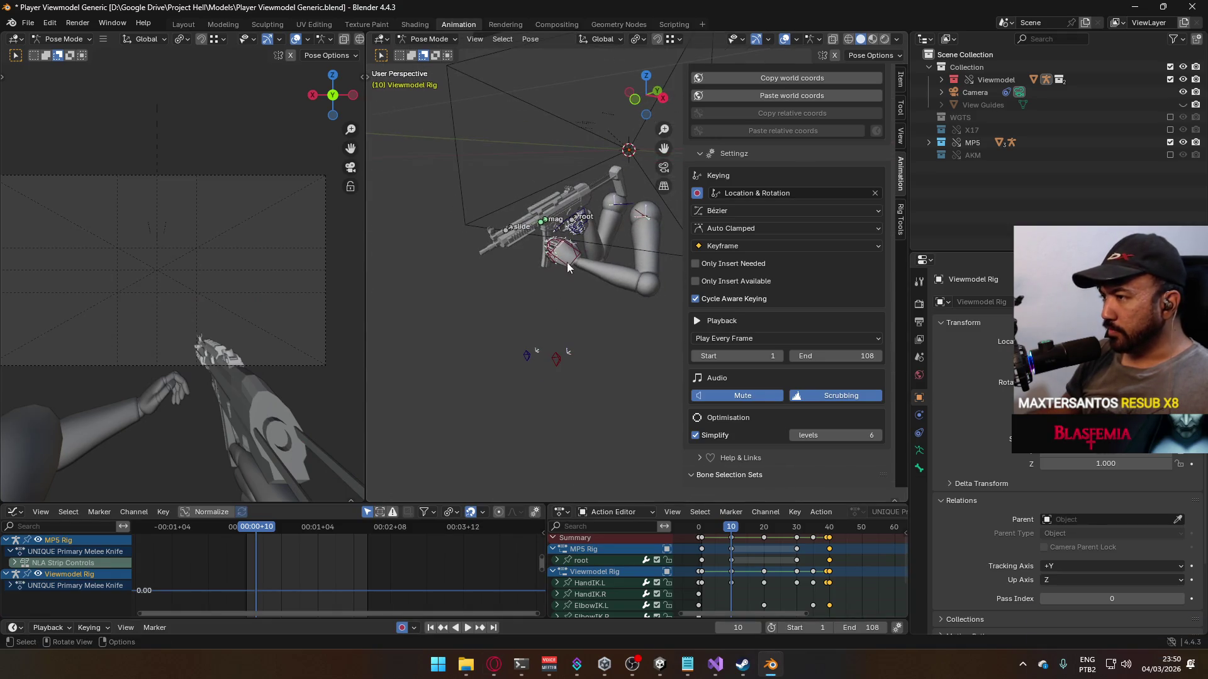
pyautogui.hotkey('alt', 'Tab')
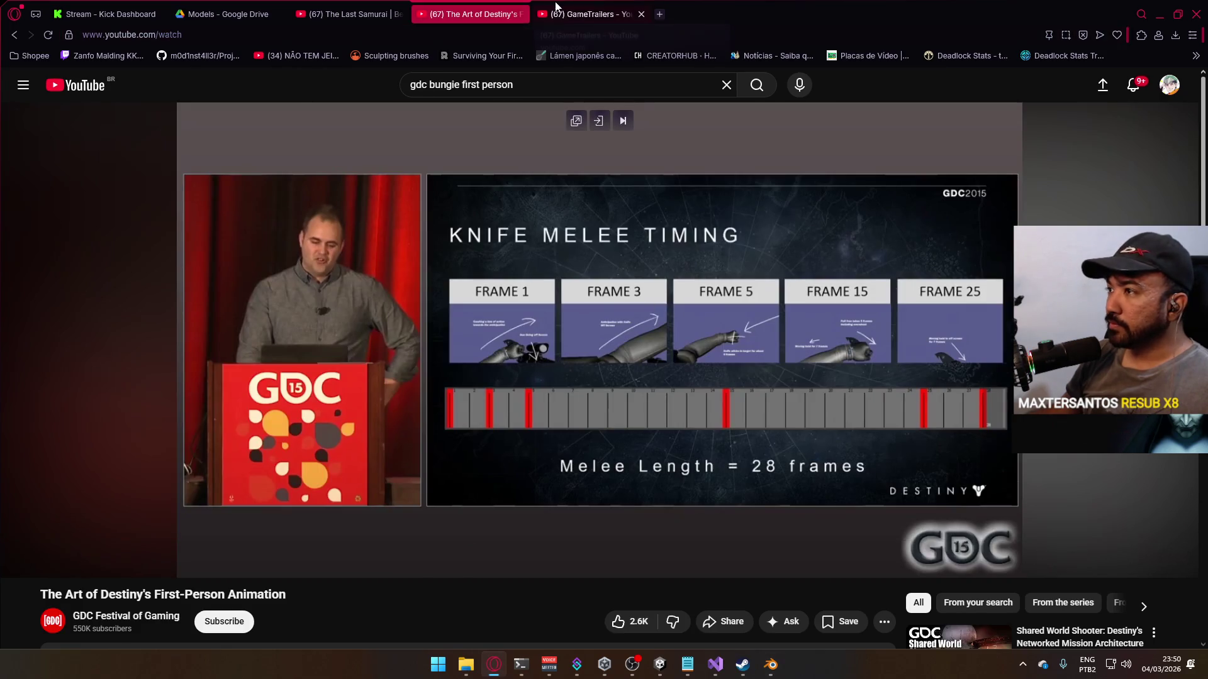
# Step: In Blender, delete the MP5 root key at frame 10 and select the right thumb bone in front view
pyautogui.click(366, 5)
pyautogui.hotkey('alt', 'Tab')
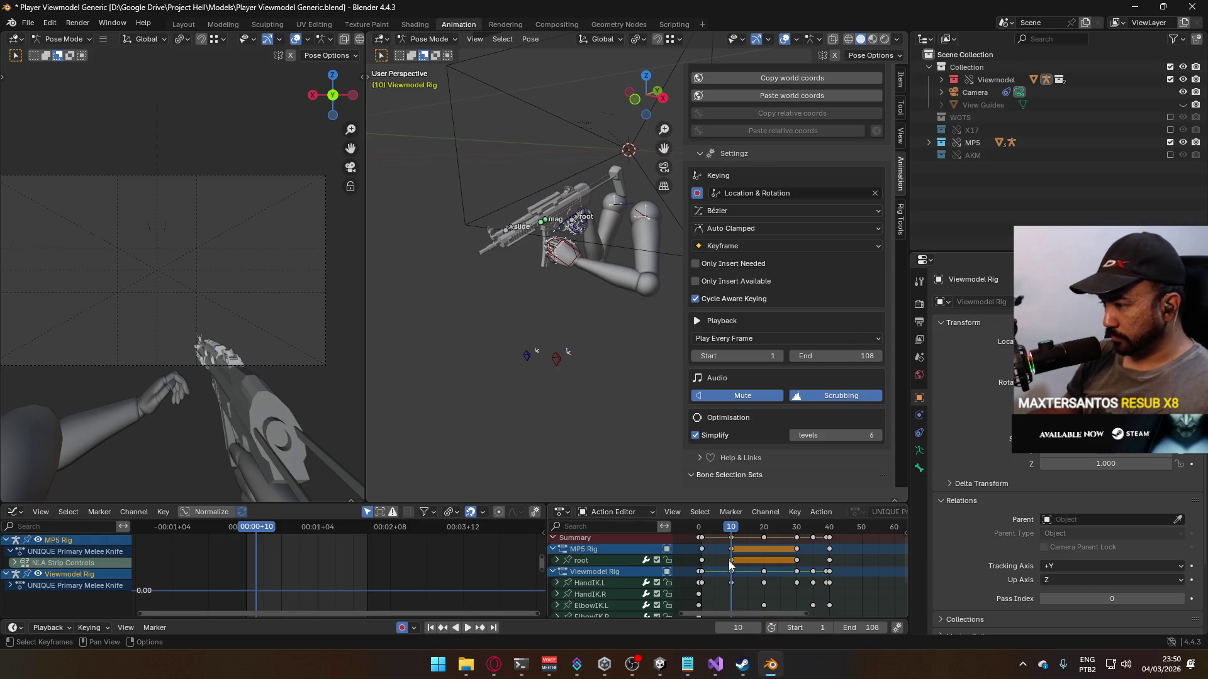
pyautogui.press('Delete')
pyautogui.press('KP_1')
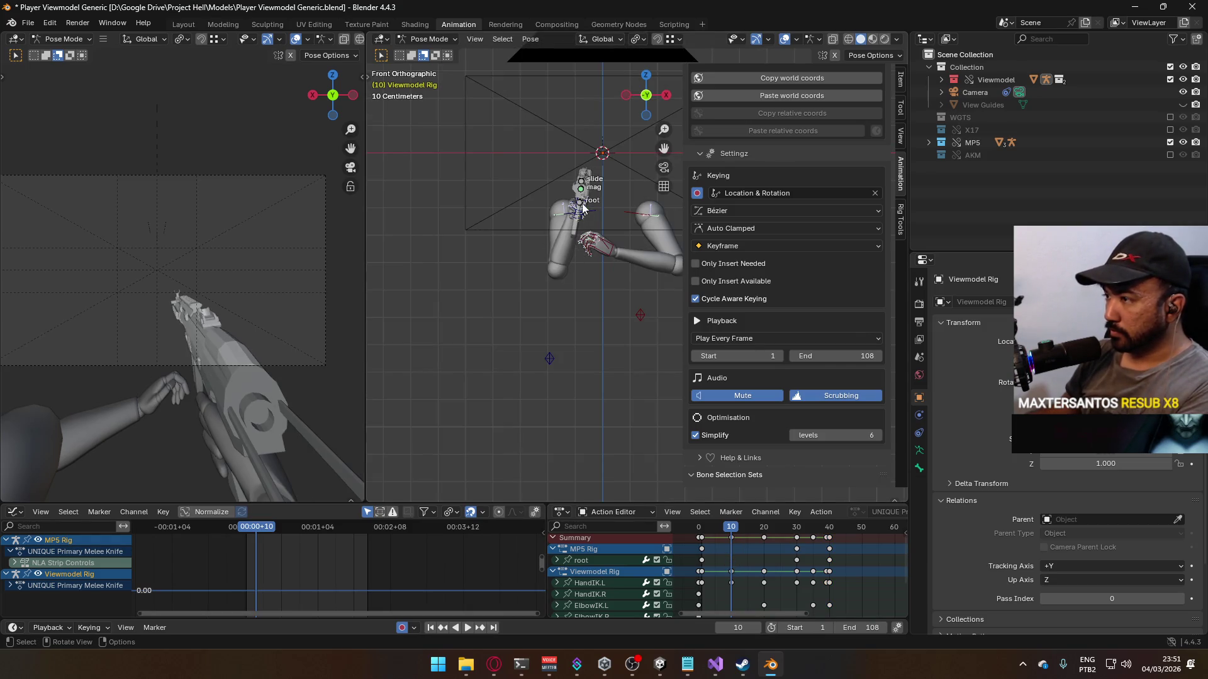
pyautogui.click(582, 208)
# Step: Seek the talk ahead past 24:55 to 34:36, pause on the 34:42 melee footage, and lower the volume
pyautogui.hotkey('alt', 'Tab')
pyautogui.hotkey('alt', 'Tab')
pyautogui.hotkey('alt', 'Tab')
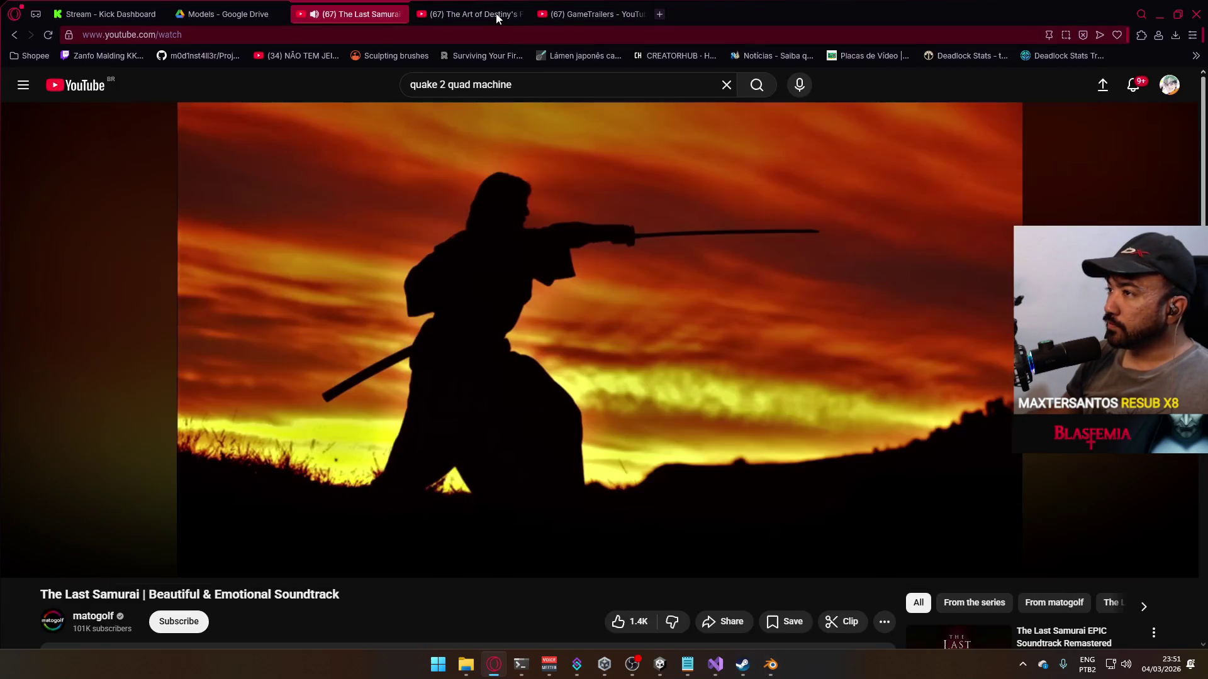
pyautogui.click(496, 14)
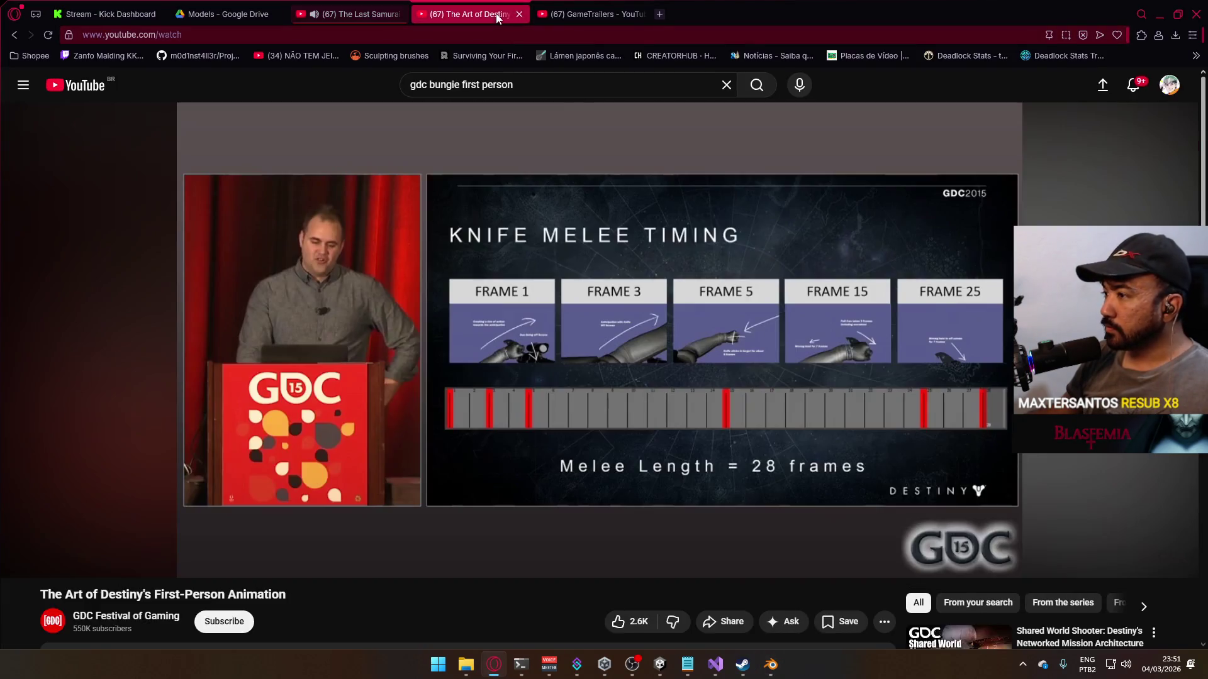
pyautogui.press('Right')
pyautogui.press('Right')
pyautogui.press('Right')
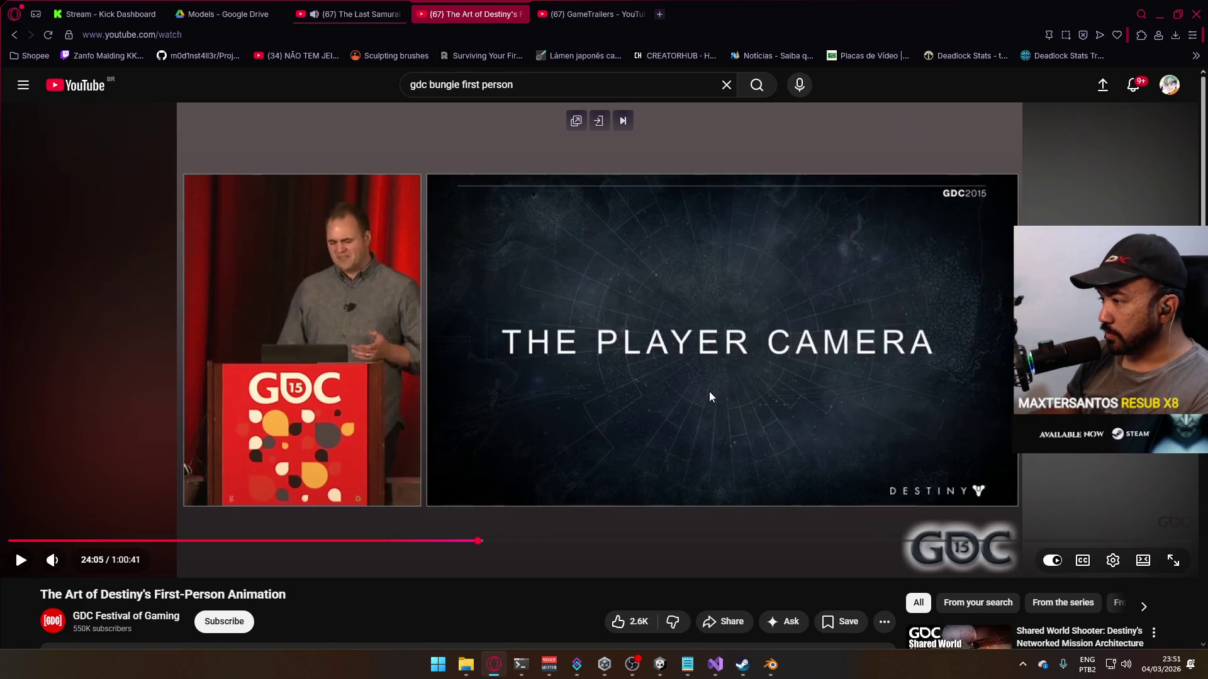
pyautogui.press('Right')
pyautogui.press('Right')
pyautogui.press('Right')
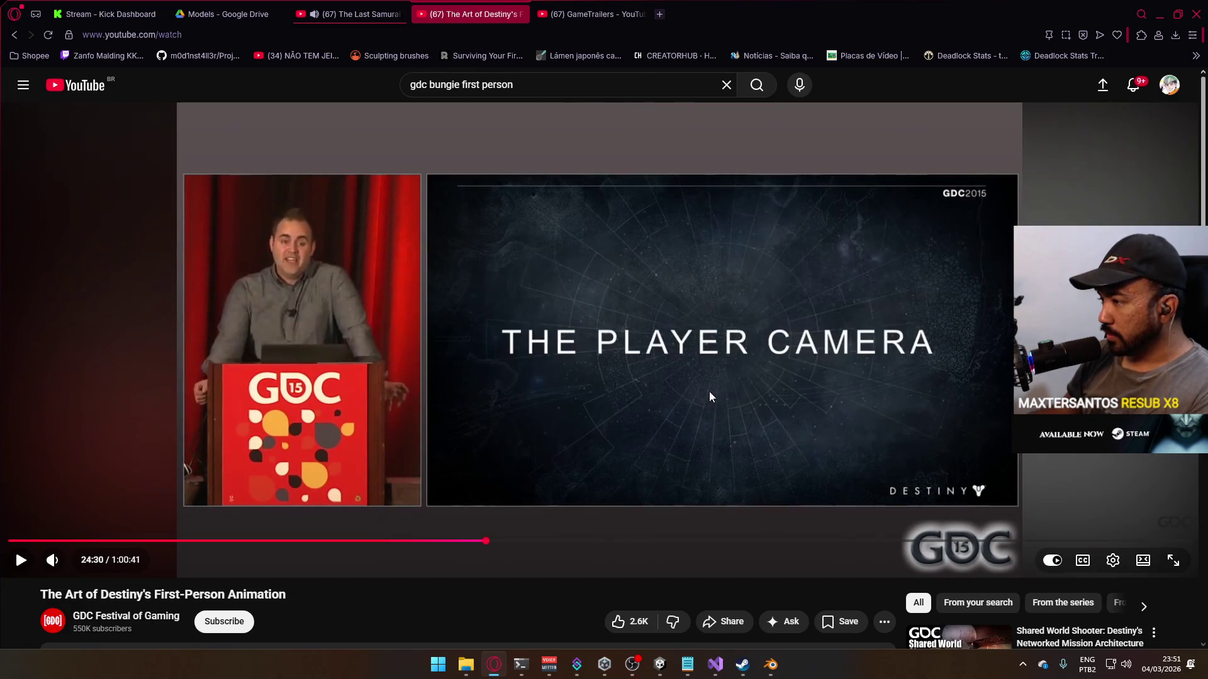
pyautogui.click(493, 541)
pyautogui.moveTo(493, 541); pyautogui.dragTo(527, 544)
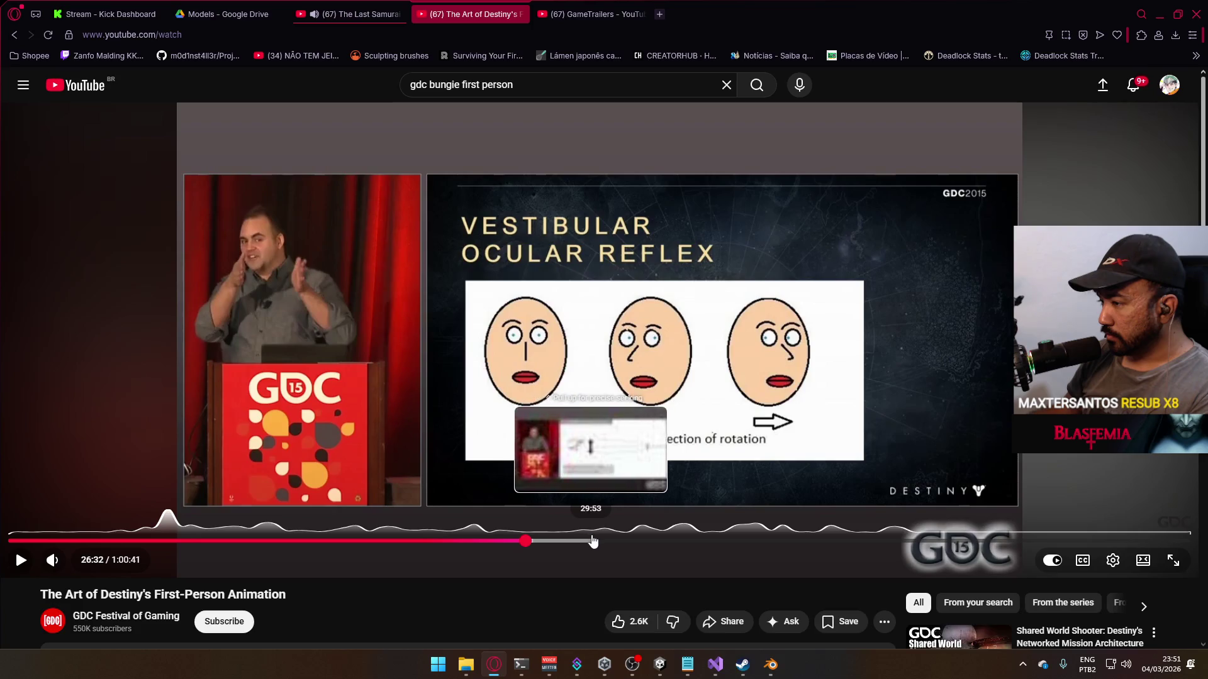
pyautogui.click(683, 546)
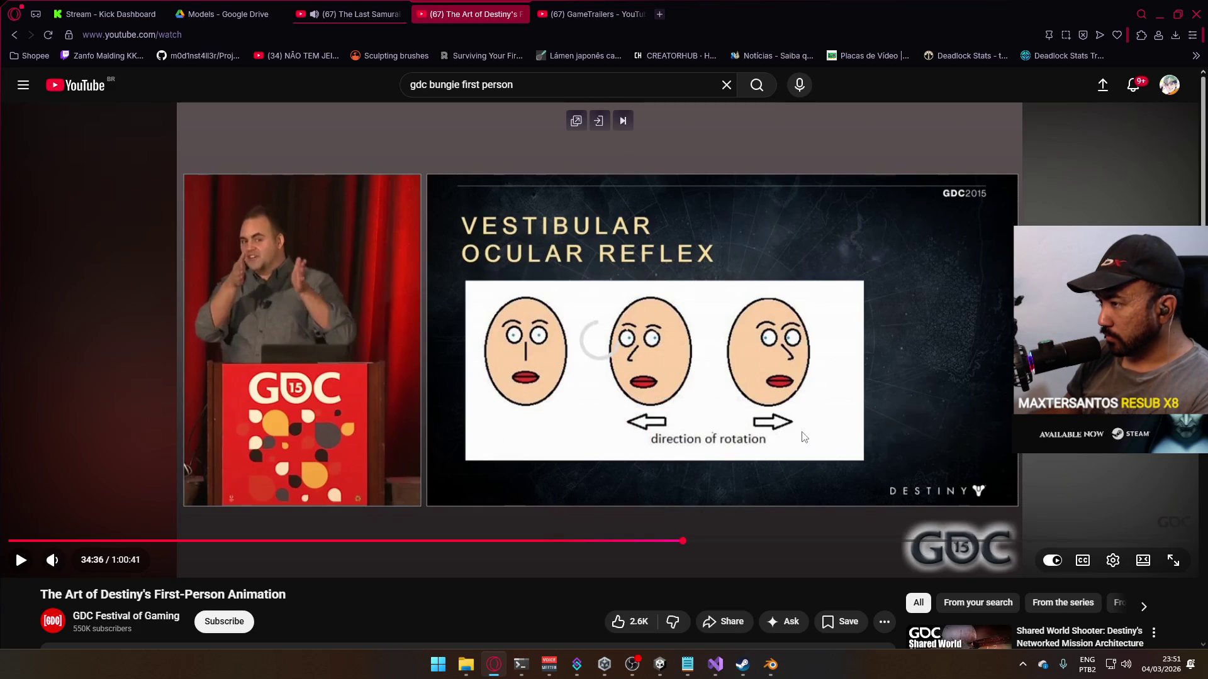
pyautogui.click(797, 429)
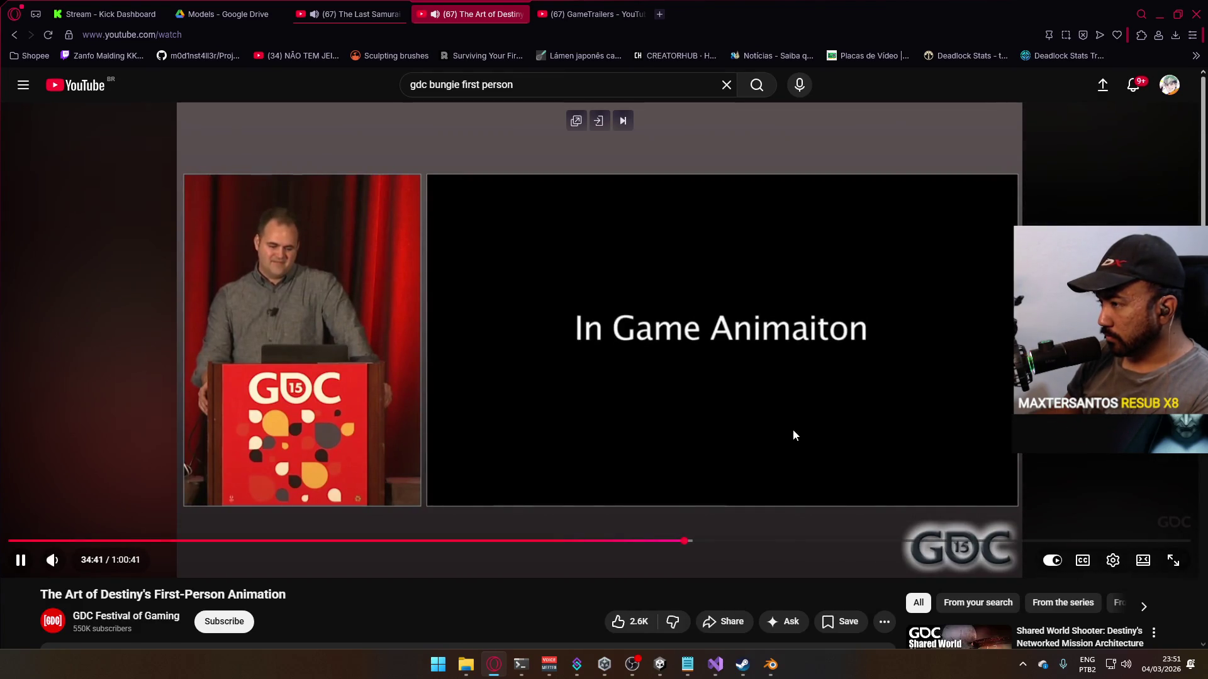
pyautogui.click(792, 429)
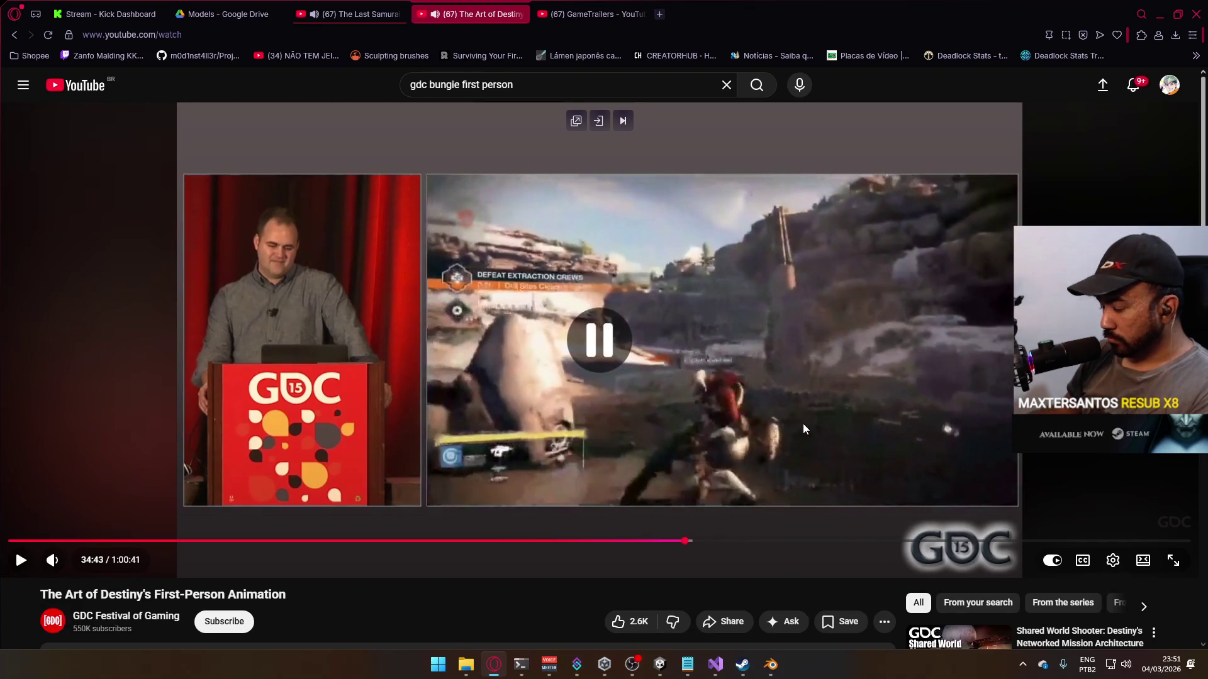
pyautogui.press('Down')
pyautogui.press('Down')
pyautogui.press('Down')
pyautogui.press('Down')
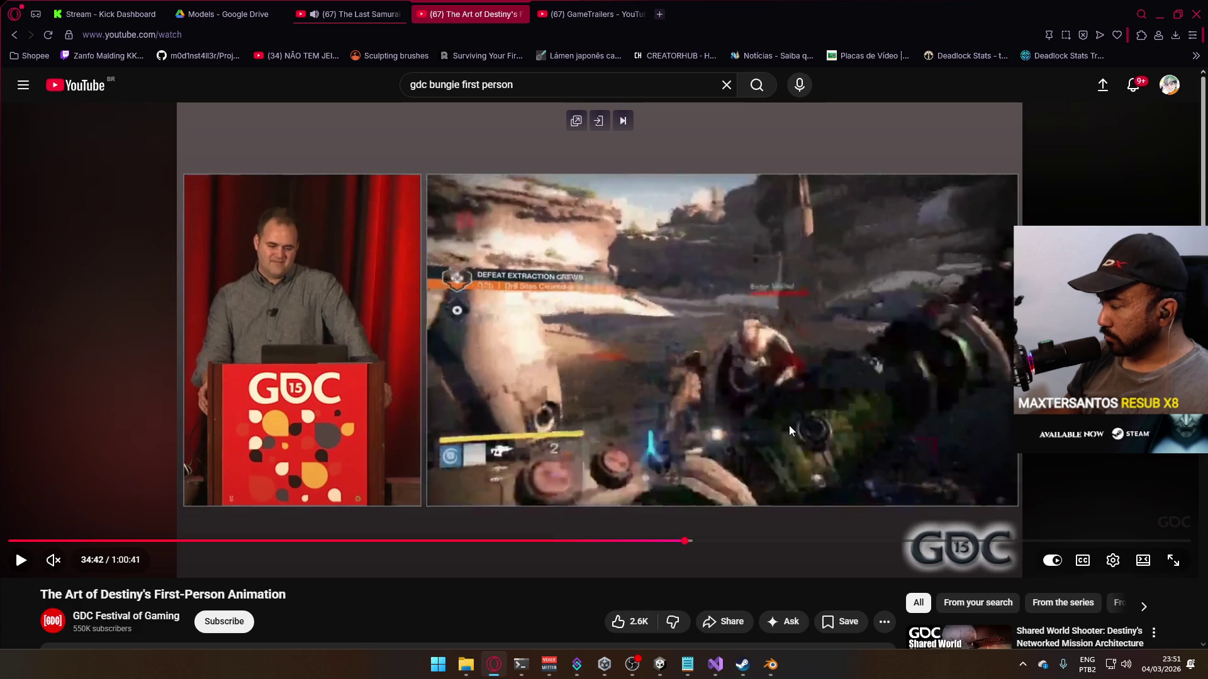
pyautogui.hotkey('alt', 'Tab')
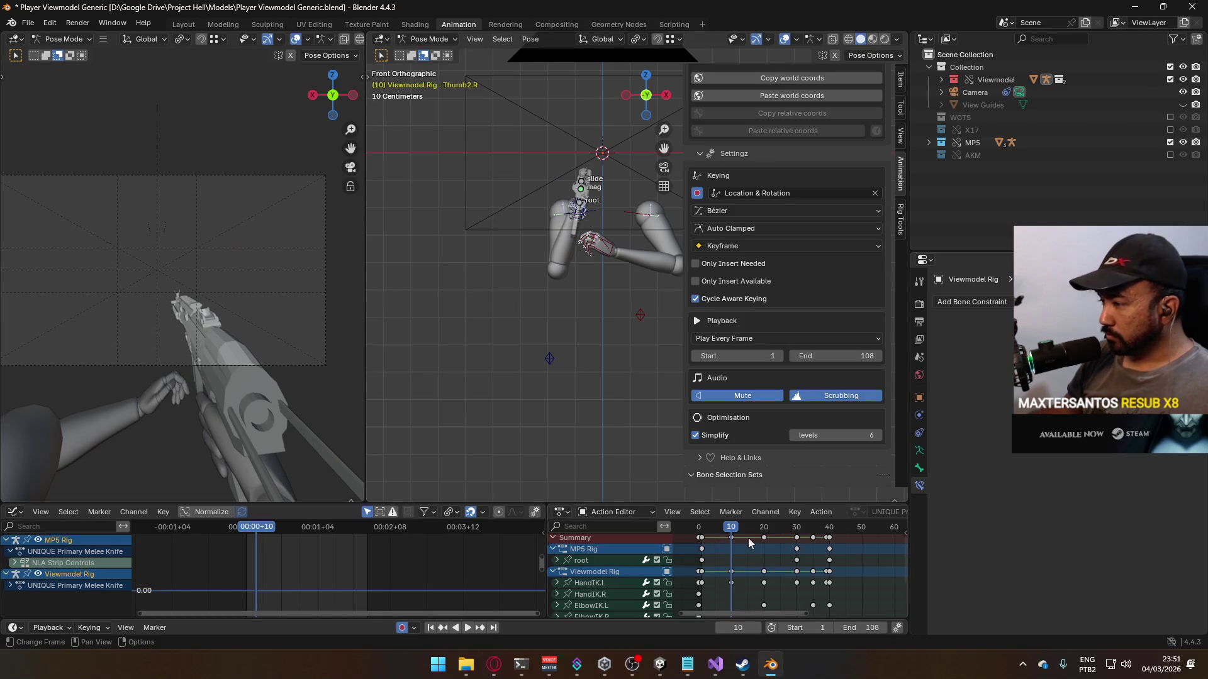
# Step: Return the timeline to frame 1 and view the gun and arms side-on with numpad 3
pyautogui.moveTo(710, 531); pyautogui.dragTo(729, 531)
pyautogui.scroll(2, 728, 560)
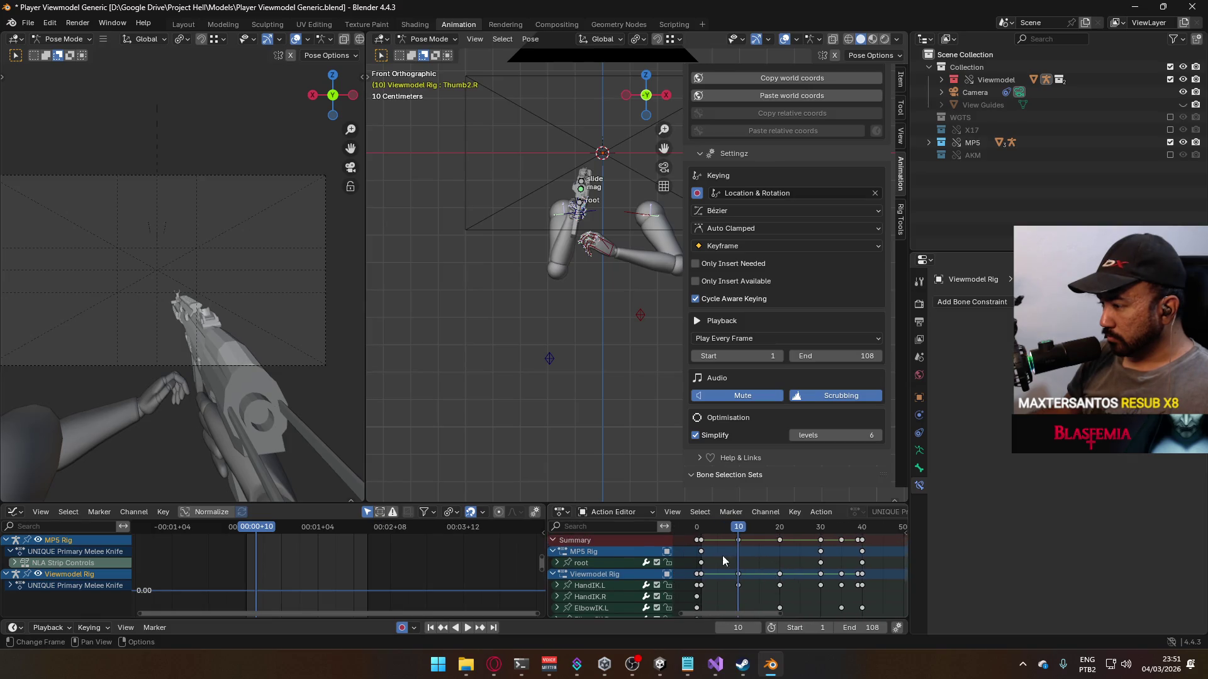
pyautogui.moveTo(738, 534); pyautogui.dragTo(703, 533)
pyautogui.keyDown('shift'); pyautogui.moveTo(580, 302); pyautogui.dragTo(593, 342, button='middle'); pyautogui.keyUp('shift')
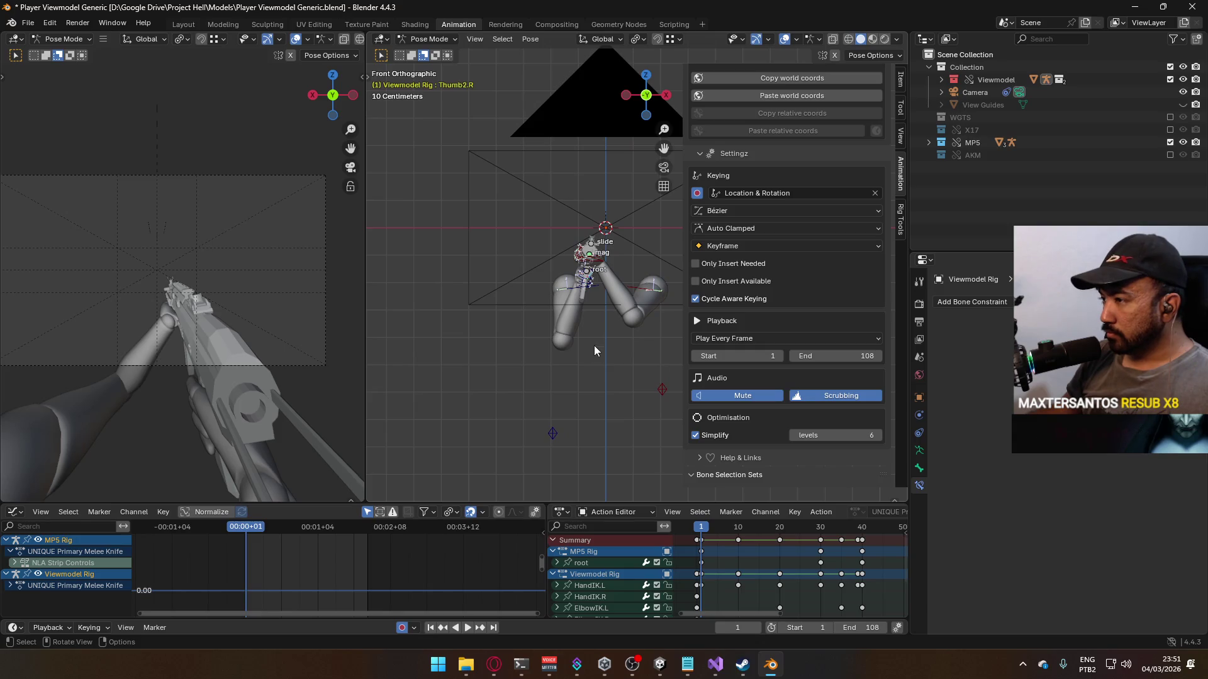
pyautogui.scroll(1, 592, 342)
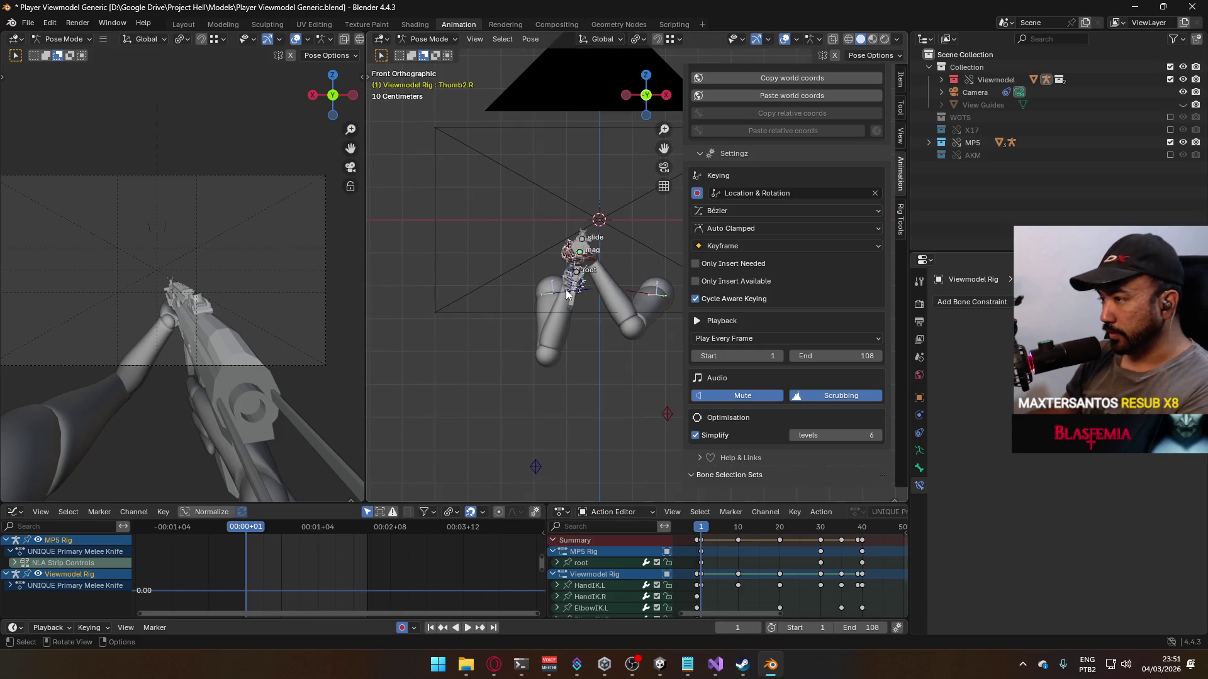
pyautogui.press('KP_3')
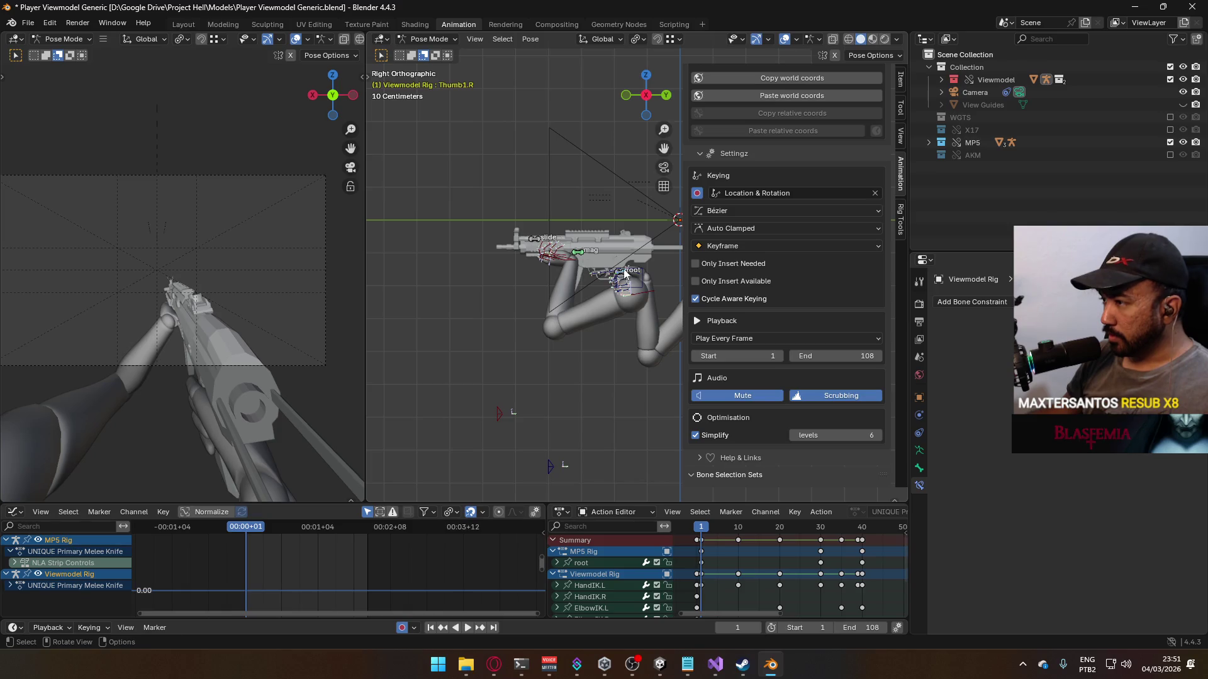
# Step: At frame 1, lower the MP5 root, tilt it about -15°, and drop it about 0.03 m more
pyautogui.click(625, 270)
pyautogui.press('g')
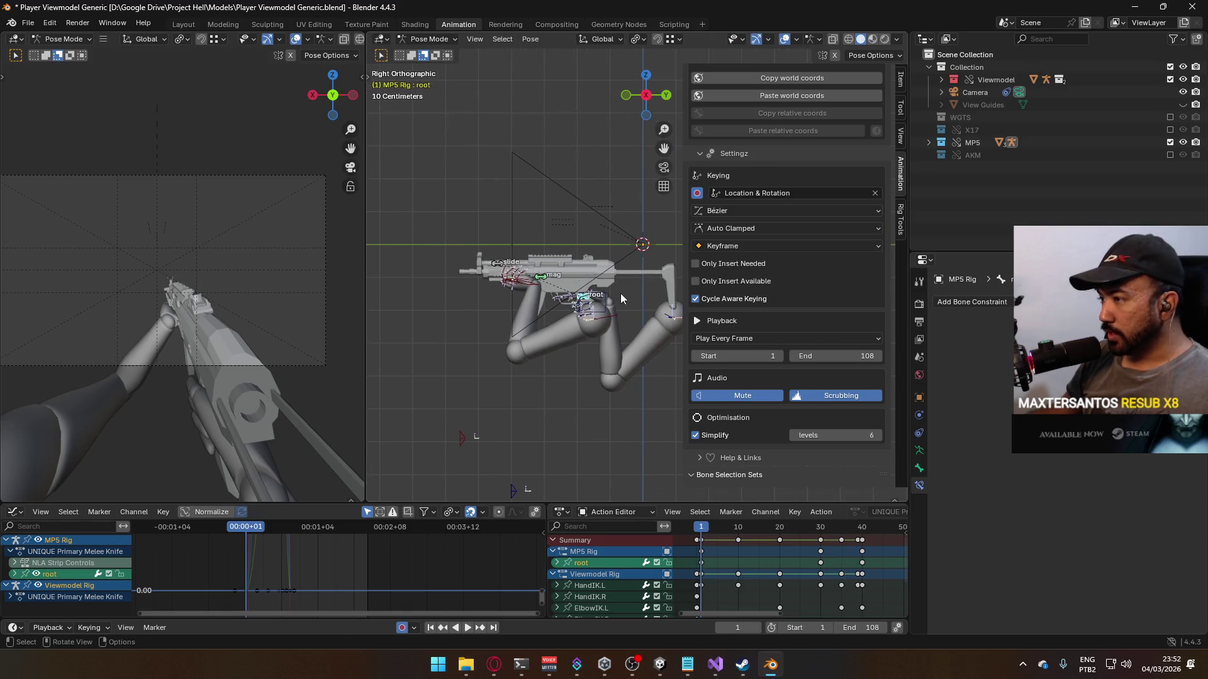
pyautogui.press('z')
pyautogui.press('z')
pyautogui.press('z')
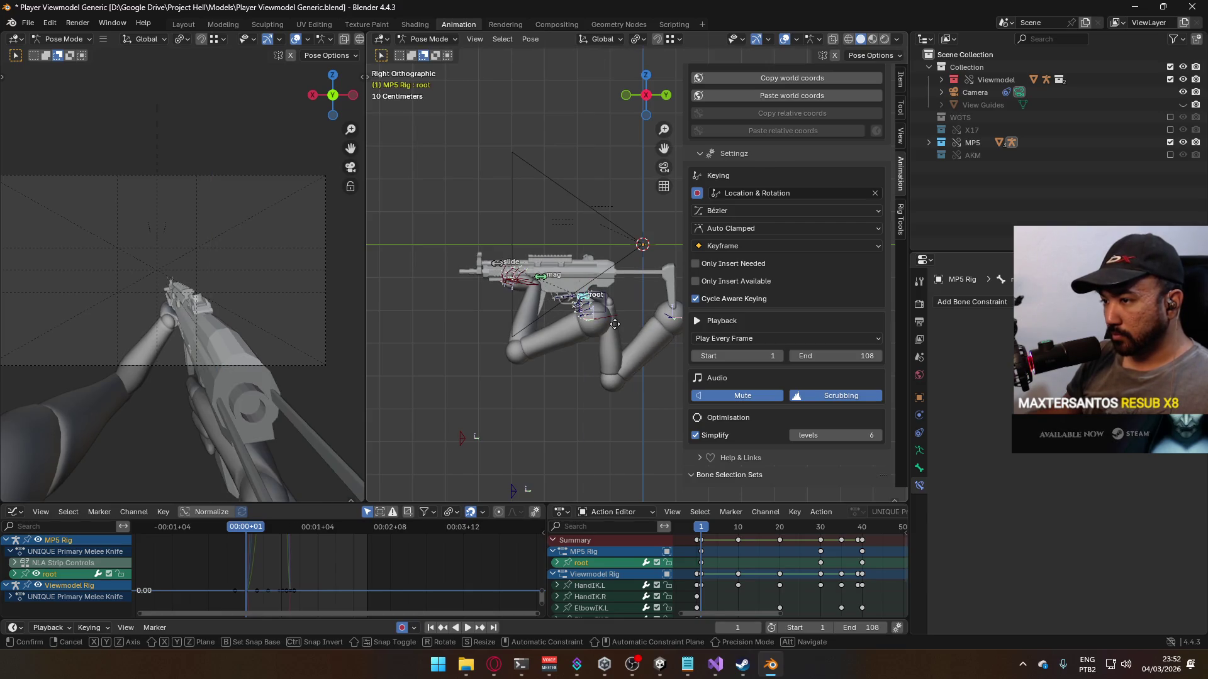
pyautogui.click(648, 342)
pyautogui.press('r')
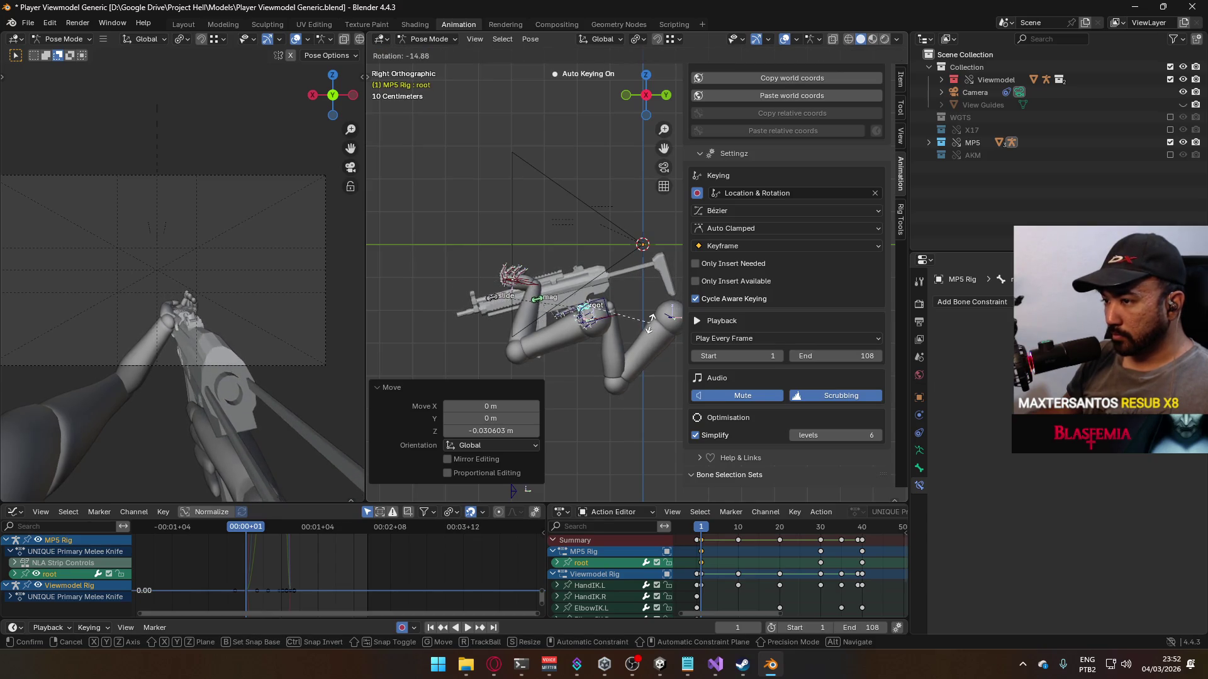
pyautogui.click(650, 324)
pyautogui.press('g')
pyautogui.press('z')
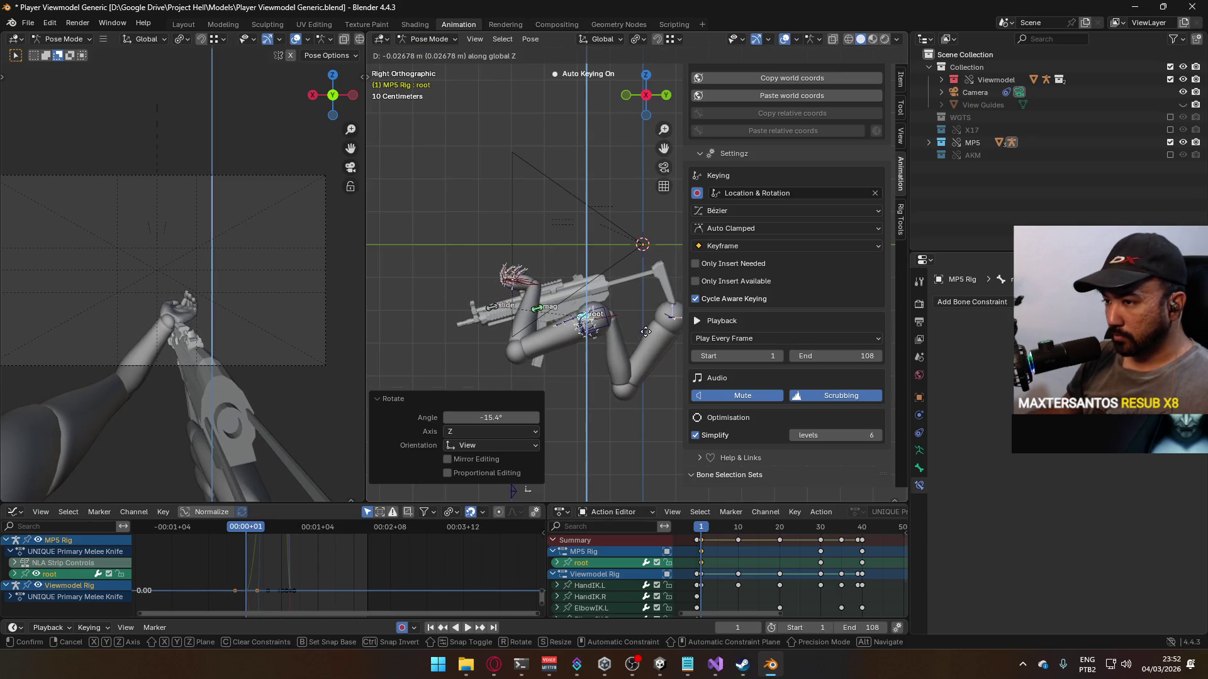
pyautogui.click(650, 333)
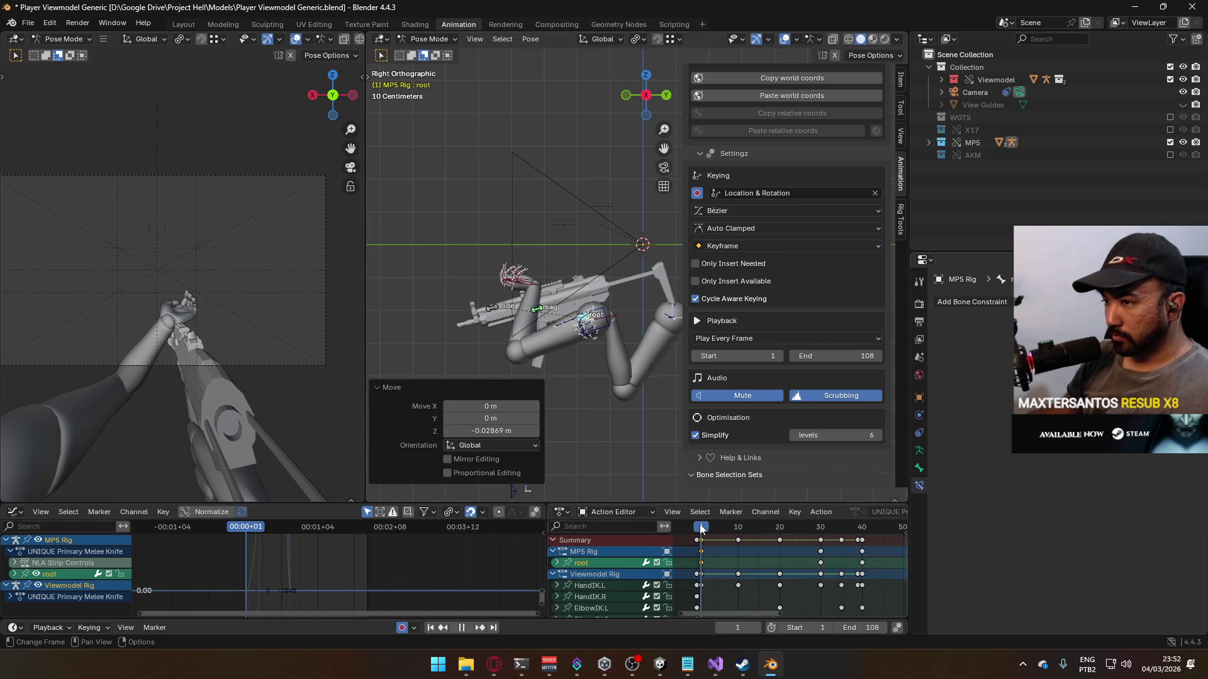
pyautogui.moveTo(703, 528); pyautogui.dragTo(703, 529)
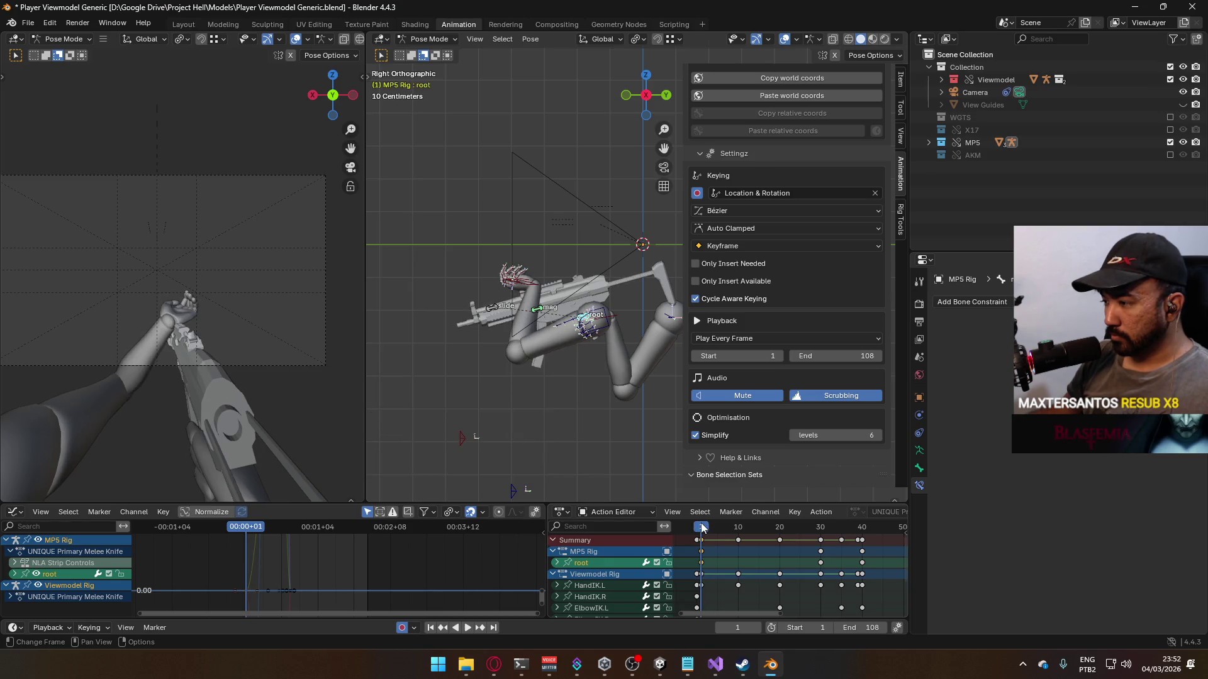
pyautogui.hotkey('alt', 'Tab')
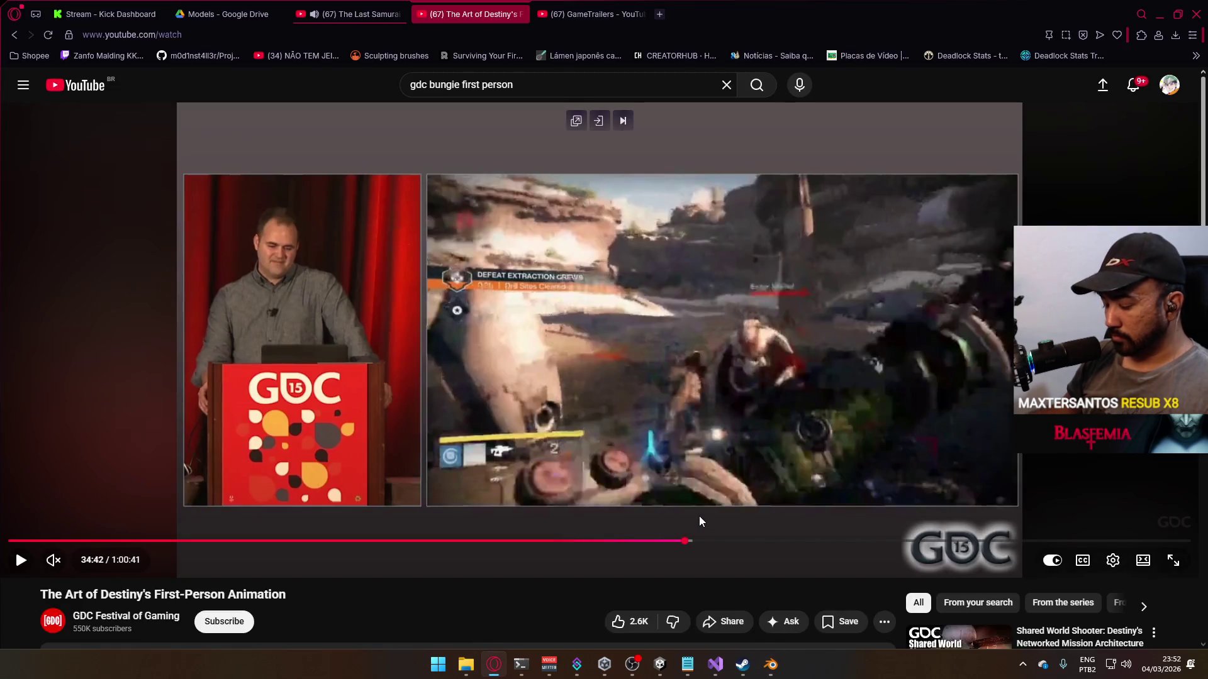
# Step: Check the 34:42 melee footage in the talk, then return to the Blender scene
pyautogui.press('Down')
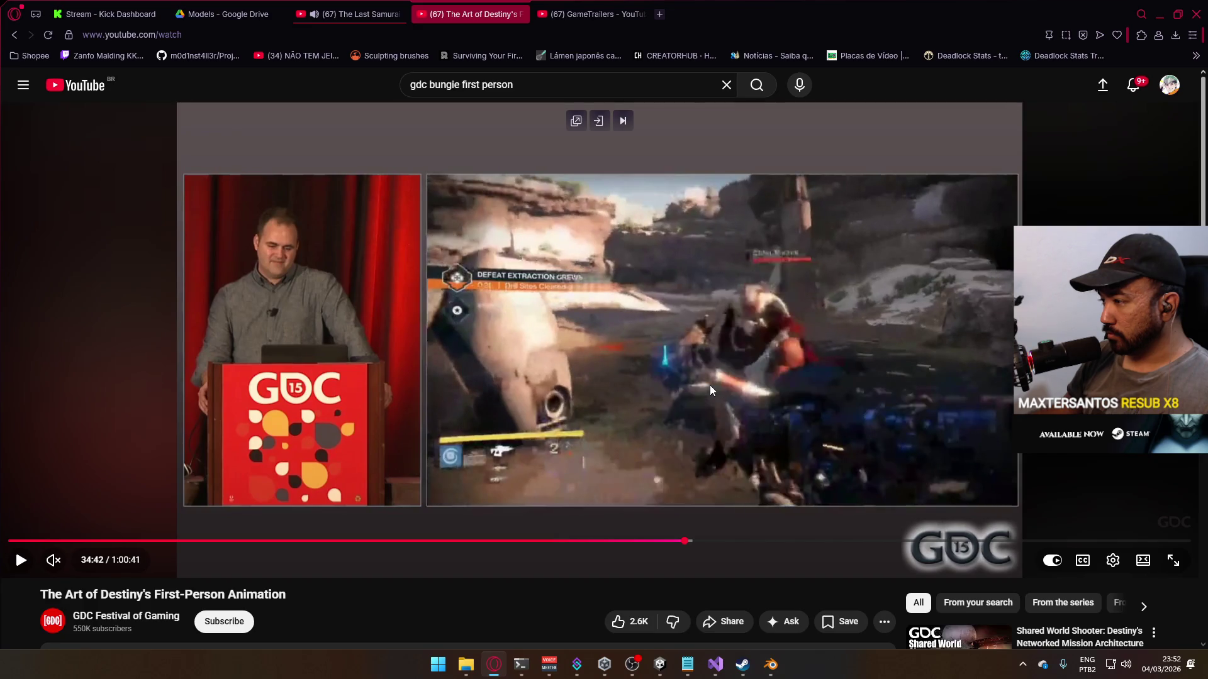
pyautogui.hotkey('alt', 'Tab')
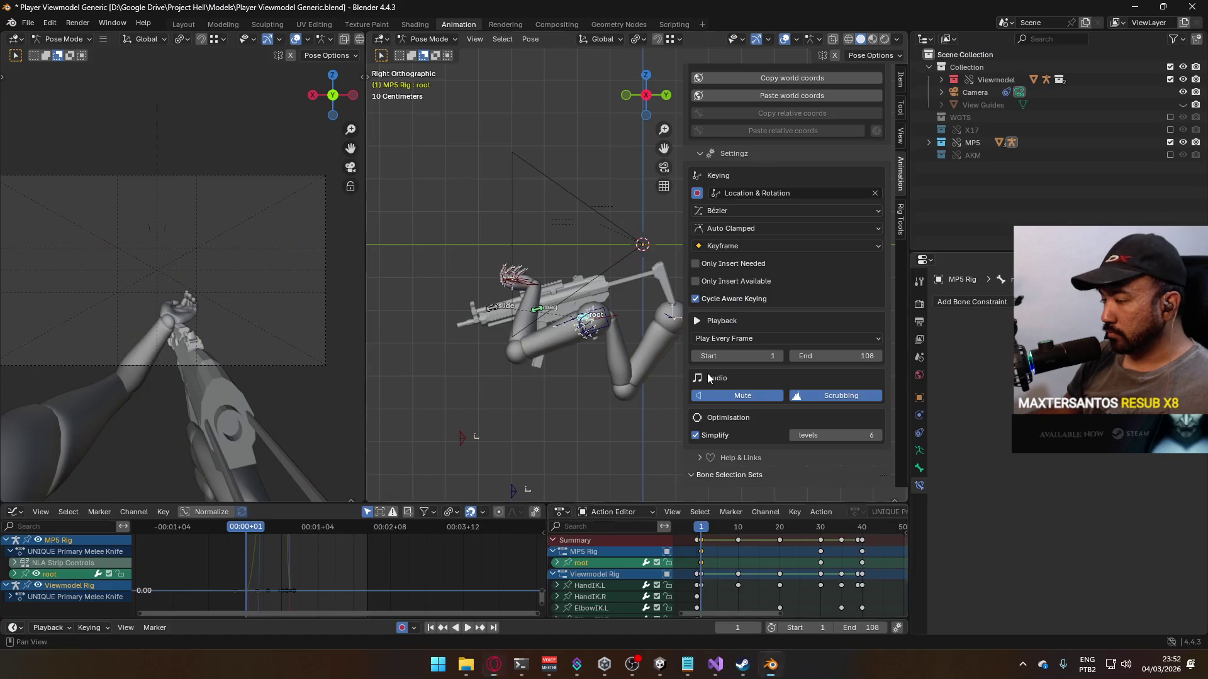
# Step: Rotate HandIK.L about 147° on its Y axis, then turn it on its Z axis
pyautogui.click(532, 288)
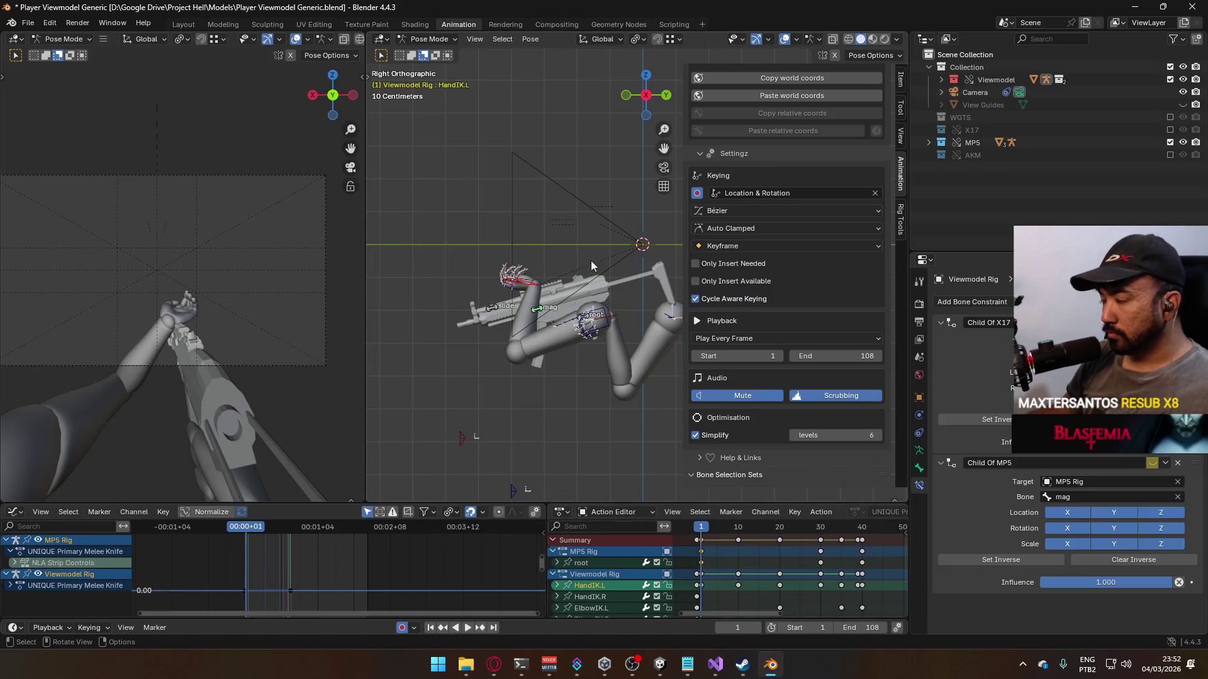
pyautogui.press('r')
pyautogui.press('y')
pyautogui.press('y')
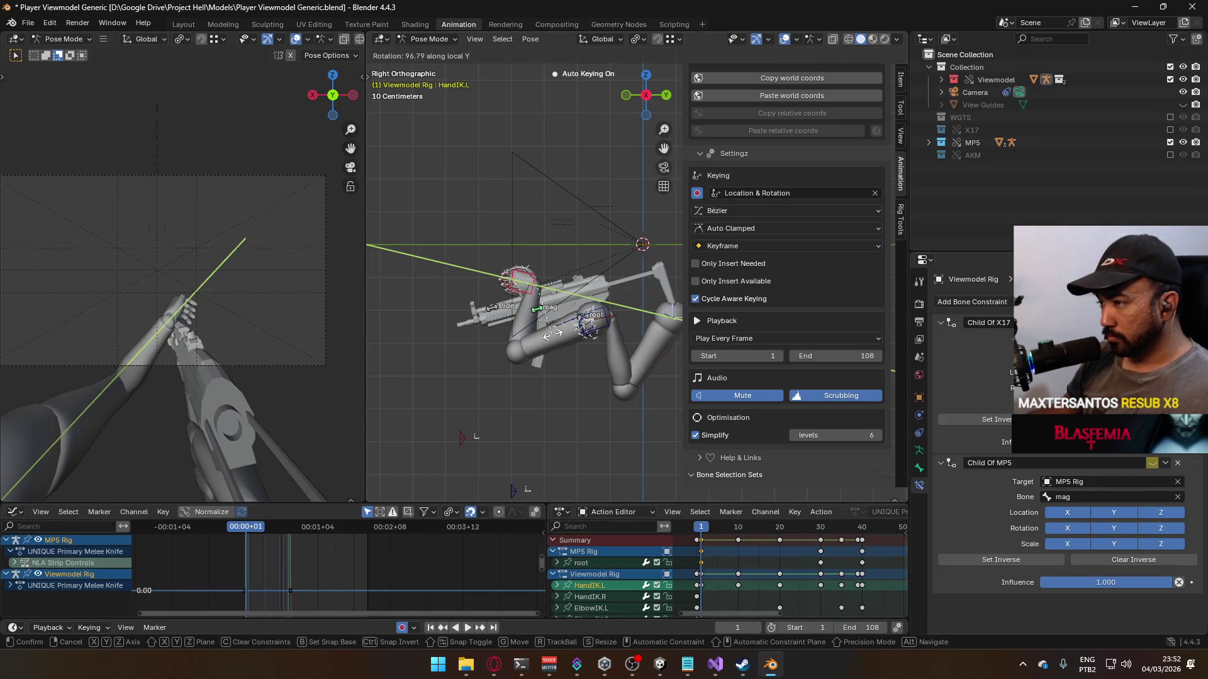
pyautogui.click(606, 271)
pyautogui.press('r')
pyautogui.press('z')
pyautogui.press('z')
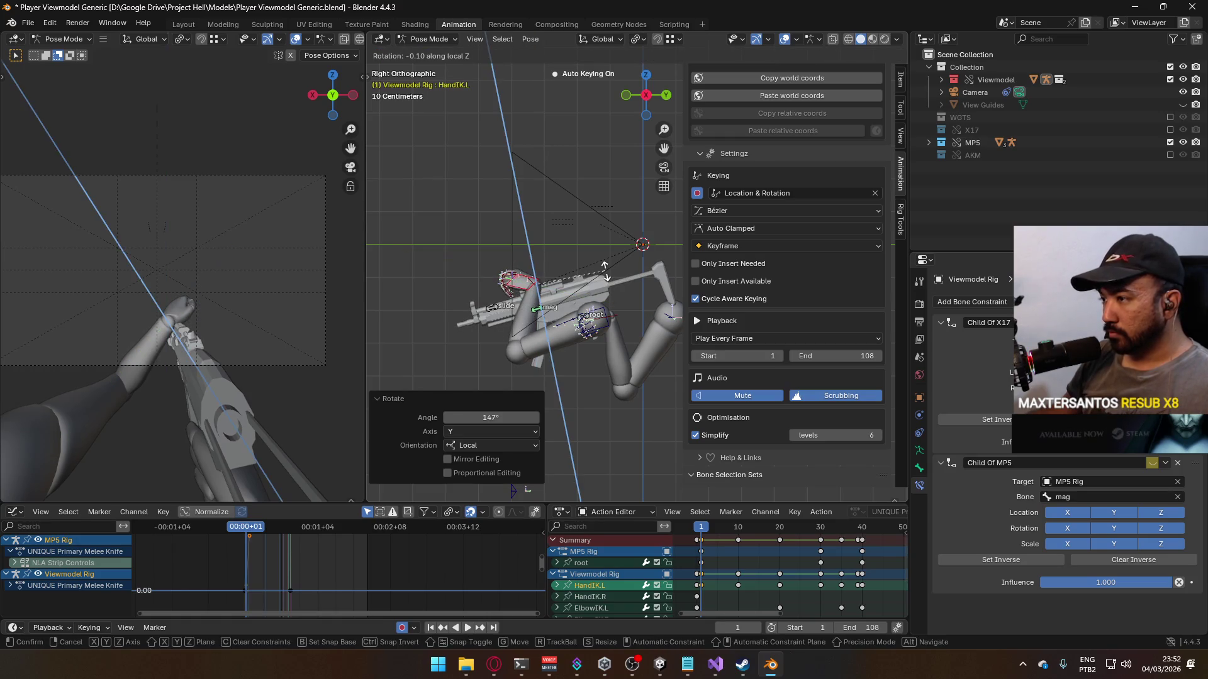
pyautogui.click(573, 329)
# Step: Move the left hand about 0.09 m sideways, checking the GDC reference talk
pyautogui.press('g')
pyautogui.click(541, 324)
pyautogui.moveTo(541, 324)
pyautogui.mouseDown(button='middle')
pyautogui.moveTo(518, 322)
pyautogui.moveTo(613, 297)
pyautogui.moveTo(610, 330)
pyautogui.mouseUp(button='middle')
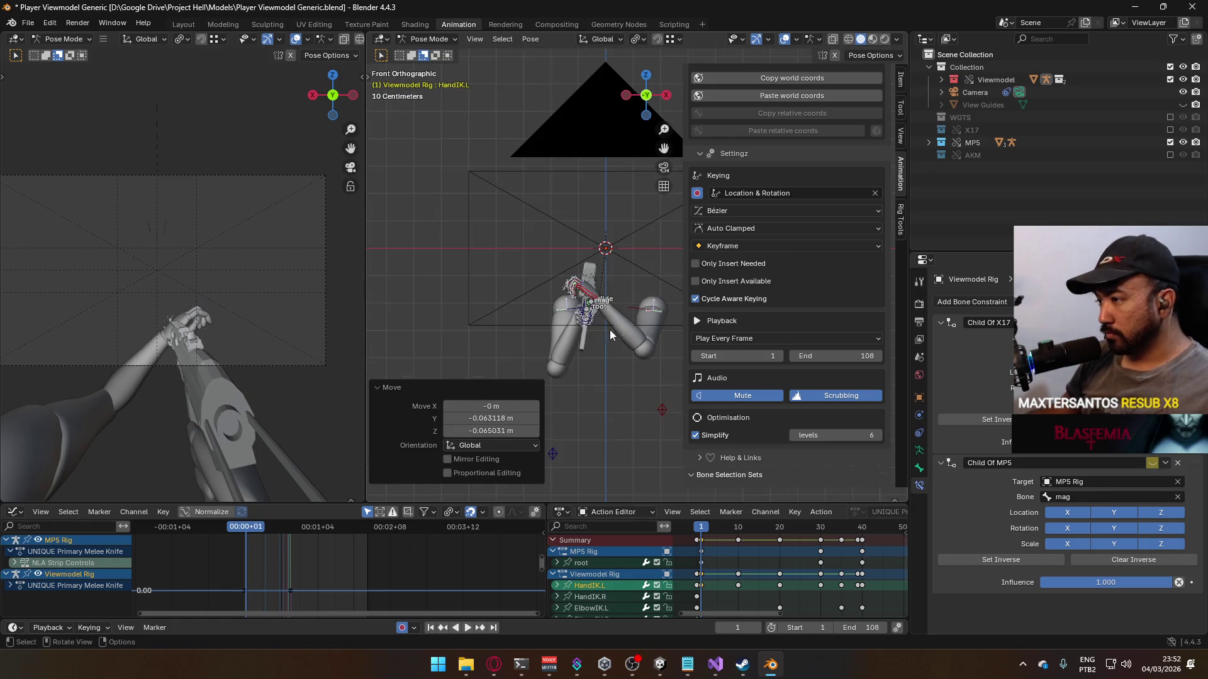
pyautogui.press('g')
pyautogui.click(636, 360)
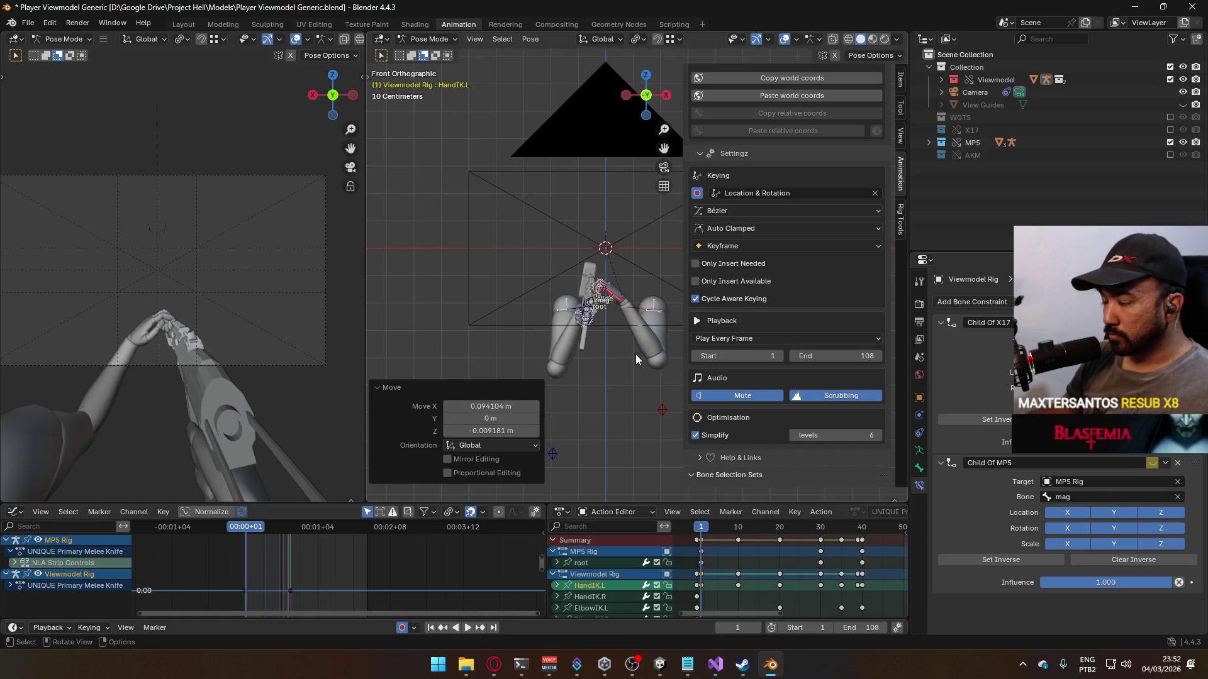
pyautogui.hotkey('alt', 'Tab')
pyautogui.hotkey('alt', 'Tab')
pyautogui.press('g')
pyautogui.click(608, 345)
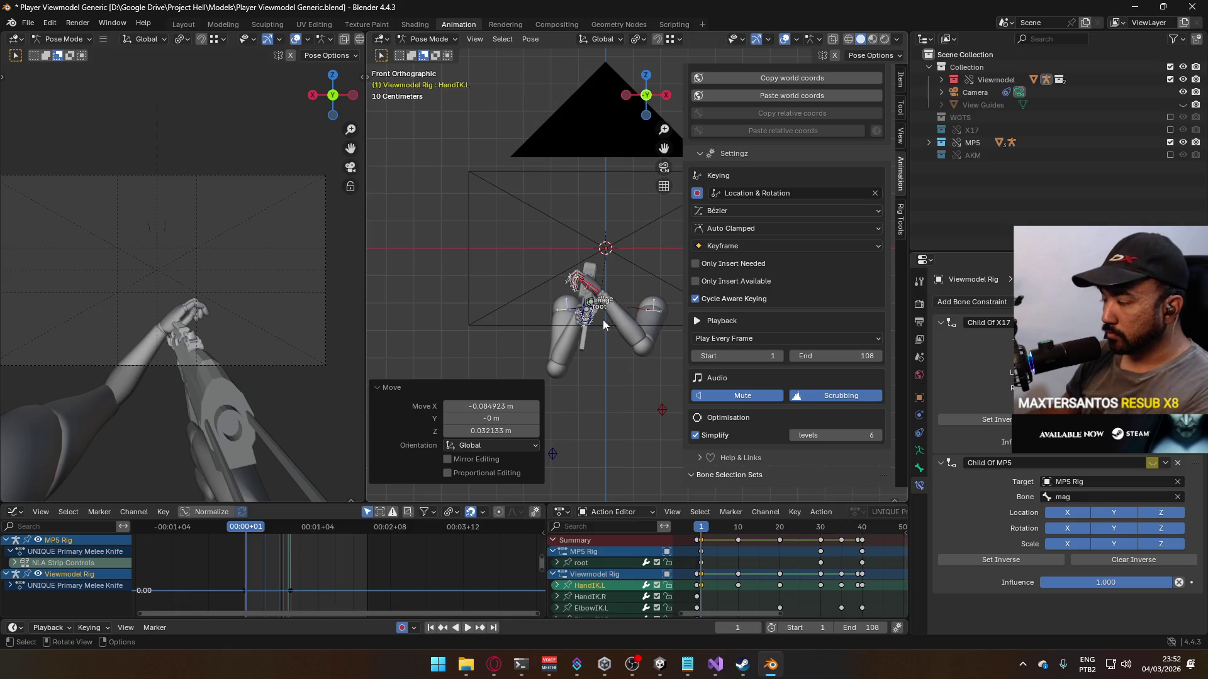
# Step: In side view, shift the MP5 root bone vertically, tilt it about -10°, and lower it 0.01 m
pyautogui.press('KP_3')
pyautogui.scroll(2, 585, 324)
pyautogui.click(580, 330)
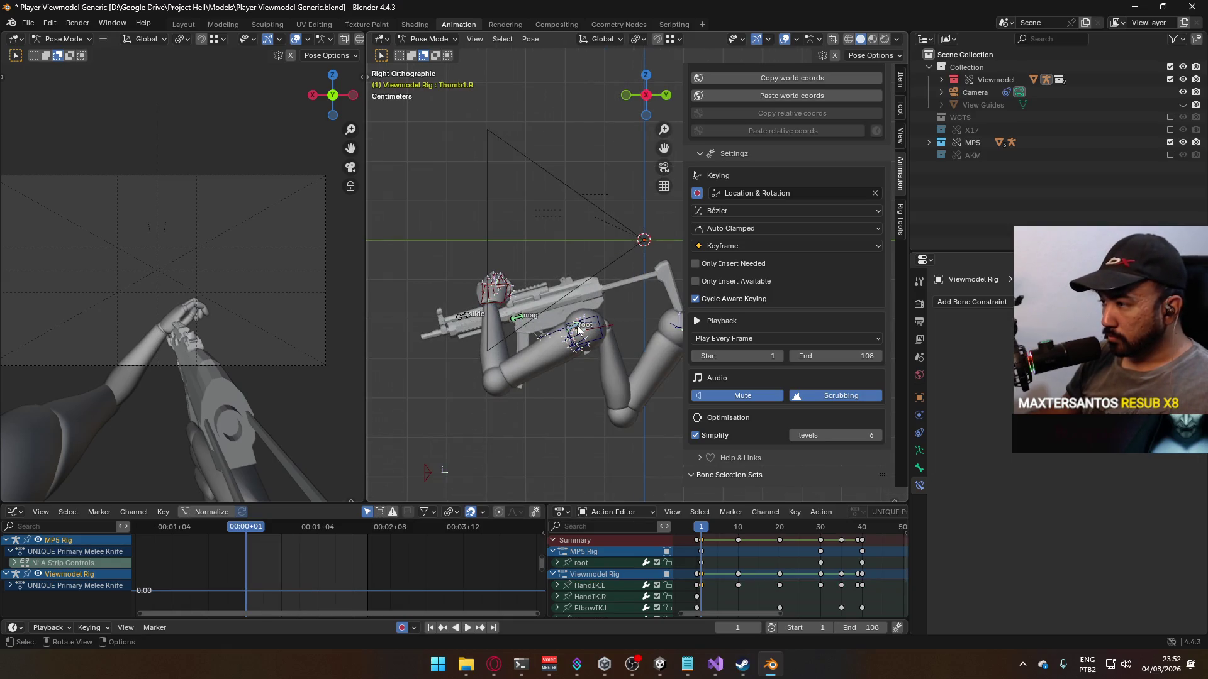
pyautogui.click(577, 329)
pyautogui.press('g')
pyautogui.press('z')
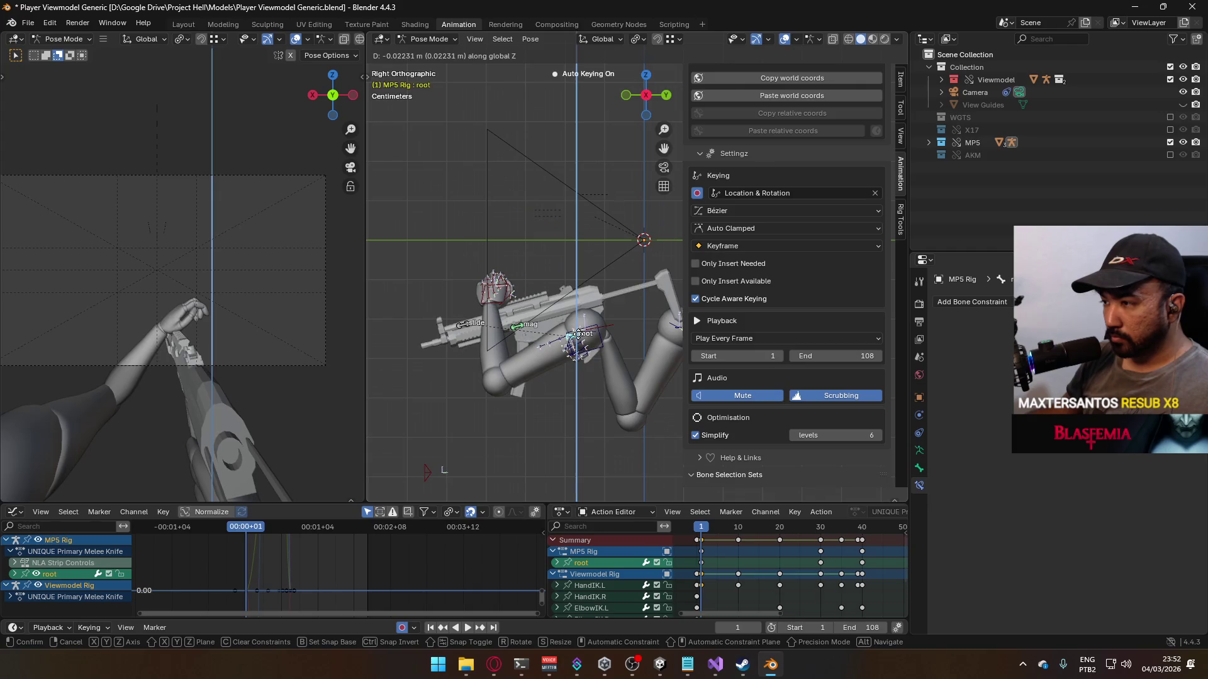
pyautogui.click(579, 337)
pyautogui.press('r')
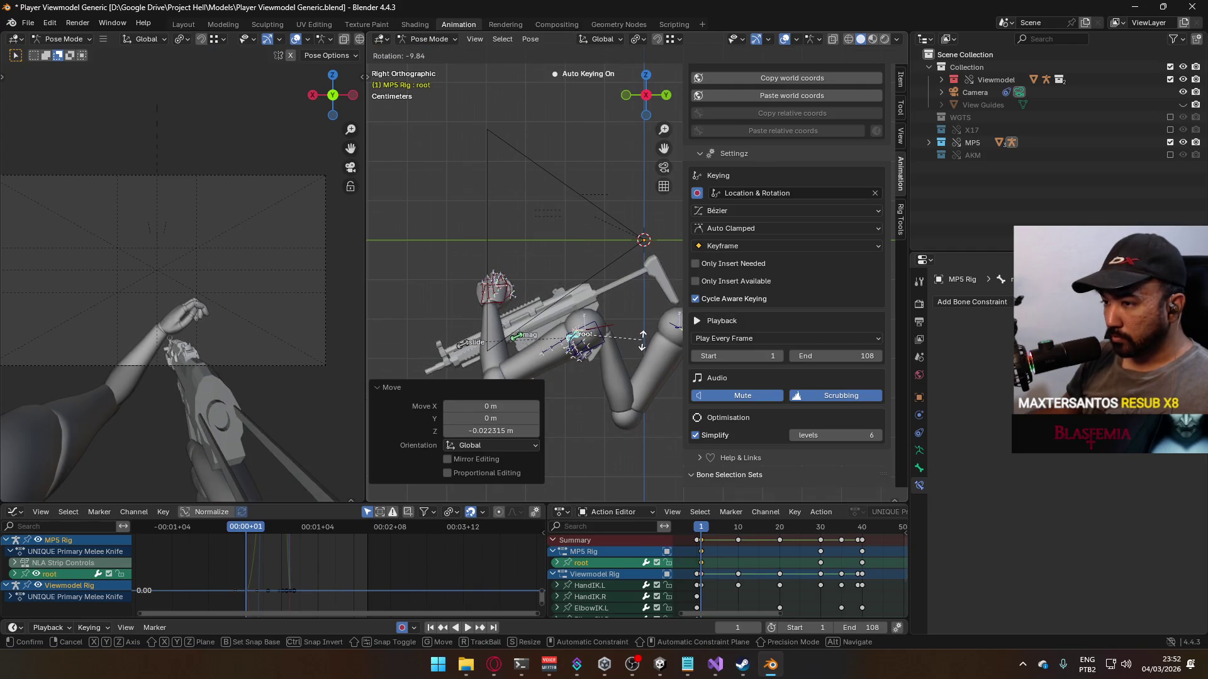
pyautogui.click(643, 341)
pyautogui.press('g')
pyautogui.press('z')
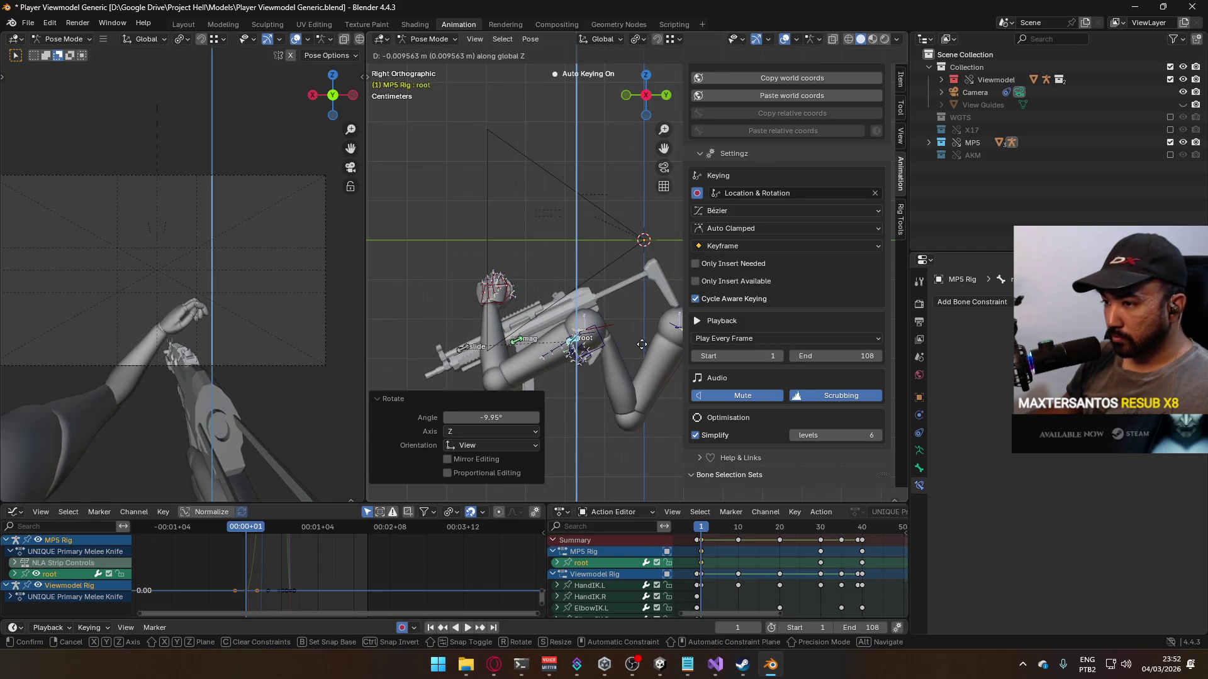
pyautogui.click(642, 344)
pyautogui.scroll(-2, 545, 330)
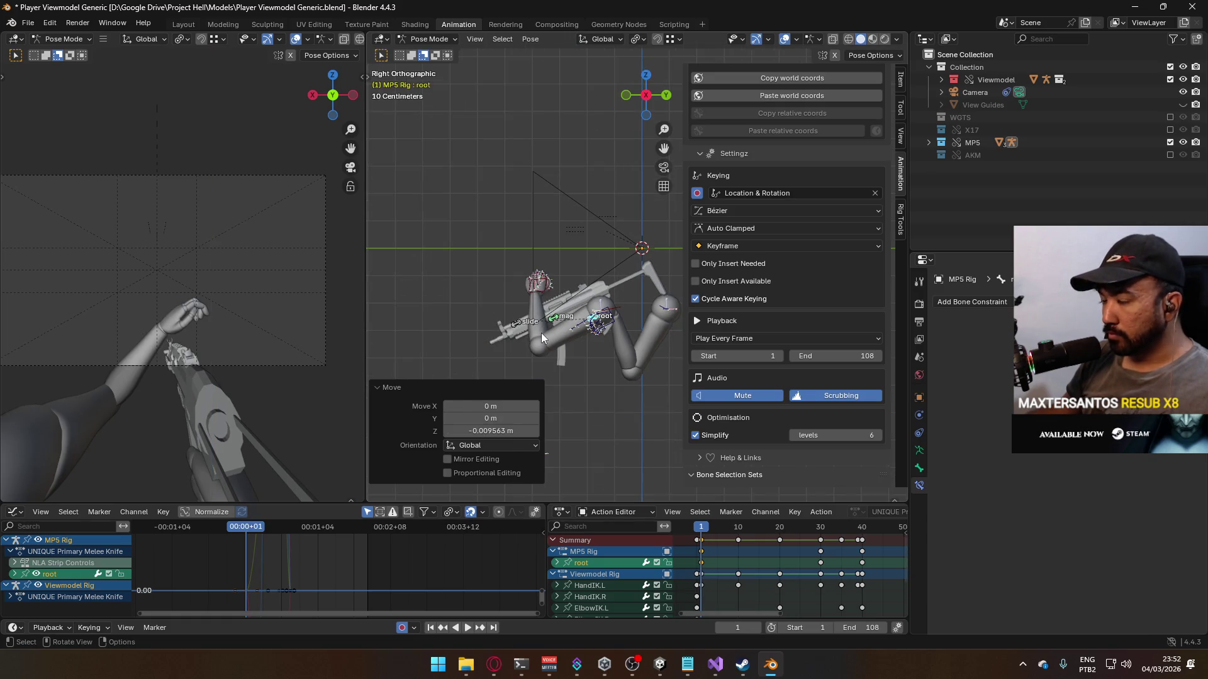
# Step: Reposition the left elbow target ElbowIK.L in the front view
pyautogui.press('KP_1')
pyautogui.click(662, 412)
pyautogui.keyDown('shift'); pyautogui.moveTo(664, 413); pyautogui.dragTo(586, 385, button='middle'); pyautogui.keyUp('shift')
pyautogui.press('g')
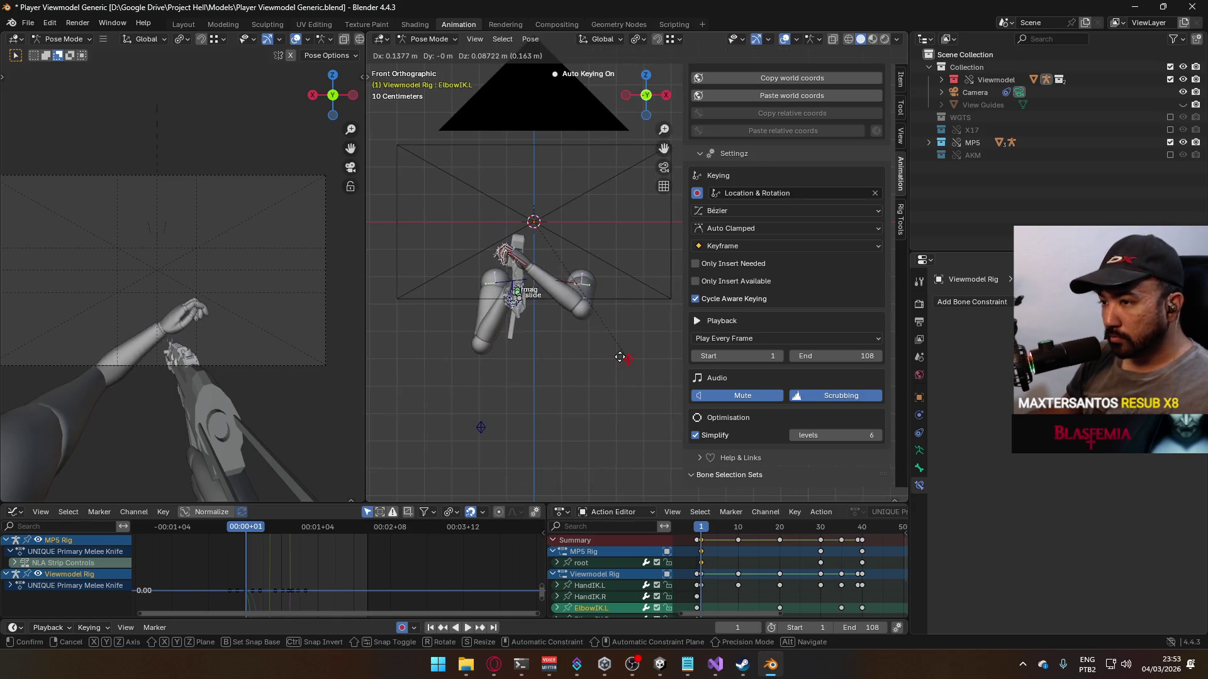
pyautogui.click(629, 347)
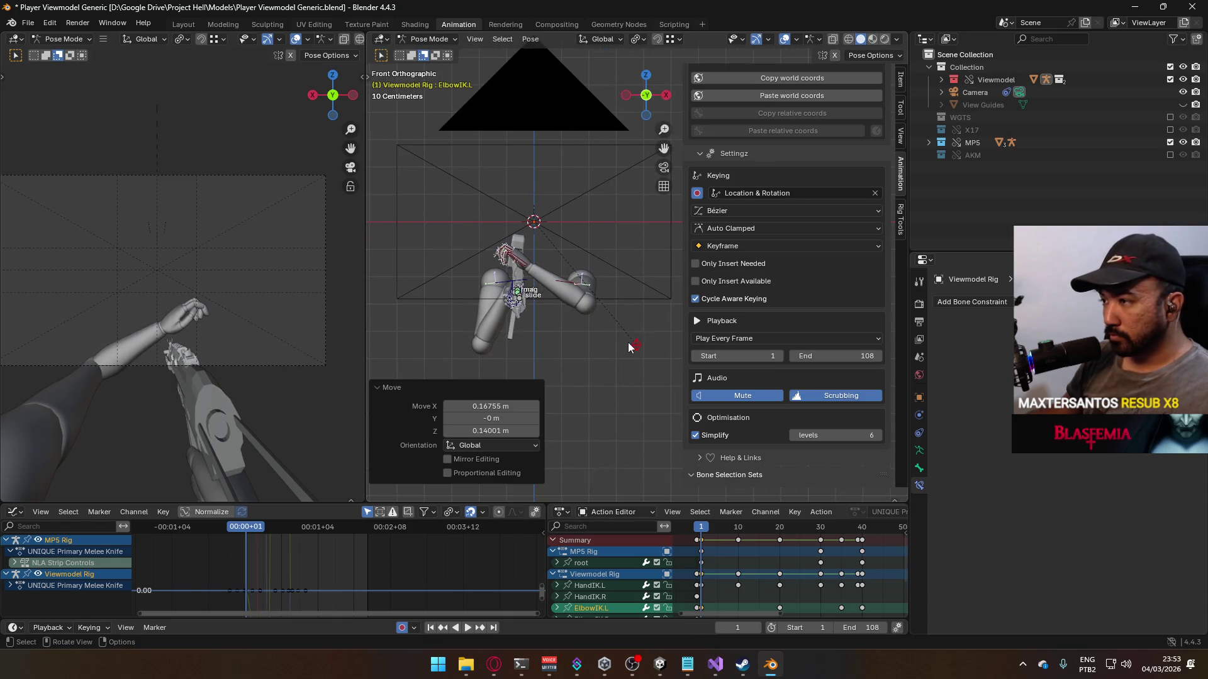
pyautogui.scroll(2, 575, 319)
pyautogui.keyDown('shift'); pyautogui.moveTo(527, 287); pyautogui.dragTo(593, 302, button='middle'); pyautogui.keyUp('shift')
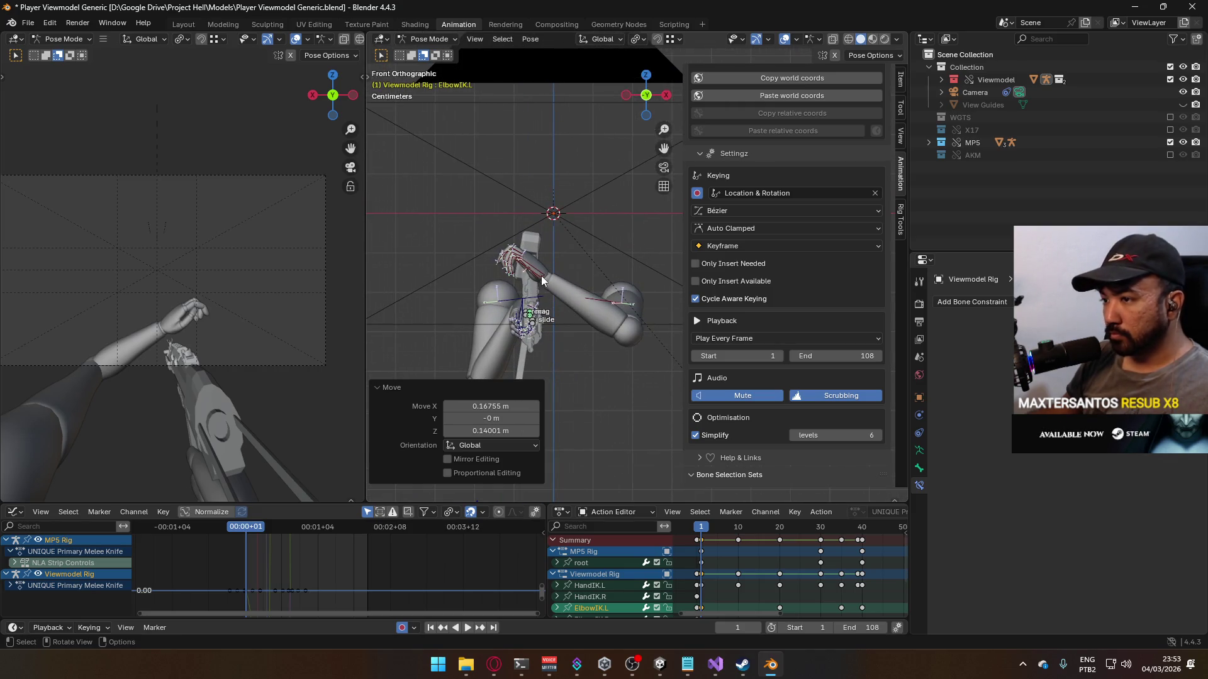
# Step: Rotate HandIK.L 9.21° in the top view, discarding two trial adjustments
pyautogui.click(541, 282)
pyautogui.press('KP_7')
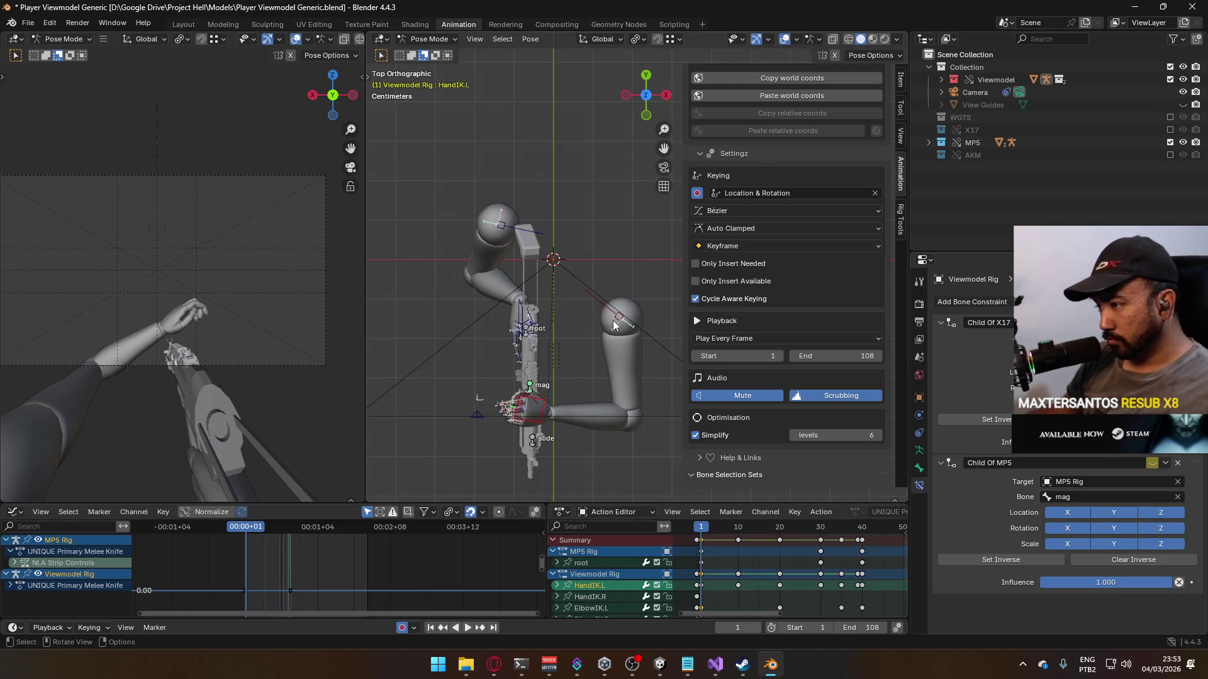
pyautogui.press('r')
pyautogui.click(608, 351)
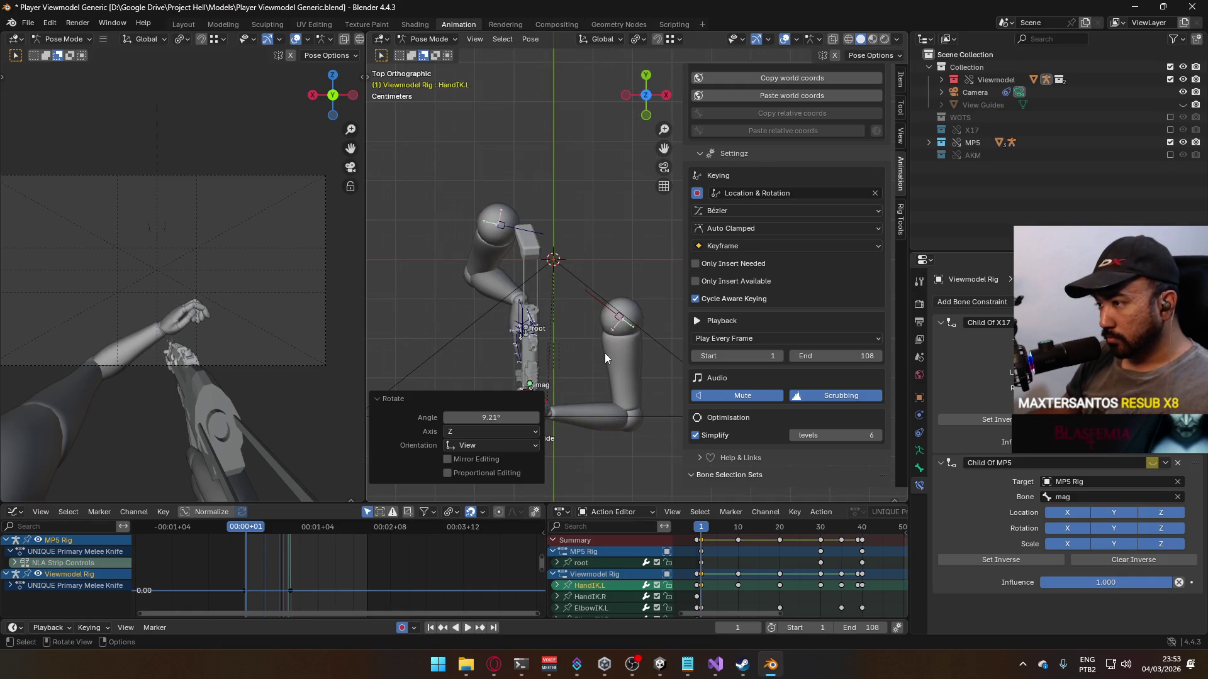
pyautogui.press('r')
pyautogui.press('Escape')
pyautogui.press('g')
pyautogui.press('Escape')
# Step: Move the left hand left and down, then nudge it slightly in the side view
pyautogui.press('g')
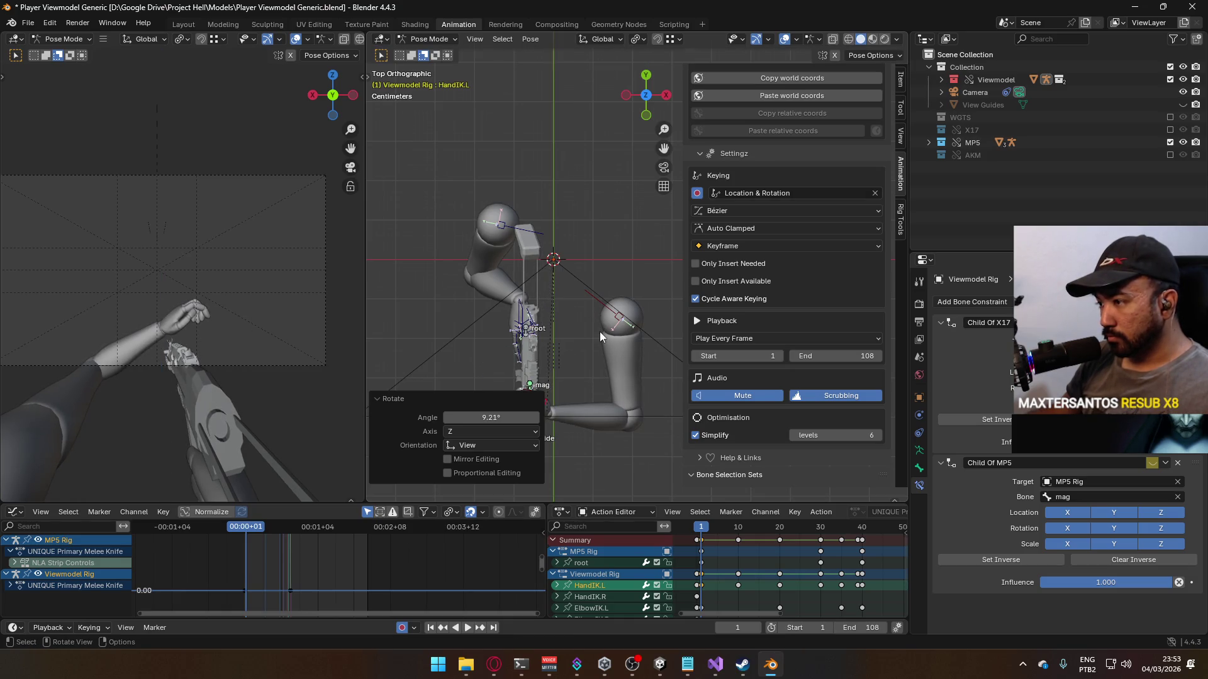
pyautogui.press('KP_1')
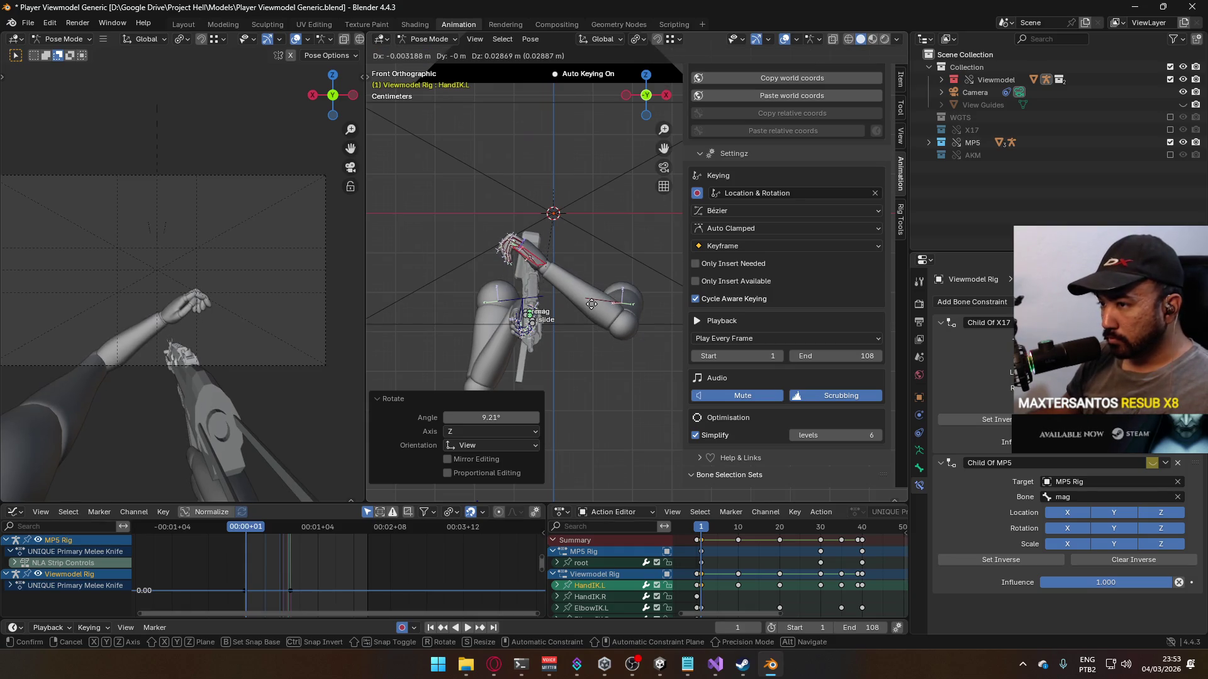
pyautogui.click(591, 304)
pyautogui.press('g')
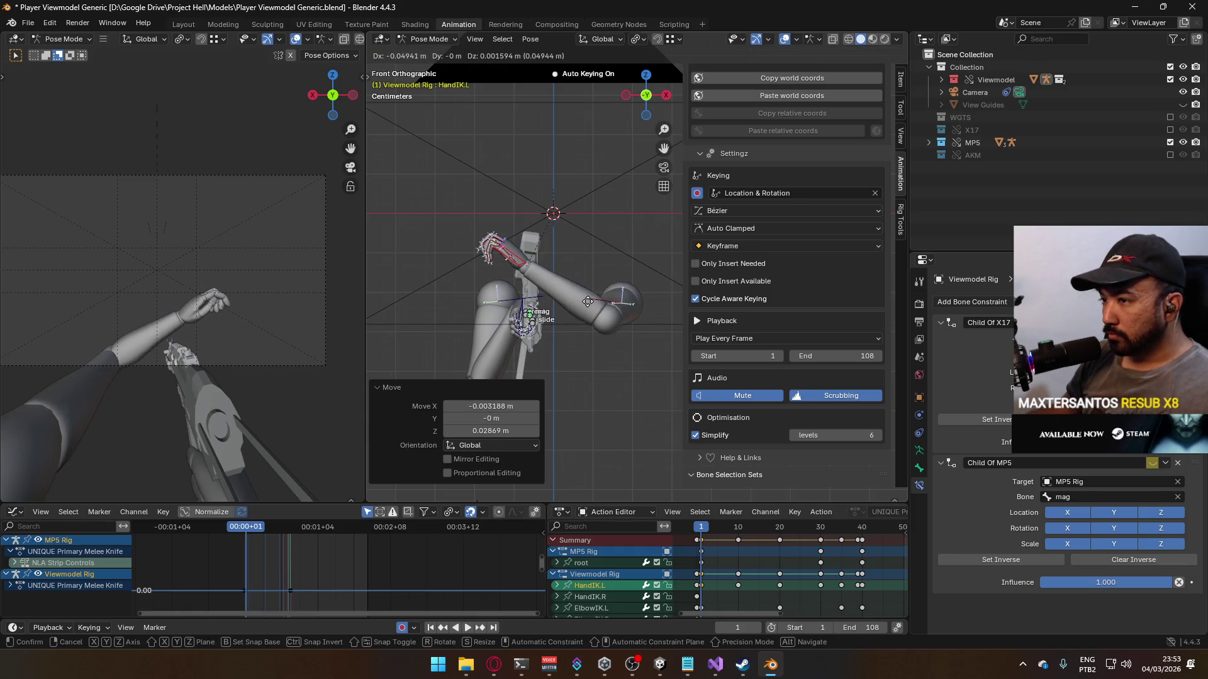
pyautogui.click(594, 298)
pyautogui.moveTo(594, 298); pyautogui.dragTo(561, 240, button='middle')
pyautogui.press('KP_3')
pyautogui.press('g')
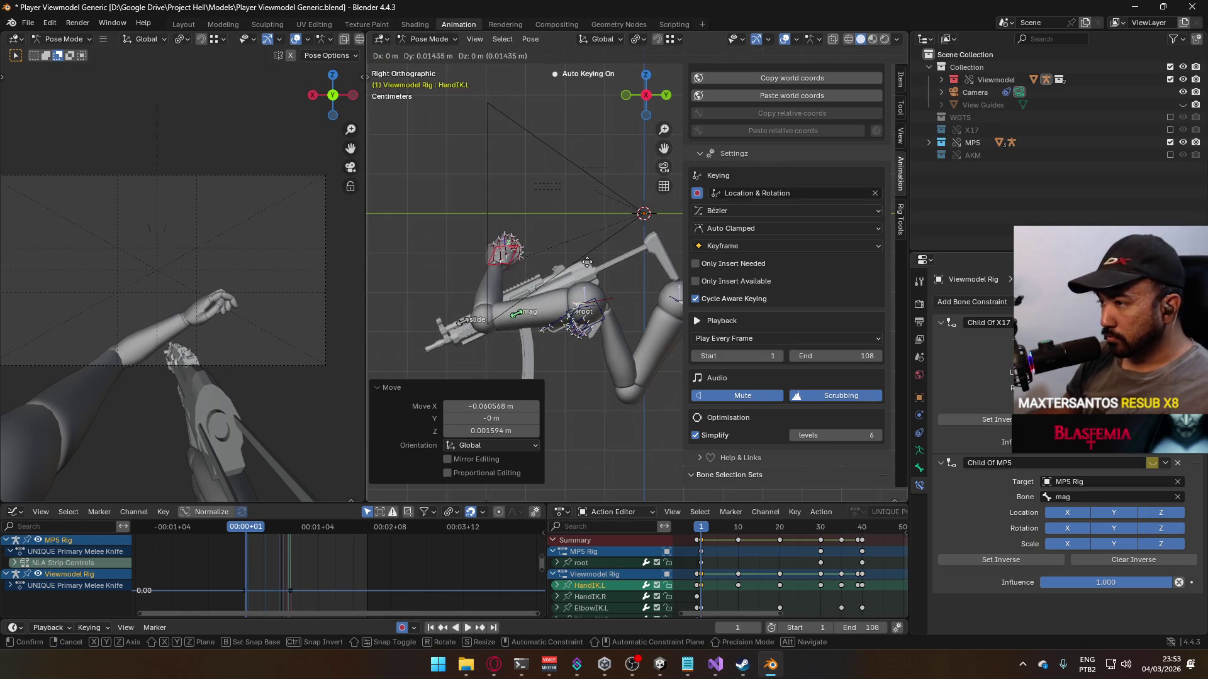
pyautogui.click(597, 258)
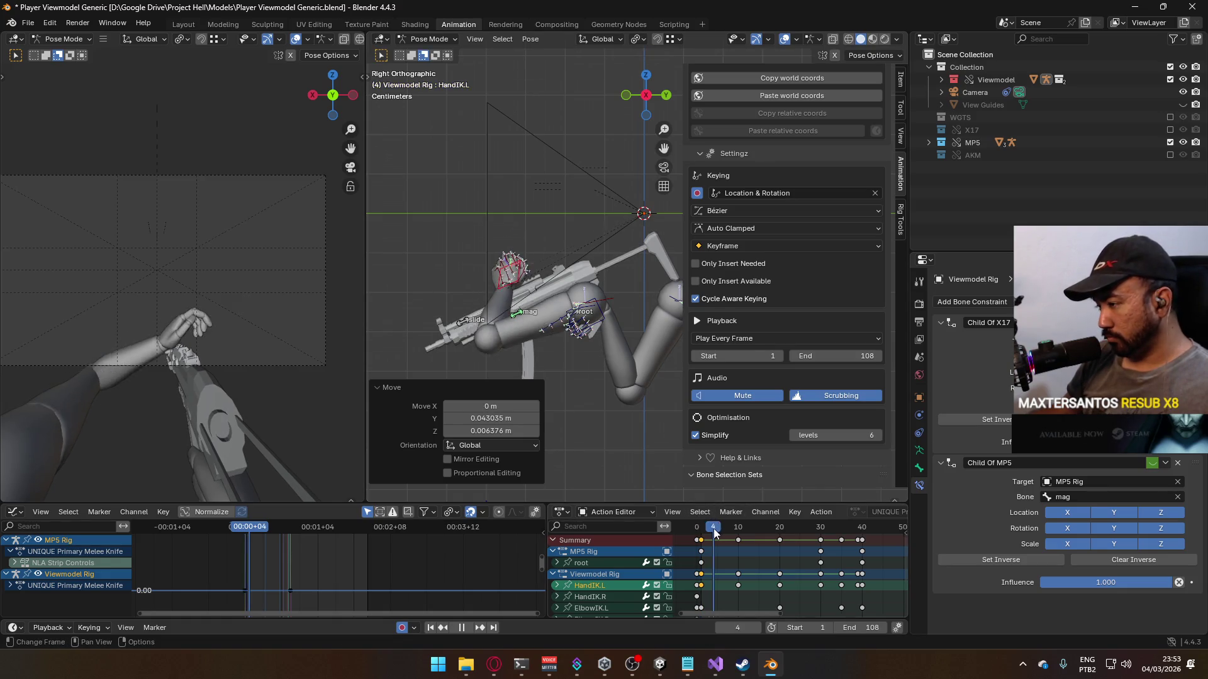
# Step: Paste the hand keys at frame 6 and delete the action's keyframes from 10 to 37
pyautogui.press('space')
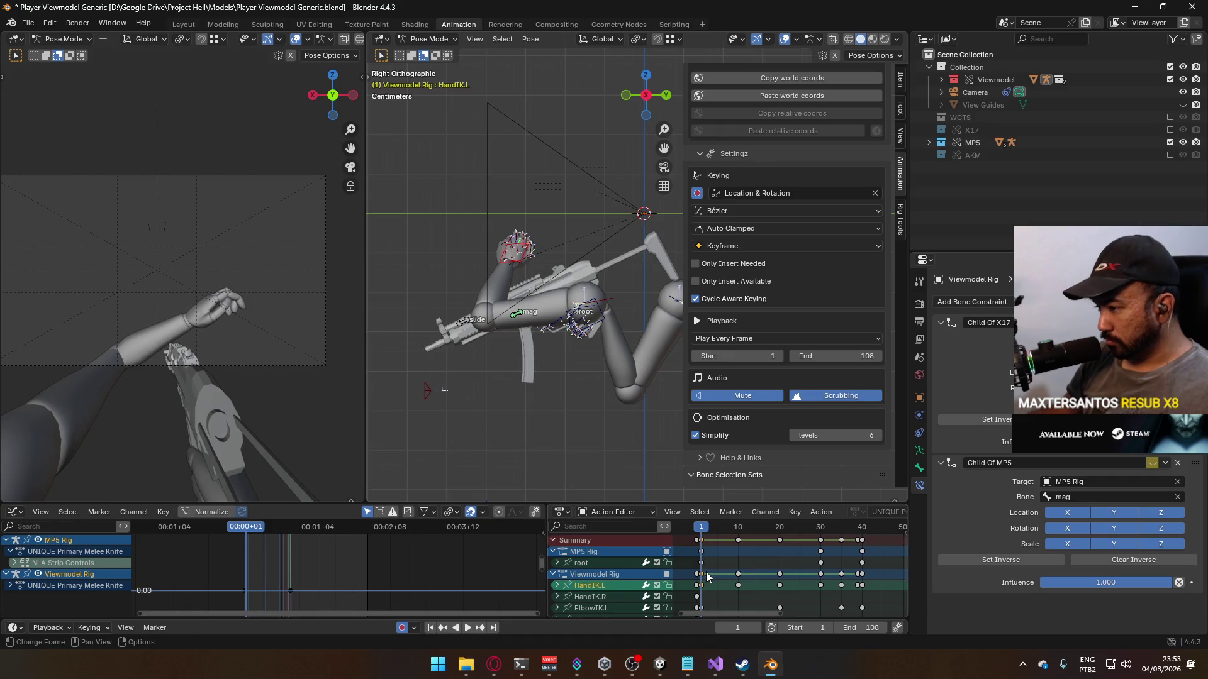
pyautogui.press('space')
pyautogui.press('space')
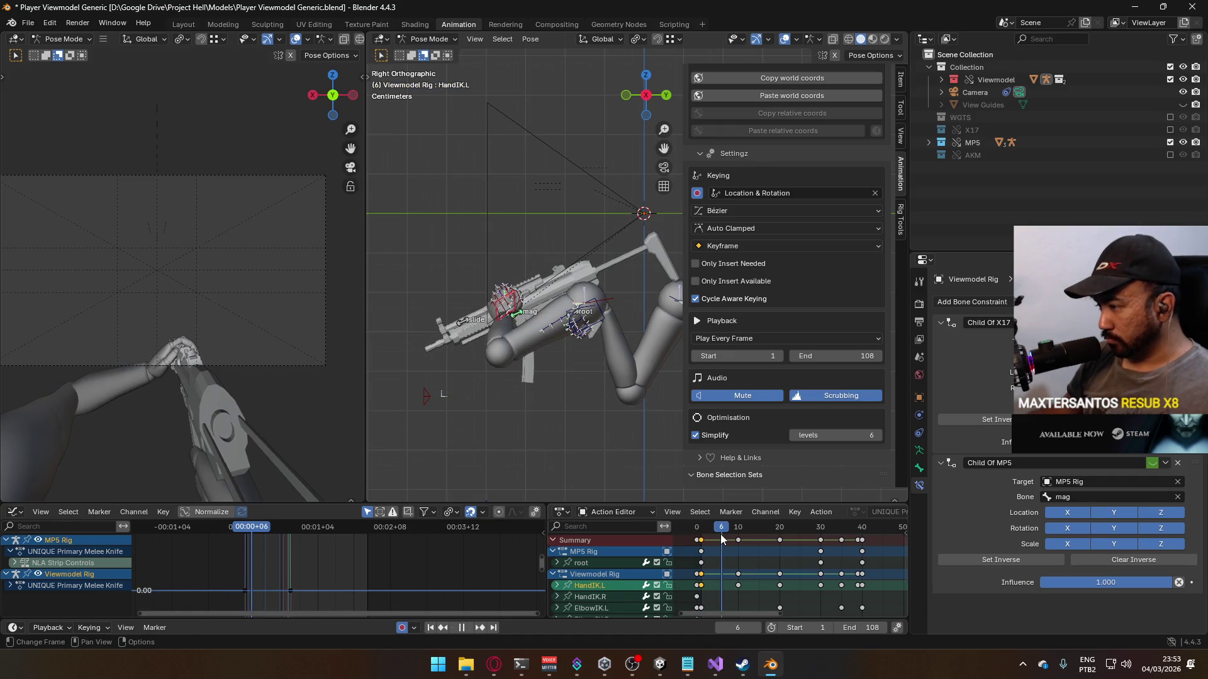
pyautogui.hotkey('ctrl', 'v')
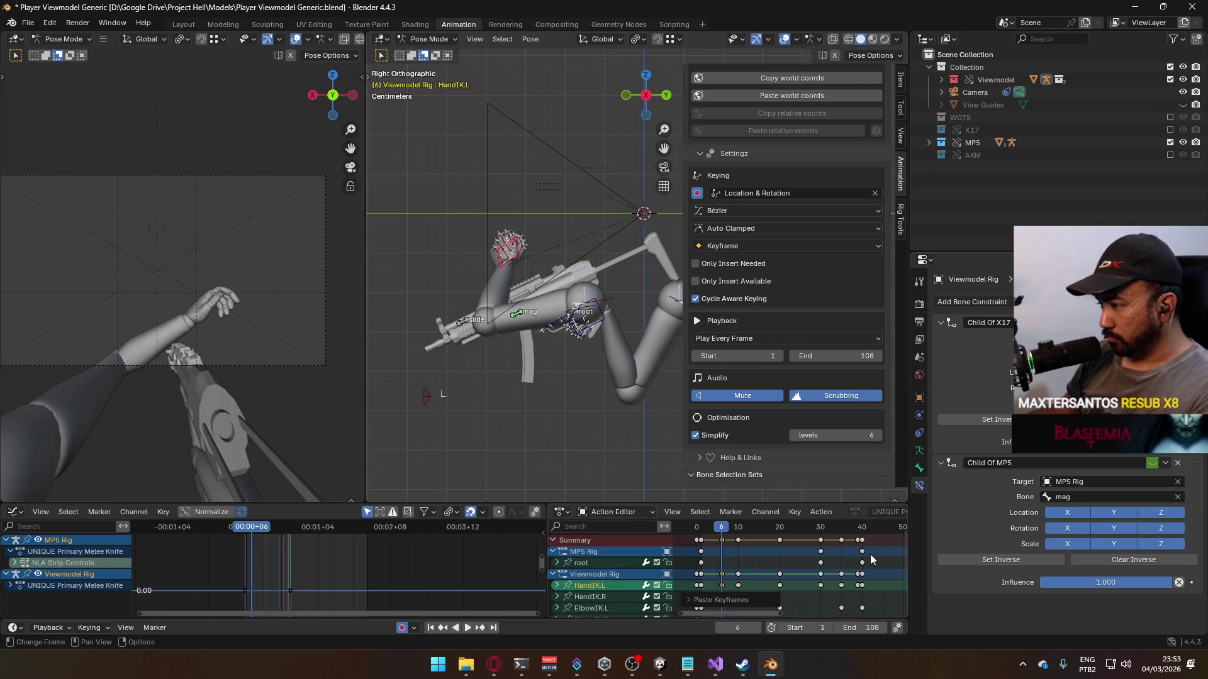
pyautogui.moveTo(742, 547); pyautogui.dragTo(750, 537)
pyautogui.moveTo(847, 538); pyautogui.dragTo(849, 541)
pyautogui.press('Delete')
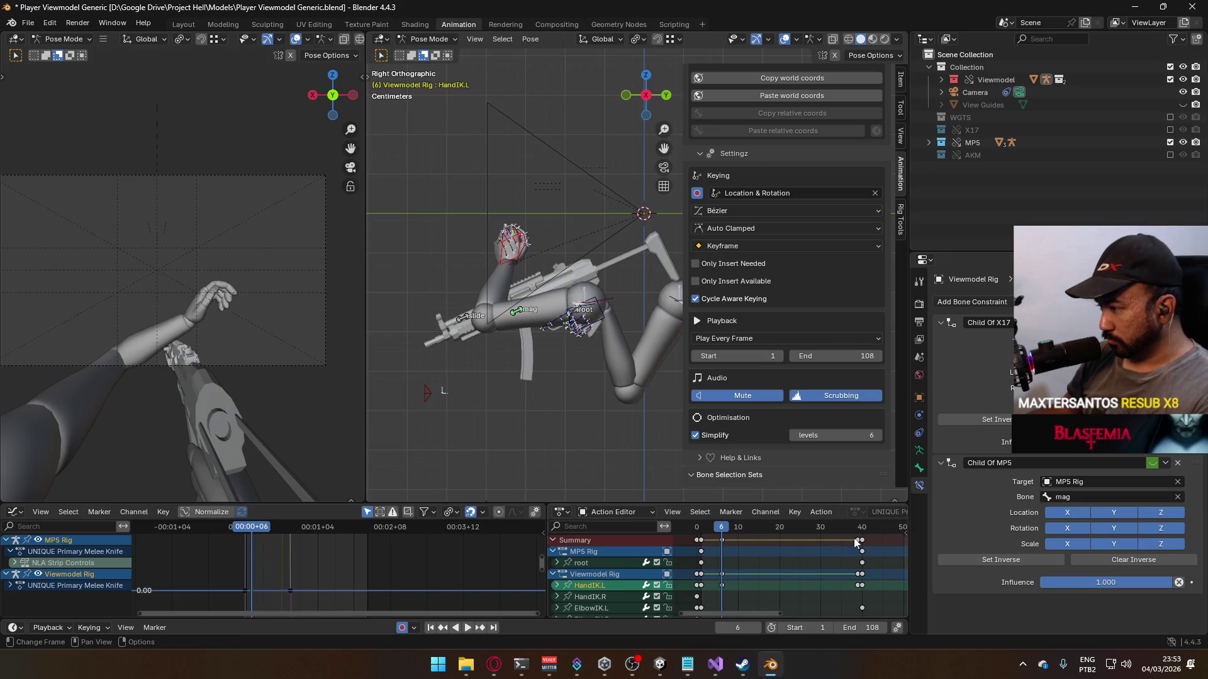
# Step: Play back and scrub frames 4 to 6 to review the timing
pyautogui.press('space')
pyautogui.click(714, 531)
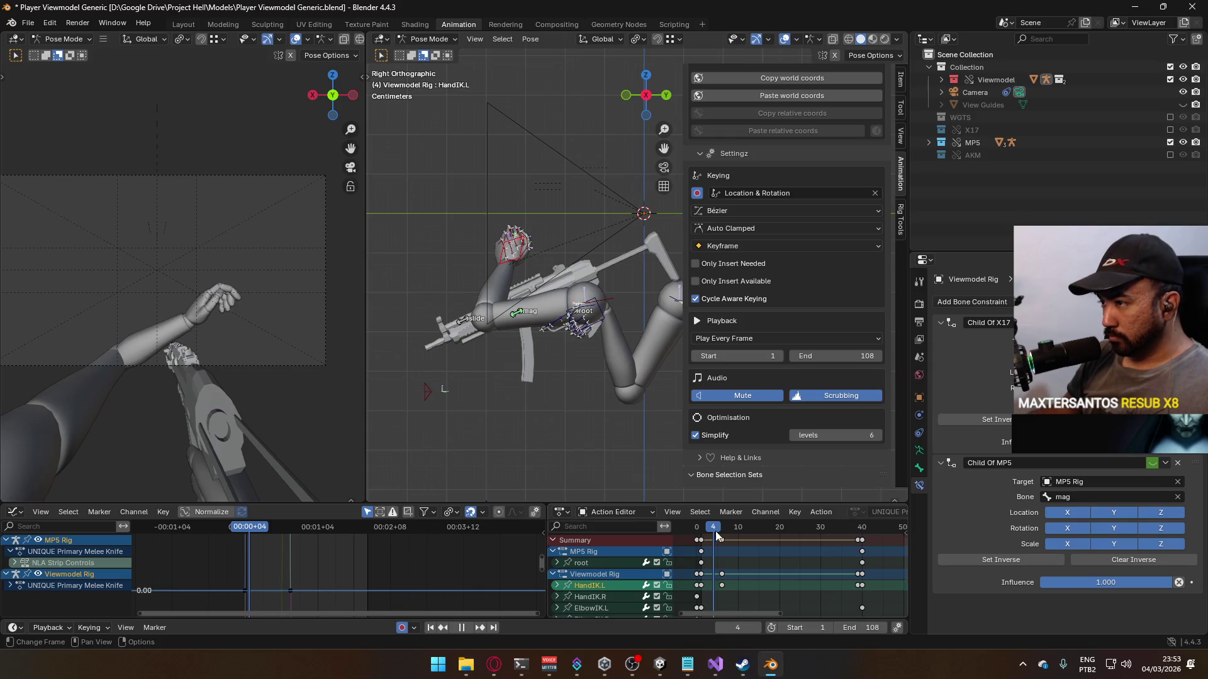
pyautogui.moveTo(714, 535); pyautogui.dragTo(724, 539)
pyautogui.moveTo(746, 571)
pyautogui.mouseDown(button='middle')
pyautogui.moveTo(738, 553)
pyautogui.moveTo(724, 583)
pyautogui.mouseUp(button='middle')
pyautogui.press('space')
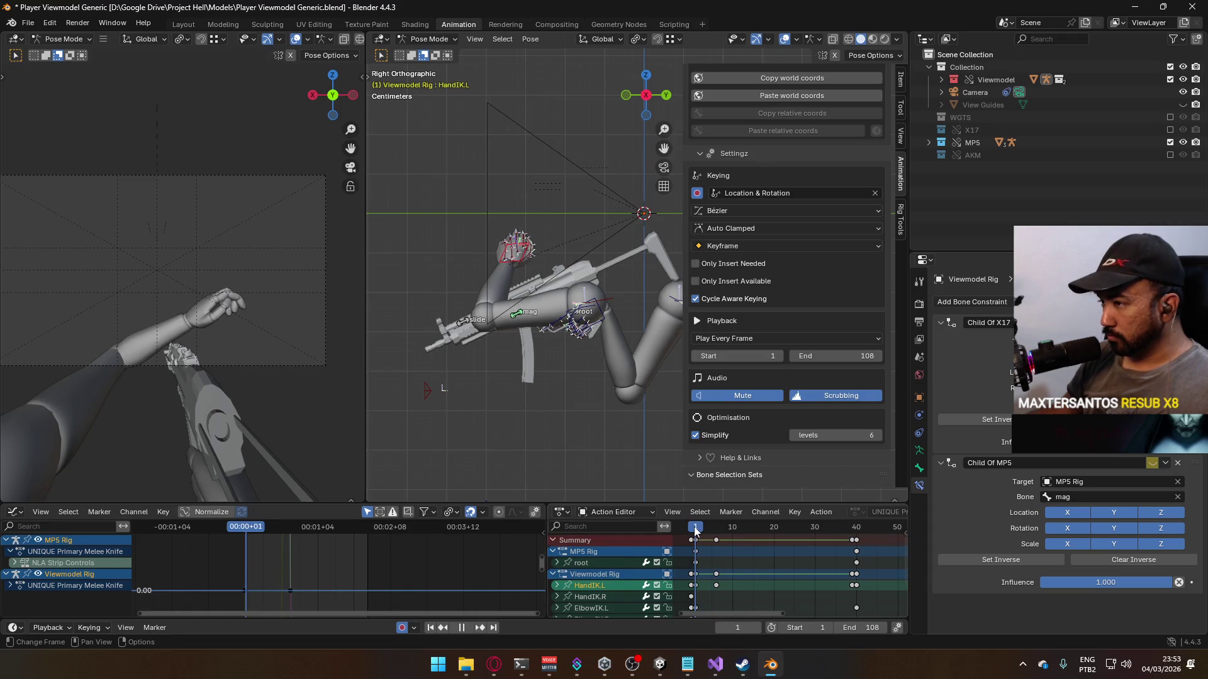
# Step: Paste the copied keyframes at frame 6 with the hand bone deselected
pyautogui.moveTo(716, 532); pyautogui.dragTo(695, 531)
pyautogui.click(705, 573)
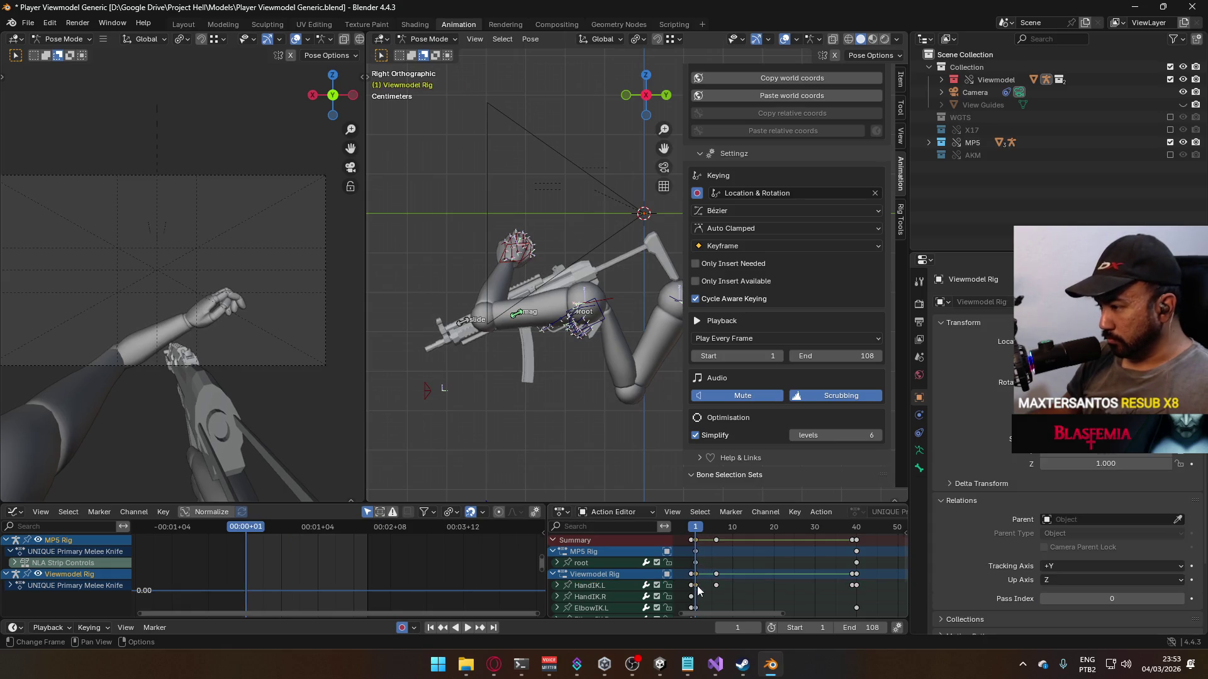
pyautogui.click(716, 531)
pyautogui.hotkey('ctrl', 'v')
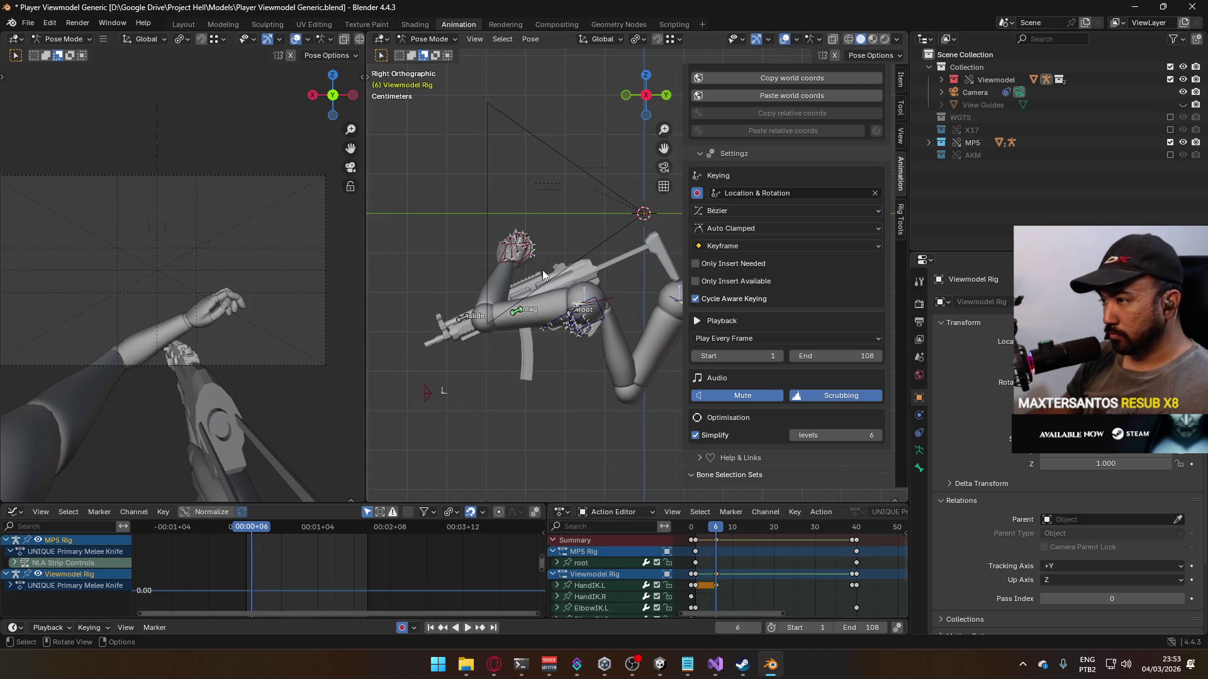
# Step: Move HandIK.L up, left and higher using the top and front views
pyautogui.click(520, 262)
pyautogui.press('KP_7')
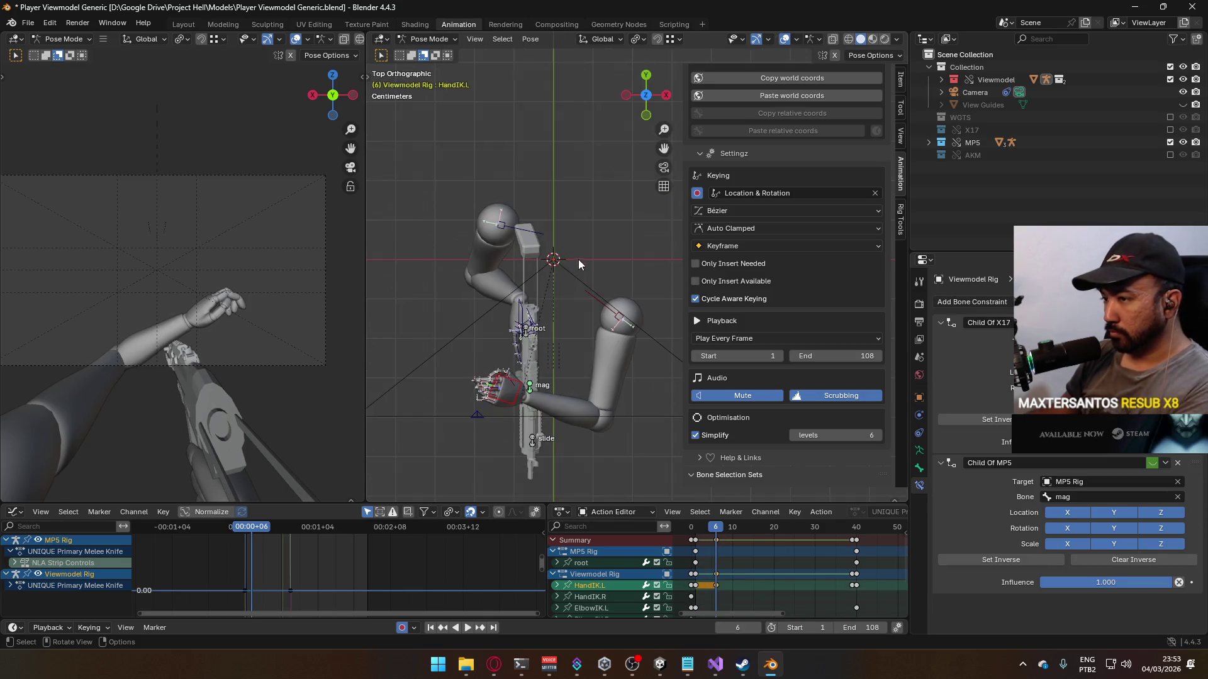
pyautogui.press('g')
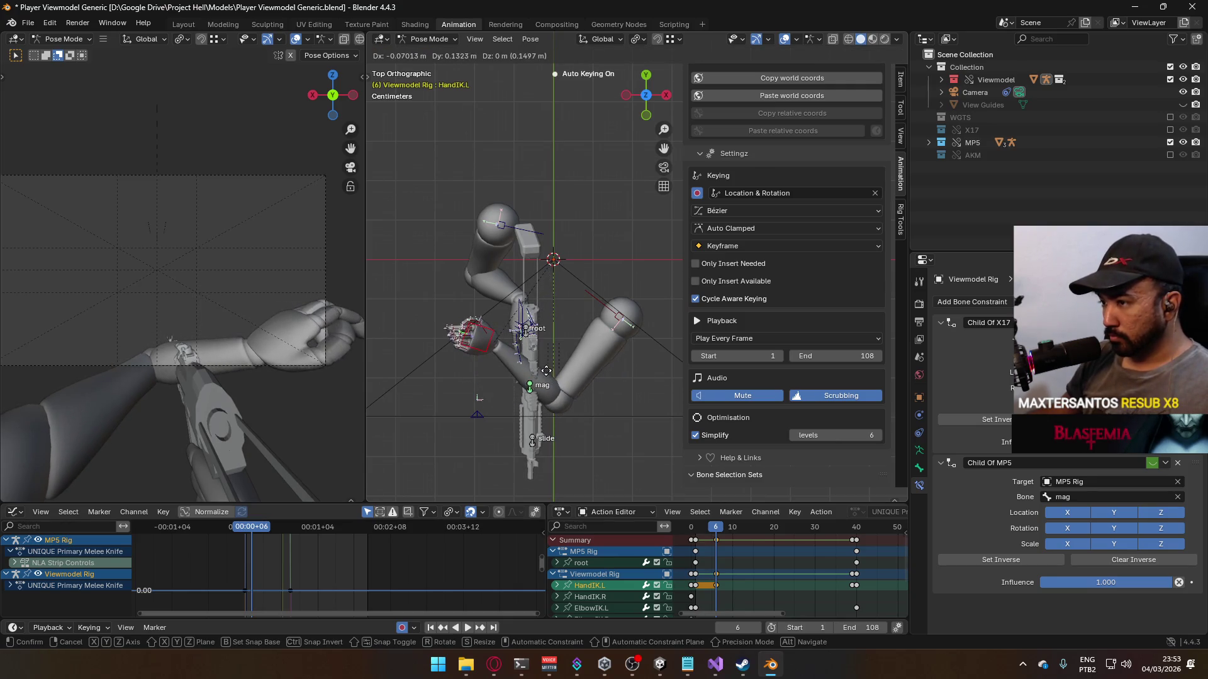
pyautogui.click(551, 382)
pyautogui.press('KP_1')
pyautogui.press('g')
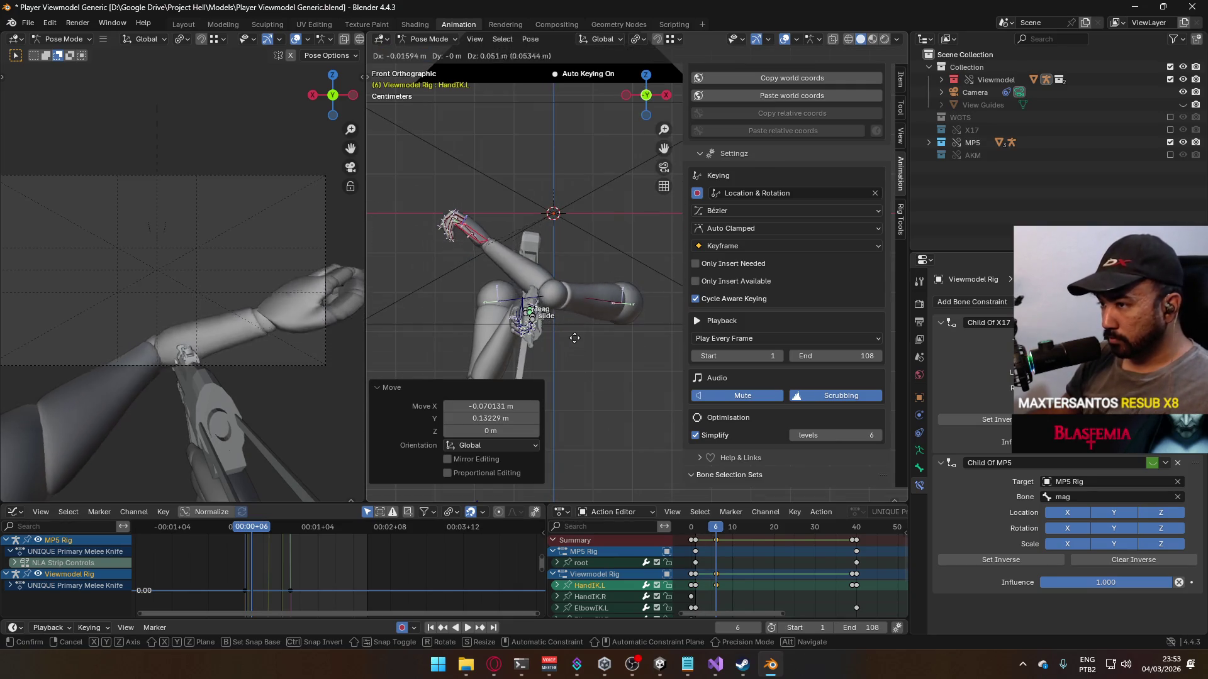
pyautogui.click(563, 318)
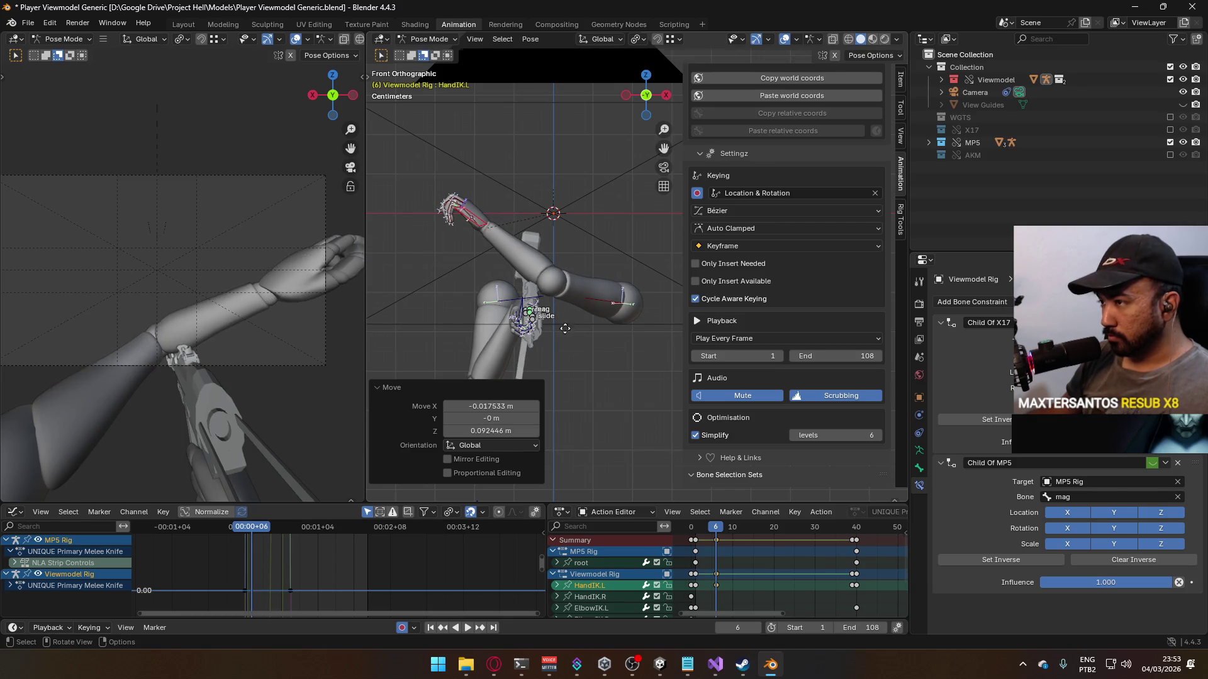
pyautogui.press('g')
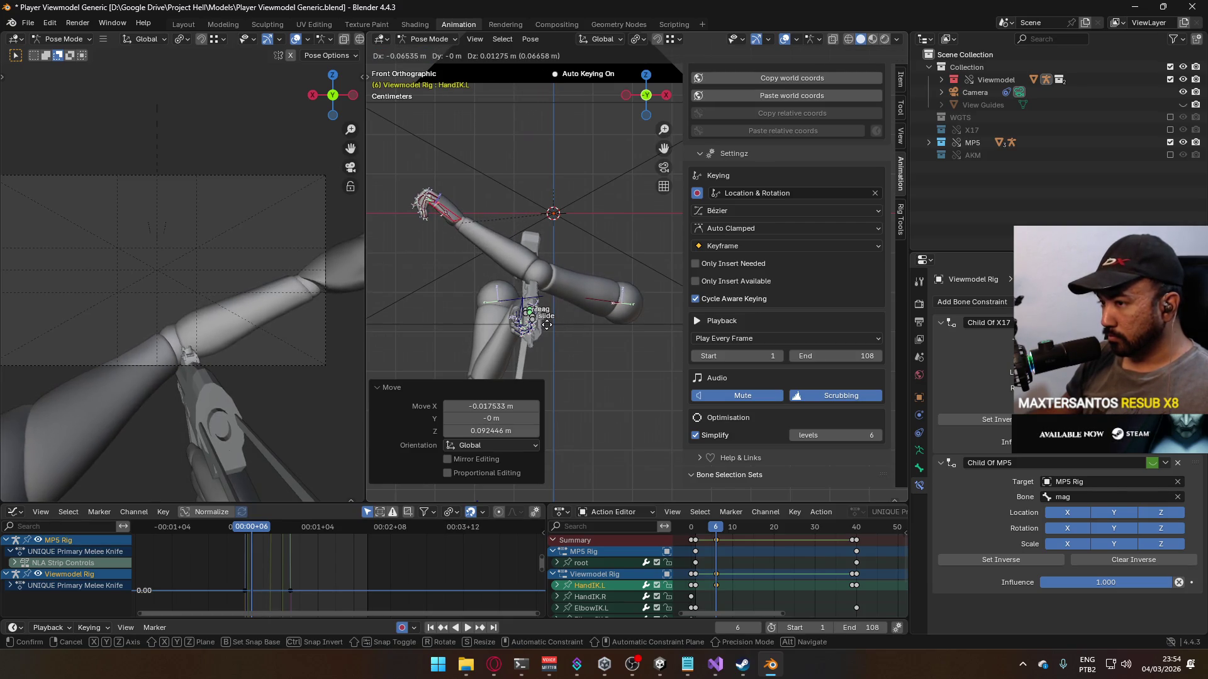
pyautogui.click(545, 327)
# Step: Rotate the left hand −27.6° on its local Z axis and refine its position from above
pyautogui.press('r')
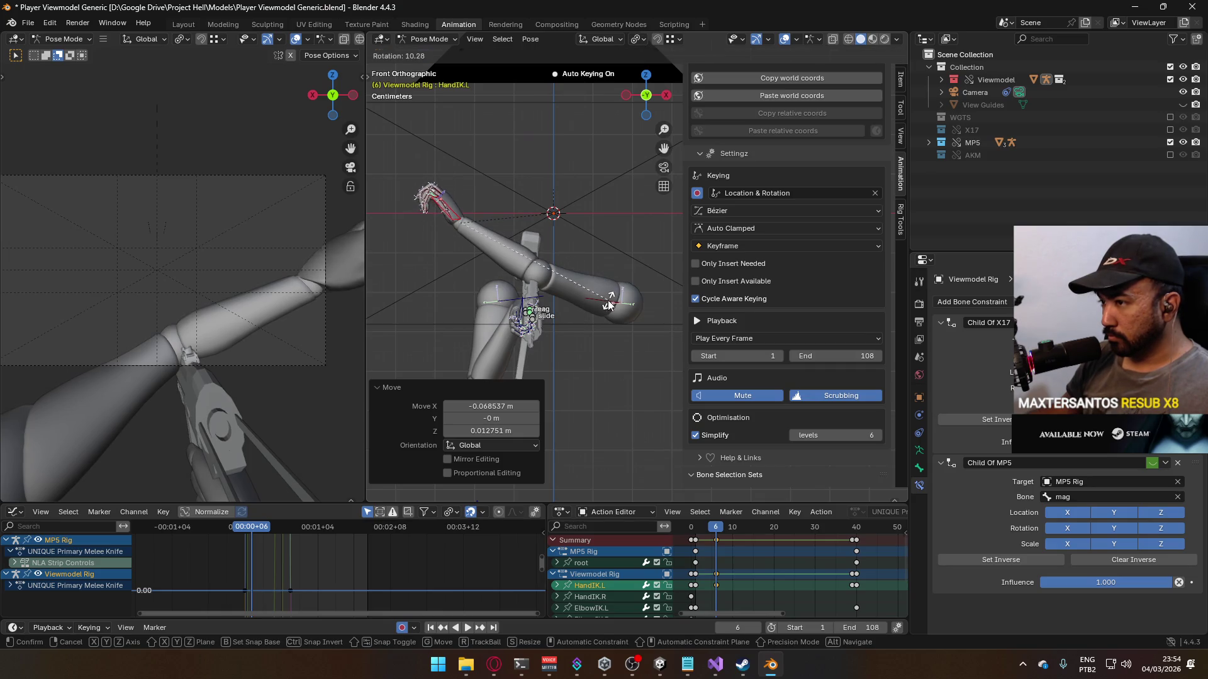
pyautogui.press('z')
pyautogui.press('z')
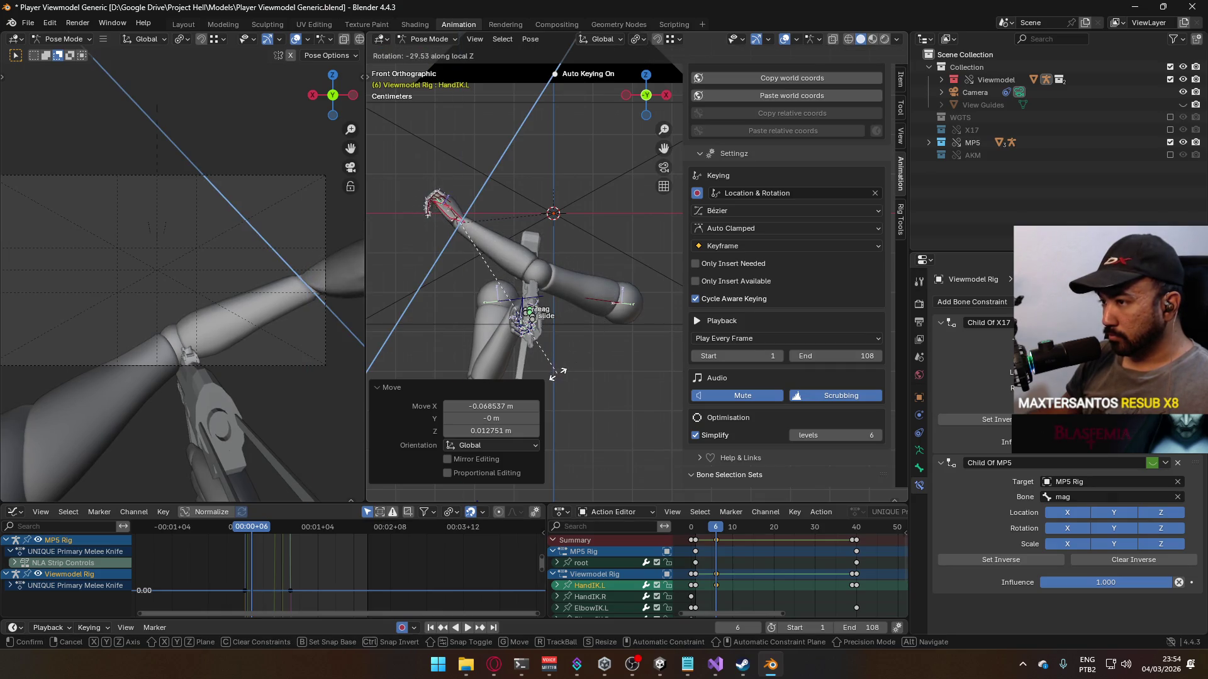
pyautogui.click(553, 365)
pyautogui.moveTo(554, 365)
pyautogui.mouseDown(button='middle')
pyautogui.moveTo(564, 348)
pyautogui.moveTo(500, 357)
pyautogui.moveTo(477, 342)
pyautogui.mouseUp(button='middle')
pyautogui.press('KP_7')
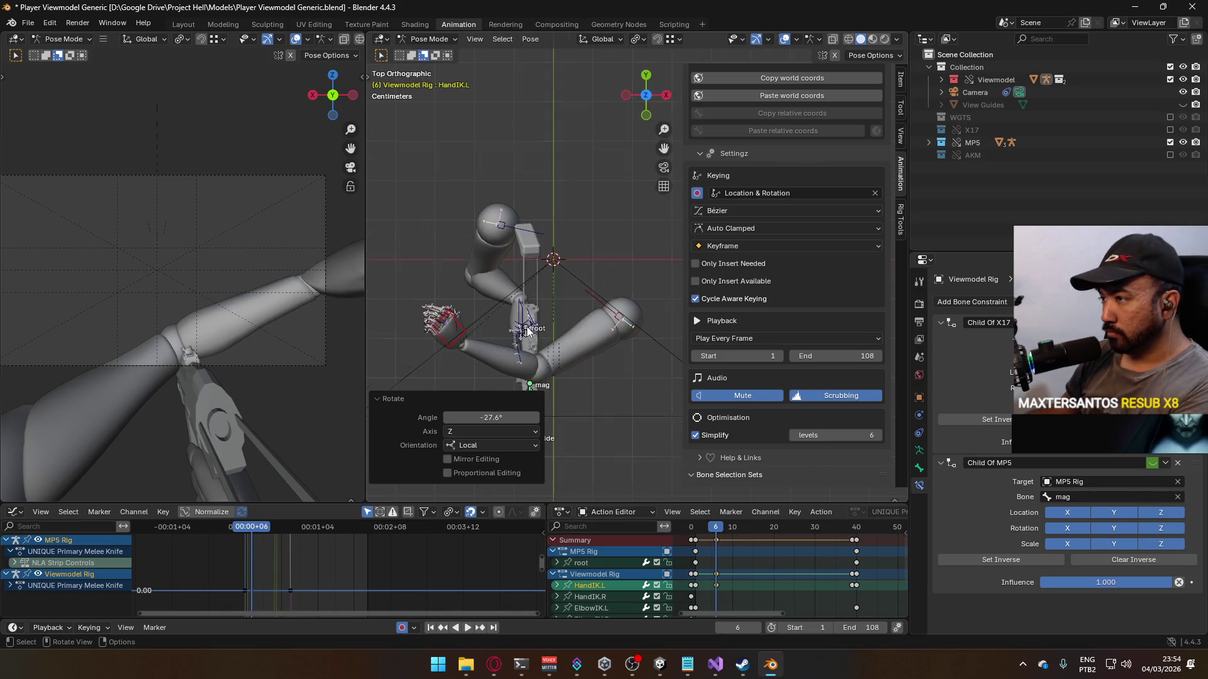
pyautogui.press('g')
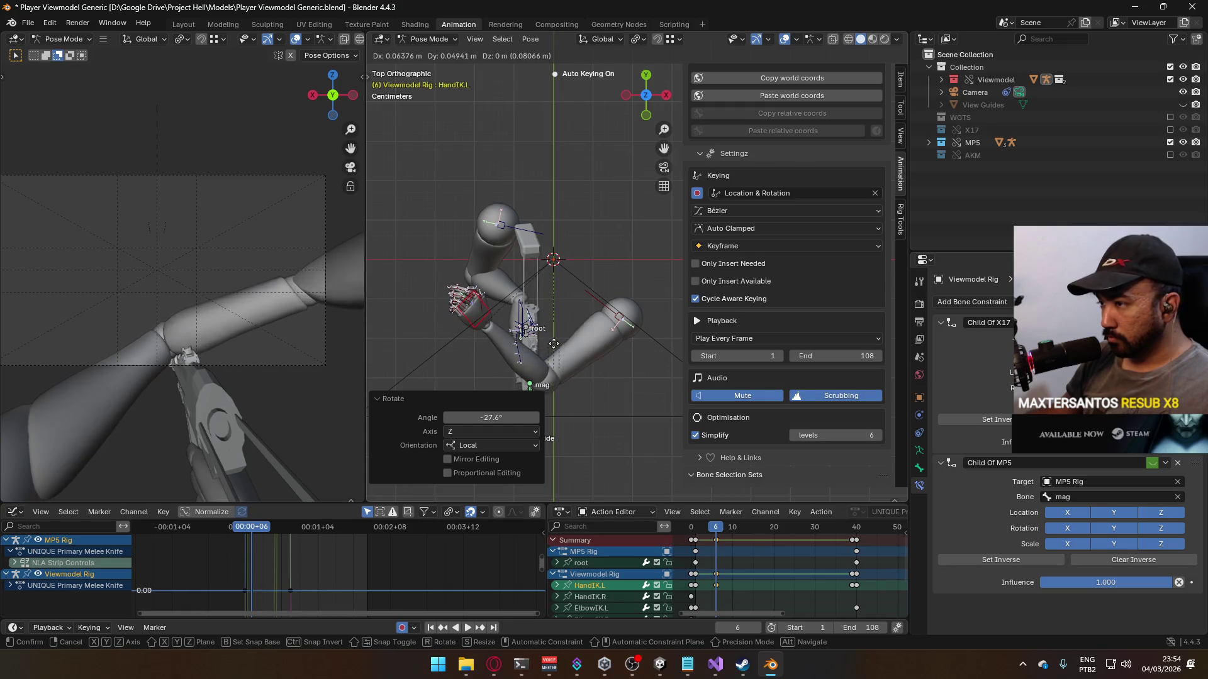
pyautogui.click(554, 342)
pyautogui.press('KP_1')
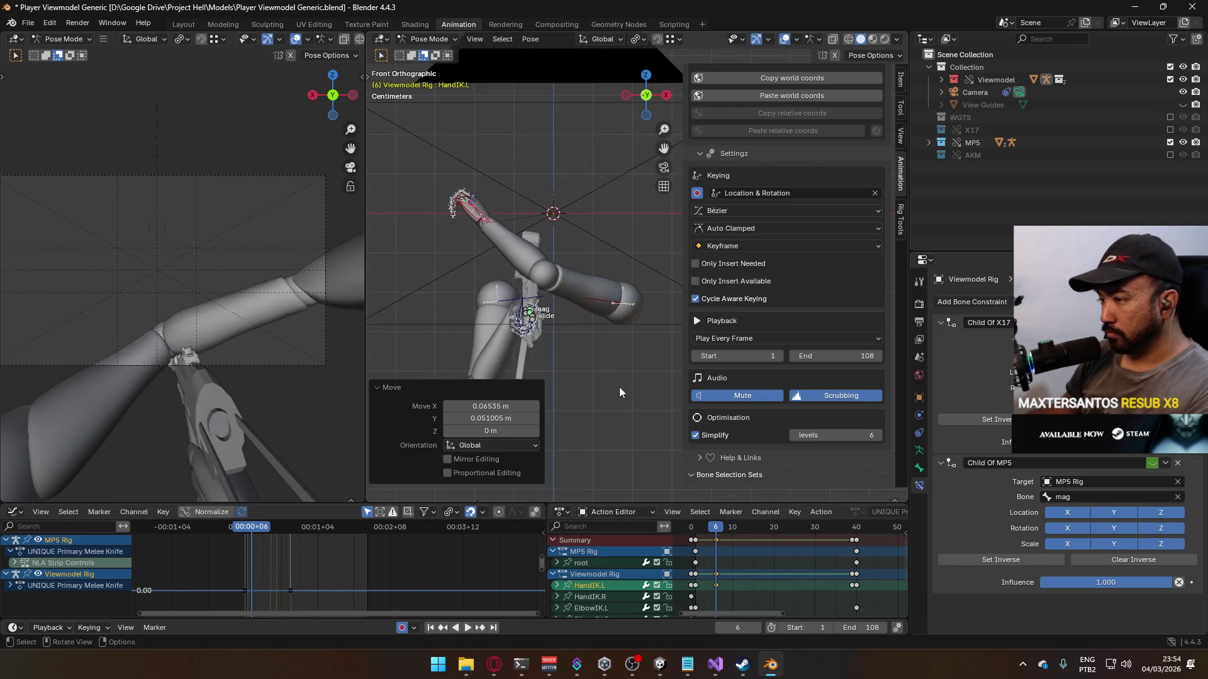
# Step: Play and scrub frames 1 to 6 to review the new hand pose, then bring up the GDC video
pyautogui.press('space')
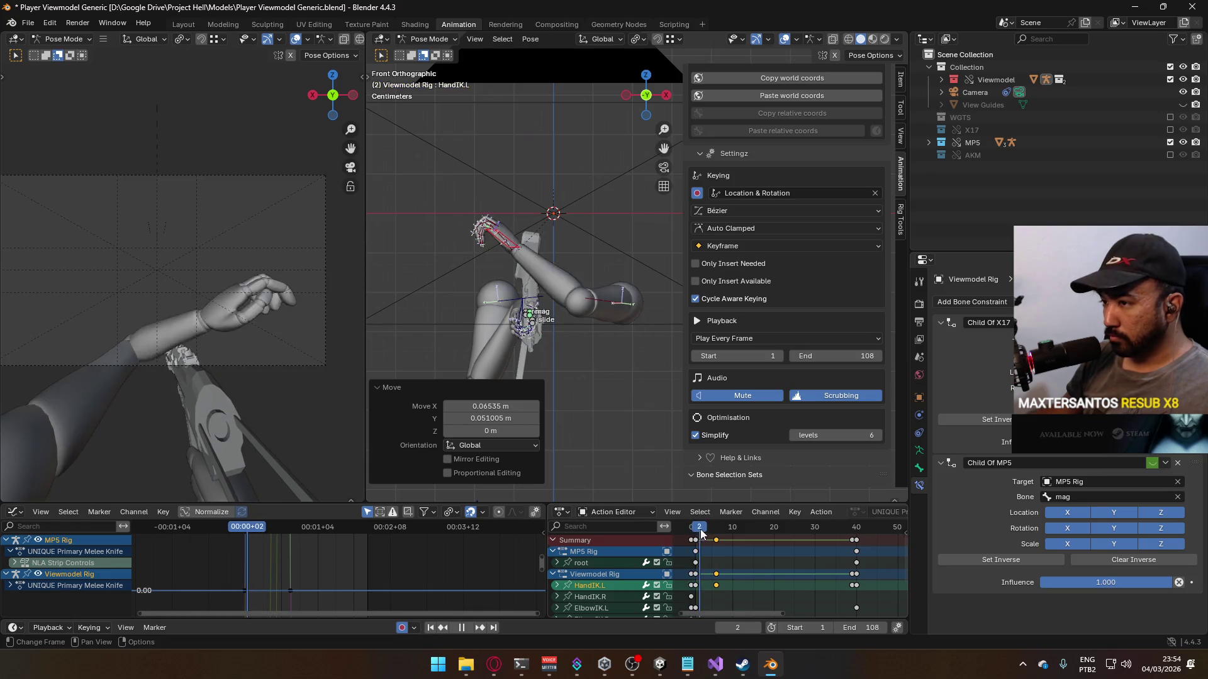
pyautogui.click(716, 532)
pyautogui.moveTo(717, 533)
pyautogui.mouseDown()
pyautogui.moveTo(700, 534)
pyautogui.moveTo(715, 533)
pyautogui.mouseUp()
pyautogui.moveTo(583, 354); pyautogui.dragTo(474, 319, button='middle')
pyautogui.hotkey('alt', 'Tab')
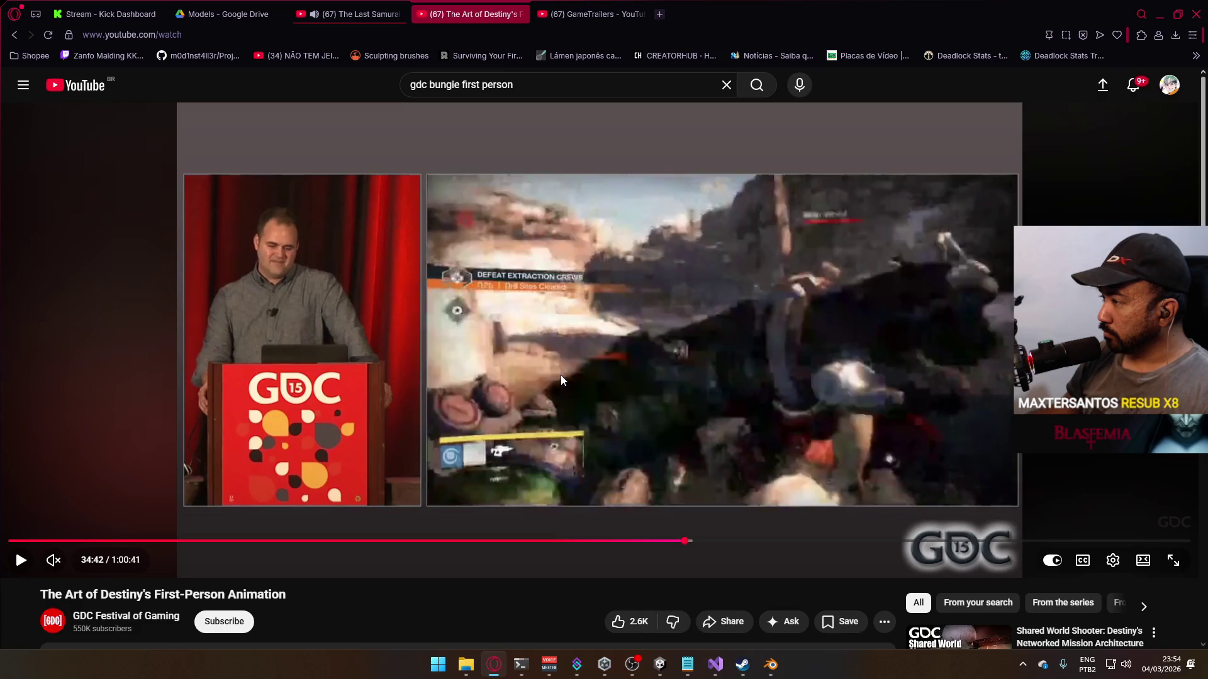
pyautogui.hotkey('alt', 'Tab')
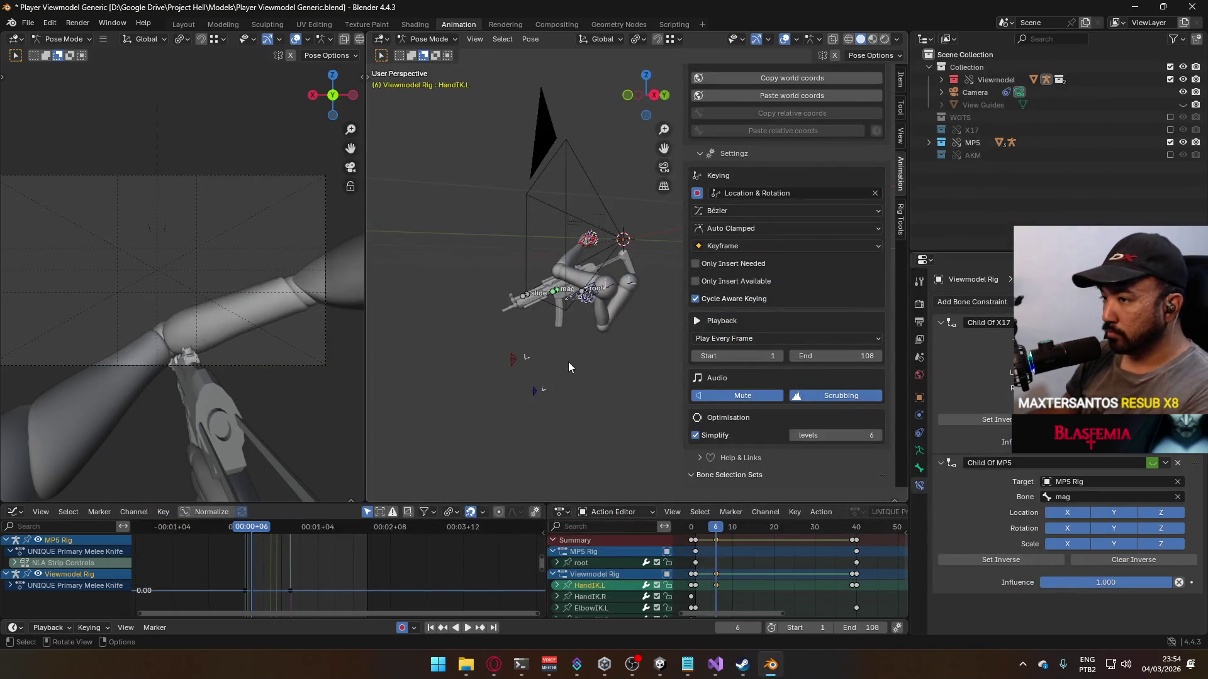
# Step: Move the left hand in the right side view
pyautogui.press('KP_3')
pyautogui.scroll(2, 621, 262)
pyautogui.press('g')
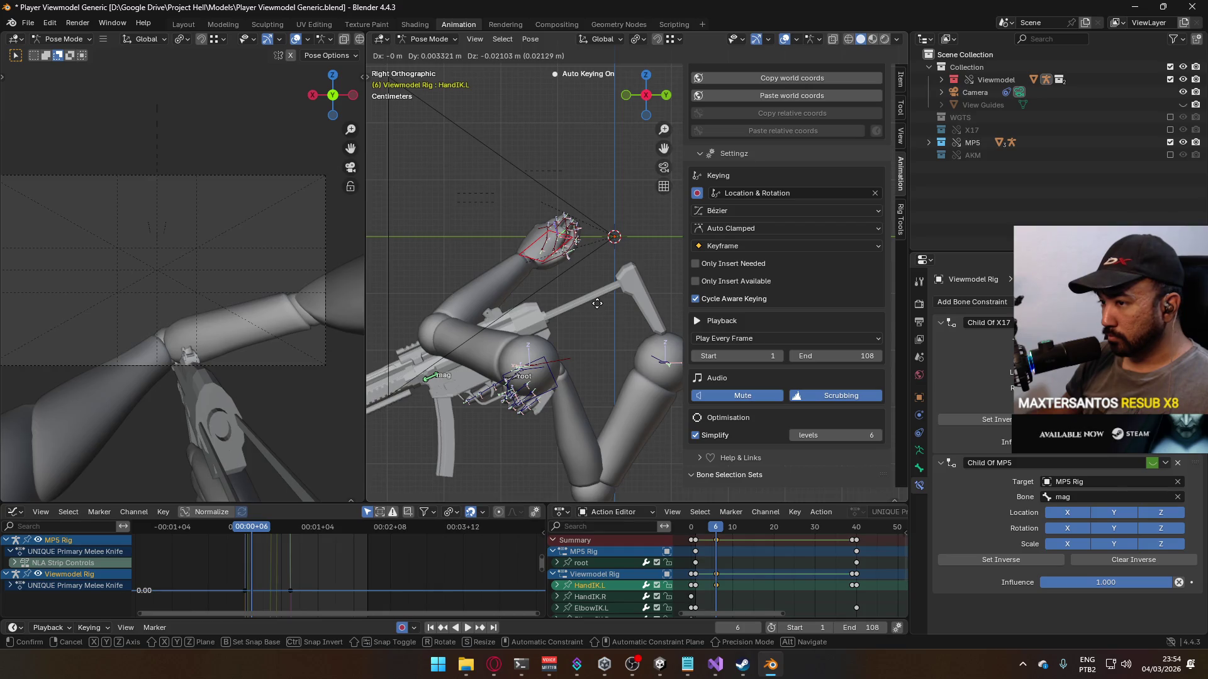
pyautogui.click(597, 304)
pyautogui.scroll(-4, 560, 366)
pyautogui.moveTo(551, 365)
pyautogui.mouseDown(button='middle')
pyautogui.moveTo(653, 338)
pyautogui.moveTo(634, 319)
pyautogui.mouseUp(button='middle')
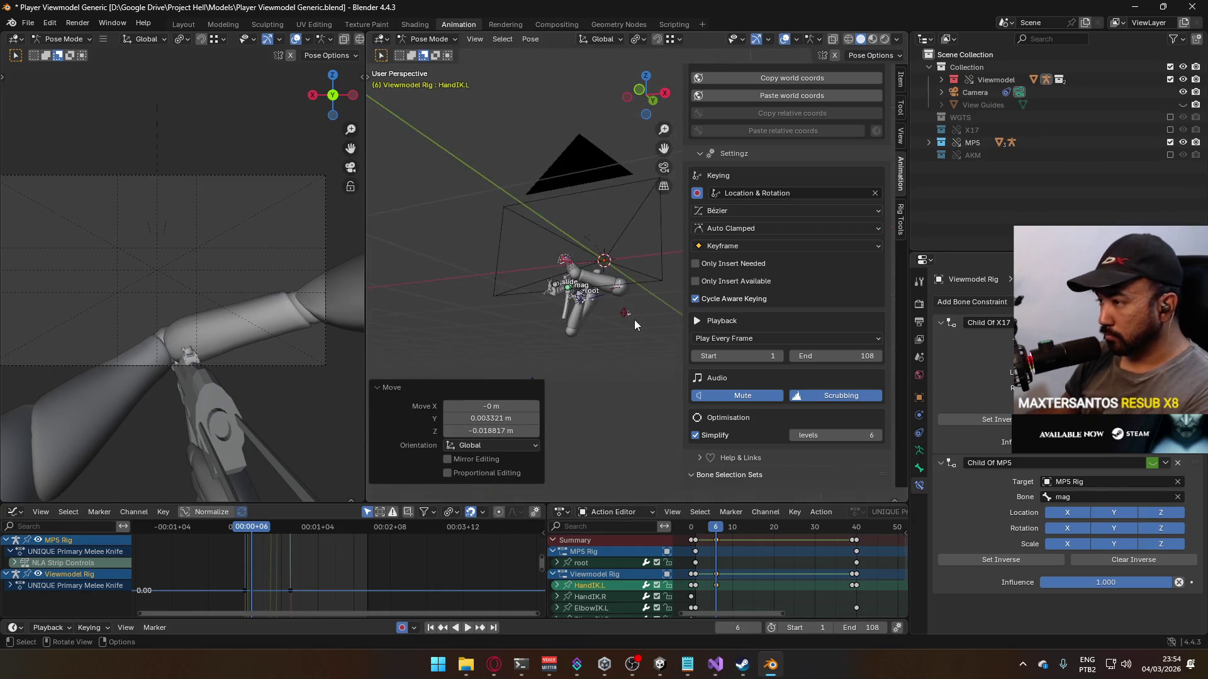
# Step: In front view, move ElbowIK.L and rotate HandIK.L to reshape the pose
pyautogui.press('KP_1')
pyautogui.click(662, 340)
pyautogui.press('g')
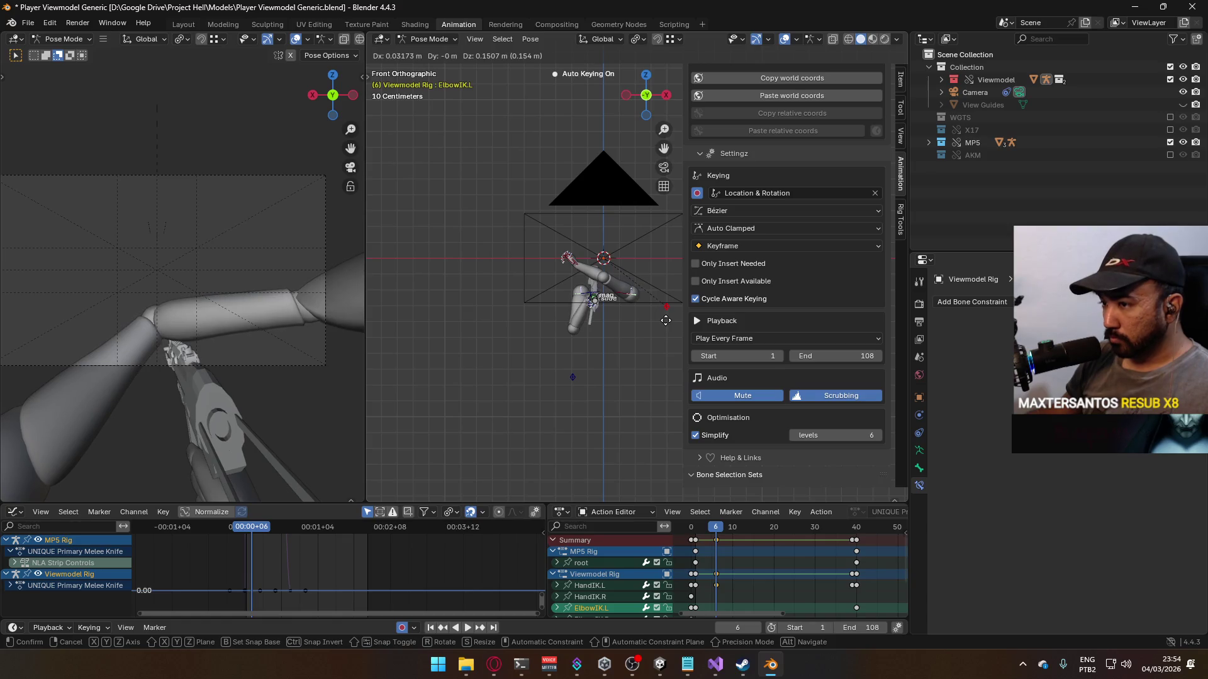
pyautogui.click(664, 321)
pyautogui.click(575, 263)
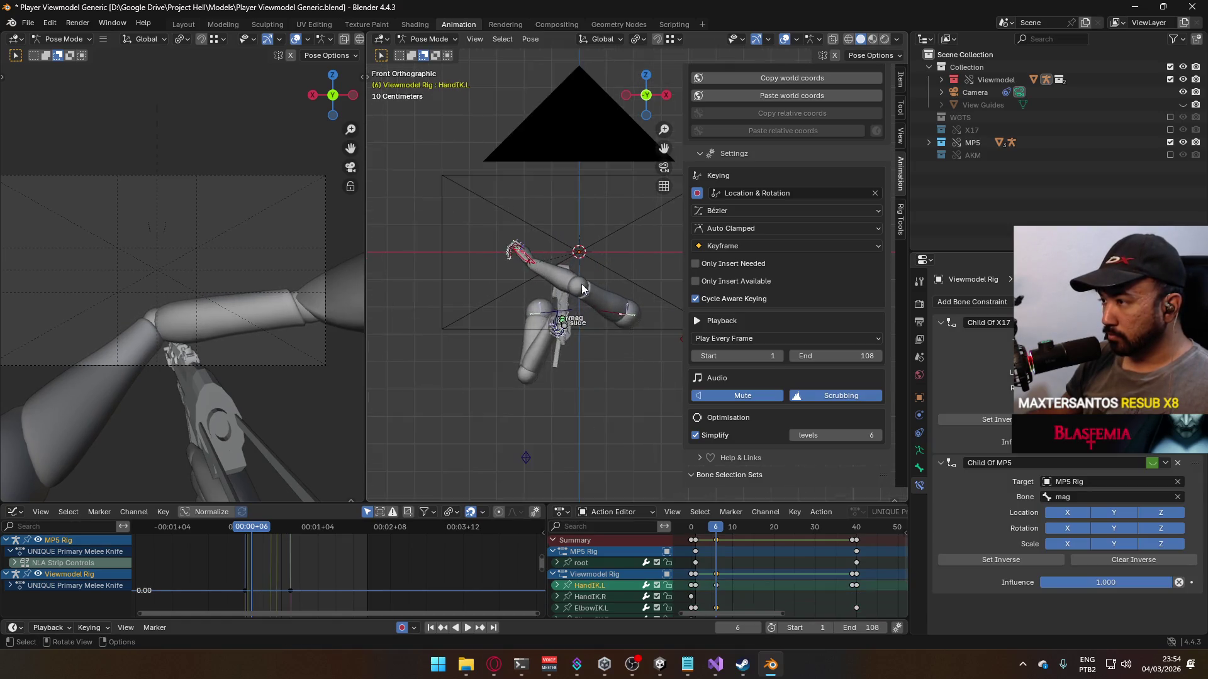
pyautogui.scroll(6, 587, 297)
pyautogui.press('r')
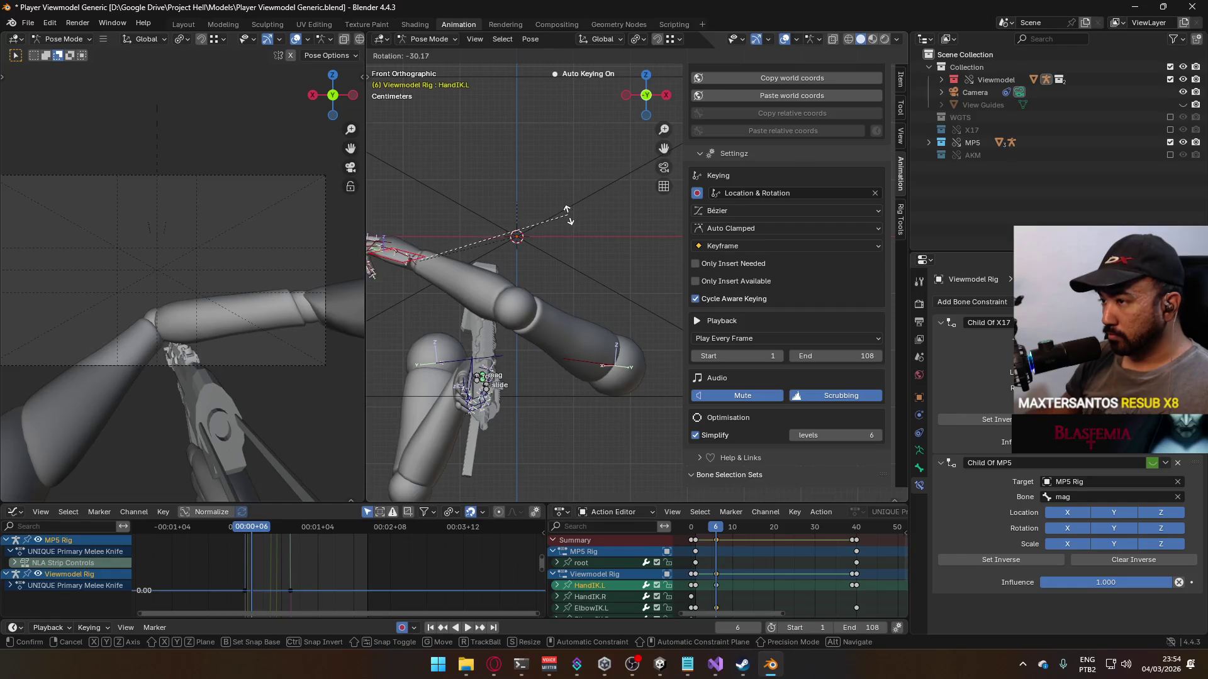
pyautogui.click(571, 250)
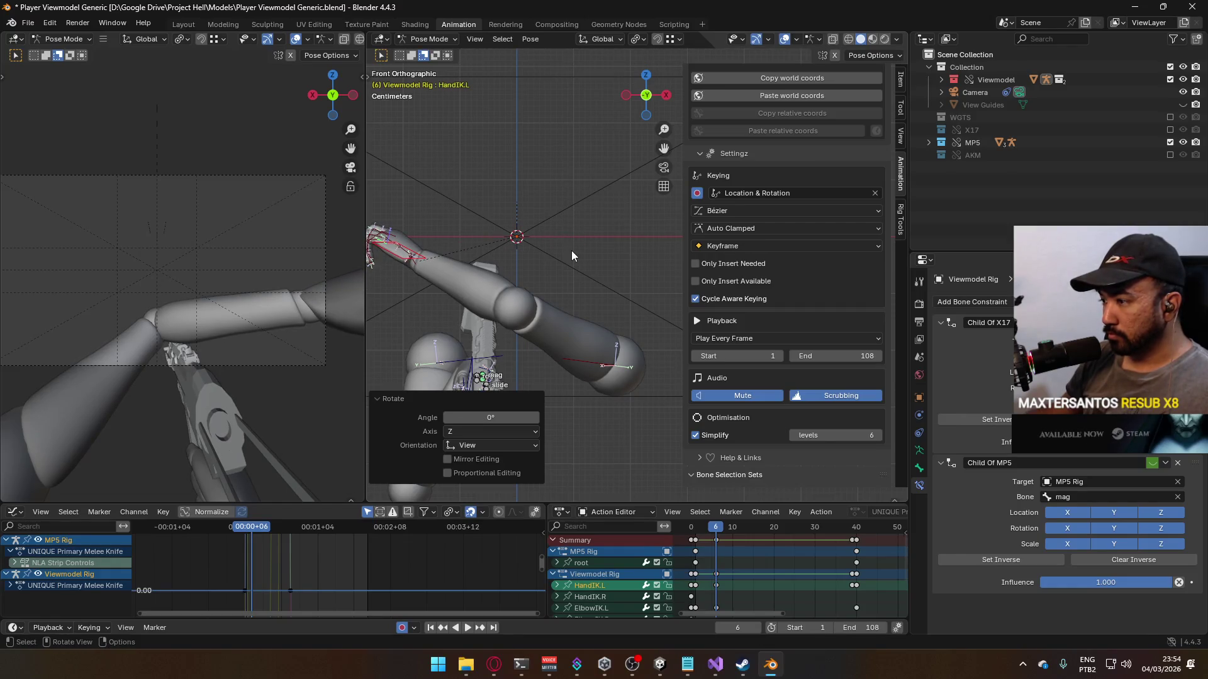
# Step: Scrub from frame 3 to frame 10, then search the GDC talk for the timing slide
pyautogui.moveTo(716, 528)
pyautogui.mouseDown()
pyautogui.moveTo(705, 529)
pyautogui.moveTo(716, 528)
pyautogui.mouseUp()
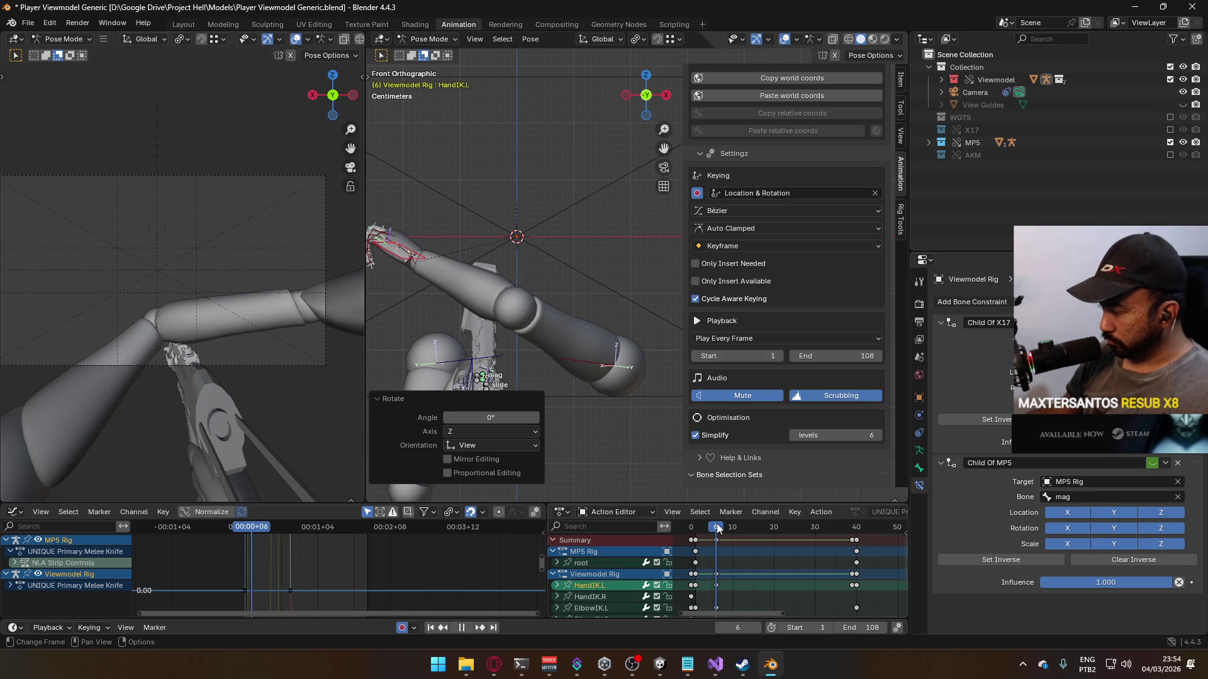
pyautogui.moveTo(718, 529); pyautogui.dragTo(732, 528)
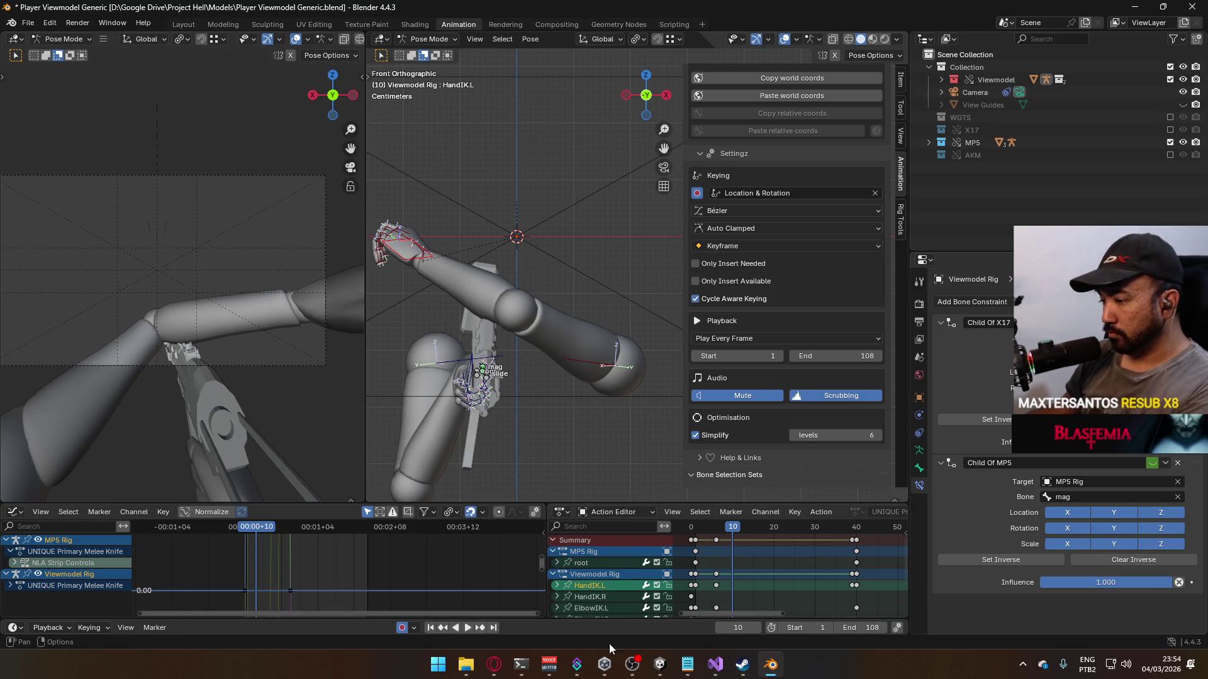
pyautogui.click(494, 665)
pyautogui.moveTo(671, 541); pyautogui.dragTo(612, 550)
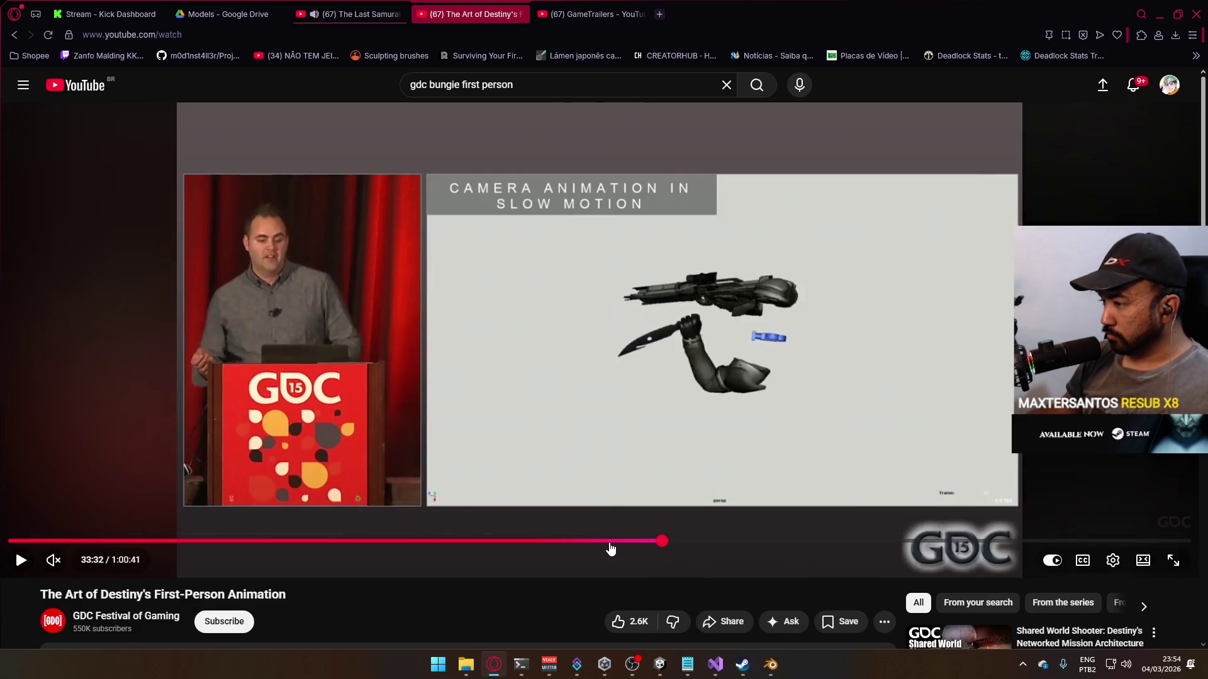
# Step: Seek the talk to the 23:28 Knife Melee Timing slide and compare it with the Blender animation
pyautogui.click(467, 550)
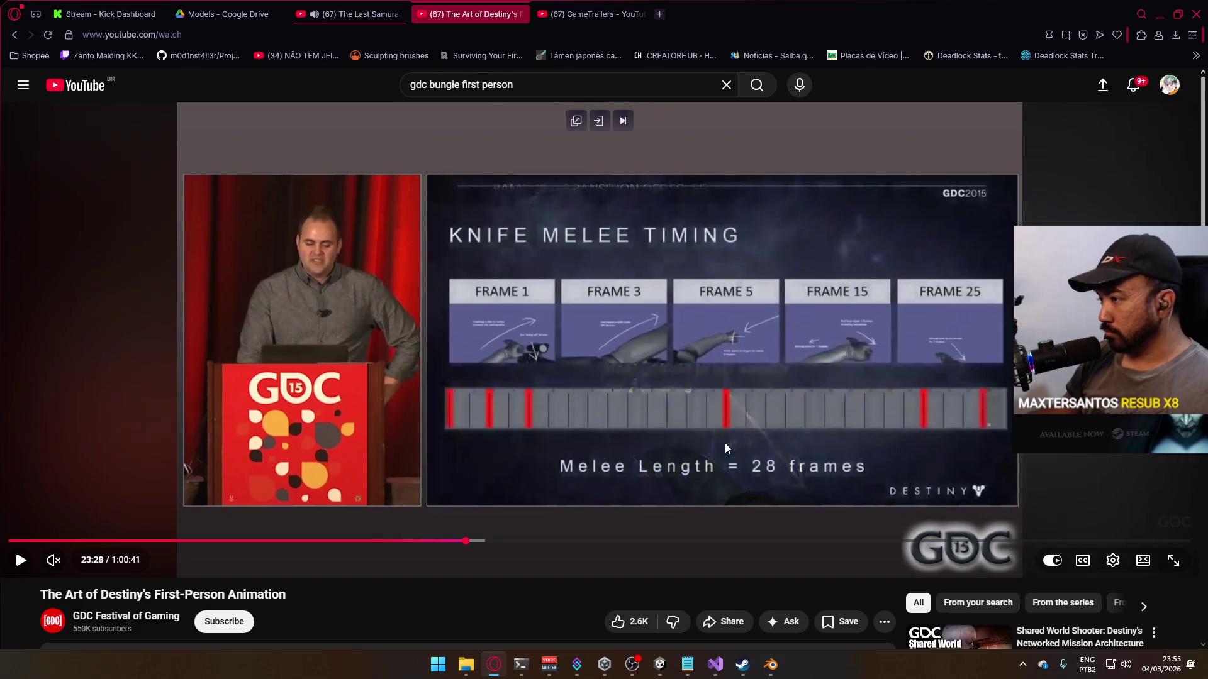
pyautogui.hotkey('alt', 'Tab')
pyautogui.moveTo(739, 533)
pyautogui.mouseDown()
pyautogui.moveTo(721, 534)
pyautogui.moveTo(734, 530)
pyautogui.mouseUp()
pyautogui.hotkey('alt', 'Tab')
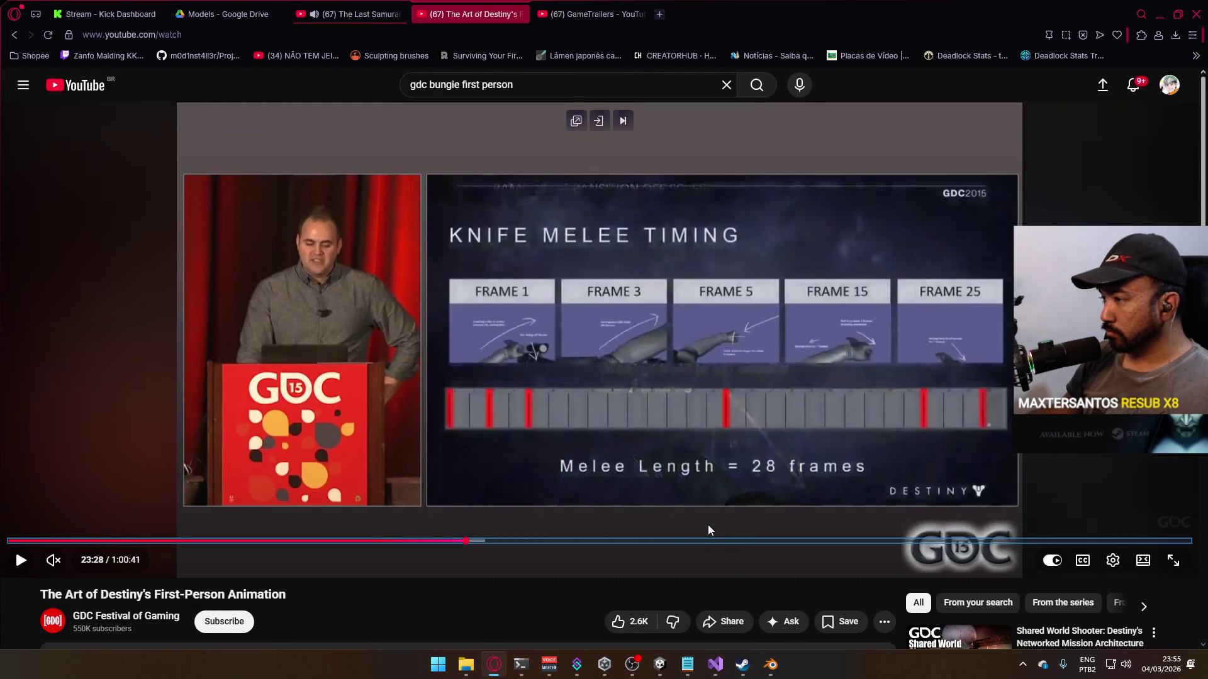
pyautogui.hotkey('alt', 'Tab')
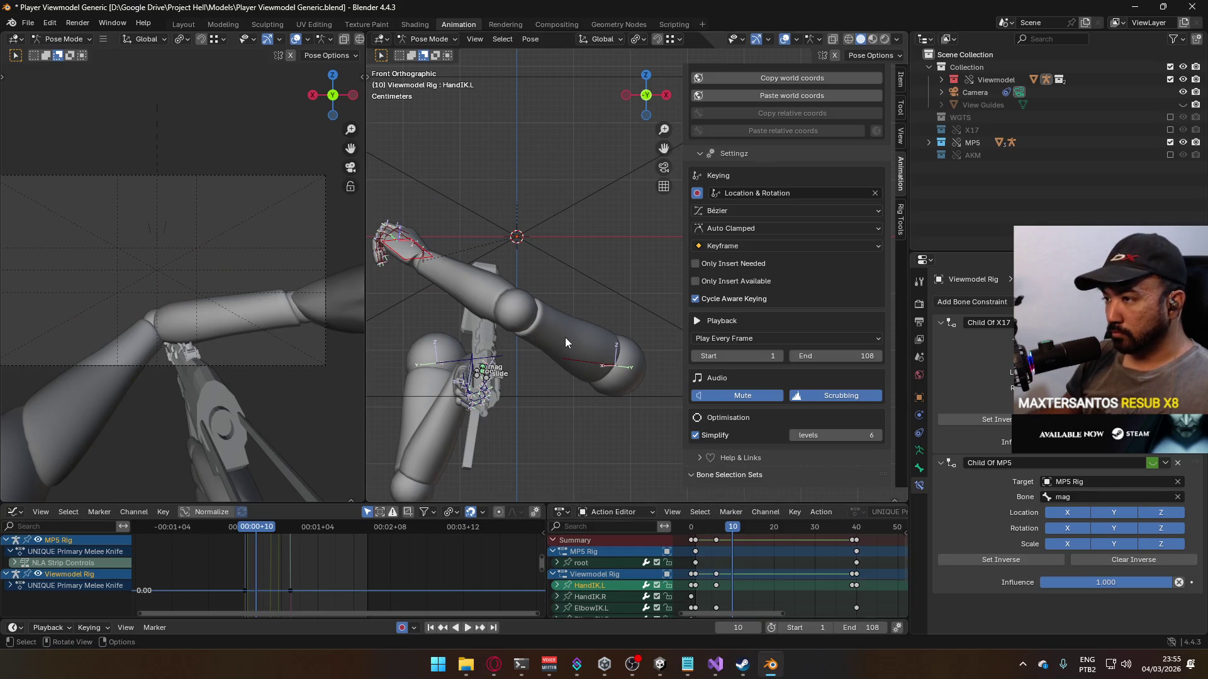
pyautogui.hotkey('alt', 'Tab')
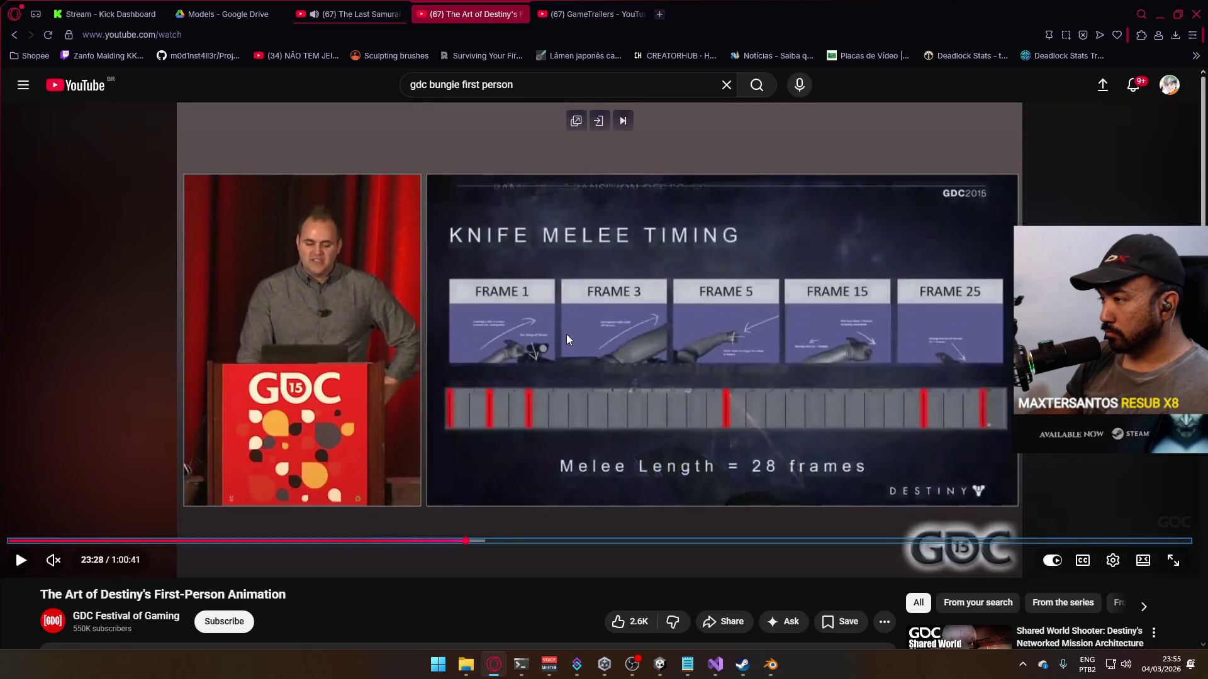
pyautogui.hotkey('alt', 'Tab')
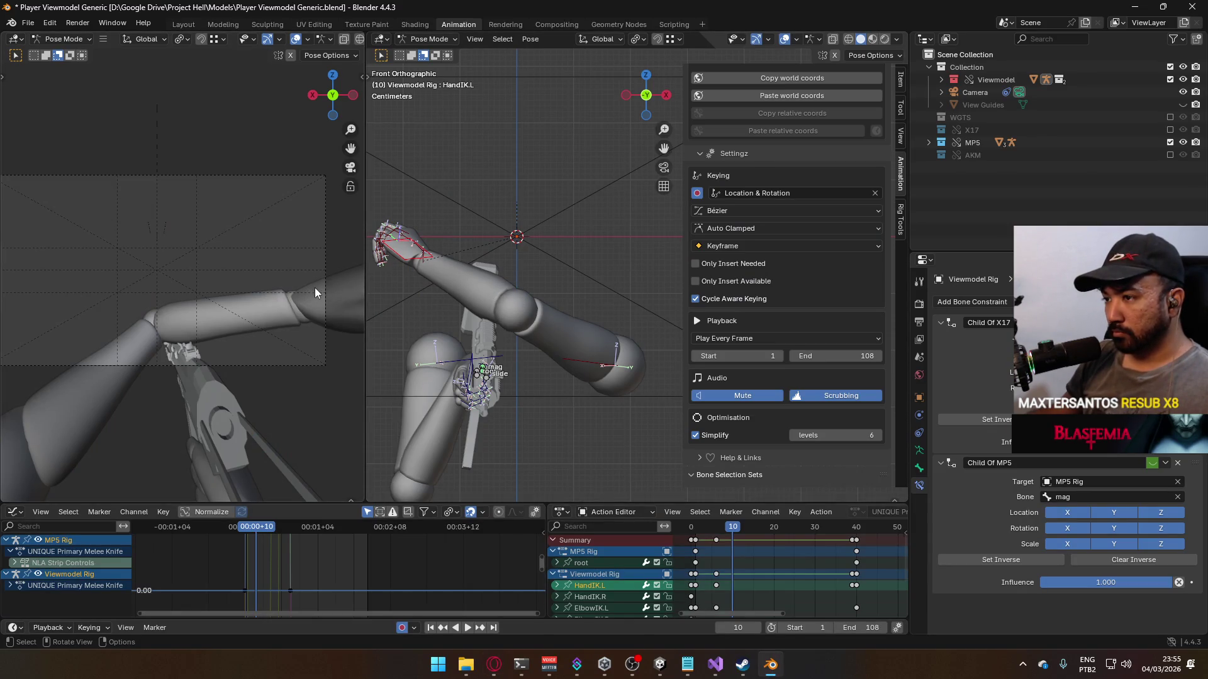
# Step: Lift HandIK.L for the frame 10 pose with free and Y-constrained moves
pyautogui.press('g')
pyautogui.click(259, 285)
pyautogui.press('g')
pyautogui.press('y')
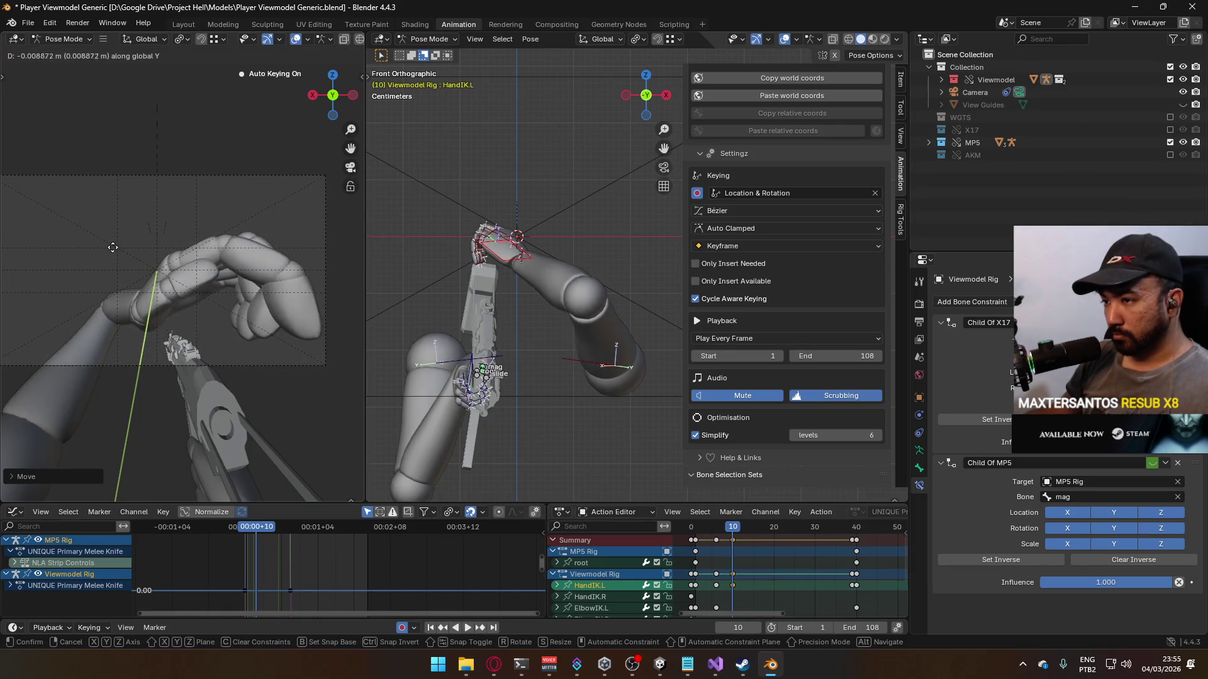
pyautogui.click(224, 231)
pyautogui.moveTo(583, 270); pyautogui.dragTo(578, 268, button='middle')
pyautogui.press('KP_3')
pyautogui.press('g')
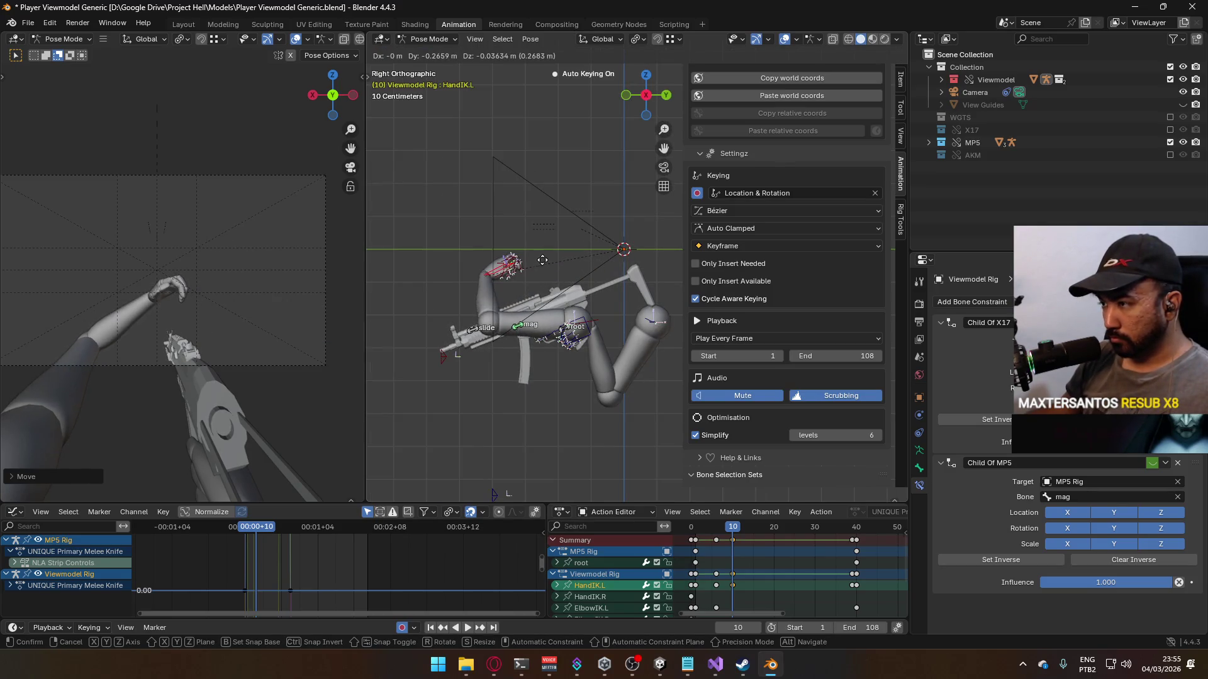
pyautogui.click(551, 260)
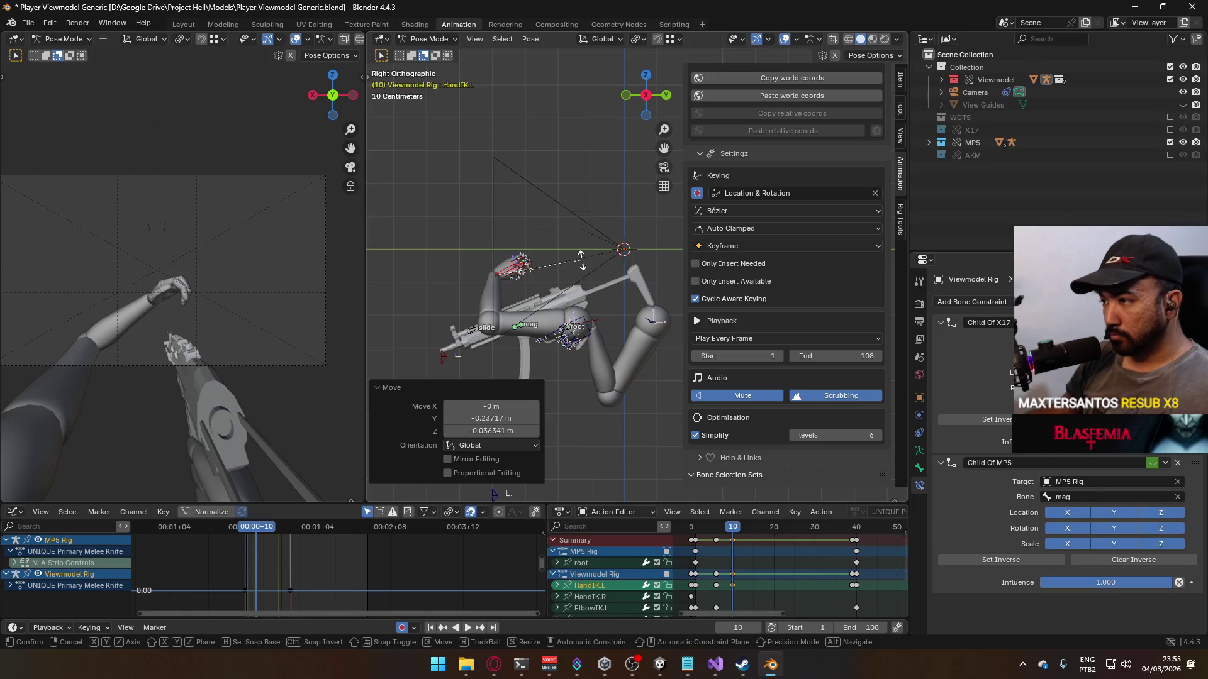
# Step: Turn HandIK.L about 53.6° around Z and nudge it into place
pyautogui.press('r')
pyautogui.press('z')
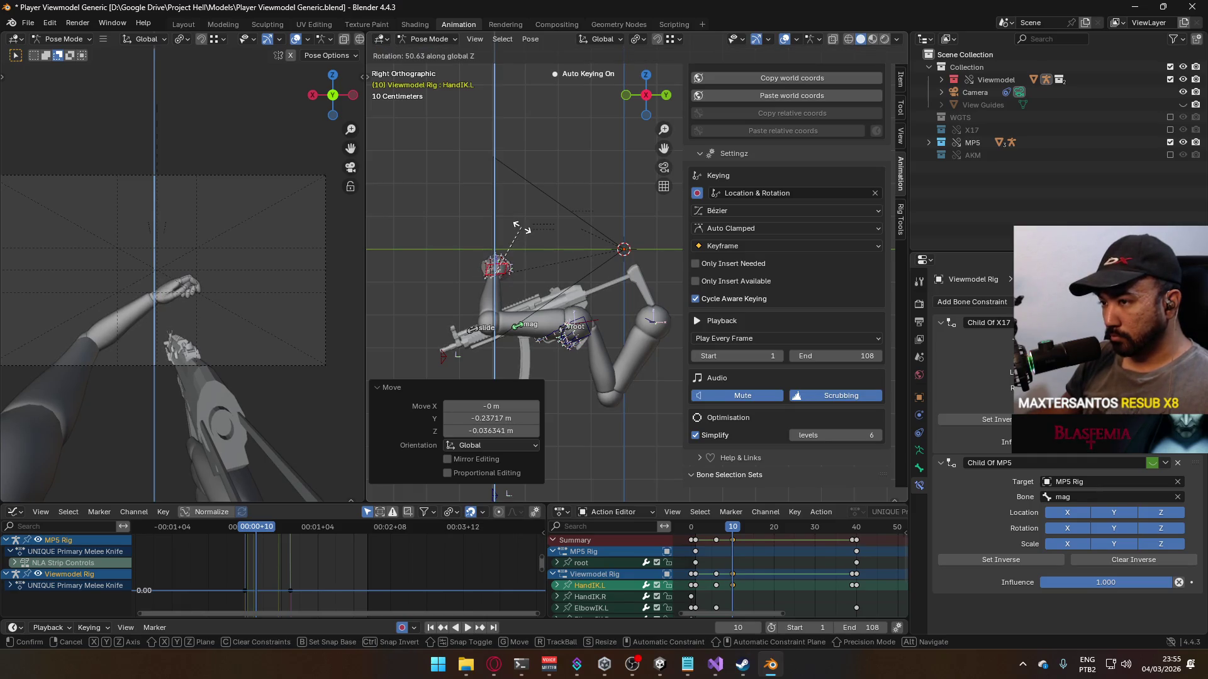
pyautogui.click(514, 225)
pyautogui.press('g')
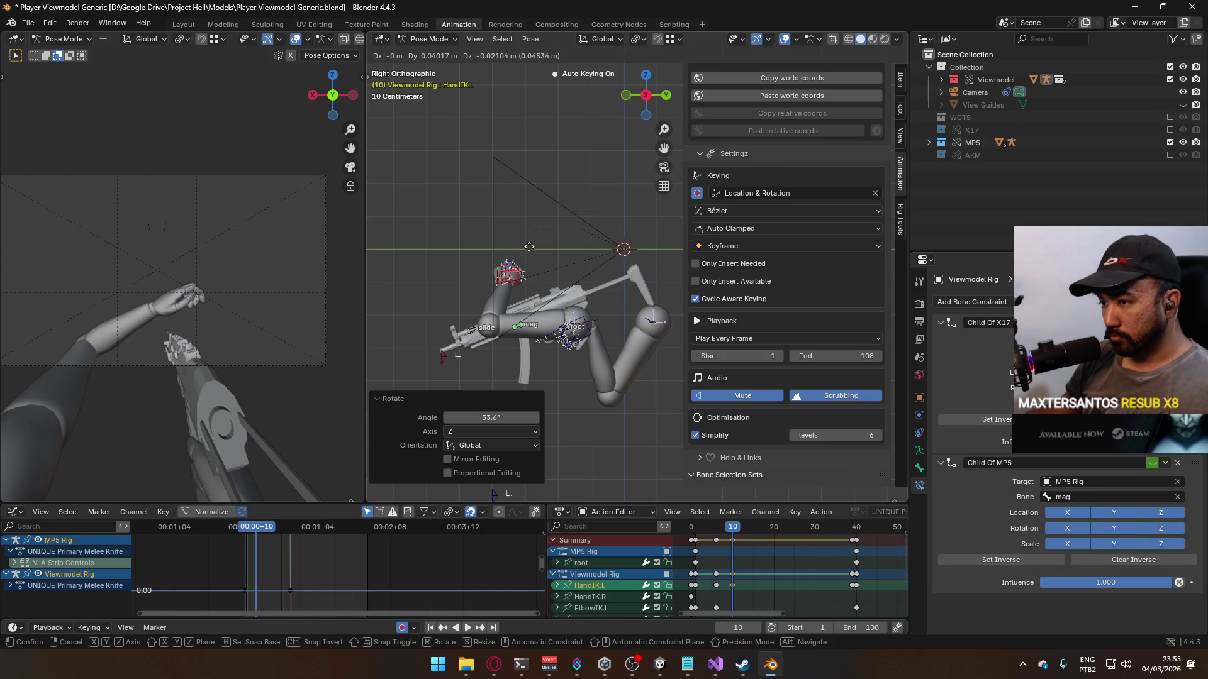
pyautogui.click(529, 246)
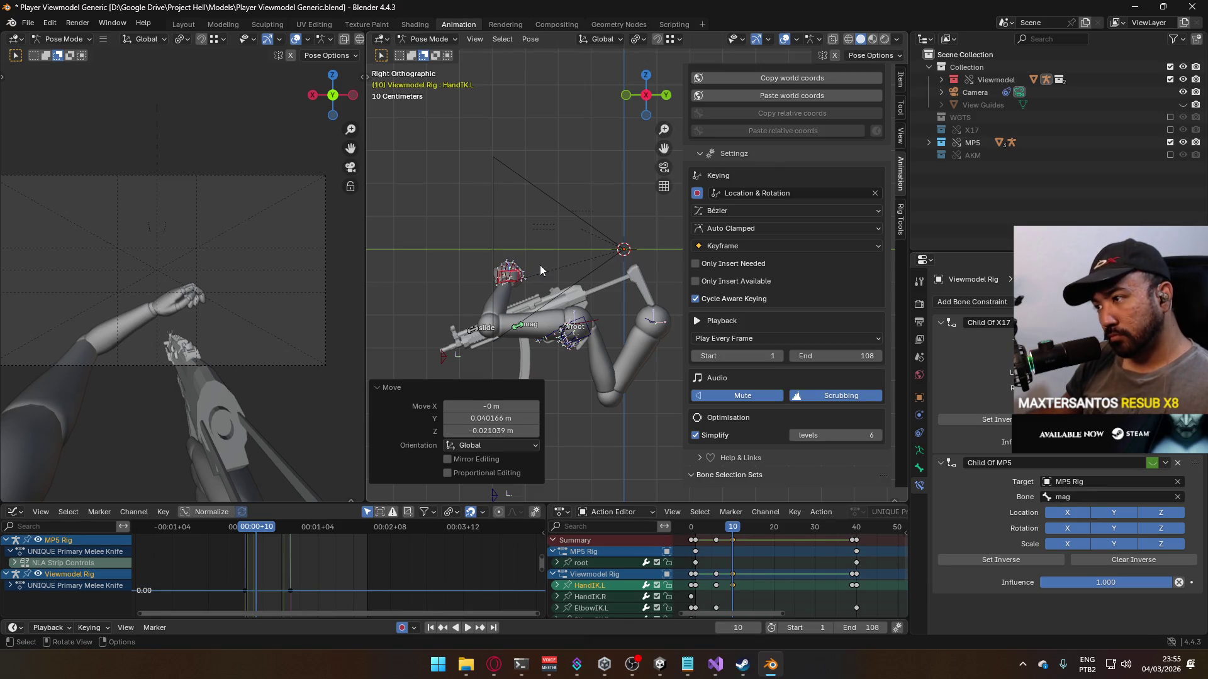
pyautogui.scroll(3, 540, 266)
pyautogui.press('r')
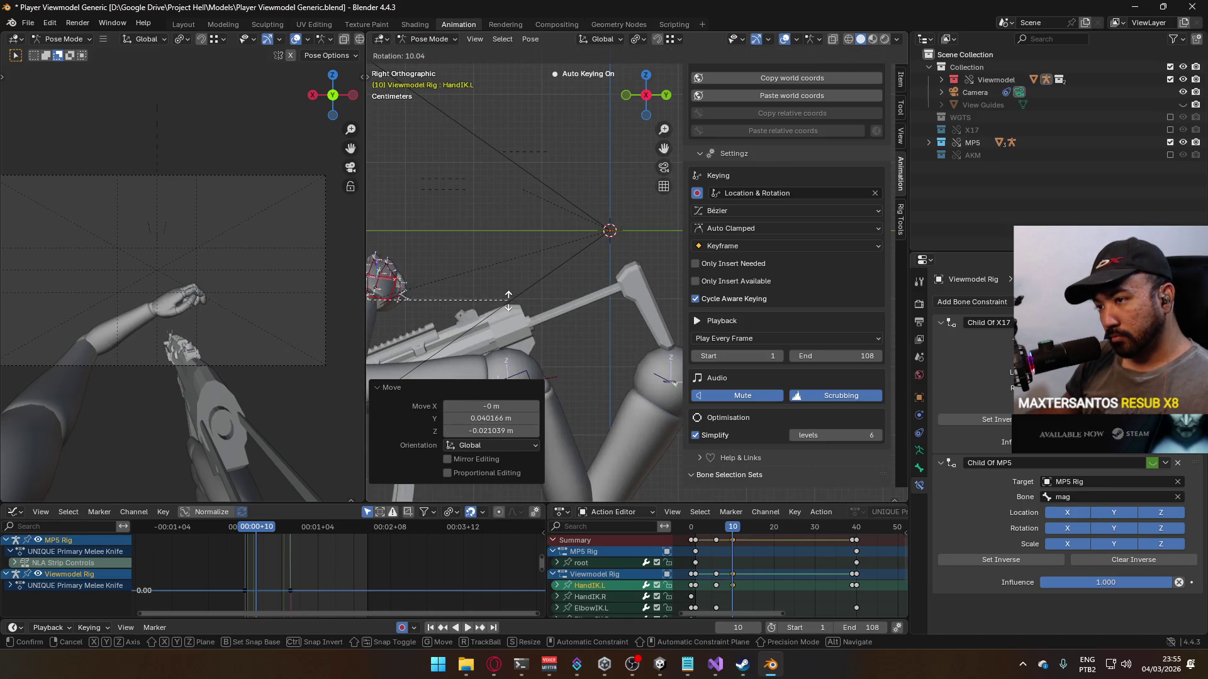
pyautogui.click(508, 302)
pyautogui.press('g')
pyautogui.click(478, 303)
# Step: Shift the hand along X and move ElbowIK.L about 0.036 m to match
pyautogui.press('g')
pyautogui.press('x')
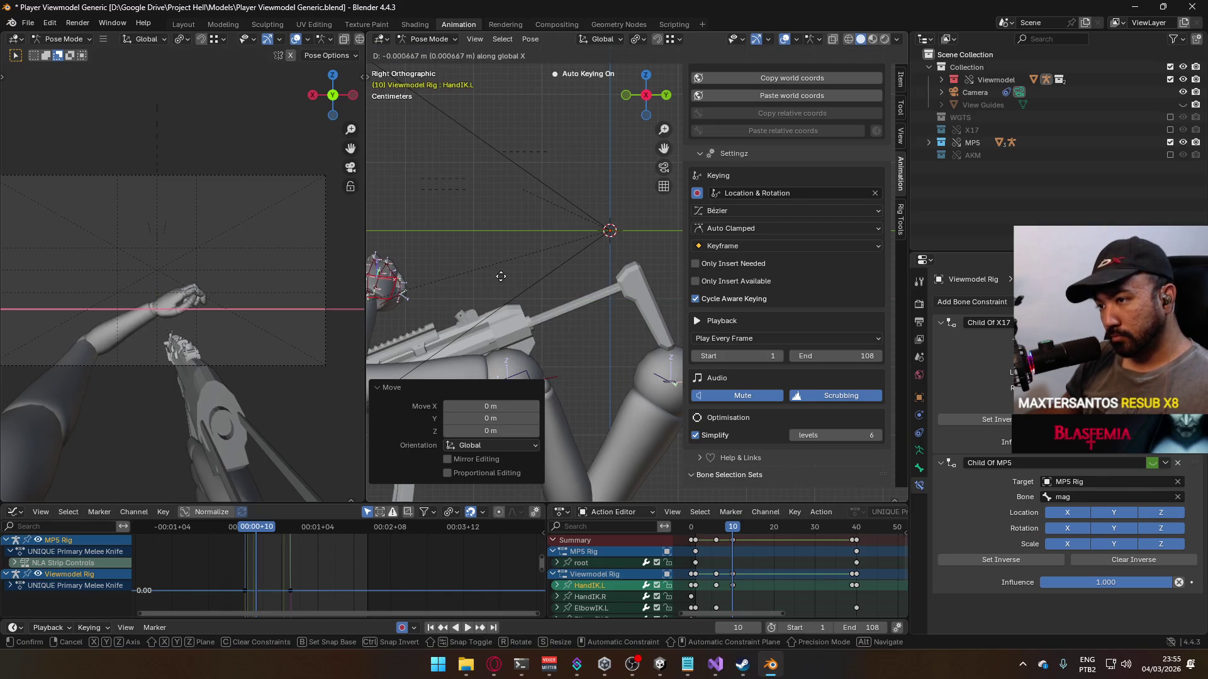
pyautogui.click(487, 233)
pyautogui.scroll(-4, 509, 338)
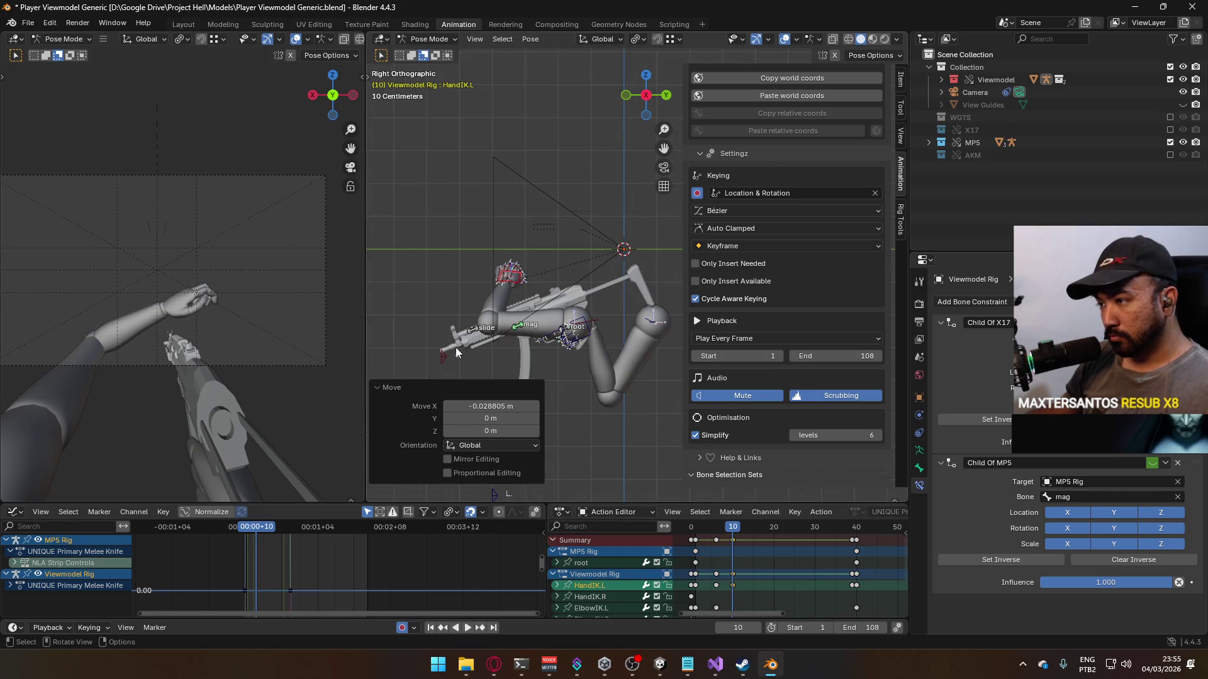
pyautogui.click(444, 354)
pyautogui.press('g')
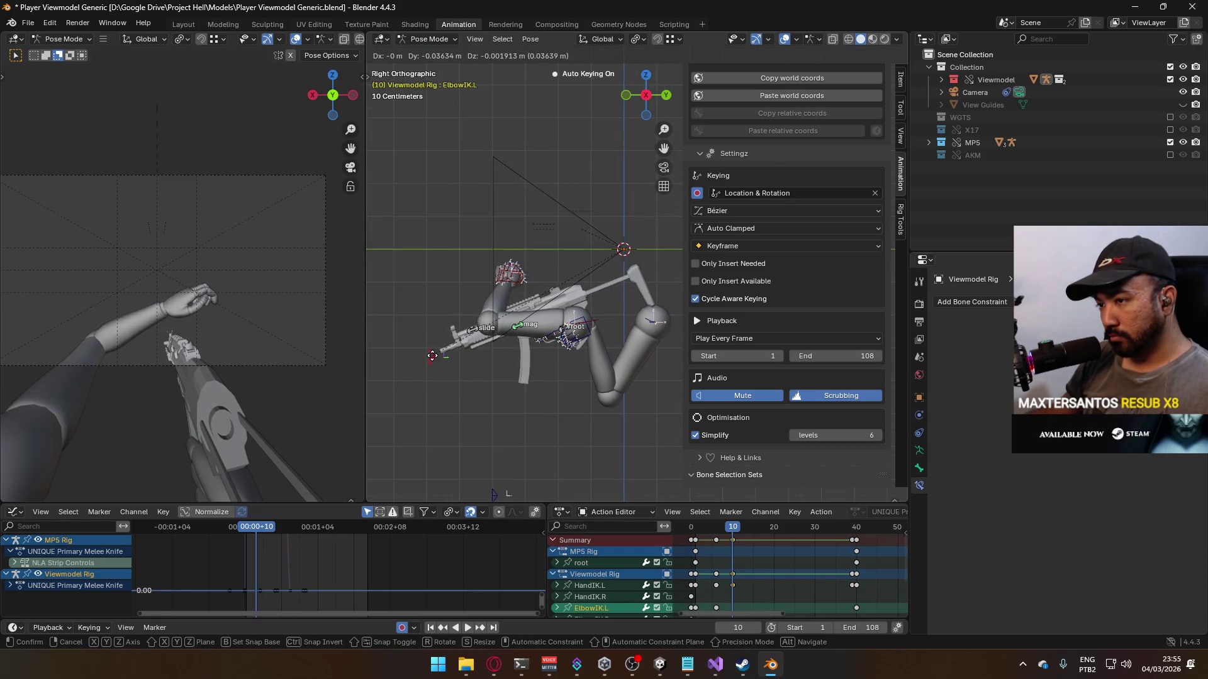
pyautogui.click(432, 357)
# Step: Play back the swing, return to frame 10 and reselect HandIK.L
pyautogui.press('space')
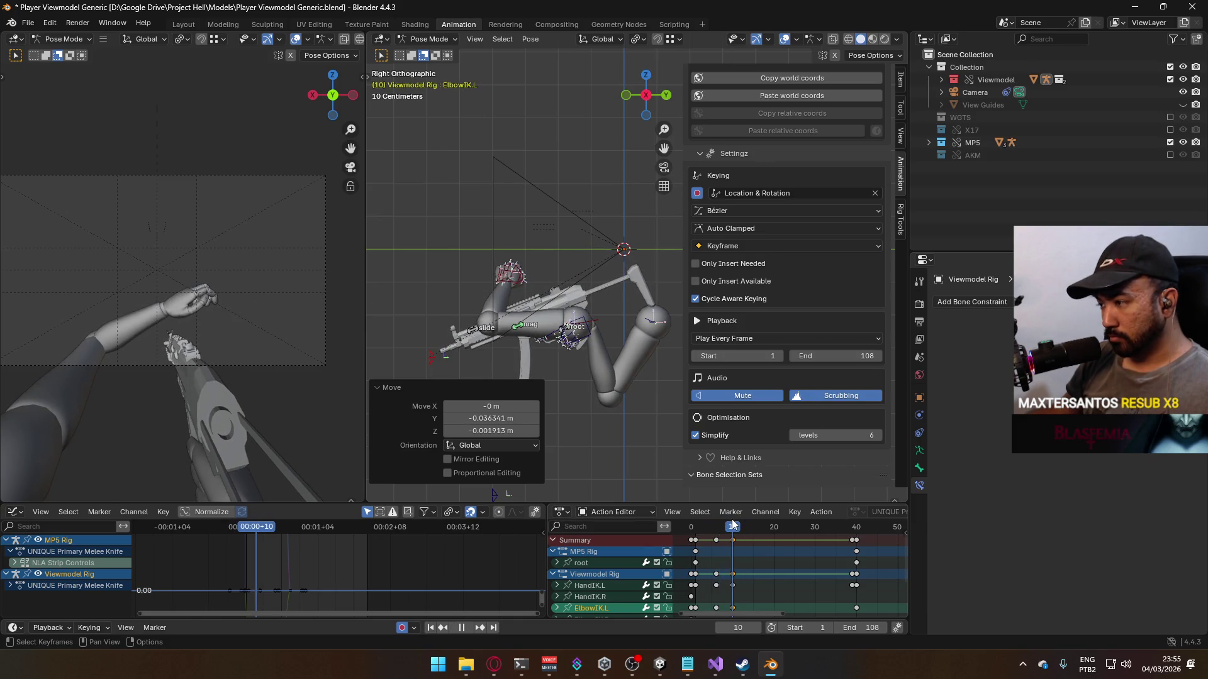
pyautogui.press('Escape')
pyautogui.click(513, 288)
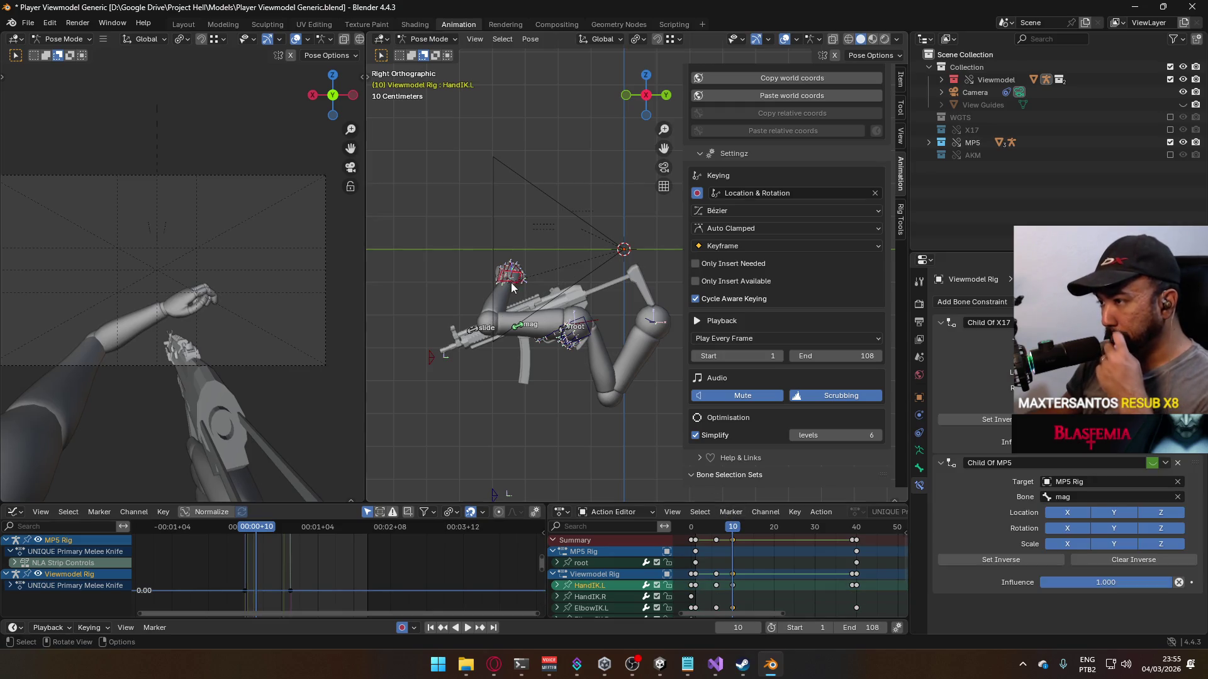
# Step: Copy the left hand's current pose and view the rig from above
pyautogui.rightClick(513, 288)
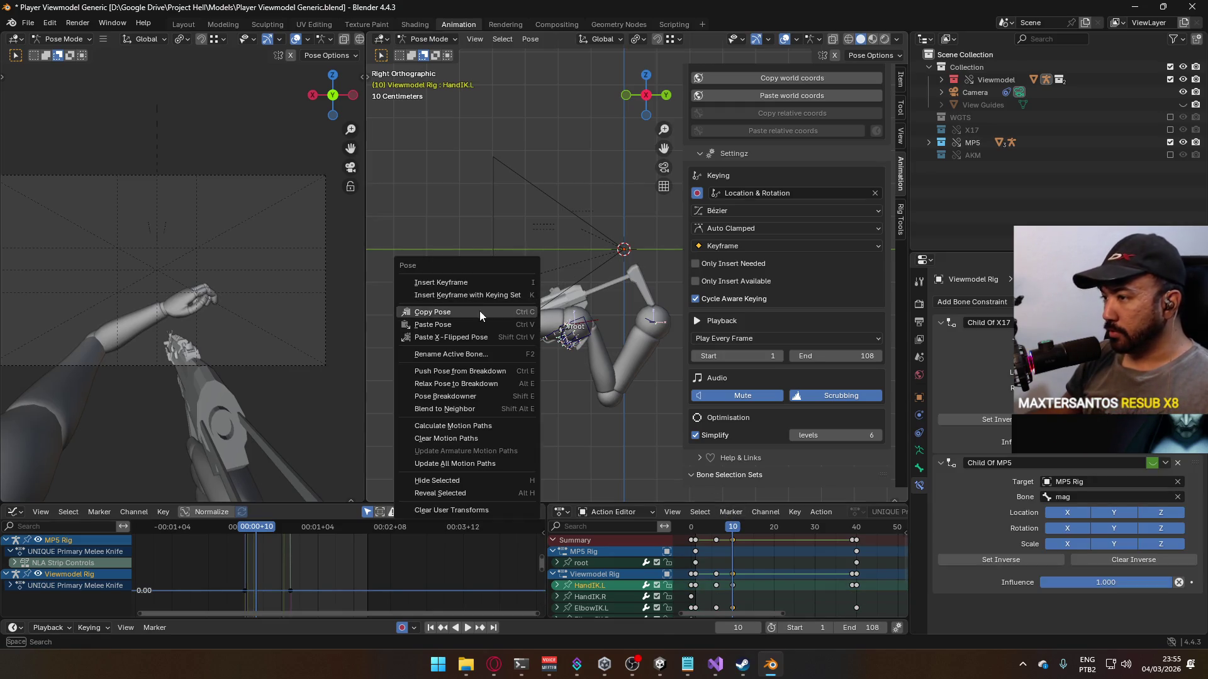
pyautogui.click(440, 312)
pyautogui.press('KP_7')
pyautogui.moveTo(743, 586); pyautogui.dragTo(729, 563, button='middle')
pyautogui.click(720, 568)
pyautogui.rightClick(720, 568)
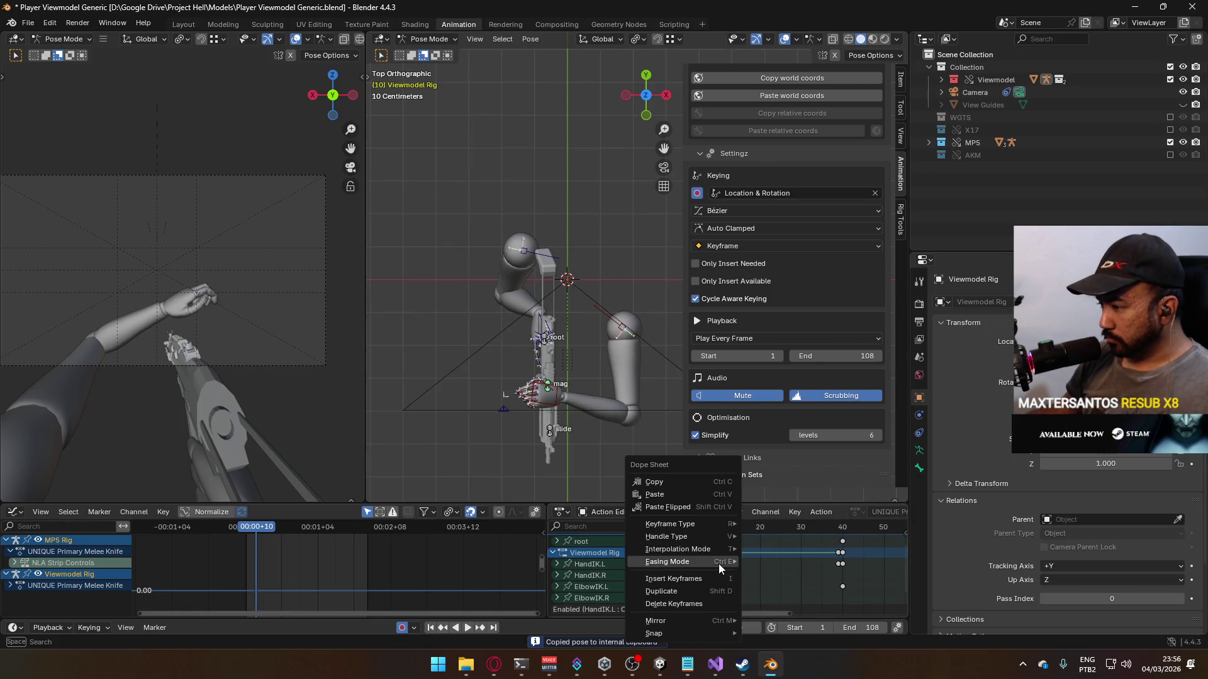
pyautogui.press('Escape')
# Step: Paste the copied keyframes at frame 12
pyautogui.press('space')
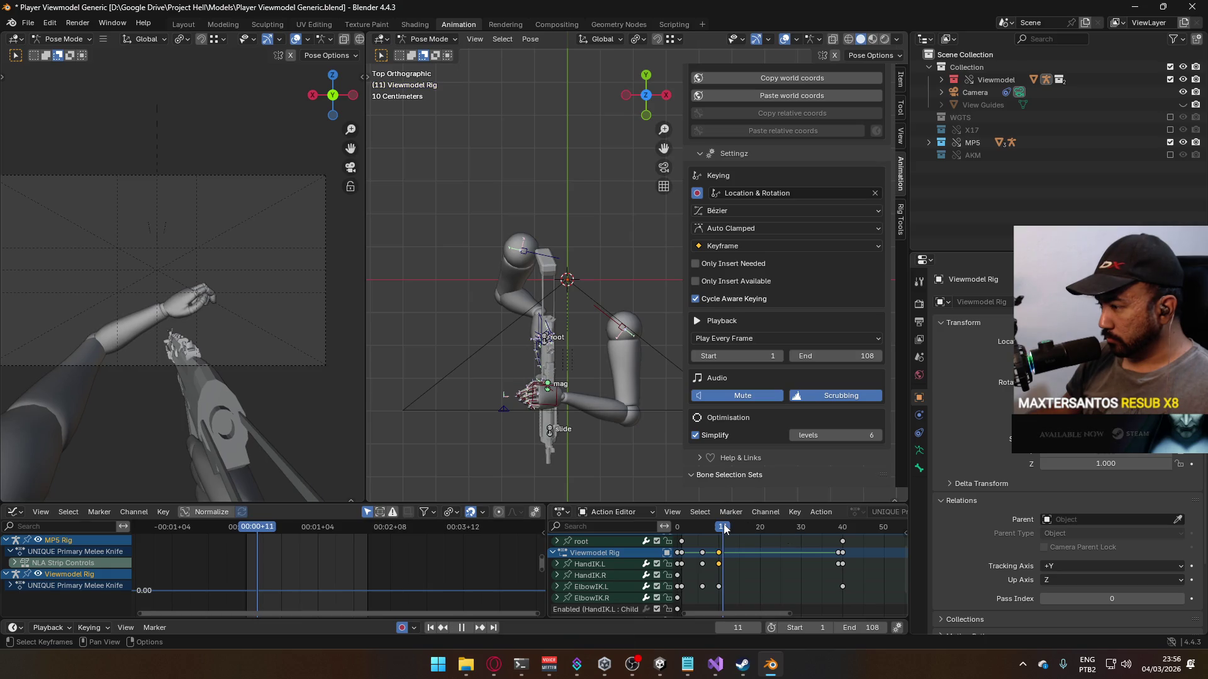
pyautogui.rightClick(724, 561)
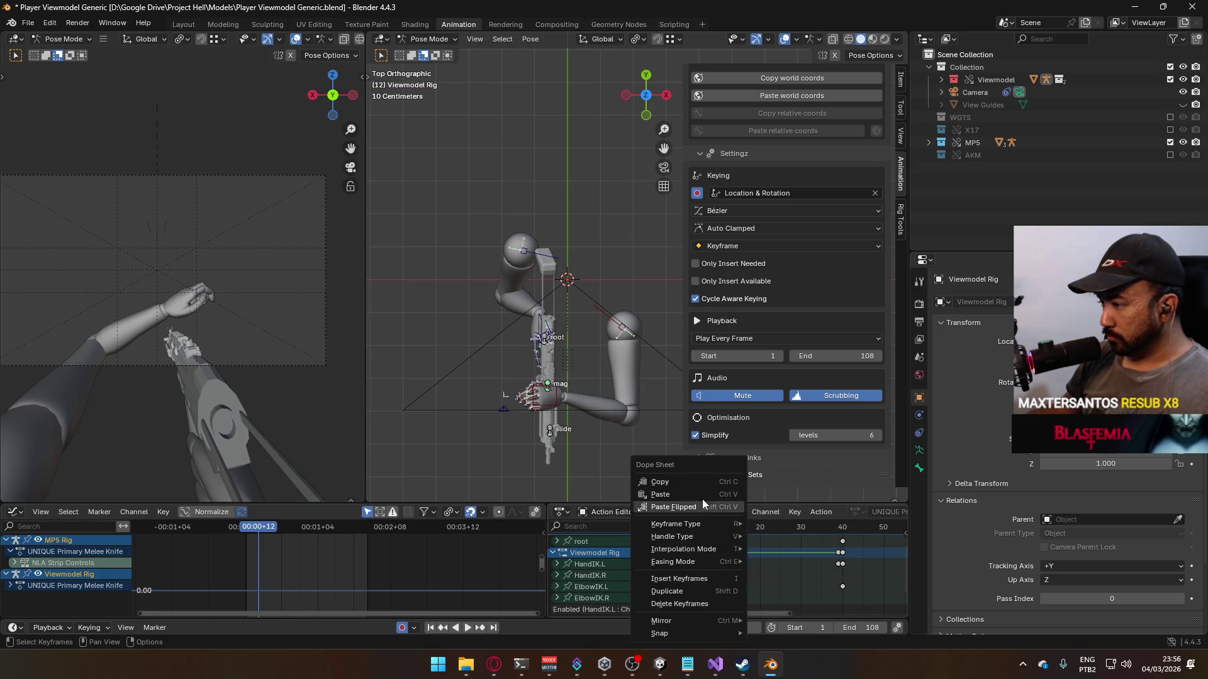
pyautogui.click(717, 506)
pyautogui.moveTo(730, 527); pyautogui.dragTo(724, 539)
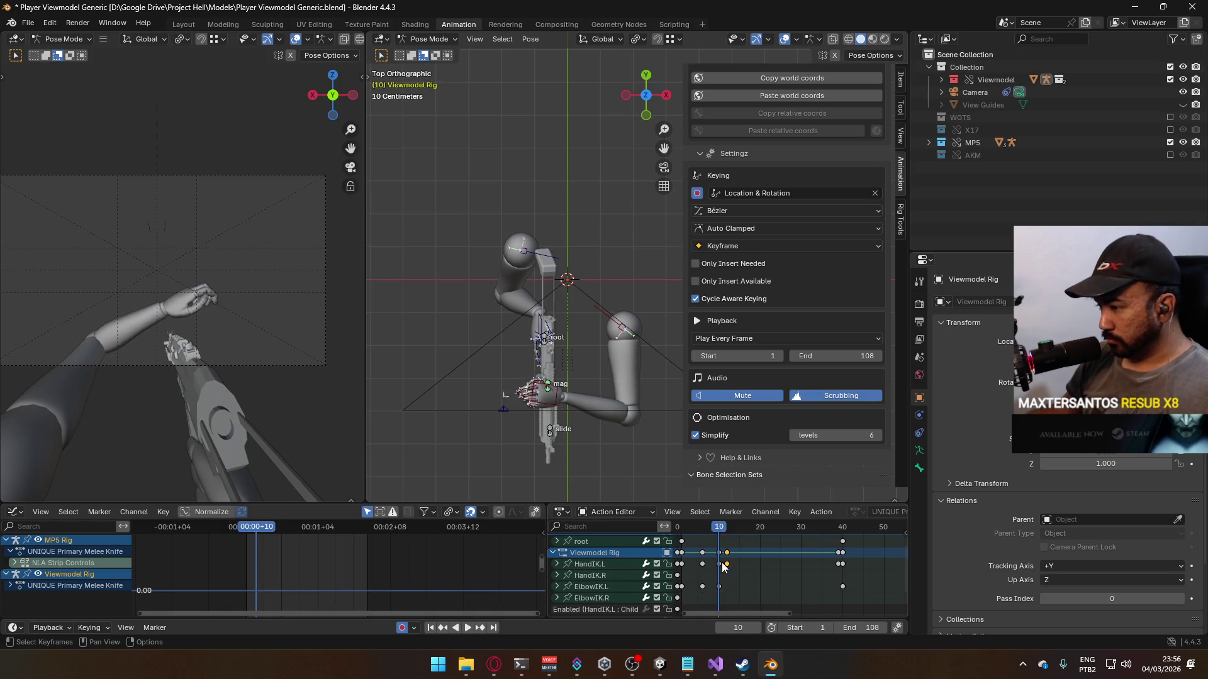
pyautogui.press('space')
pyautogui.hotkey('ctrl', 'v')
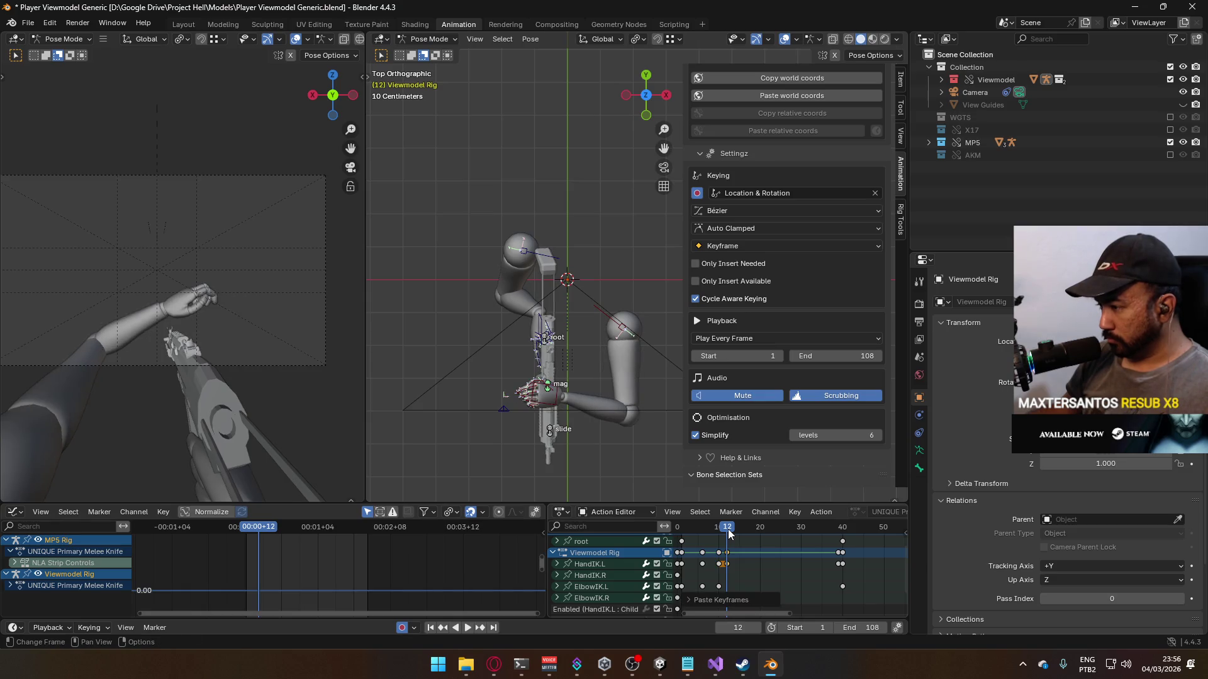
# Step: Paste the copied keys again at frame 30 so the MP5 root holds its pose
pyautogui.moveTo(728, 534); pyautogui.dragTo(681, 541)
pyautogui.press('space')
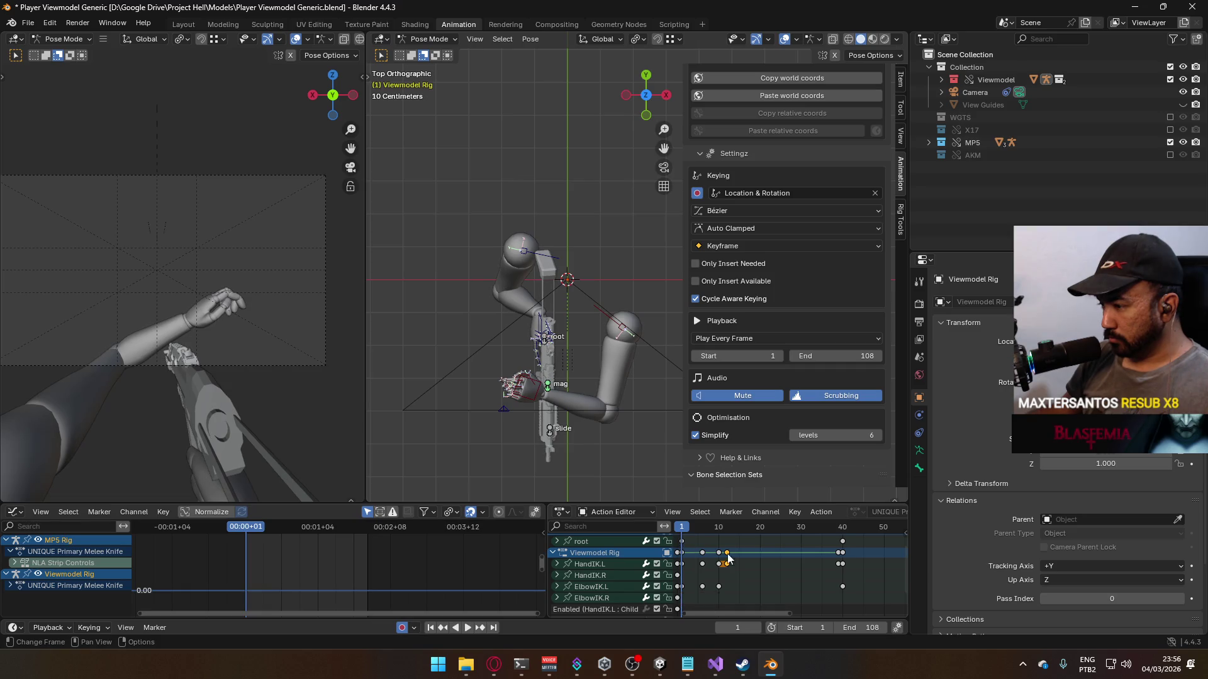
pyautogui.scroll(2, 715, 537)
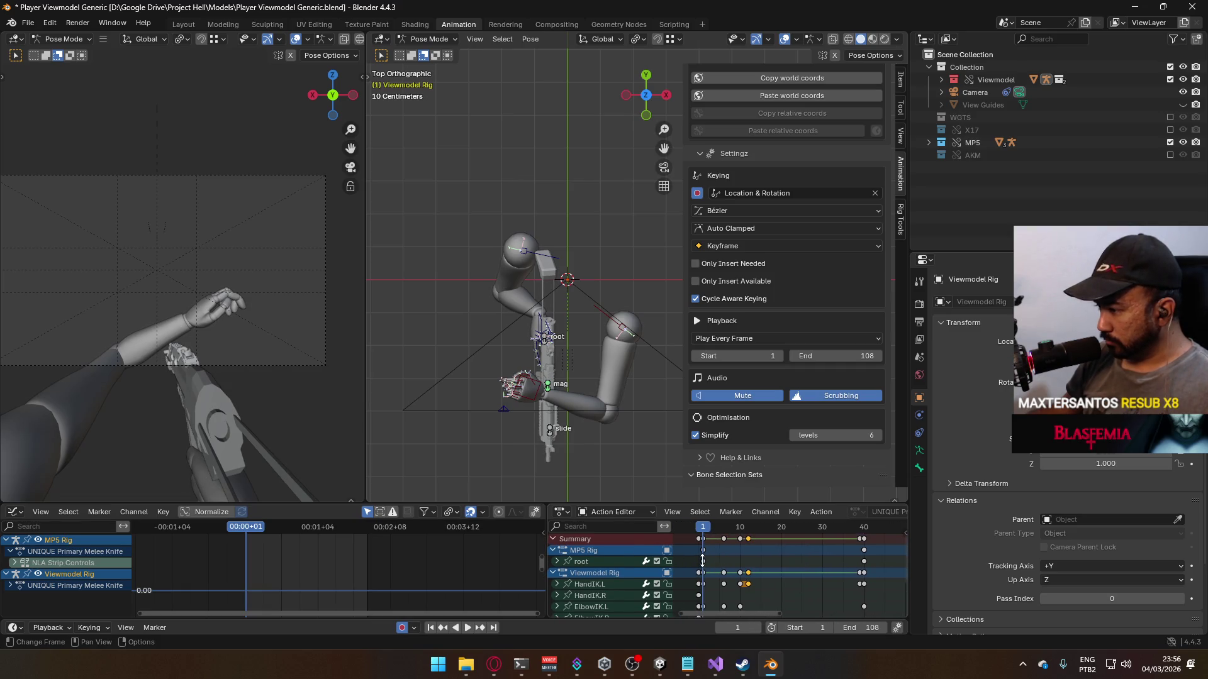
pyautogui.moveTo(704, 527)
pyautogui.mouseDown()
pyautogui.moveTo(821, 533)
pyautogui.moveTo(740, 528)
pyautogui.mouseUp()
pyautogui.hotkey('ctrl', 'v')
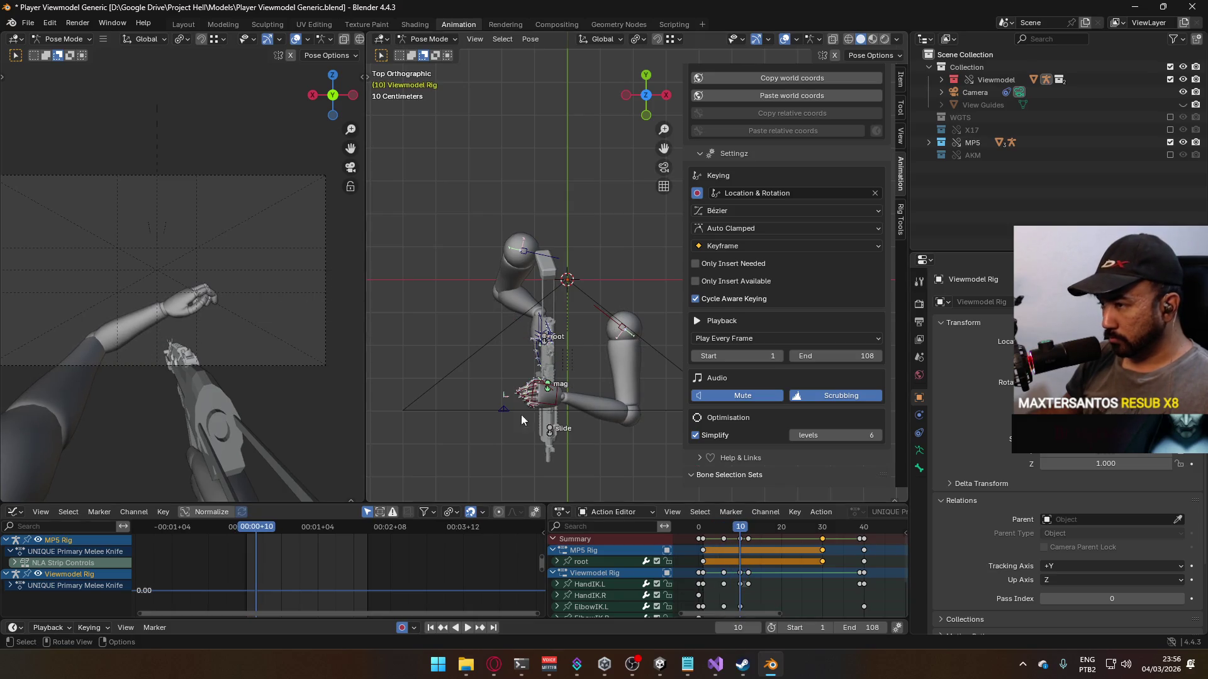
pyautogui.press('KP_3')
# Step: Select HandIK.L and calculate its bone motion path
pyautogui.scroll(5, 677, 295)
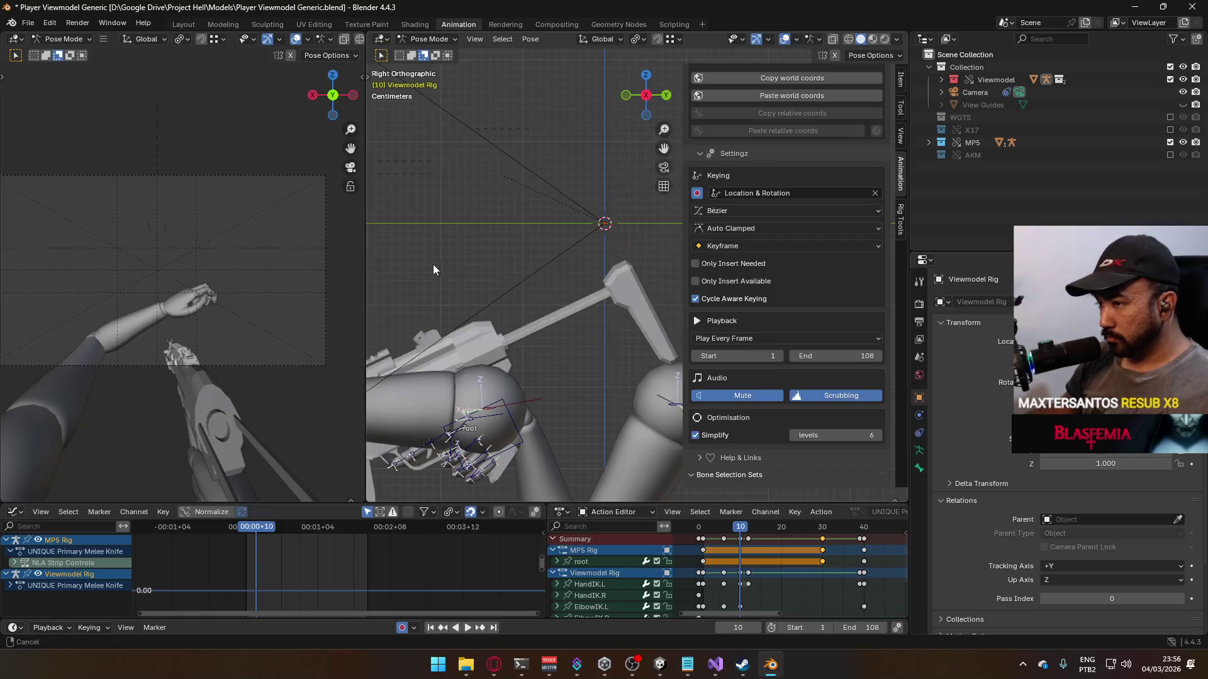
pyautogui.click(573, 341)
pyautogui.press('q')
pyautogui.click(585, 360)
pyautogui.click(591, 409)
pyautogui.scroll(-2, 590, 413)
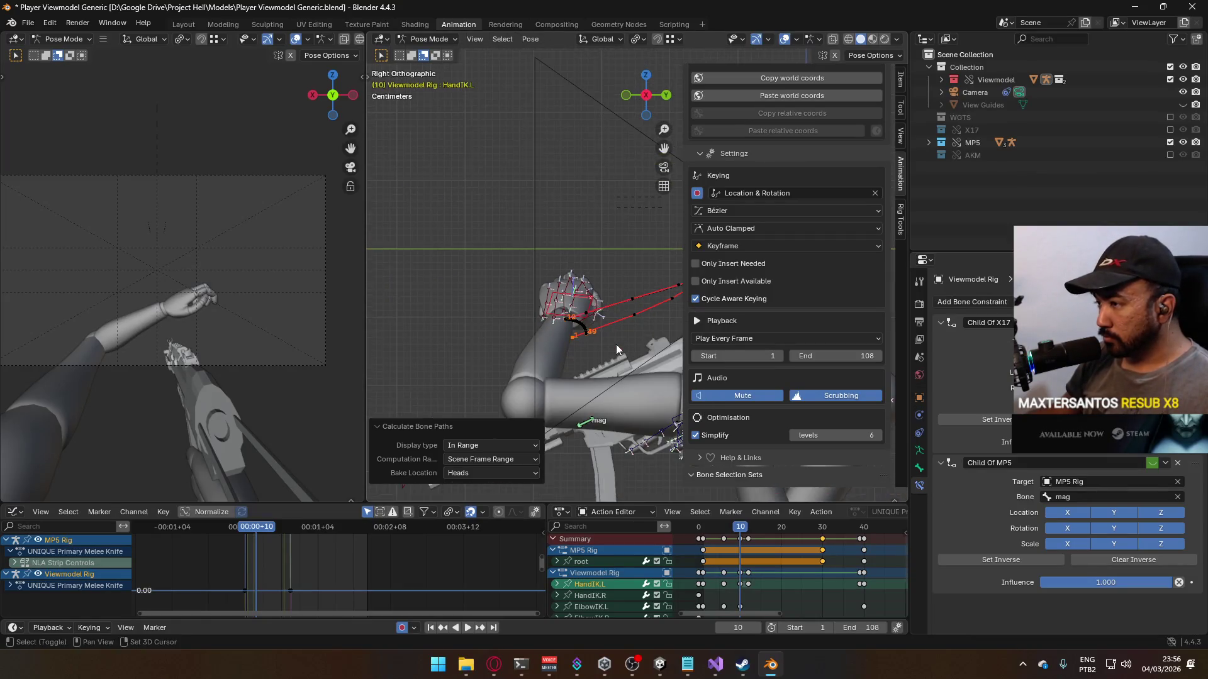
# Step: Nudge the frame-12 hand about -0.0095 m in Y and -0.0036 m in Z
pyautogui.click(748, 527)
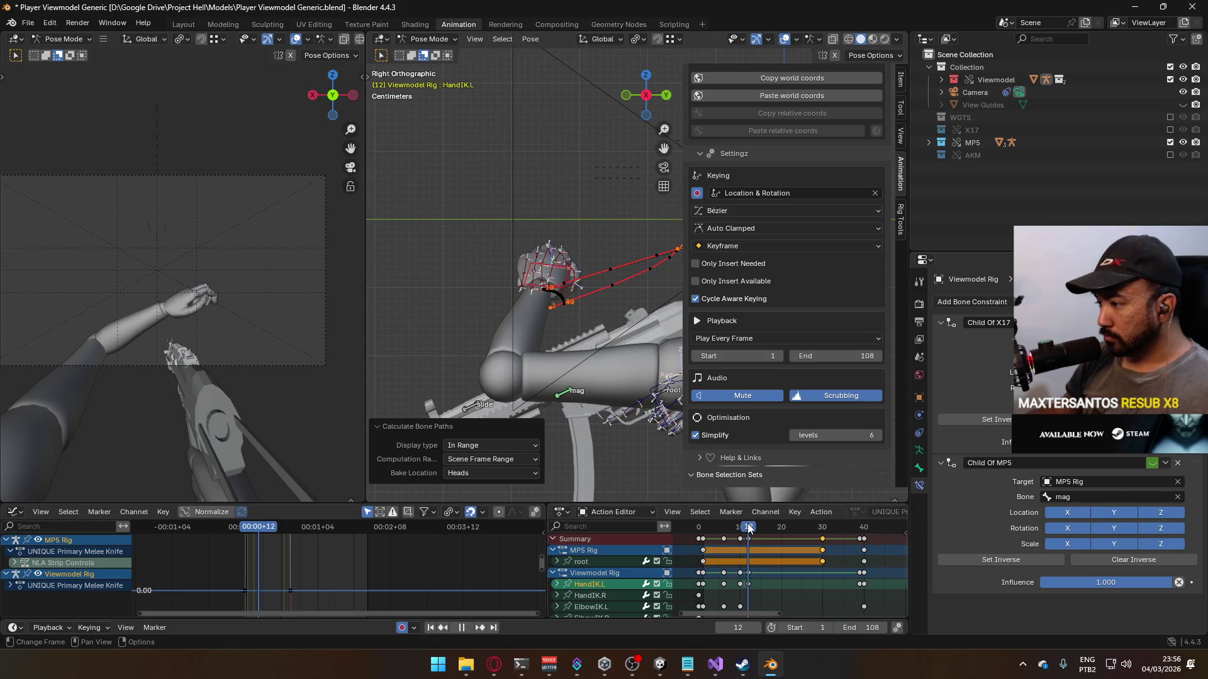
pyautogui.scroll(4, 601, 299)
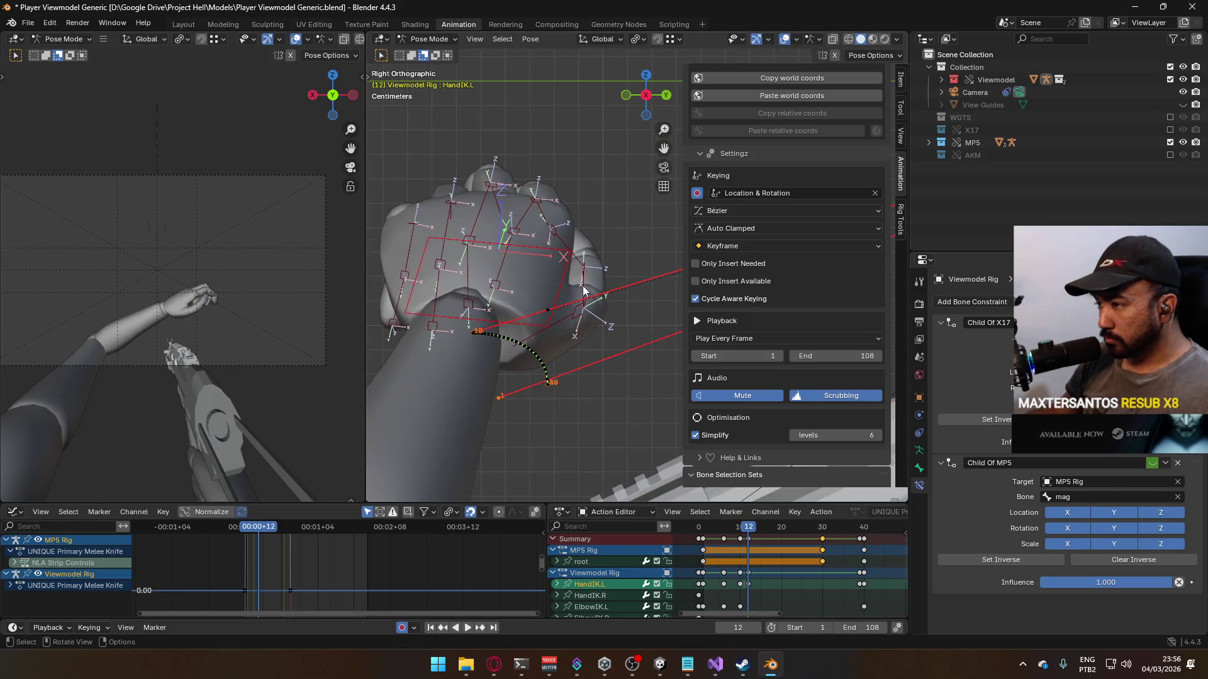
pyautogui.press('g')
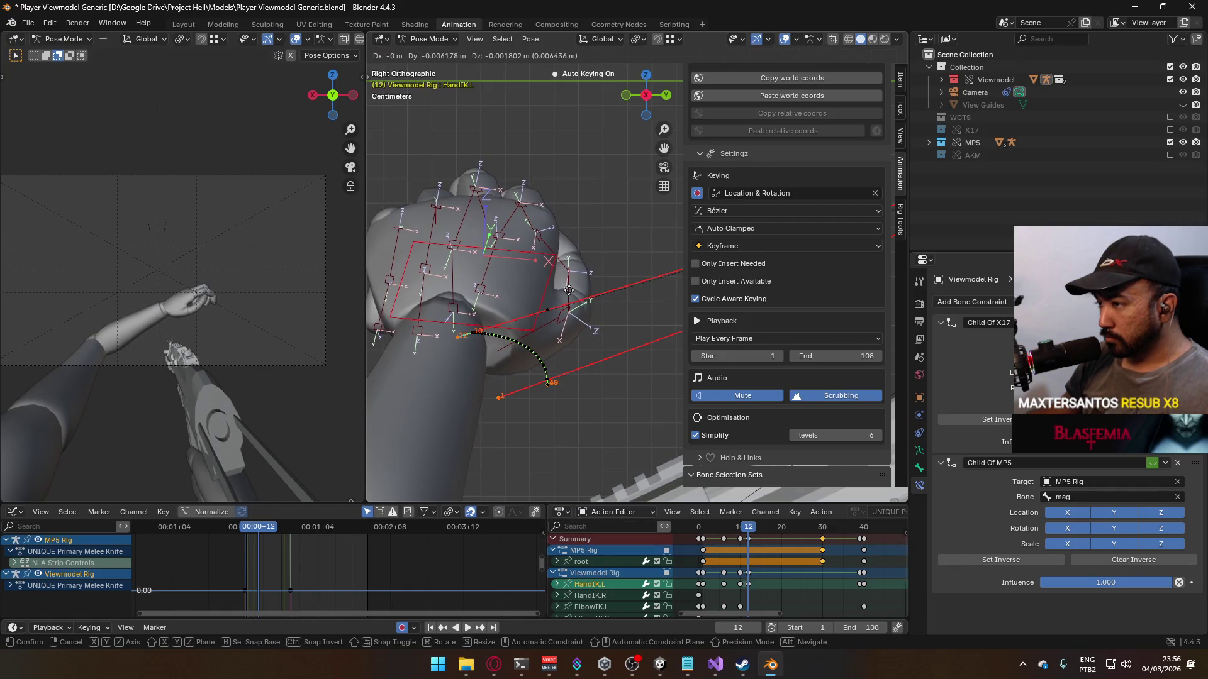
pyautogui.click(569, 294)
pyautogui.press('space')
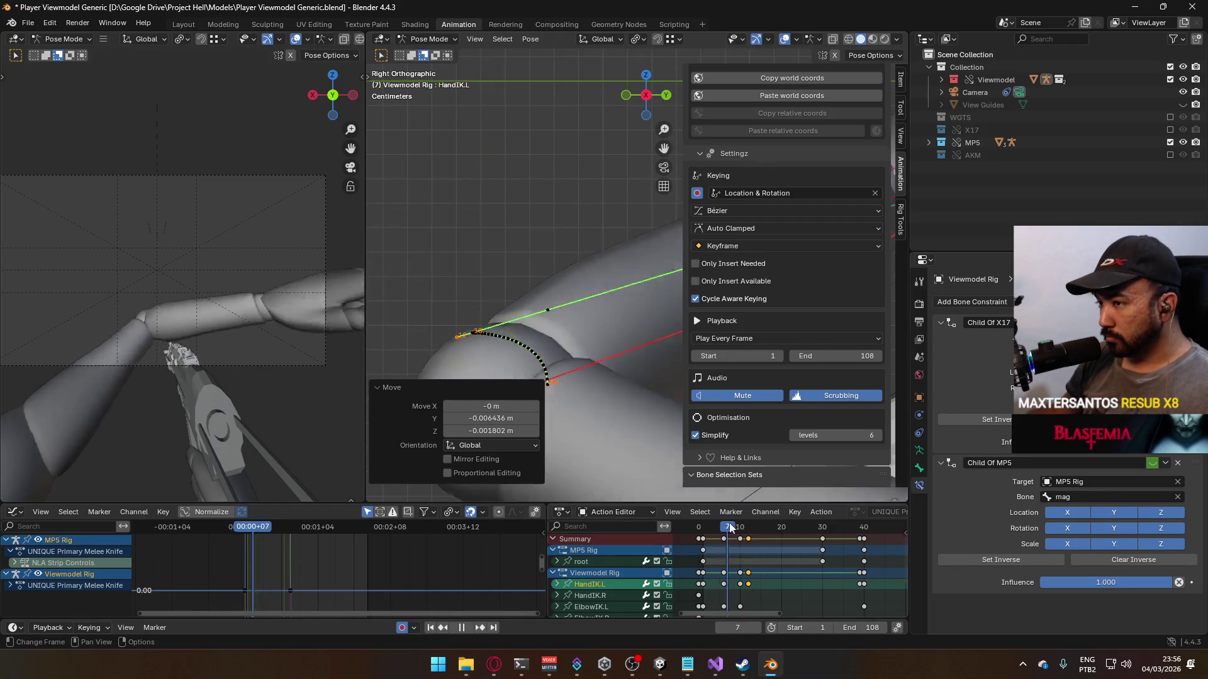
pyautogui.moveTo(764, 526); pyautogui.dragTo(751, 526)
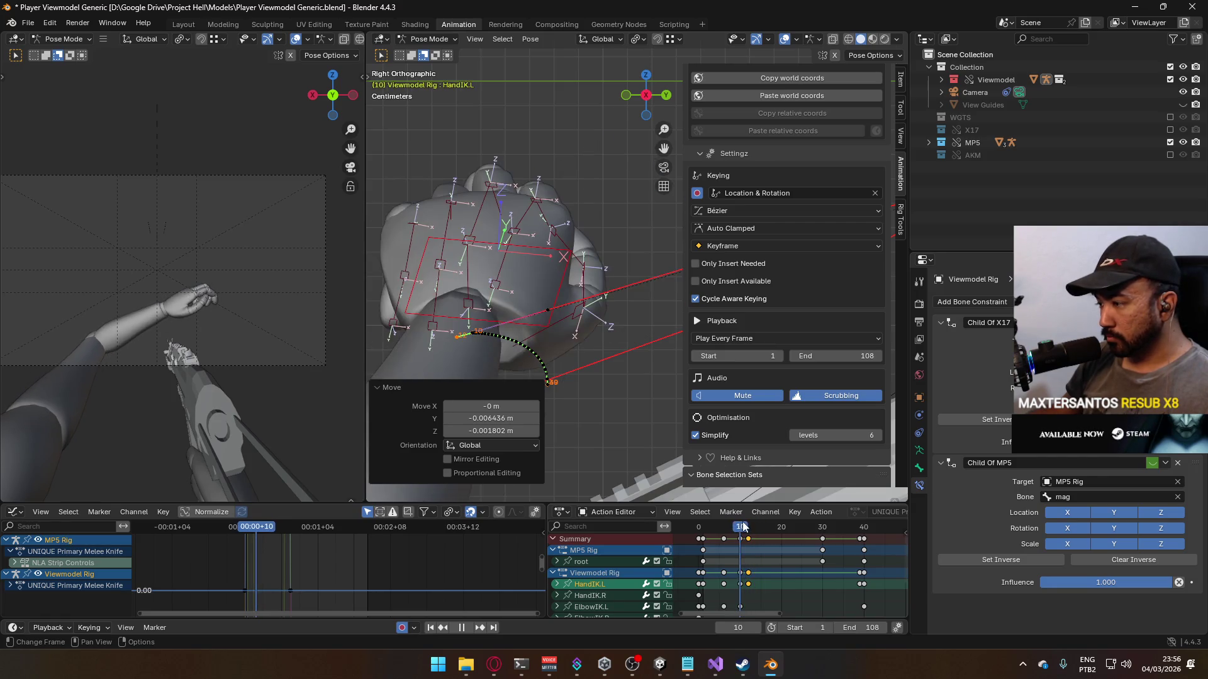
pyautogui.press('Escape')
pyautogui.press('g')
pyautogui.click(566, 318)
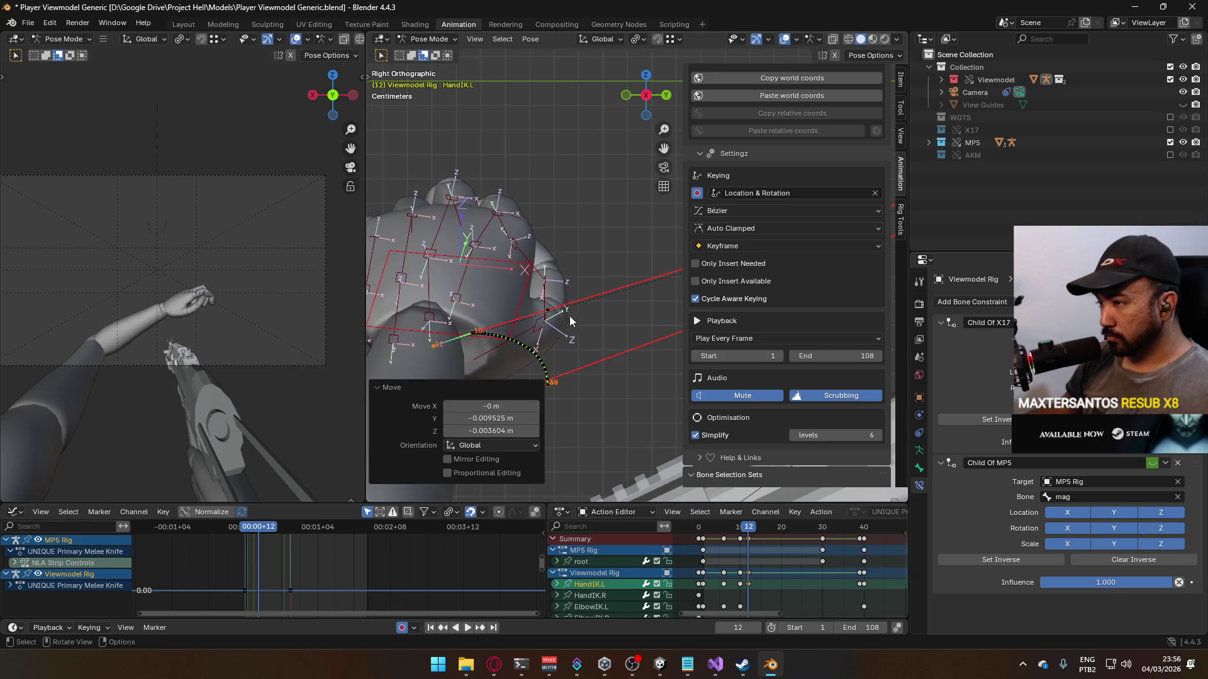
# Step: Insert HandIK.L and ElbowIK.L keys at frame 30
pyautogui.click(732, 533)
pyautogui.press('space')
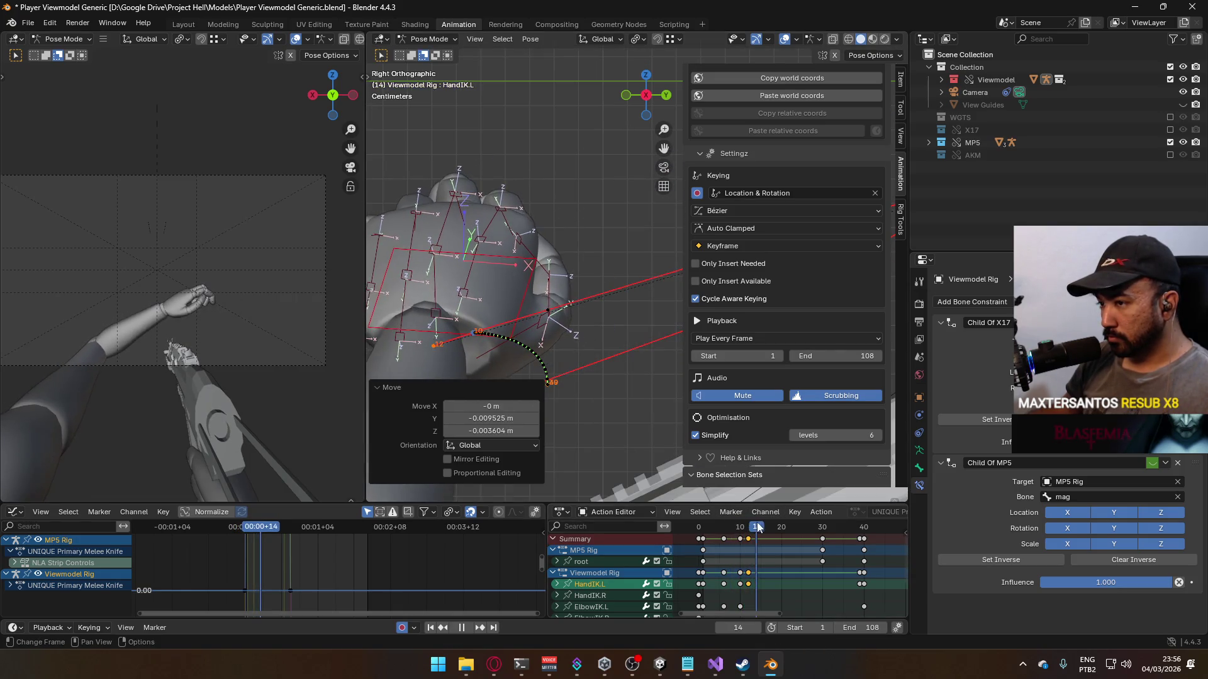
pyautogui.press('space')
pyautogui.press('i')
pyautogui.moveTo(836, 552)
pyautogui.mouseDown(button='middle')
pyautogui.moveTo(807, 574)
pyautogui.moveTo(794, 536)
pyautogui.moveTo(804, 539)
pyautogui.mouseUp(button='middle')
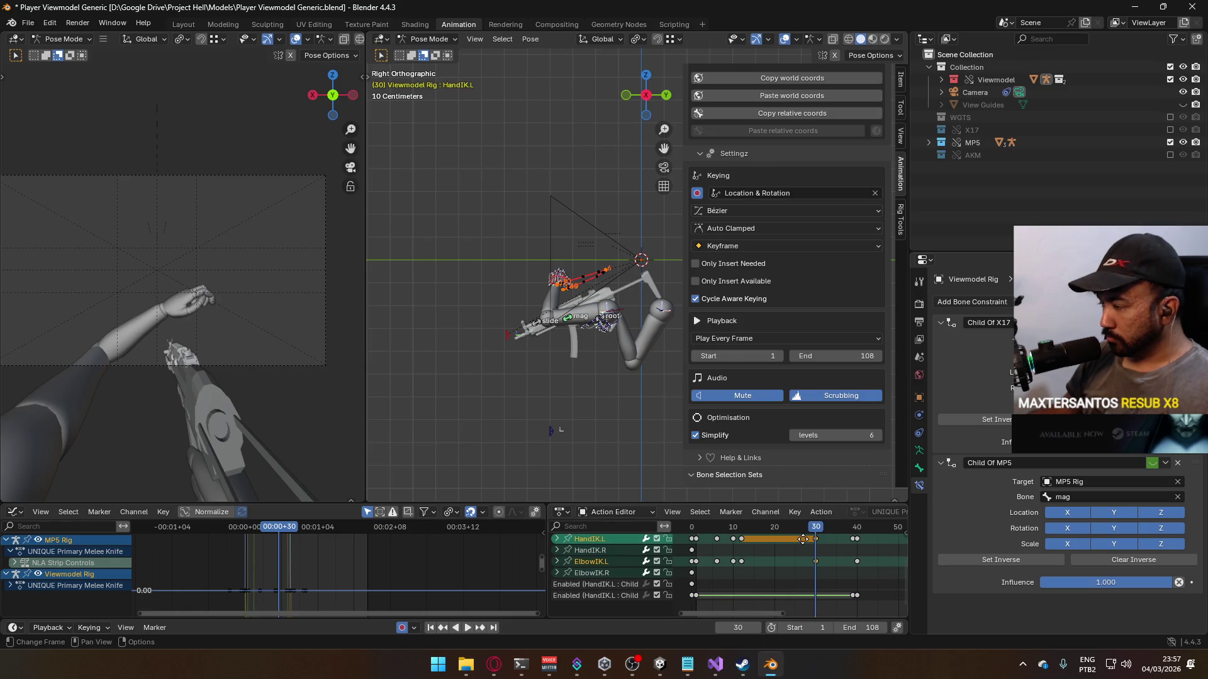
pyautogui.scroll(1, 556, 337)
pyautogui.click(517, 298)
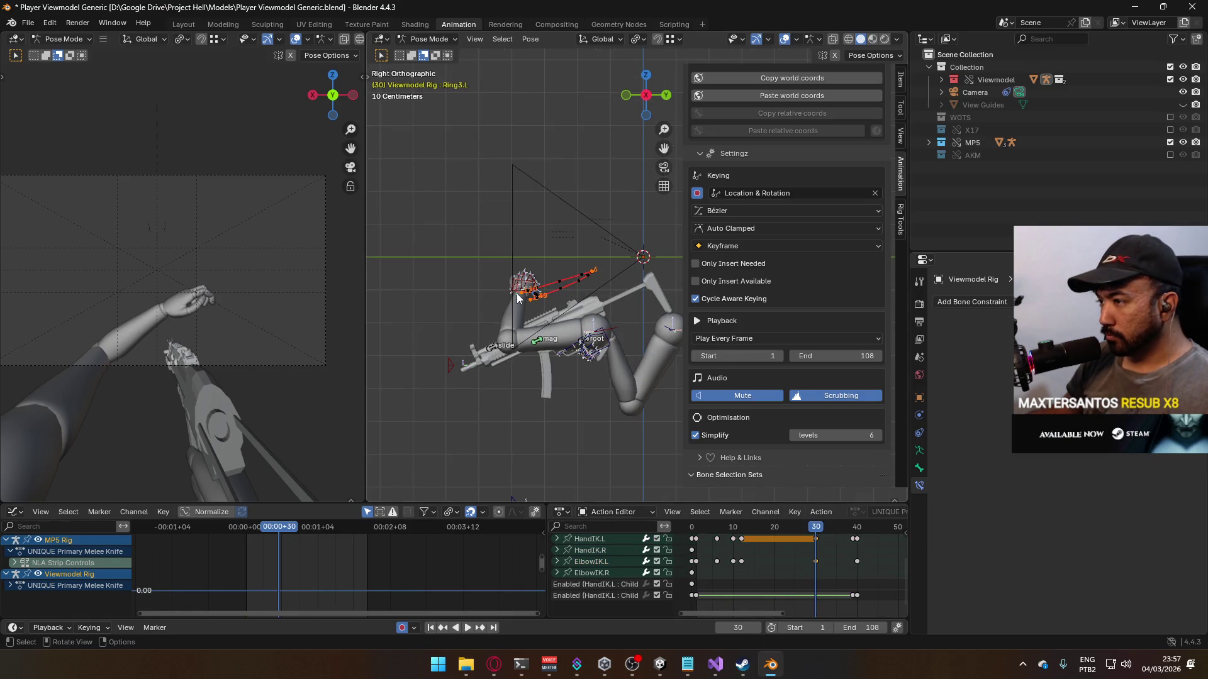
pyautogui.click(513, 293)
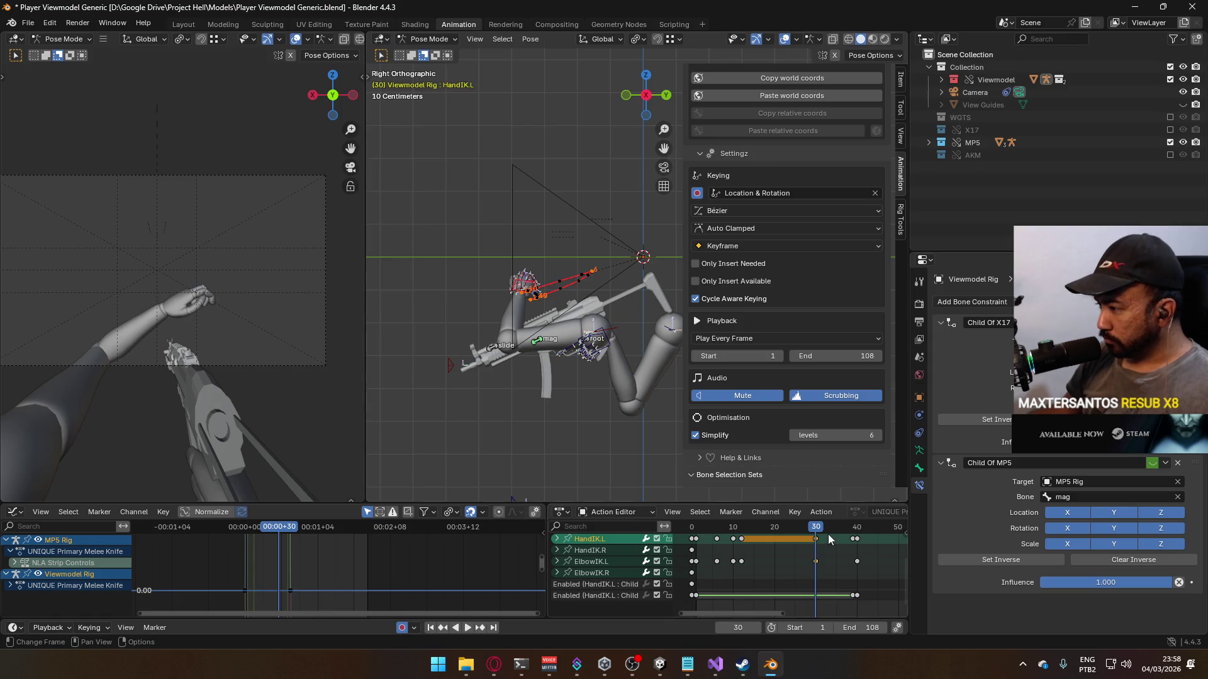
pyautogui.hotkey('alt', 'Tab')
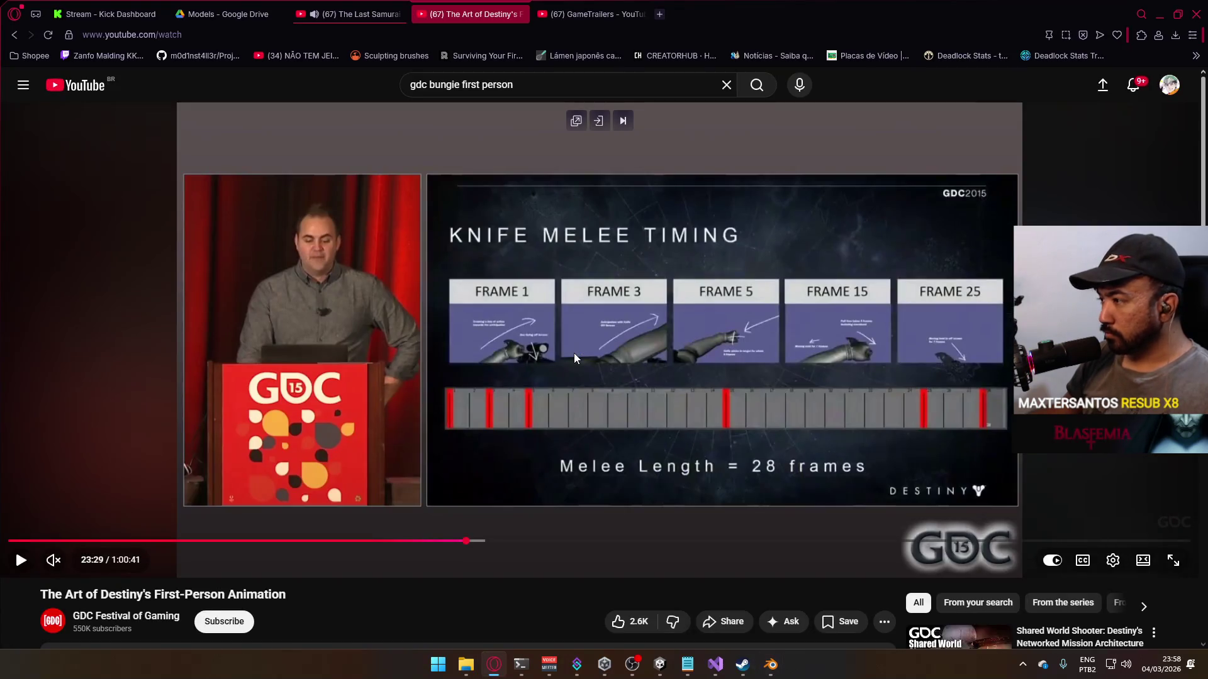
pyautogui.hotkey('alt', 'Tab')
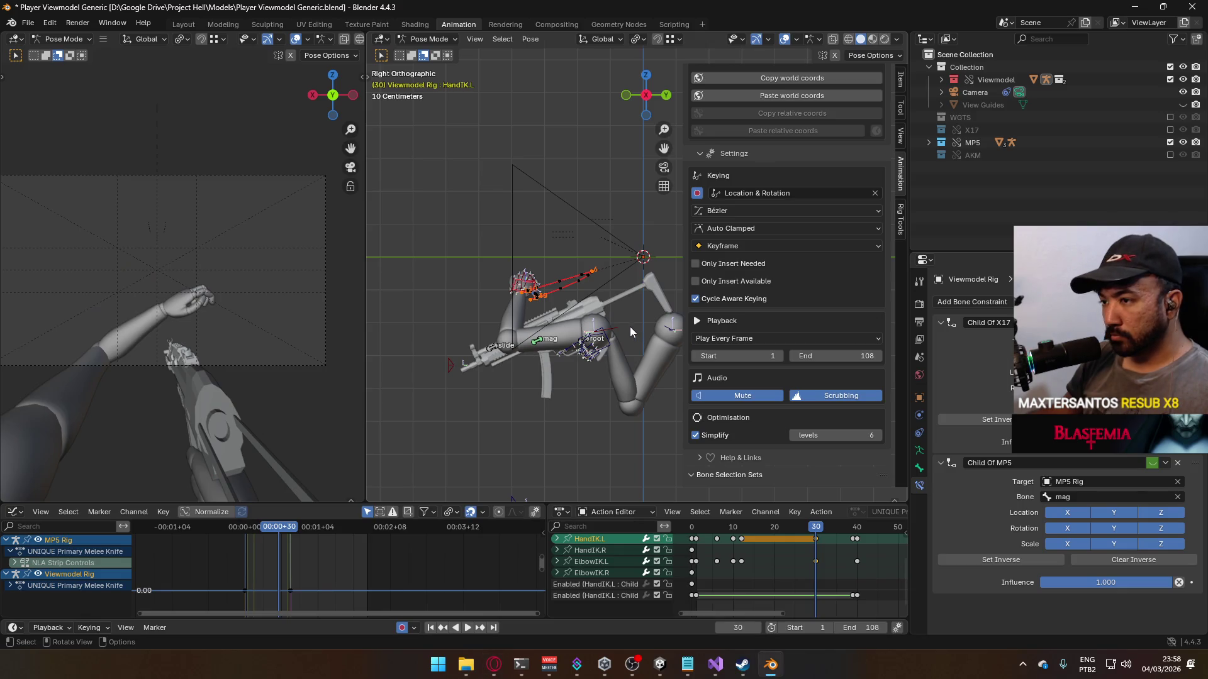
pyautogui.press('g')
pyautogui.rightClick(630, 325)
pyautogui.moveTo(788, 535); pyautogui.dragTo(796, 561, button='middle')
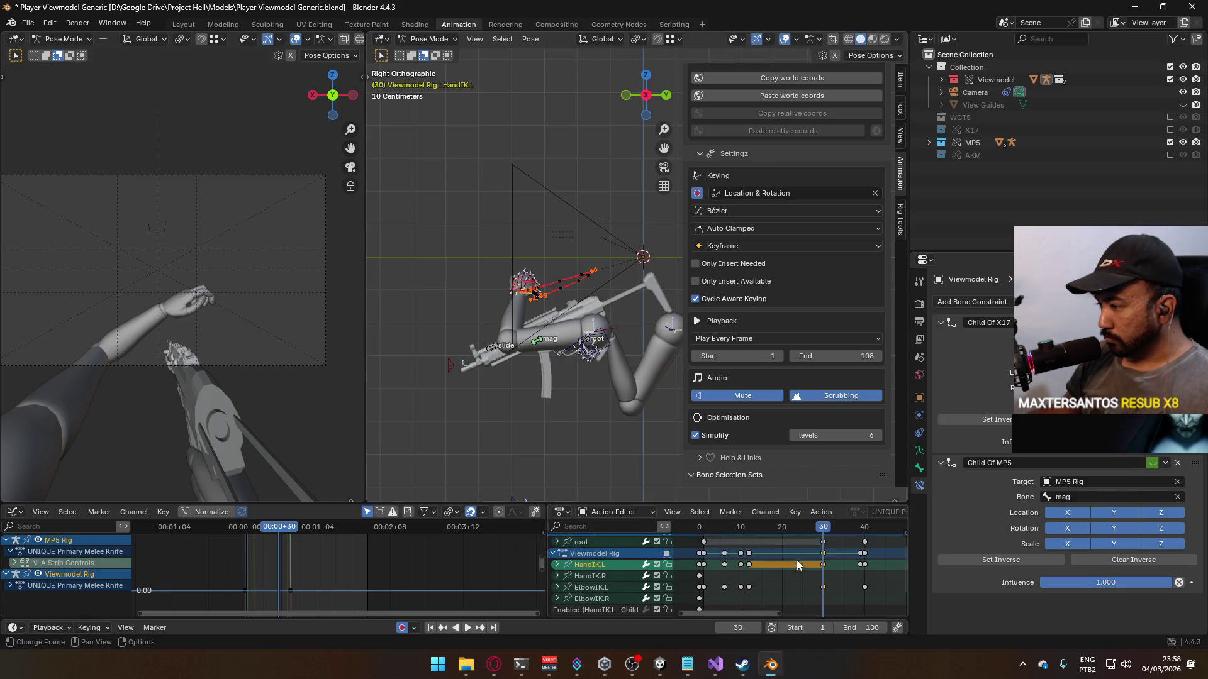
pyautogui.moveTo(821, 532); pyautogui.dragTo(741, 529)
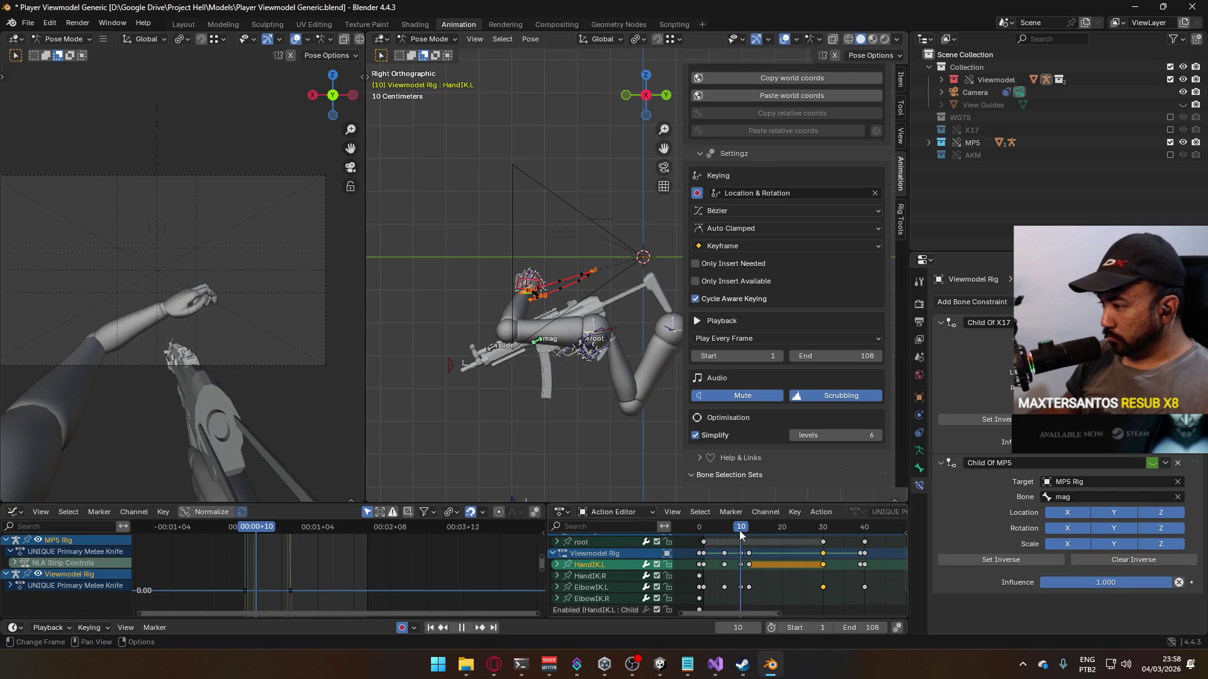
# Step: Display HandIK.L's location curves in the Graph Editor and adjust selected key values
pyautogui.click(557, 565)
pyautogui.click(614, 588)
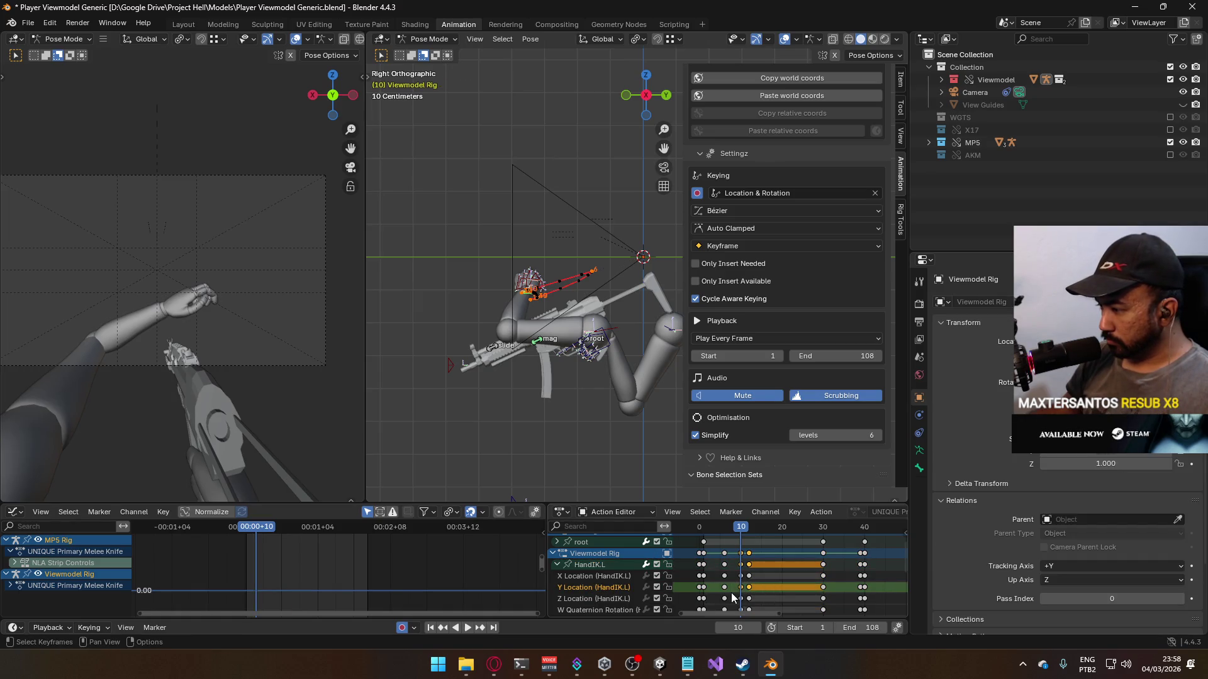
pyautogui.click(606, 566)
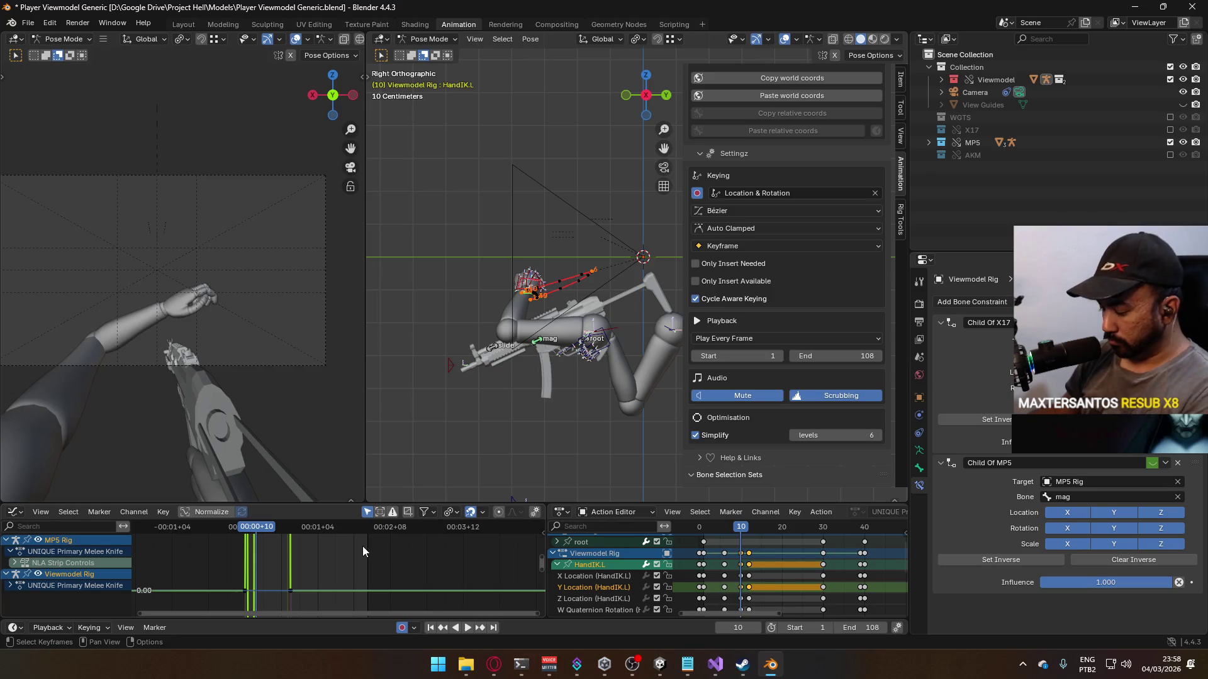
pyautogui.press('Home')
pyautogui.scroll(5, 391, 546)
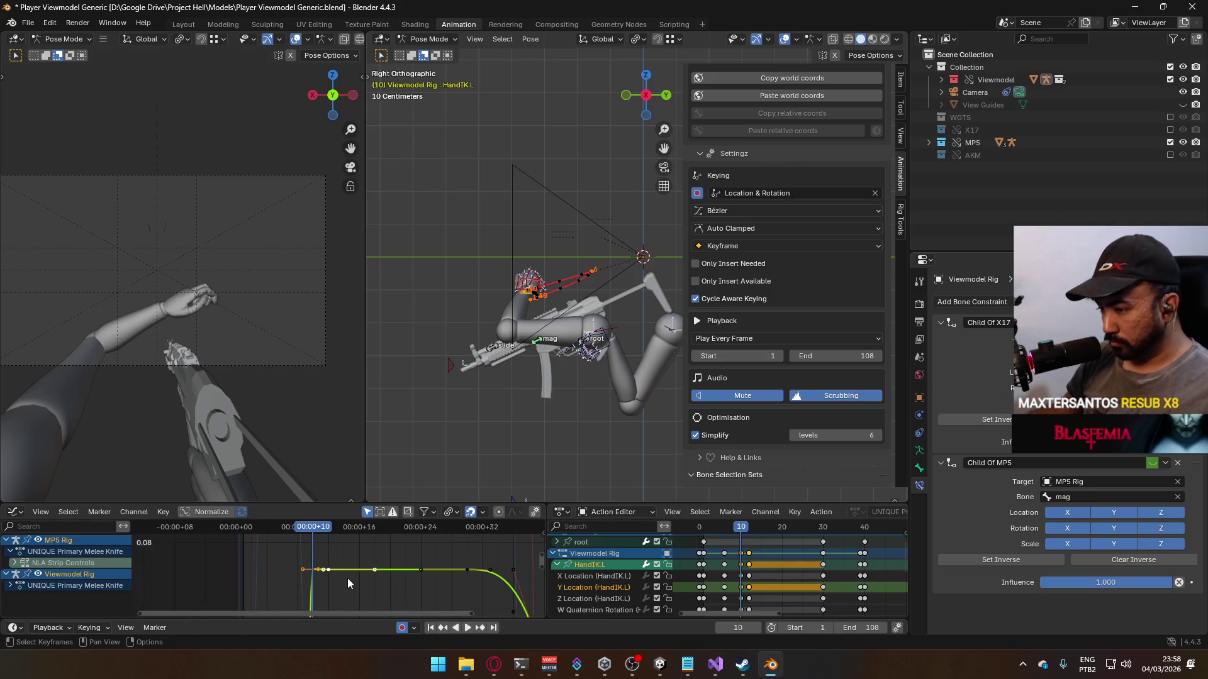
pyautogui.moveTo(351, 587); pyautogui.dragTo(383, 612, button='middle')
pyautogui.press('g')
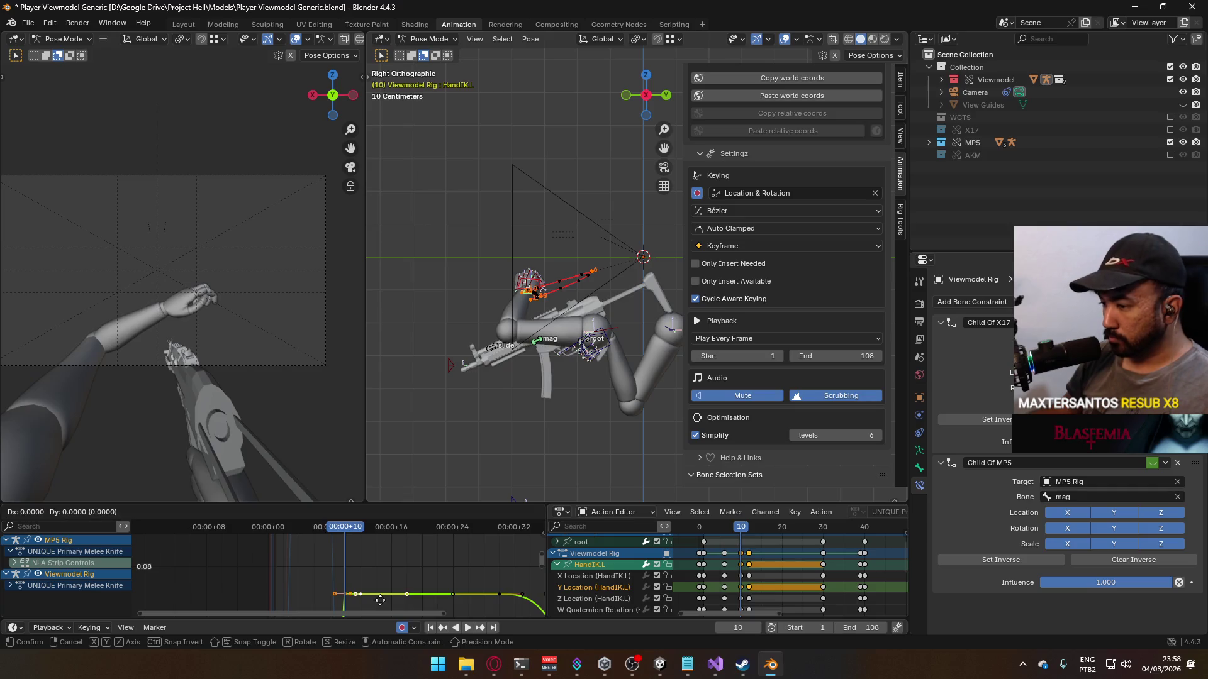
pyautogui.click(382, 584)
pyautogui.scroll(-5, 406, 564)
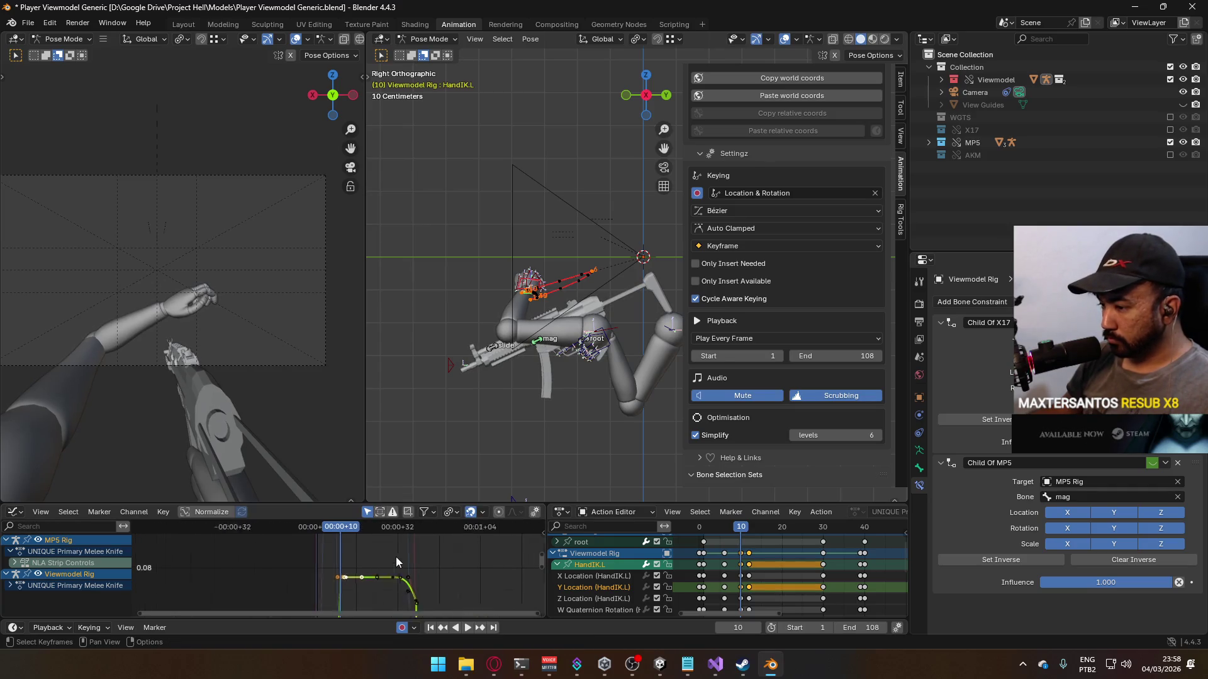
pyautogui.scroll(-3, 405, 564)
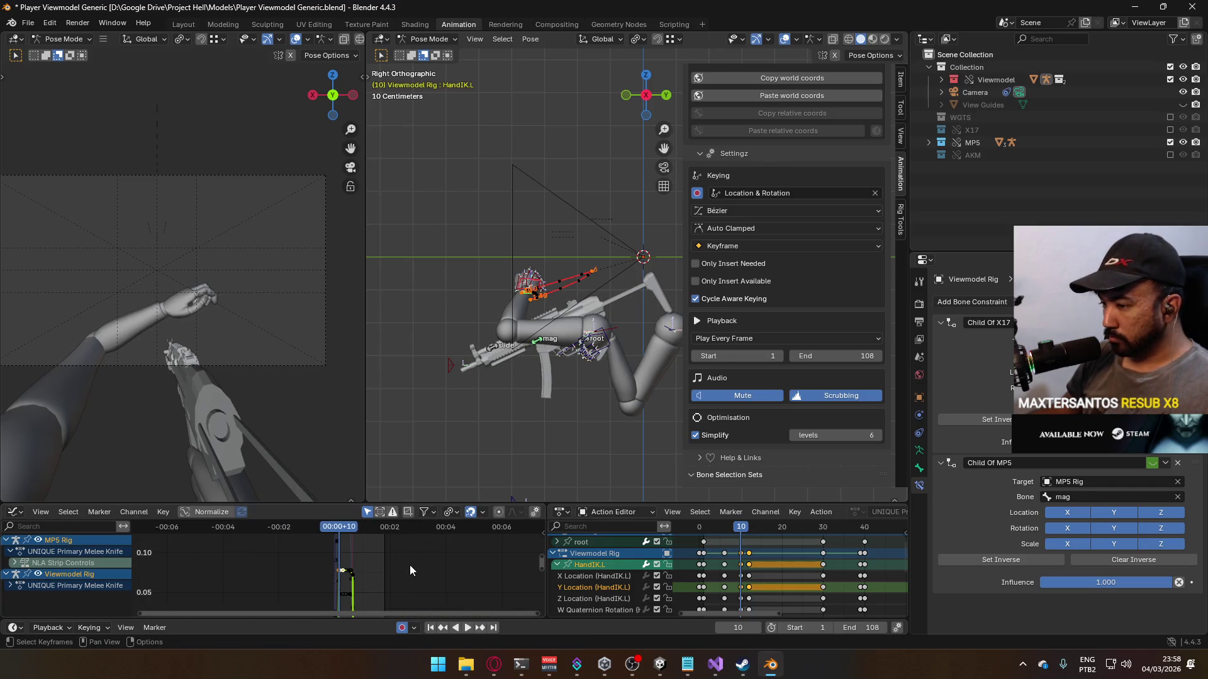
# Step: Refit the HandIK.L curves, cancel a trial vertical key move and deselect all keys
pyautogui.click(597, 588)
pyautogui.click(602, 568)
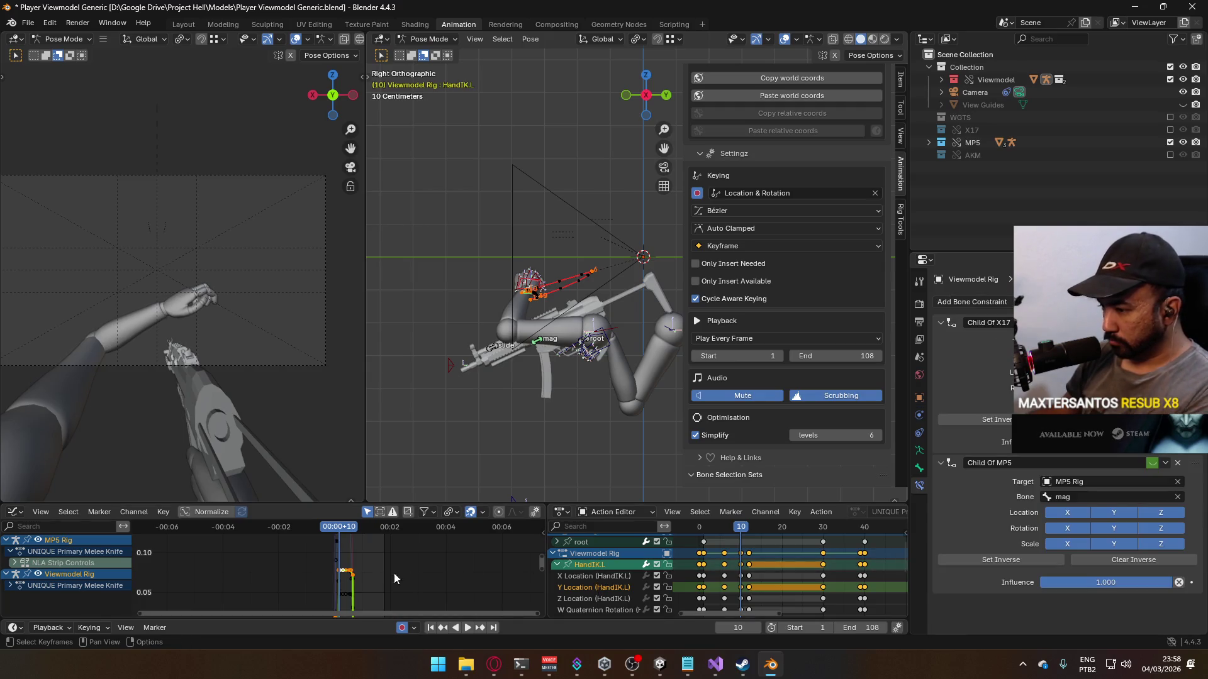
pyautogui.press('Home')
pyautogui.moveTo(299, 556); pyautogui.dragTo(346, 588, button='middle')
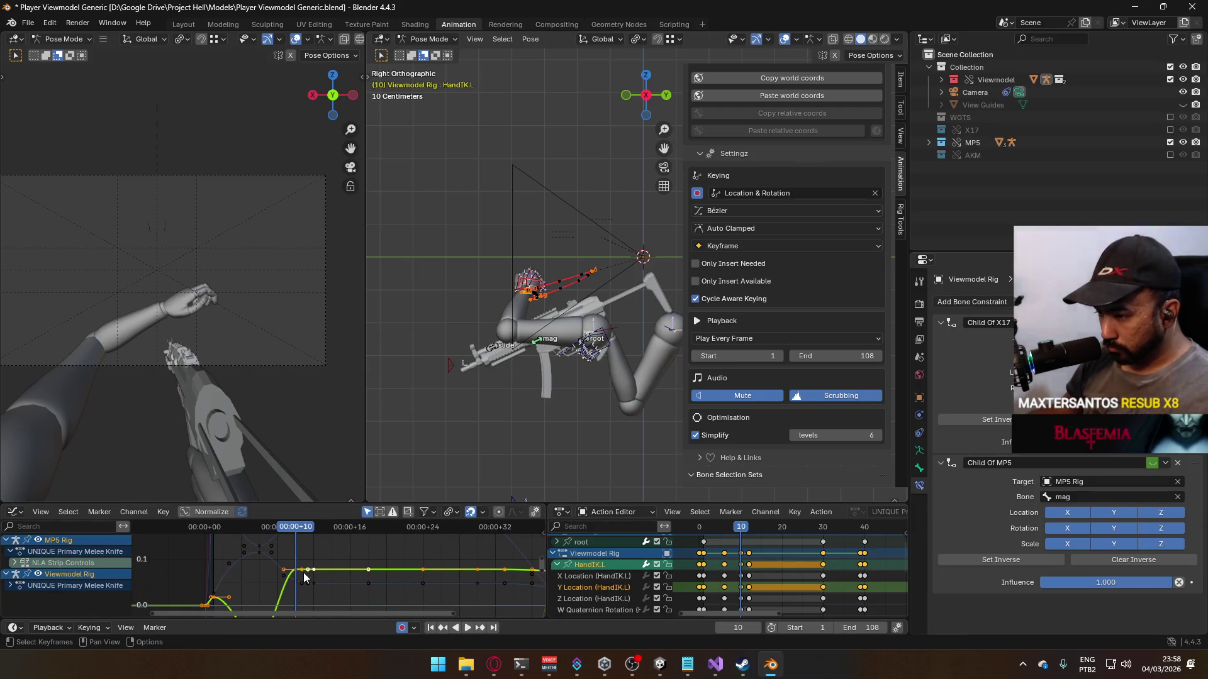
pyautogui.press('g')
pyautogui.press('y')
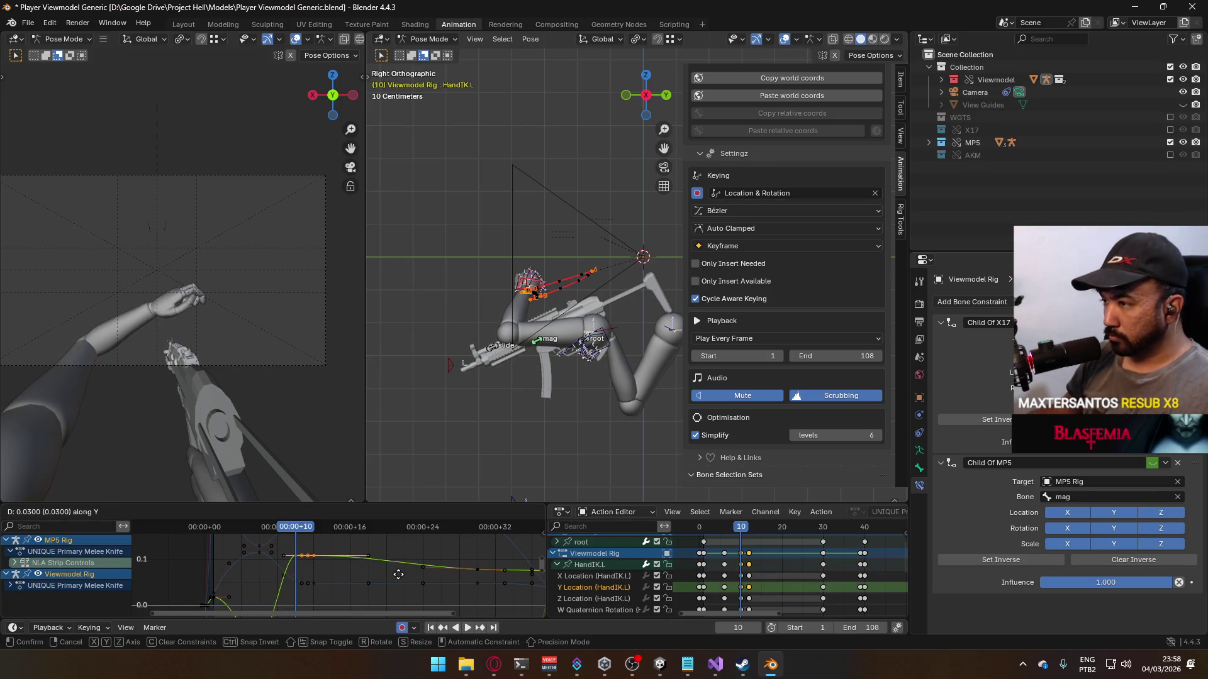
pyautogui.press('Escape')
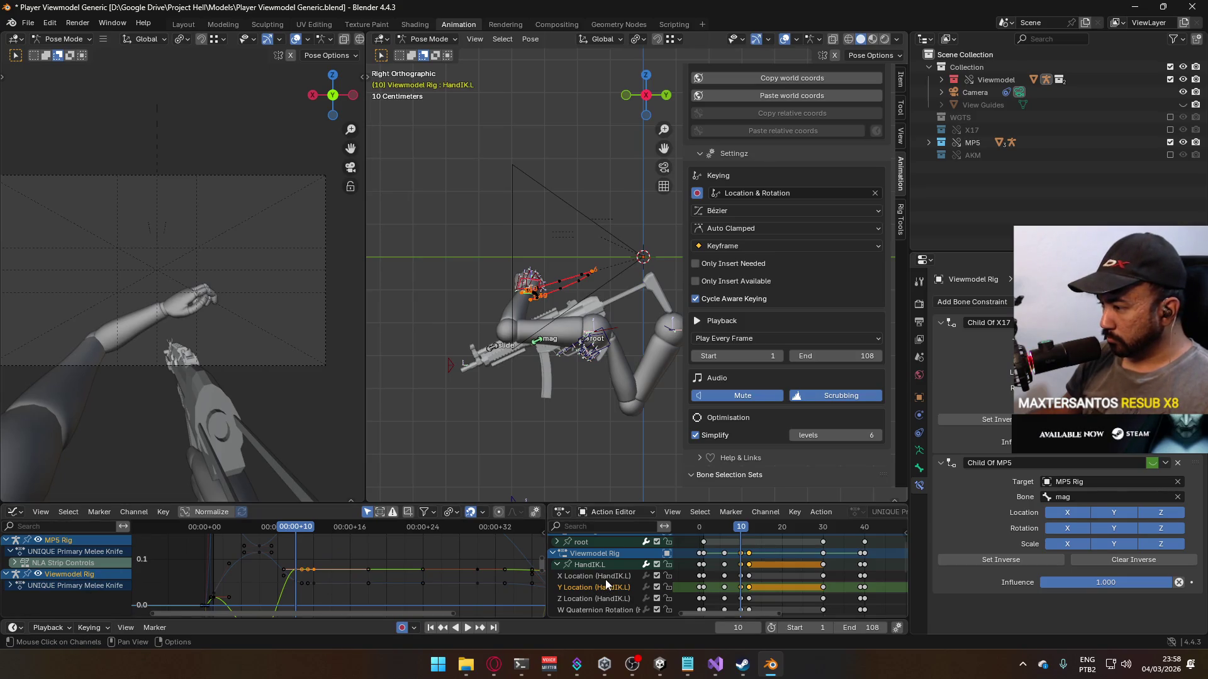
pyautogui.click(599, 599)
pyautogui.click(586, 565)
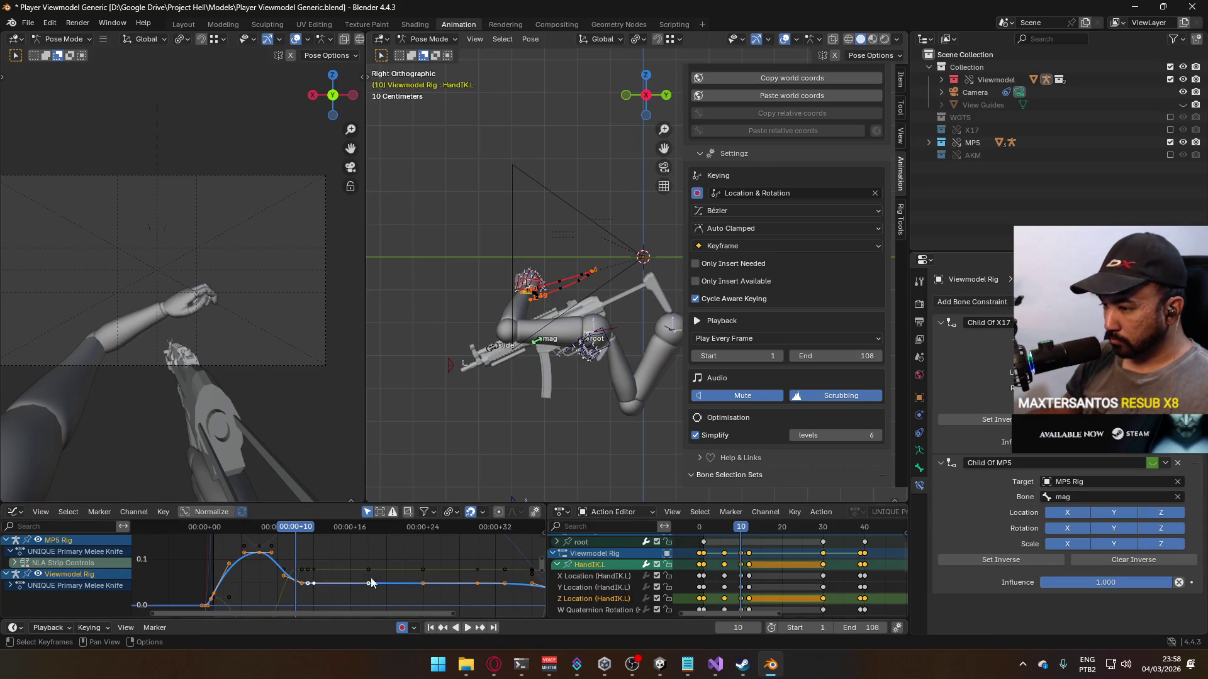
pyautogui.click(322, 604)
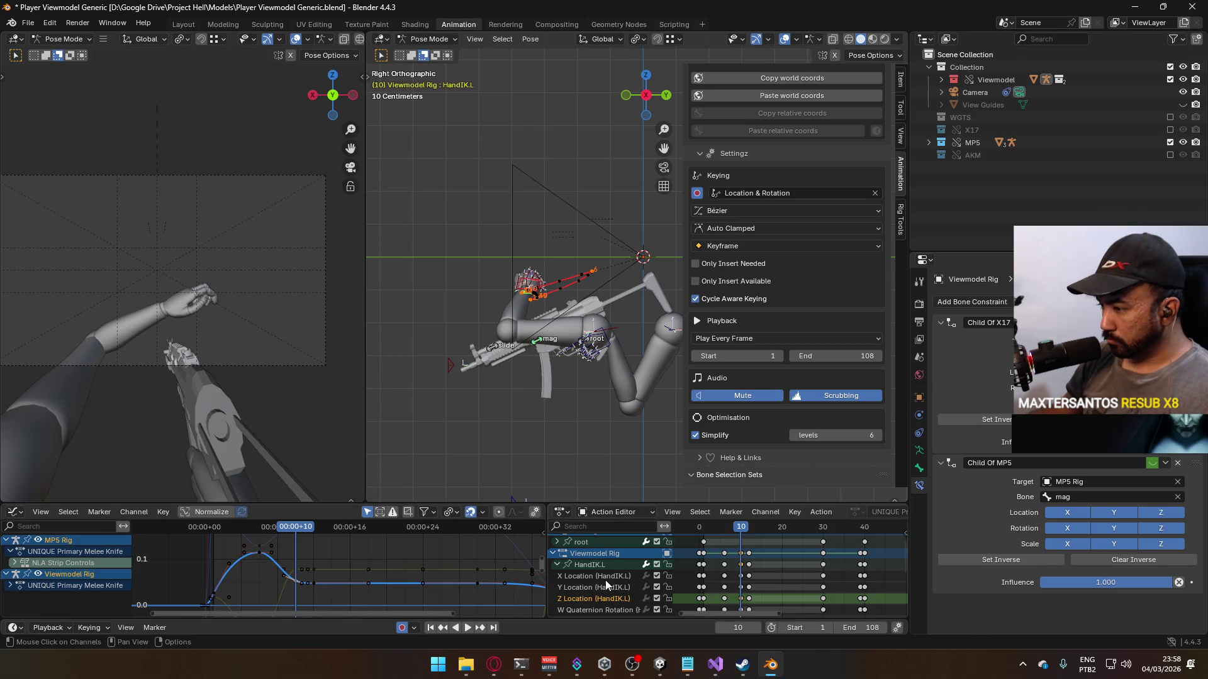
# Step: Box-select HandIK.L's X Location hold keys after frame 10 and raise them
pyautogui.click(579, 577)
pyautogui.click(585, 565)
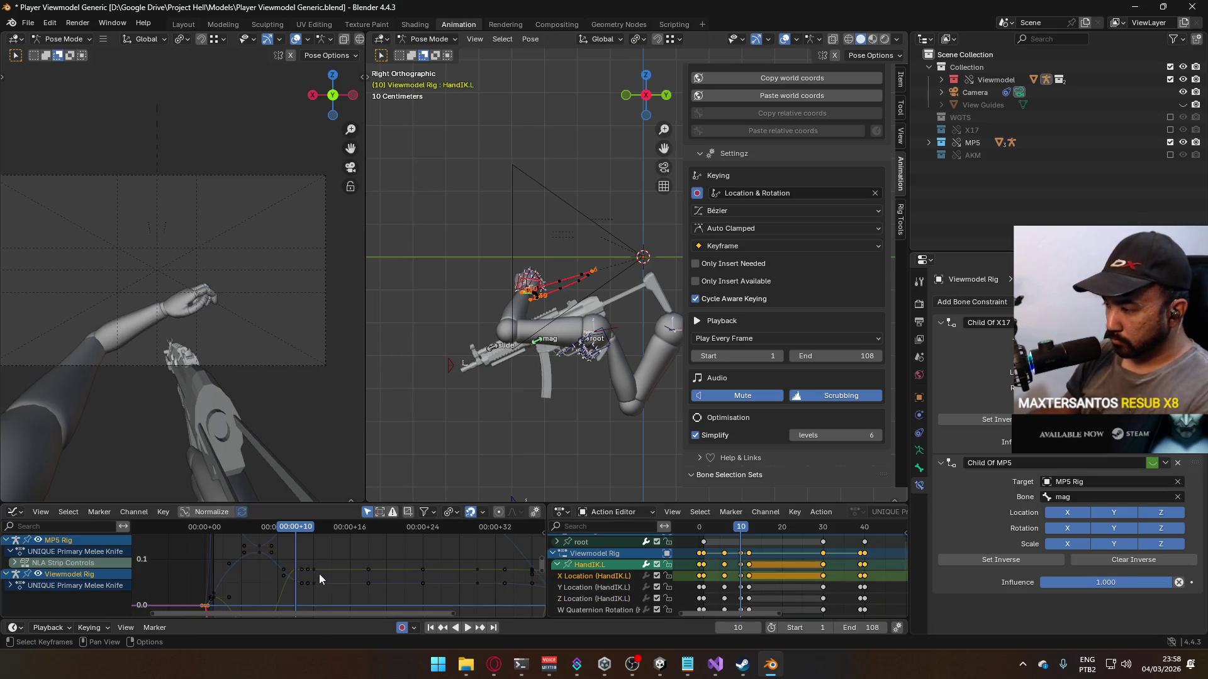
pyautogui.press('Home')
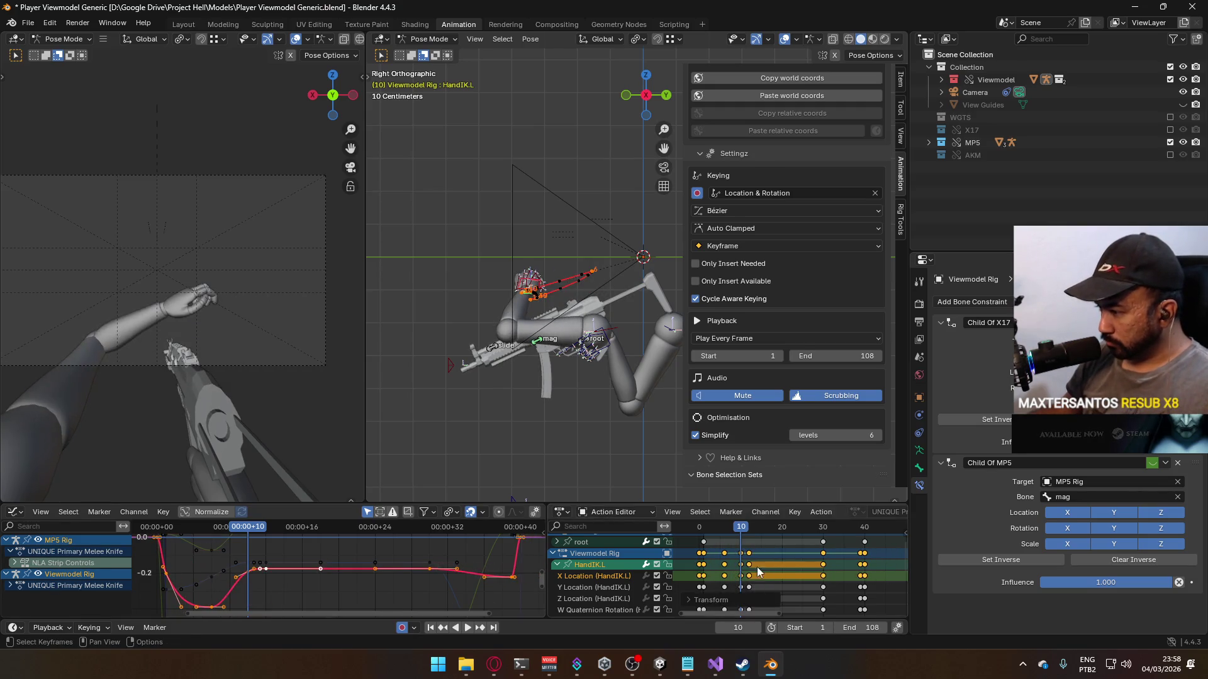
pyautogui.moveTo(761, 574); pyautogui.dragTo(730, 586)
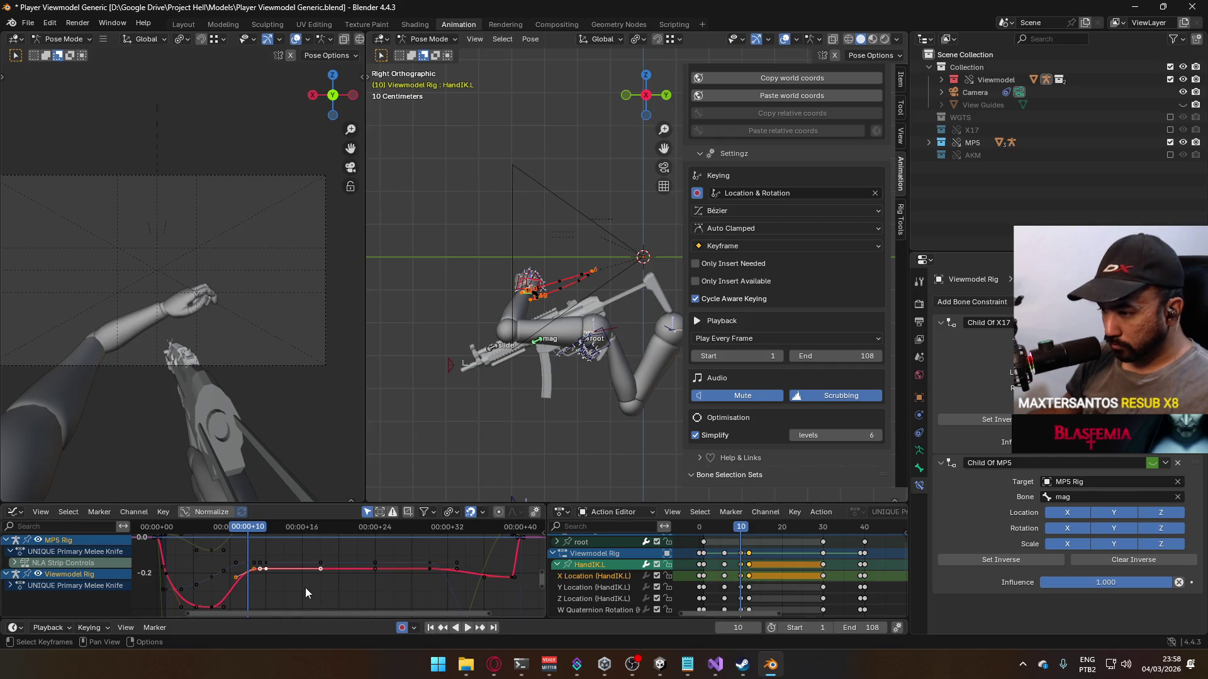
pyautogui.press('g')
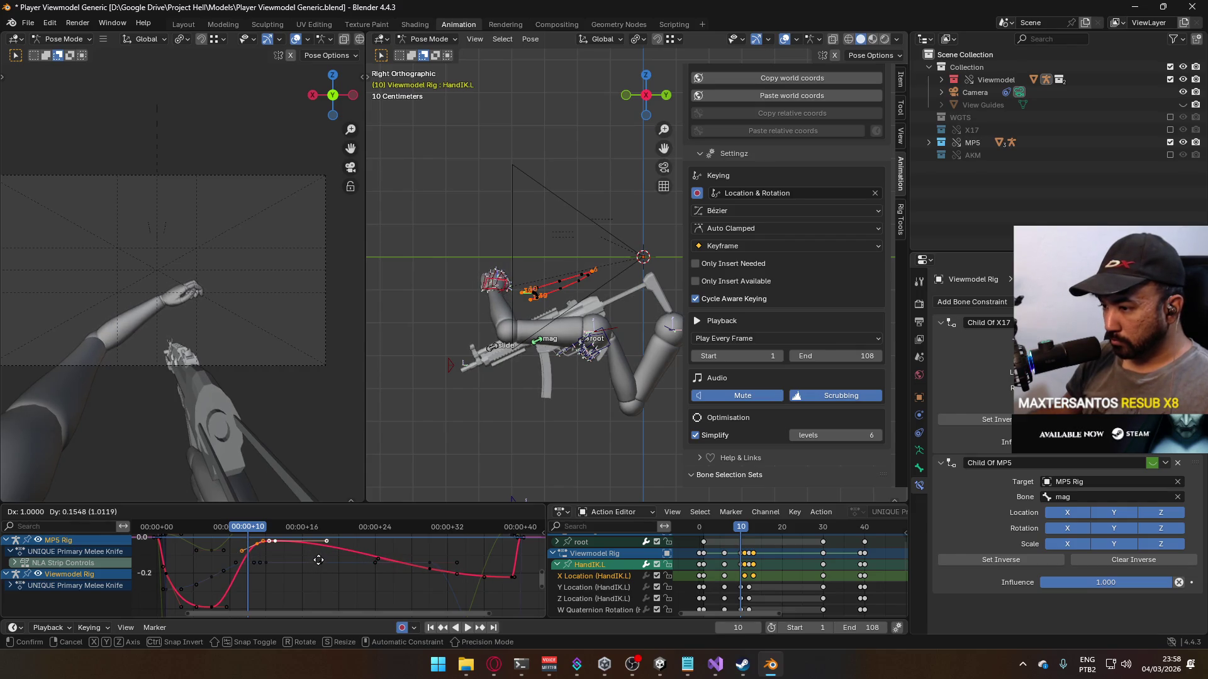
pyautogui.press('Escape')
pyautogui.press('g')
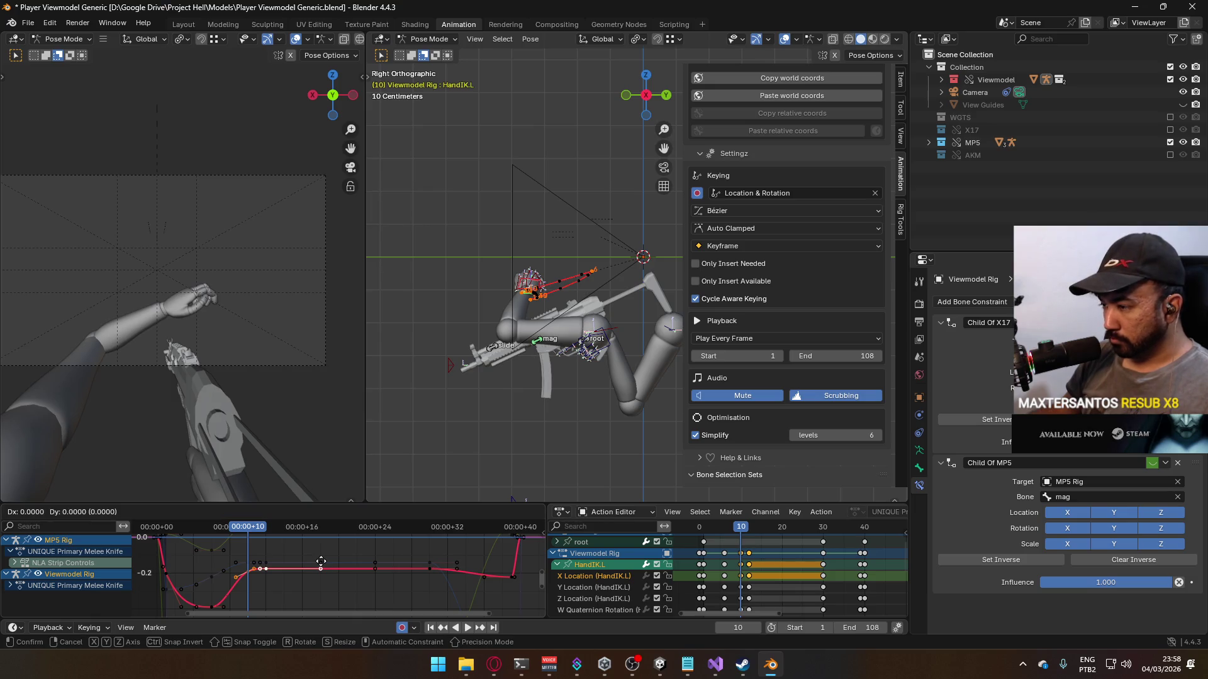
pyautogui.press('y')
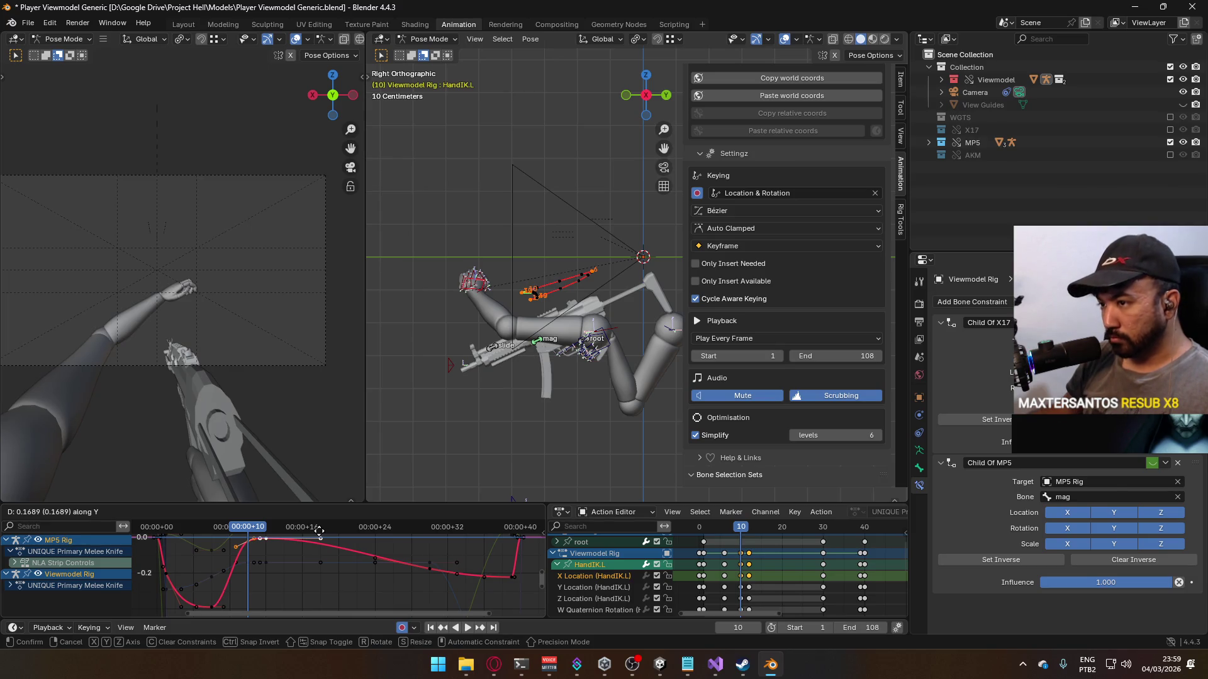
pyautogui.click(320, 533)
# Step: Play back the extended hold and scrub to frame 30 with HandIK.L reselected
pyautogui.press('space')
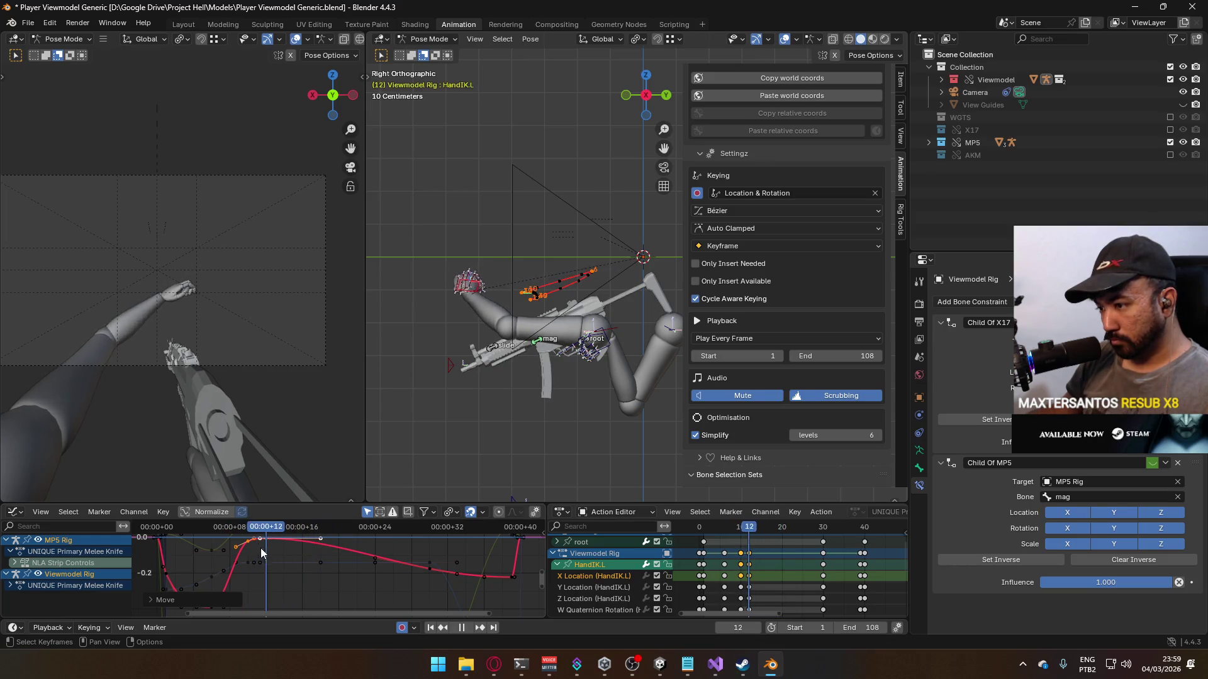
pyautogui.moveTo(275, 559); pyautogui.dragTo(430, 568)
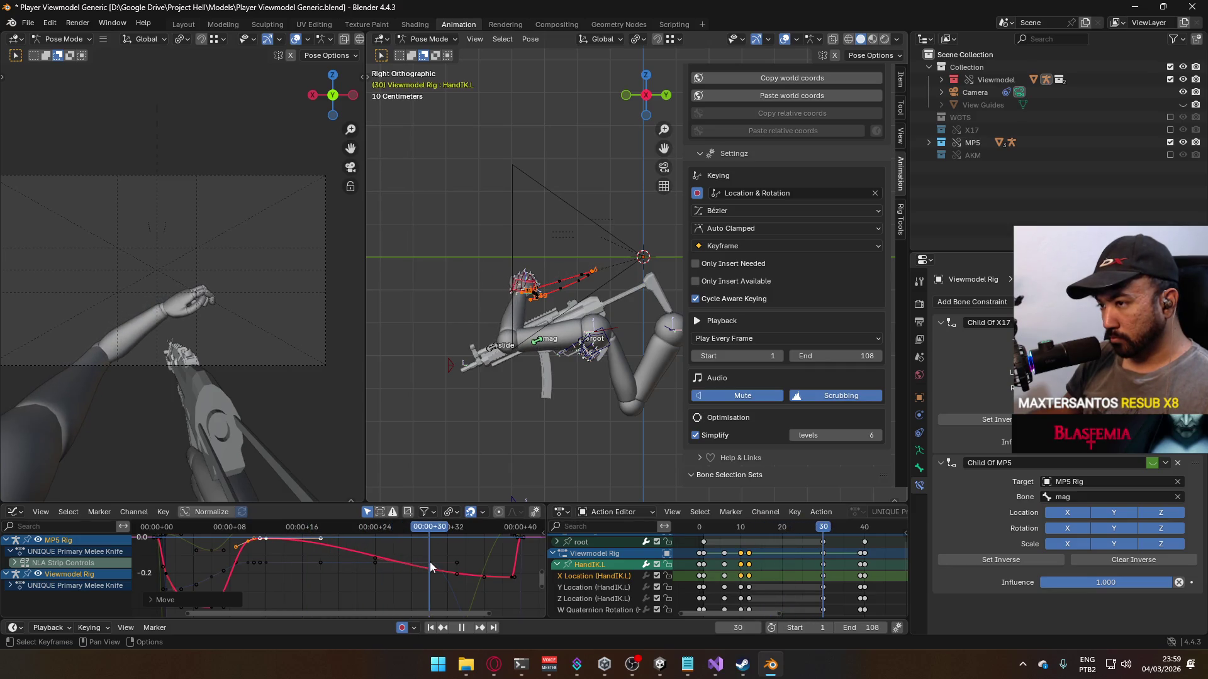
pyautogui.press('space')
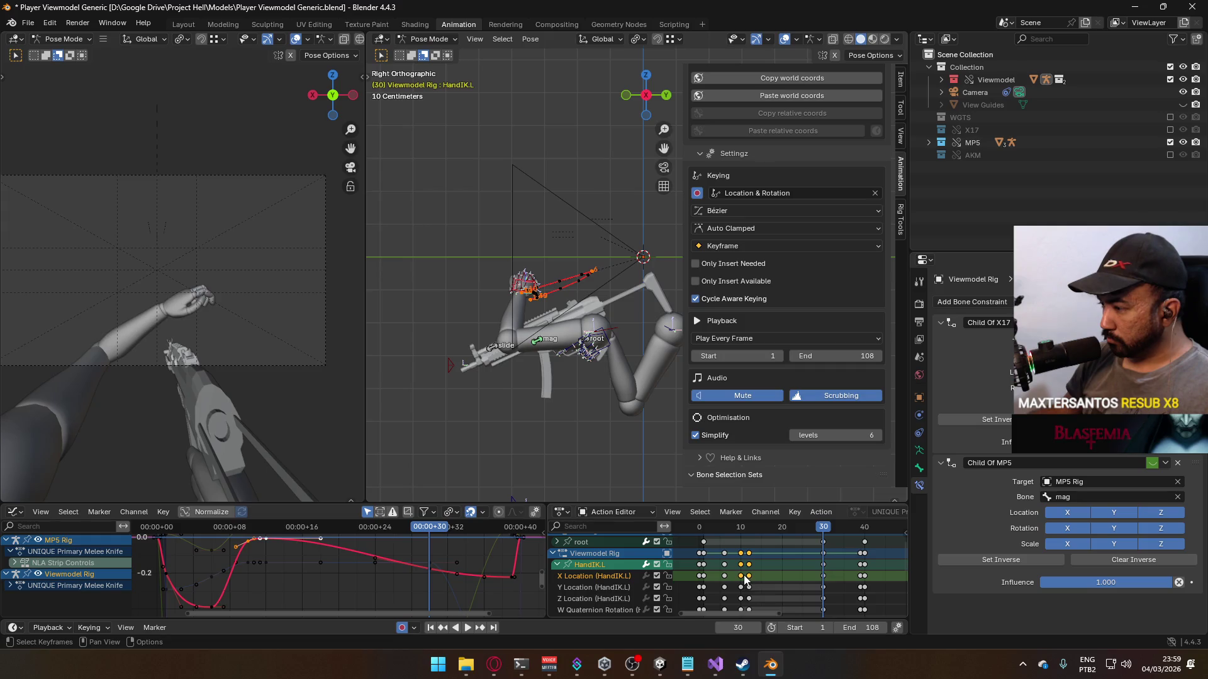
pyautogui.click(791, 555)
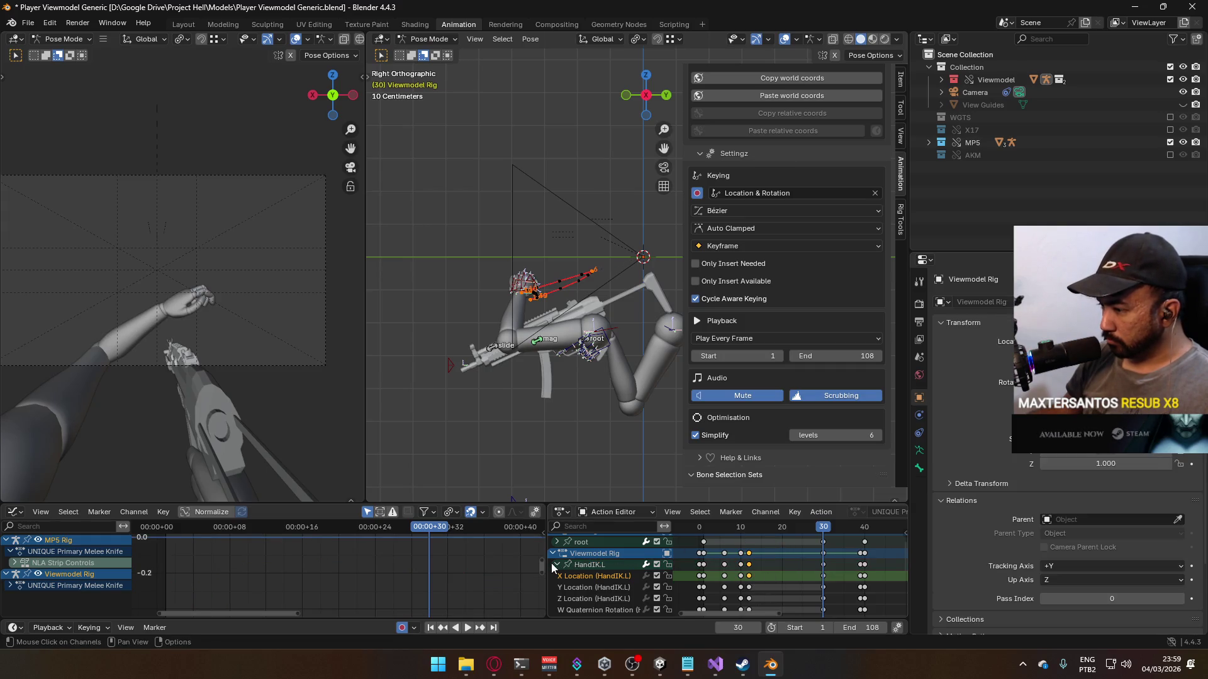
pyautogui.click(745, 564)
pyautogui.moveTo(774, 530)
pyautogui.mouseDown()
pyautogui.moveTo(752, 532)
pyautogui.moveTo(826, 536)
pyautogui.moveTo(755, 537)
pyautogui.mouseUp()
# Step: Paste the HandIK.L keys at frame 30 and replay from the start
pyautogui.hotkey('ctrl', 'v')
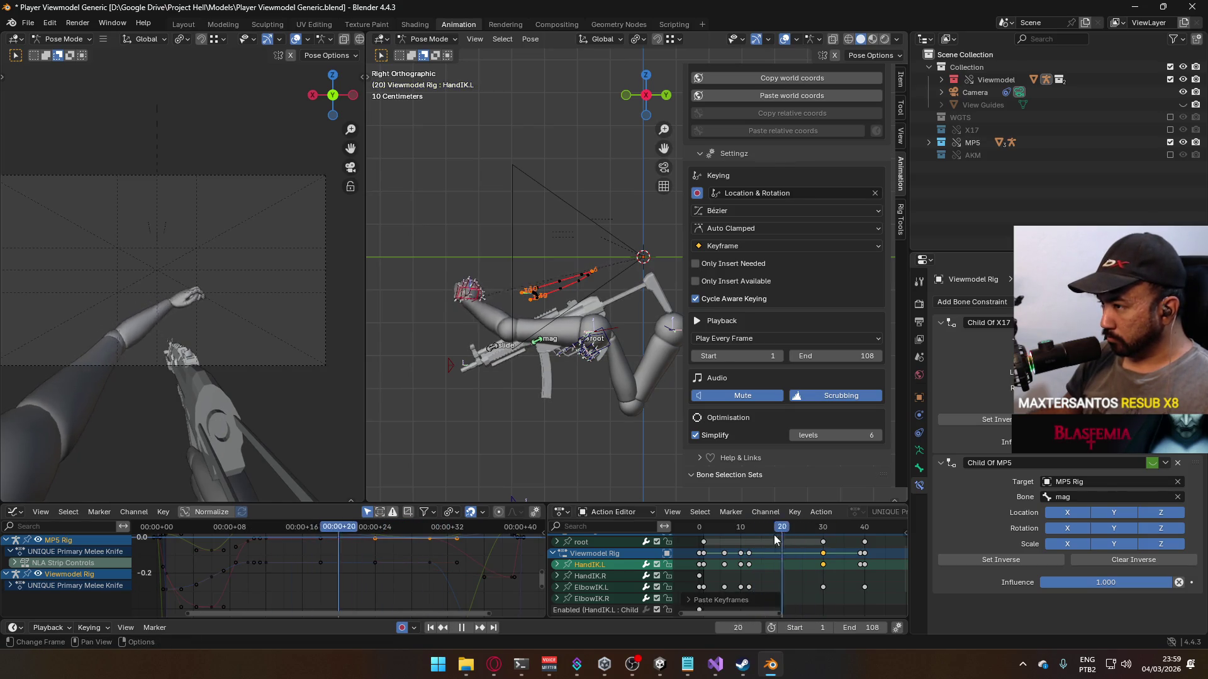
pyautogui.press('Escape')
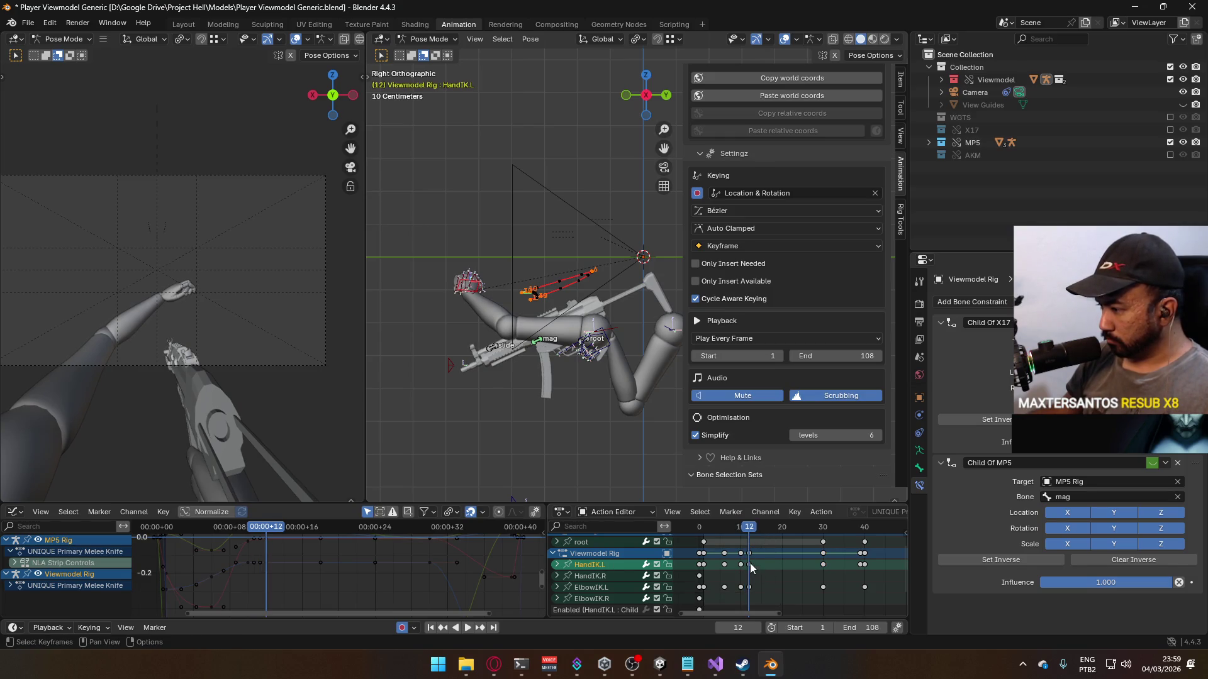
pyautogui.press('space')
pyautogui.press('space')
pyautogui.hotkey('ctrl', 'v')
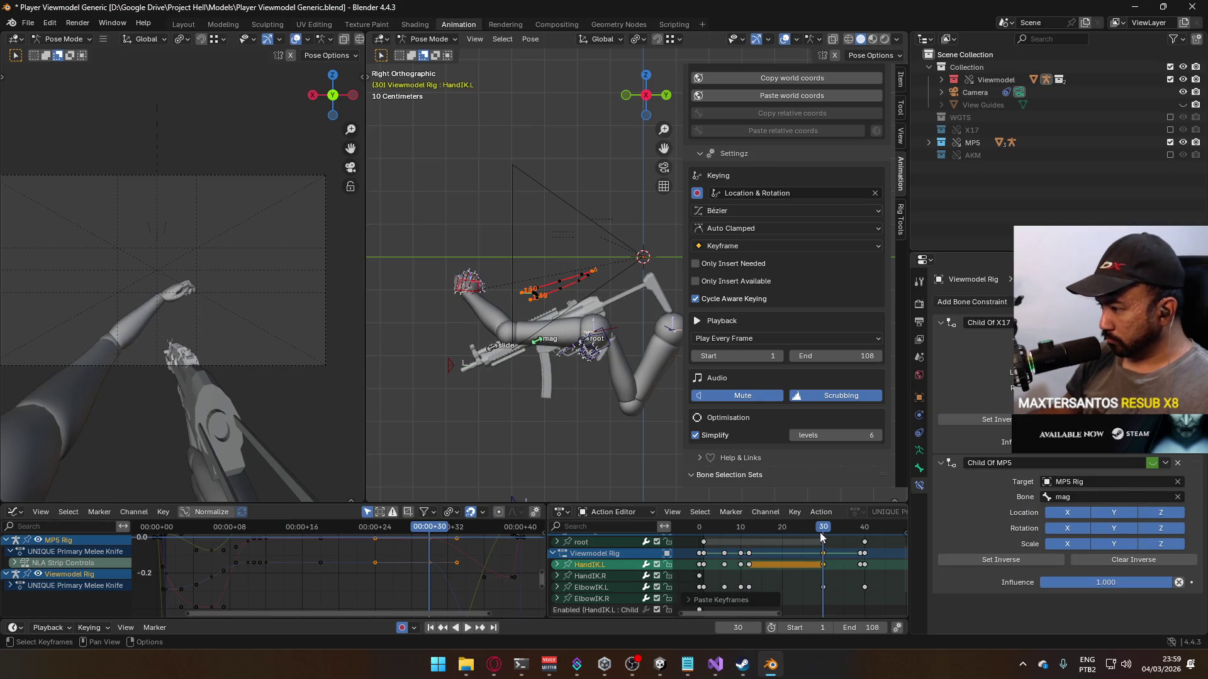
pyautogui.hotkey('shift', 'Left')
pyautogui.press('space')
pyautogui.press('space')
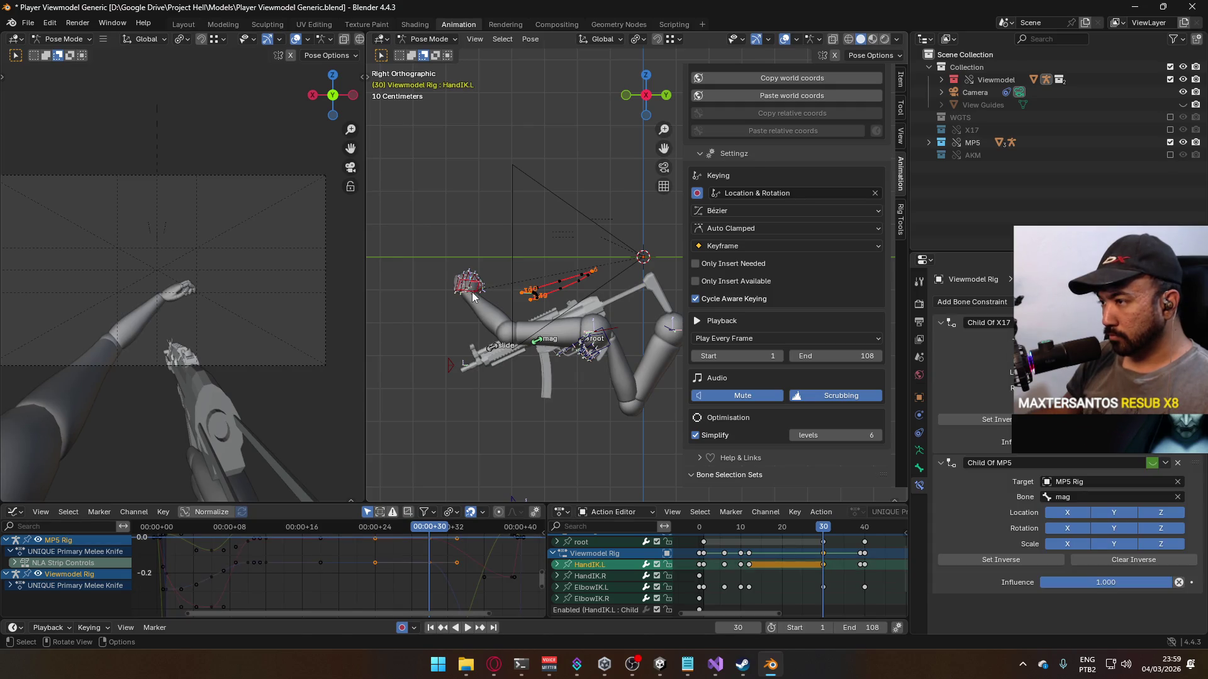
# Step: Move the hand back beside the MP5 at frame 30, replay, then view the GDC talk
pyautogui.press('g')
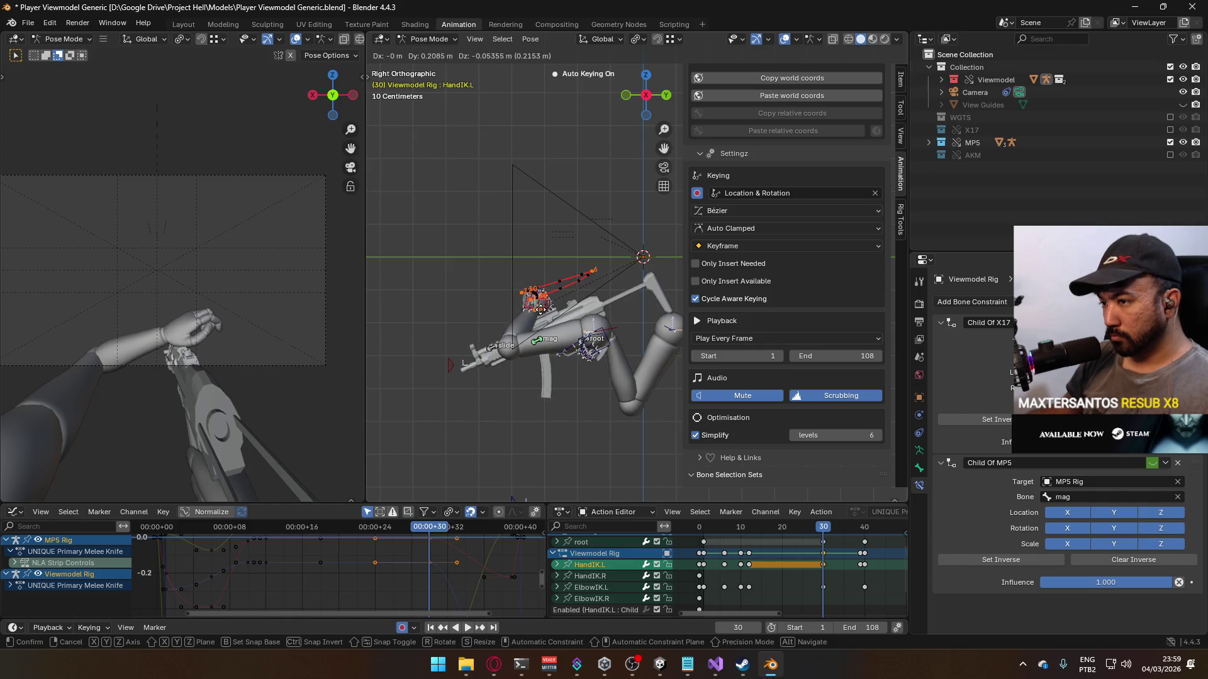
pyautogui.click(543, 306)
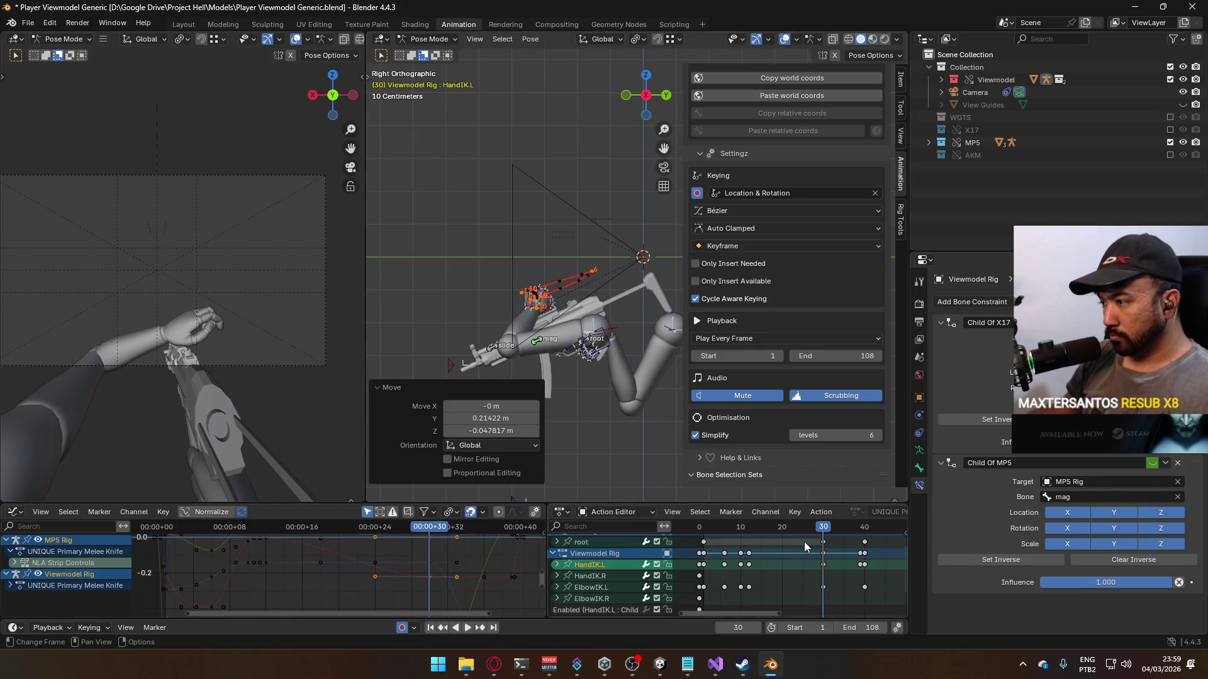
pyautogui.hotkey('shift', 'Left')
pyautogui.press('space')
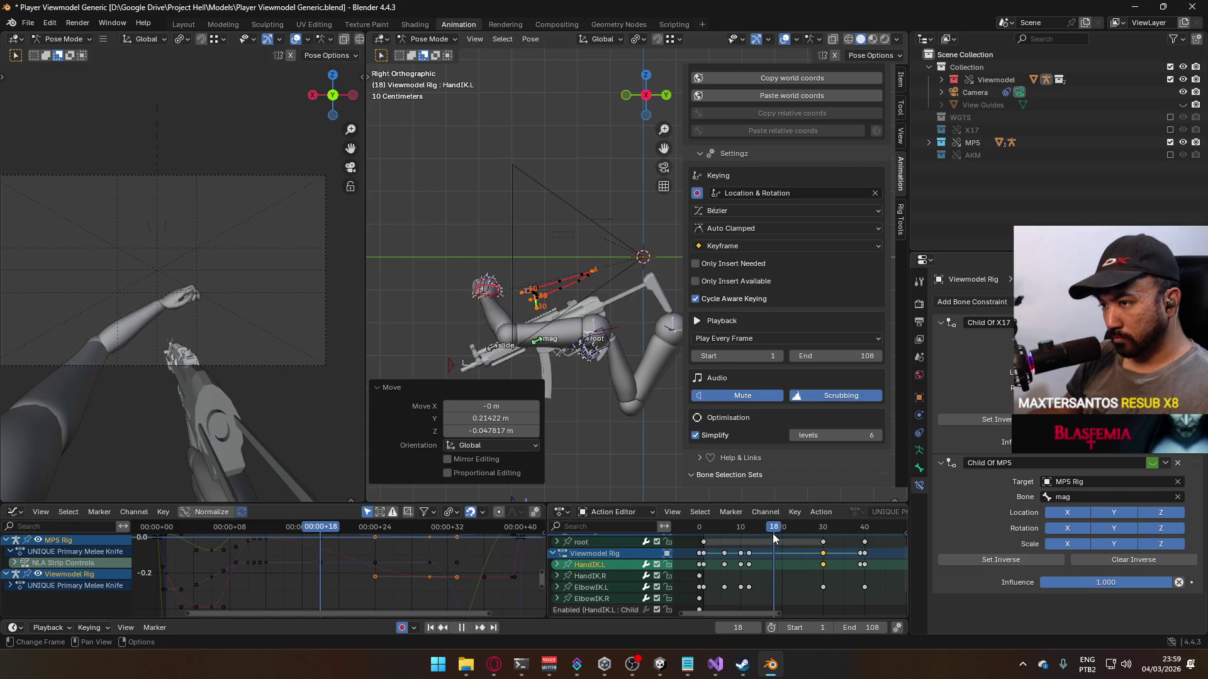
pyautogui.hotkey('alt', 'Tab')
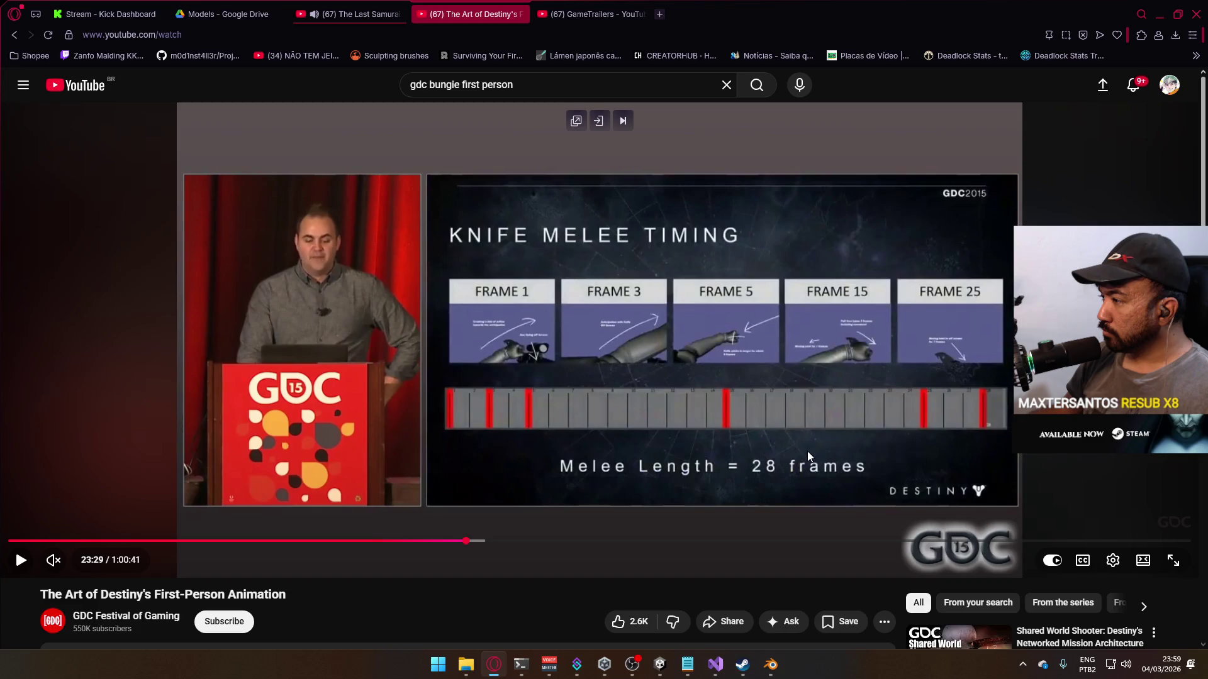
# Step: Review the talk's frame 15 and frame 25 knife-timing slides
pyautogui.click(451, 541)
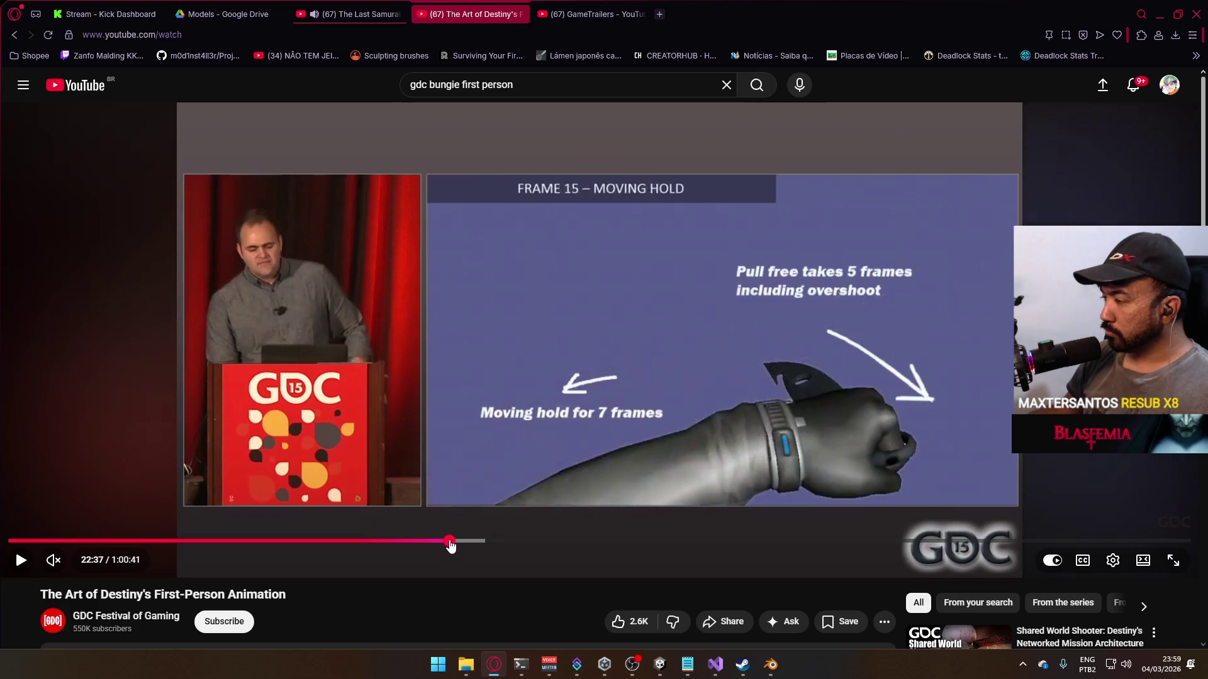
pyautogui.click(463, 543)
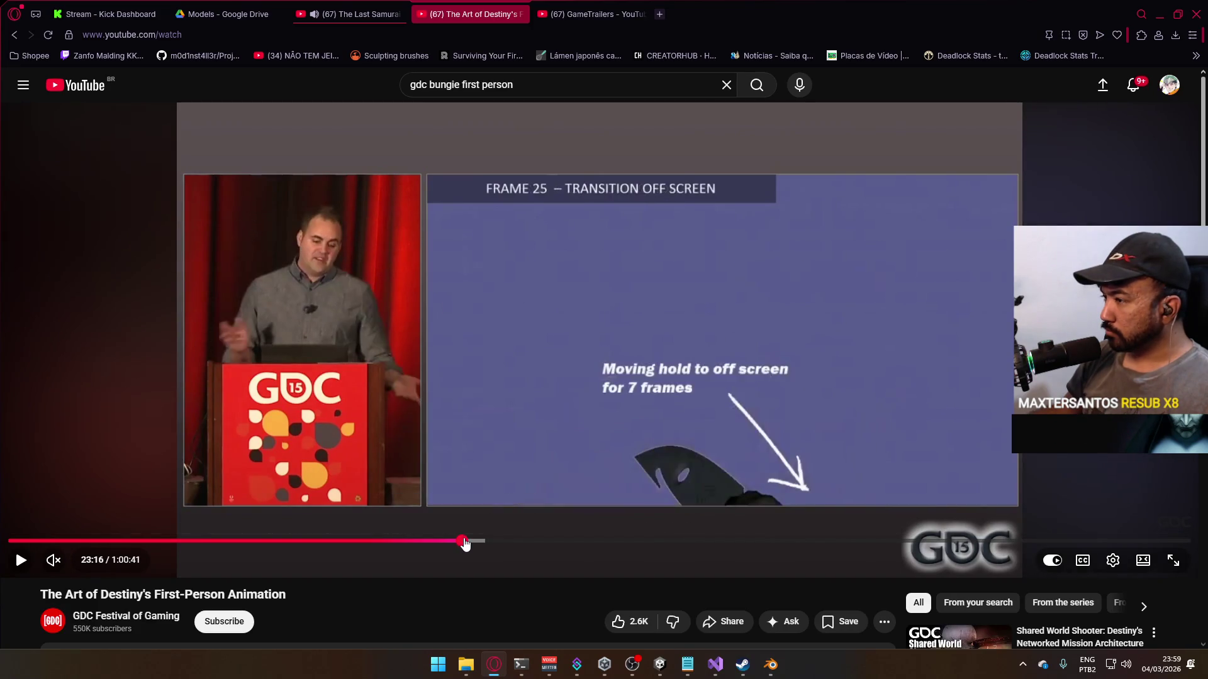
pyautogui.hotkey('alt', 'Tab')
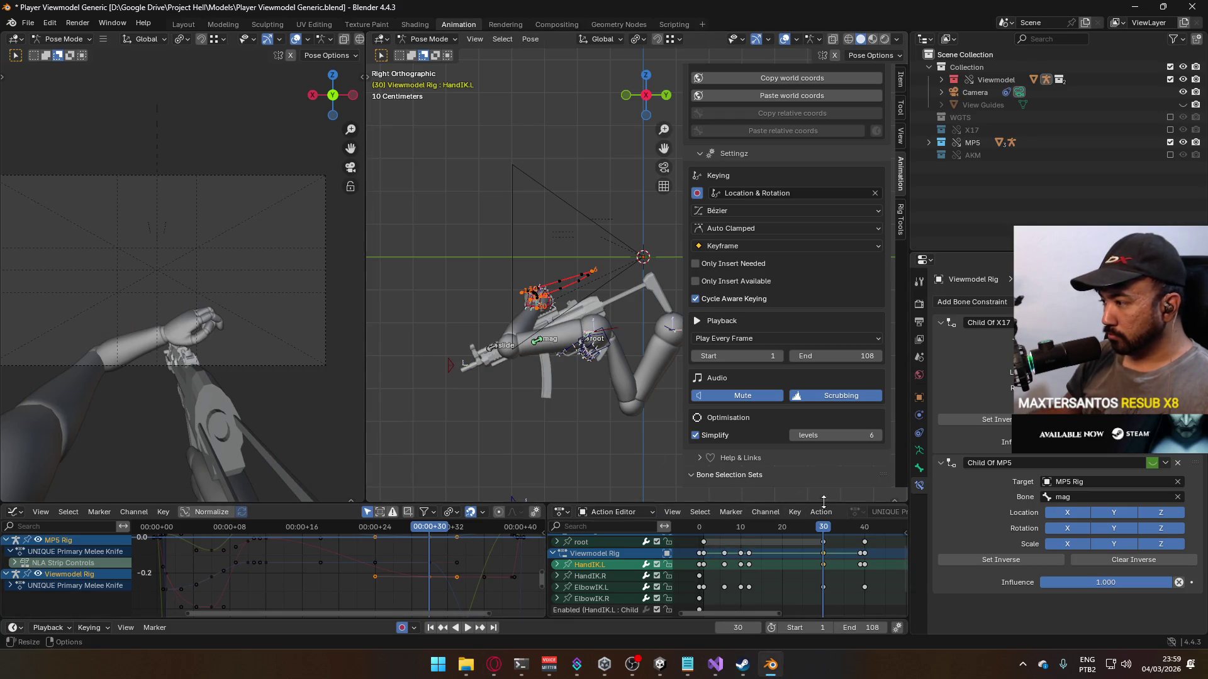
# Step: Check the Blender pose around frames 31–35 against the talk's timing
pyautogui.hotkey('alt', 'Tab')
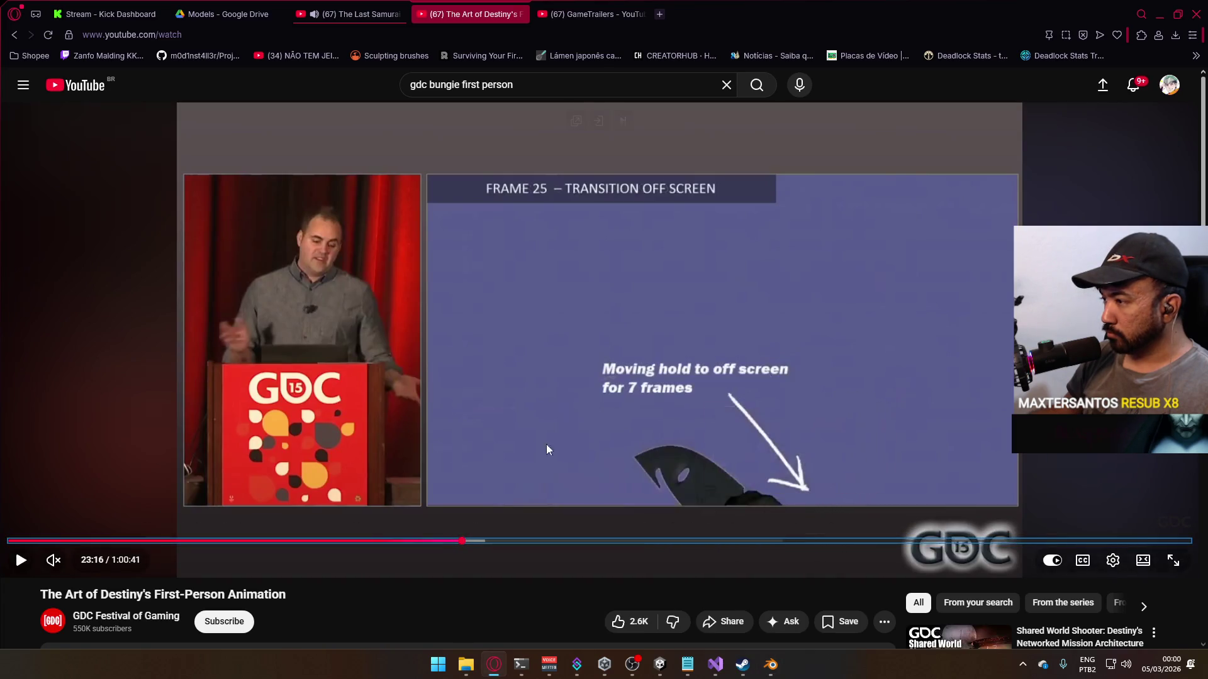
pyautogui.hotkey('alt', 'Tab')
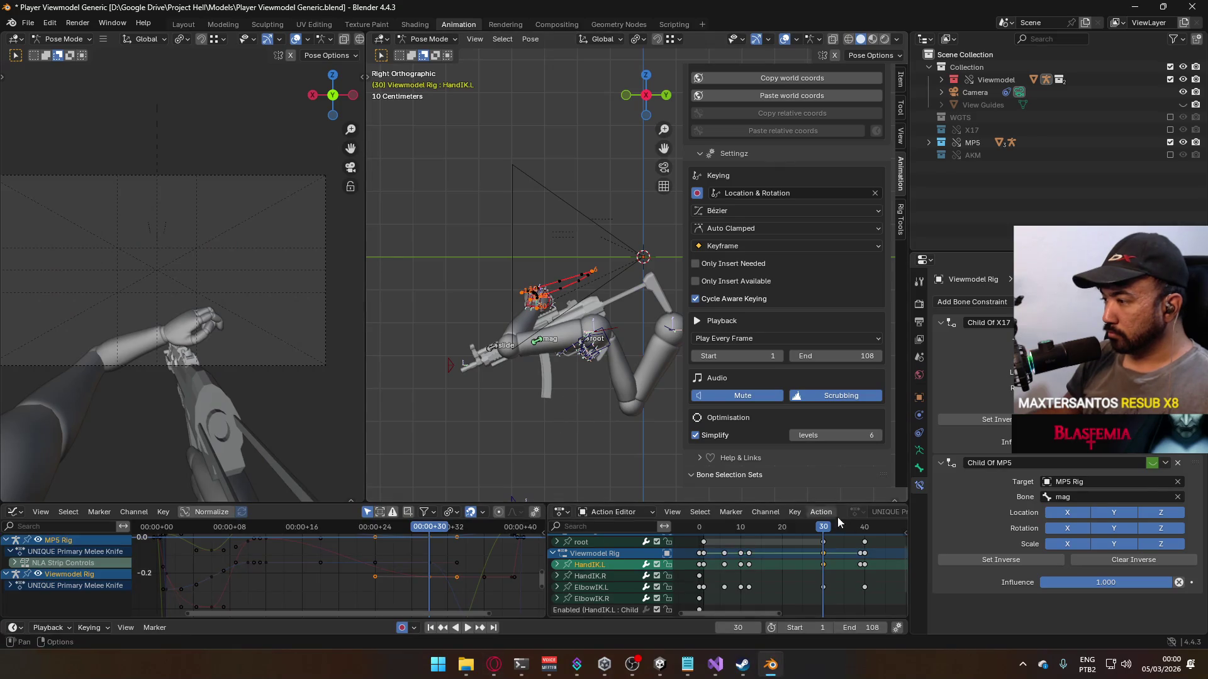
pyautogui.moveTo(843, 554); pyautogui.dragTo(764, 569, button='middle')
pyautogui.click(763, 527)
pyautogui.moveTo(763, 527); pyautogui.dragTo(740, 536)
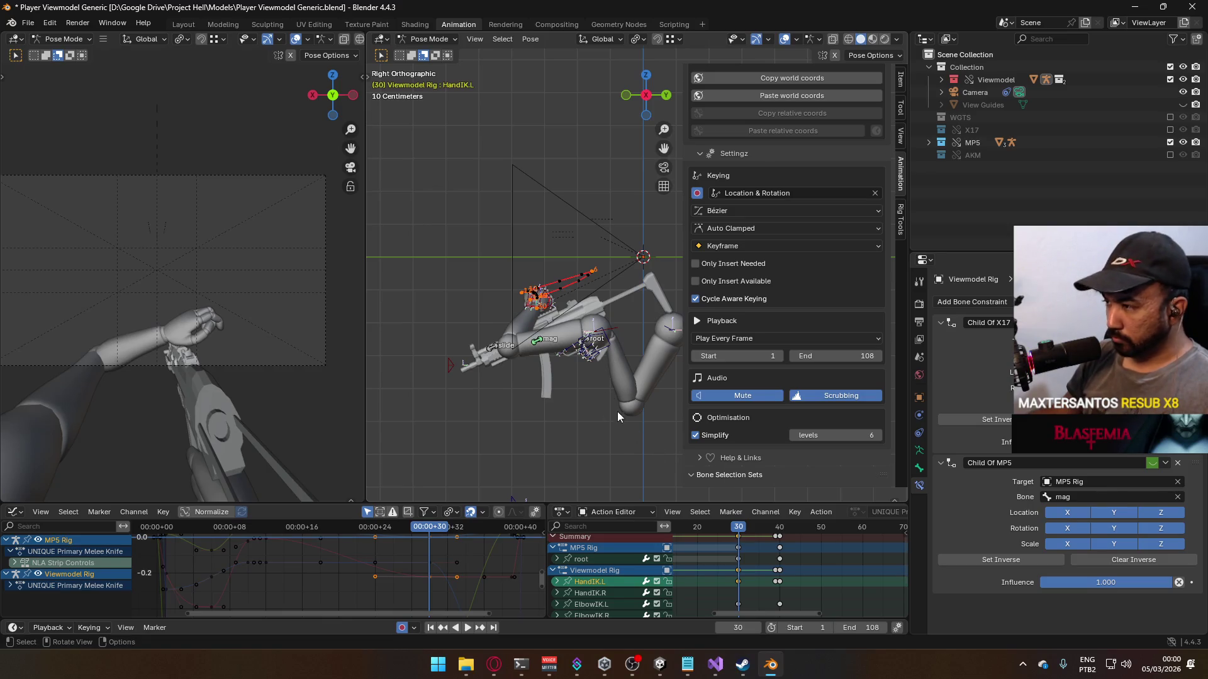
pyautogui.hotkey('alt', 'Tab')
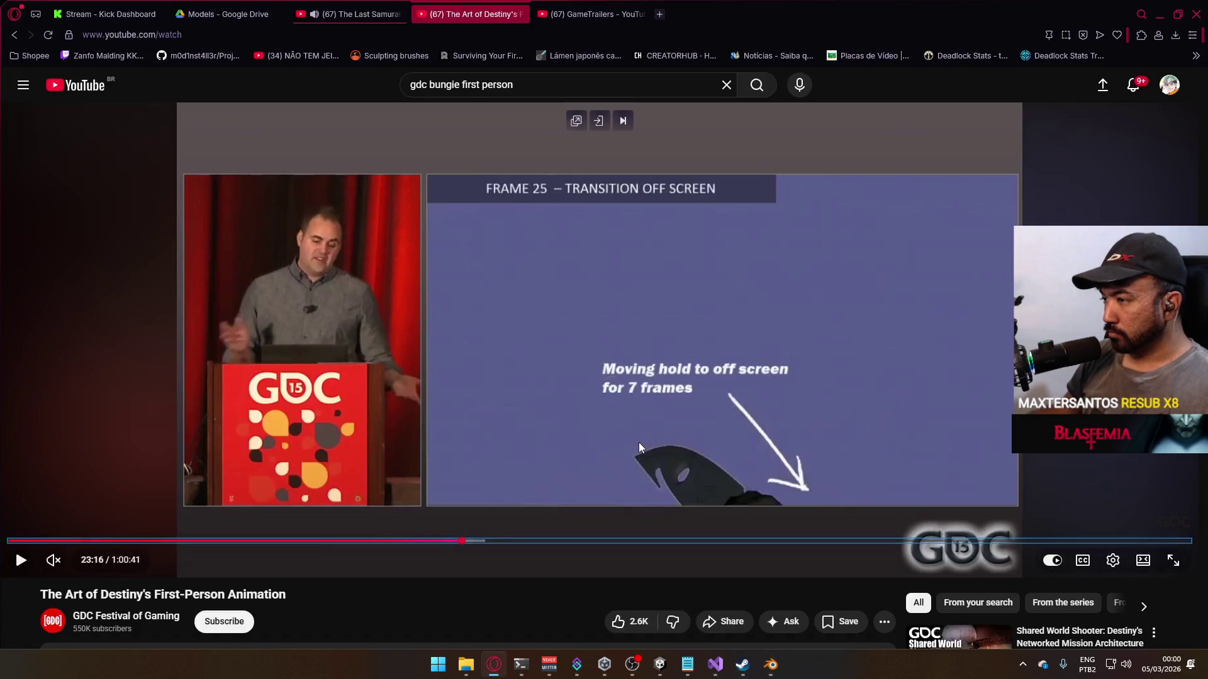
pyautogui.hotkey('alt', 'Tab')
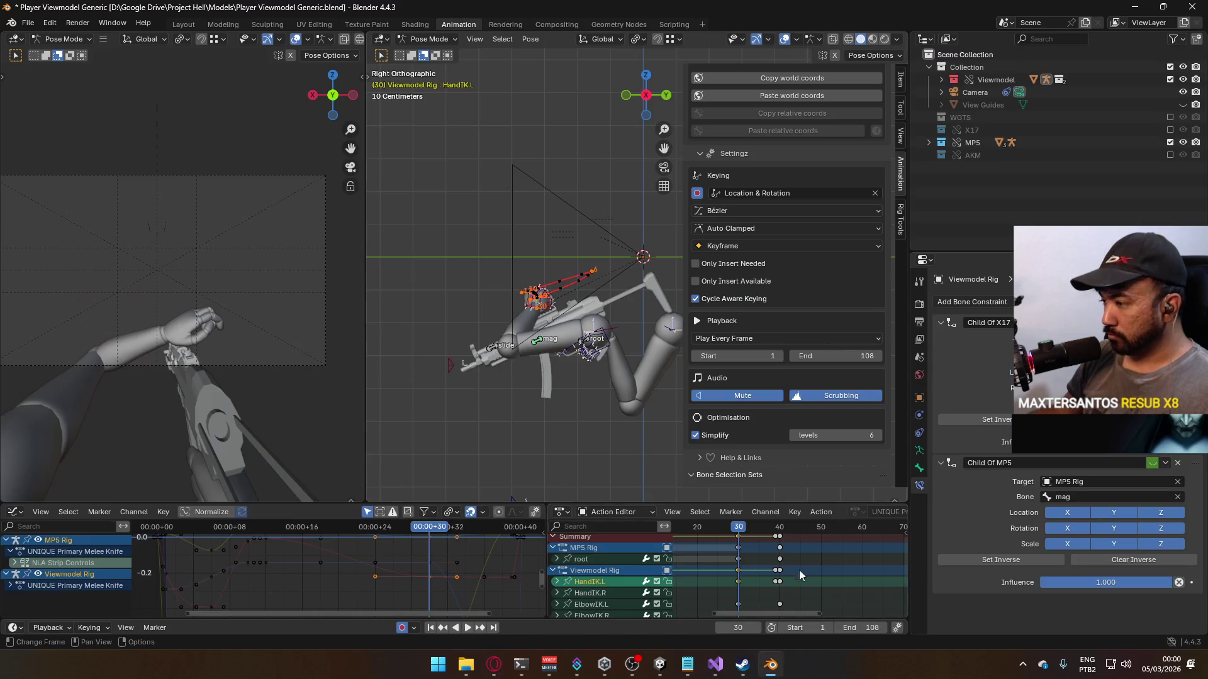
pyautogui.moveTo(743, 534)
pyautogui.mouseDown(button='middle')
pyautogui.moveTo(768, 572)
pyautogui.moveTo(762, 544)
pyautogui.mouseUp(button='middle')
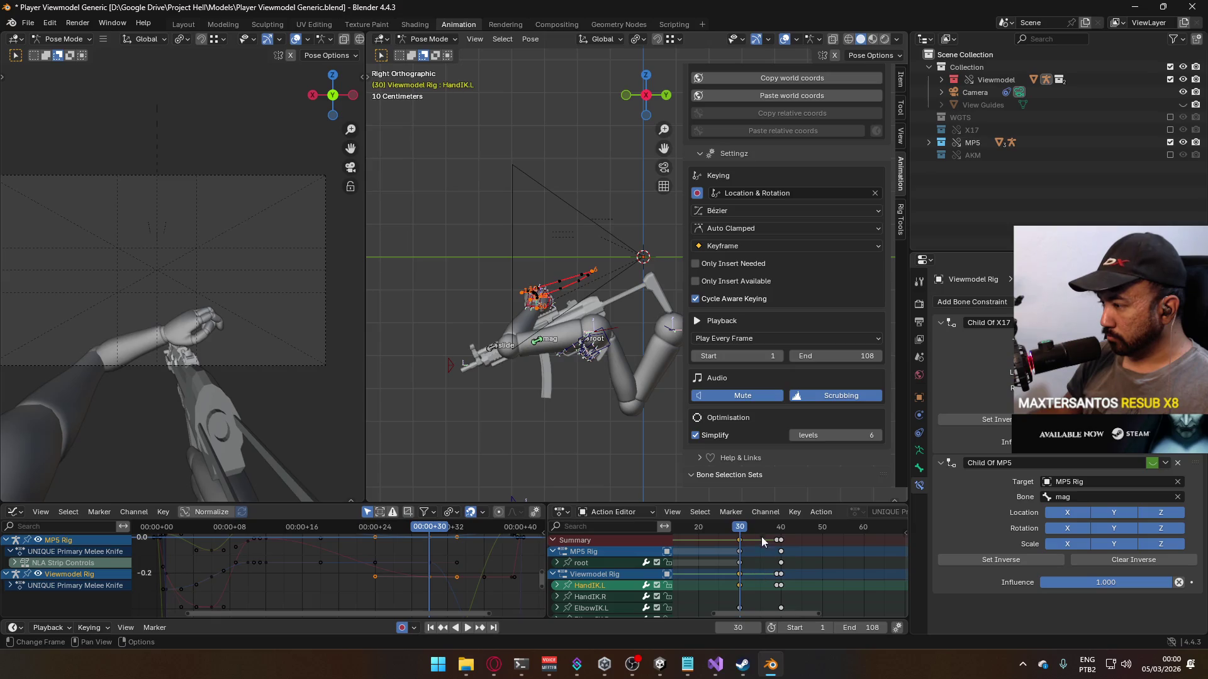
# Step: Shift the melee key columns near frame 40 five frames later and play back from frame 30 to check timing
pyautogui.moveTo(803, 592); pyautogui.dragTo(760, 528)
pyautogui.press('g')
pyautogui.click(844, 559)
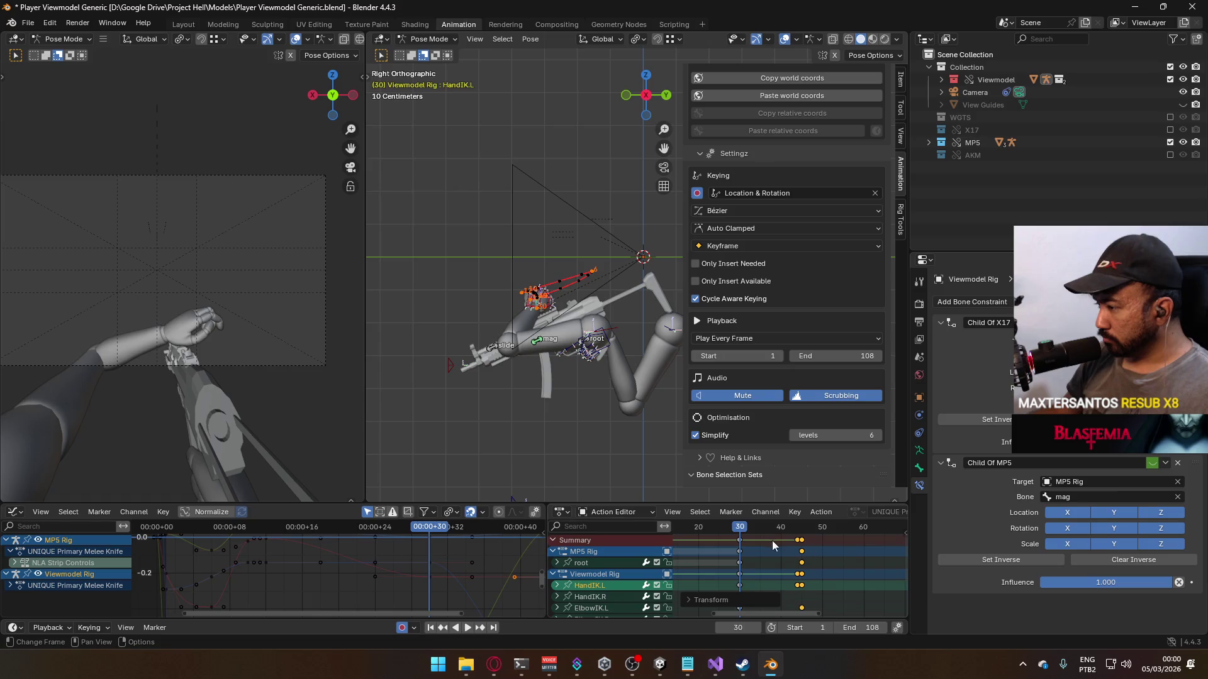
pyautogui.press('space')
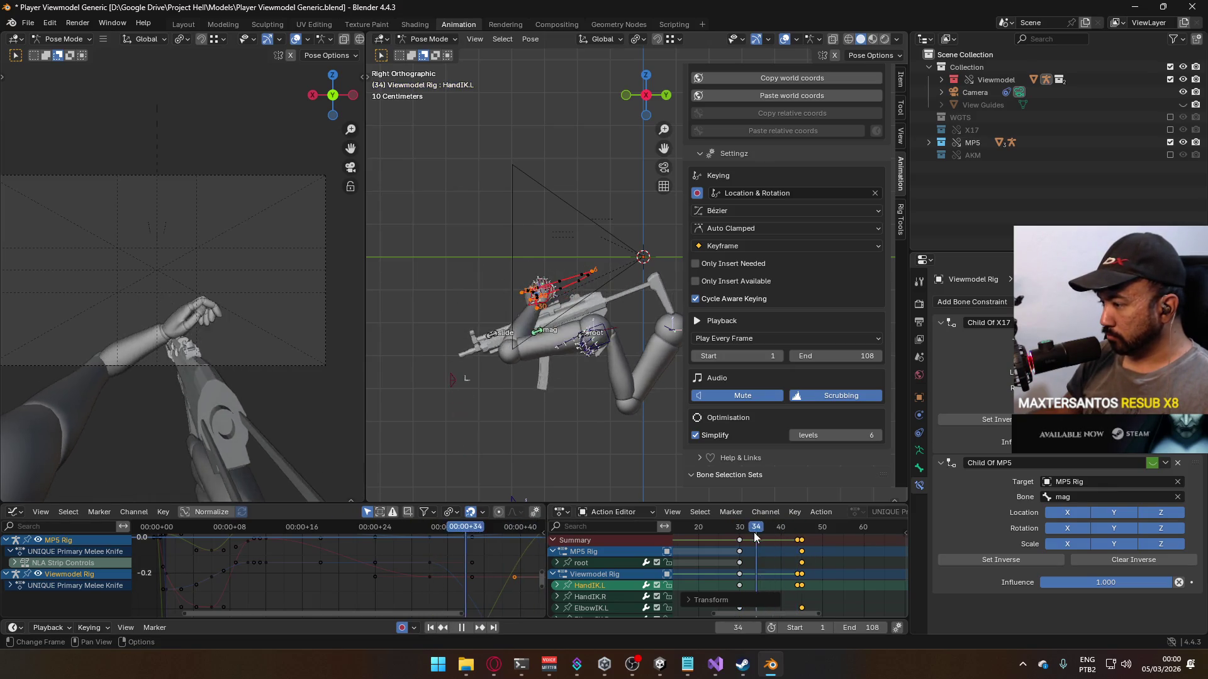
pyautogui.moveTo(778, 532); pyautogui.dragTo(743, 540)
pyautogui.press('space')
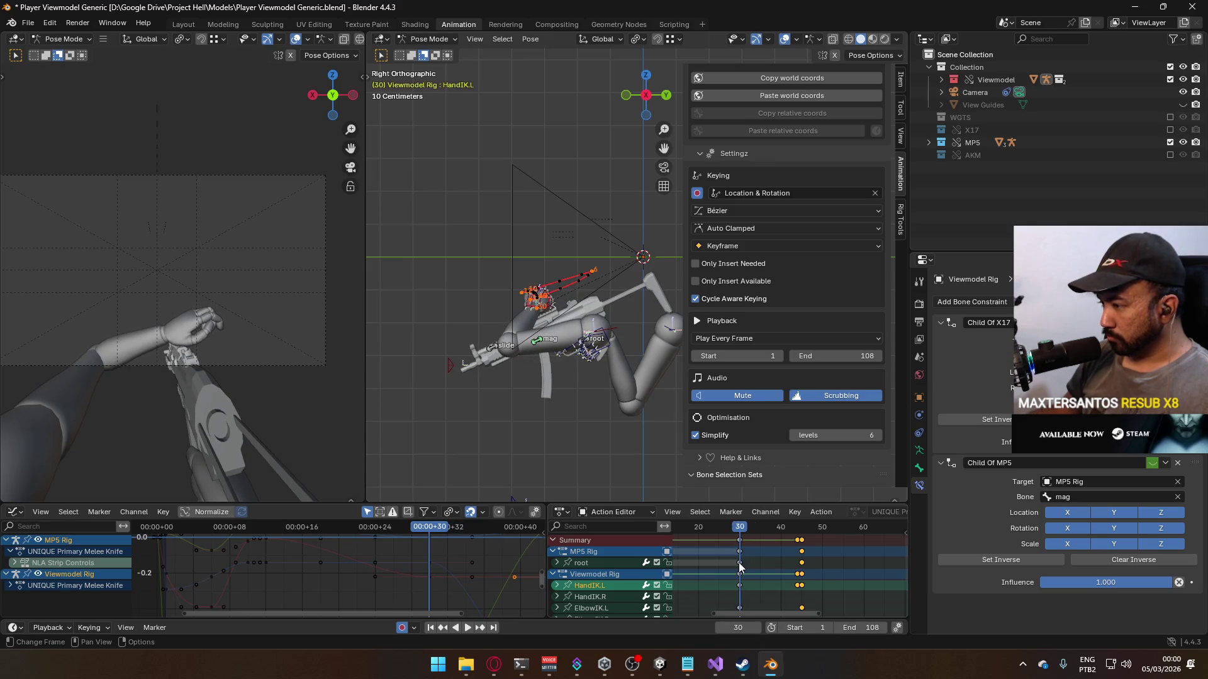
pyautogui.keyDown('ctrl'); pyautogui.click(738, 568); pyautogui.keyUp('ctrl')
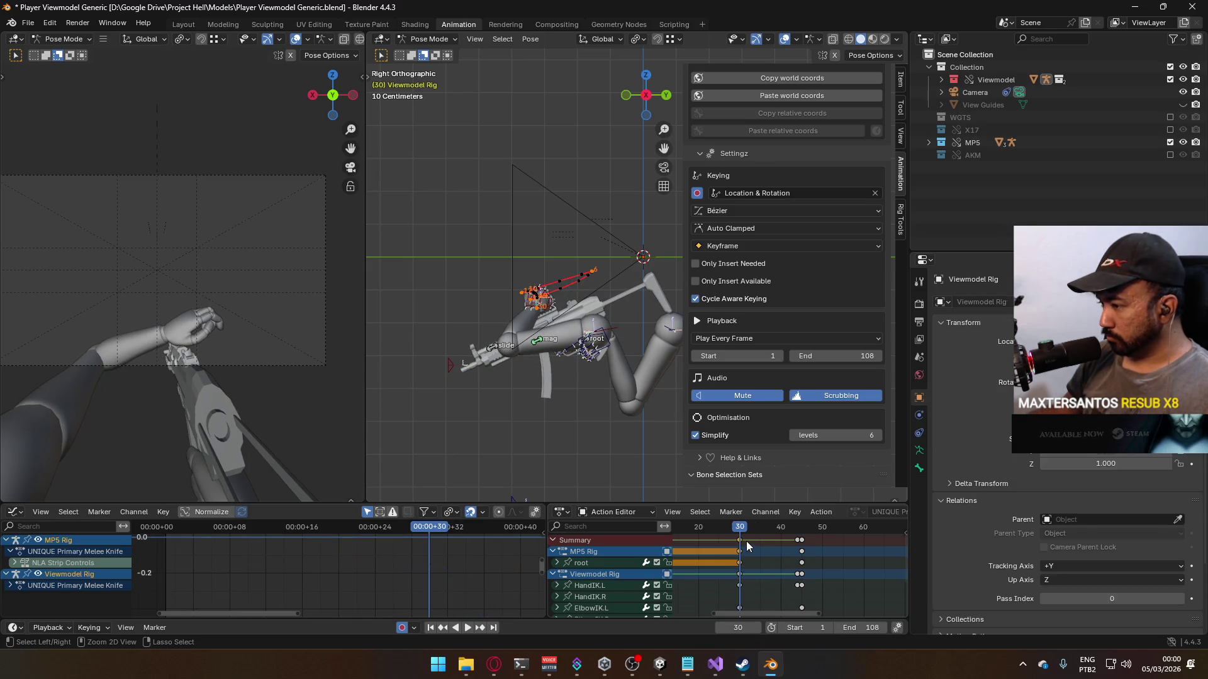
pyautogui.press('space')
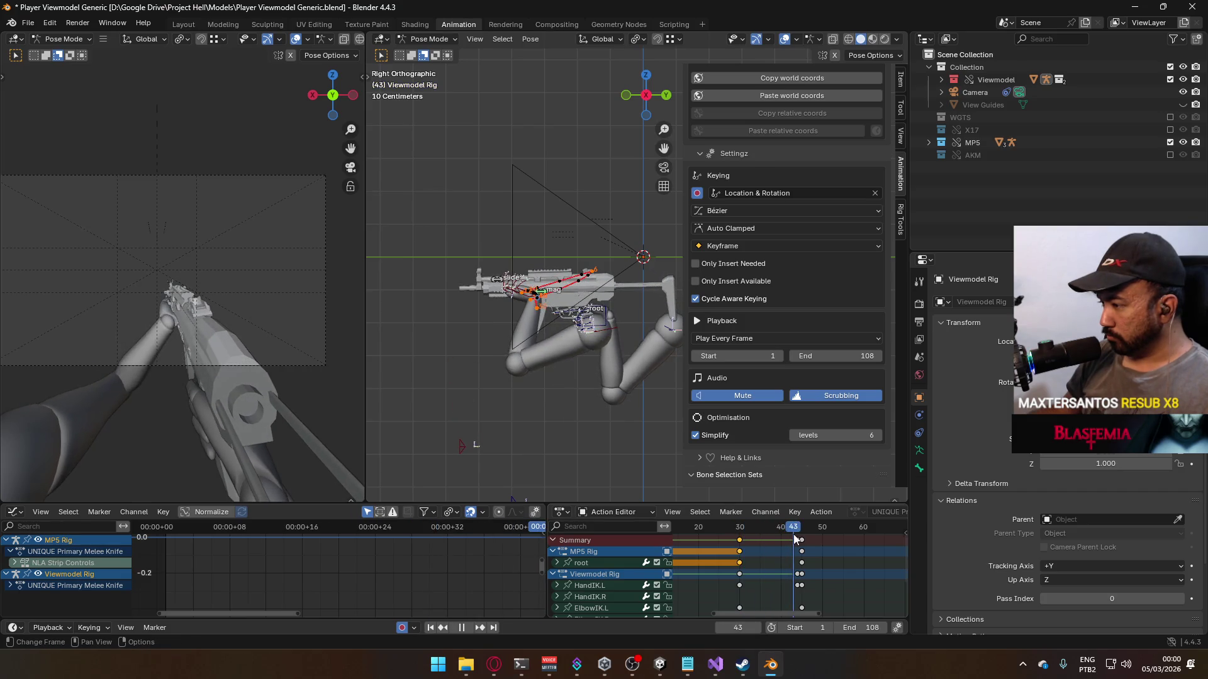
pyautogui.press('space')
# Step: Move the frame-43 key column to frame 48, paste the copied keys at frame 44, and review playback
pyautogui.moveTo(795, 539); pyautogui.dragTo(843, 546)
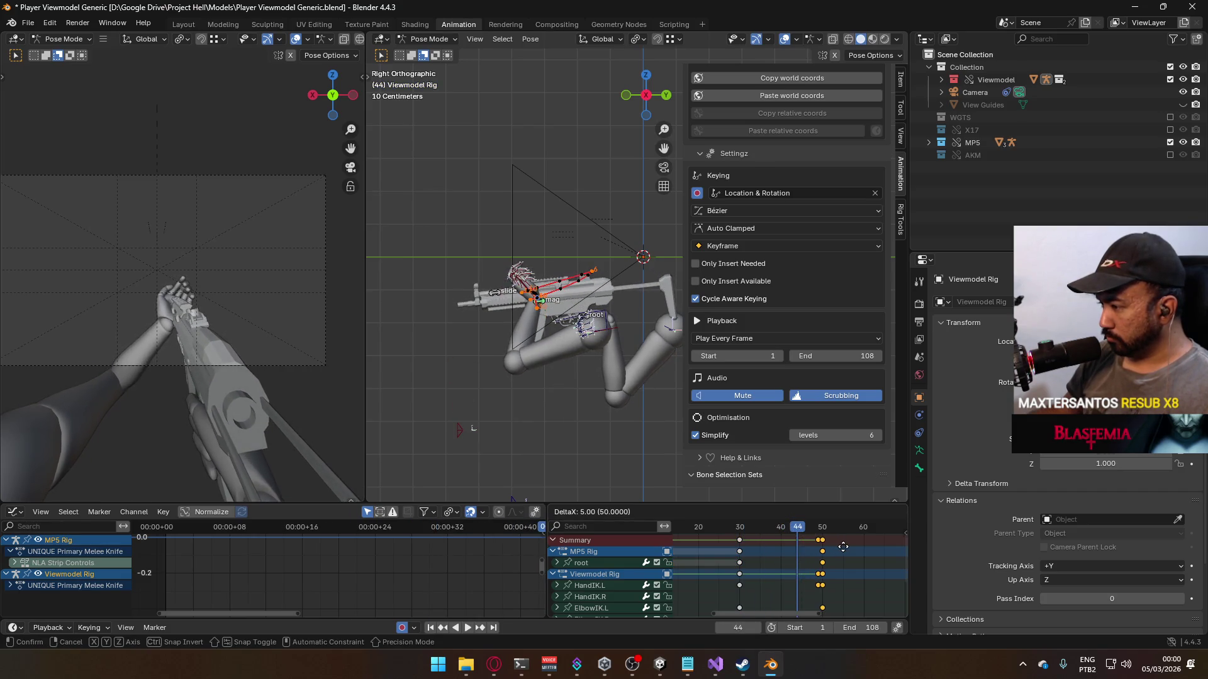
pyautogui.click(843, 547)
pyautogui.hotkey('ctrl', 'v')
pyautogui.click(787, 533)
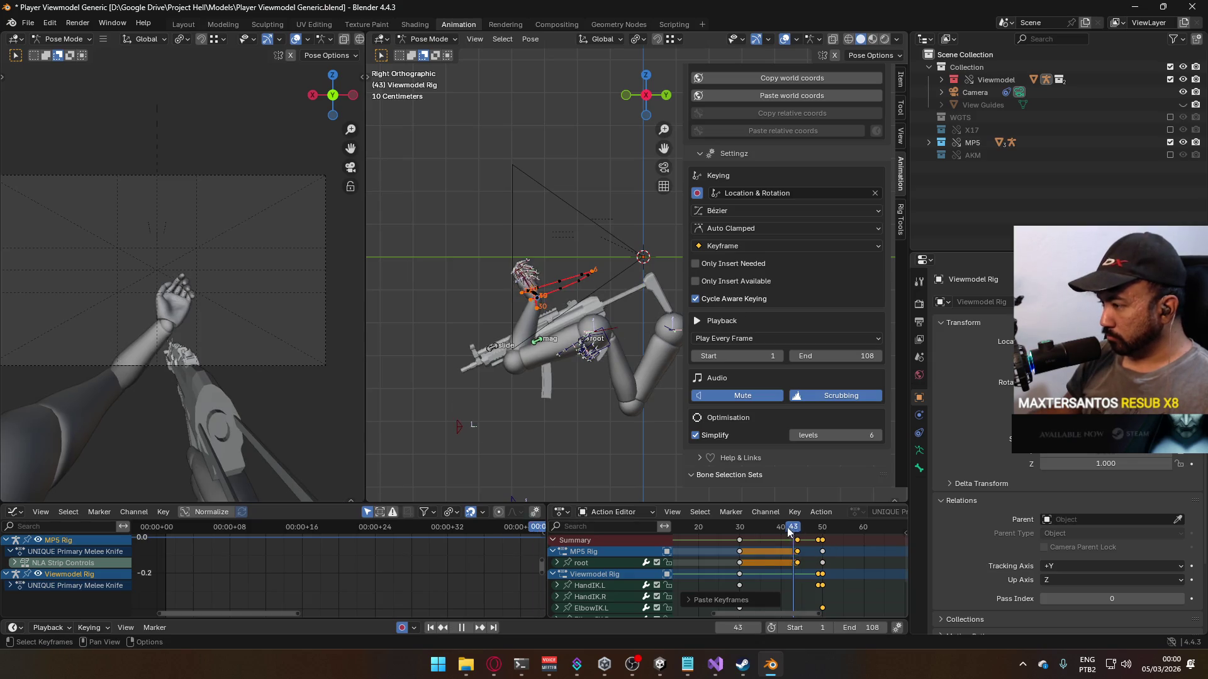
pyautogui.press('space')
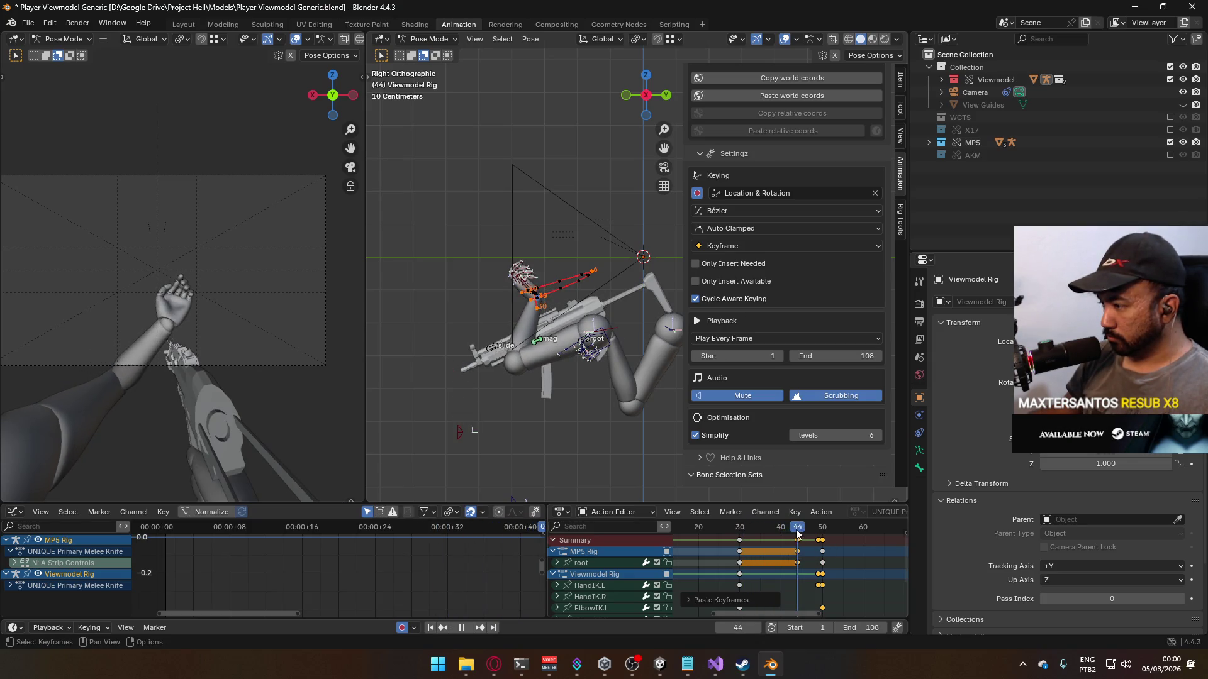
pyautogui.click(740, 527)
pyautogui.press('space')
pyautogui.moveTo(758, 571)
pyautogui.mouseDown(button='middle')
pyautogui.moveTo(751, 546)
pyautogui.moveTo(760, 556)
pyautogui.mouseUp(button='middle')
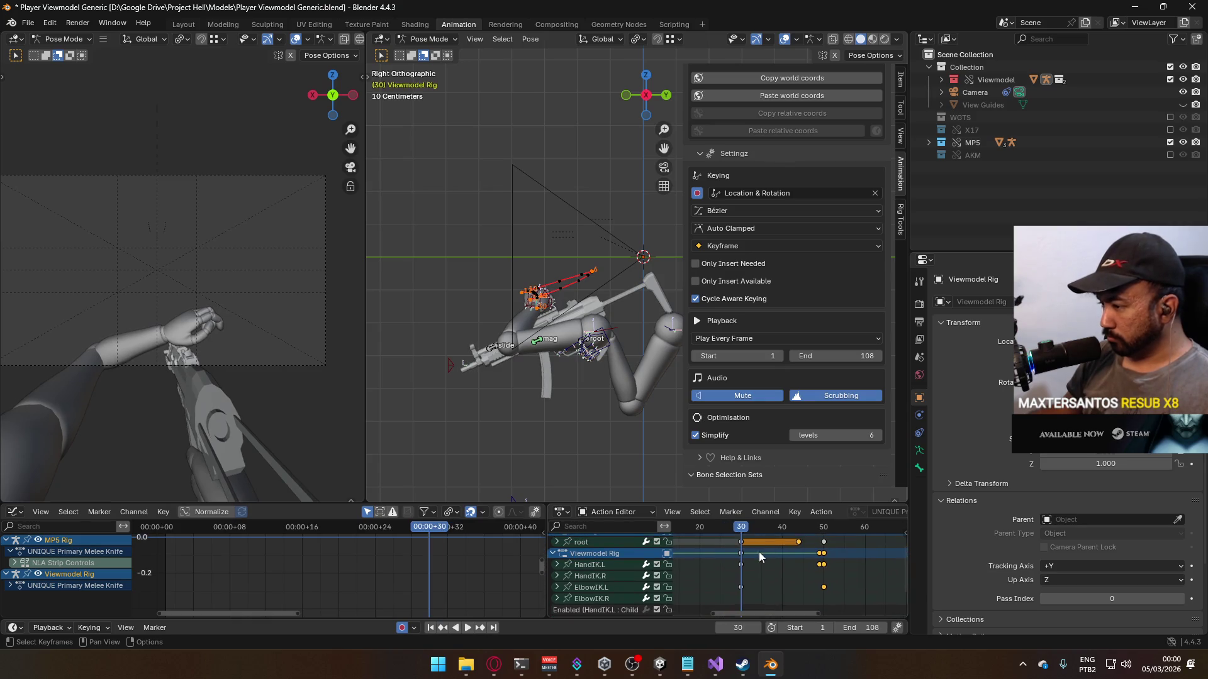
# Step: Paste the copied pose key for HandIK.L at frame 44 and review the hold
pyautogui.click(595, 565)
pyautogui.click(799, 528)
pyautogui.hotkey('ctrl', 'v')
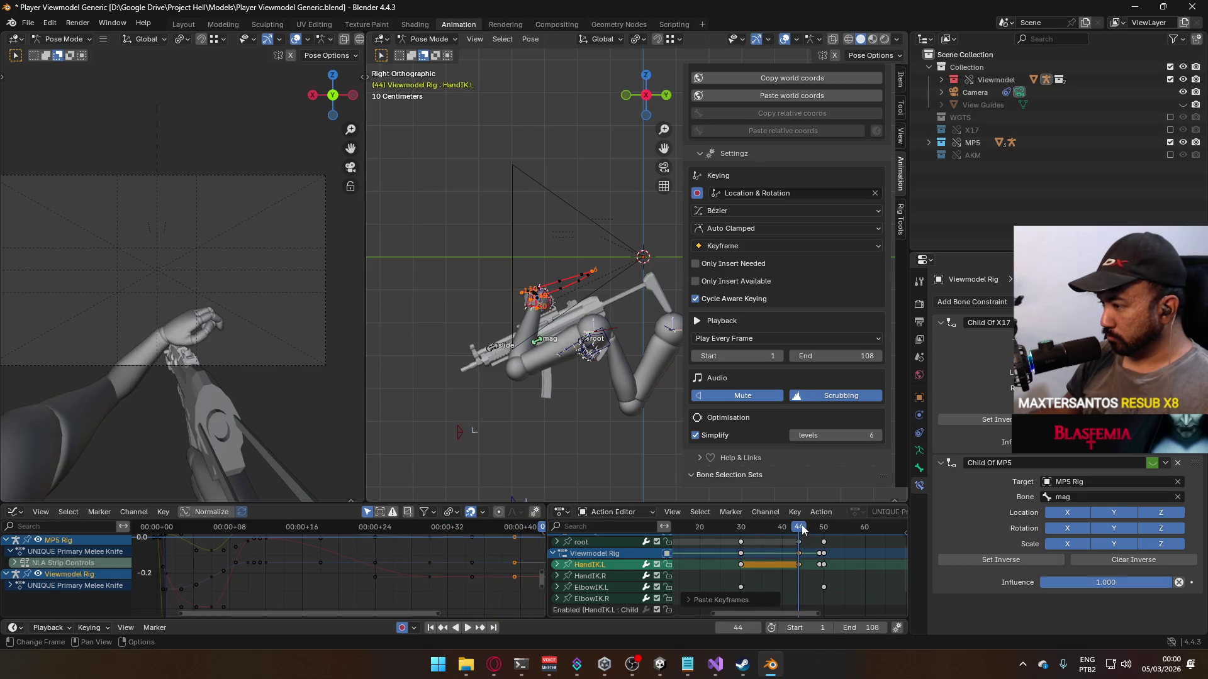
pyautogui.press('space')
pyautogui.moveTo(795, 528); pyautogui.dragTo(797, 539)
pyautogui.press('Escape')
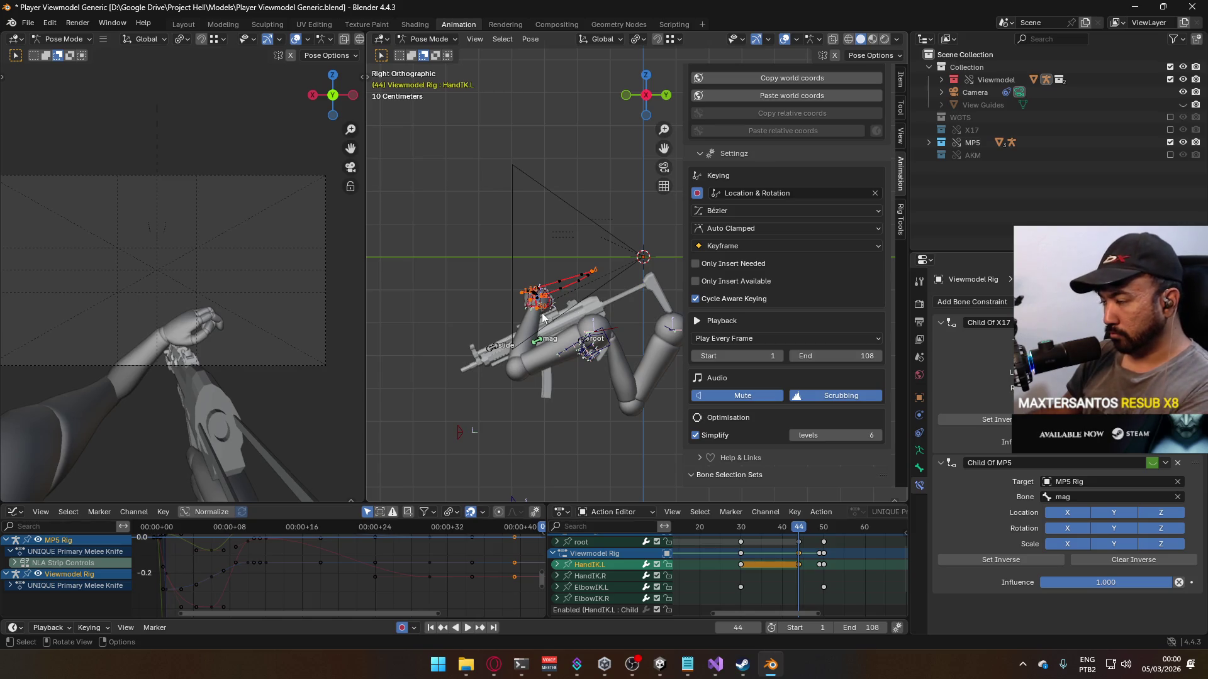
pyautogui.press('KP_7')
pyautogui.press('g')
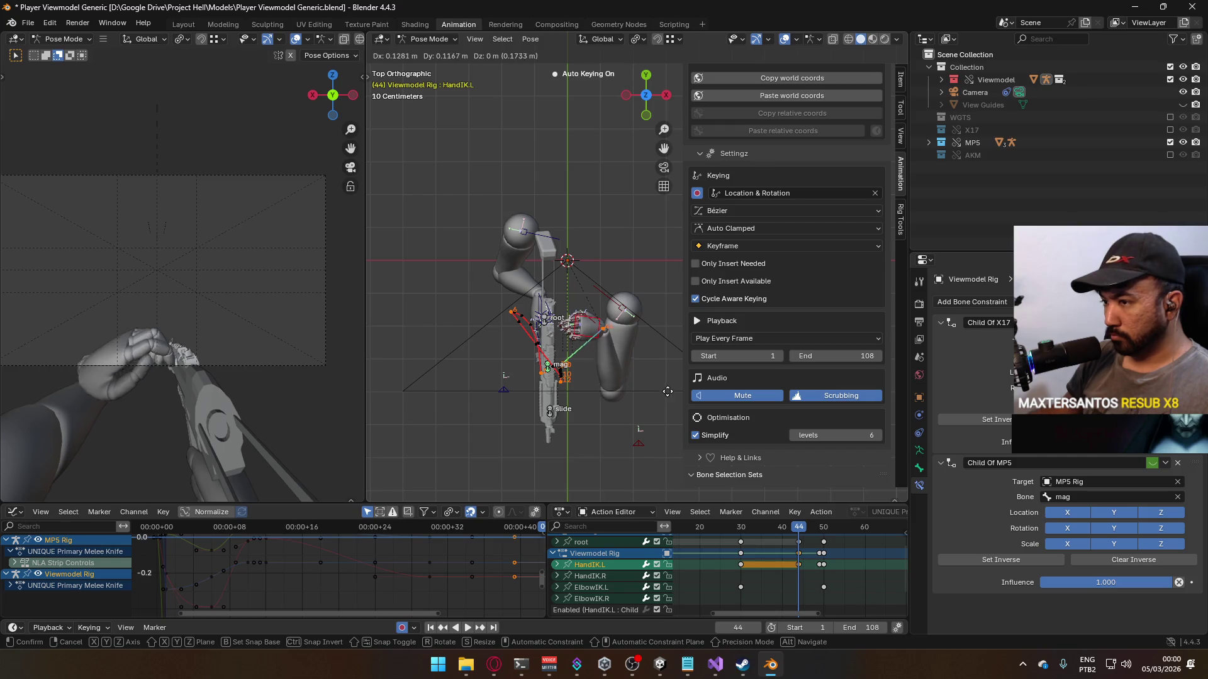
# Step: Reposition the left hand IK at frame 44 in the top and front views
pyautogui.click(672, 376)
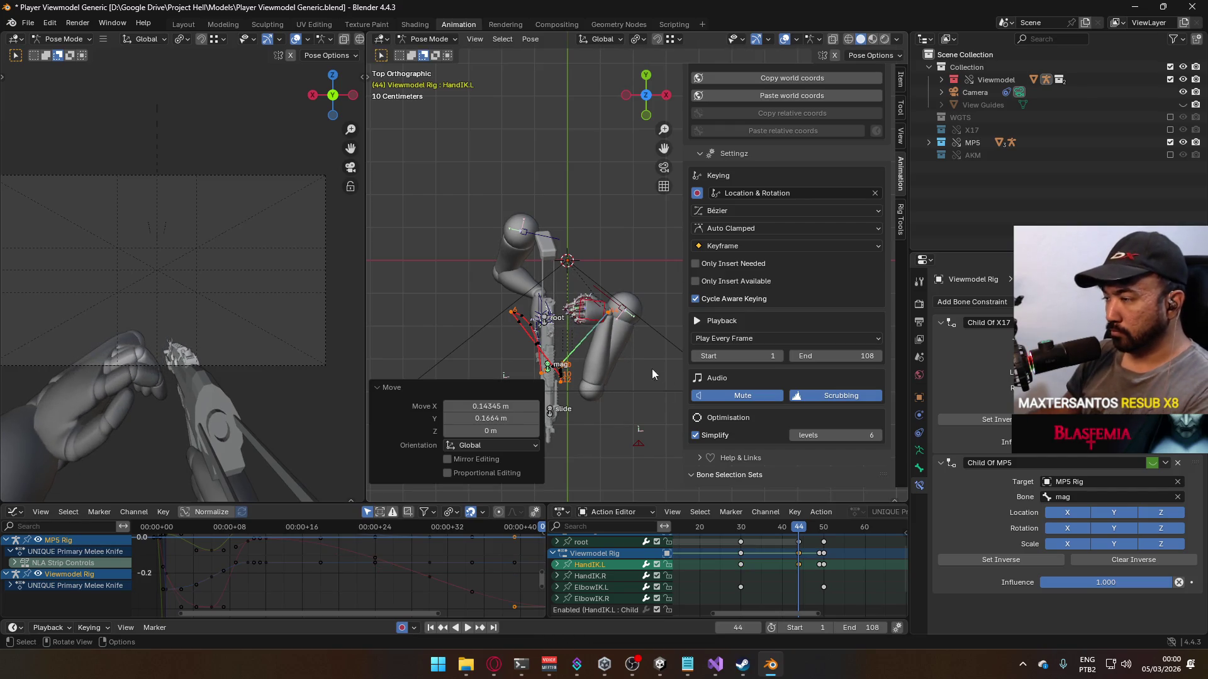
pyautogui.press('KP_1')
pyautogui.press('g')
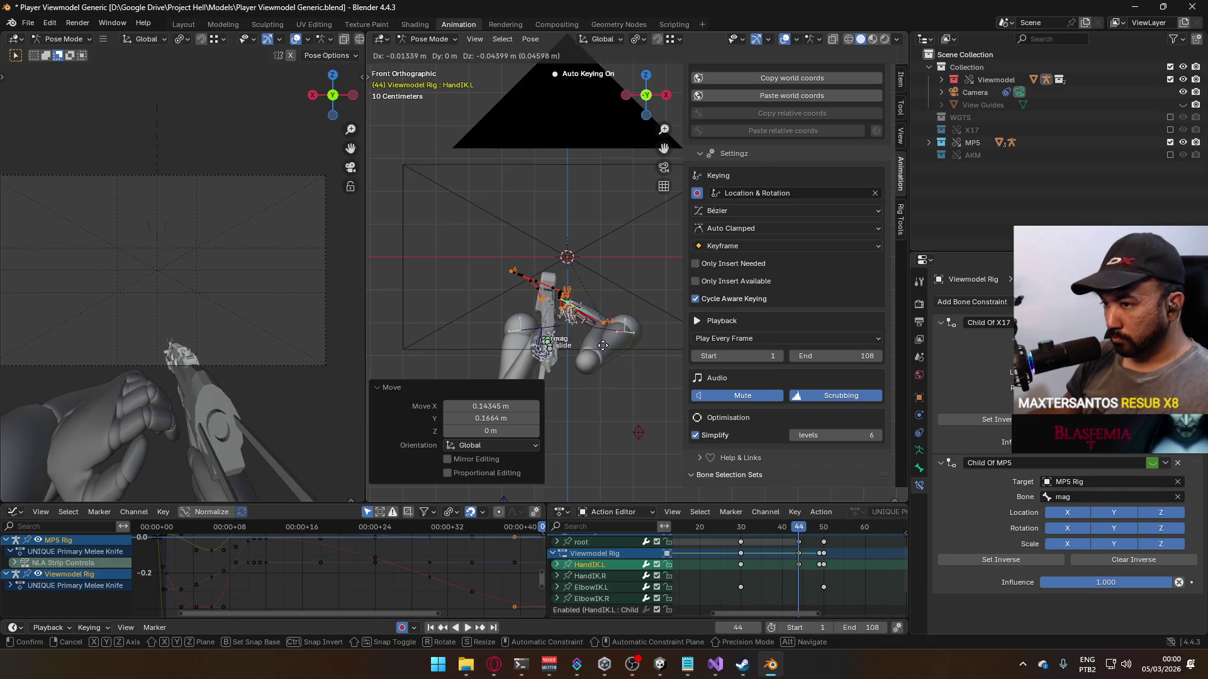
pyautogui.click(603, 350)
pyautogui.moveTo(628, 395)
pyautogui.mouseDown(button='middle')
pyautogui.moveTo(543, 365)
pyautogui.moveTo(536, 341)
pyautogui.mouseUp(button='middle')
# Step: Move the left shoulder bone to a new position from the top view
pyautogui.click(539, 359)
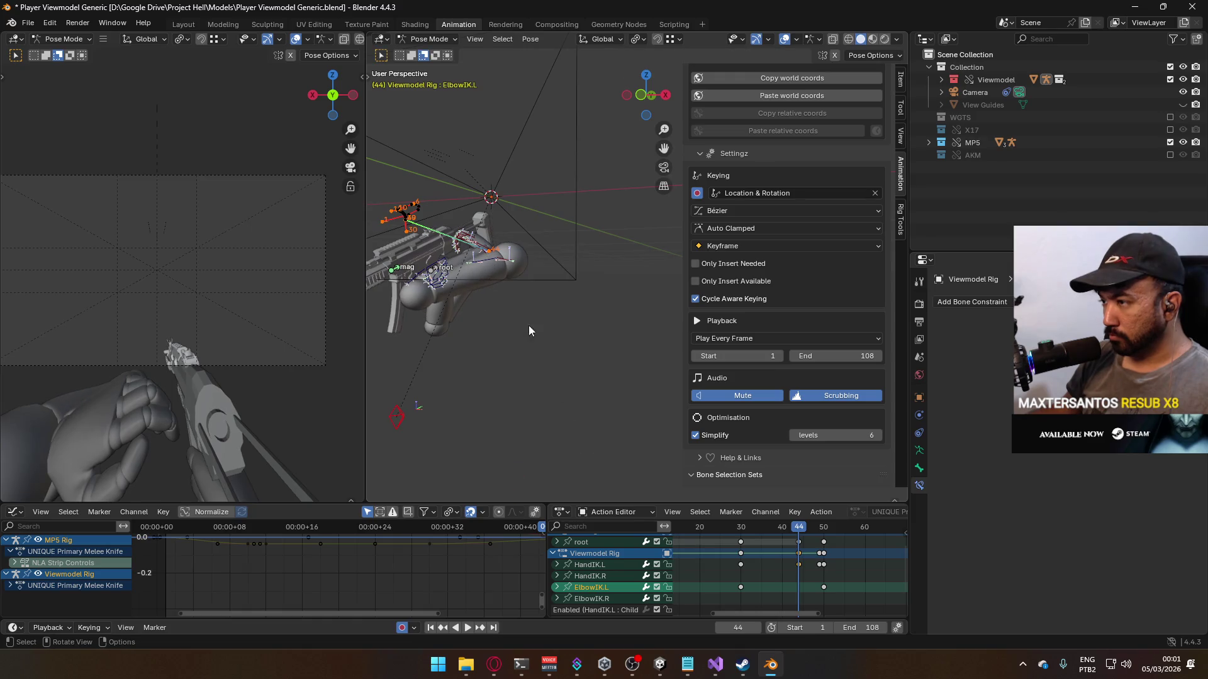
pyautogui.press('KP_7')
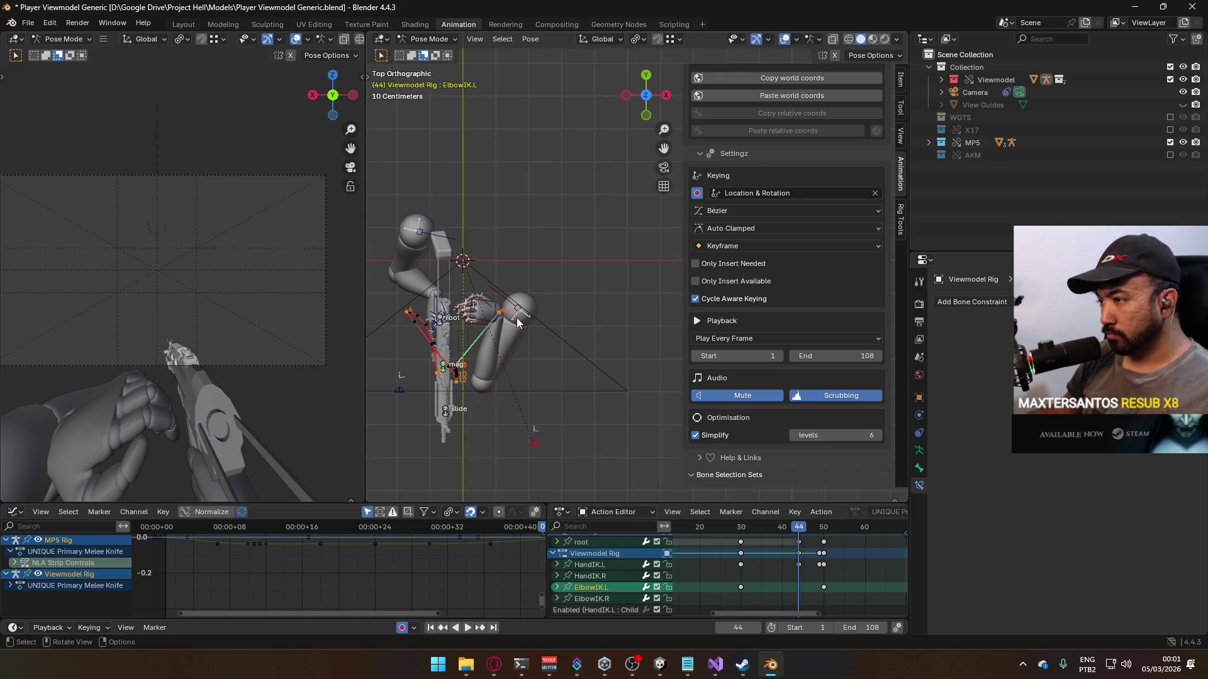
pyautogui.click(540, 307)
pyautogui.press('g')
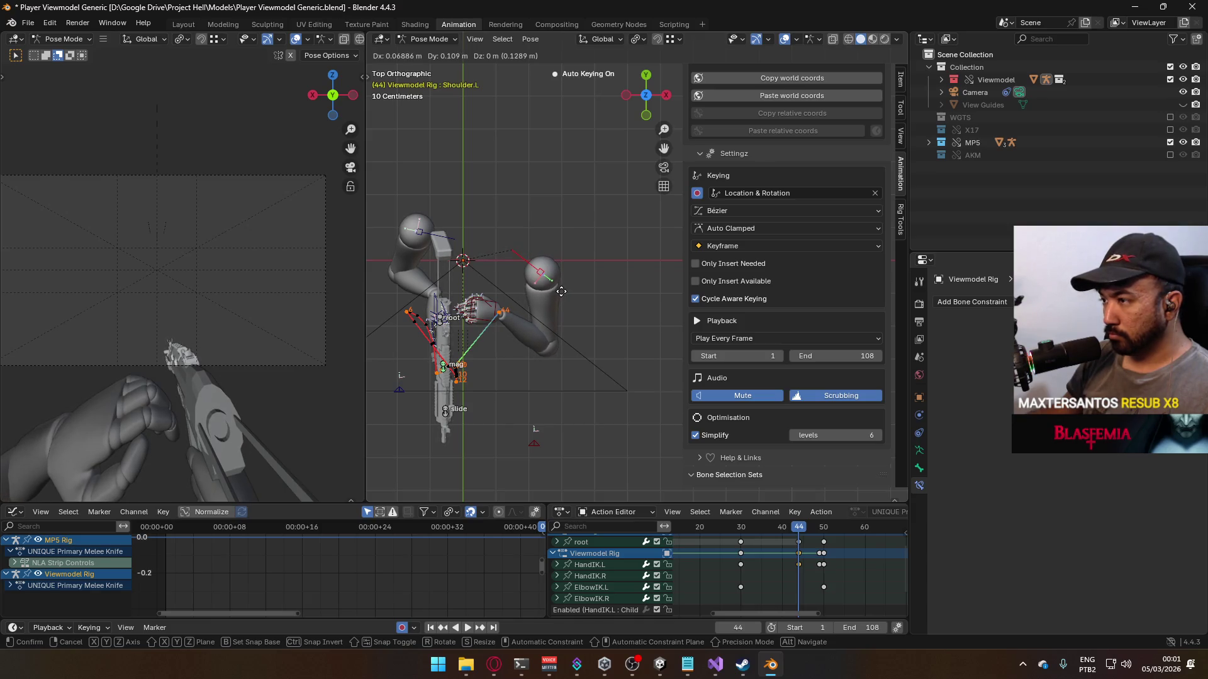
pyautogui.click(561, 296)
pyautogui.keyDown('shift'); pyautogui.moveTo(615, 473); pyautogui.dragTo(637, 415, button='middle'); pyautogui.keyUp('shift')
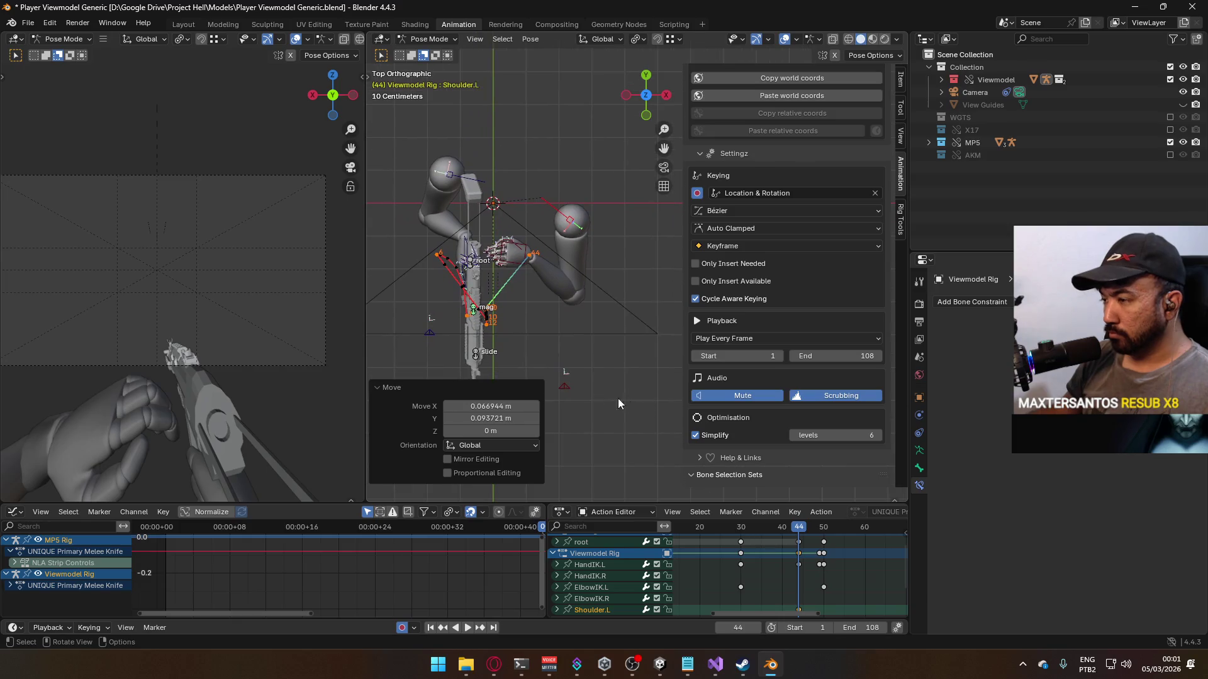
# Step: Move the left elbow IK target in side view and shift the shoulder about 0.08 m along Y
pyautogui.click(566, 392)
pyautogui.press('g')
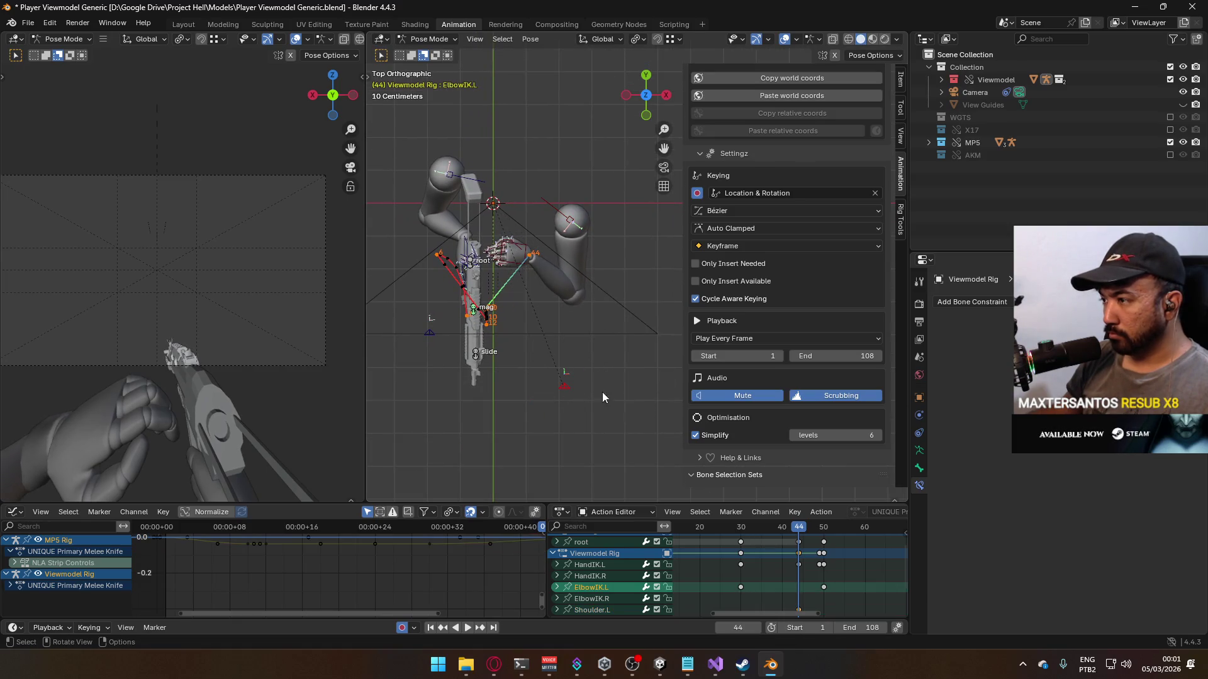
pyautogui.press('alt+KP_3')
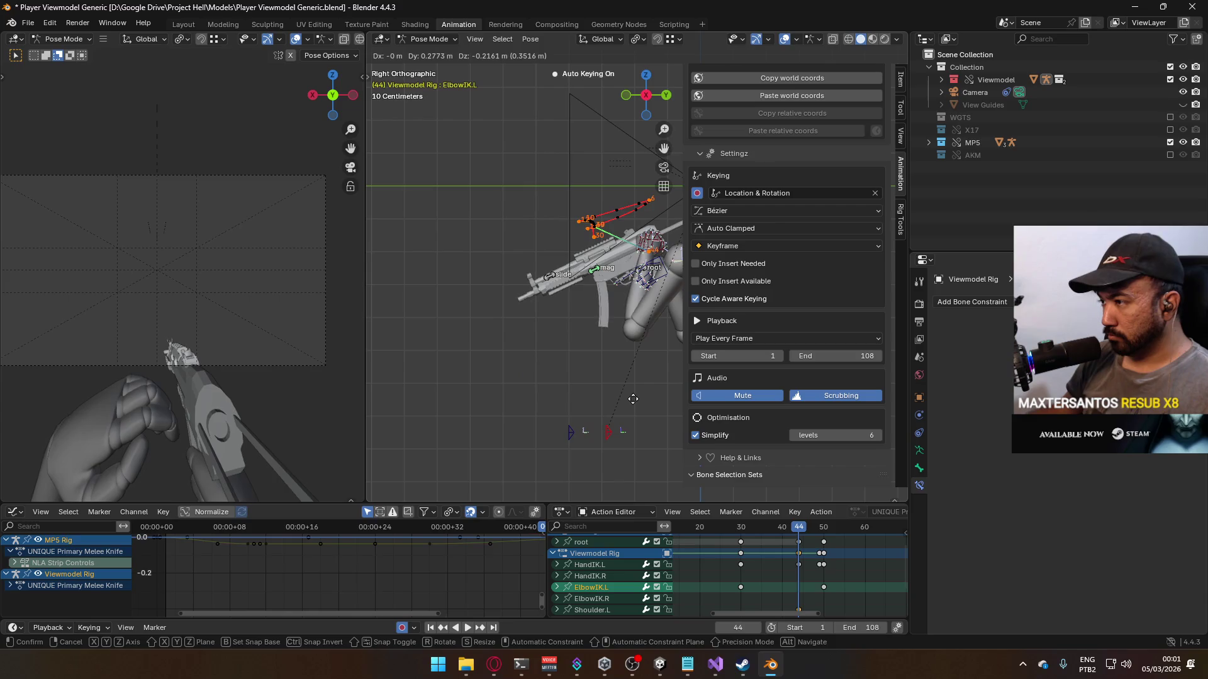
pyautogui.click(633, 399)
pyautogui.keyDown('shift'); pyautogui.moveTo(633, 399); pyautogui.dragTo(486, 391, button='middle'); pyautogui.keyUp('shift')
pyautogui.moveTo(556, 253); pyautogui.dragTo(584, 254)
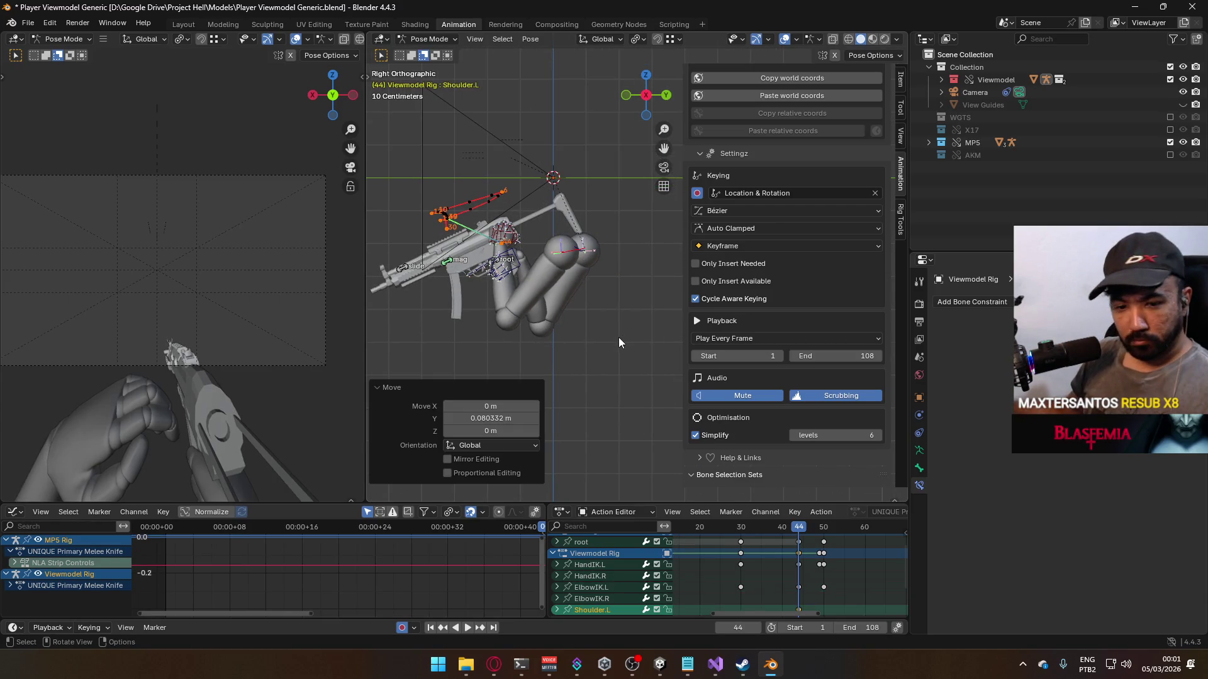
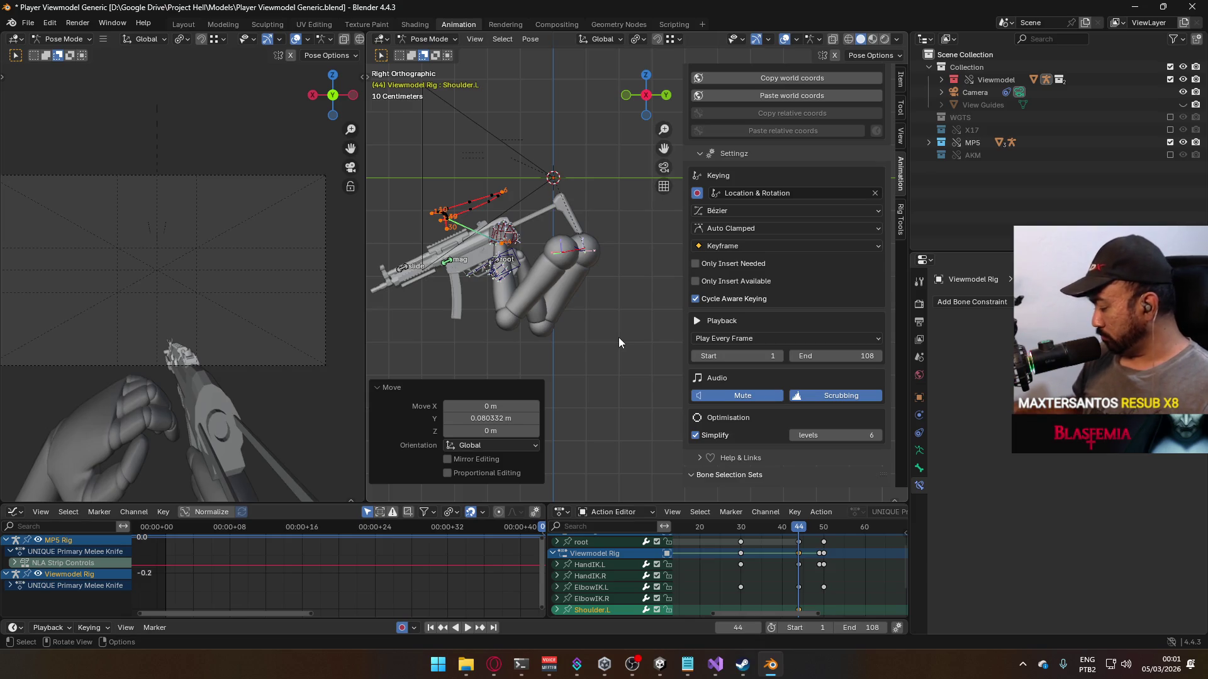
# Step: Scrub and play back the arms animation to review poses, selecting the Shoulder.L channel
pyautogui.moveTo(798, 532)
pyautogui.mouseDown()
pyautogui.moveTo(700, 527)
pyautogui.moveTo(713, 532)
pyautogui.mouseUp()
pyautogui.scroll(-2, 755, 555)
pyautogui.scroll(-2, 754, 555)
pyautogui.moveTo(732, 564); pyautogui.dragTo(749, 540, button='middle')
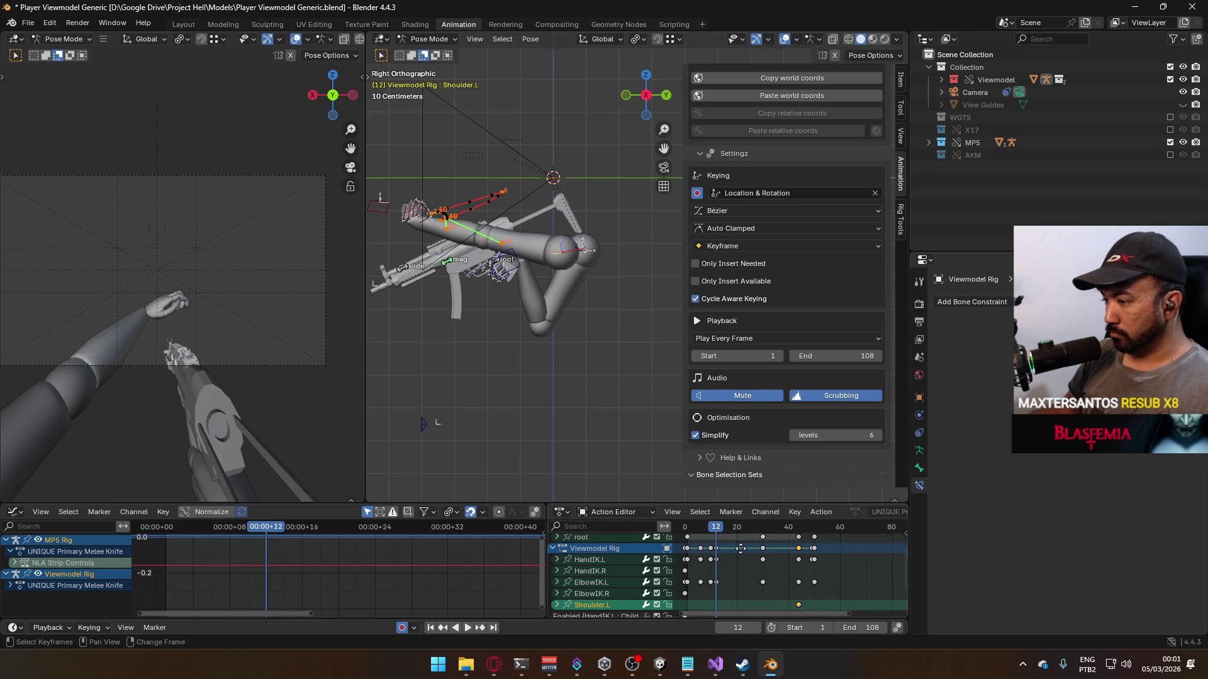
pyautogui.moveTo(731, 530); pyautogui.dragTo(812, 528)
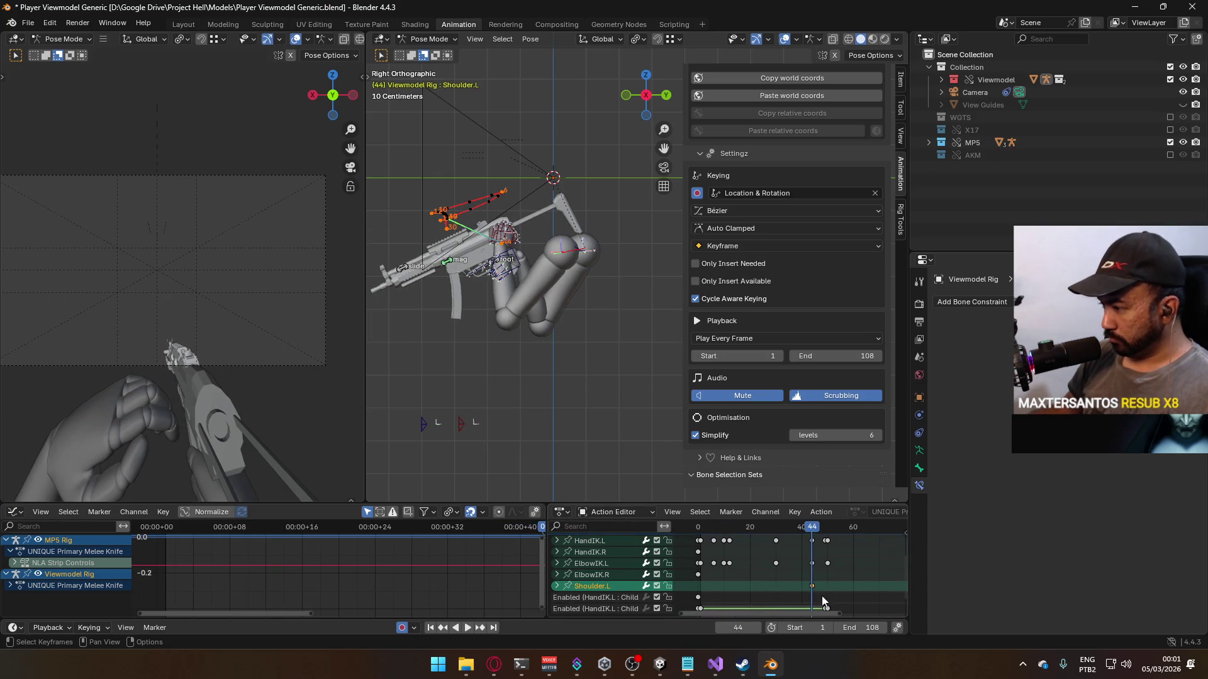
pyautogui.click(592, 588)
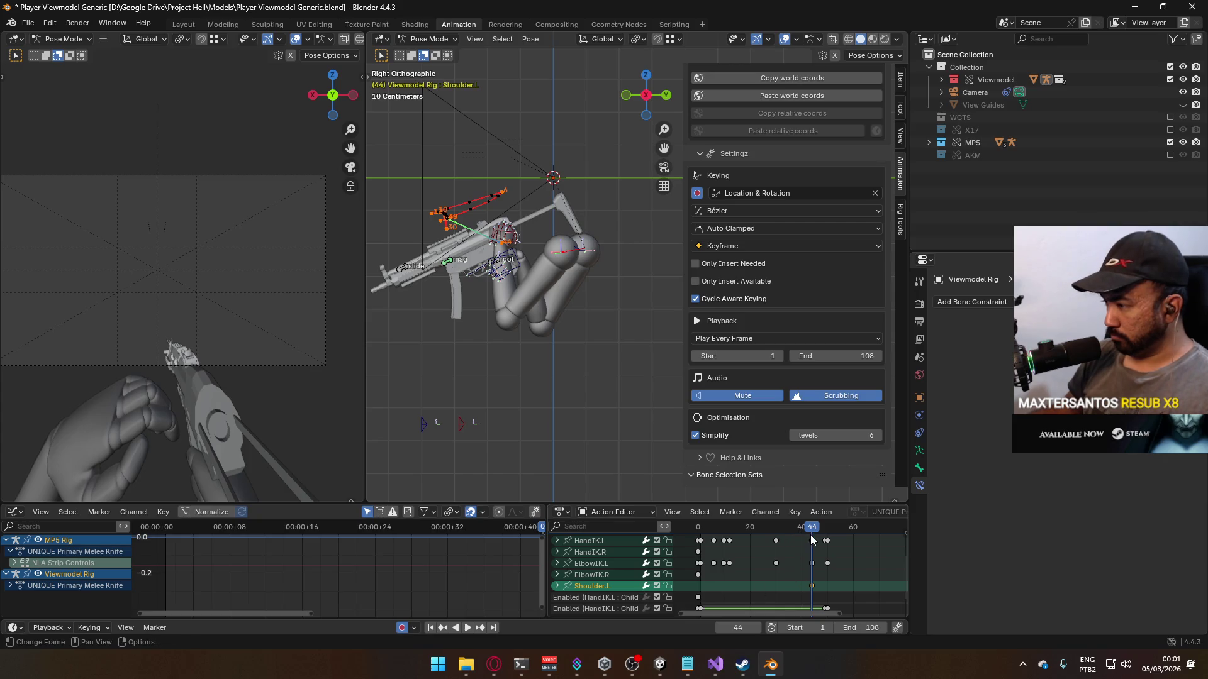
pyautogui.hotkey('shift', 'ctrl', 'space')
pyautogui.press('space')
# Step: Key Shoulder.L's location and rotation at frame 0, then paste that pose at frames 44 and 30
pyautogui.press('i')
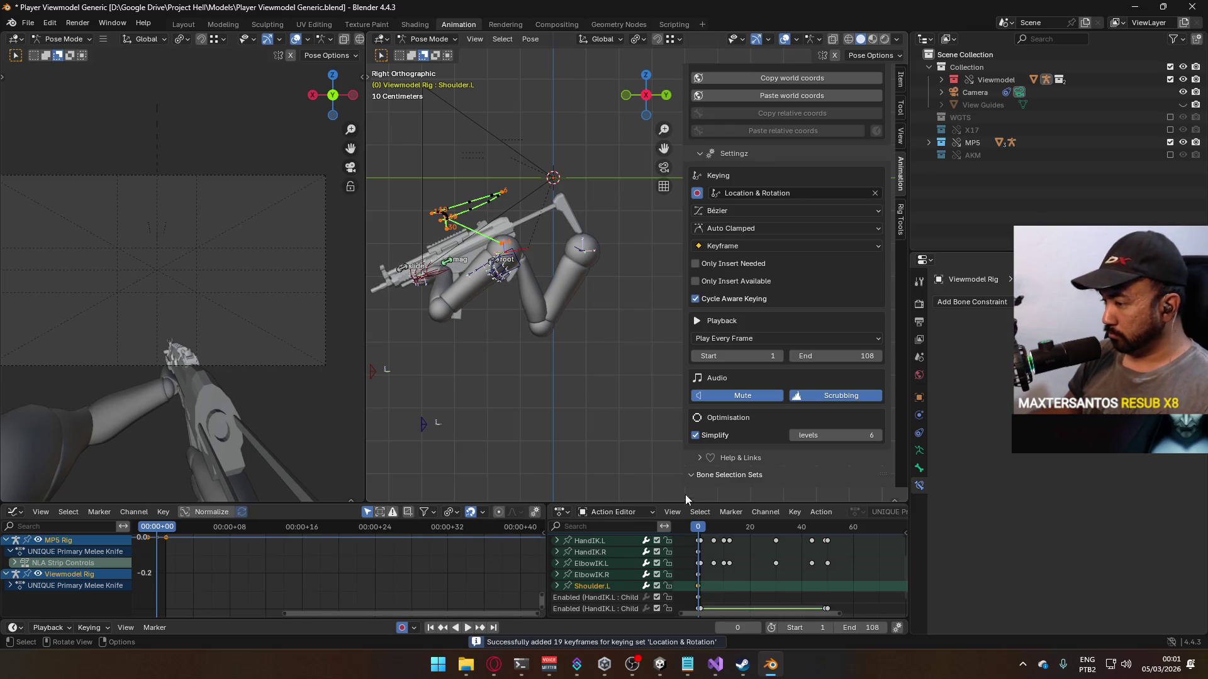
pyautogui.moveTo(701, 526)
pyautogui.mouseDown()
pyautogui.moveTo(832, 548)
pyautogui.moveTo(782, 532)
pyautogui.moveTo(799, 534)
pyautogui.moveTo(701, 545)
pyautogui.moveTo(776, 533)
pyautogui.mouseUp()
pyautogui.hotkey('ctrl', 'v')
pyautogui.click(733, 565)
pyautogui.press('space')
pyautogui.click(619, 587)
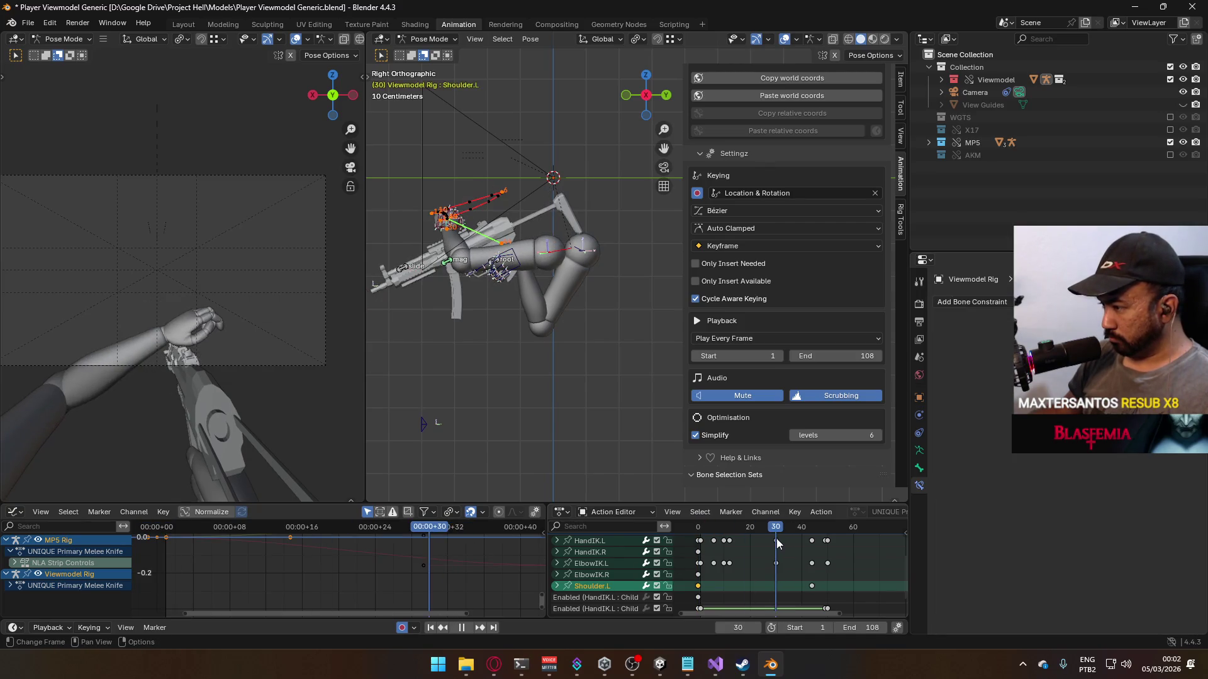
pyautogui.hotkey('ctrl', 'v')
pyautogui.press('space')
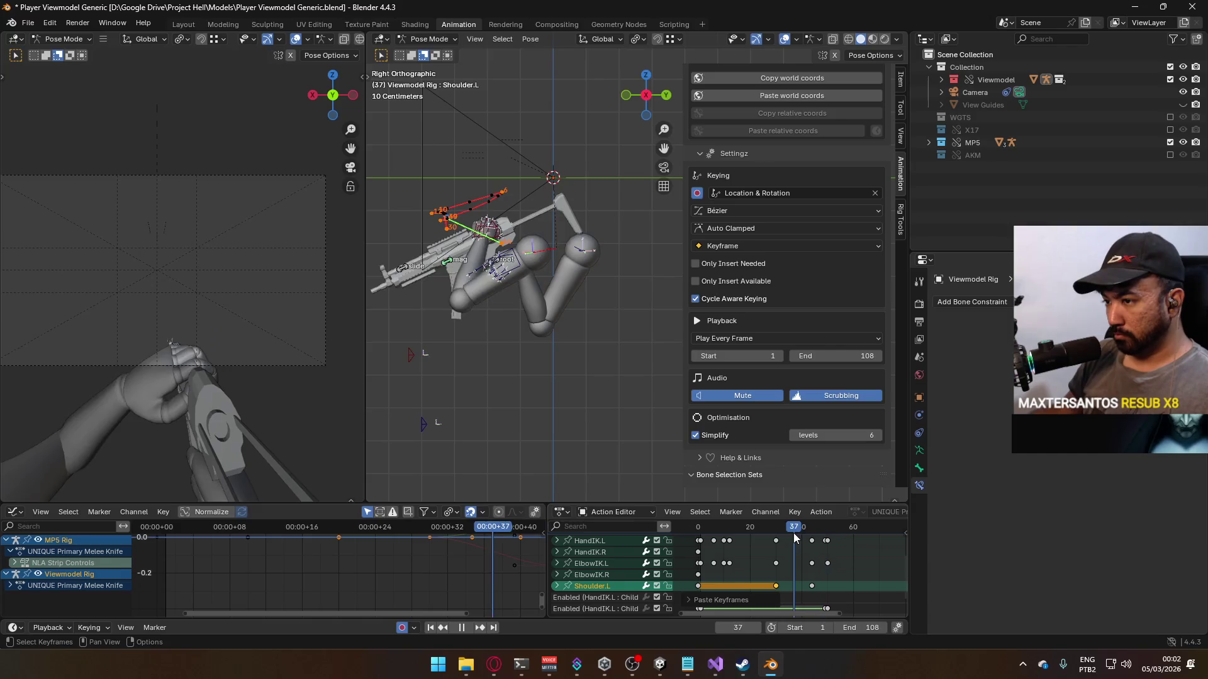
pyautogui.moveTo(761, 545); pyautogui.dragTo(812, 552)
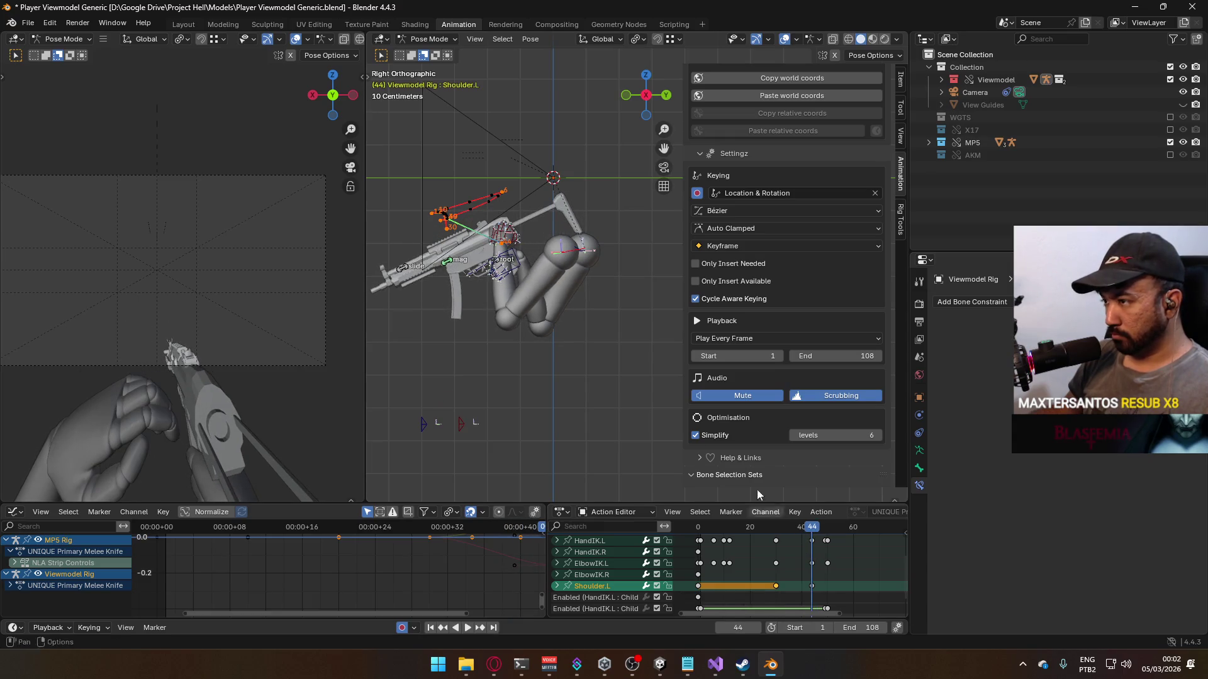
pyautogui.click(514, 242)
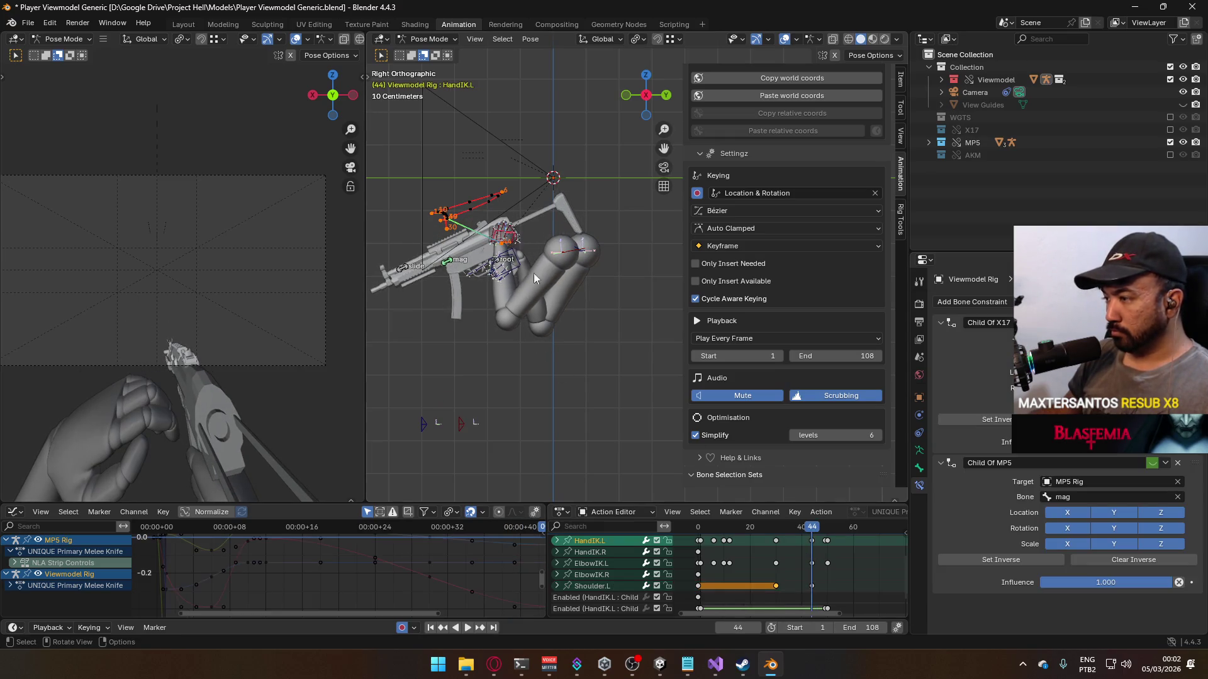
# Step: Lower the HandIK.L bone at frame 44 and play back to check the grip
pyautogui.scroll(2, 522, 258)
pyautogui.press('g')
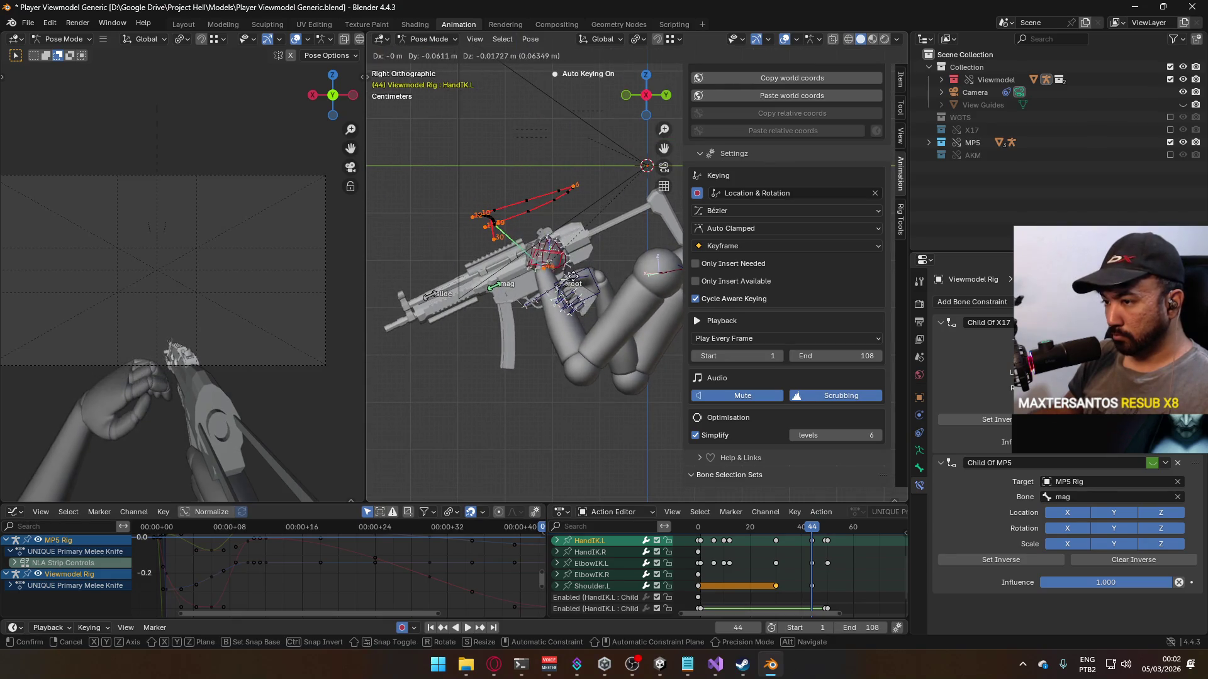
pyautogui.click(567, 277)
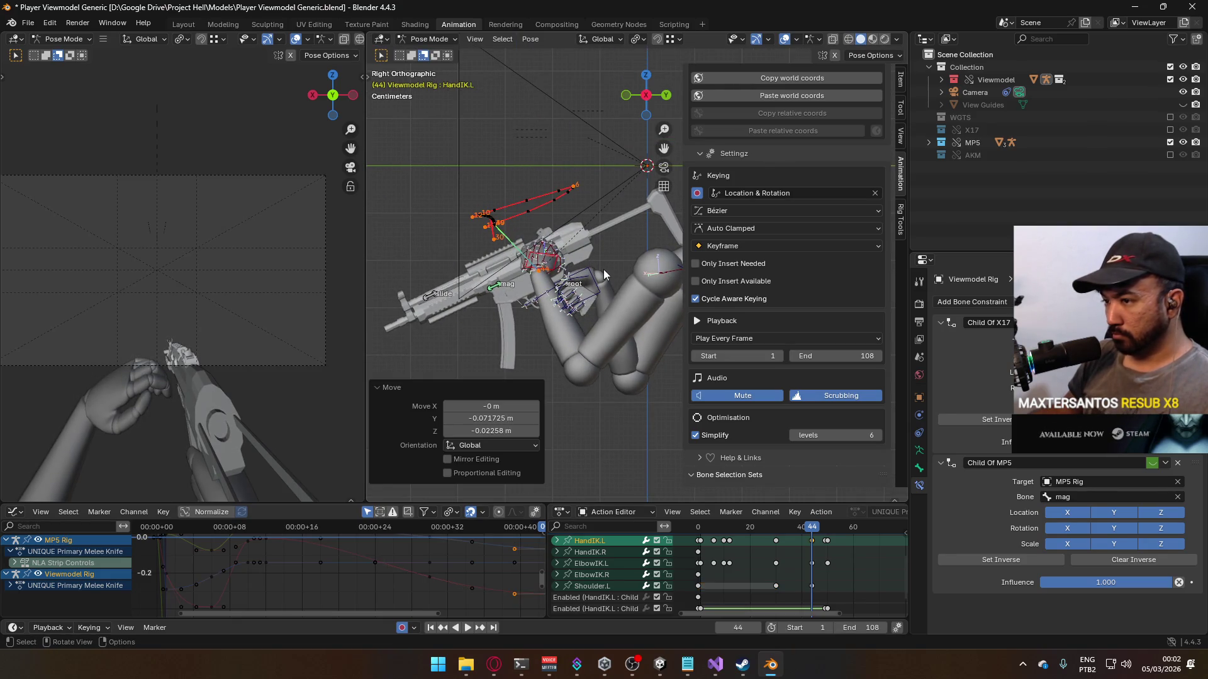
pyautogui.press('g')
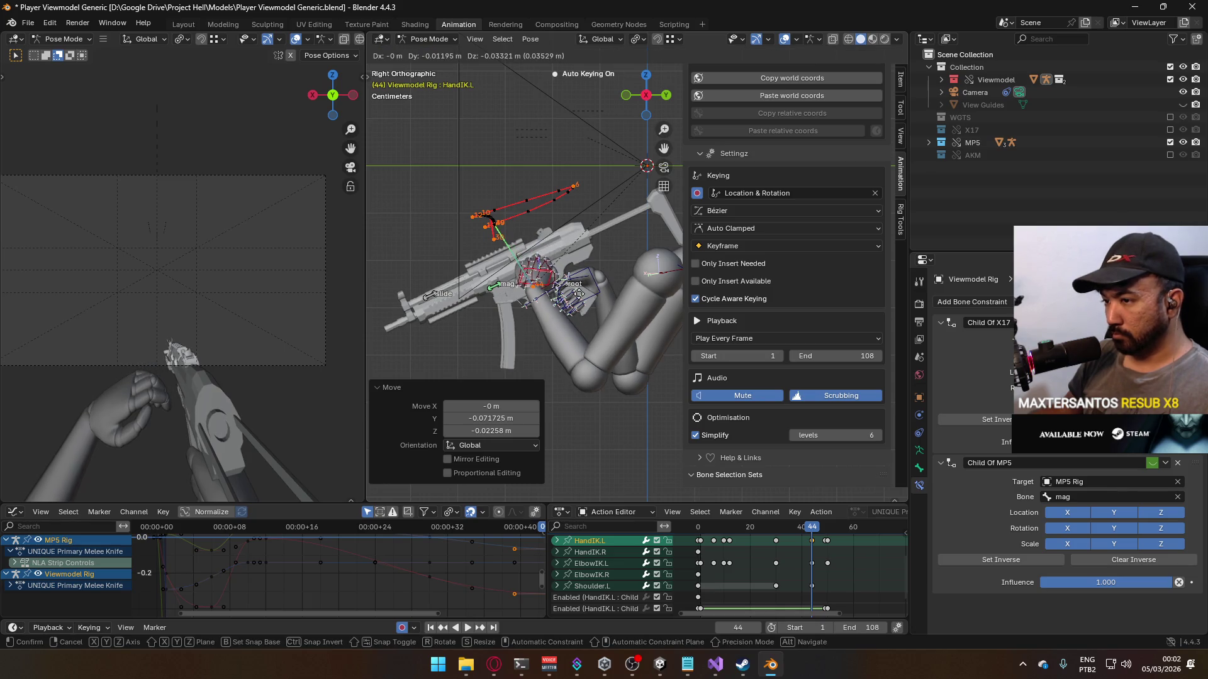
pyautogui.click(577, 308)
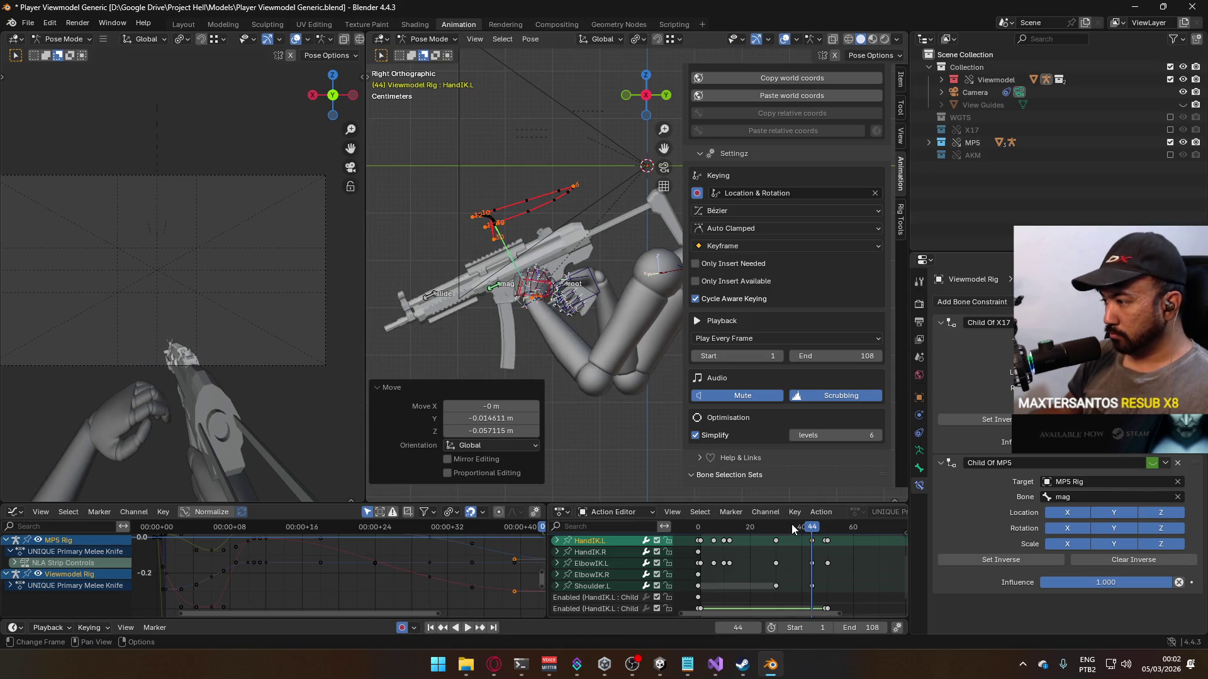
pyautogui.press('space')
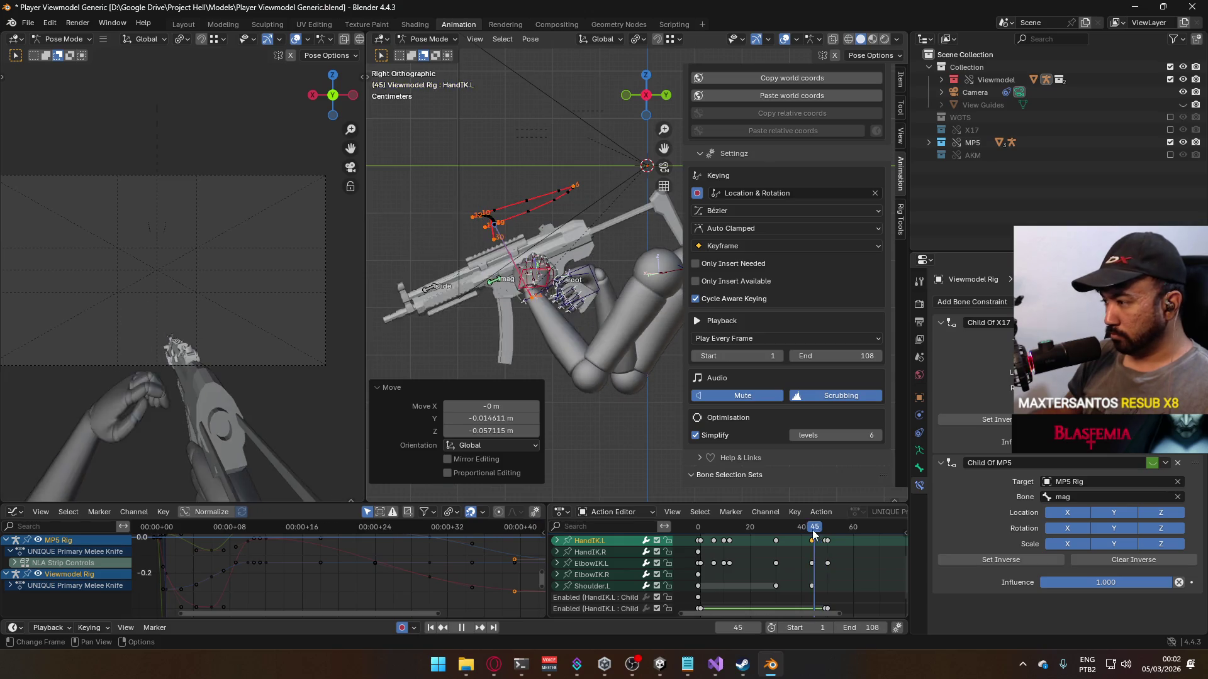
pyautogui.moveTo(803, 534); pyautogui.dragTo(813, 530)
pyautogui.press('space')
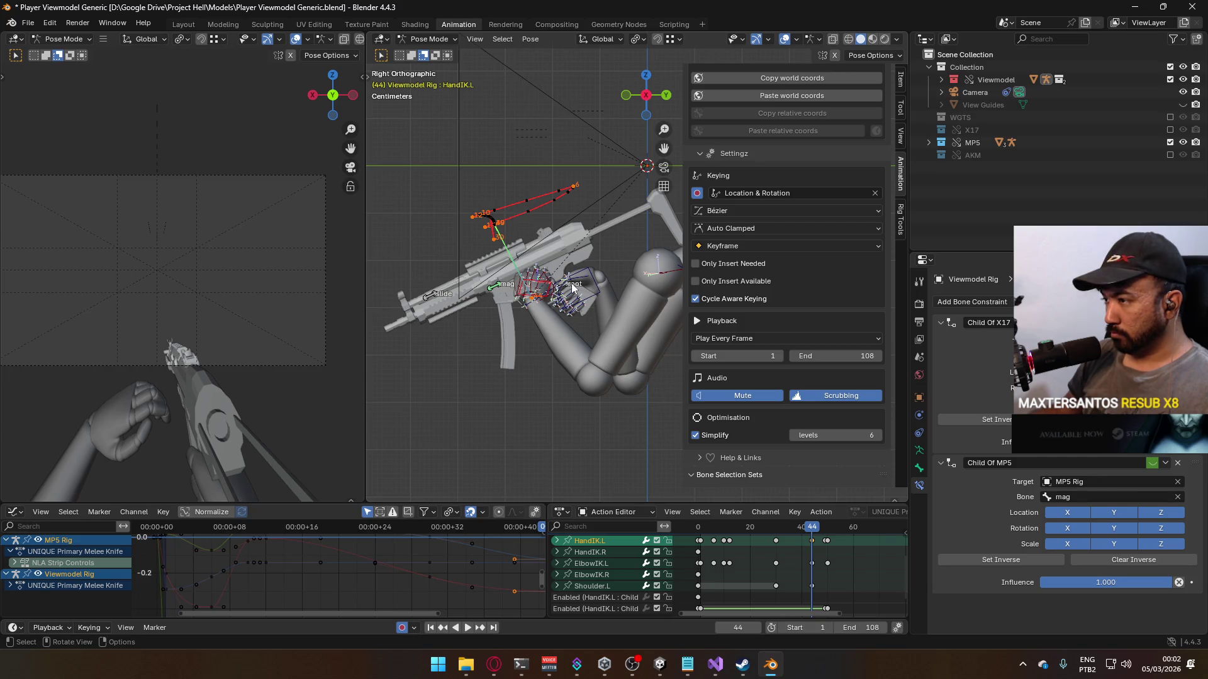
# Step: Move and rotate the MP5 rig's root bone to lower and tilt the gun, then scrub to review
pyautogui.click(565, 286)
pyautogui.press('r')
pyautogui.rightClick(587, 305)
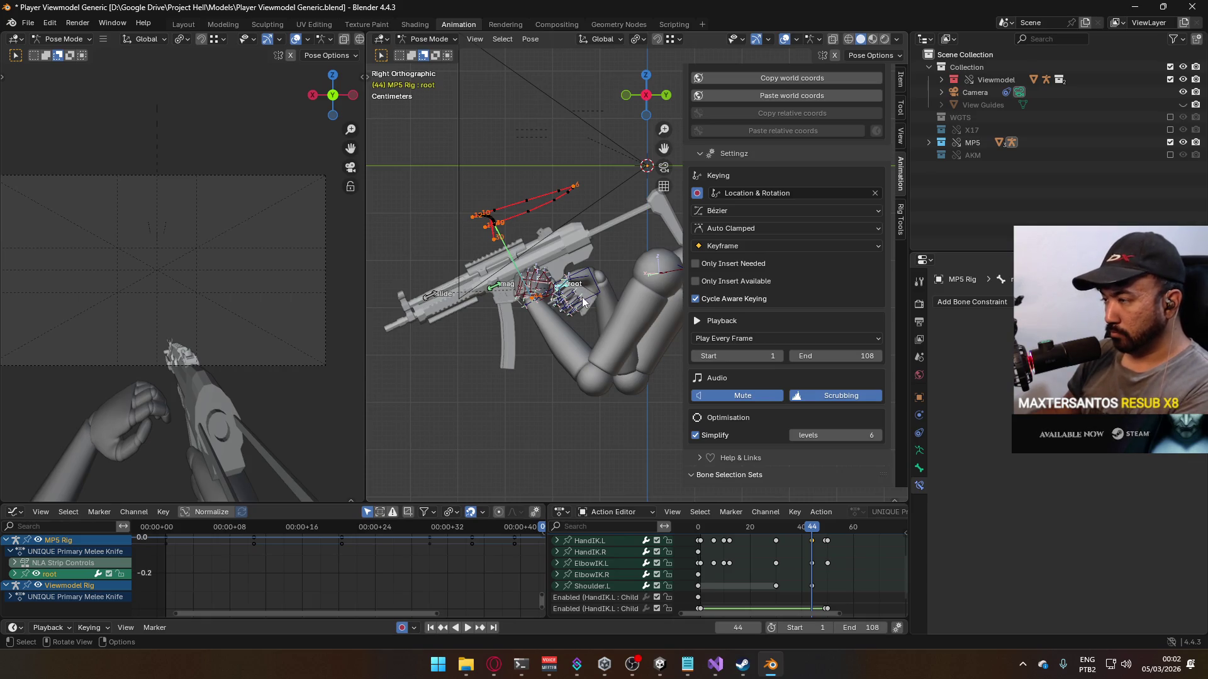
pyautogui.press('g')
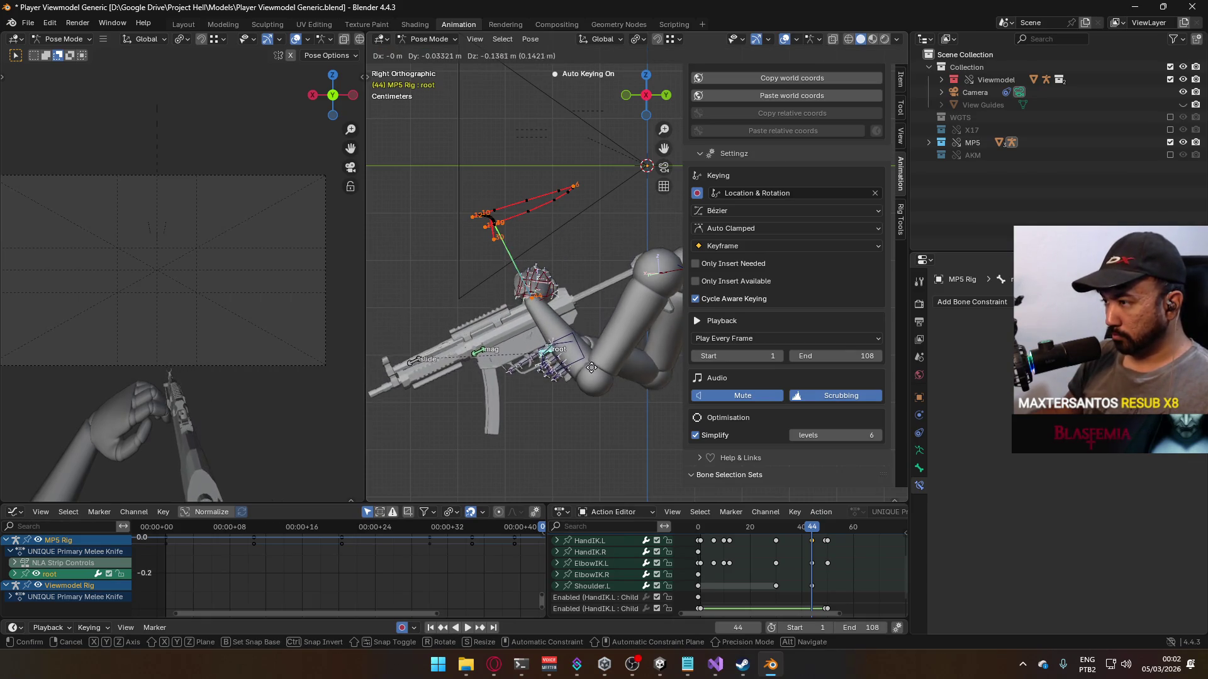
pyautogui.click(626, 371)
pyautogui.press('r')
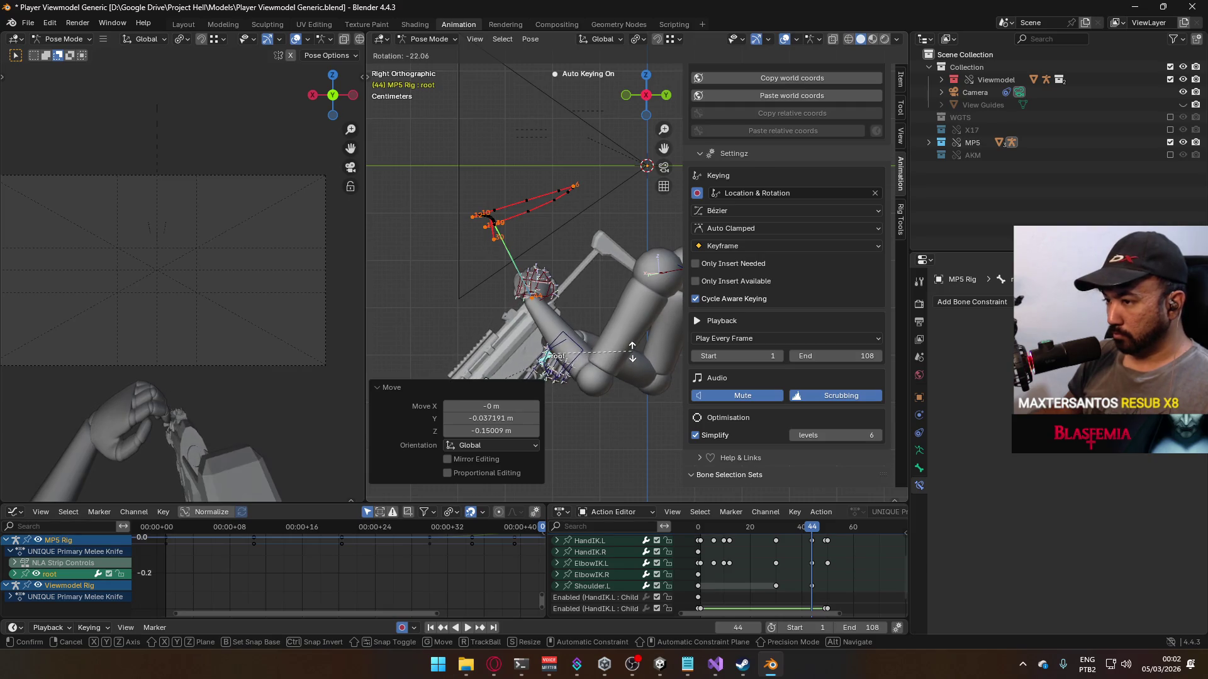
pyautogui.click(625, 365)
pyautogui.press('g')
pyautogui.click(625, 364)
pyautogui.moveTo(802, 528); pyautogui.dragTo(786, 531)
pyautogui.moveTo(808, 529)
pyautogui.mouseDown()
pyautogui.moveTo(769, 529)
pyautogui.moveTo(809, 524)
pyautogui.moveTo(775, 514)
pyautogui.mouseUp()
# Step: Box-select the root keyframes near frame 43 and slide them 4 frames earlier
pyautogui.scroll(2, 806, 525)
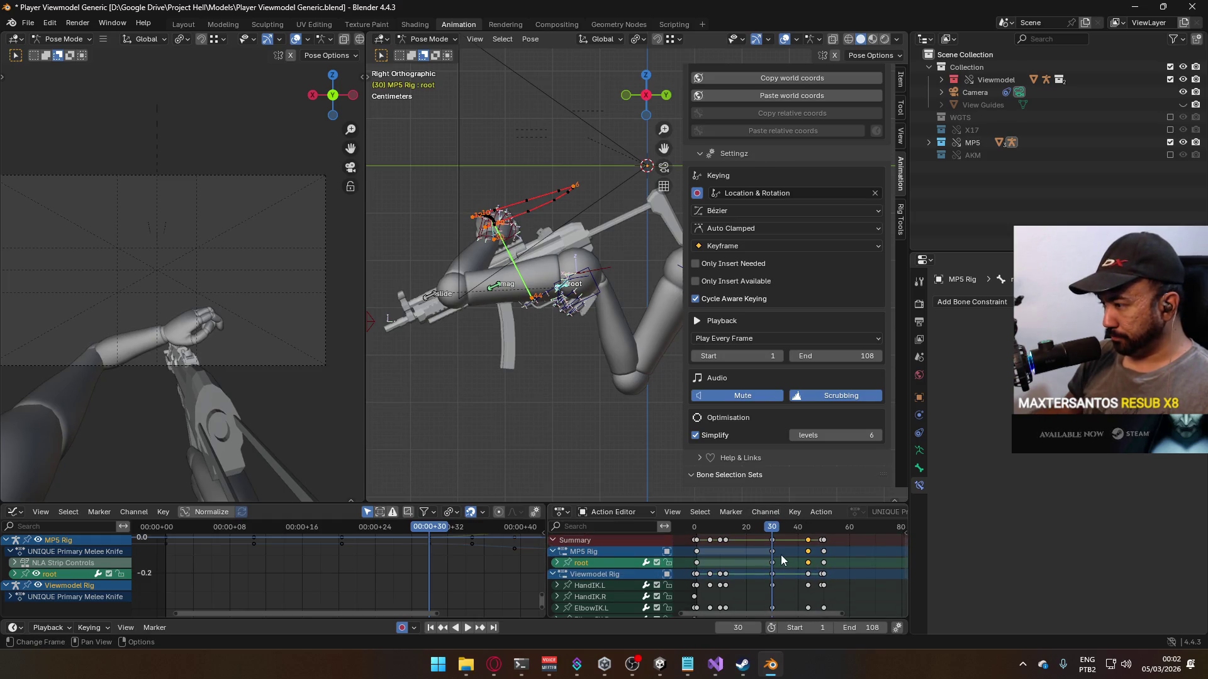
pyautogui.moveTo(814, 566); pyautogui.dragTo(765, 551)
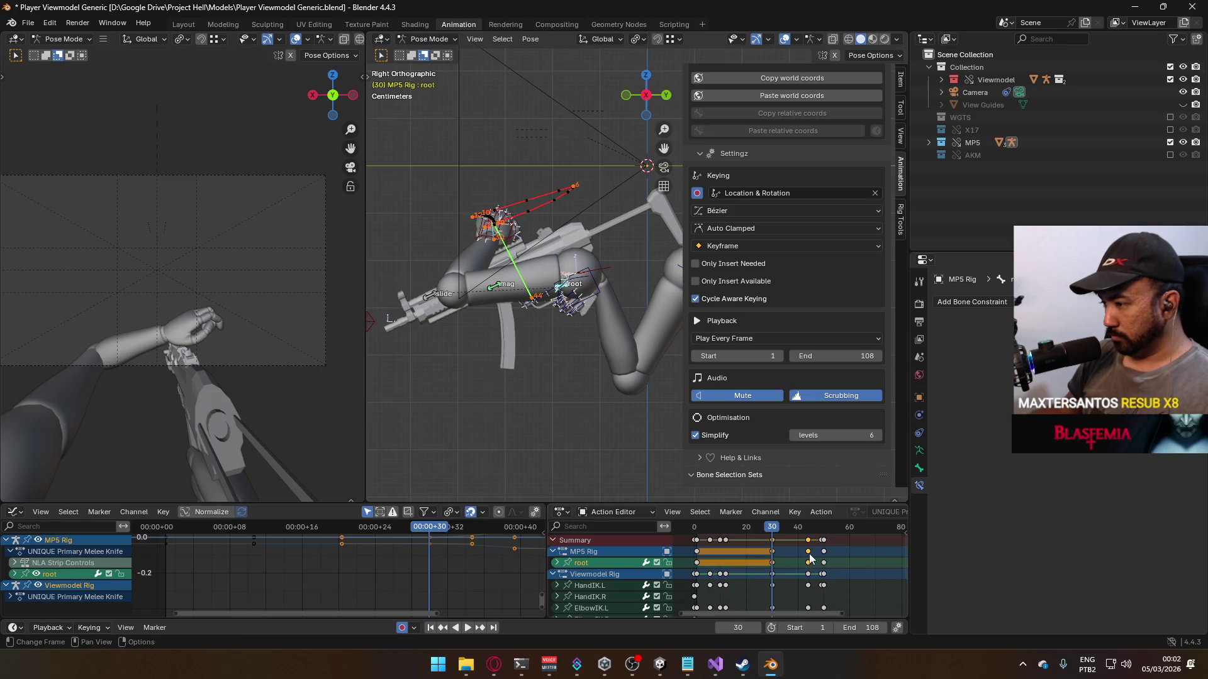
pyautogui.press('g')
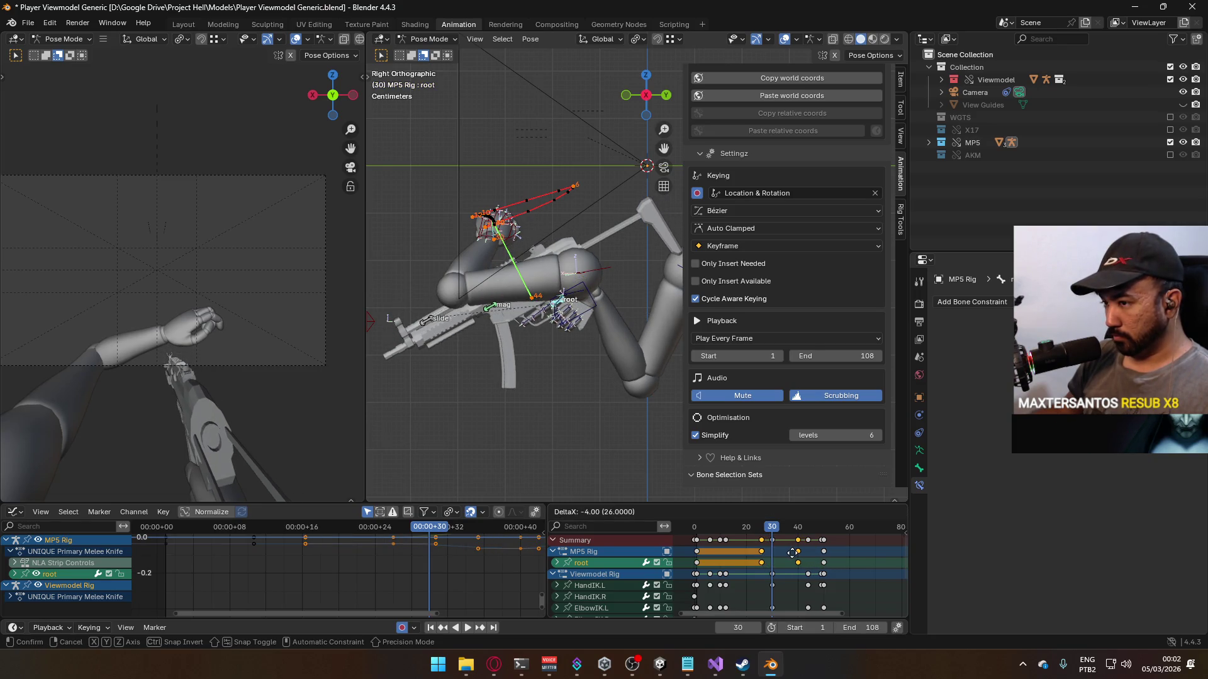
pyautogui.click(792, 553)
pyautogui.moveTo(758, 528); pyautogui.dragTo(827, 527)
# Step: Play the animation forwards and backwards around frames 38-40 to check the new timing
pyautogui.press('space')
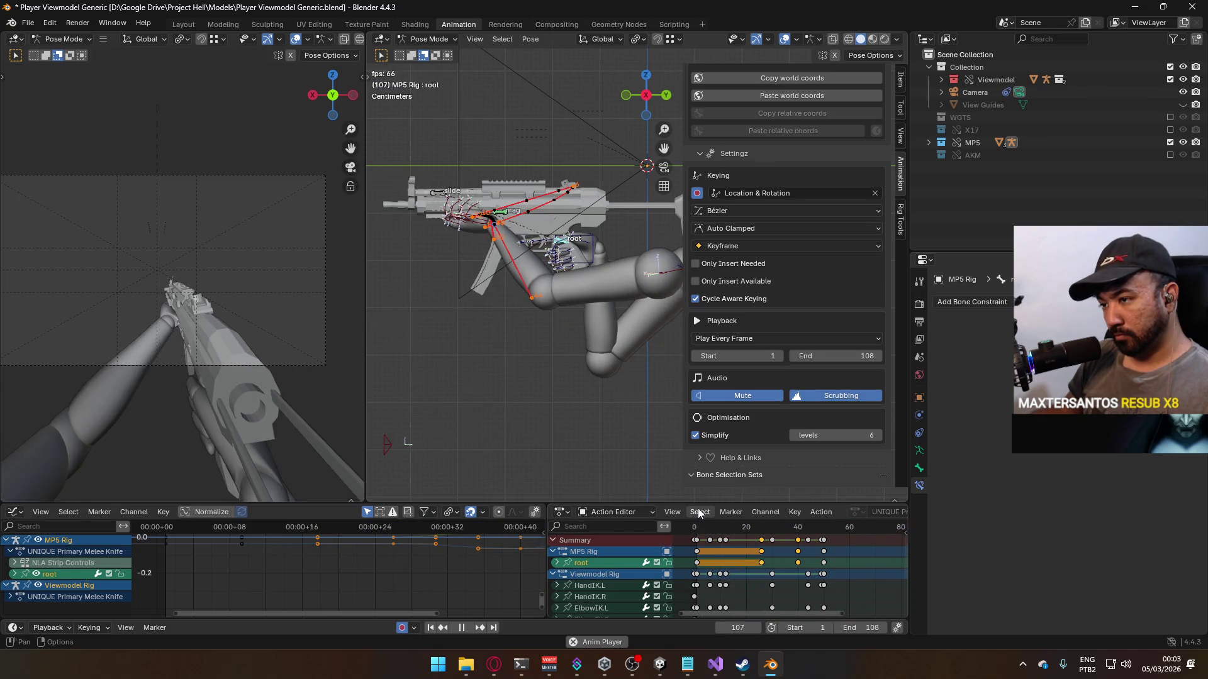
pyautogui.press('space')
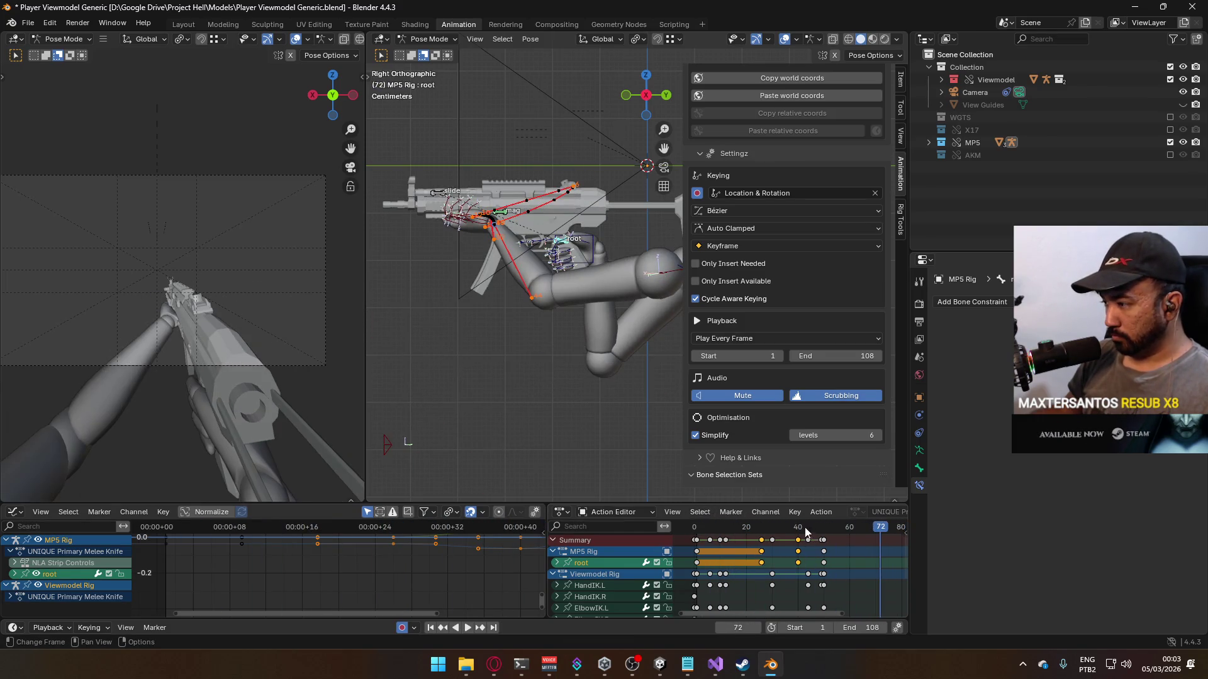
pyautogui.press('space')
pyautogui.click(794, 532)
pyautogui.moveTo(794, 532); pyautogui.dragTo(798, 532)
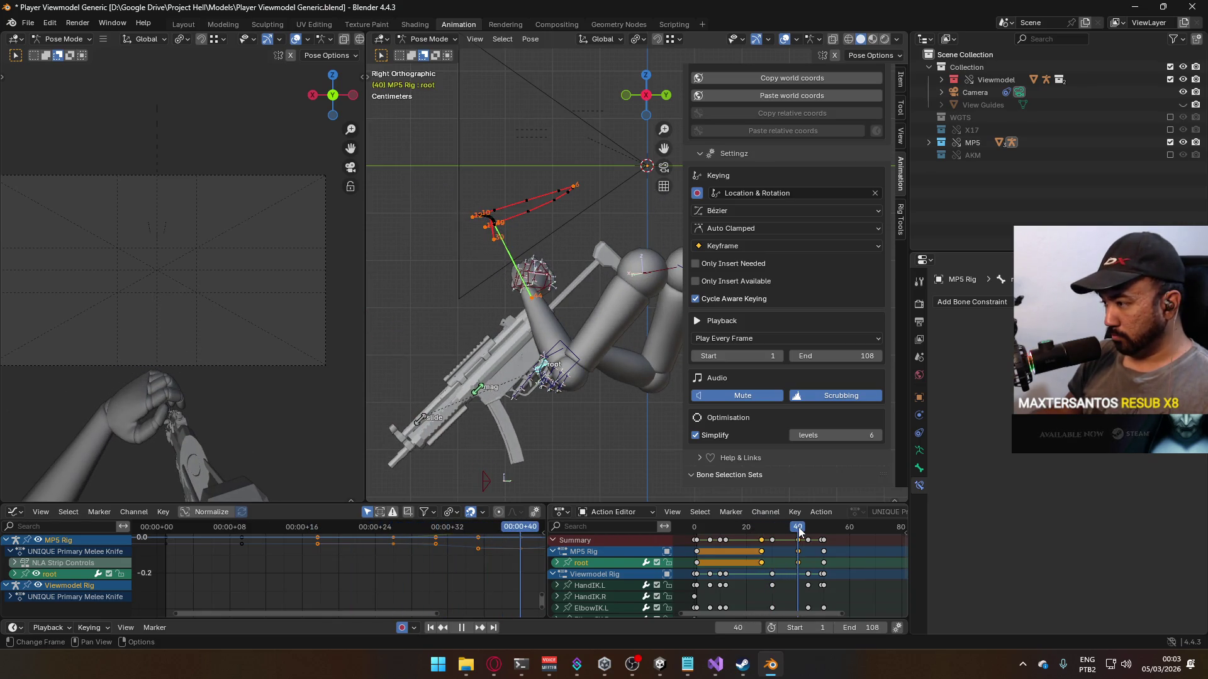
pyautogui.moveTo(835, 558)
pyautogui.mouseDown(button='middle')
pyautogui.moveTo(804, 552)
pyautogui.moveTo(802, 573)
pyautogui.mouseUp(button='middle')
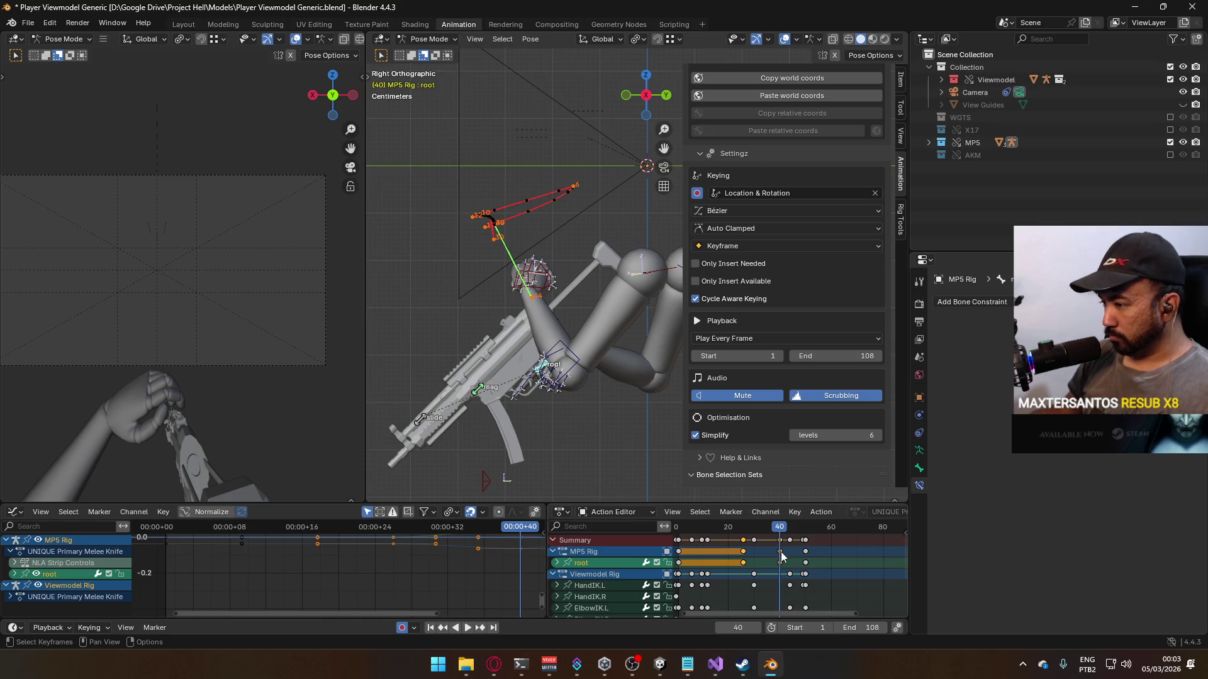
pyautogui.hotkey('ctrl', 'shift', 'space')
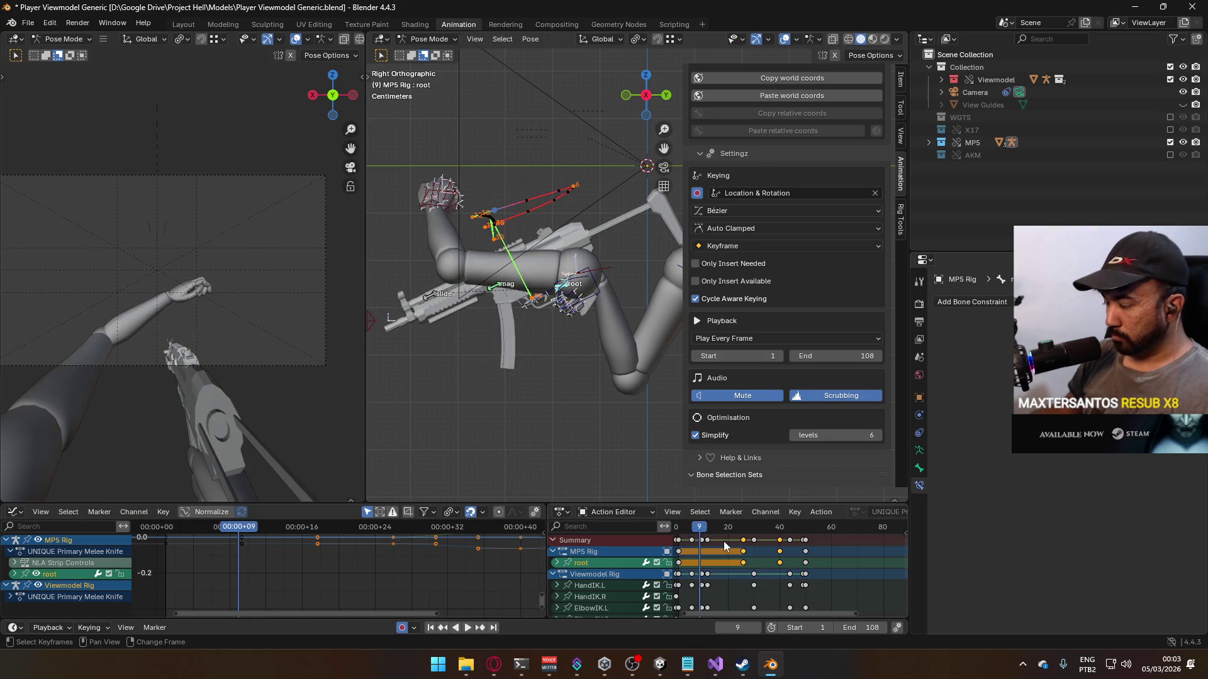
pyautogui.moveTo(723, 541); pyautogui.dragTo(752, 527, button='middle')
pyautogui.moveTo(751, 528)
pyautogui.mouseDown()
pyautogui.moveTo(724, 531)
pyautogui.moveTo(758, 532)
pyautogui.moveTo(739, 536)
pyautogui.mouseUp()
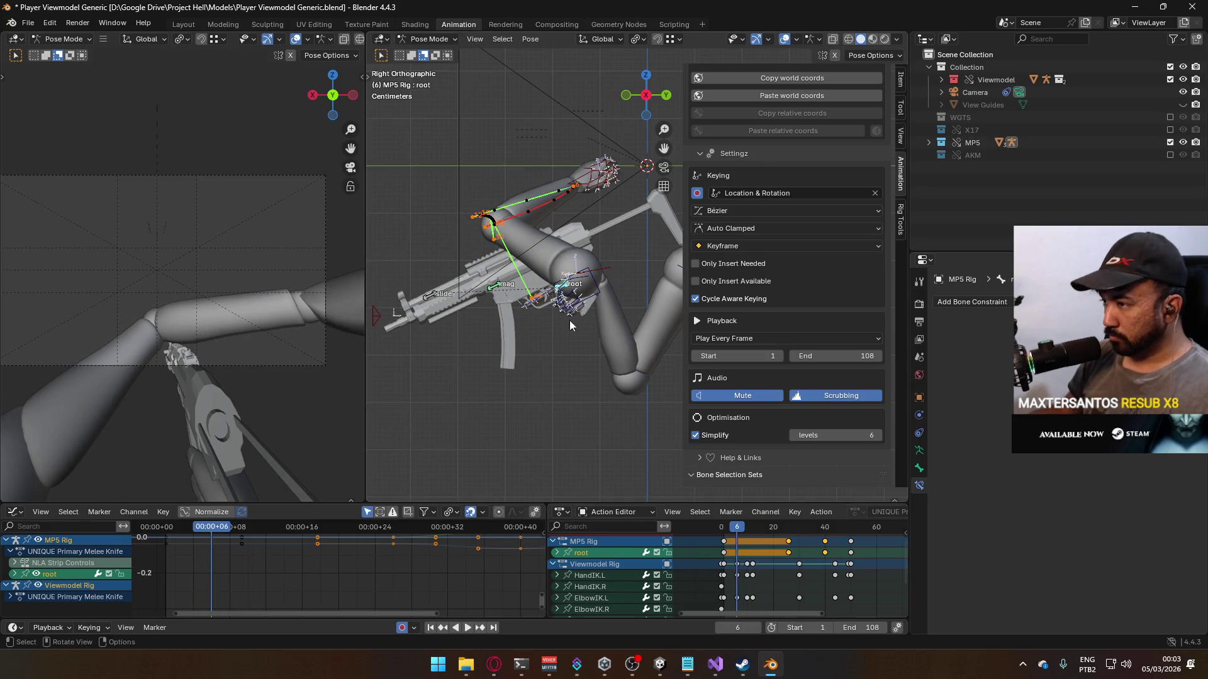
# Step: Clear and recalculate the motion paths for the HandIK.L bone from the Quick Favourites menu
pyautogui.click(586, 189)
pyautogui.press('q')
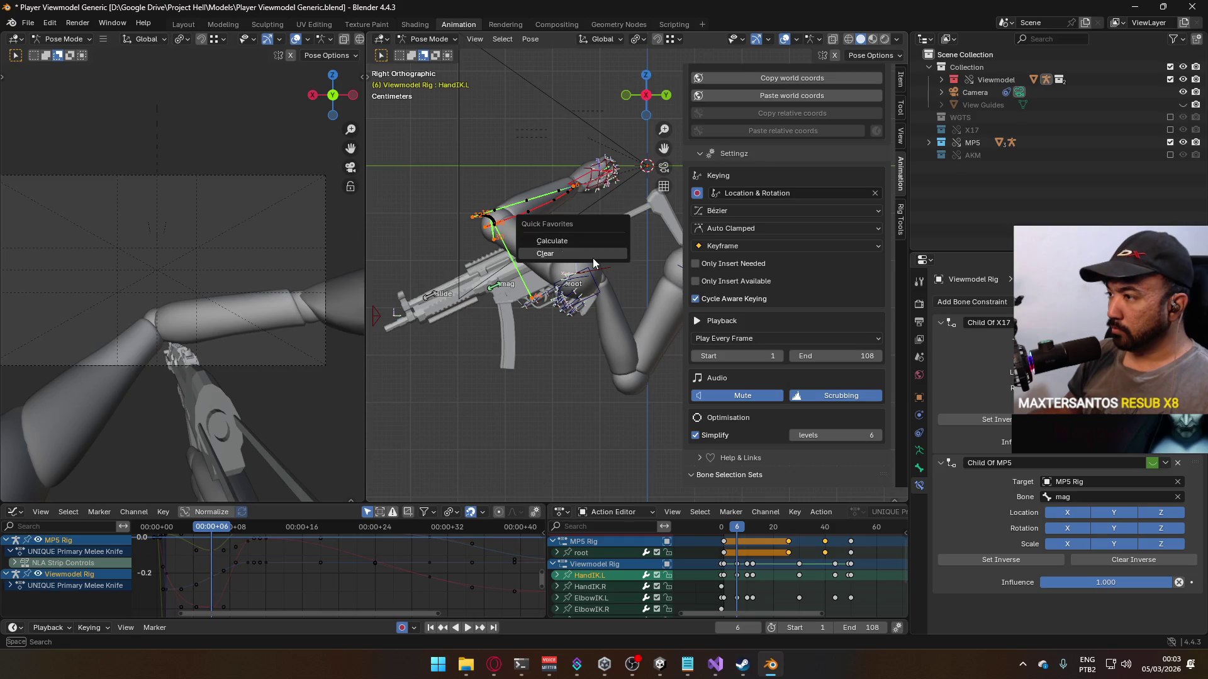
pyautogui.click(592, 255)
pyautogui.press('q')
pyautogui.click(551, 293)
pyautogui.click(569, 351)
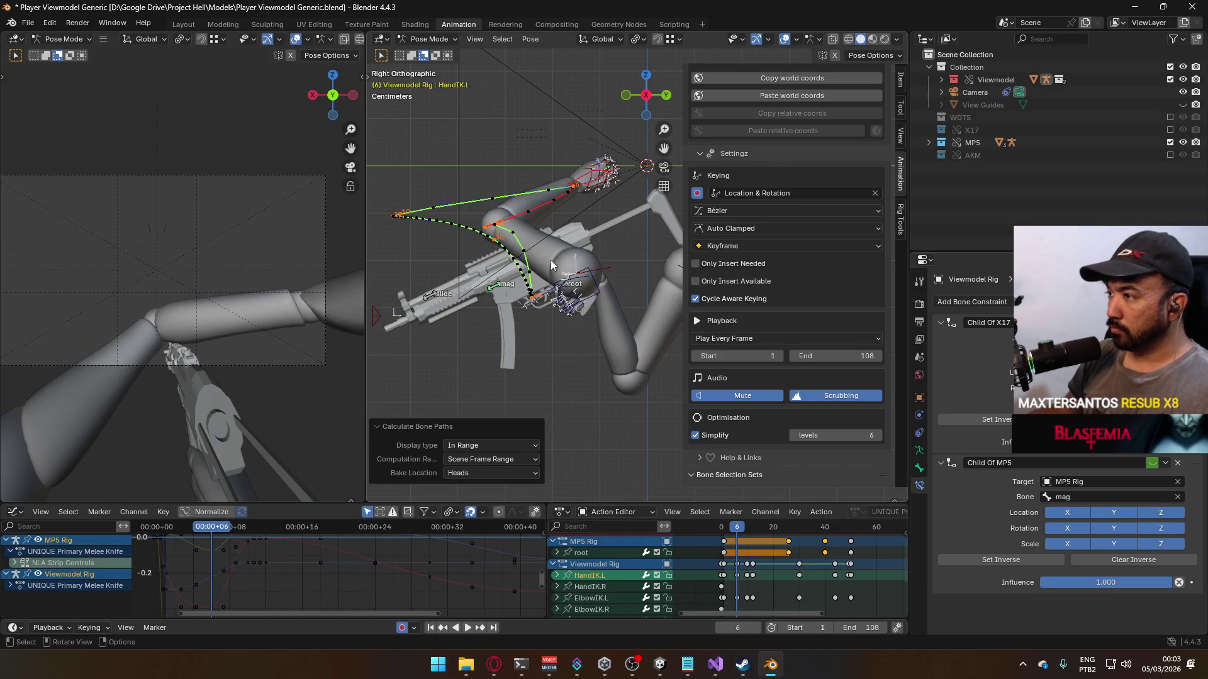
pyautogui.scroll(2, 553, 265)
pyautogui.keyDown('shift'); pyautogui.moveTo(552, 264); pyautogui.dragTo(568, 319, button='middle'); pyautogui.keyUp('shift')
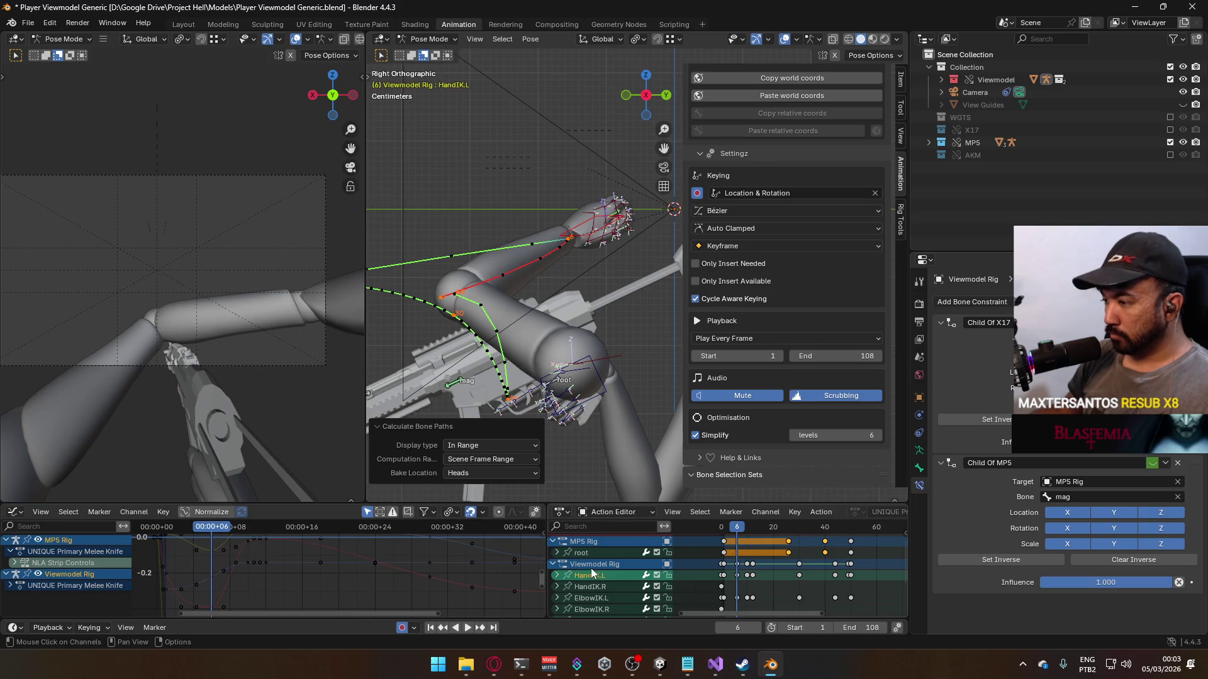
# Step: Delete the W Quaternion Rotation channel, undo it, and show the HandIK.L X Location curve
pyautogui.click(557, 575)
pyautogui.scroll(-2, 666, 549)
pyautogui.moveTo(666, 548)
pyautogui.mouseDown(button='middle')
pyautogui.moveTo(638, 552)
pyautogui.moveTo(651, 555)
pyautogui.mouseUp(button='middle')
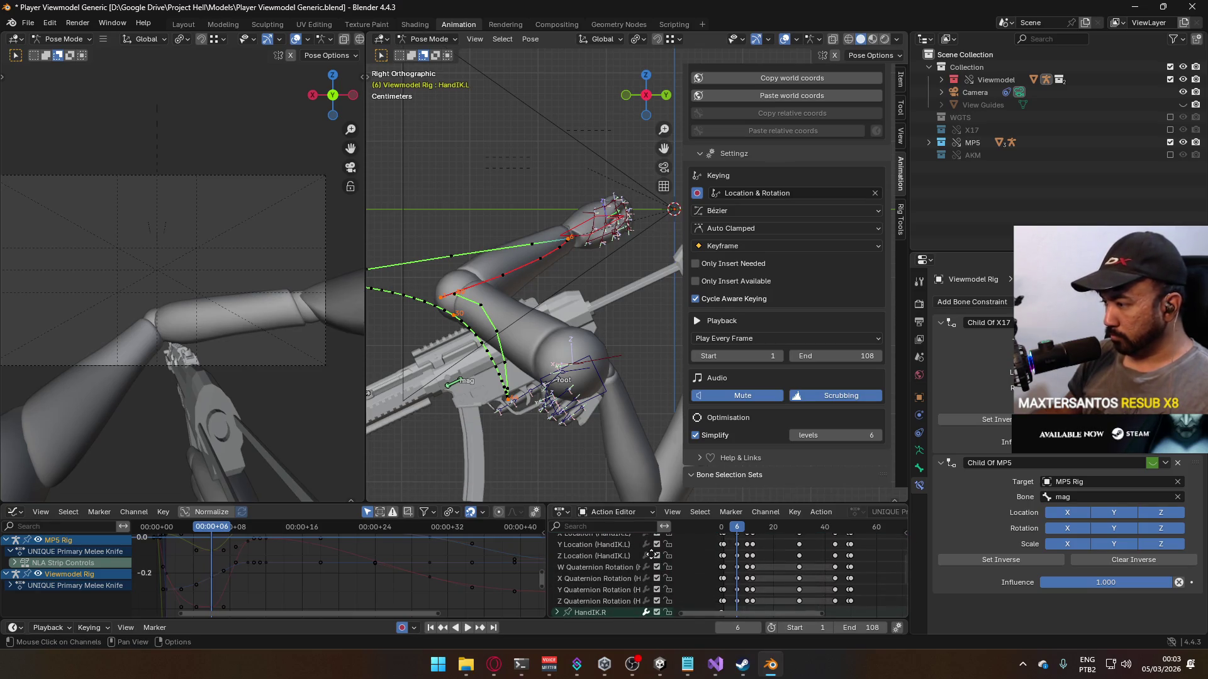
pyautogui.click(608, 568)
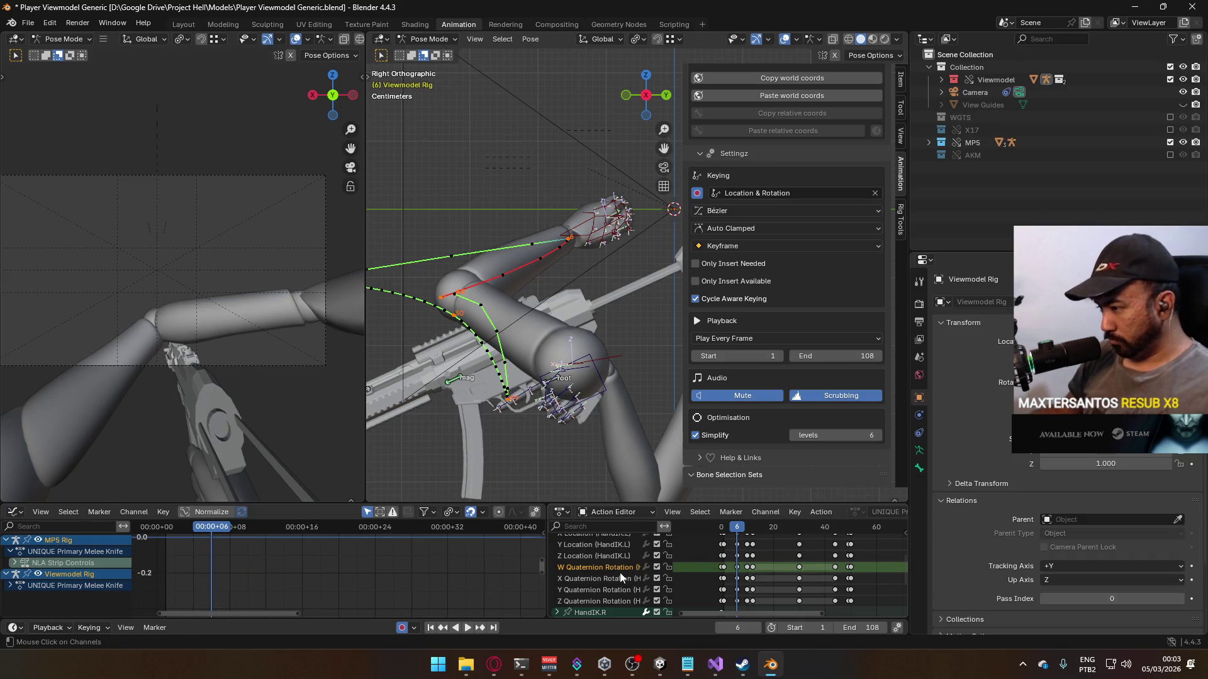
pyautogui.press('x')
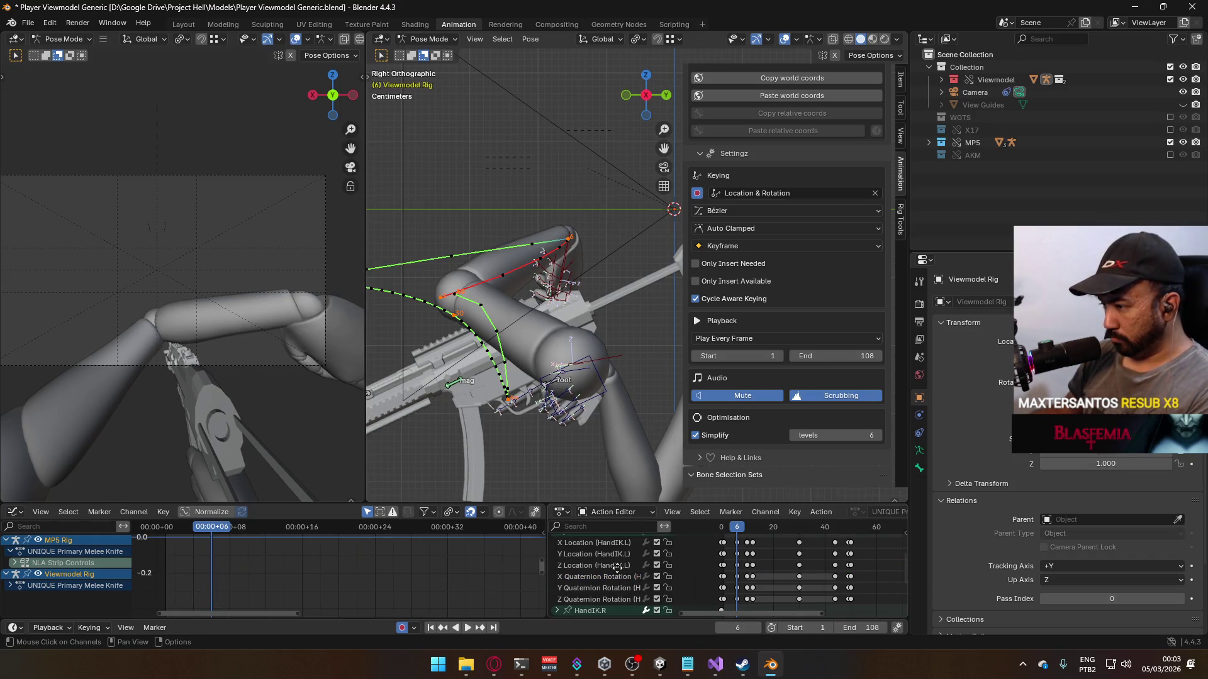
pyautogui.hotkey('ctrl', 'z')
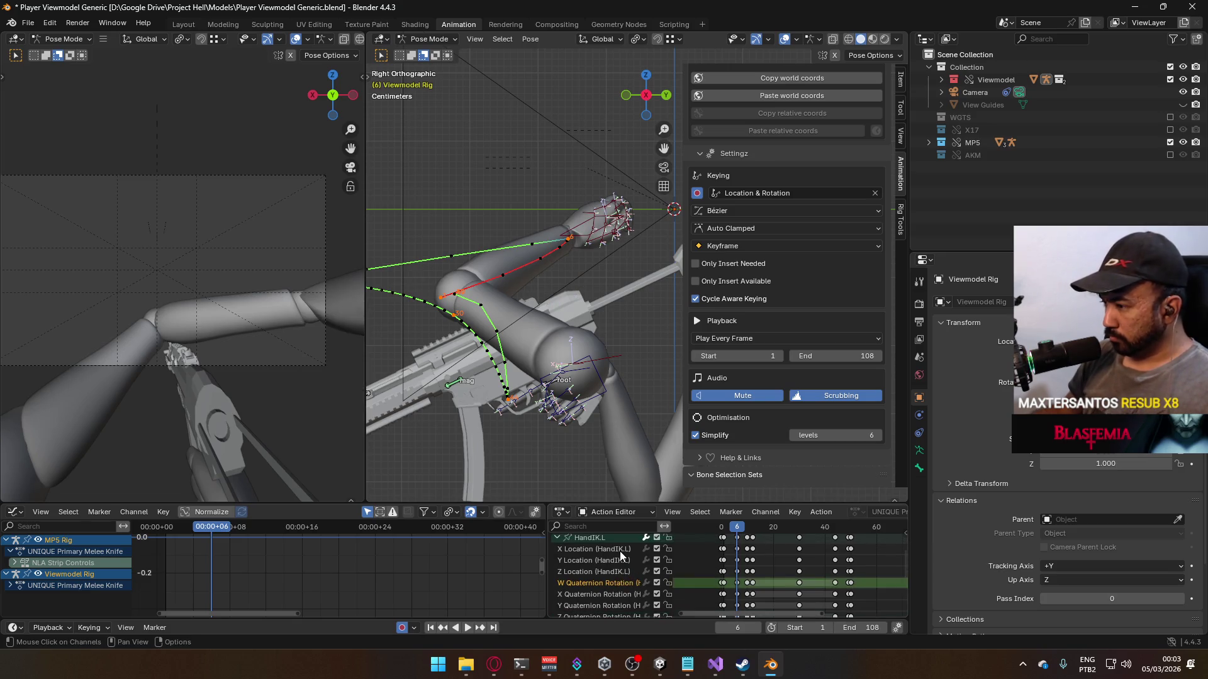
pyautogui.click(620, 551)
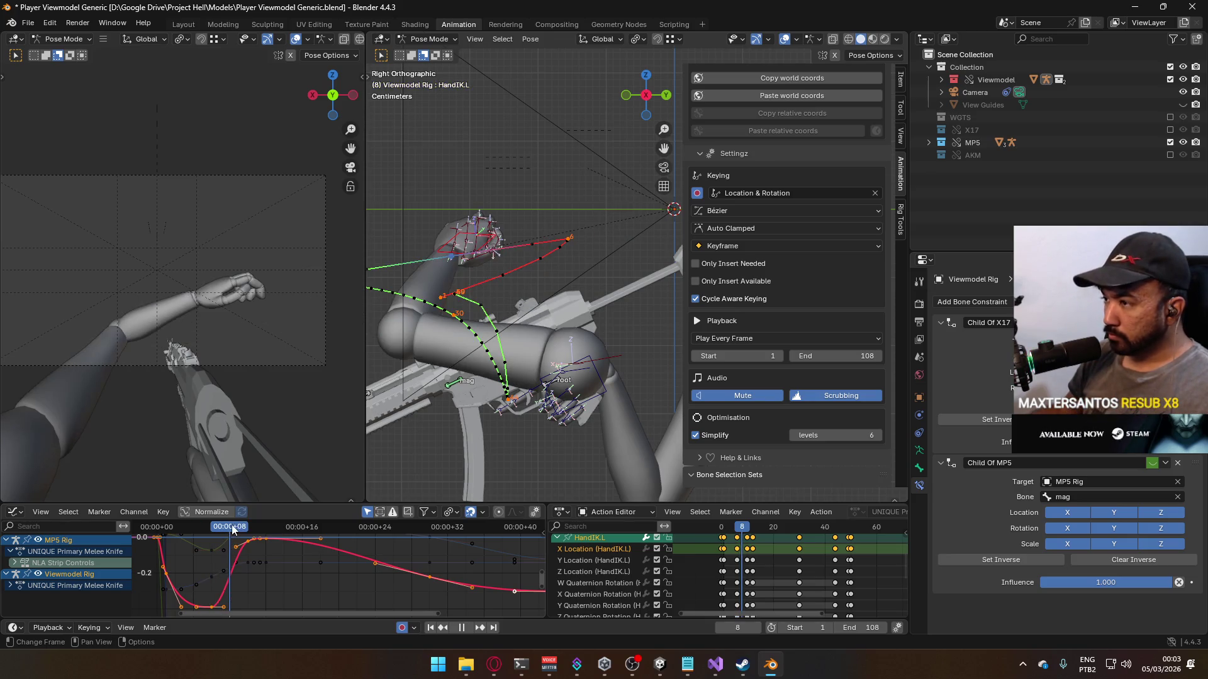
# Step: Save the file, set a curve key's handles to Free and reshape them
pyautogui.press('Escape')
pyautogui.keyDown('ctrl'); pyautogui.hscroll(-3, 356, 575); pyautogui.keyUp('ctrl')
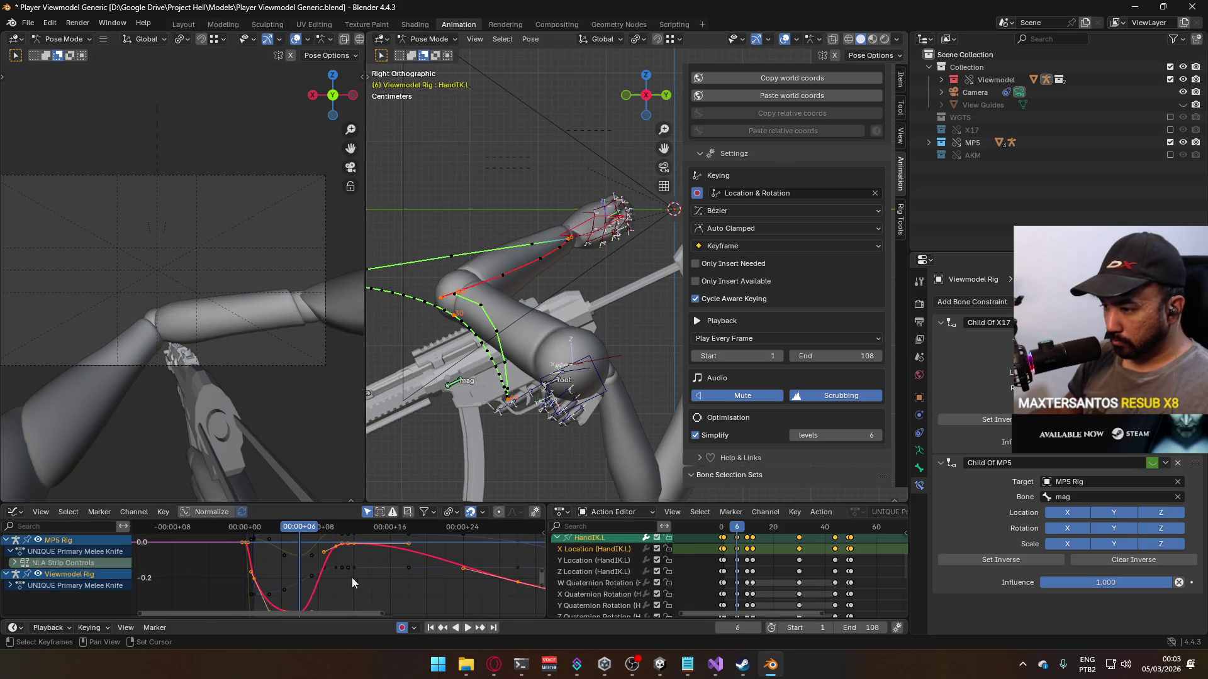
pyautogui.hotkey('ctrl', 's')
pyautogui.click(318, 592)
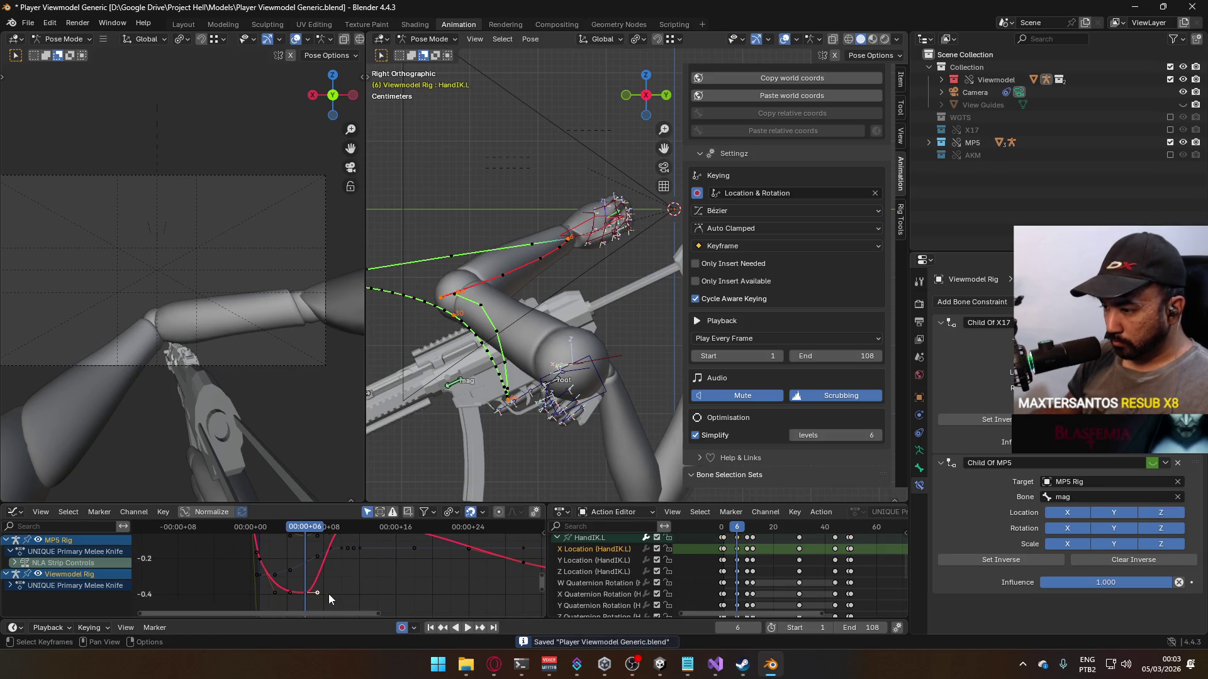
pyautogui.rightClick(307, 594)
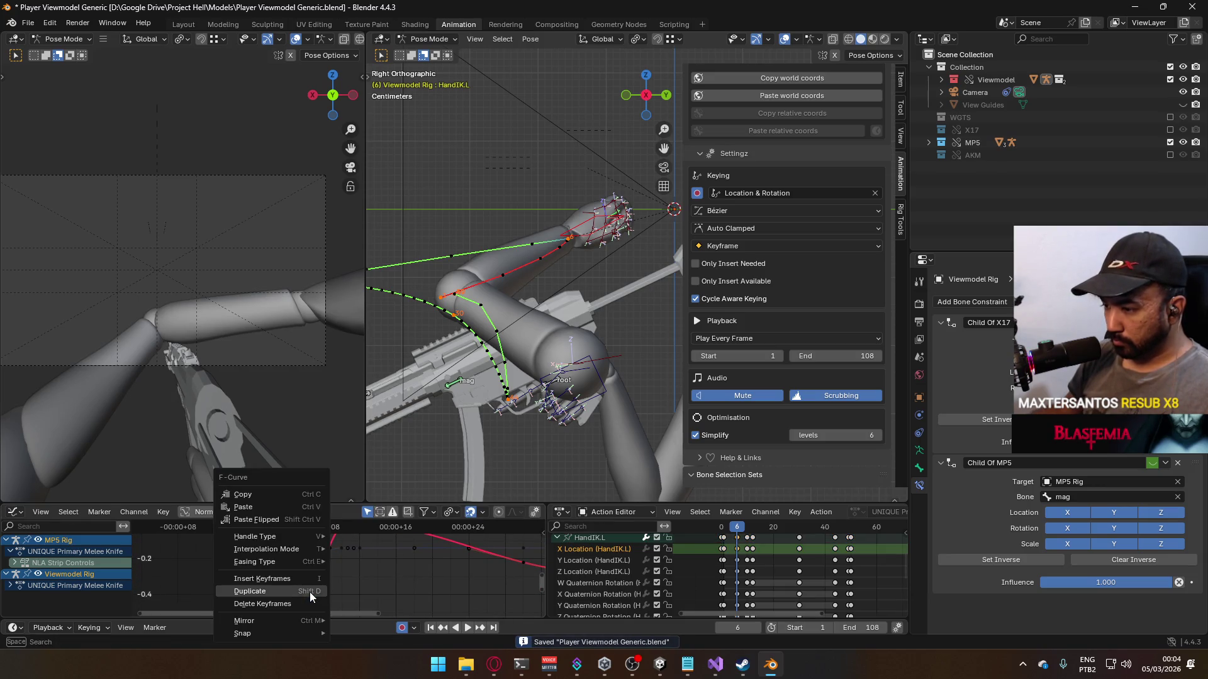
pyautogui.moveTo(311, 539)
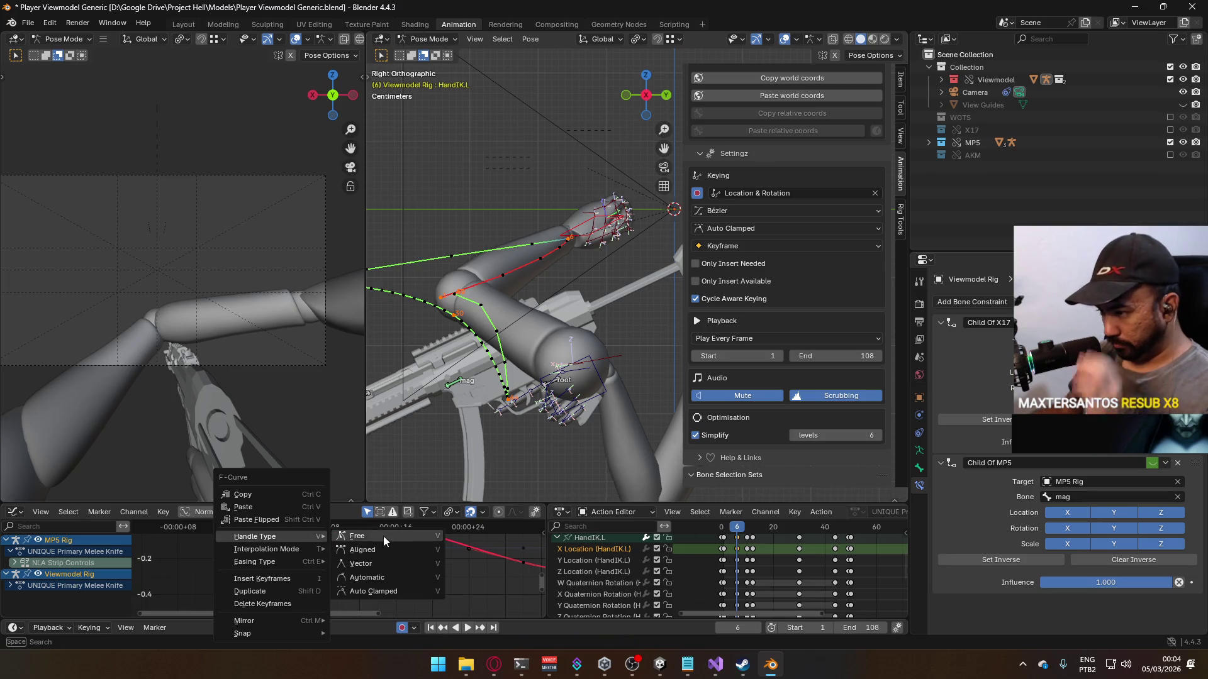
pyautogui.click(383, 536)
pyautogui.moveTo(327, 593); pyautogui.dragTo(334, 563)
pyautogui.moveTo(356, 560); pyautogui.dragTo(341, 586, button='middle')
# Step: Raise the frame-12 key on the X Location curve and scrub to preview, stopping at frame 20
pyautogui.moveTo(293, 528)
pyautogui.mouseDown()
pyautogui.moveTo(308, 534)
pyautogui.moveTo(228, 545)
pyautogui.moveTo(345, 527)
pyautogui.mouseUp()
pyautogui.scroll(3, 330, 560)
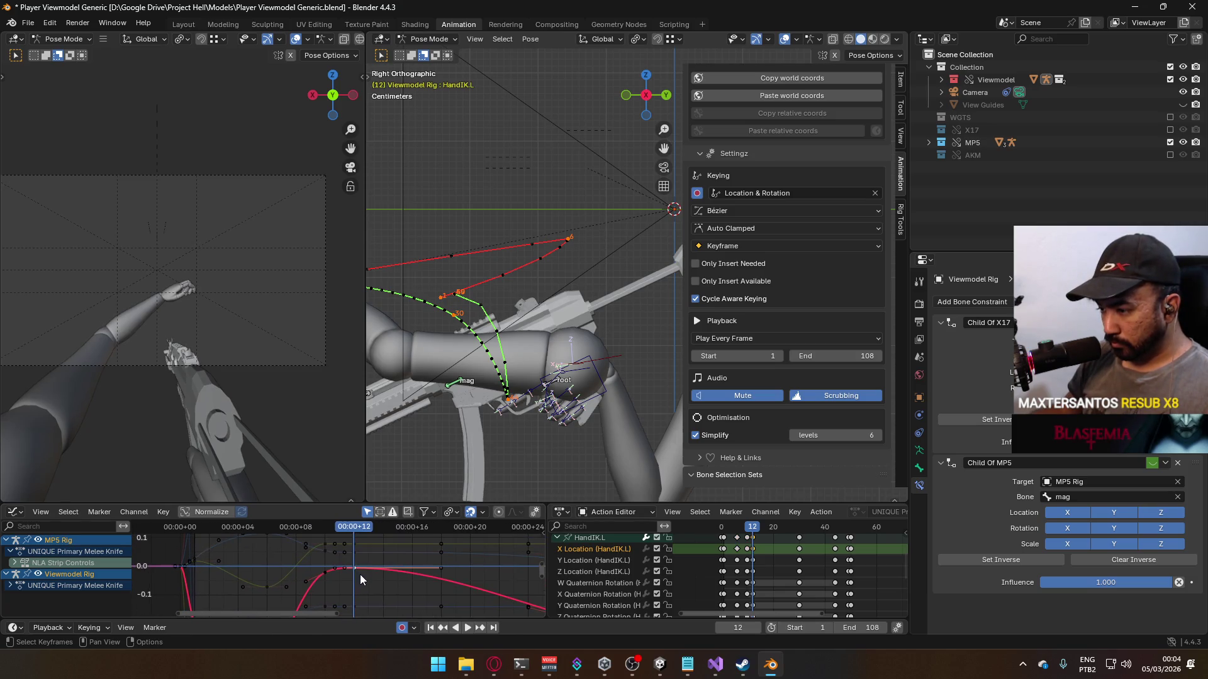
pyautogui.press('g')
pyautogui.click(358, 566)
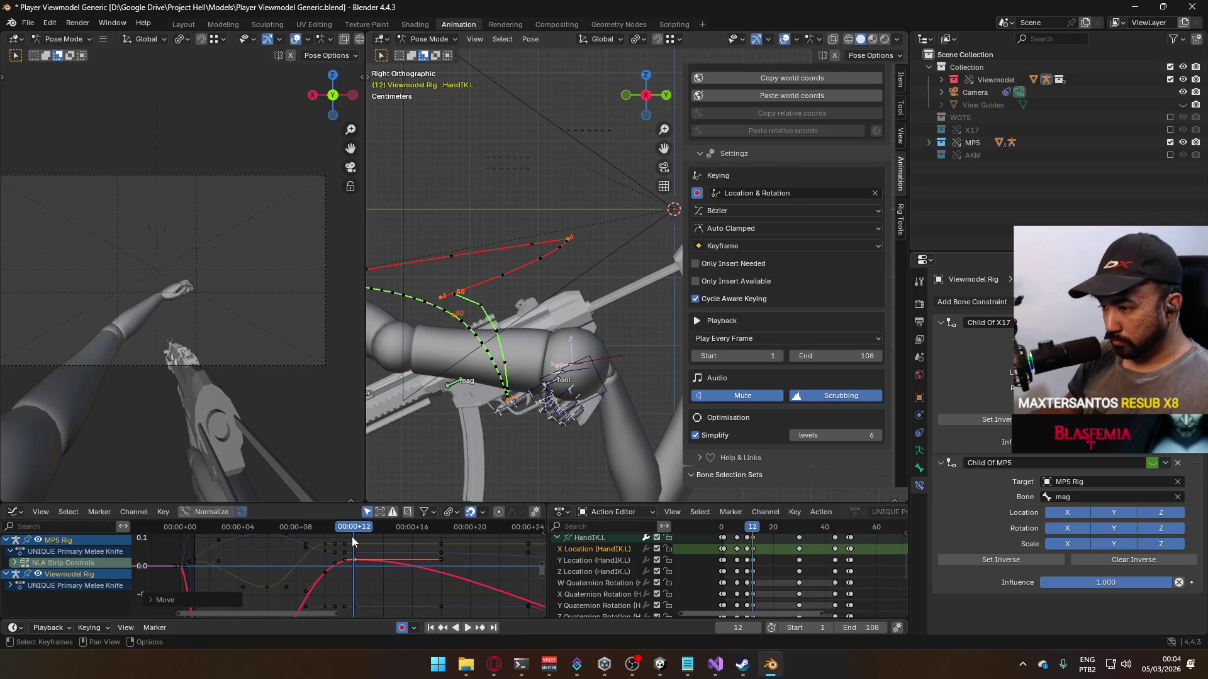
pyautogui.moveTo(353, 532)
pyautogui.mouseDown()
pyautogui.moveTo(322, 533)
pyautogui.moveTo(447, 534)
pyautogui.moveTo(349, 530)
pyautogui.mouseUp()
pyautogui.scroll(-2, 421, 570)
pyautogui.moveTo(420, 569)
pyautogui.mouseDown(button='middle')
pyautogui.moveTo(352, 546)
pyautogui.moveTo(347, 560)
pyautogui.mouseUp(button='middle')
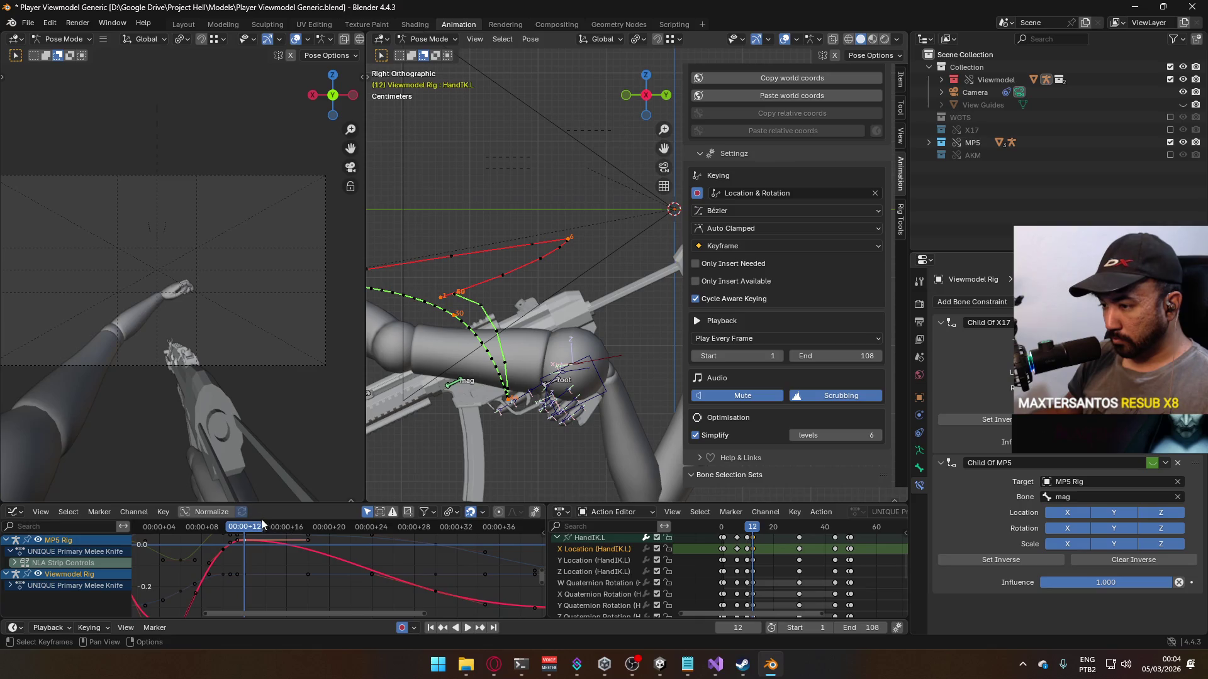
pyautogui.moveTo(253, 527); pyautogui.dragTo(431, 564)
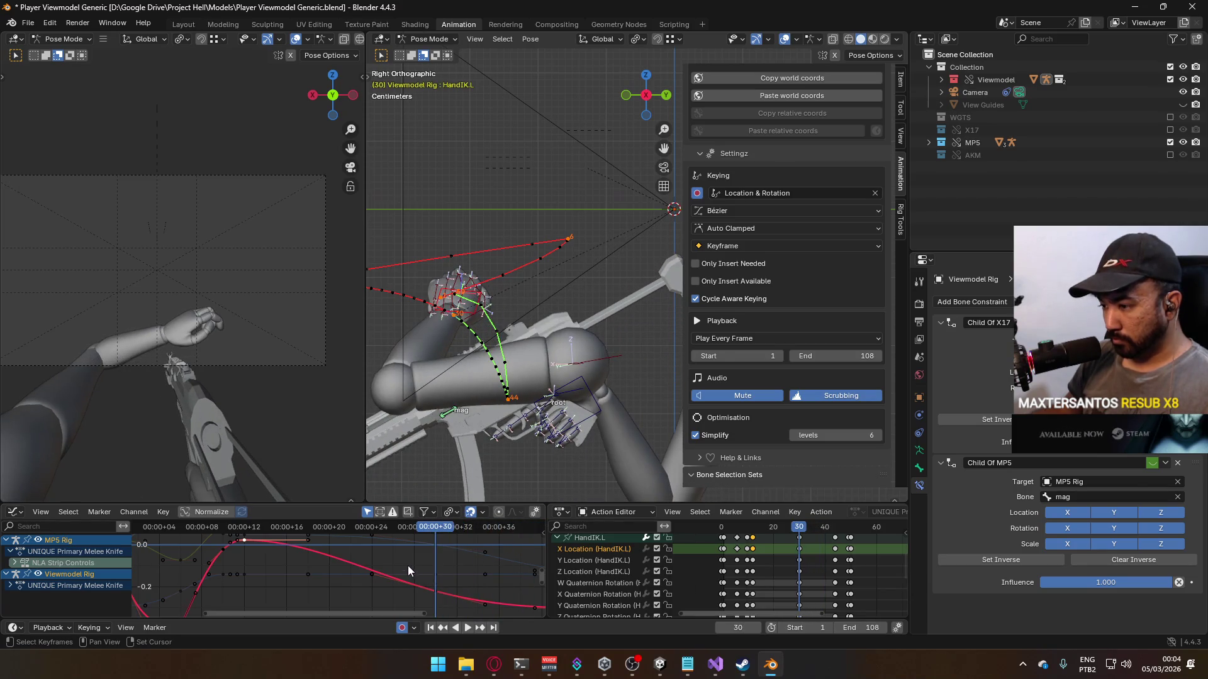
pyautogui.moveTo(409, 567); pyautogui.dragTo(434, 551, button='middle')
pyautogui.moveTo(422, 530); pyautogui.dragTo(348, 533)
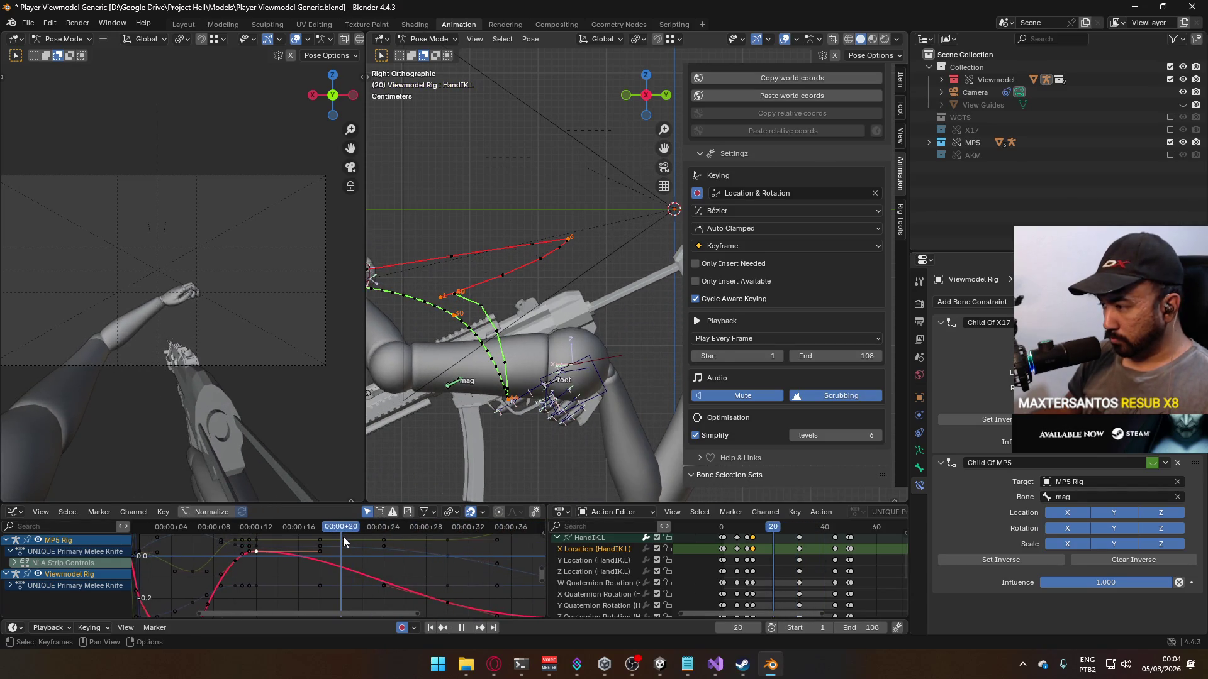
pyautogui.press('space')
# Step: Insert a keyframe at frame 20, lower it, and rotate its handles to tilt the curve
pyautogui.rightClick(343, 570)
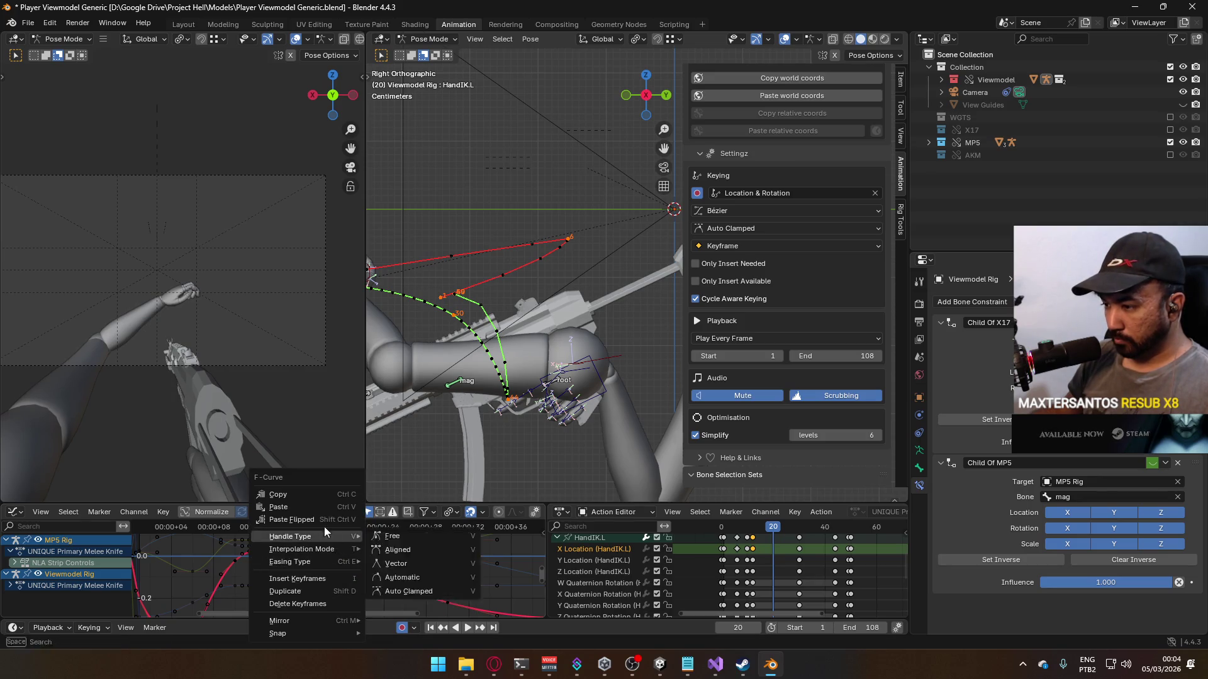
pyautogui.click(315, 577)
pyautogui.press('g')
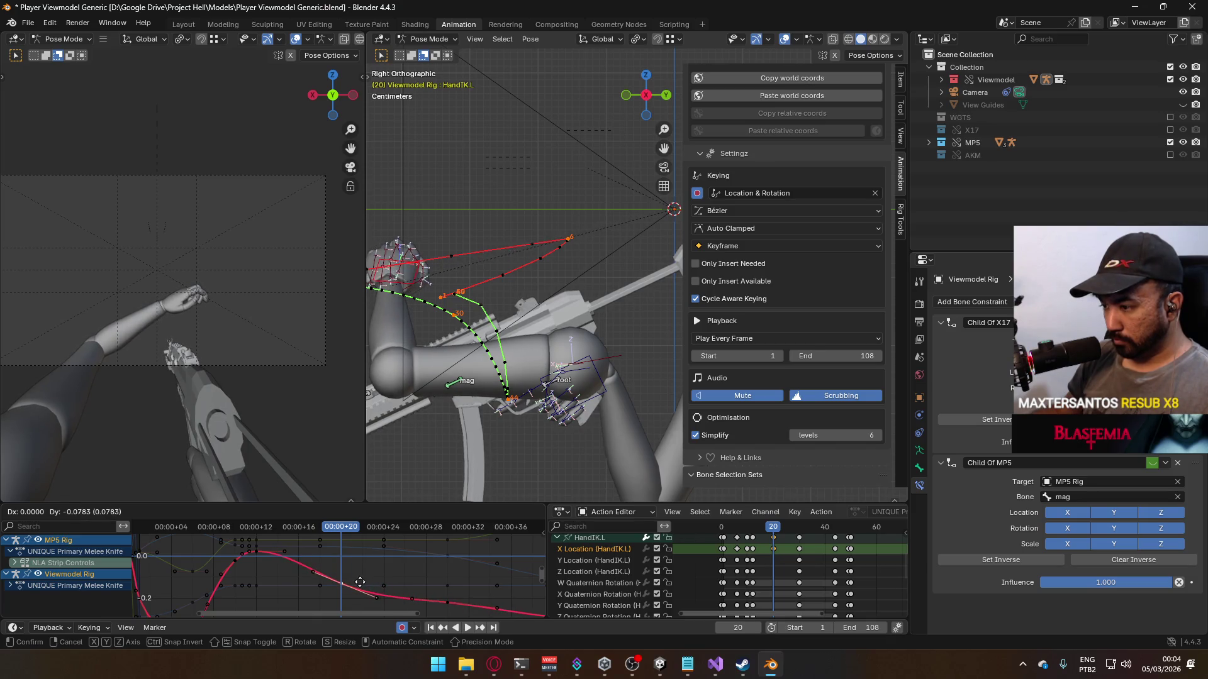
pyautogui.click(360, 582)
pyautogui.moveTo(339, 530)
pyautogui.mouseDown()
pyautogui.moveTo(255, 530)
pyautogui.moveTo(465, 549)
pyautogui.moveTo(444, 554)
pyautogui.mouseUp()
pyautogui.press('r')
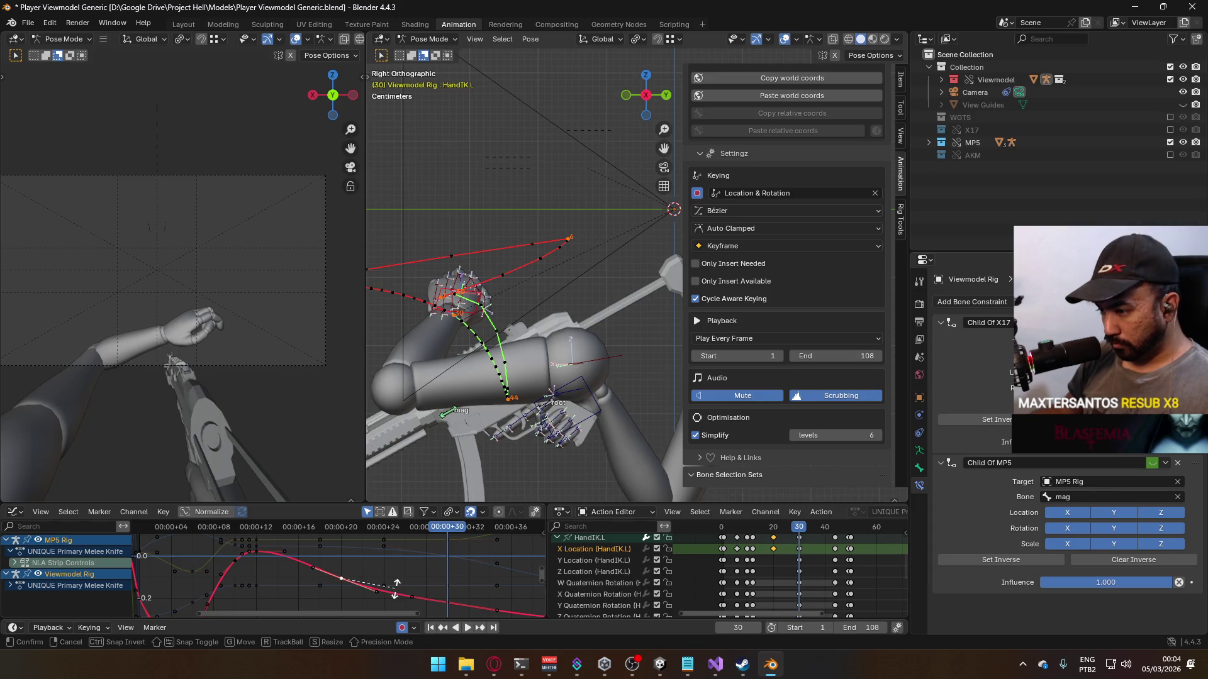
pyautogui.click(396, 583)
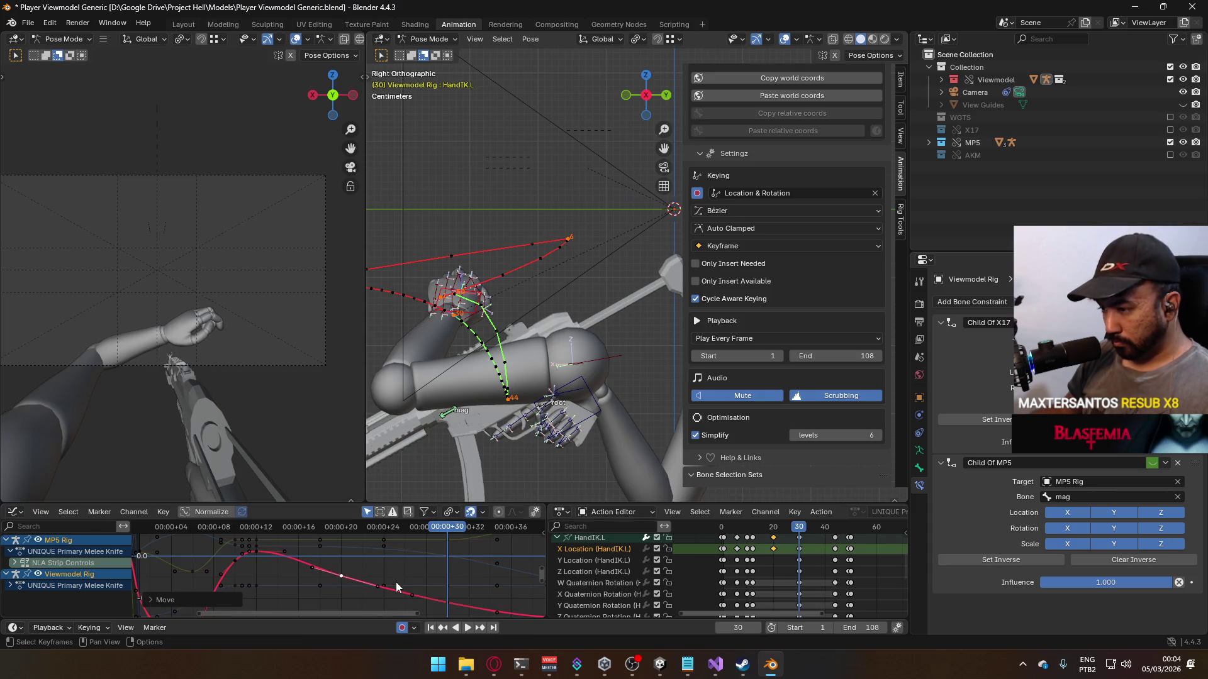
pyautogui.moveTo(358, 530)
pyautogui.mouseDown()
pyautogui.moveTo(270, 531)
pyautogui.moveTo(499, 551)
pyautogui.moveTo(341, 544)
pyautogui.mouseUp()
# Step: Calculate the hand's motion paths and play the animation from the first frame
pyautogui.press('q')
pyautogui.click(509, 310)
pyautogui.click(485, 380)
pyautogui.moveTo(485, 380)
pyautogui.mouseDown(button='middle')
pyautogui.moveTo(424, 339)
pyautogui.moveTo(520, 372)
pyautogui.moveTo(597, 378)
pyautogui.moveTo(678, 496)
pyautogui.mouseUp(button='middle')
pyautogui.click(722, 528)
pyautogui.press('space')
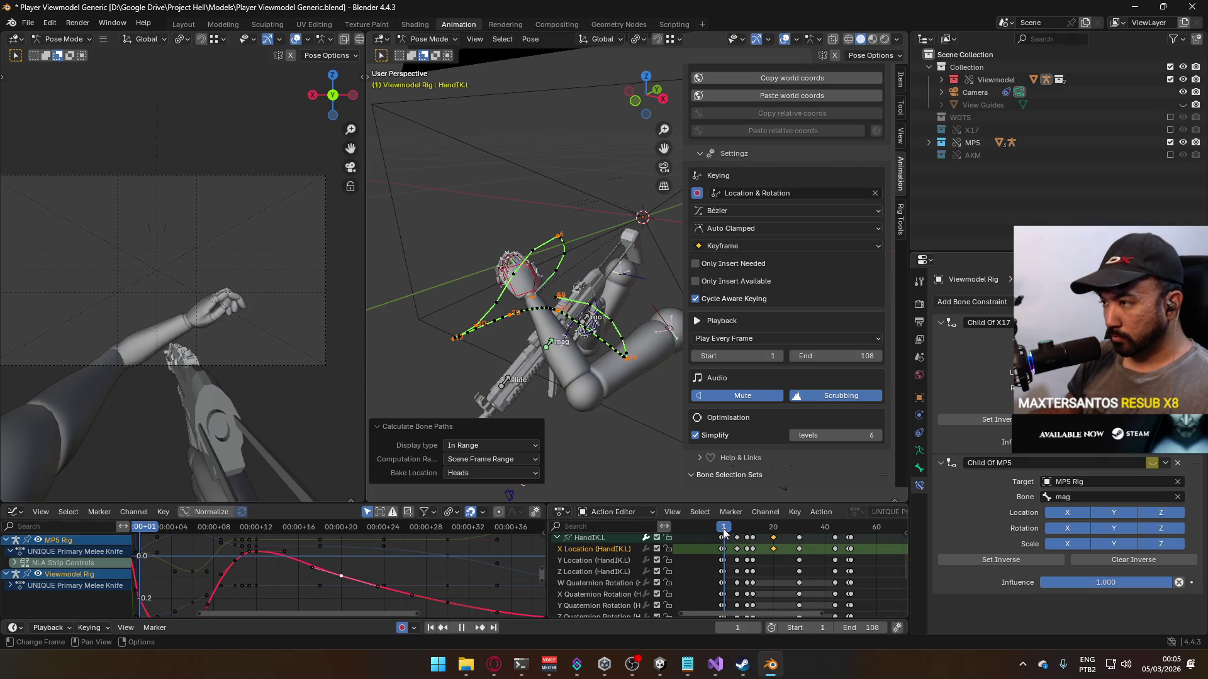
# Step: At frame 1, move and rotate HandIK.L in top and front views, then nudge it along X
pyautogui.moveTo(724, 532); pyautogui.dragTo(739, 532)
pyautogui.press('Escape')
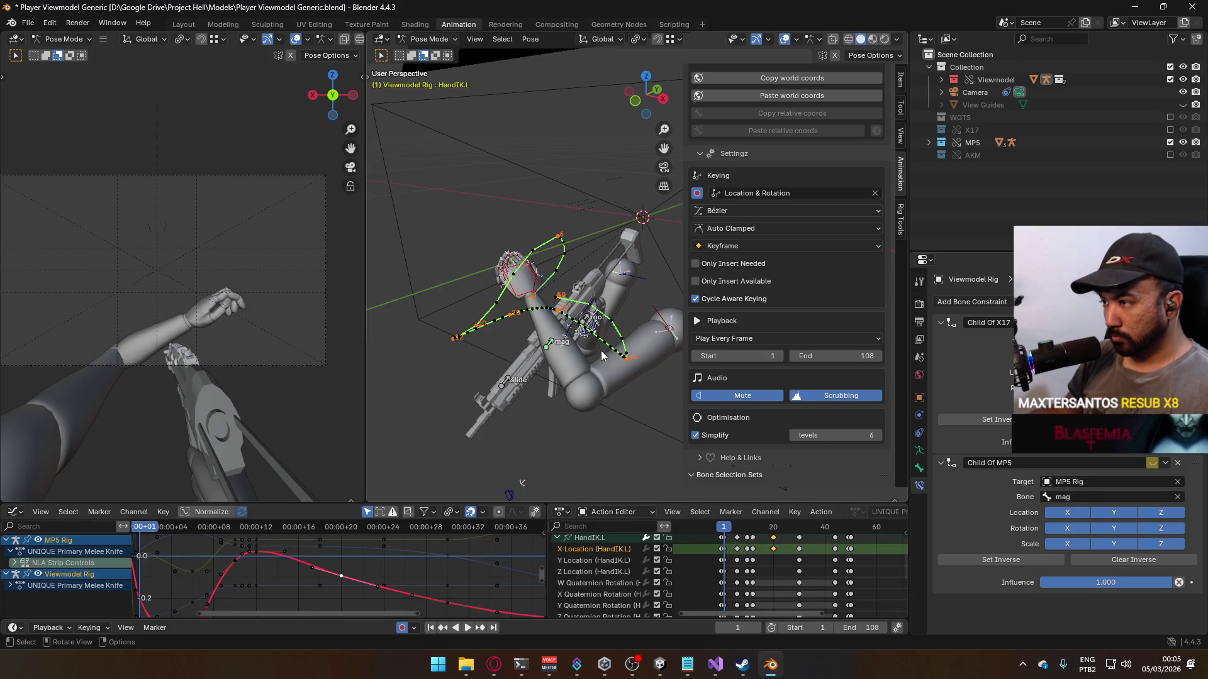
pyautogui.press('KP_7')
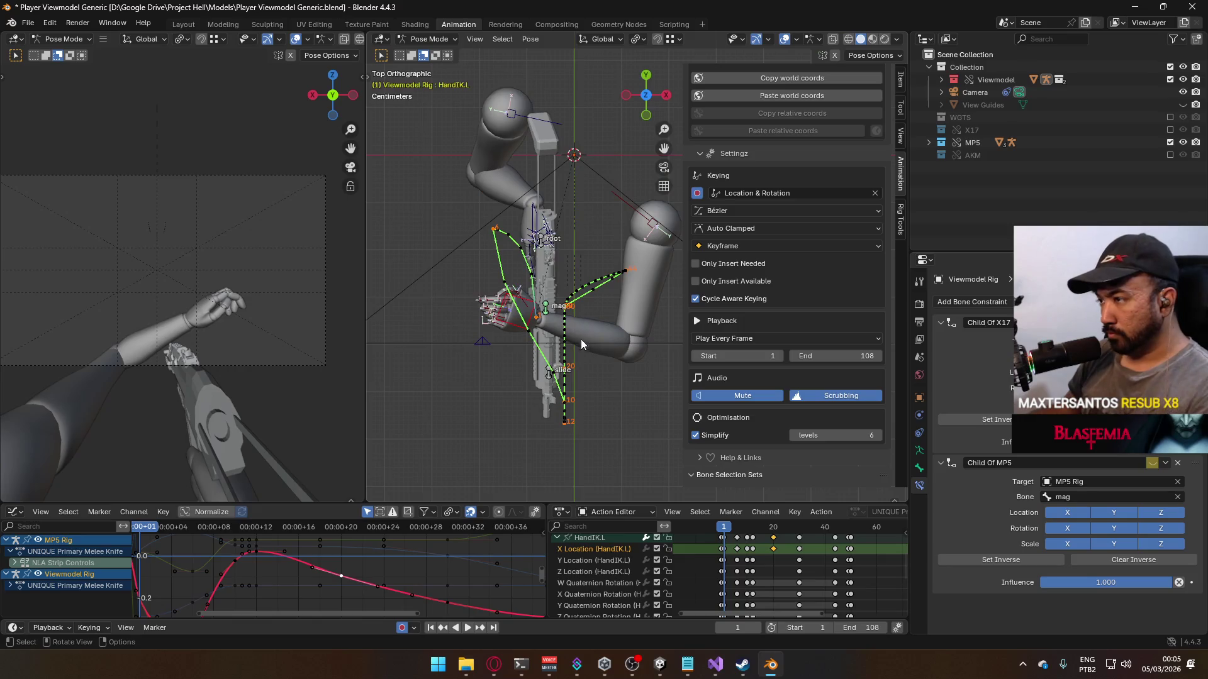
pyautogui.press('g')
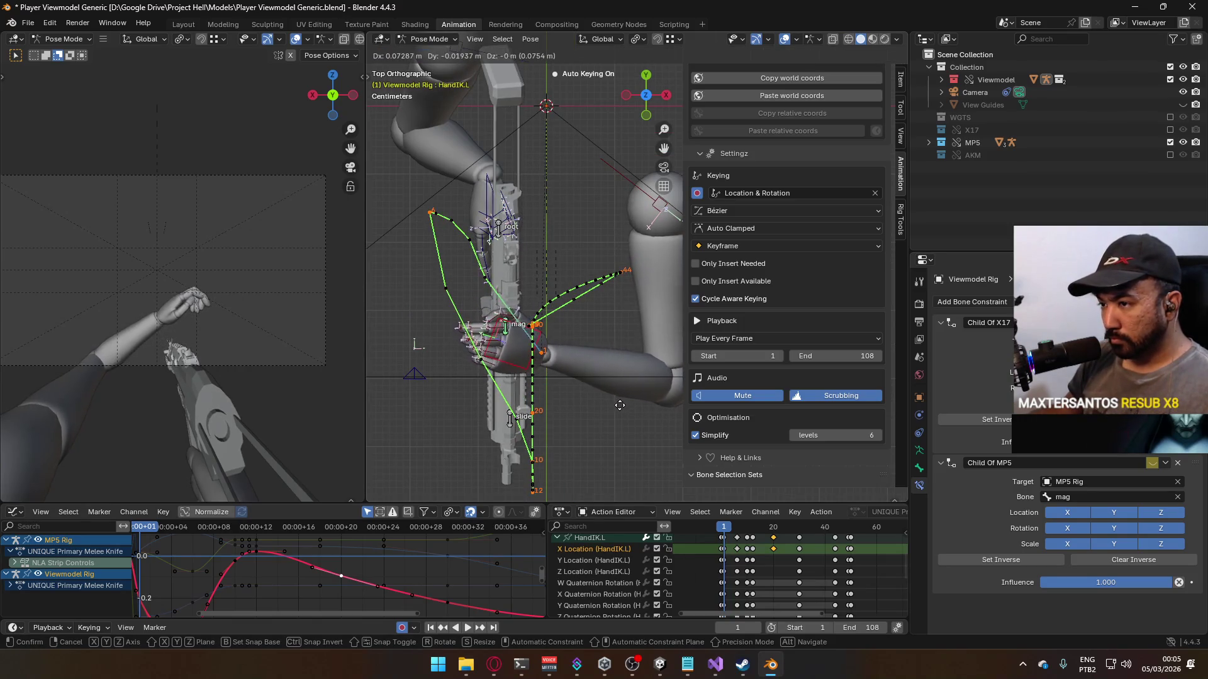
pyautogui.click(627, 403)
pyautogui.press('KP_1')
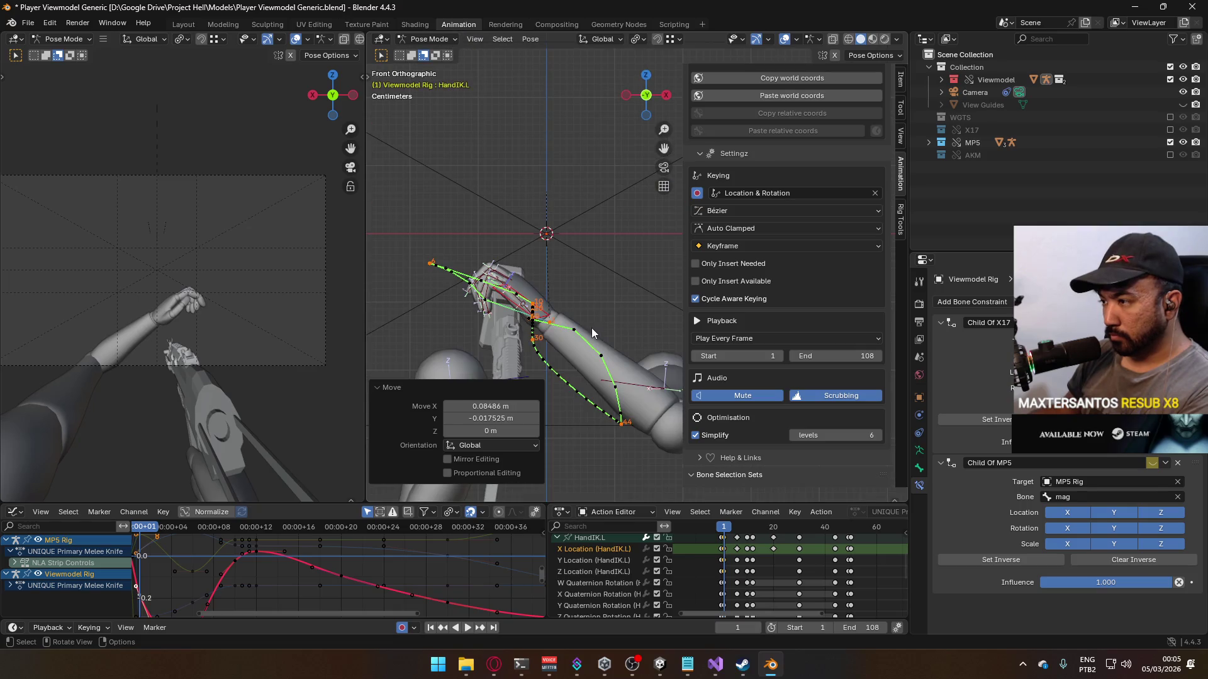
pyautogui.press('r')
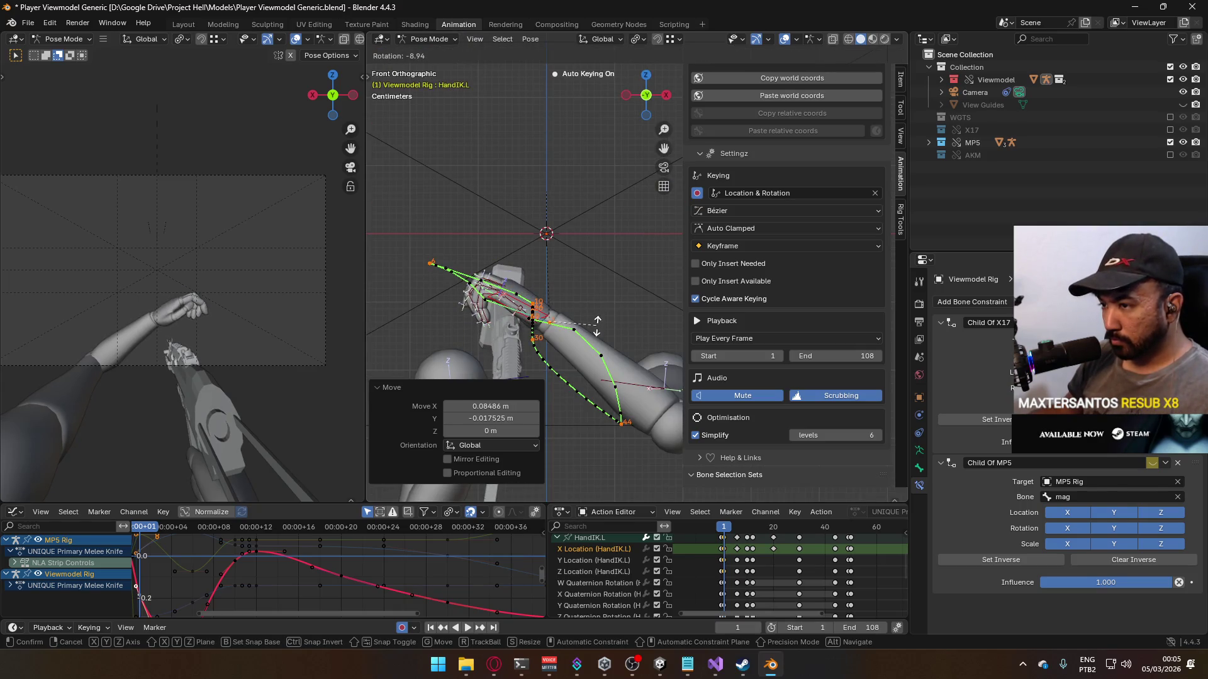
pyautogui.click(599, 340)
pyautogui.press('g')
pyautogui.click(604, 345)
pyautogui.press('g')
pyautogui.press('x')
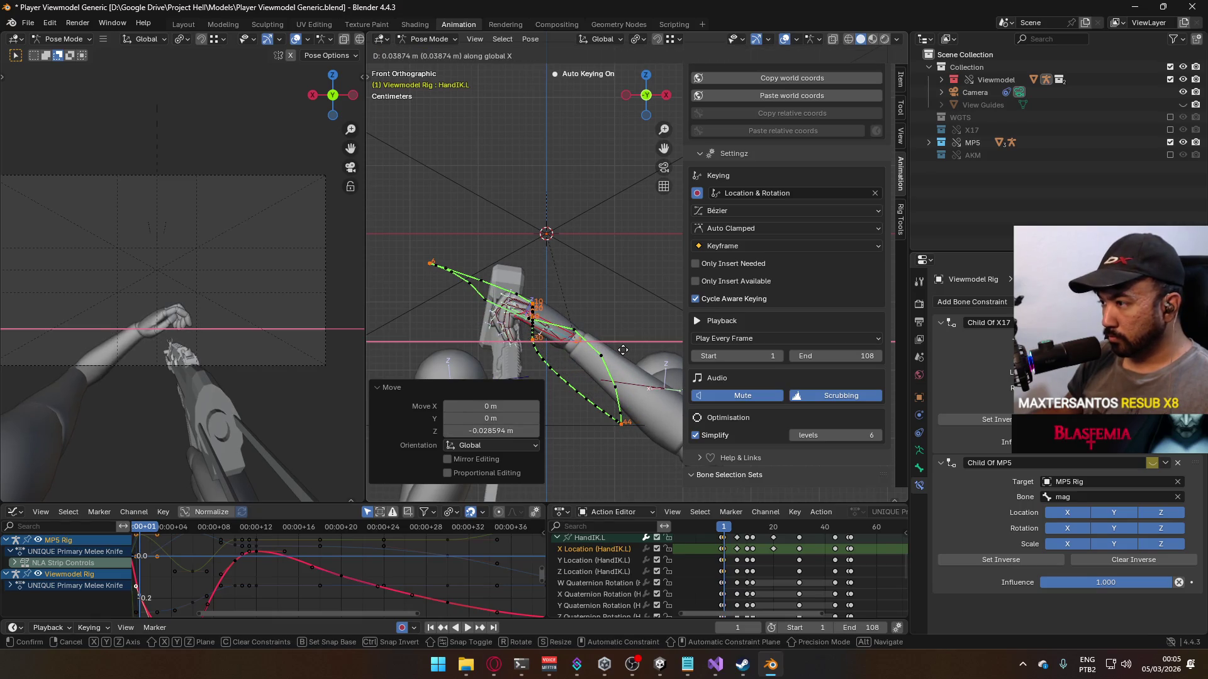
pyautogui.click(623, 349)
# Step: Recalculate the hand's motion paths and play the animation to inspect them
pyautogui.moveTo(727, 530)
pyautogui.mouseDown()
pyautogui.moveTo(738, 525)
pyautogui.moveTo(724, 529)
pyautogui.mouseUp()
pyautogui.press('q')
pyautogui.click(526, 391)
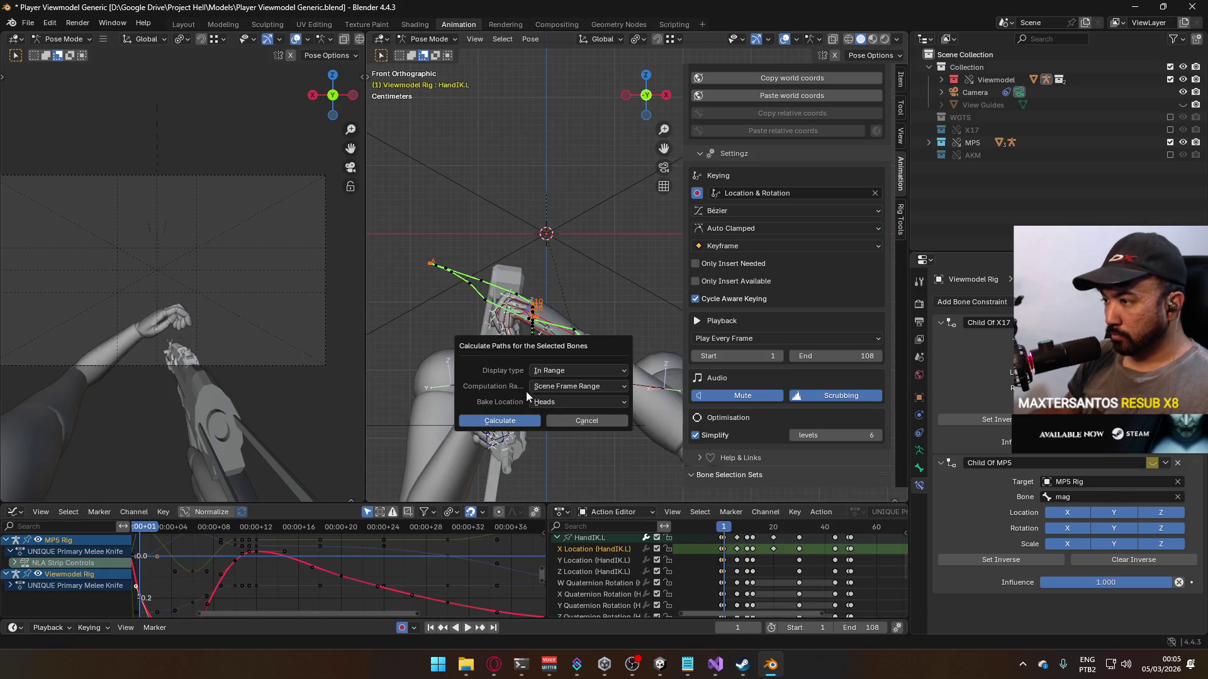
pyautogui.click(510, 421)
pyautogui.moveTo(507, 415)
pyautogui.mouseDown(button='middle')
pyautogui.moveTo(480, 366)
pyautogui.moveTo(620, 493)
pyautogui.mouseUp(button='middle')
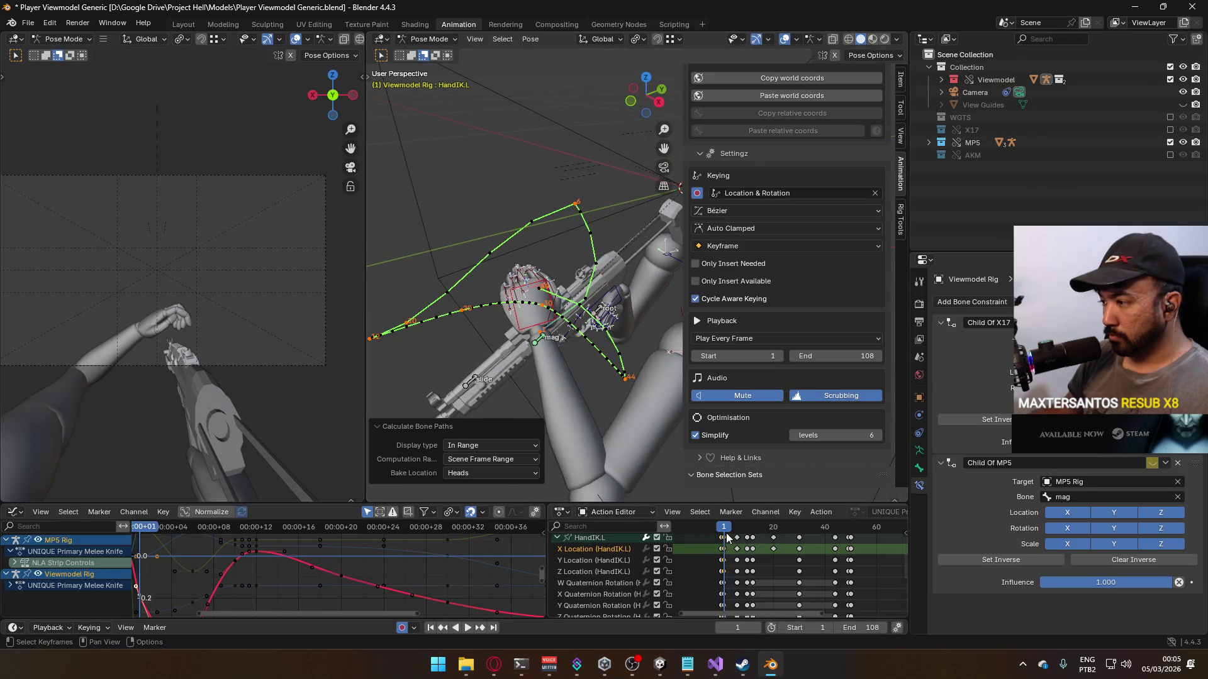
pyautogui.press('space')
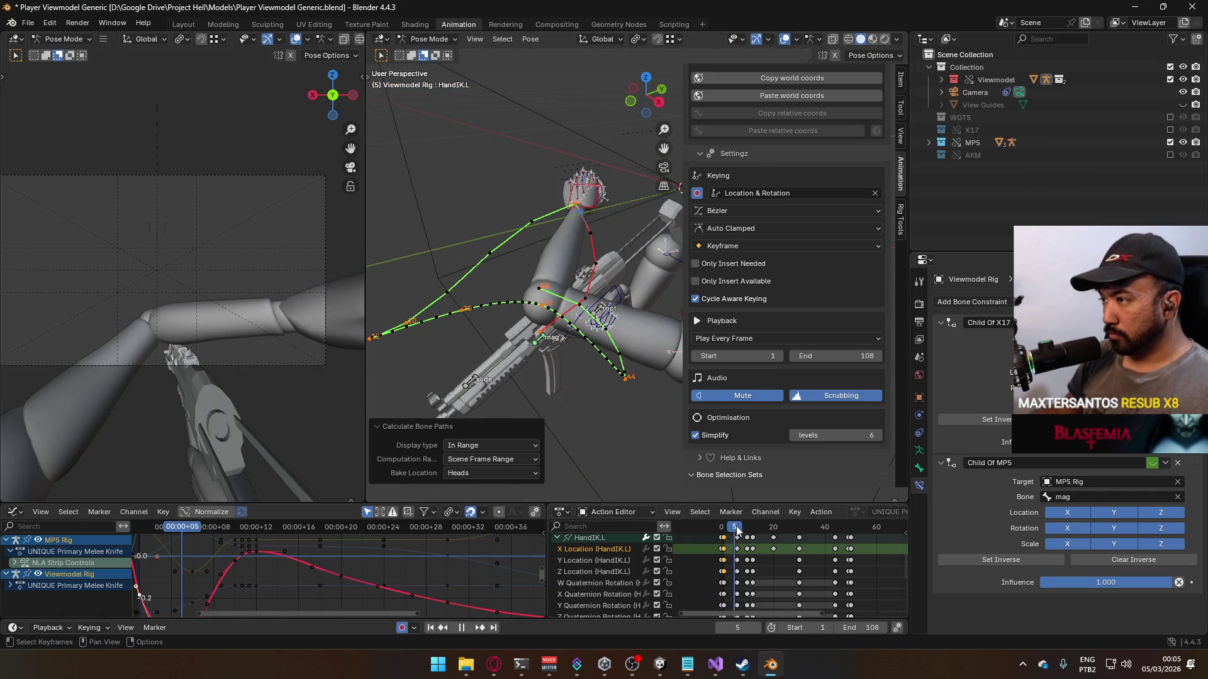
# Step: At frame 3, move HandIK.L up and to the left and recalculate its motion paths
pyautogui.click(725, 530)
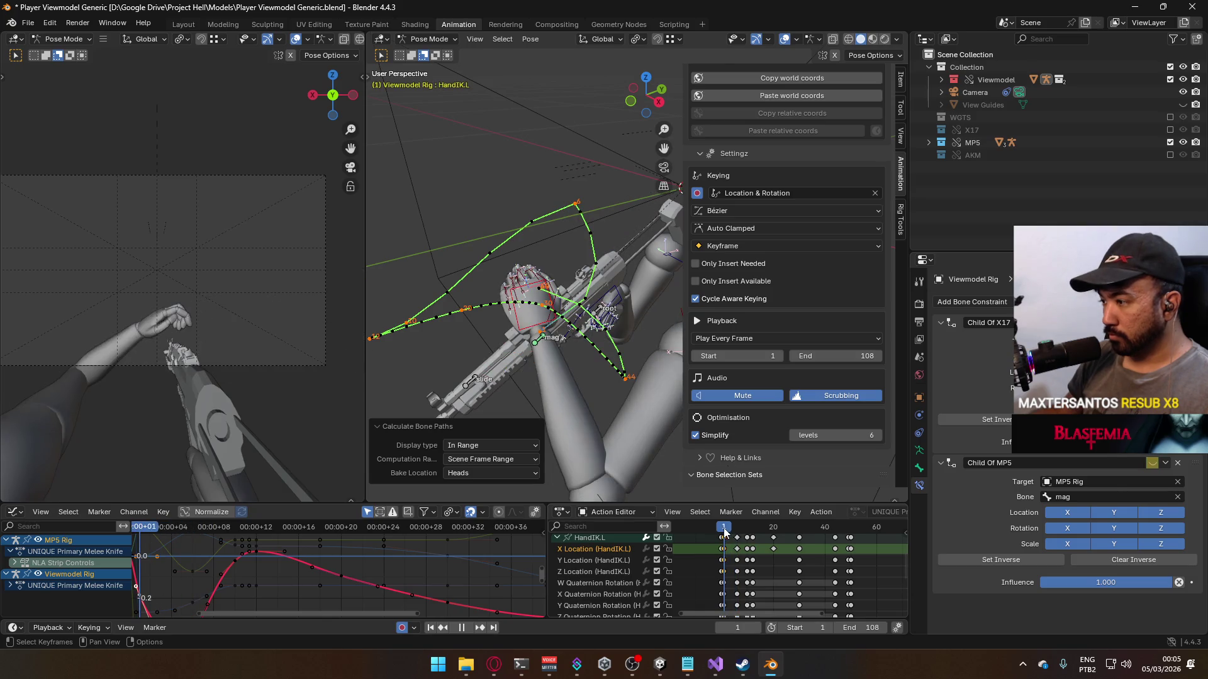
pyautogui.moveTo(725, 532)
pyautogui.mouseDown()
pyautogui.moveTo(737, 529)
pyautogui.moveTo(728, 532)
pyautogui.mouseUp()
pyautogui.press('space')
pyautogui.press('g')
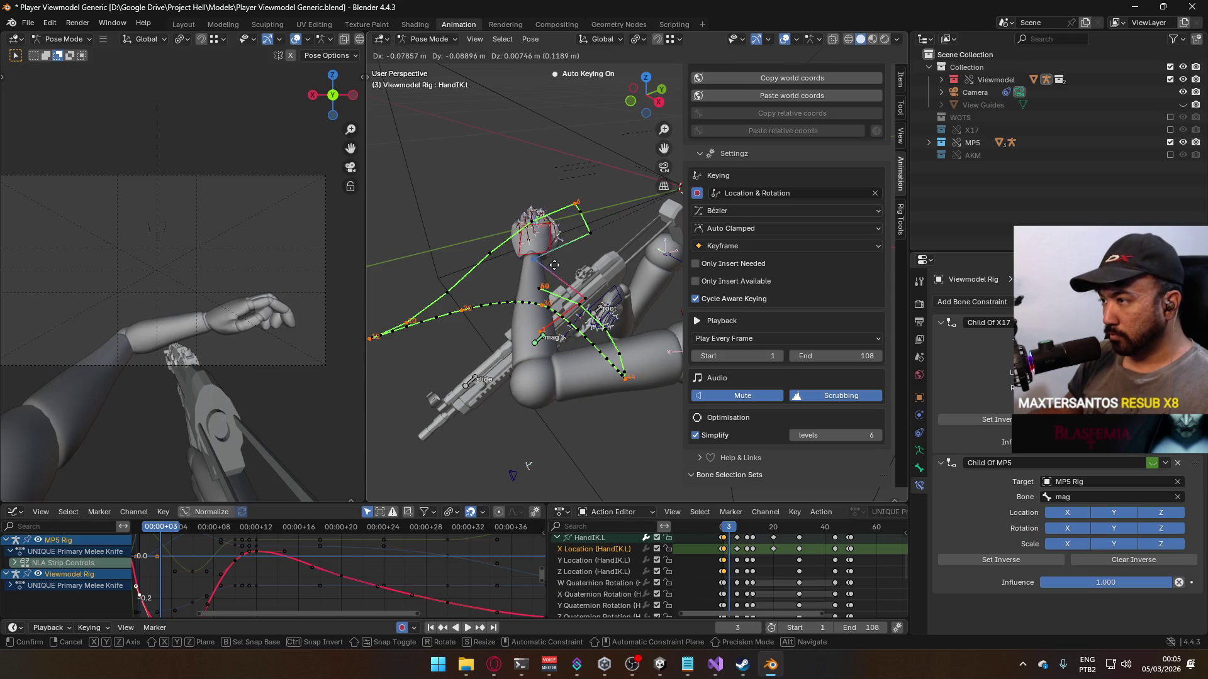
pyautogui.click(553, 270)
pyautogui.hotkey('alt', 'p')
pyautogui.click(539, 324)
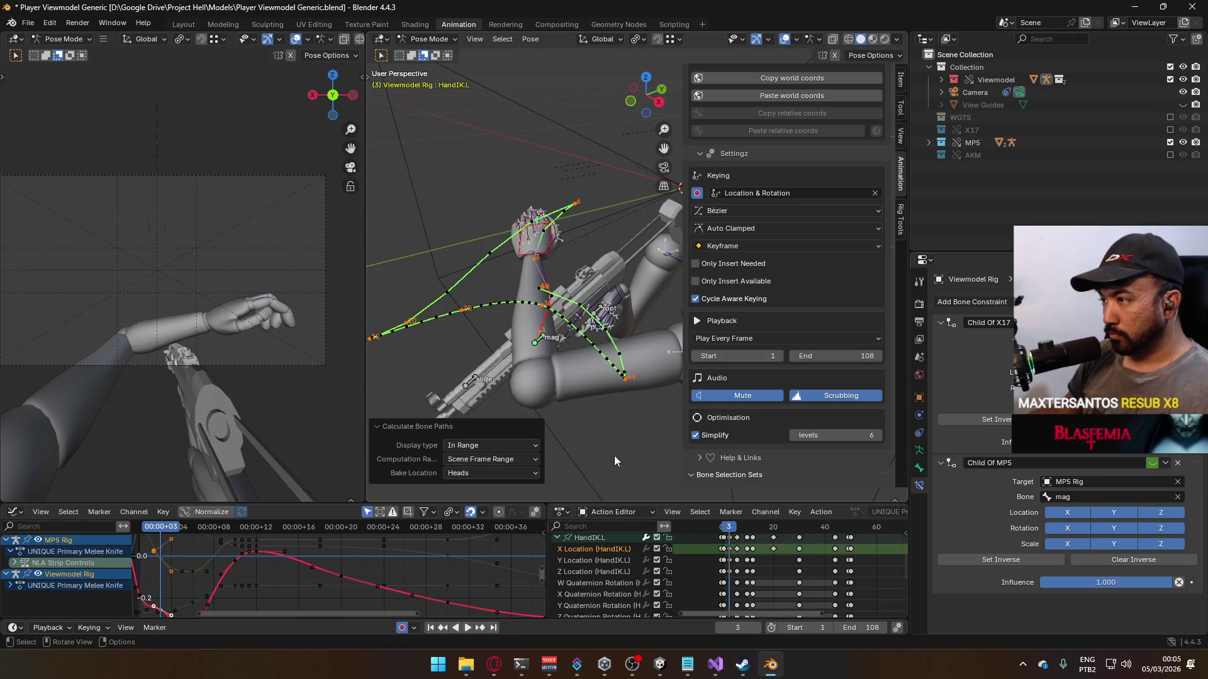
# Step: Replay from frame 1, then box-select the X Location key near frame 3
pyautogui.click(725, 532)
pyautogui.press('space')
pyautogui.moveTo(724, 532)
pyautogui.mouseDown()
pyautogui.moveTo(735, 530)
pyautogui.moveTo(723, 529)
pyautogui.mouseUp()
pyautogui.press('Escape')
pyautogui.scroll(2, 711, 548)
pyautogui.moveTo(702, 545); pyautogui.dragTo(713, 553)
pyautogui.scroll(1, 716, 547)
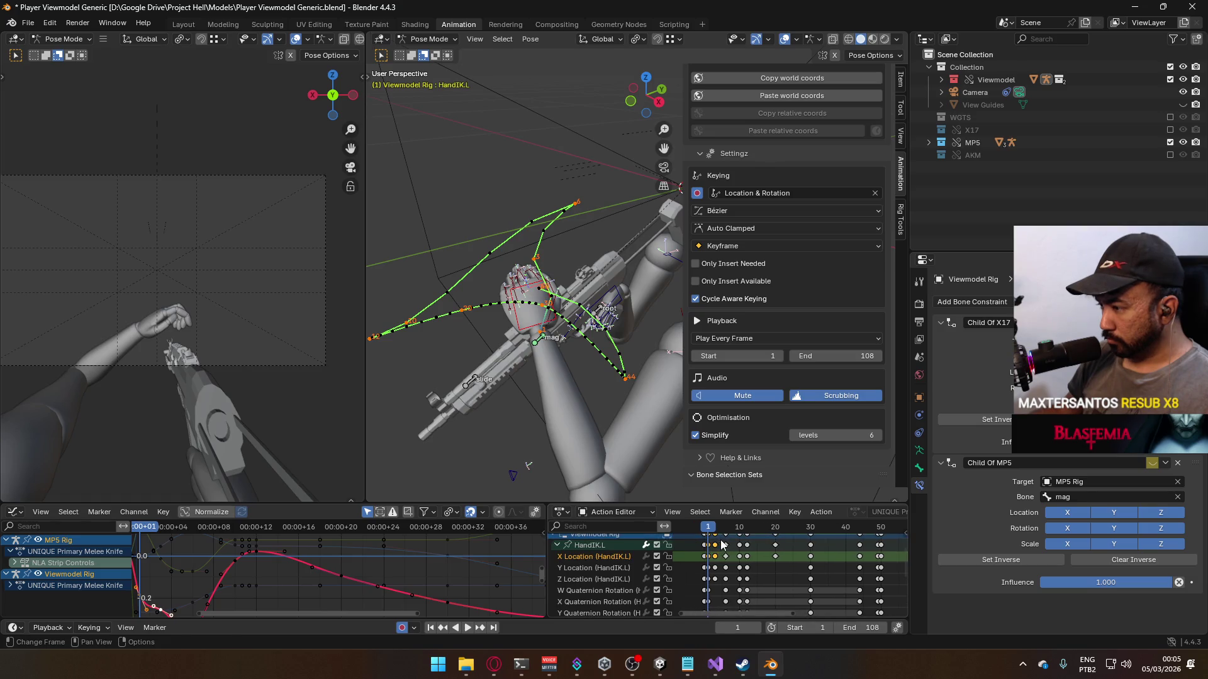
# Step: Box-select the frame-2 location keys and set their handles to Automatic
pyautogui.press('b')
pyautogui.rightClick(708, 545)
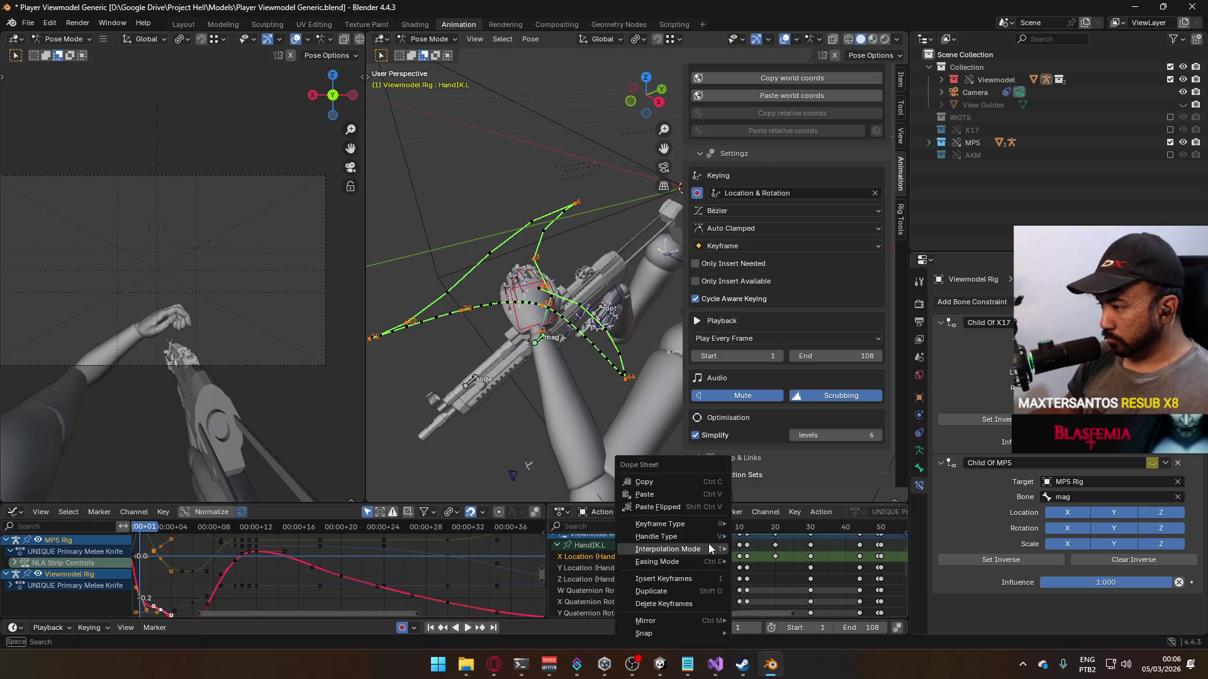
pyautogui.moveTo(701, 550)
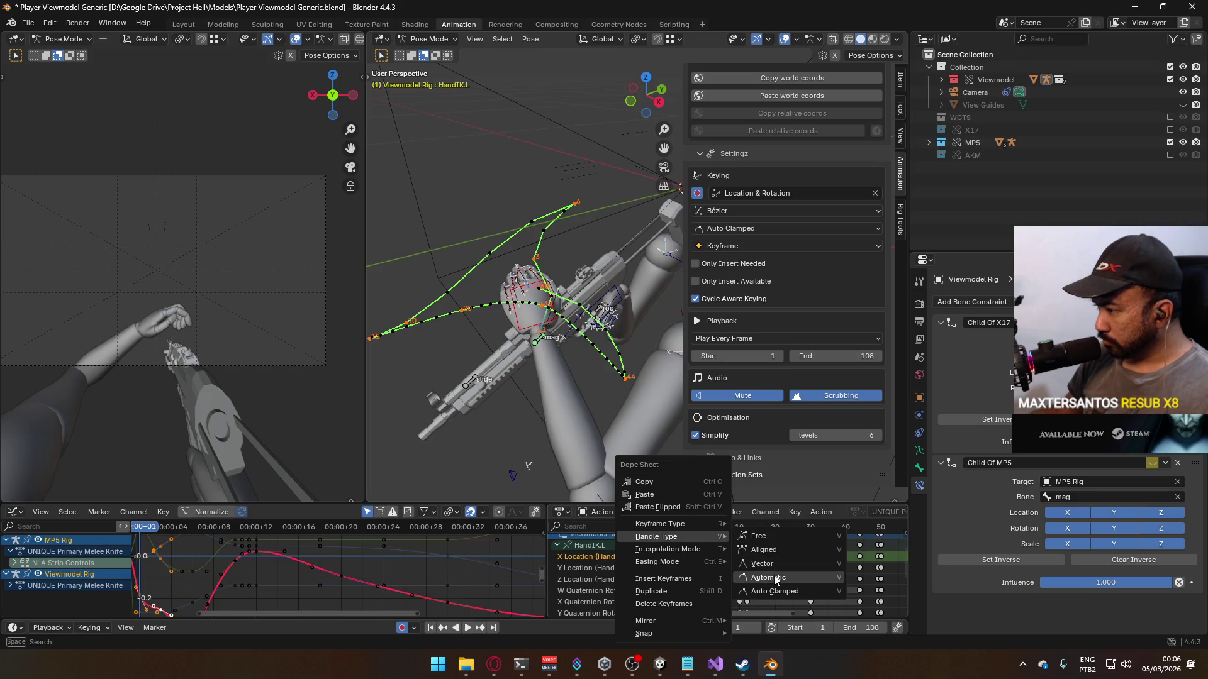
pyautogui.click(772, 567)
pyautogui.moveTo(709, 527)
pyautogui.mouseDown()
pyautogui.moveTo(729, 527)
pyautogui.moveTo(709, 527)
pyautogui.mouseUp()
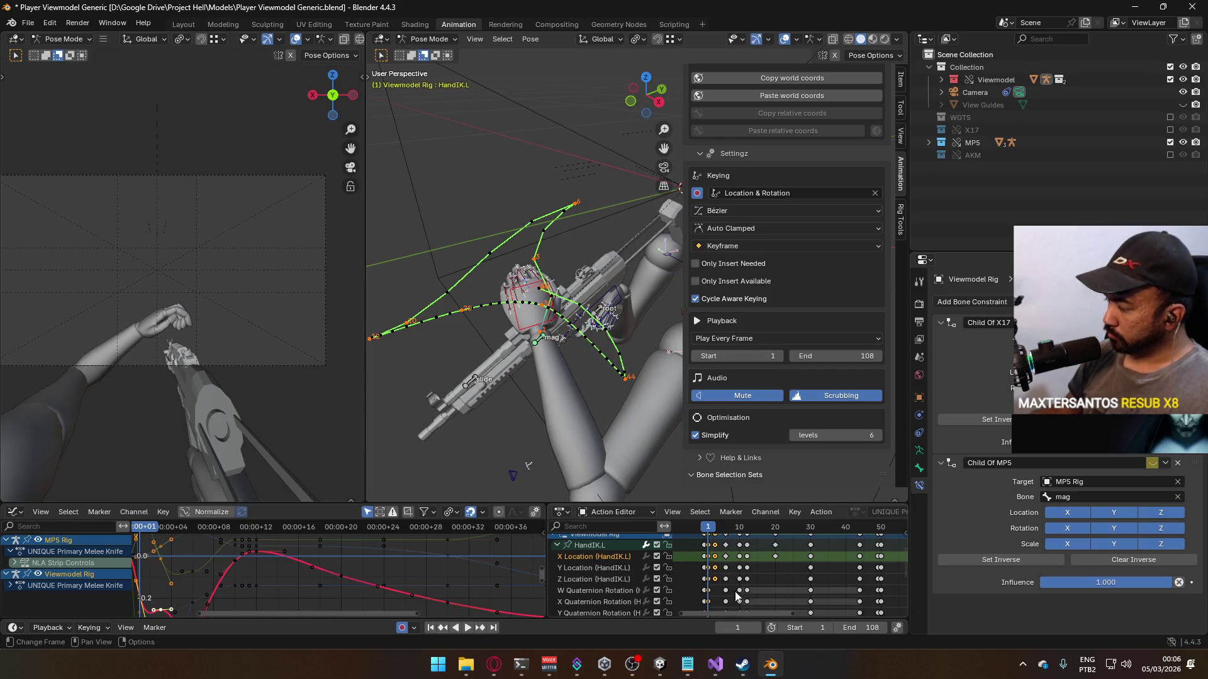
# Step: Calculate the hand bone's motion paths and orbit around the arms
pyautogui.rightClick(546, 320)
pyautogui.click(546, 320)
pyautogui.click(539, 377)
pyautogui.moveTo(585, 366)
pyautogui.mouseDown(button='middle')
pyautogui.moveTo(556, 345)
pyautogui.moveTo(592, 330)
pyautogui.moveTo(623, 377)
pyautogui.mouseUp(button='middle')
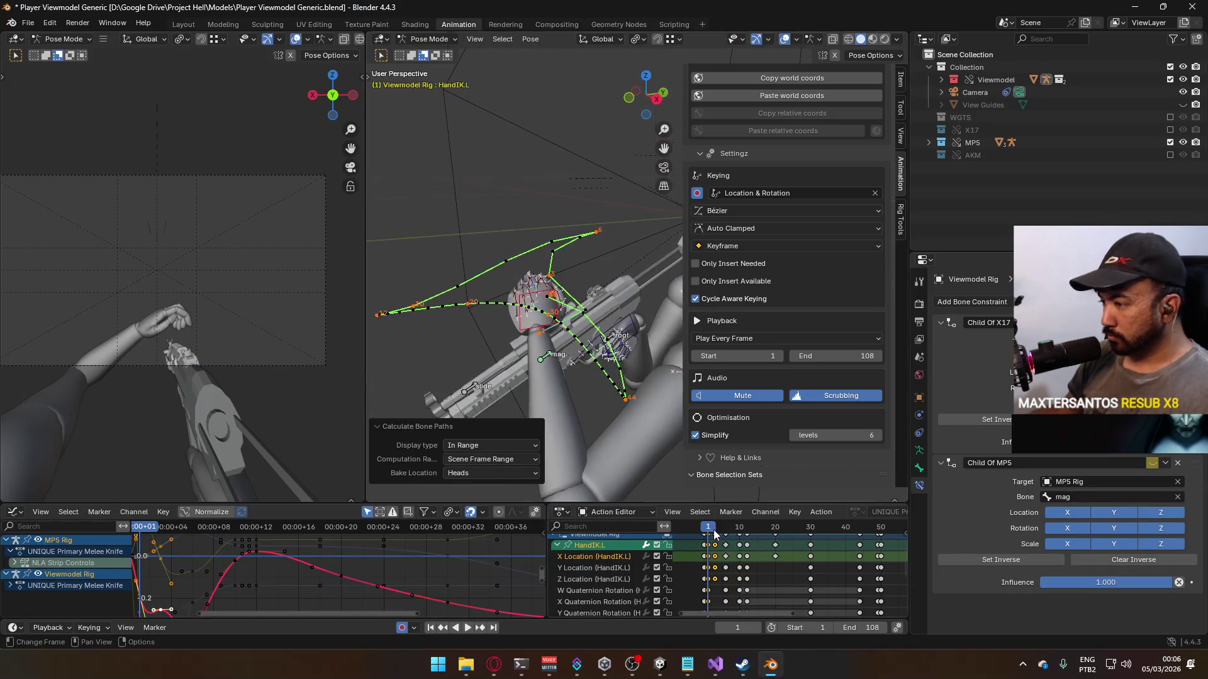
# Step: Set the hand IK keys' handle type to Auto Clamped
pyautogui.click(709, 549)
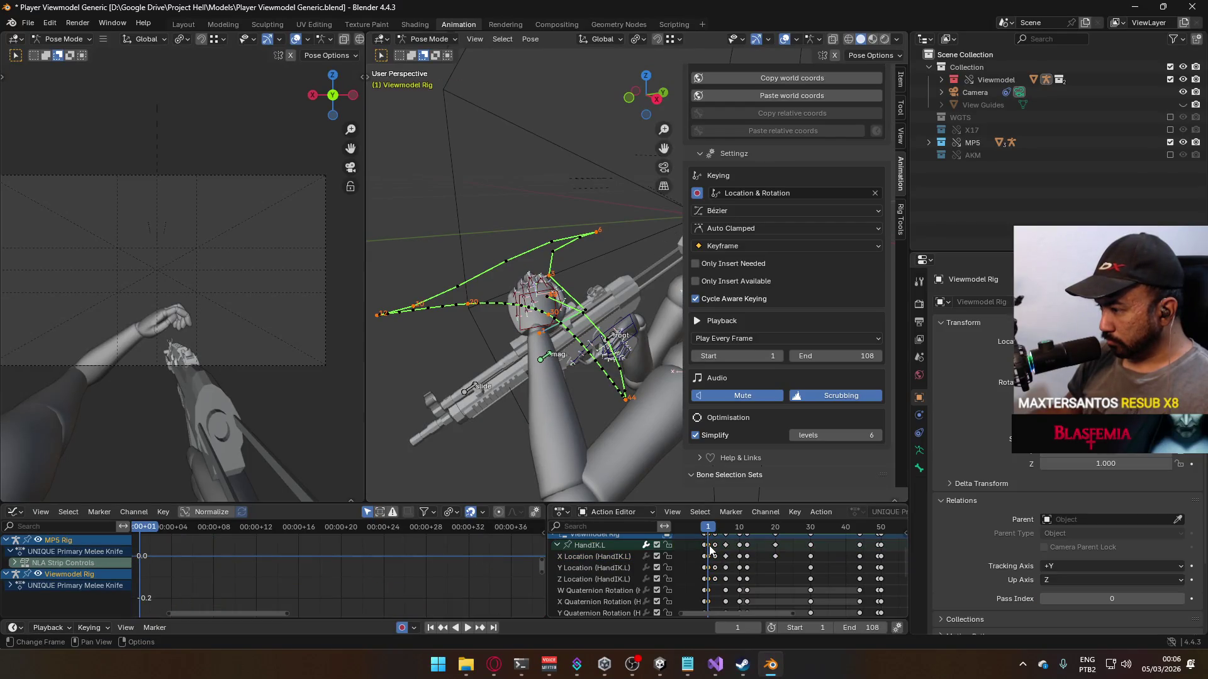
pyautogui.rightClick(709, 550)
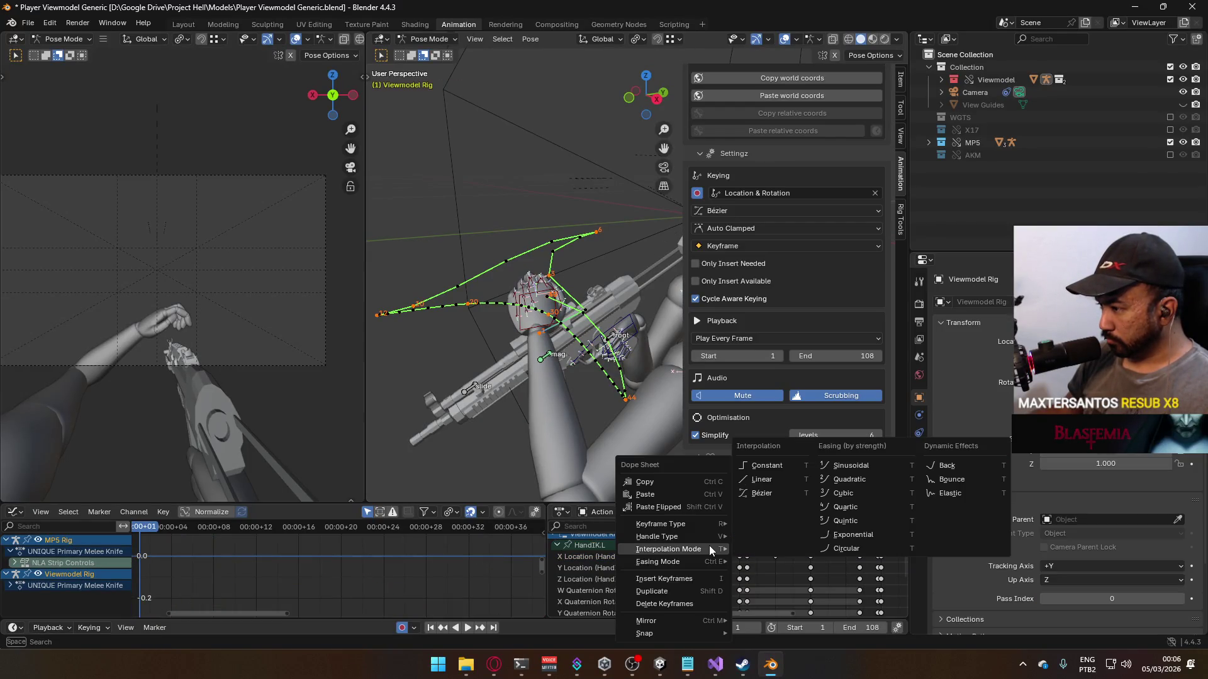
pyautogui.moveTo(700, 532)
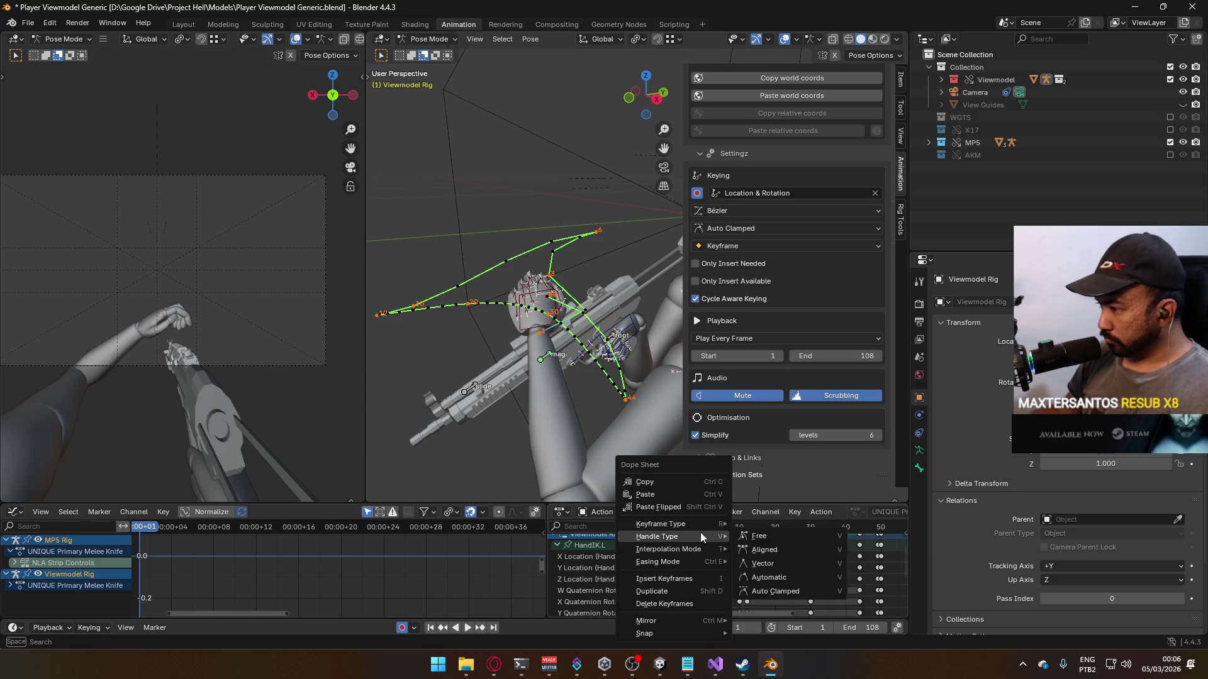
pyautogui.click(781, 586)
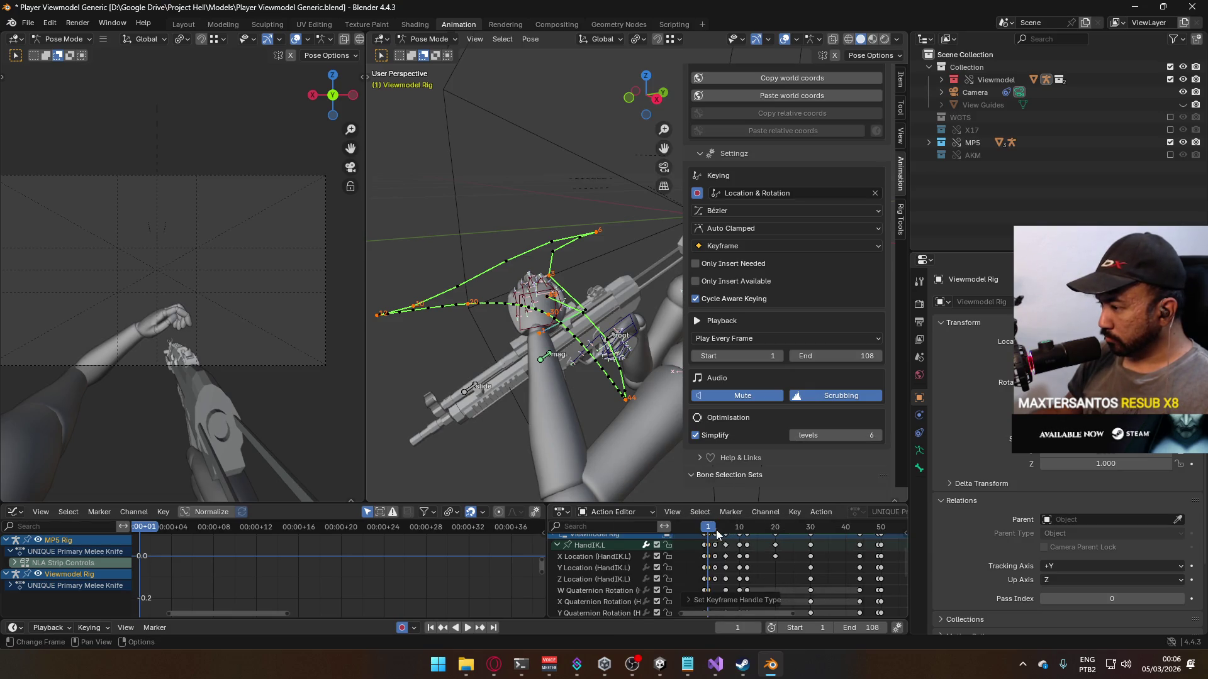
# Step: Select the HandIK.L bone and calculate its motion path
pyautogui.click(533, 323)
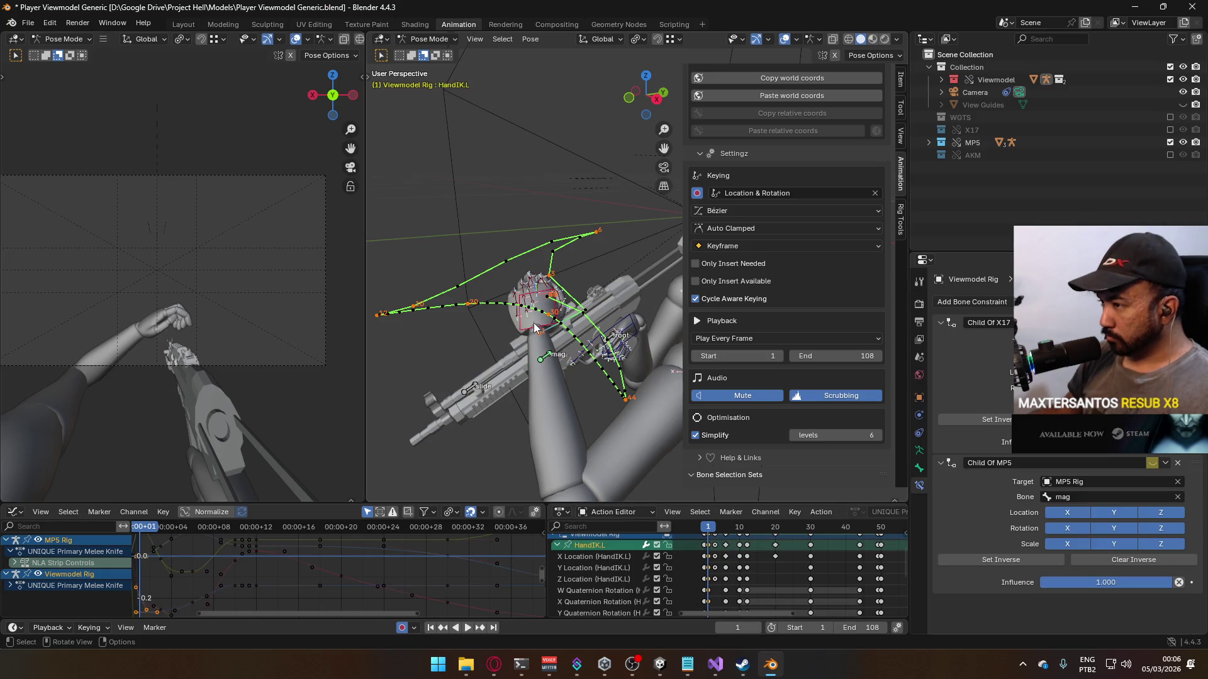
pyautogui.rightClick(534, 323)
pyautogui.click(533, 323)
pyautogui.click(546, 377)
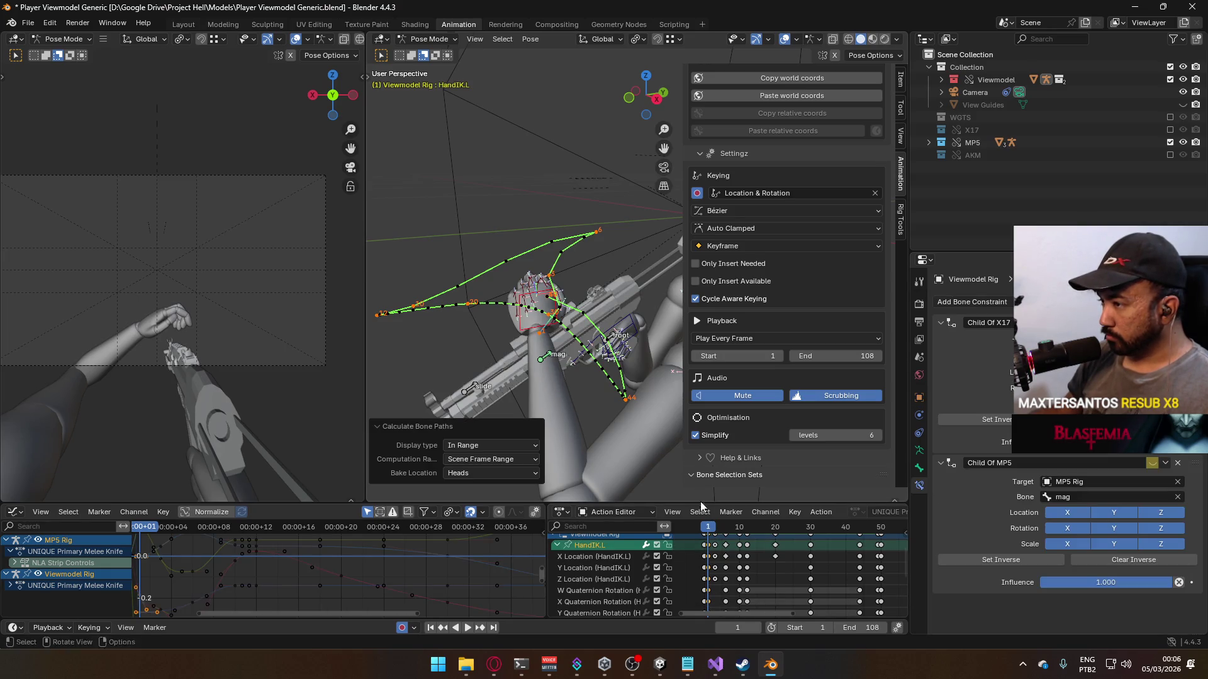
pyautogui.moveTo(710, 527)
pyautogui.mouseDown()
pyautogui.moveTo(727, 530)
pyautogui.moveTo(707, 528)
pyautogui.mouseUp()
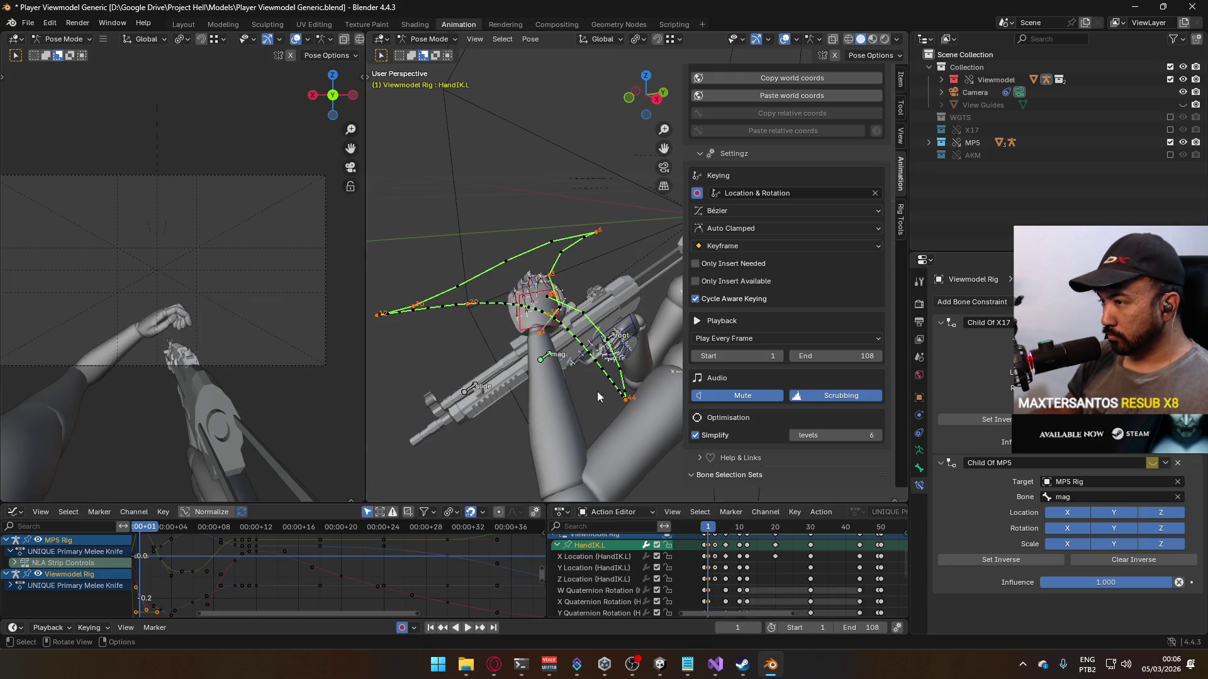
# Step: In top view, shift HandIK.L at frame 1 by -0.067 m X and 0.019 m Y
pyautogui.press('KP_7')
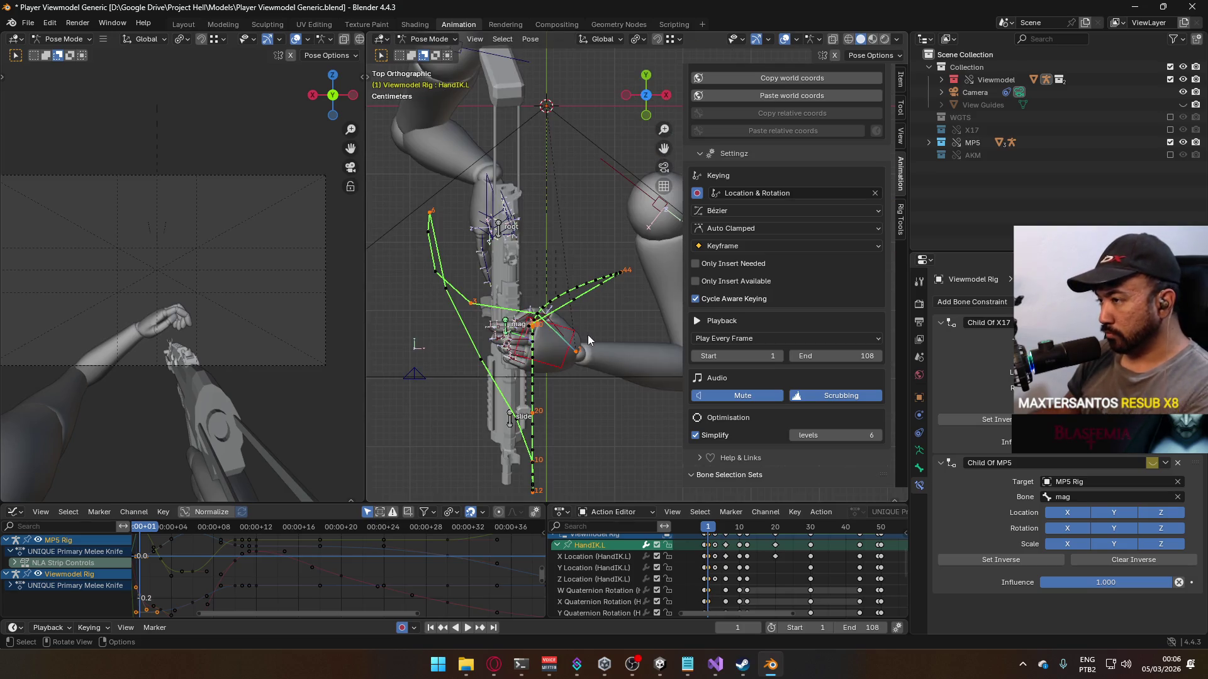
pyautogui.press('g')
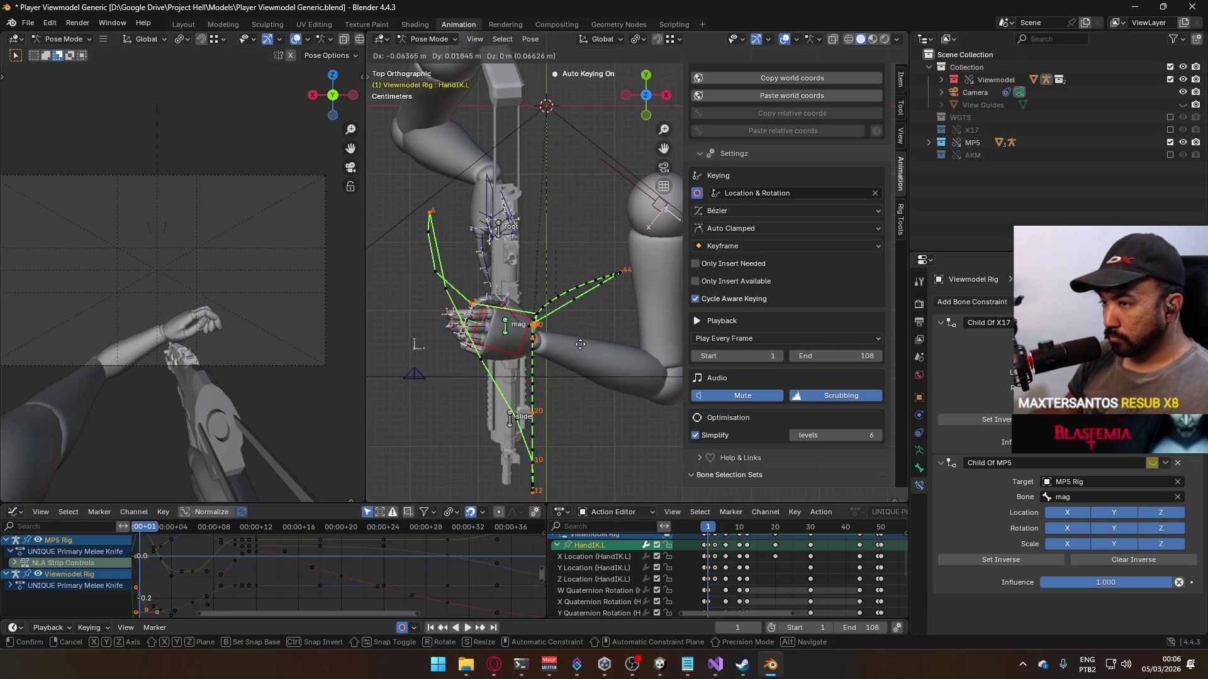
pyautogui.click(578, 343)
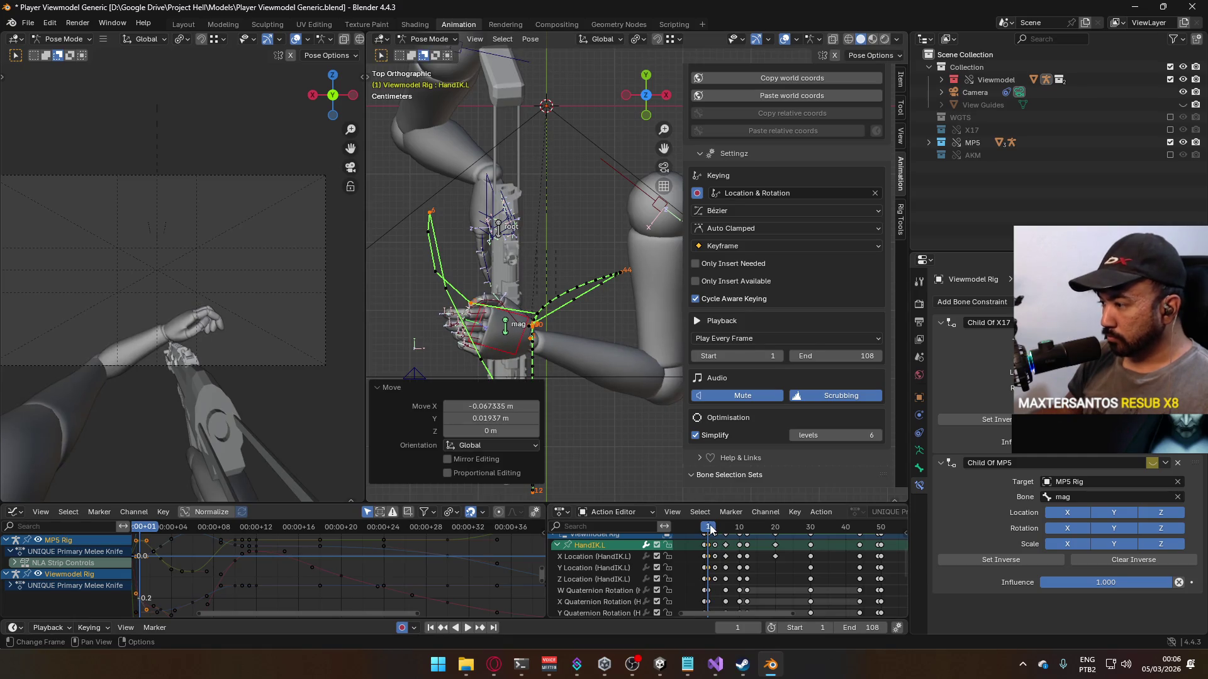
pyautogui.press('space')
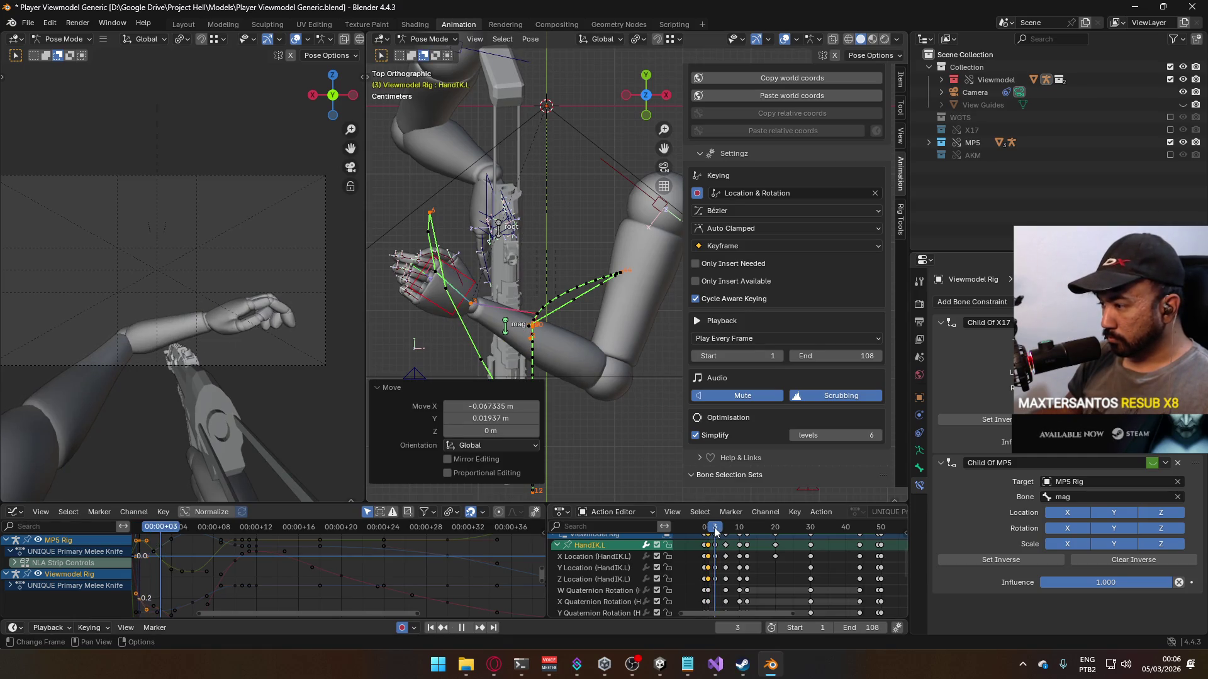
pyautogui.press('space')
# Step: Select the Viewmodel Rig channel and replay the animation from frame 1
pyautogui.scroll(2, 719, 548)
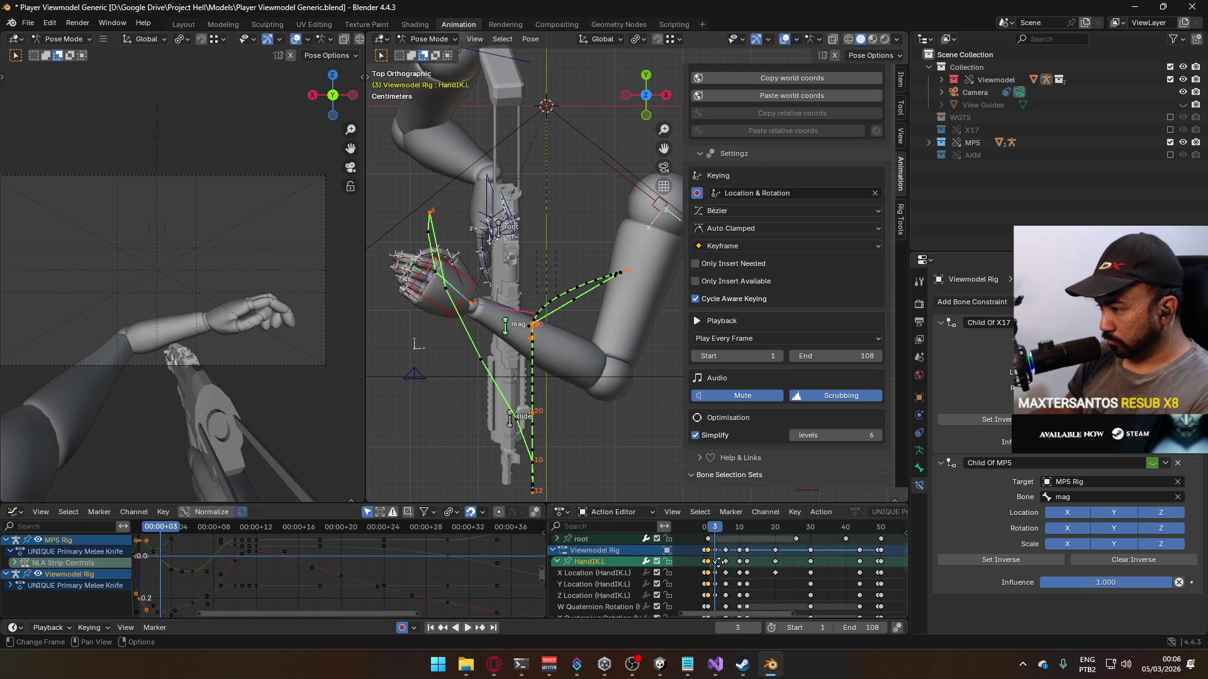
pyautogui.click(721, 557)
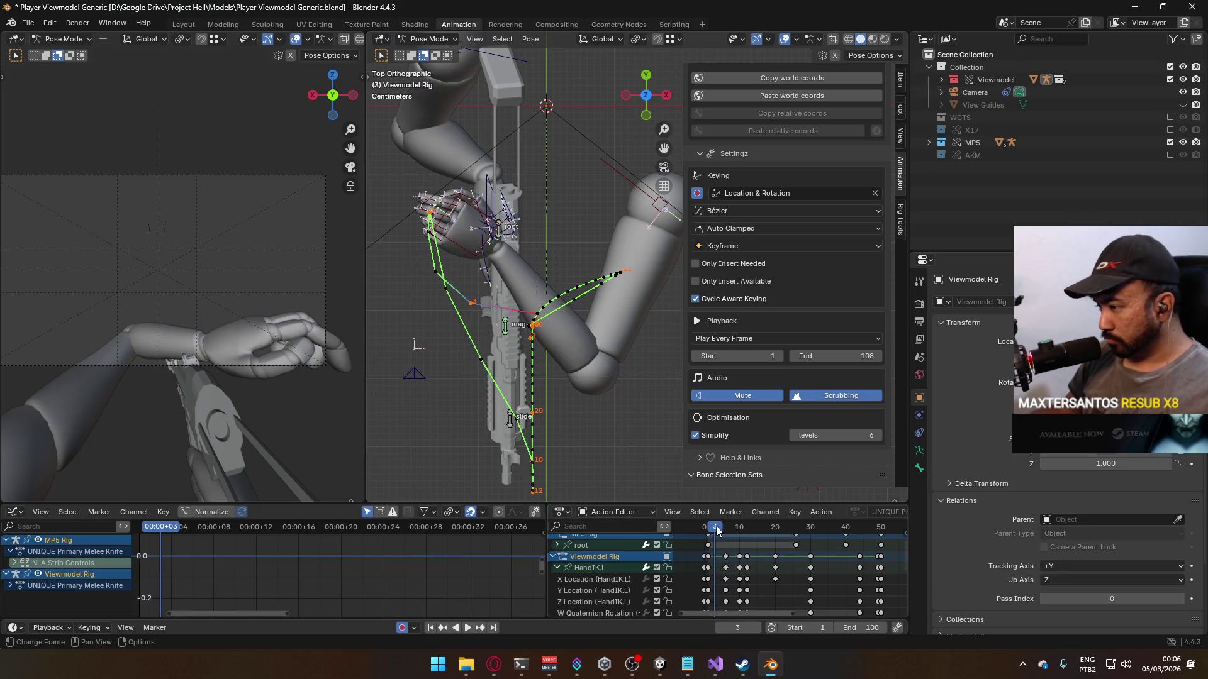
pyautogui.moveTo(716, 530); pyautogui.dragTo(709, 530)
pyautogui.press('space')
pyautogui.press('Escape')
# Step: Select HandIK.L and recalculate its bone motion paths
pyautogui.click(522, 368)
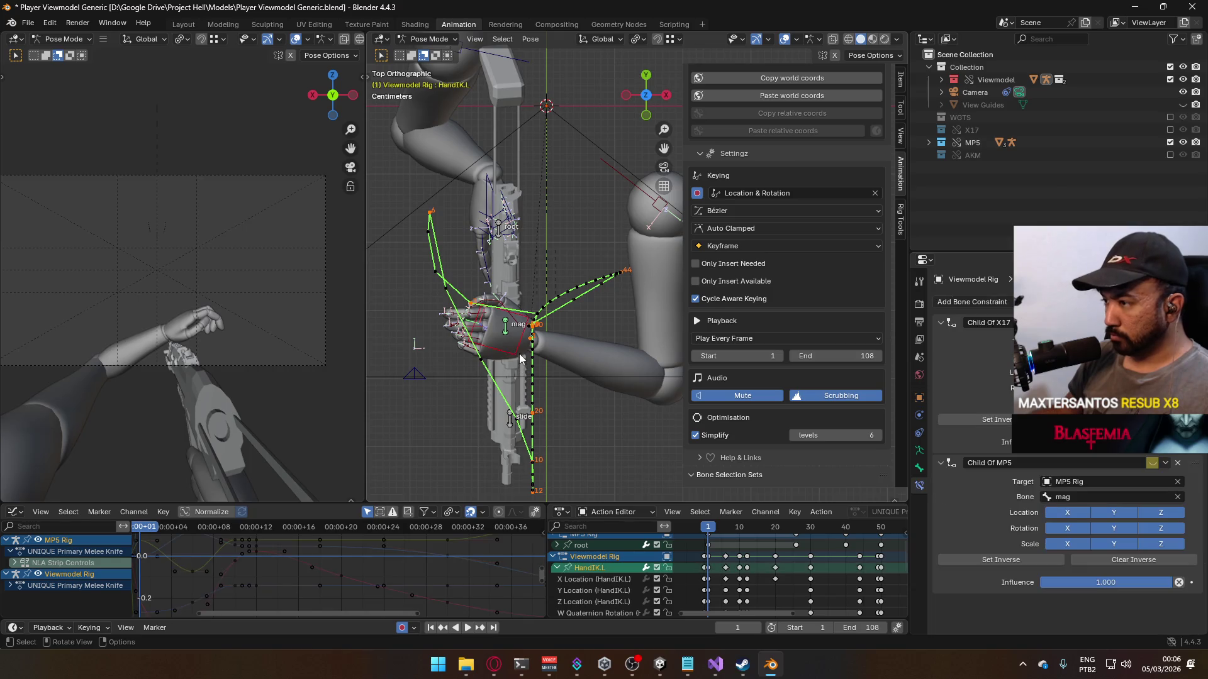
pyautogui.press('q')
pyautogui.click(518, 353)
pyautogui.click(515, 409)
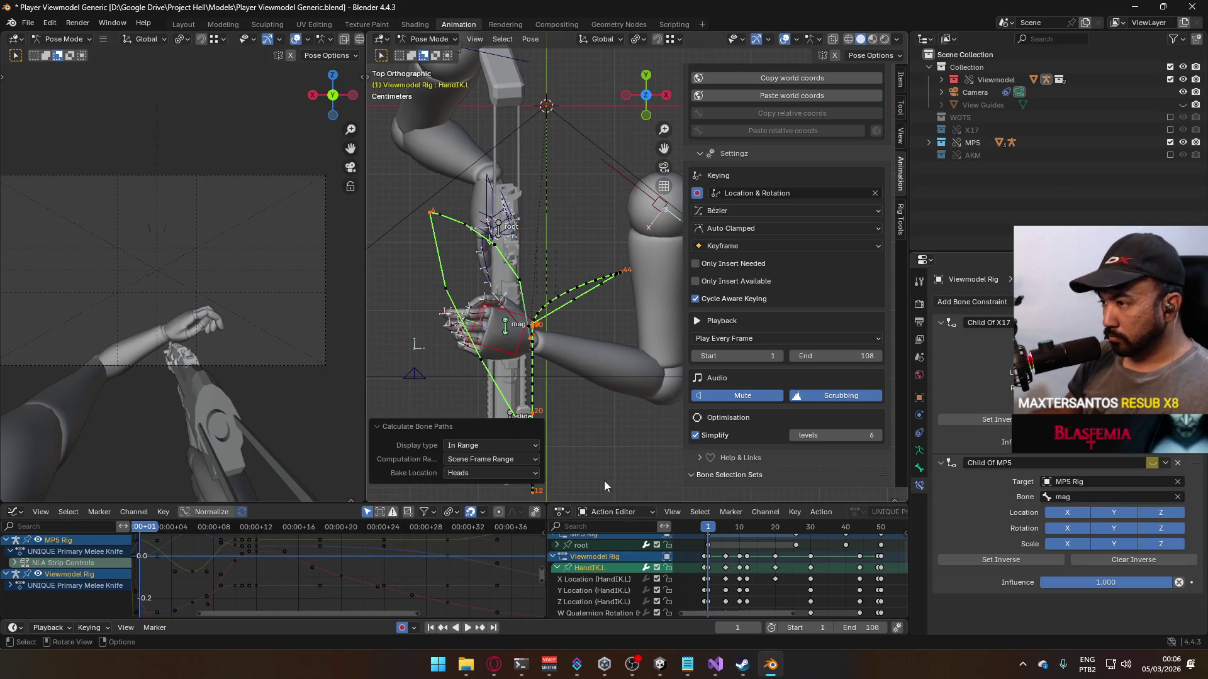
# Step: Play back the animation from the start, stopping at frame 40
pyautogui.press('space')
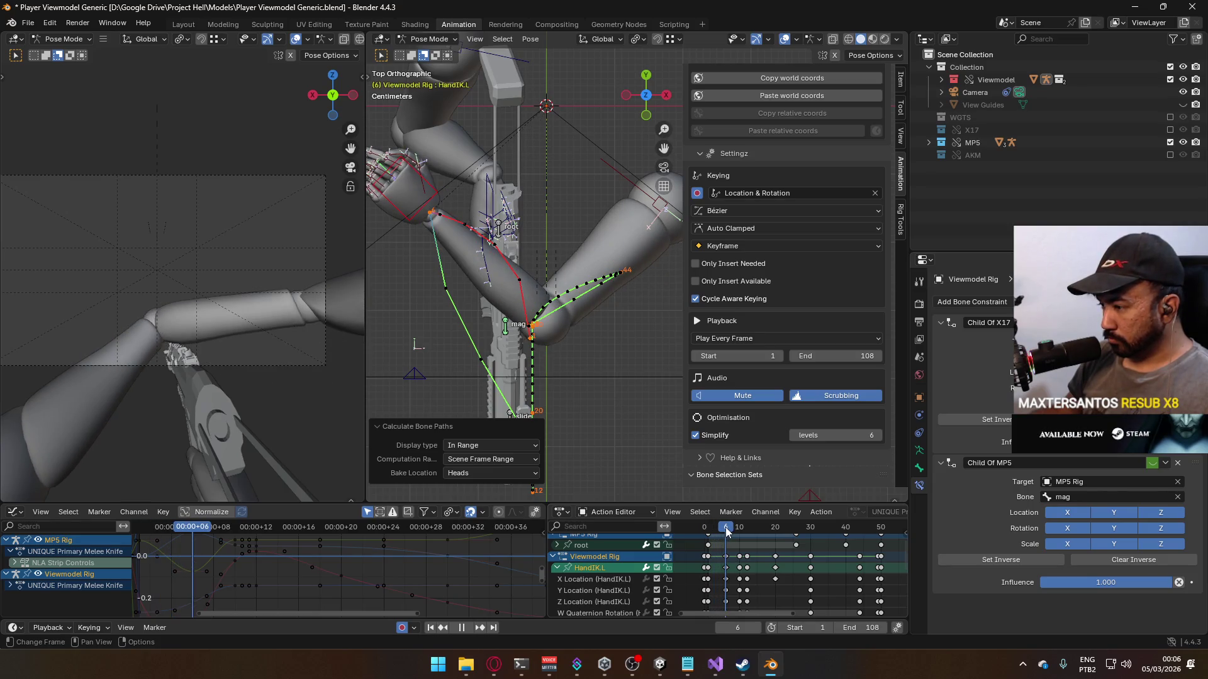
pyautogui.moveTo(726, 527)
pyautogui.mouseDown()
pyautogui.moveTo(708, 529)
pyautogui.moveTo(744, 526)
pyautogui.moveTo(706, 519)
pyautogui.moveTo(726, 518)
pyautogui.mouseUp()
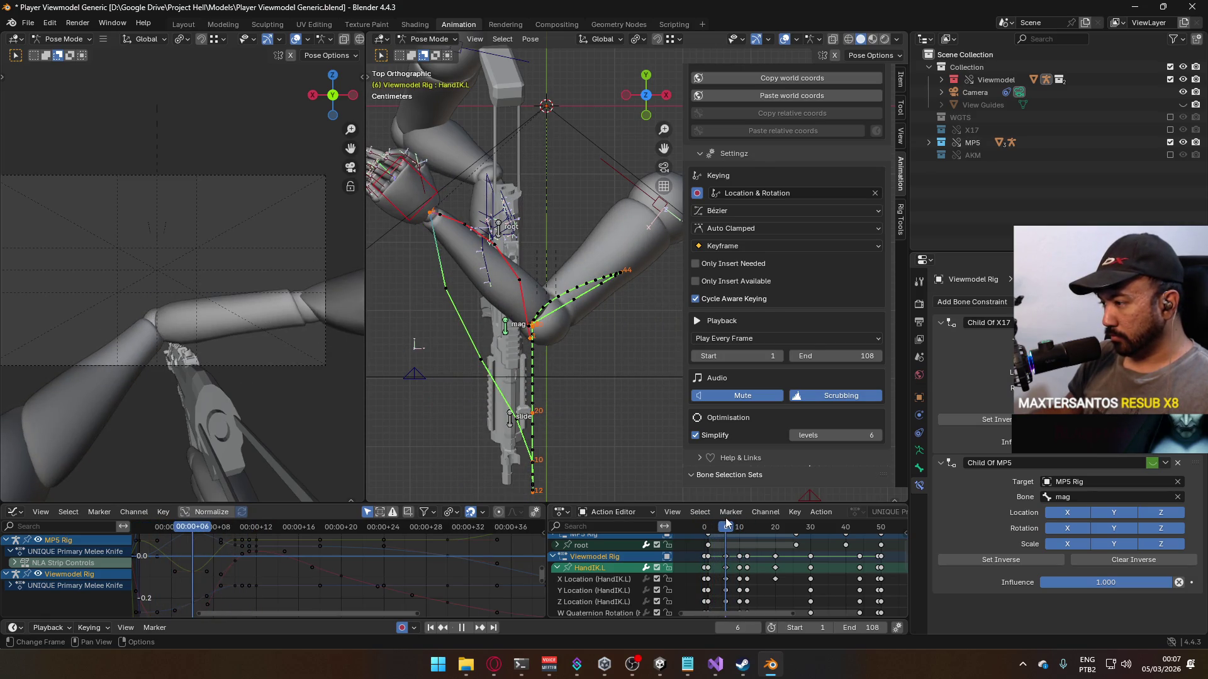
pyautogui.moveTo(739, 527); pyautogui.dragTo(714, 530)
pyautogui.press('space')
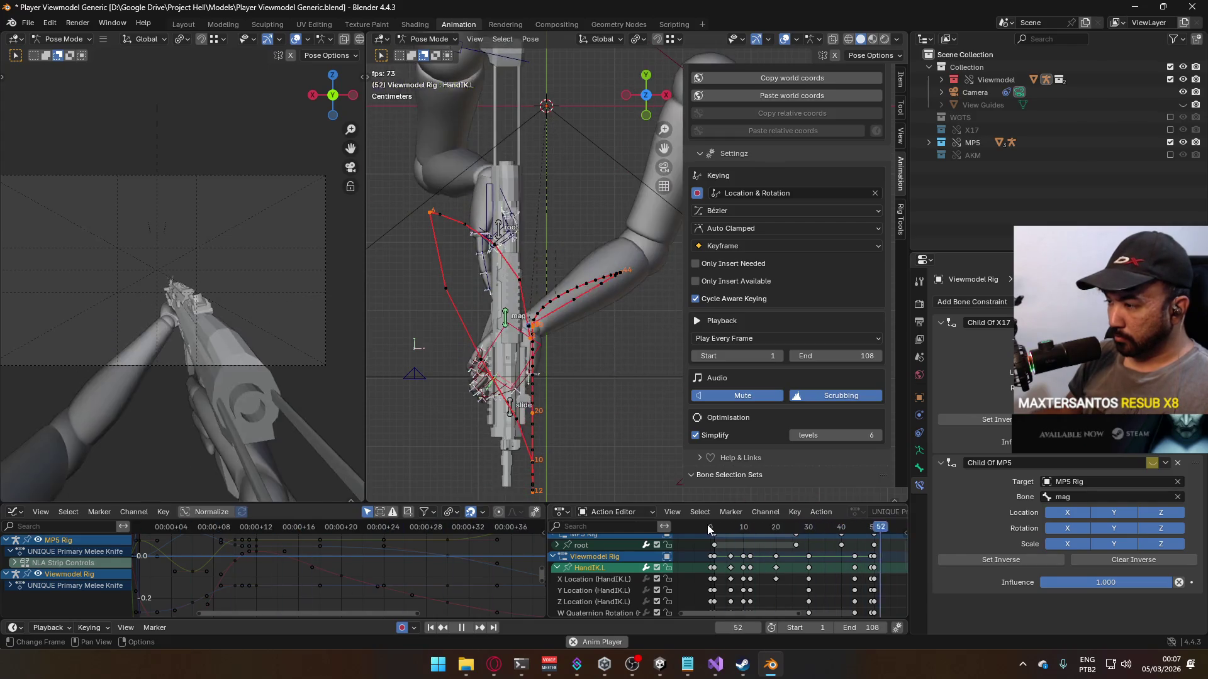
pyautogui.press('space')
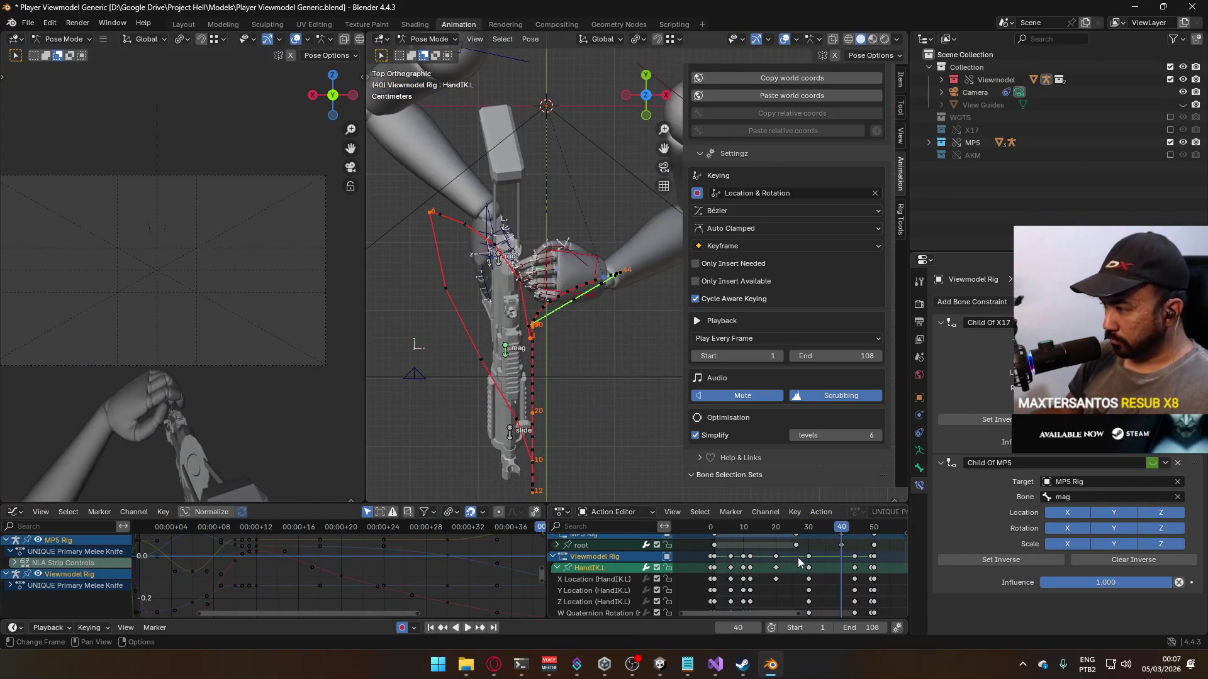
# Step: Select all the rig's keyframes and shift them in time
pyautogui.press('Home')
pyautogui.scroll(2, 793, 566)
pyautogui.press('a')
pyautogui.scroll(4, 771, 556)
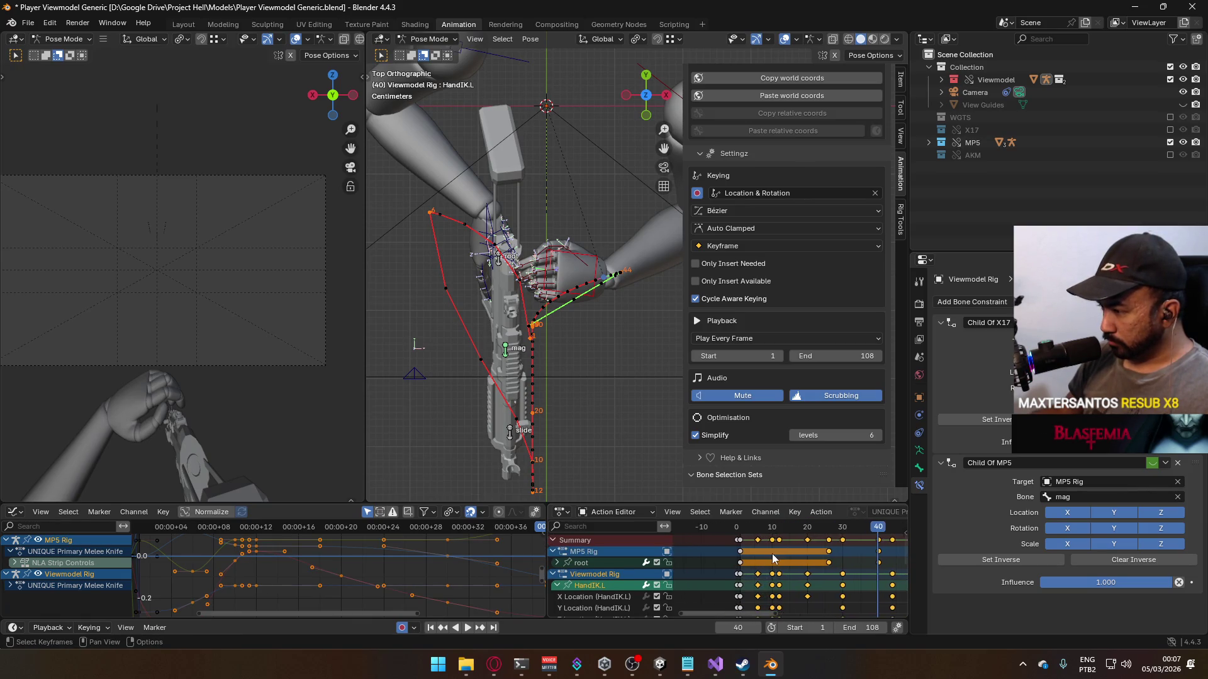
pyautogui.press('g')
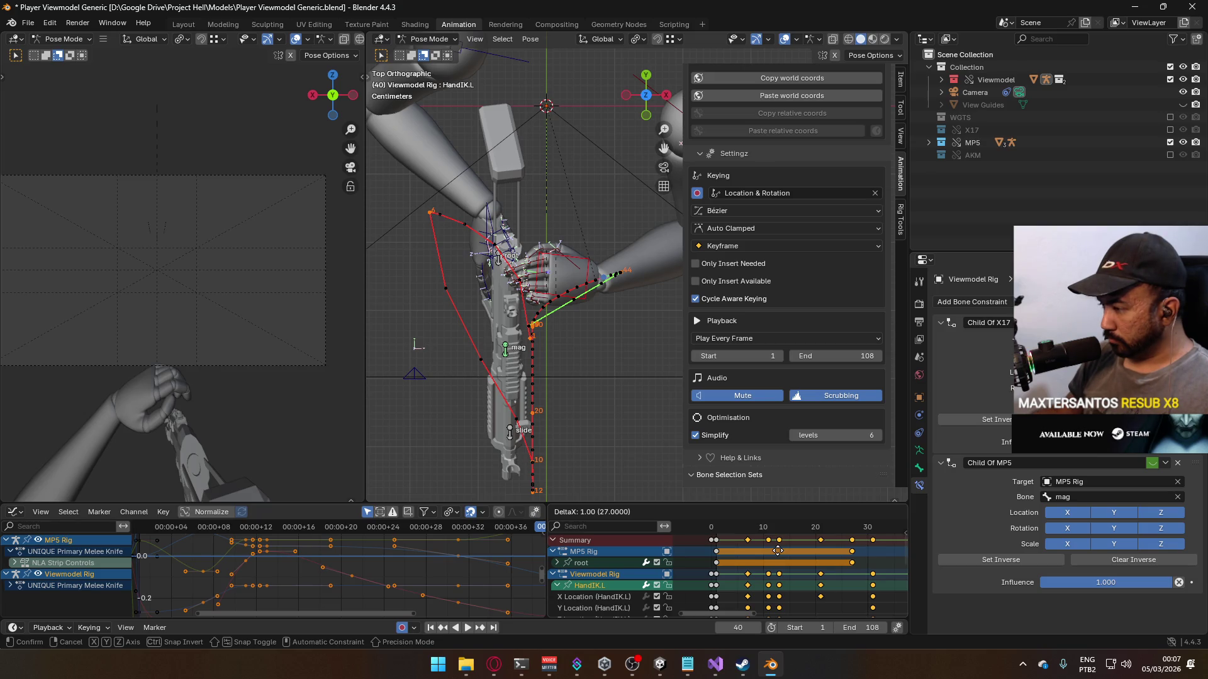
pyautogui.click(778, 551)
# Step: Review playback up to frame 9 and update the bone motion paths
pyautogui.press('space')
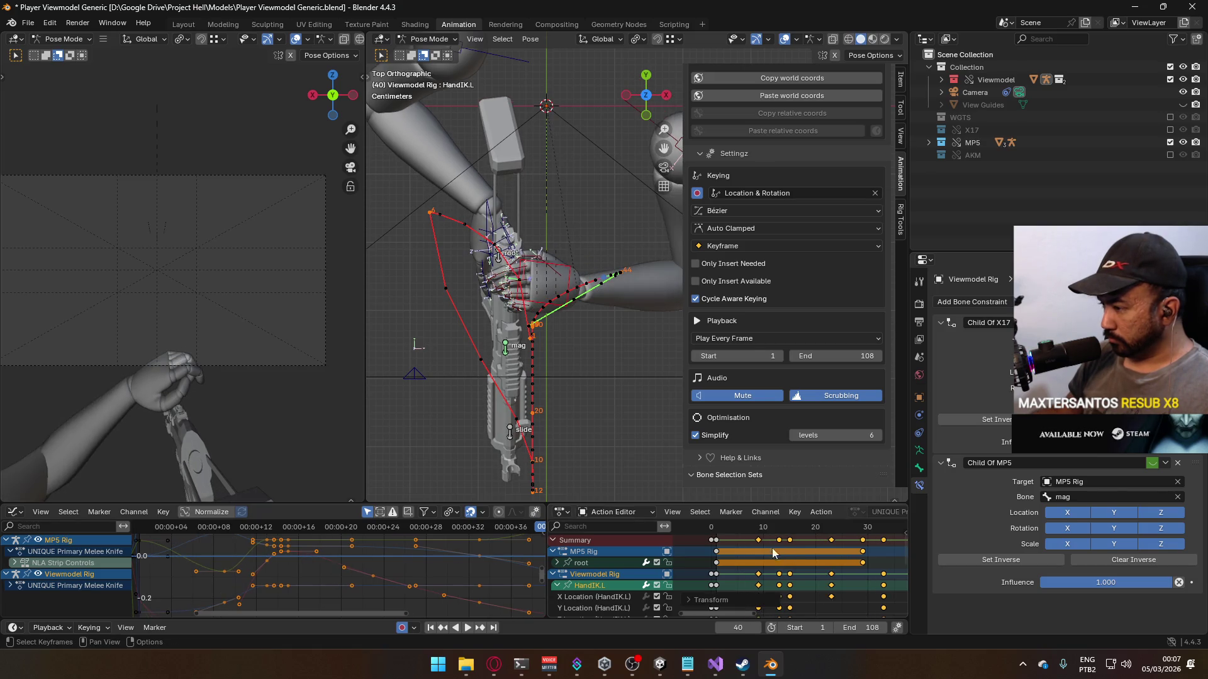
pyautogui.click(718, 529)
pyautogui.moveTo(718, 530); pyautogui.dragTo(759, 533)
pyautogui.press('Escape')
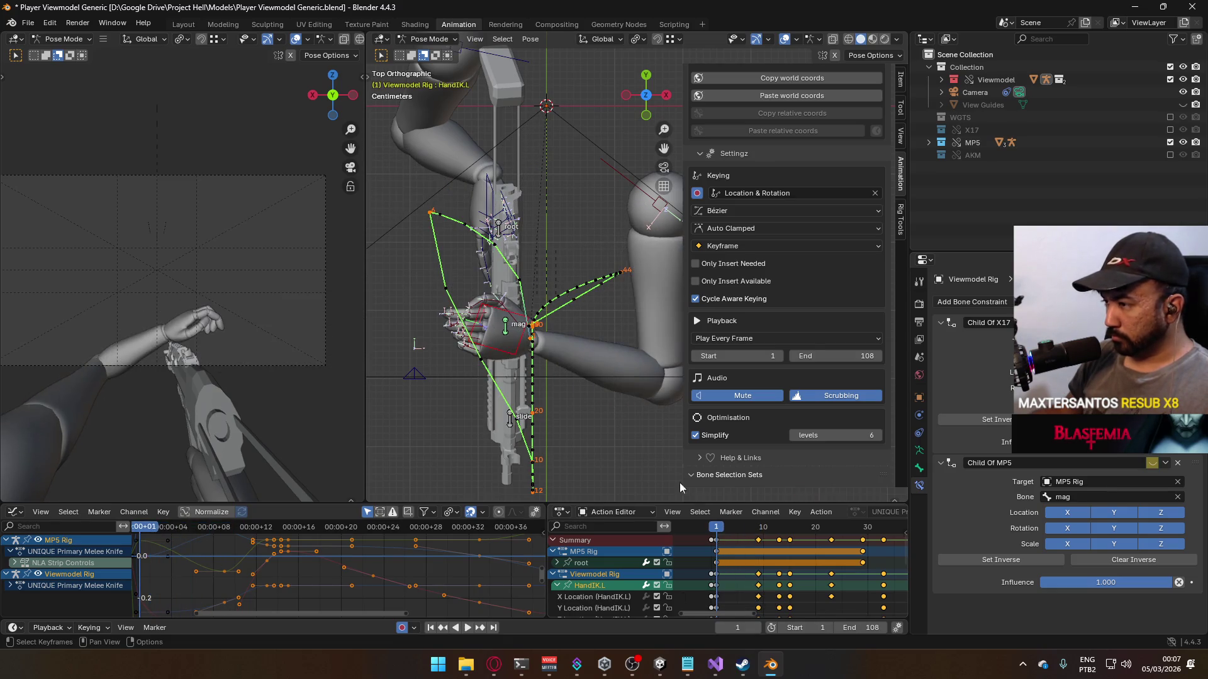
pyautogui.press('k')
pyautogui.click(503, 360)
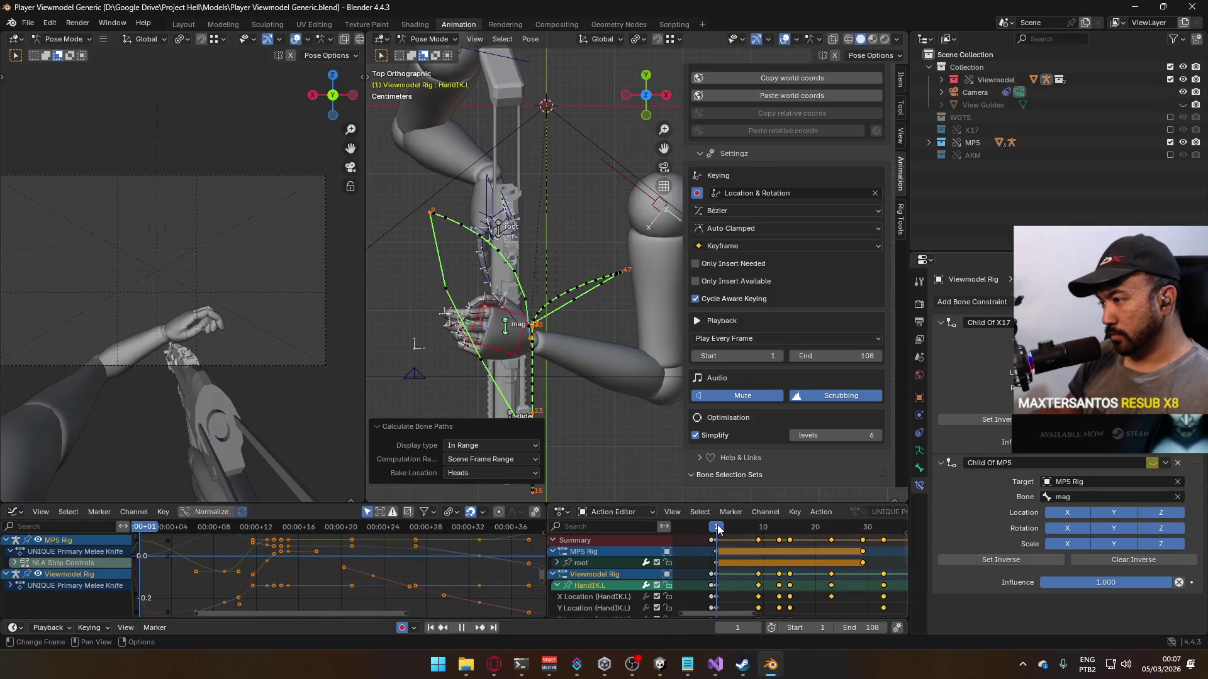
# Step: At frame 2, move HandIK.L by -0.020 m X and -0.037 m Y
pyautogui.press('Right')
pyautogui.scroll(2, 569, 353)
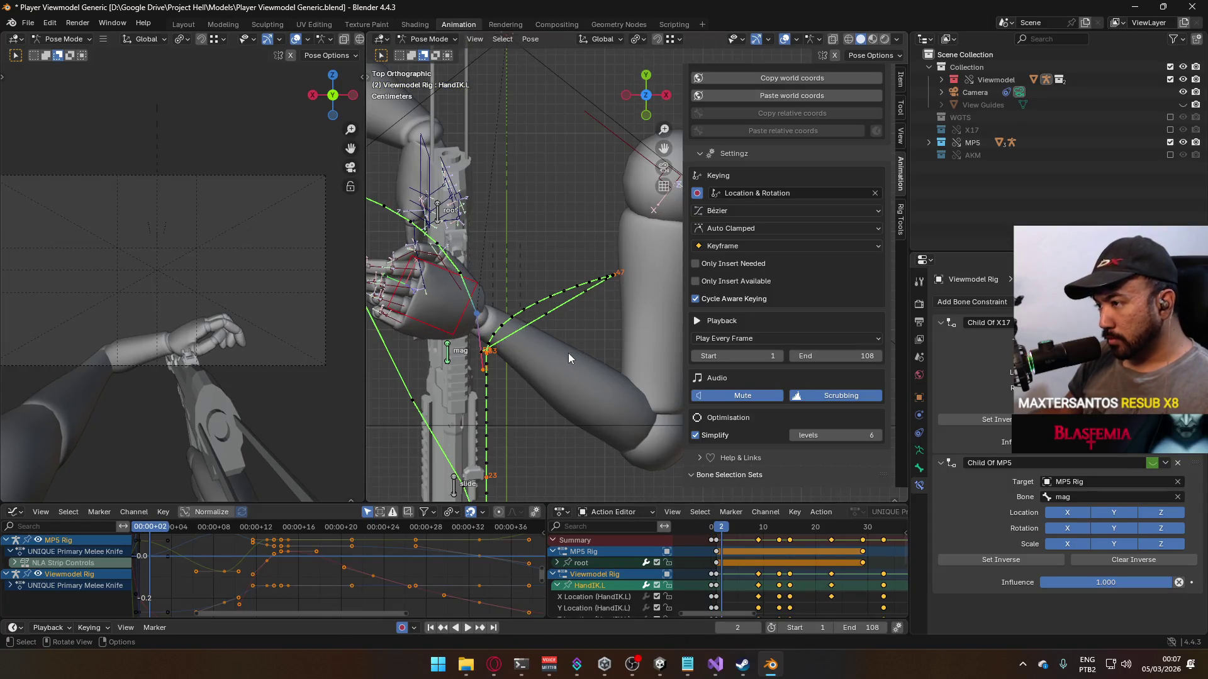
pyautogui.press('g')
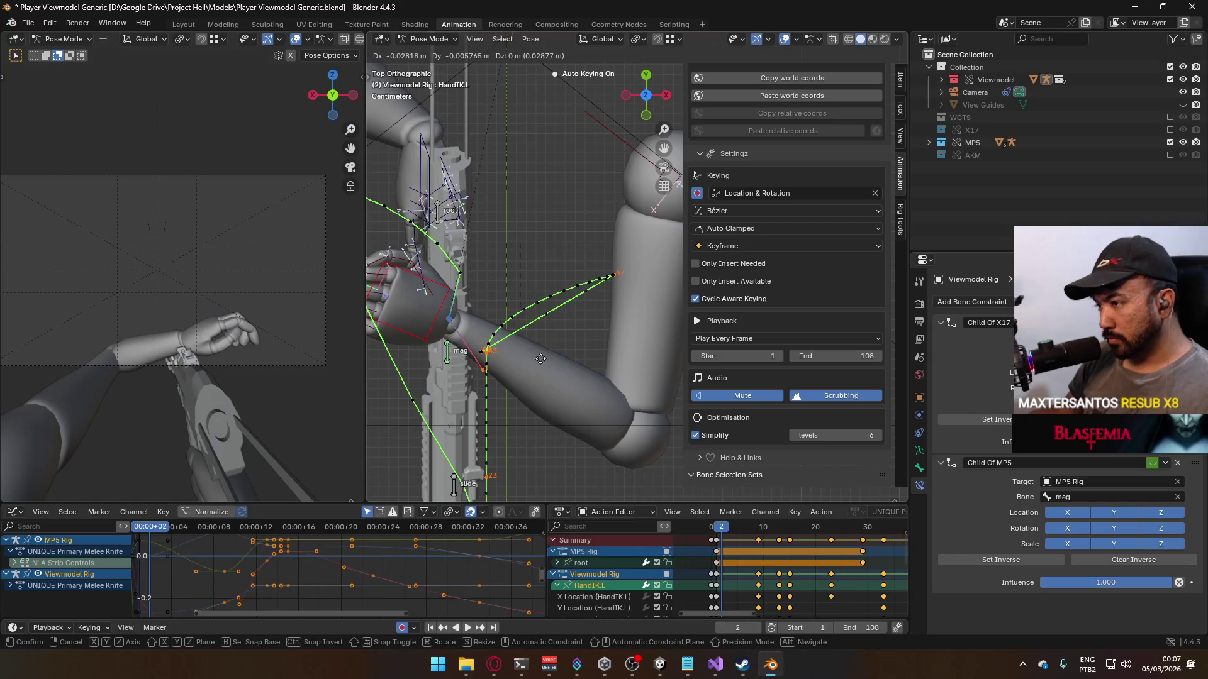
pyautogui.click(651, 417)
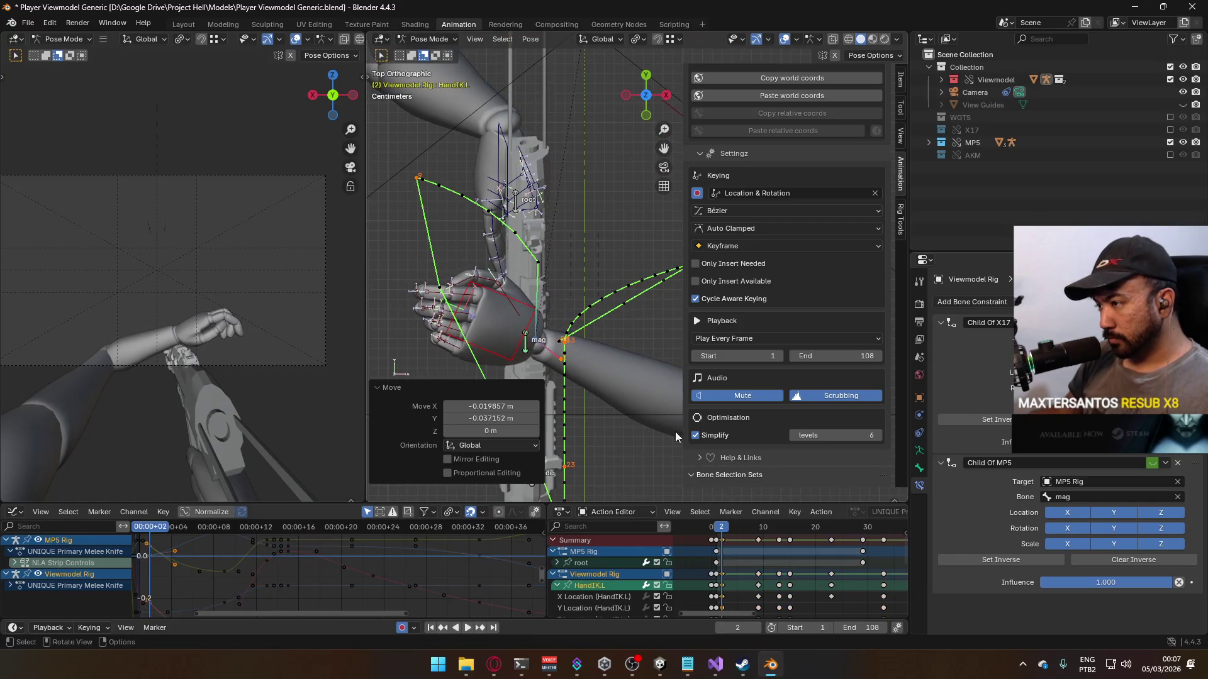
# Step: Undo the last hand pose change and recalculate the HandIK.L motion paths
pyautogui.hotkey('ctrl', 'shift', 'p')
pyautogui.click(662, 406)
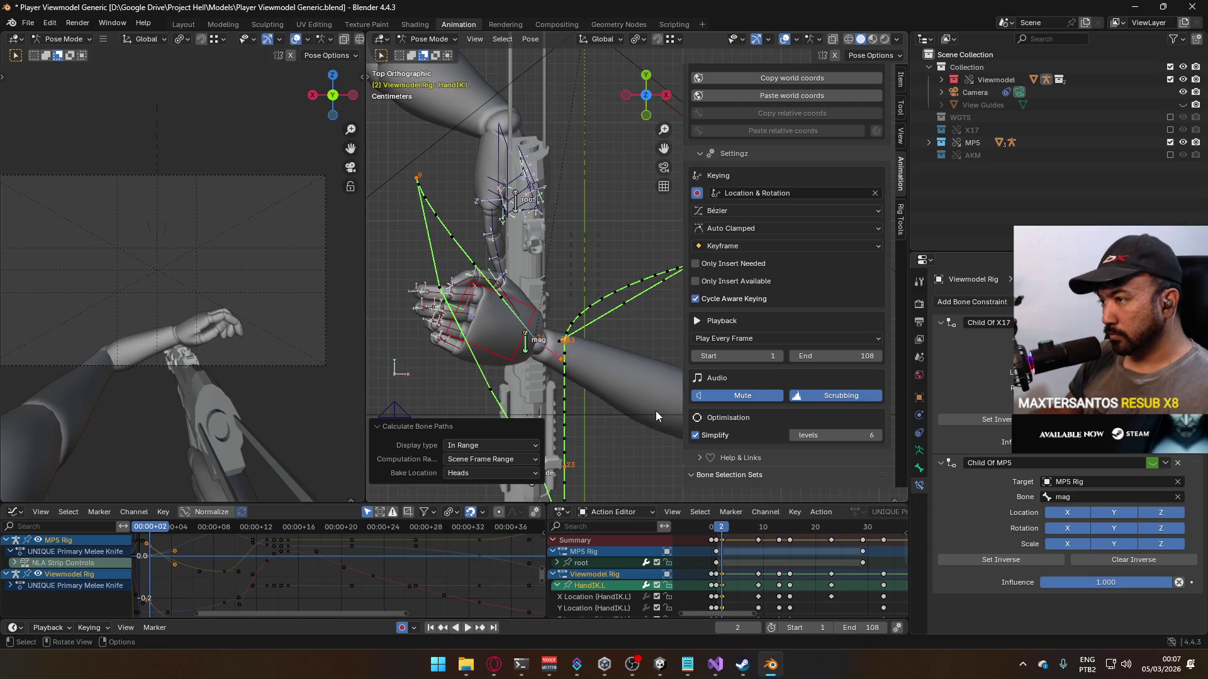
pyautogui.hotkey('ctrl', 'z')
pyautogui.hotkey('ctrl', 'z')
pyautogui.press('q')
pyautogui.click(614, 393)
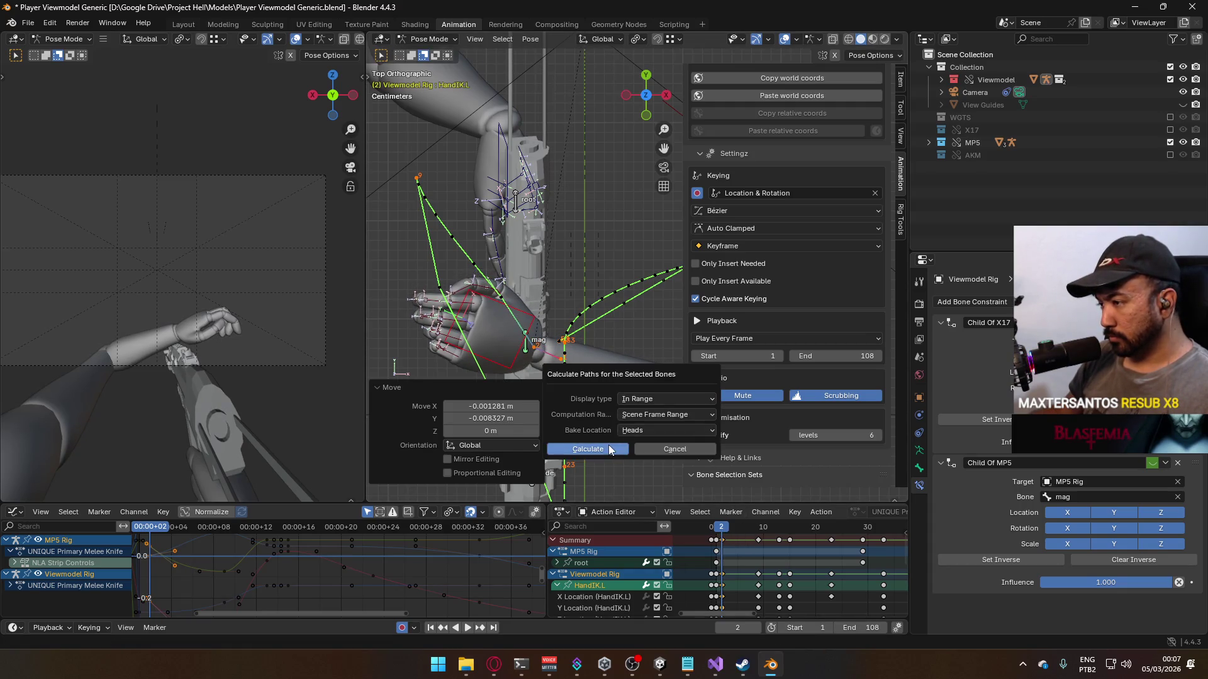
pyautogui.click(601, 450)
# Step: Move HandIK.L to a new pose at frame 4, recalculate paths, and play back
pyautogui.moveTo(722, 530); pyautogui.dragTo(732, 530)
pyautogui.press('g')
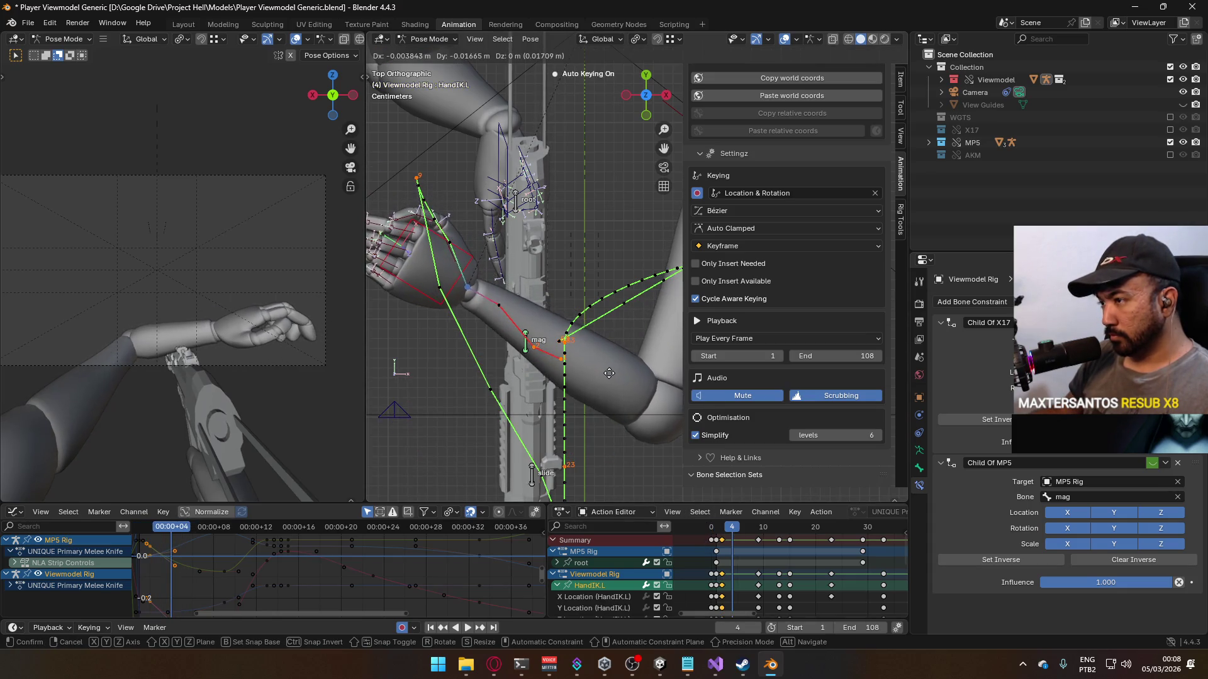
pyautogui.click(603, 380)
pyautogui.press('q')
pyautogui.click(603, 380)
pyautogui.click(590, 436)
pyautogui.moveTo(729, 526)
pyautogui.mouseDown()
pyautogui.moveTo(741, 528)
pyautogui.moveTo(716, 526)
pyautogui.mouseUp()
pyautogui.press('space')
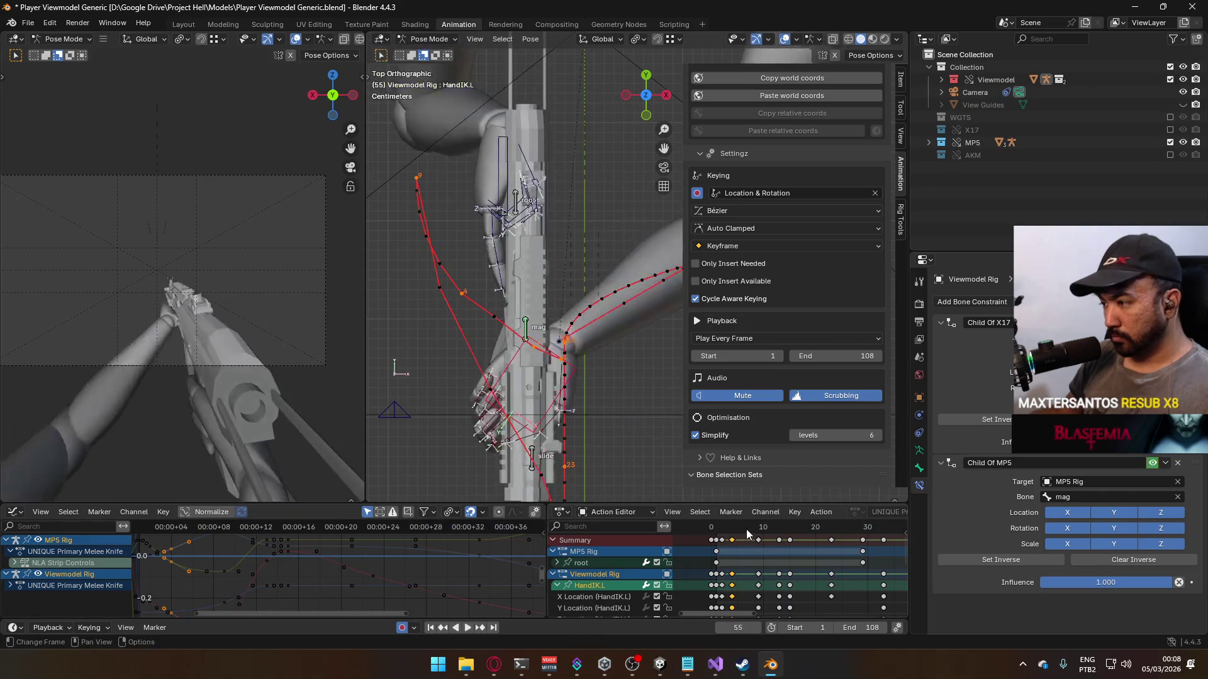
# Step: Shift the selected later keyframes two frames later
pyautogui.moveTo(743, 530)
pyautogui.mouseDown()
pyautogui.moveTo(719, 530)
pyautogui.moveTo(776, 526)
pyautogui.moveTo(757, 528)
pyautogui.mouseUp()
pyautogui.scroll(-3, 802, 554)
pyautogui.press('Home')
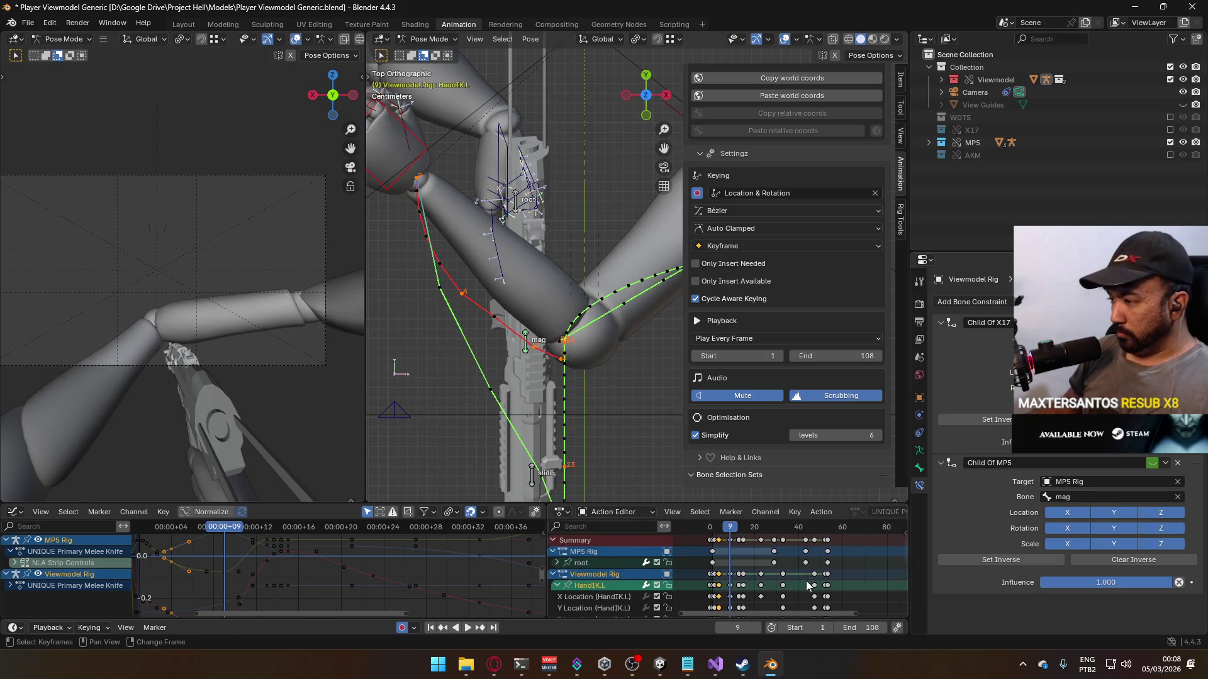
pyautogui.scroll(4, 732, 535)
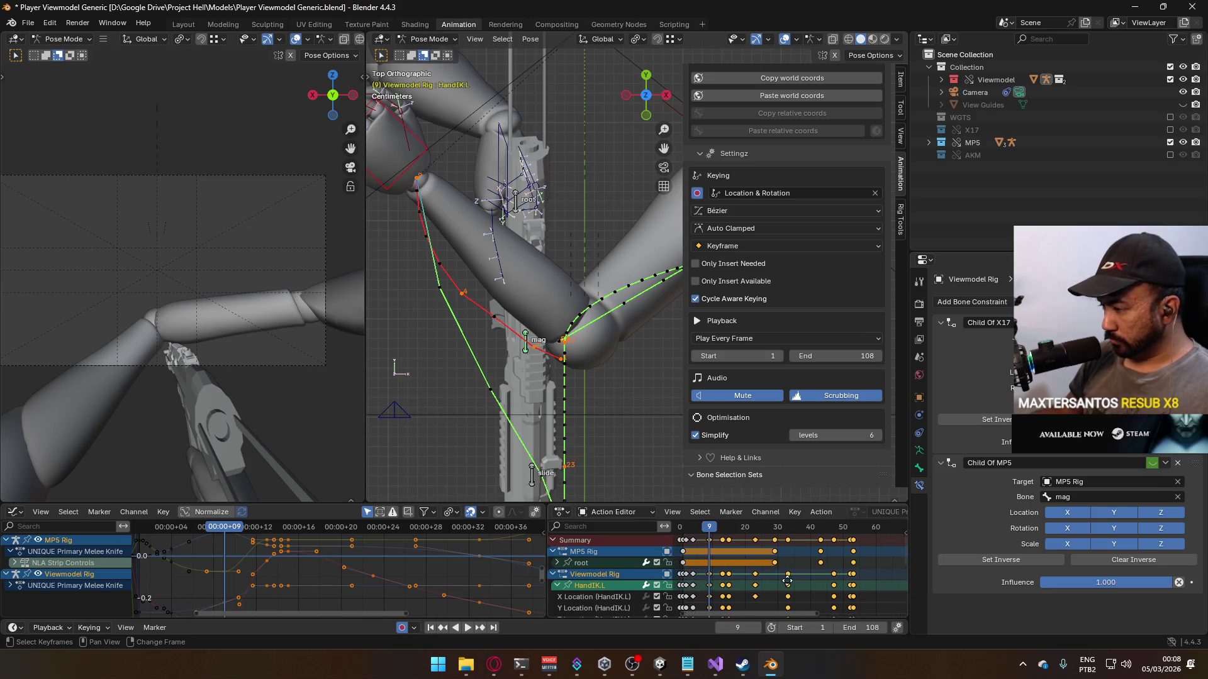
pyautogui.press('g')
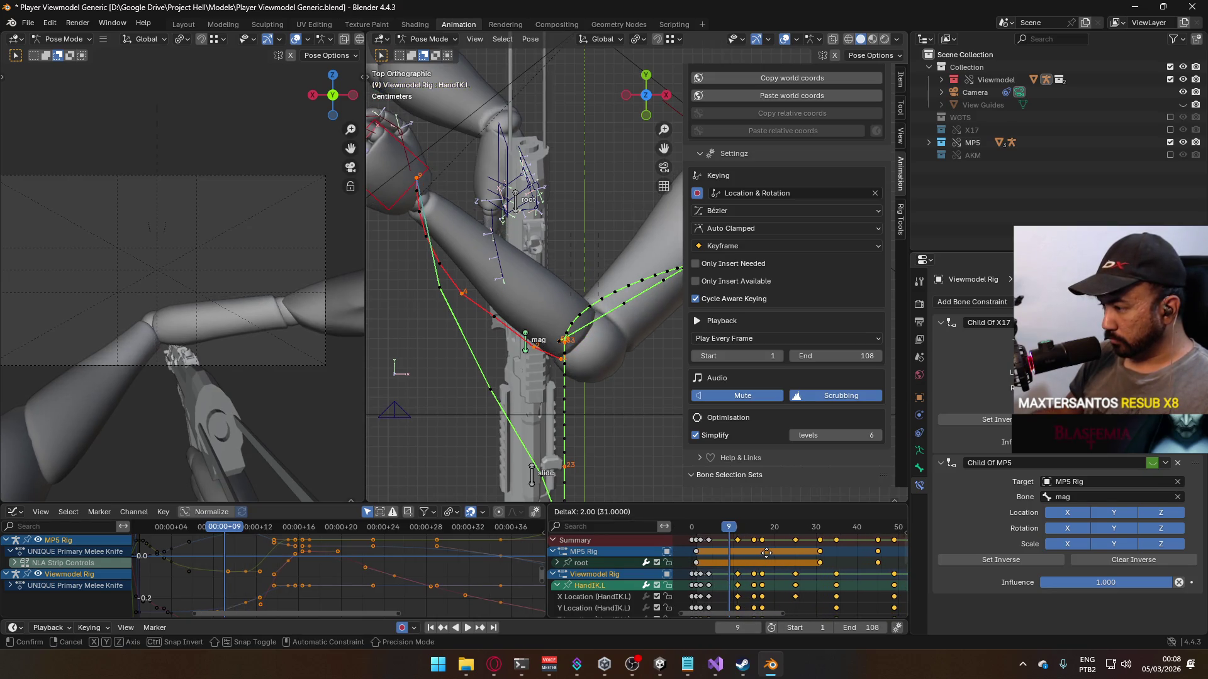
pyautogui.click(753, 547)
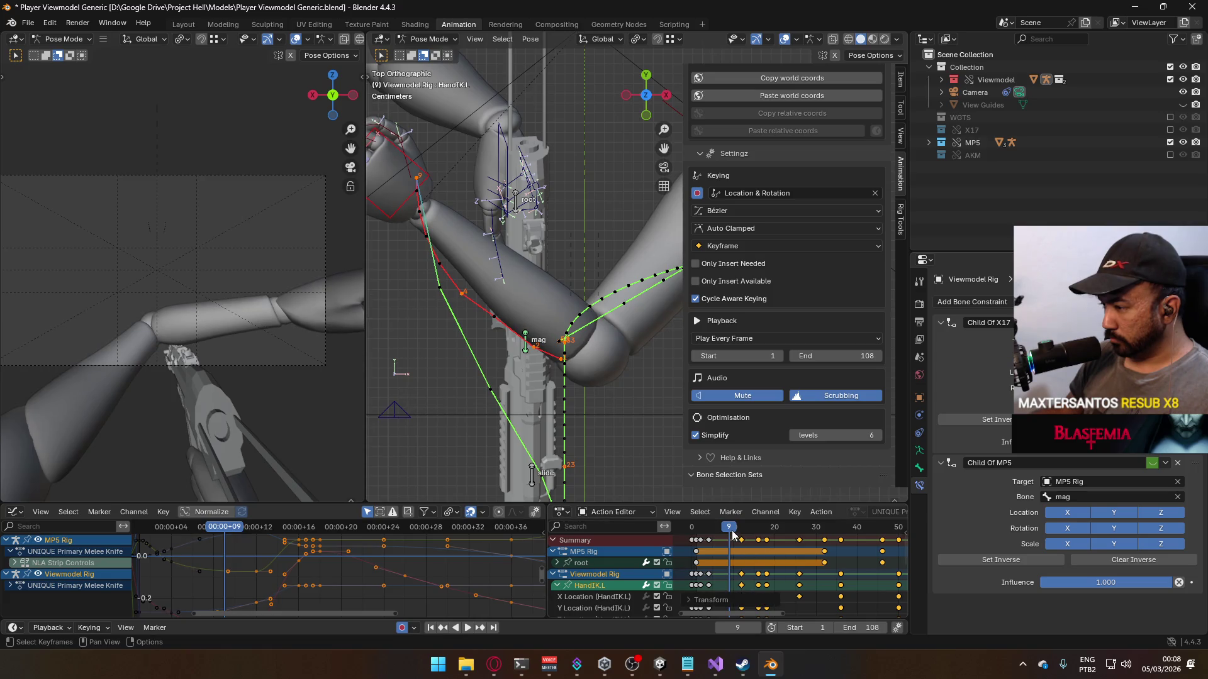
# Step: Copy the frame-12 keyframes and paste them at frame 9
pyautogui.click(740, 529)
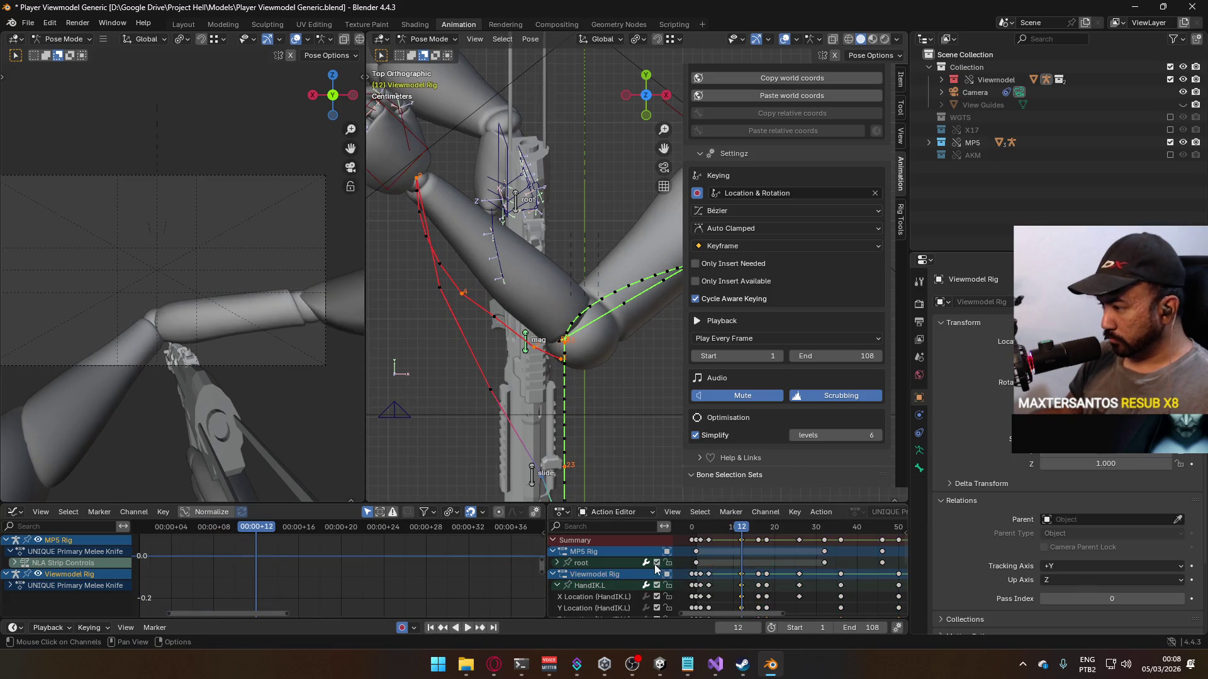
pyautogui.click(705, 562)
pyautogui.click(741, 540)
pyautogui.hotkey('shift', 'ctrl', 'space')
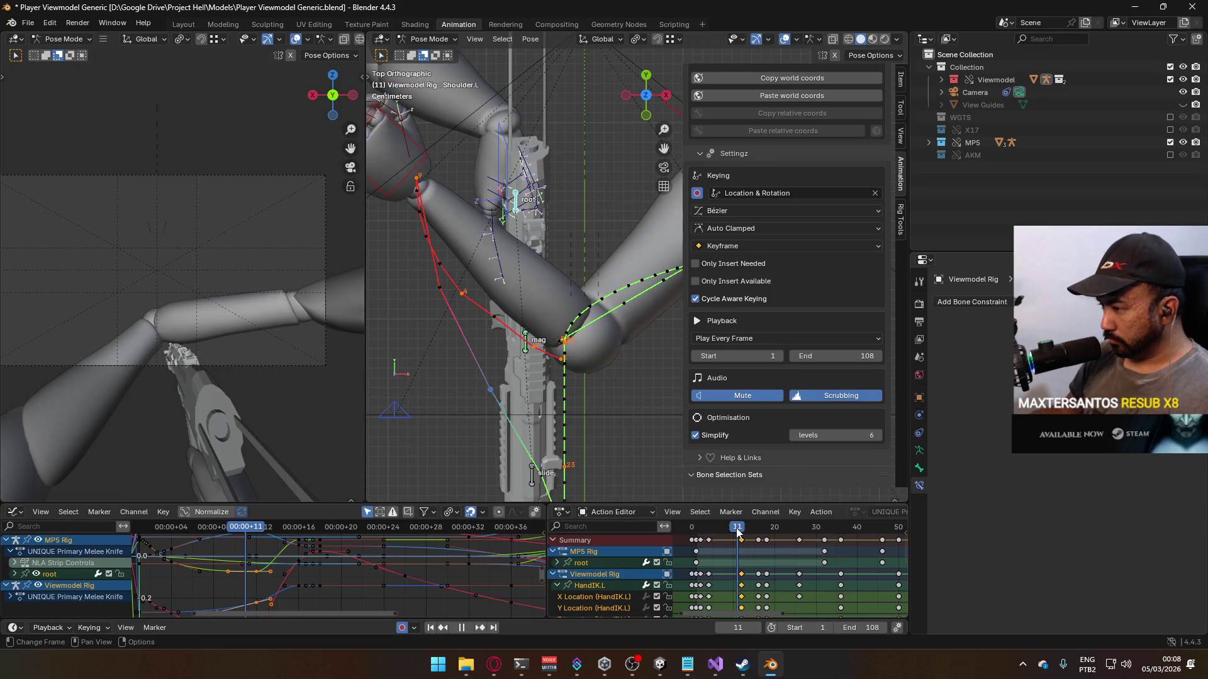
pyautogui.press('space')
pyautogui.hotkey('ctrl', 'v')
pyautogui.moveTo(731, 530)
pyautogui.mouseDown()
pyautogui.moveTo(746, 530)
pyautogui.moveTo(729, 531)
pyautogui.mouseUp()
# Step: Collapse the HandIK.L channel and paste the copied keyframes again
pyautogui.click(556, 588)
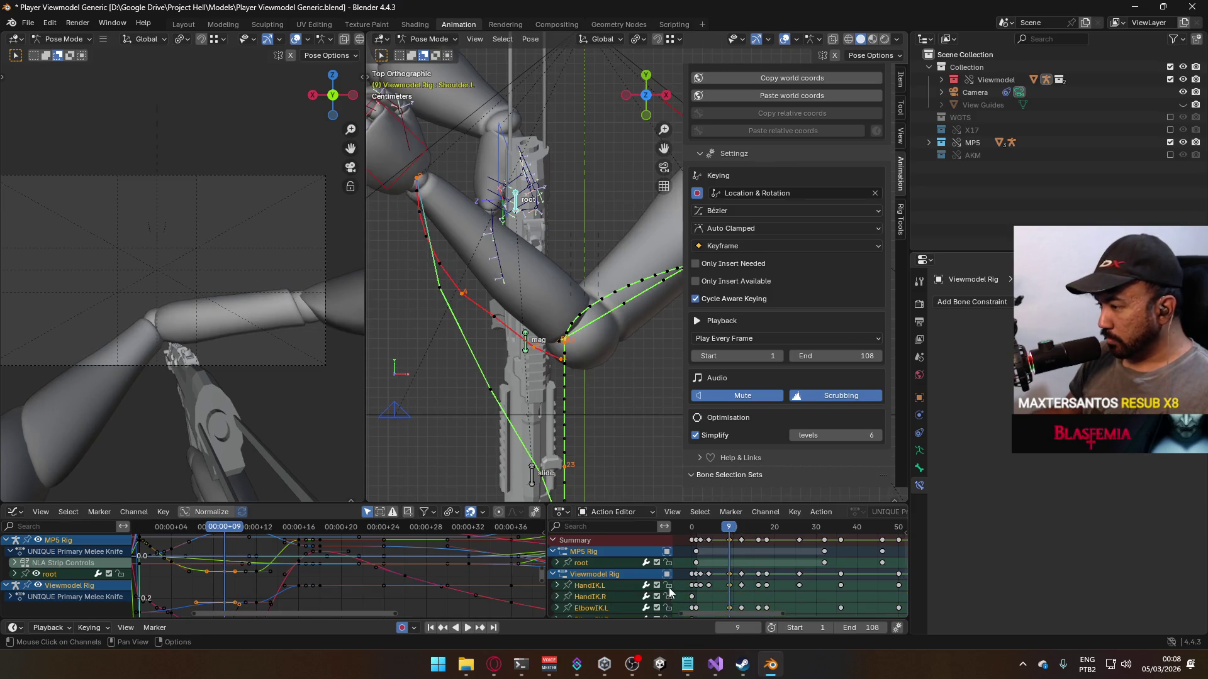
pyautogui.click(741, 531)
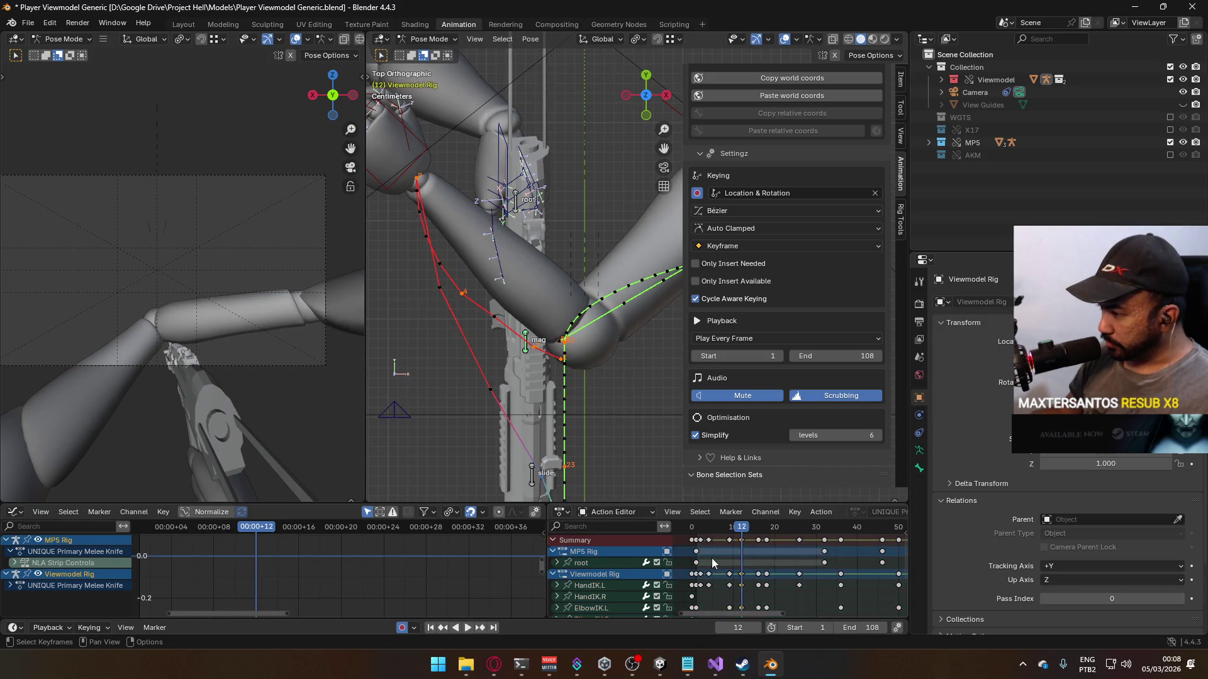
pyautogui.moveTo(738, 527); pyautogui.dragTo(730, 532)
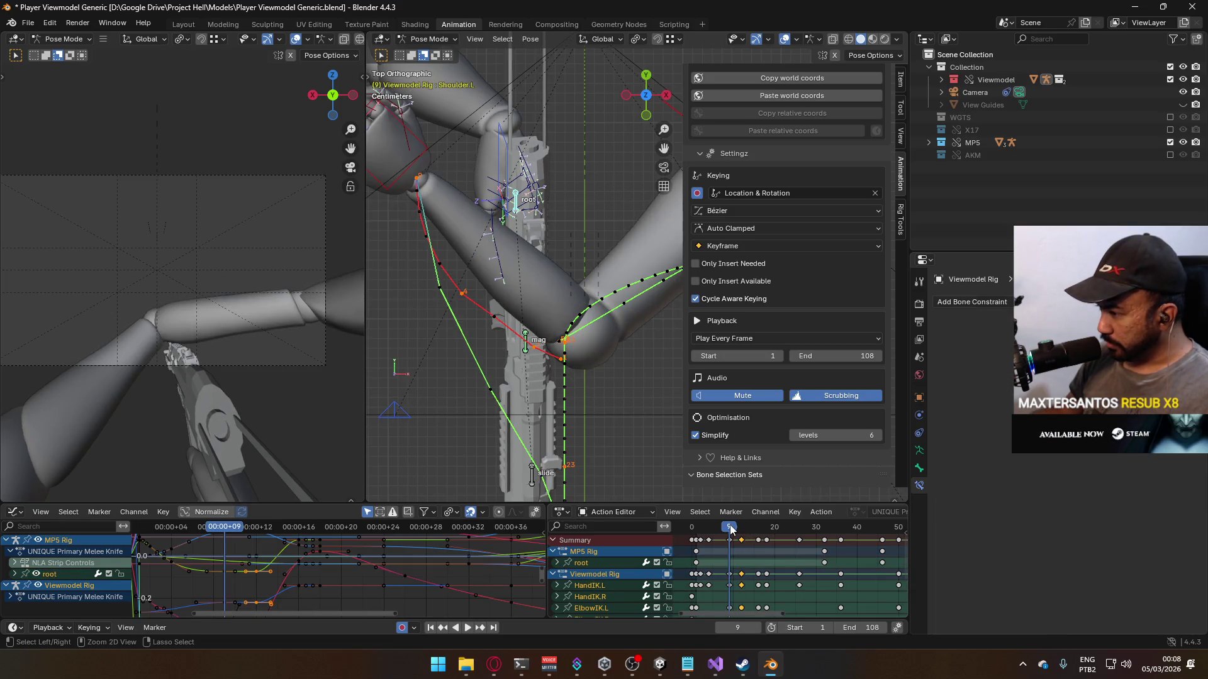
pyautogui.hotkey('ctrl', 'v')
pyautogui.scroll(-2, 735, 569)
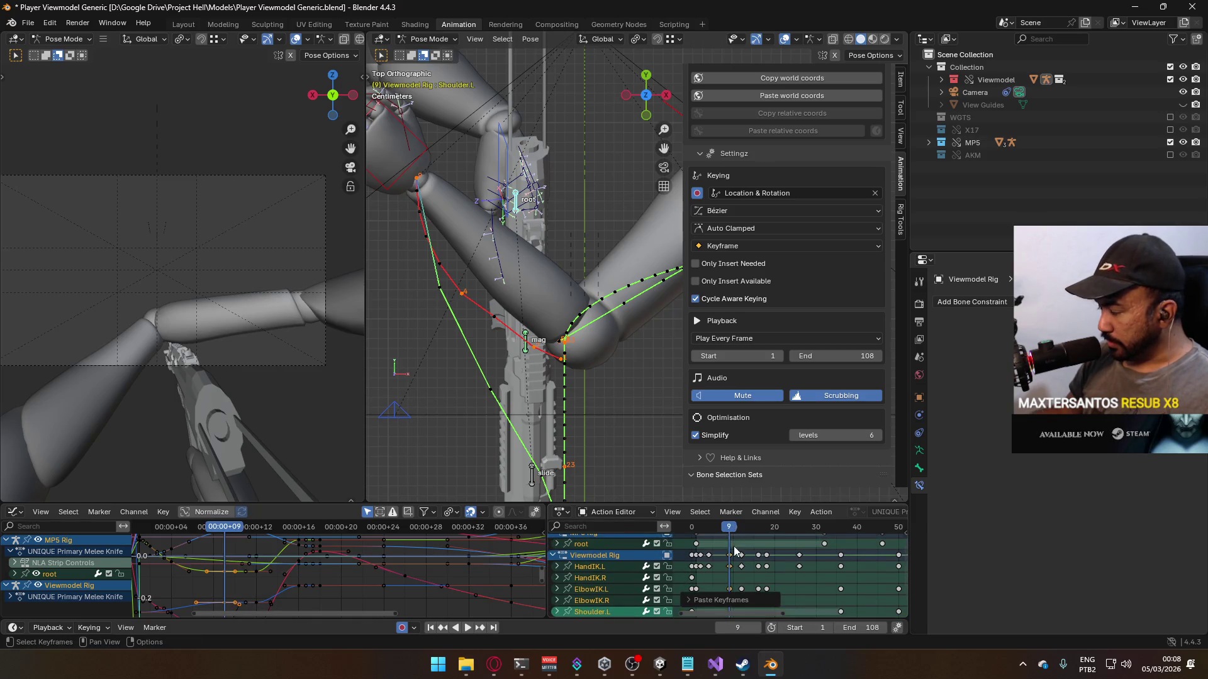
# Step: Change the pasted keys' handle type and review the animation
pyautogui.press('v')
pyautogui.click(711, 611)
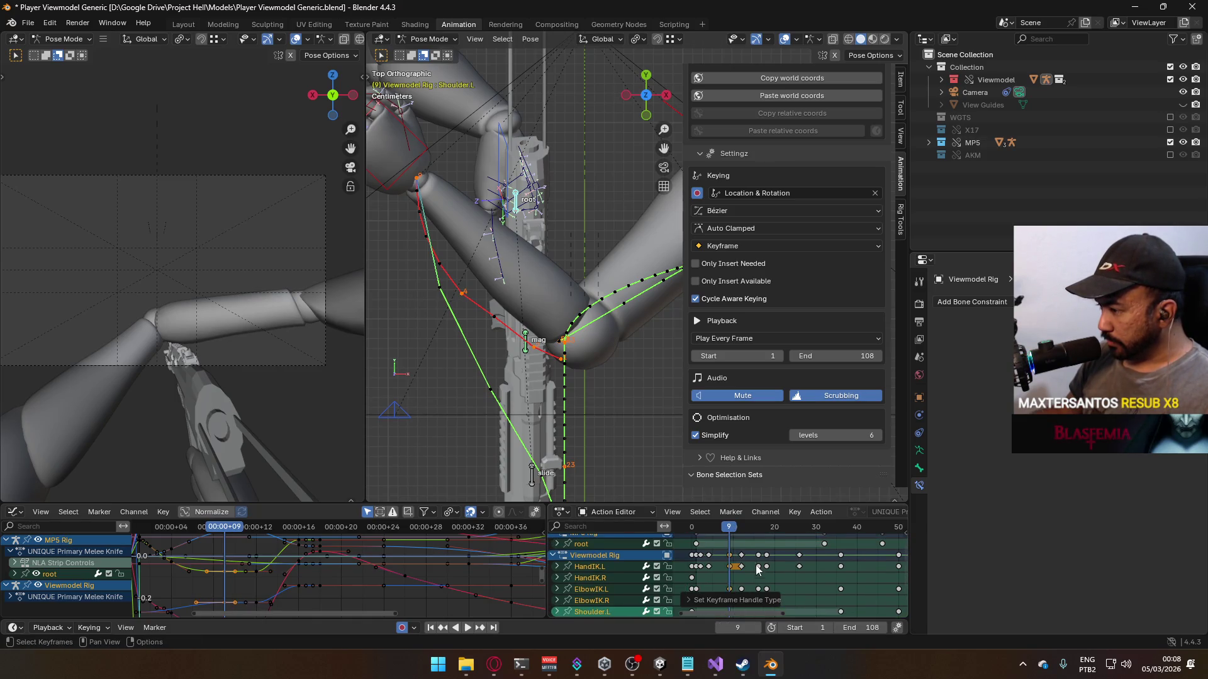
pyautogui.press('space')
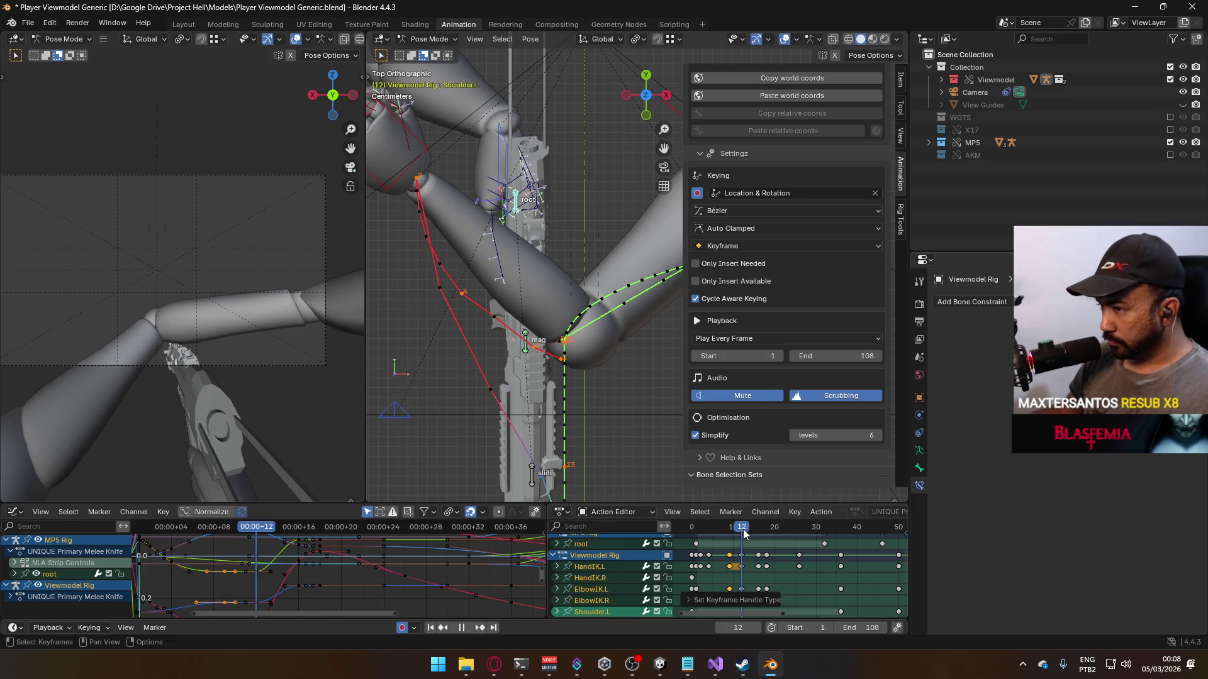
pyautogui.click(556, 566)
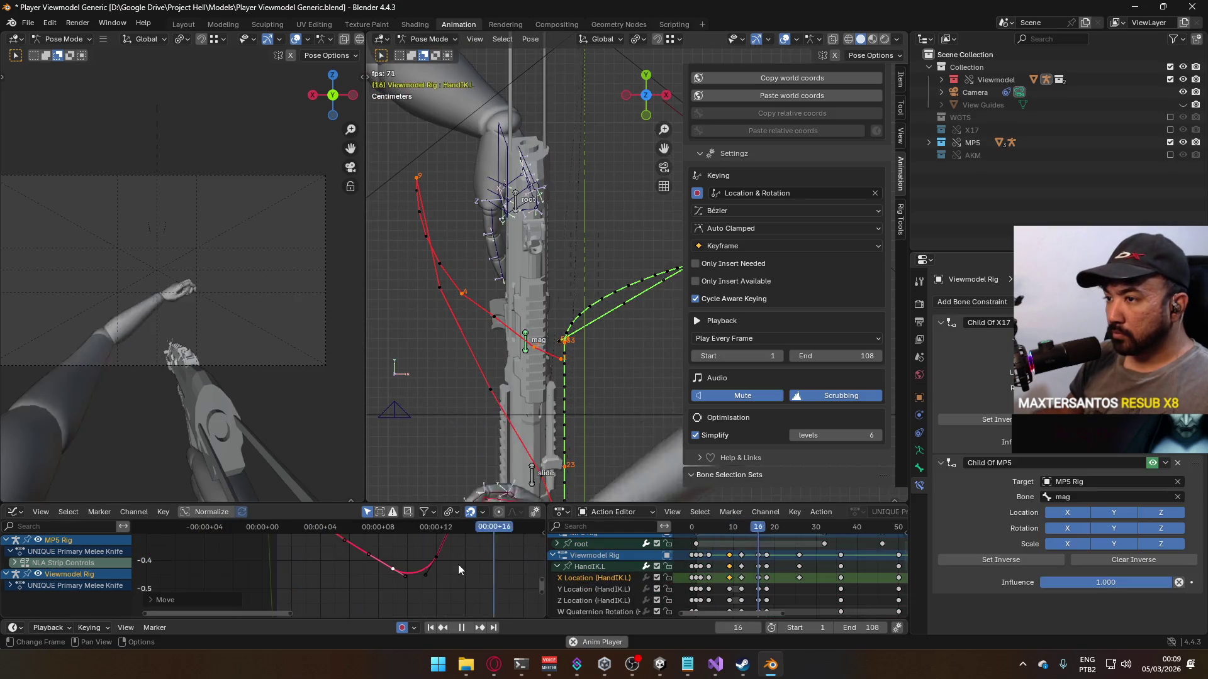
# Step: Make HandIK.L active and frame its curves for frames 0–24 at frame 18
pyautogui.click(594, 578)
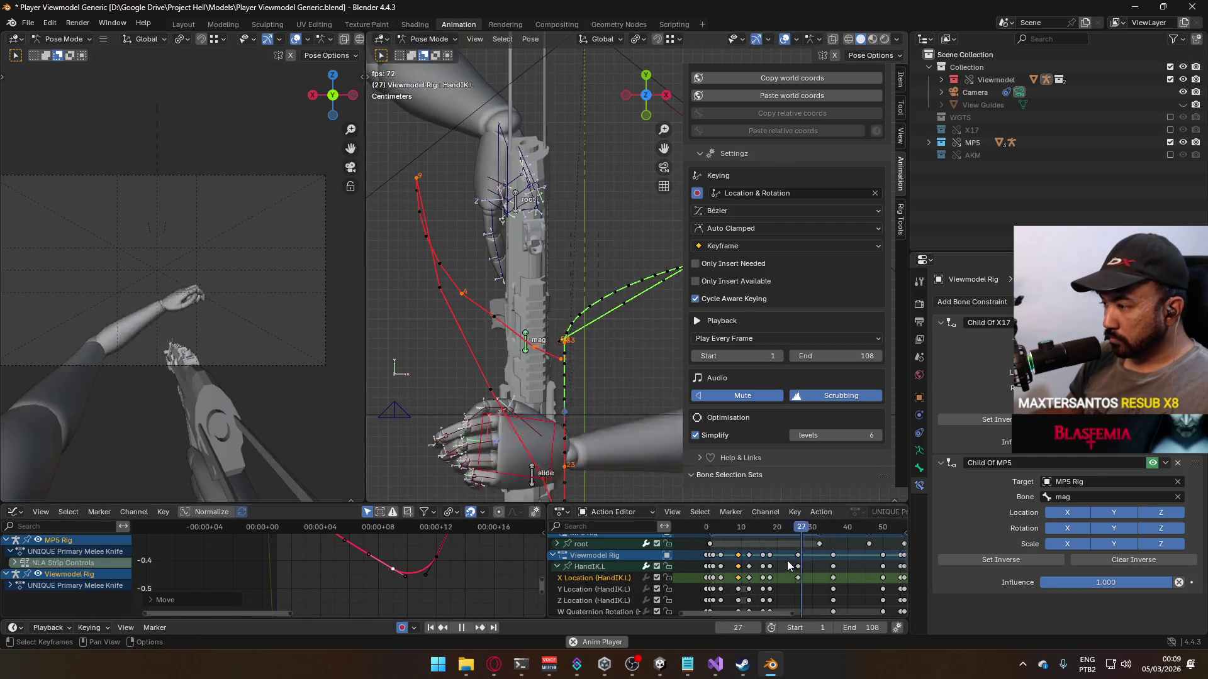
pyautogui.press('Home')
pyautogui.click(738, 526)
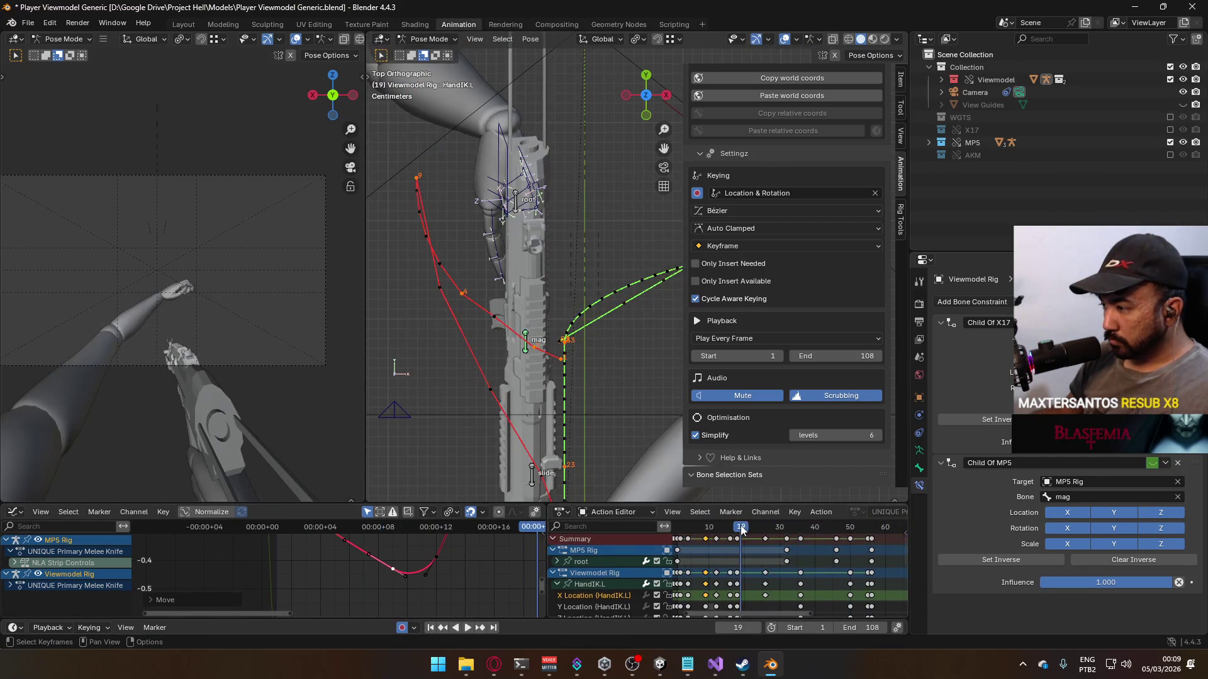
pyautogui.moveTo(738, 529); pyautogui.dragTo(737, 533)
pyautogui.moveTo(461, 553)
pyautogui.mouseDown(button='middle')
pyautogui.moveTo(415, 604)
pyautogui.moveTo(451, 568)
pyautogui.mouseUp(button='middle')
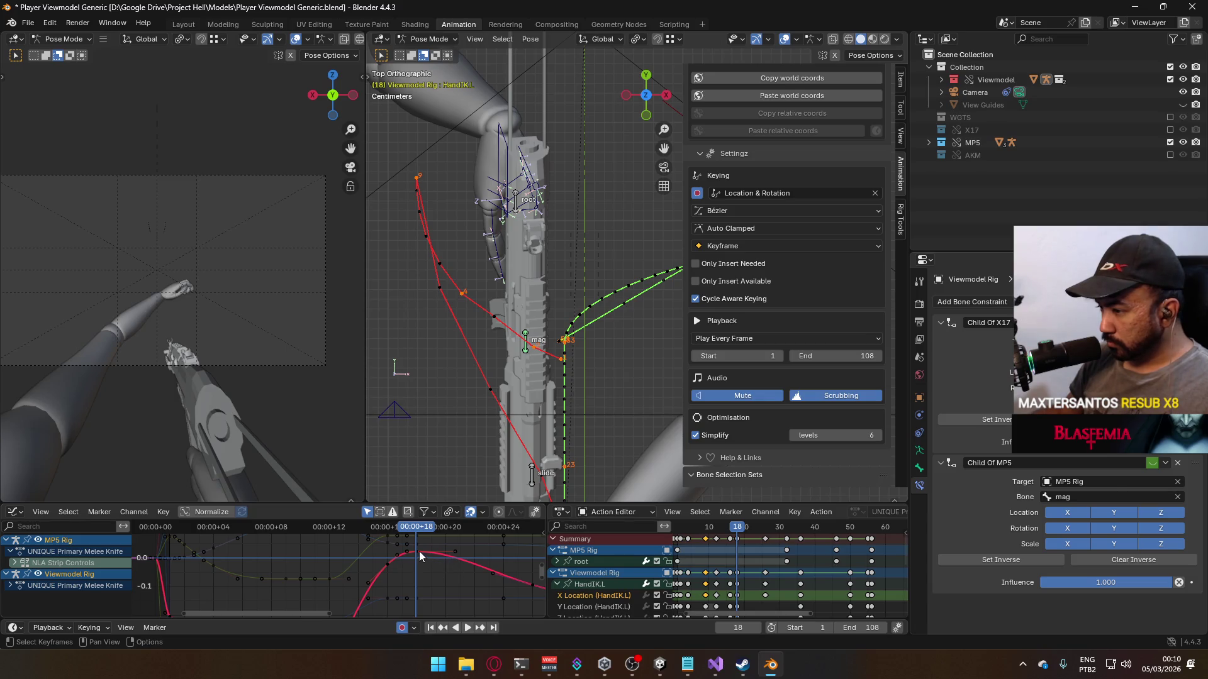
pyautogui.scroll(2, 738, 544)
pyautogui.moveTo(723, 531); pyautogui.dragTo(723, 531)
# Step: Shift the keyframes after frame 18 two frames later
pyautogui.click(734, 545)
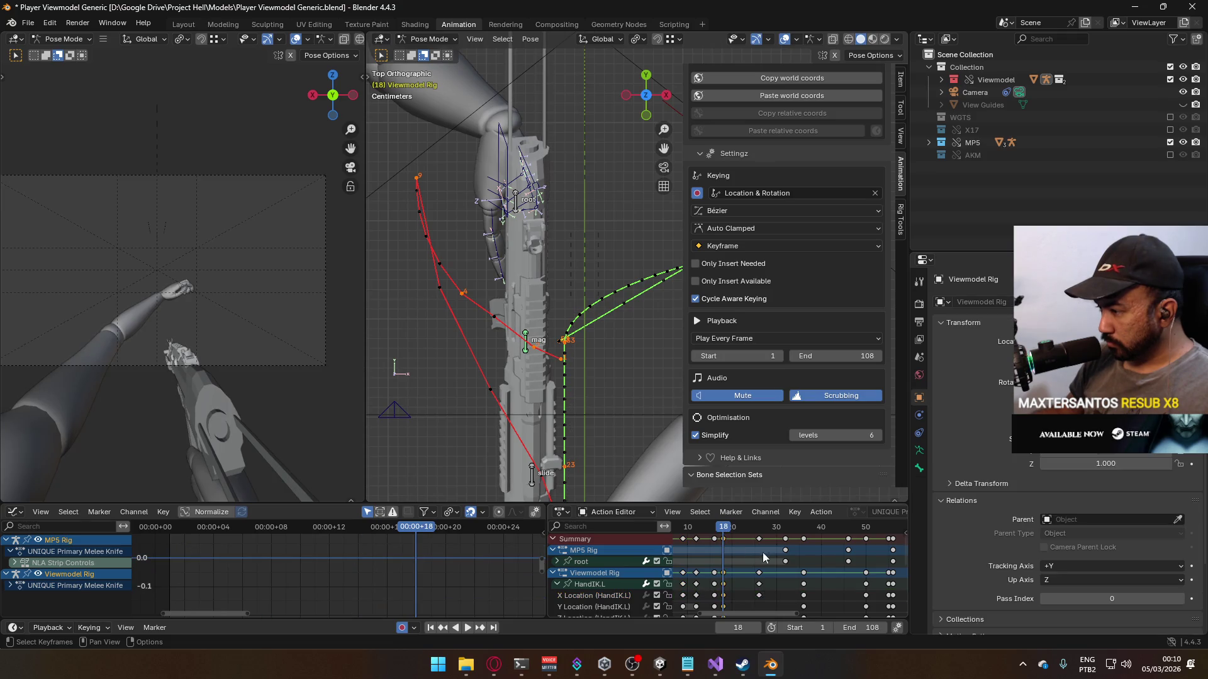
pyautogui.scroll(-1, 869, 554)
pyautogui.press(']')
pyautogui.press('g')
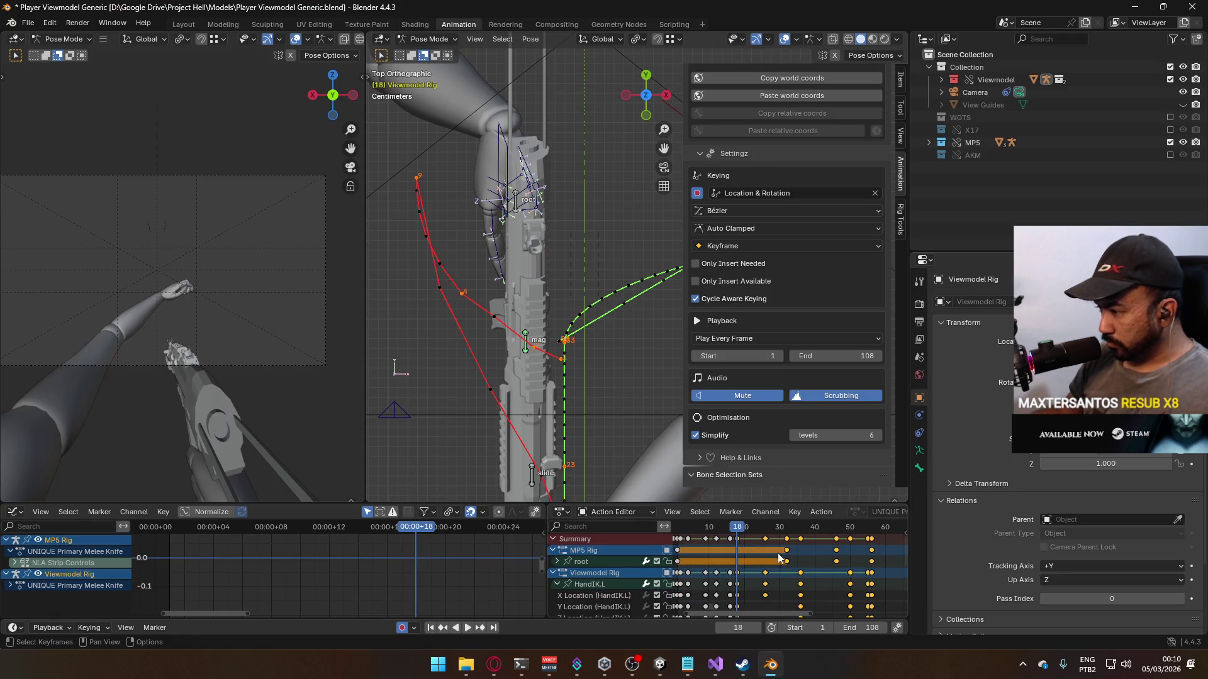
pyautogui.click(787, 559)
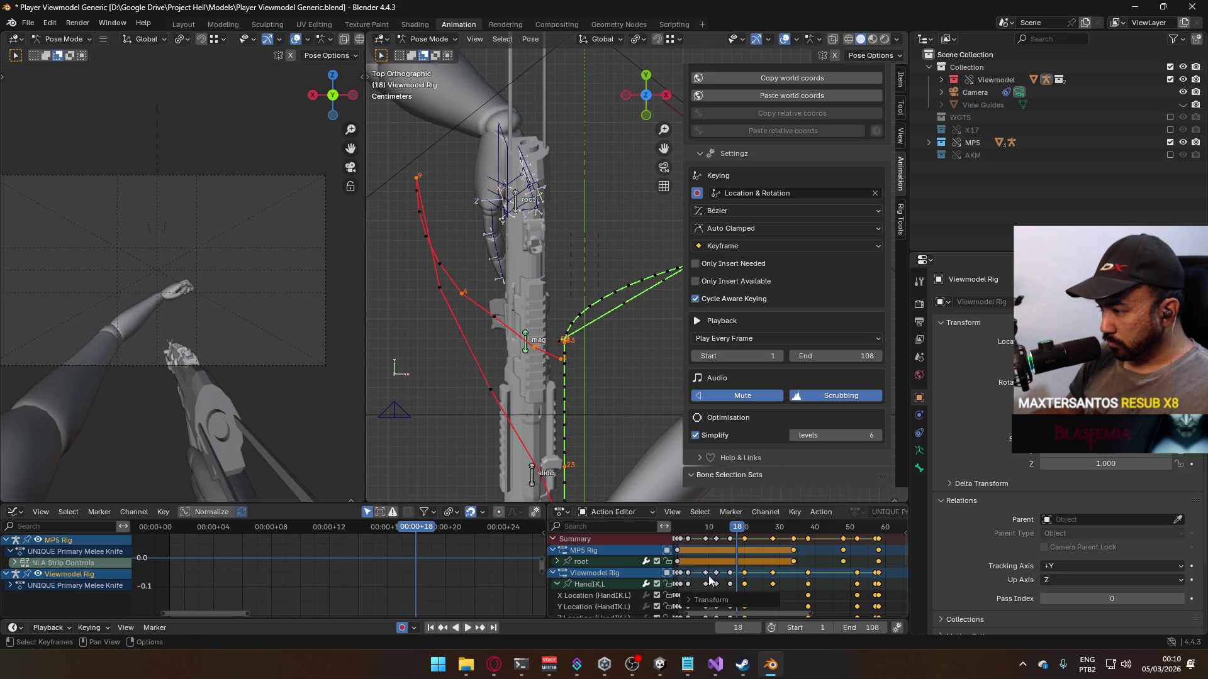
# Step: Raise a keyframe on the HandIK.L X Location curve and play to check it
pyautogui.click(594, 595)
pyautogui.click(584, 586)
pyautogui.scroll(2, 453, 583)
pyautogui.press('g')
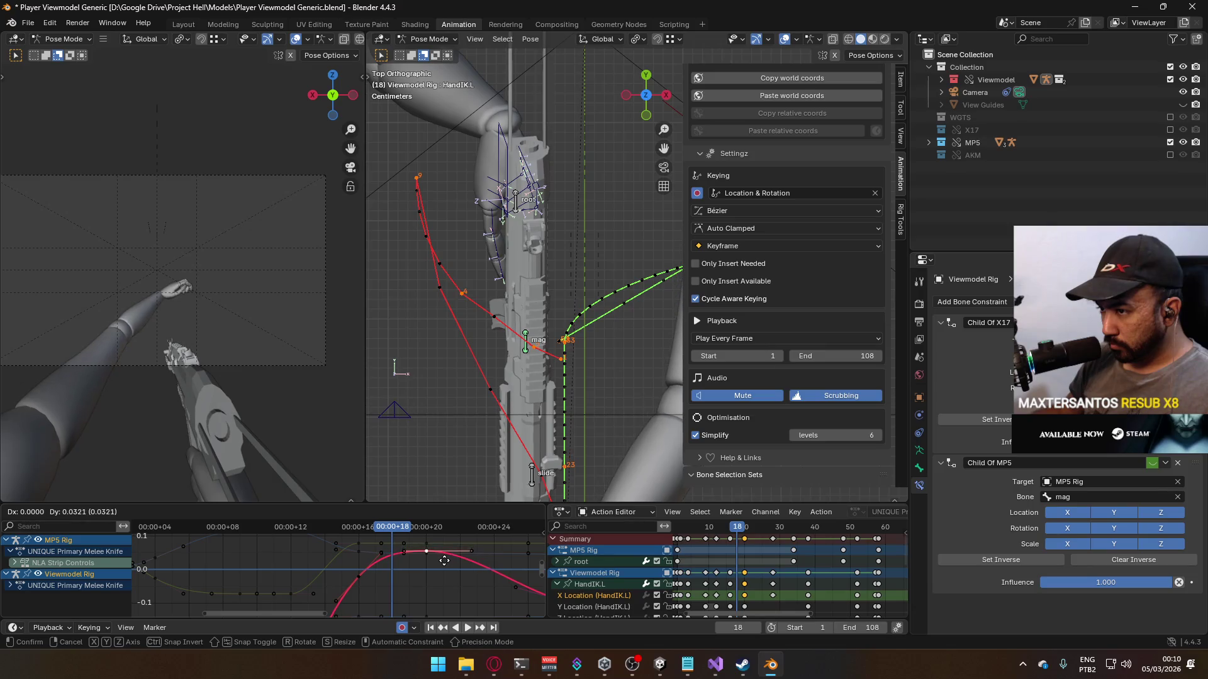
pyautogui.rightClick(443, 566)
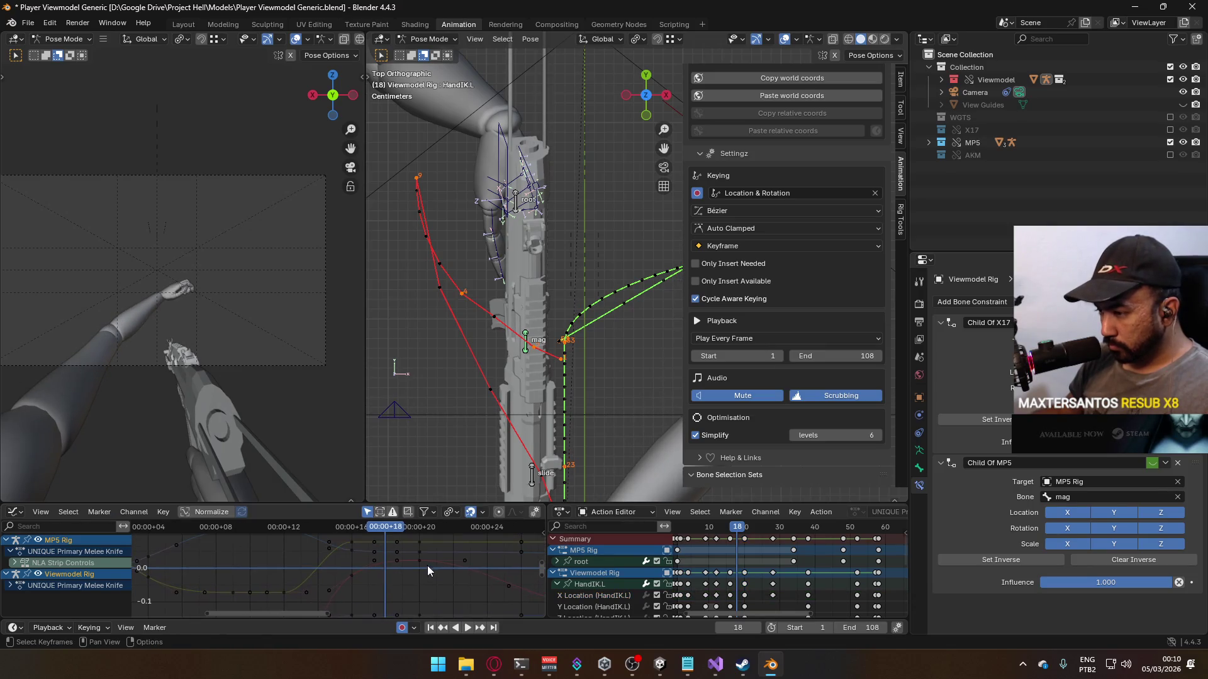
pyautogui.press('g')
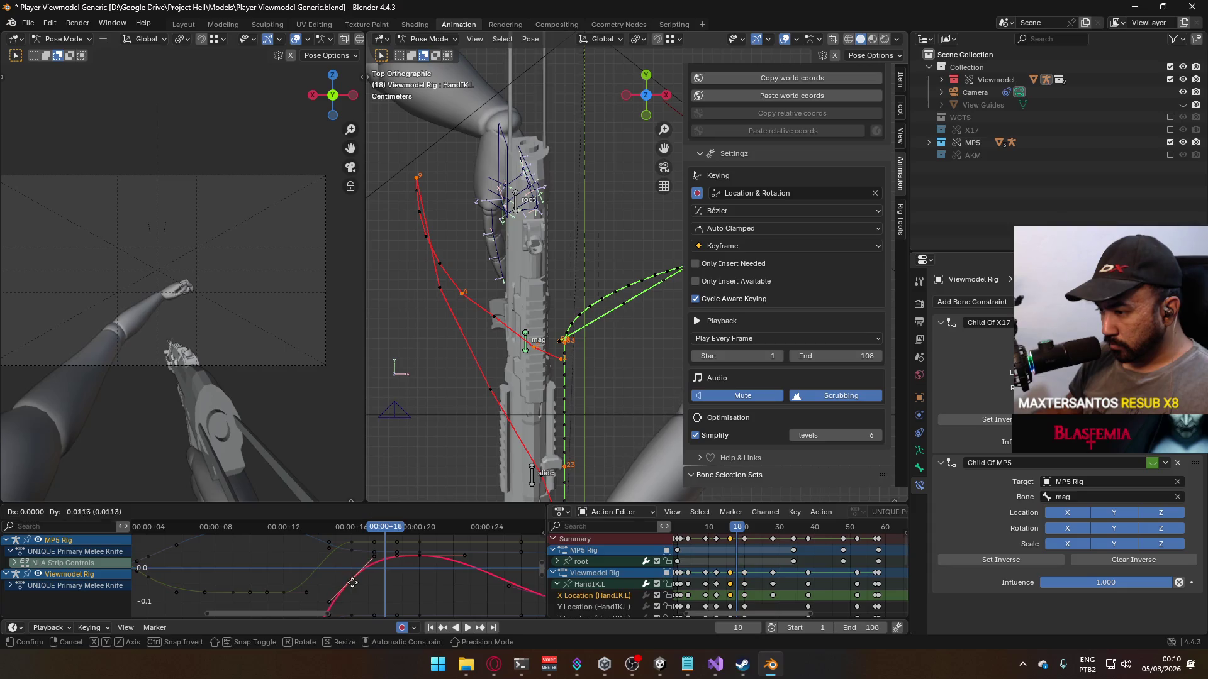
pyautogui.click(352, 589)
pyautogui.moveTo(383, 529)
pyautogui.mouseDown()
pyautogui.moveTo(314, 549)
pyautogui.moveTo(366, 535)
pyautogui.moveTo(496, 535)
pyautogui.mouseUp()
pyautogui.press('space')
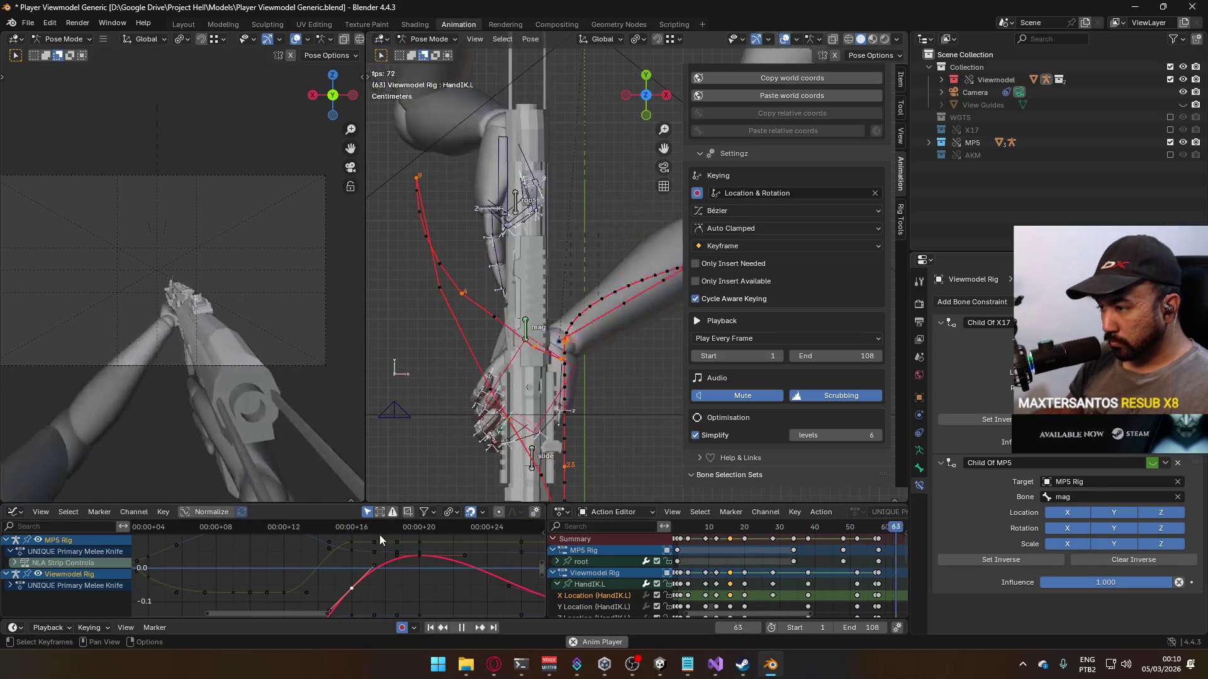
# Step: Adjust the curve's peak keyframe and check the motion at frame 20
pyautogui.click(420, 560)
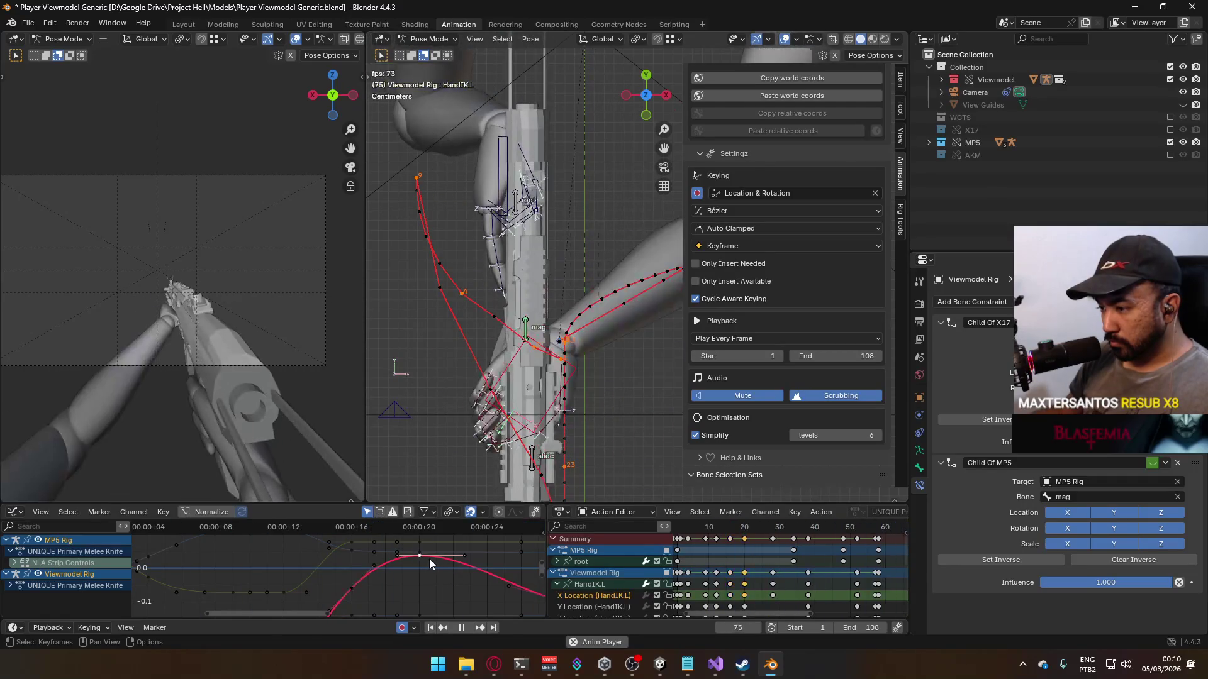
pyautogui.press('g')
pyautogui.click(430, 568)
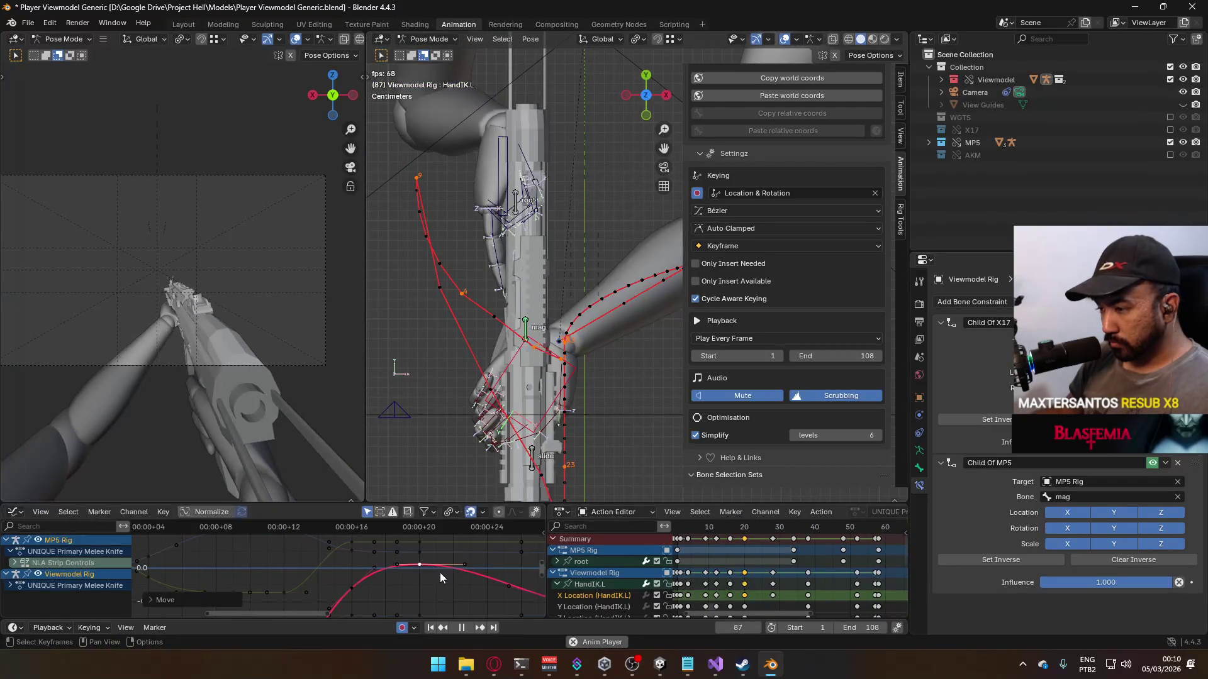
pyautogui.press('g')
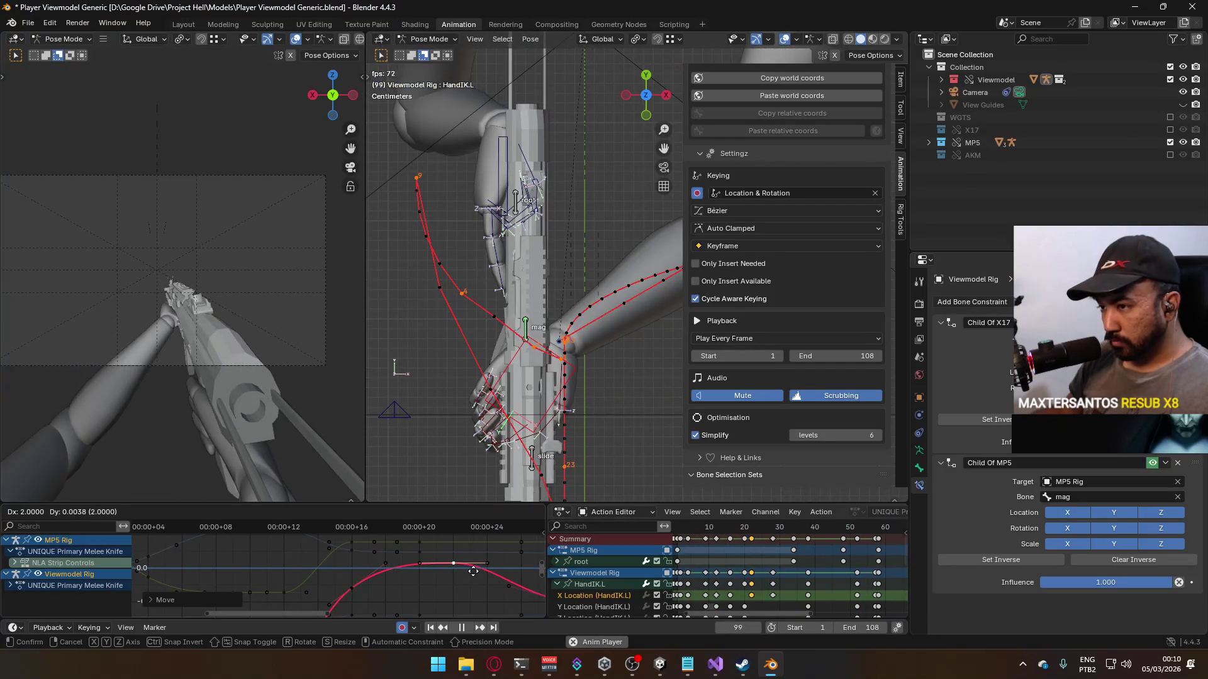
pyautogui.rightClick(473, 571)
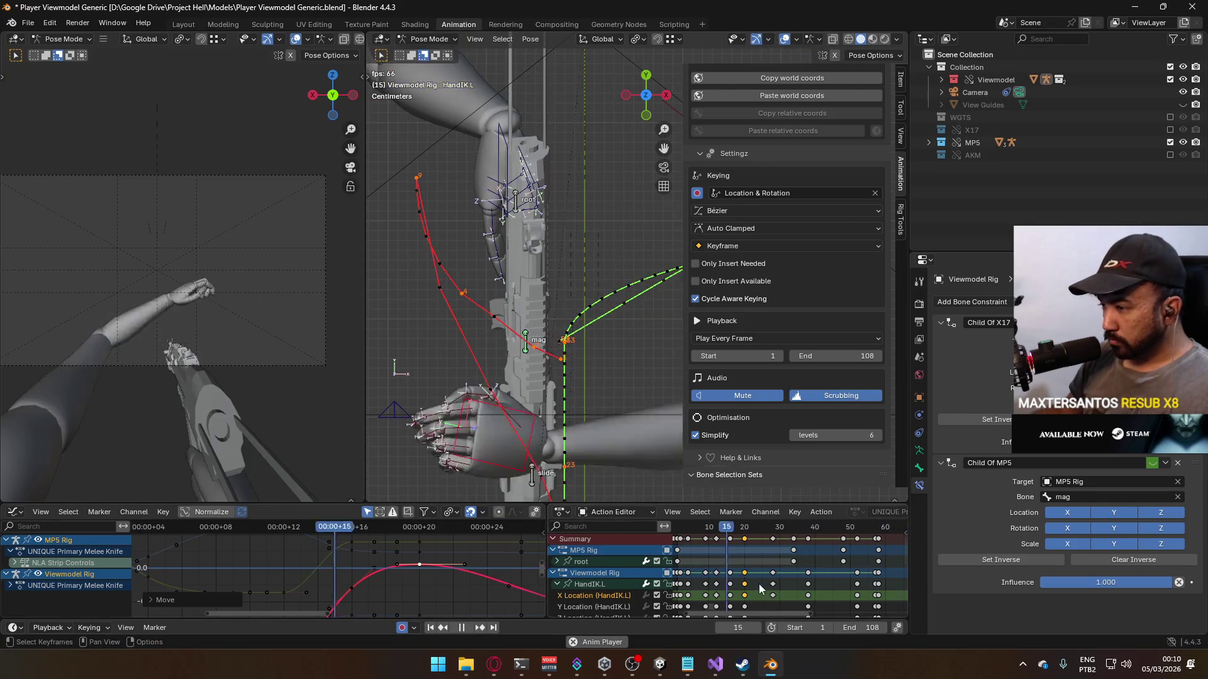
pyautogui.moveTo(724, 527); pyautogui.dragTo(745, 519)
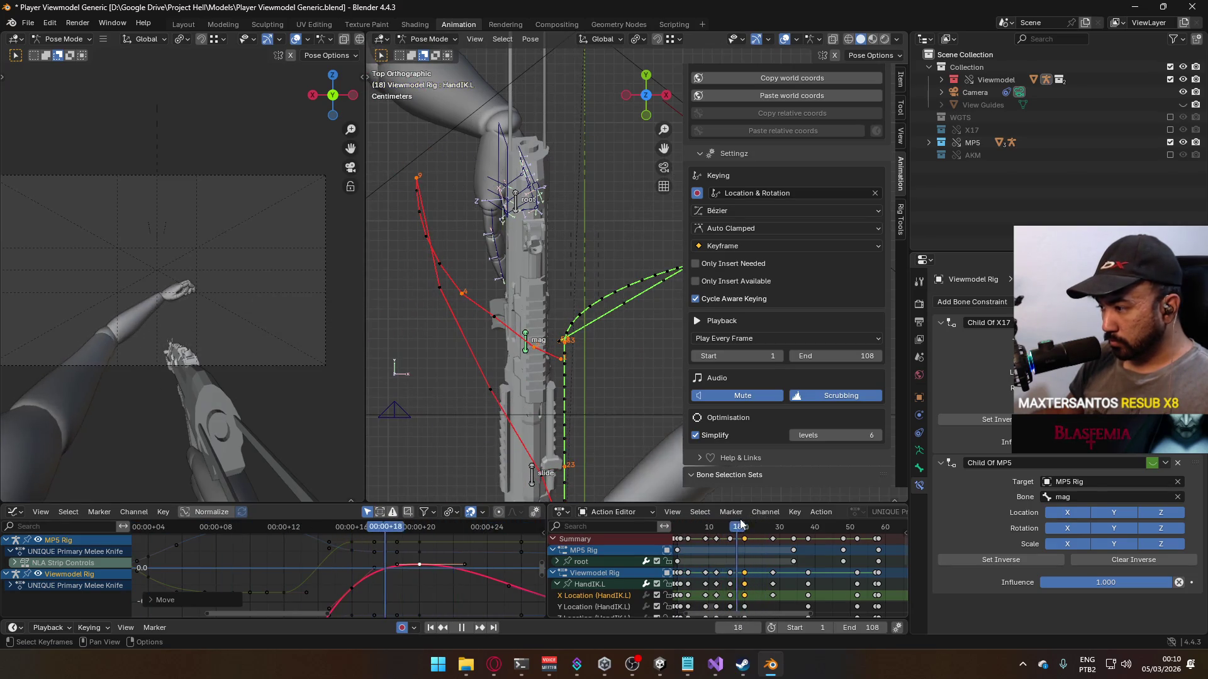
pyautogui.scroll(-2, 770, 569)
pyautogui.moveTo(770, 569); pyautogui.dragTo(809, 583, button='middle')
# Step: Box-select the later keyframes in the Action Editor, shift them along the timeline, and preview playback
pyautogui.scroll(-2, 852, 587)
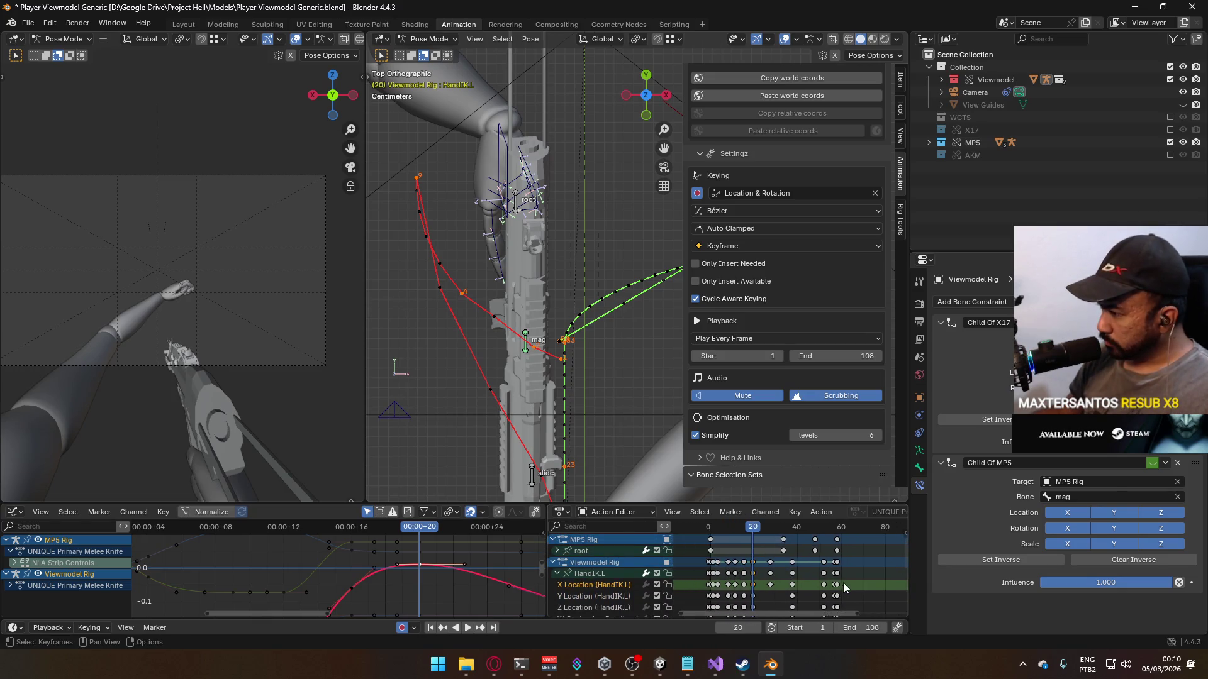
pyautogui.keyDown('ctrl'); pyautogui.click(868, 579); pyautogui.keyUp('ctrl')
pyautogui.moveTo(859, 581)
pyautogui.mouseDown()
pyautogui.moveTo(779, 559)
pyautogui.moveTo(755, 536)
pyautogui.mouseUp()
pyautogui.scroll(1, 786, 584)
pyautogui.press('g')
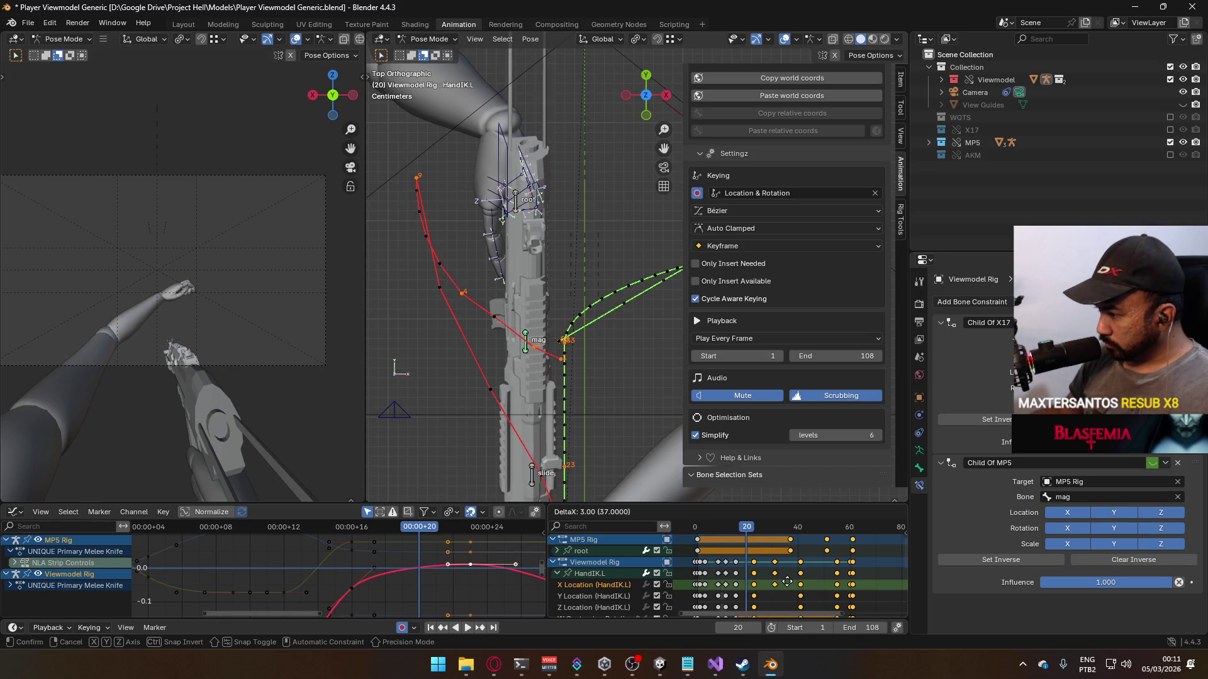
pyautogui.click(791, 584)
pyautogui.press('space')
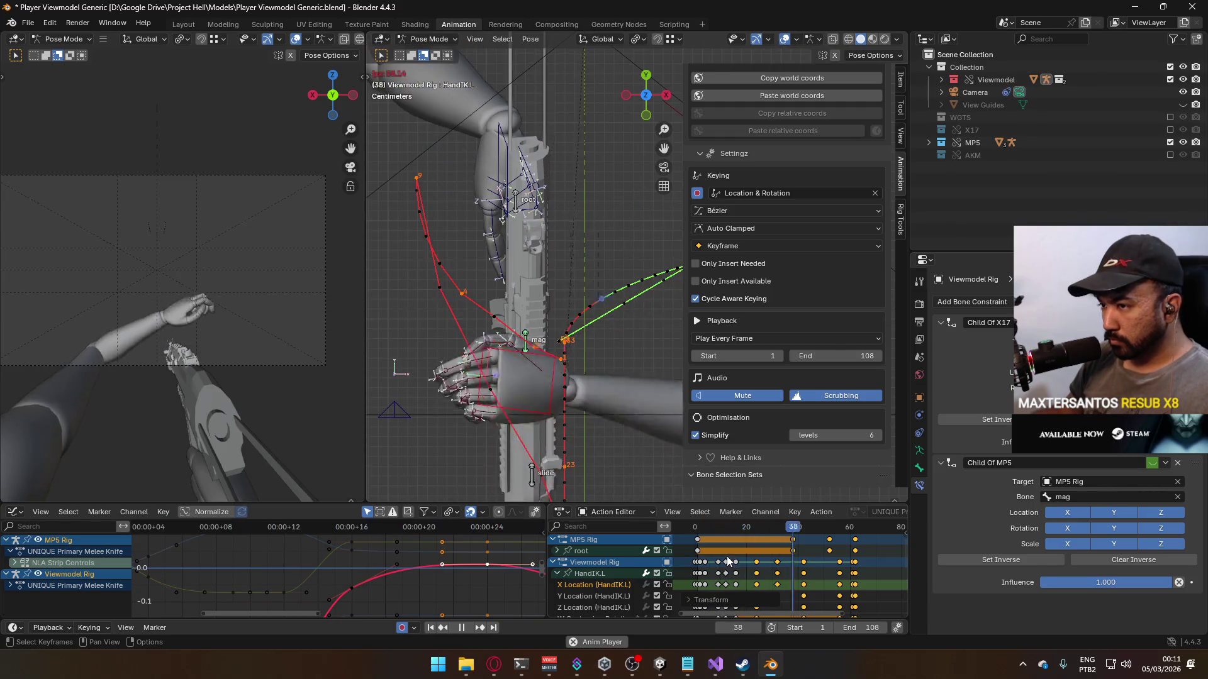
pyautogui.press('space')
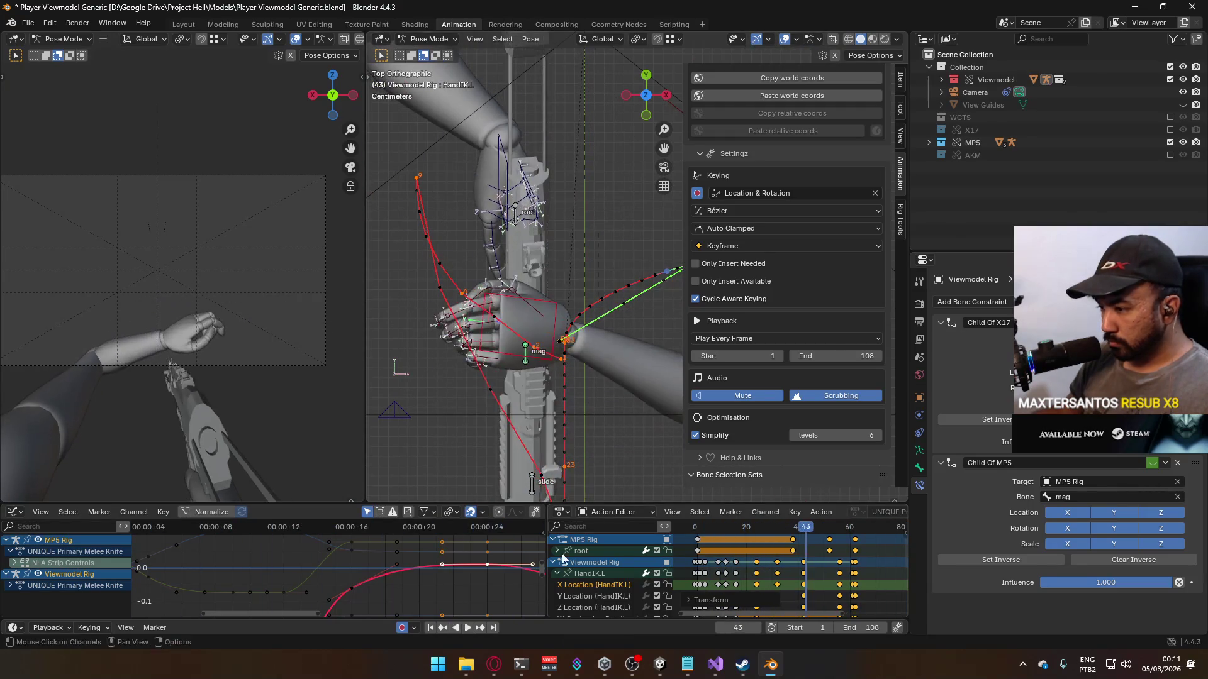
# Step: Reselect the keys from frame 42, including the later MP5 Rig keys, move them earlier, and play back
pyautogui.scroll(-4, 481, 553)
pyautogui.moveTo(480, 554)
pyautogui.mouseDown(button='middle')
pyautogui.moveTo(464, 568)
pyautogui.moveTo(440, 560)
pyautogui.mouseUp(button='middle')
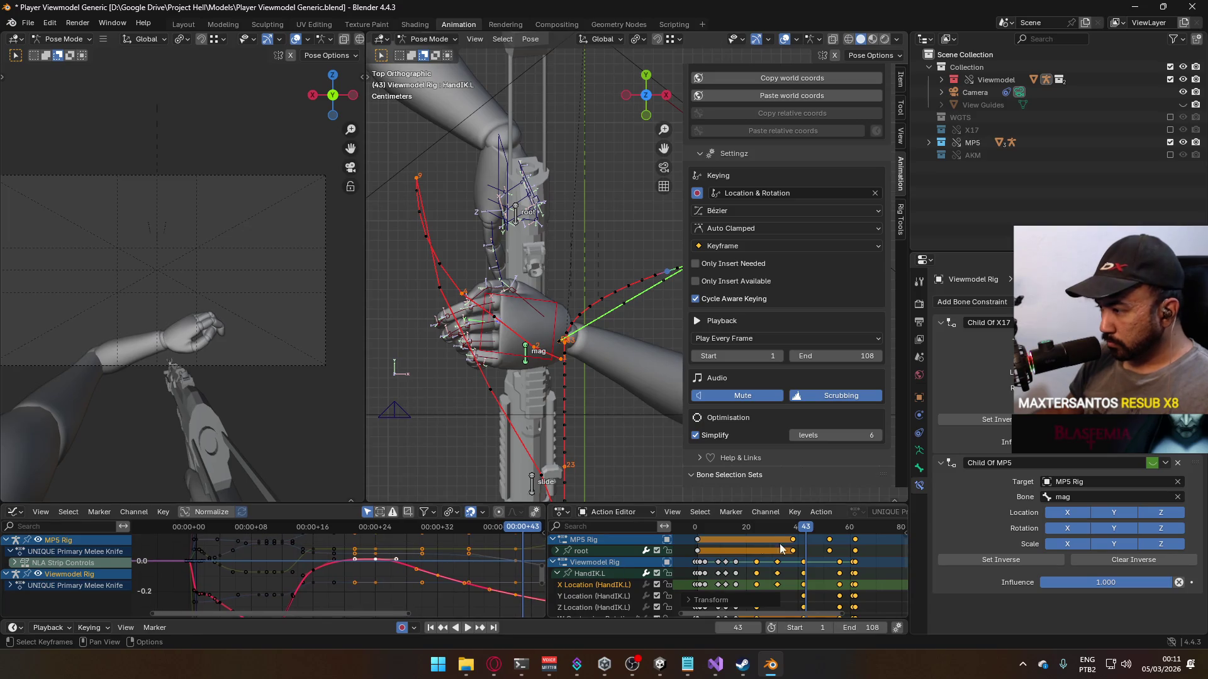
pyautogui.moveTo(807, 530)
pyautogui.mouseDown()
pyautogui.moveTo(775, 529)
pyautogui.moveTo(805, 534)
pyautogui.mouseUp()
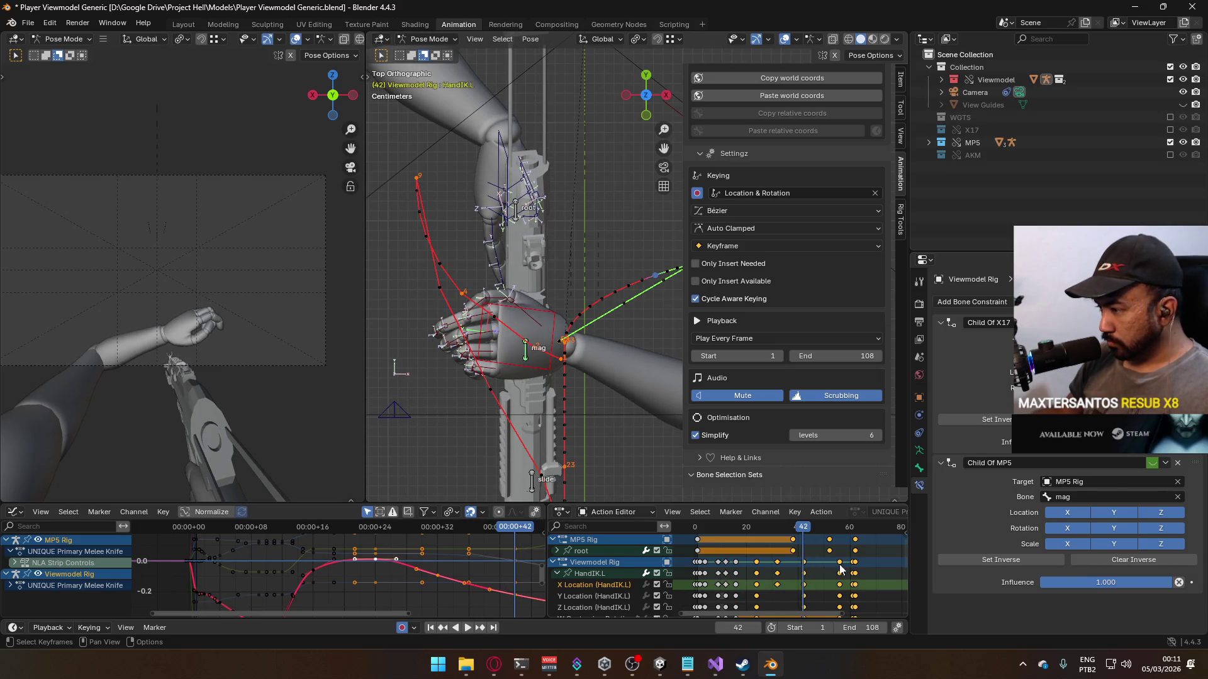
pyautogui.keyDown('ctrl'); pyautogui.click(870, 565); pyautogui.keyUp('ctrl')
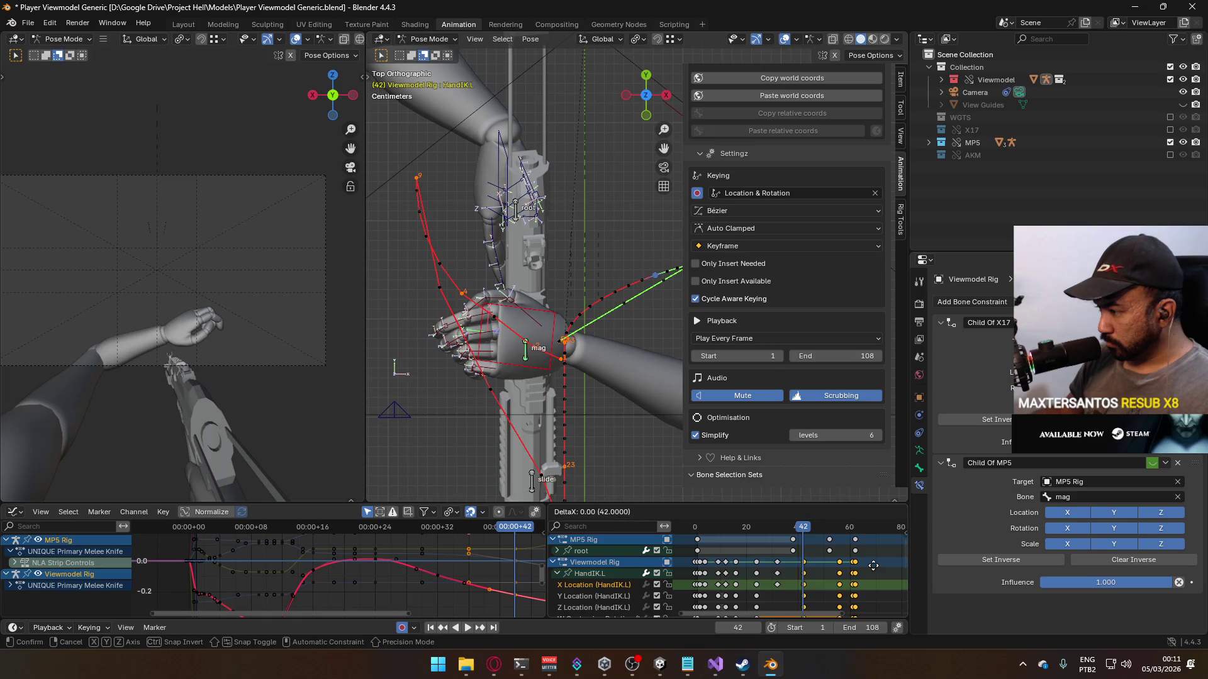
pyautogui.moveTo(854, 561); pyautogui.dragTo(841, 573, button='middle')
pyautogui.keyDown('ctrl'); pyautogui.click(877, 583); pyautogui.keyUp('ctrl')
pyautogui.press('g')
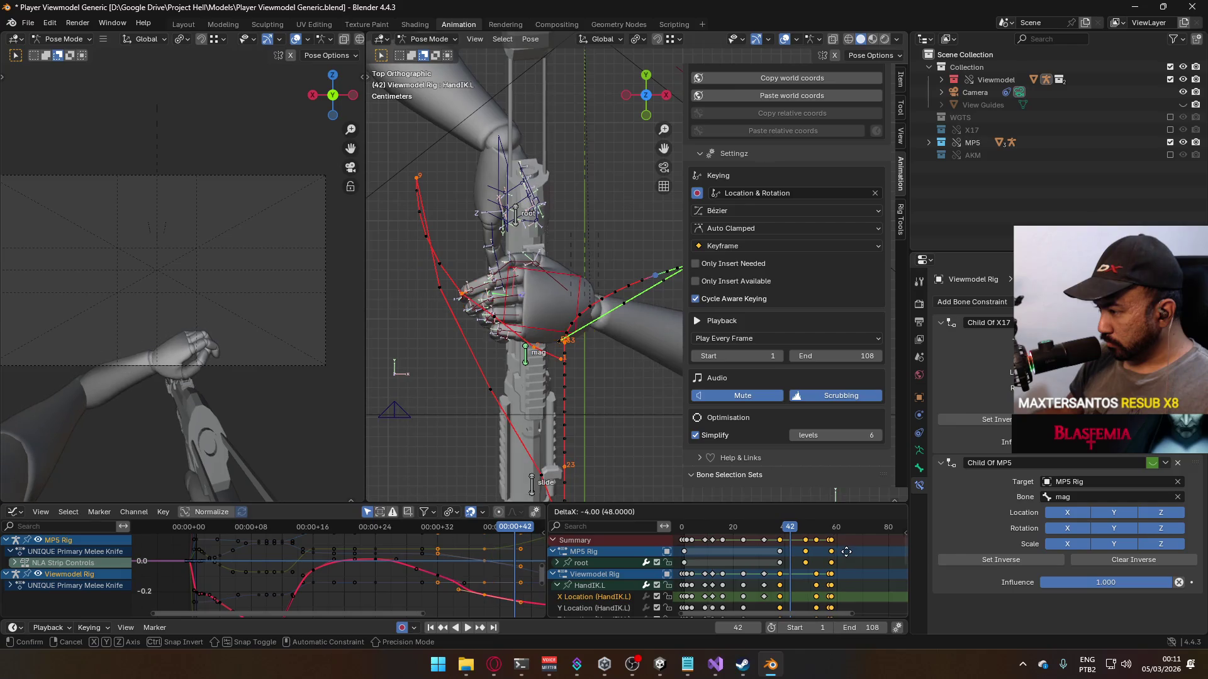
pyautogui.click(840, 551)
pyautogui.press('space')
pyautogui.moveTo(787, 531); pyautogui.dragTo(709, 531)
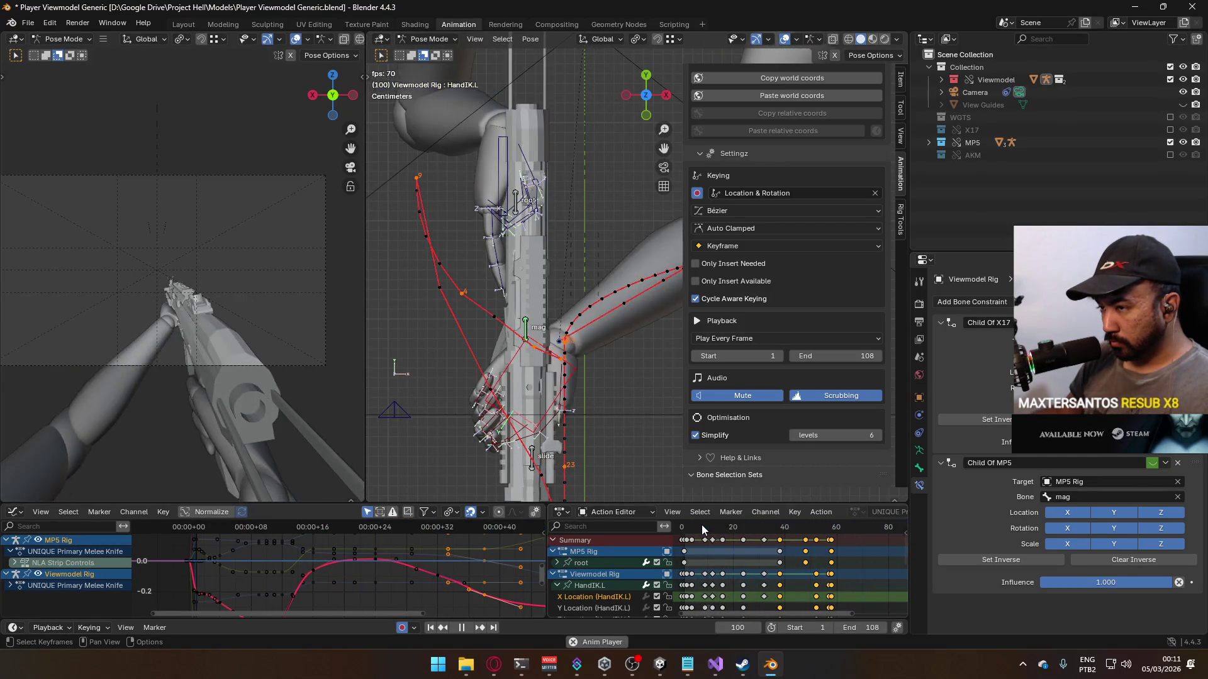
pyautogui.press('space')
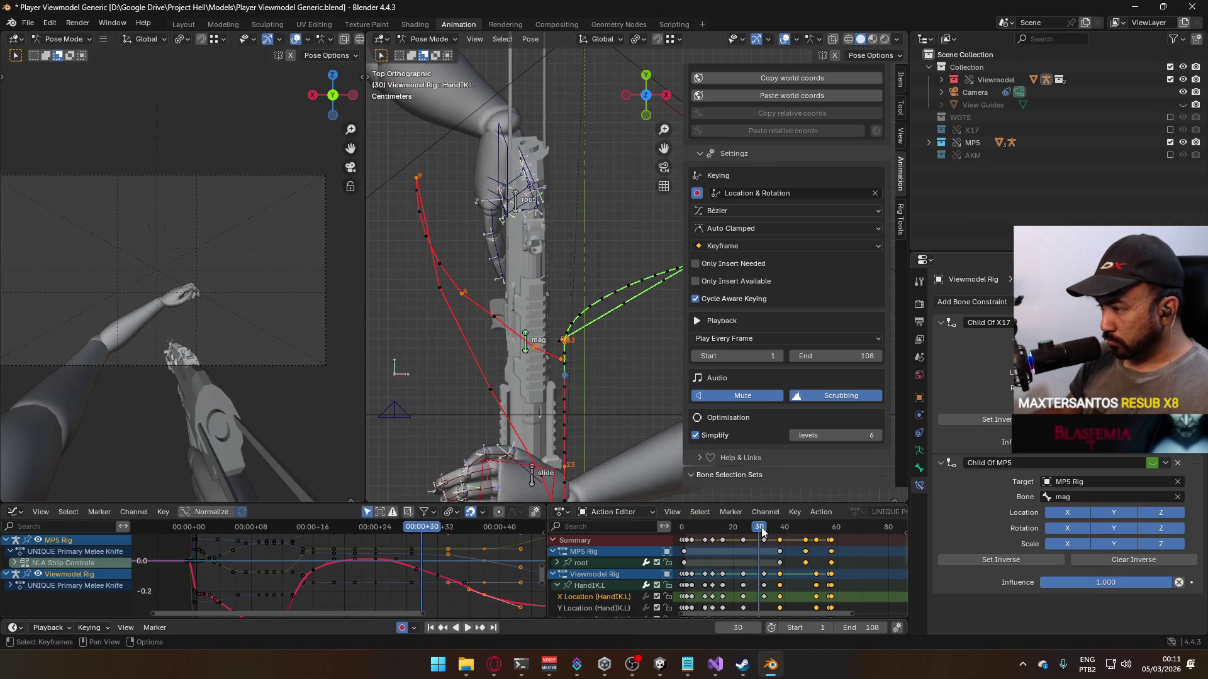
# Step: Shift the selected keys 3 frames later, to around frame 51, and replay from frame 32
pyautogui.press('space')
pyautogui.press('space')
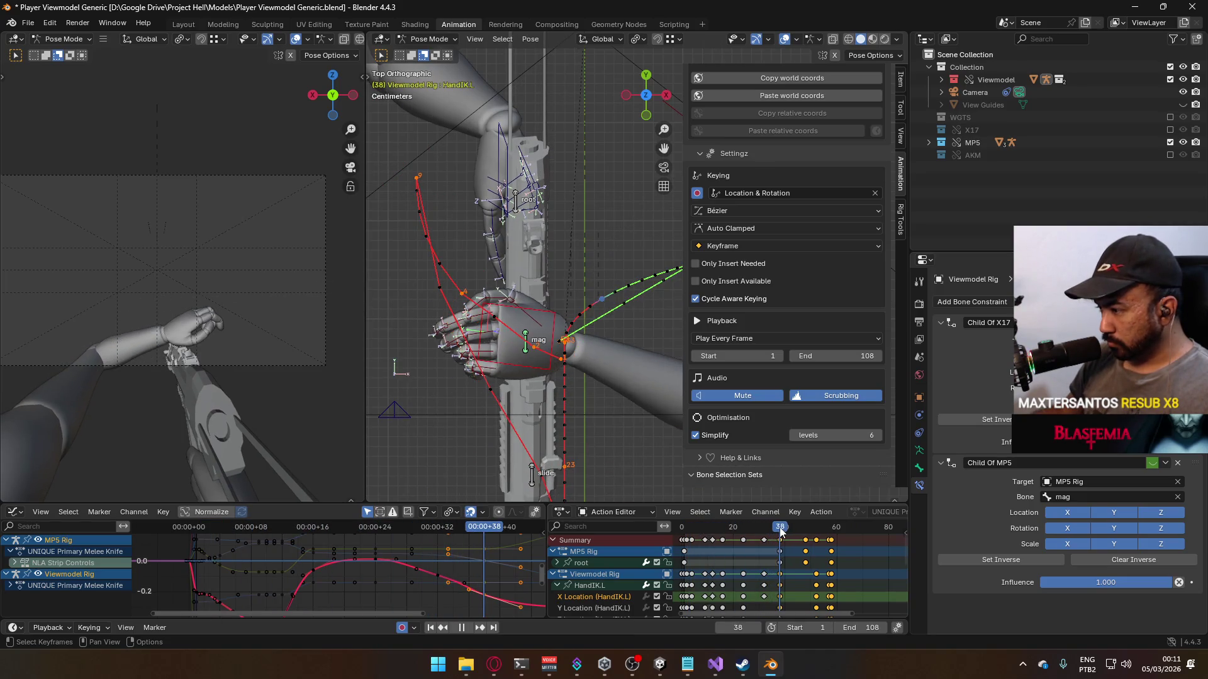
pyautogui.press('g')
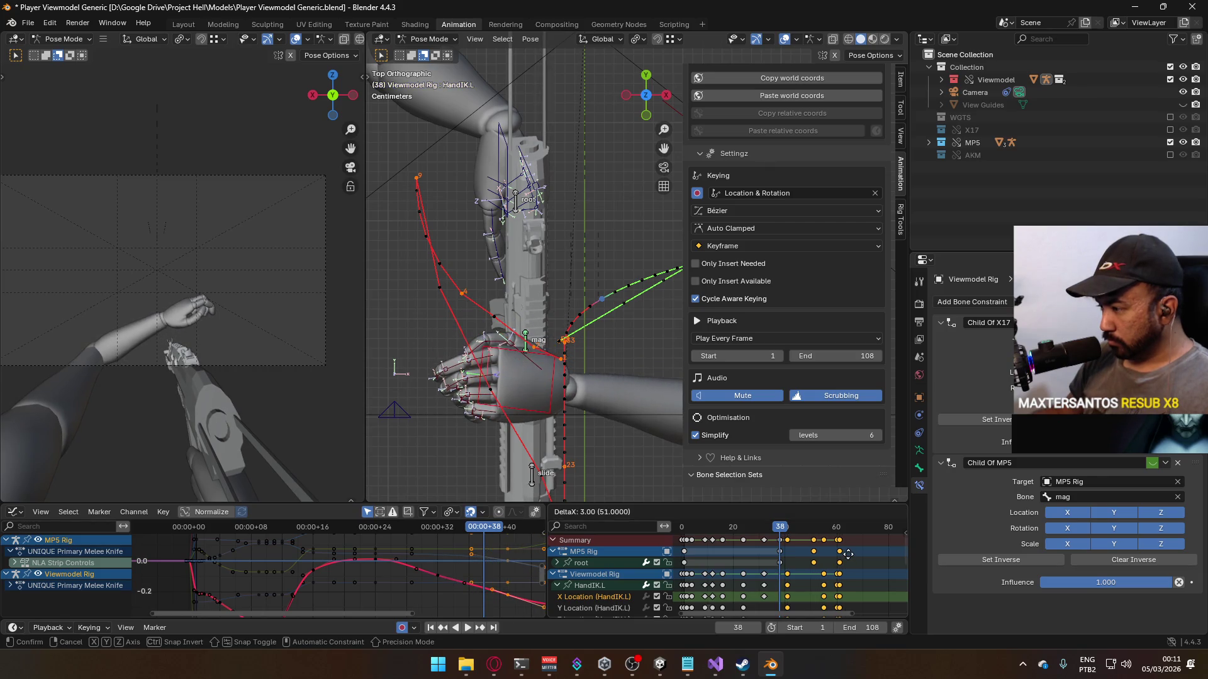
pyautogui.click(847, 556)
pyautogui.click(765, 531)
pyautogui.press('space')
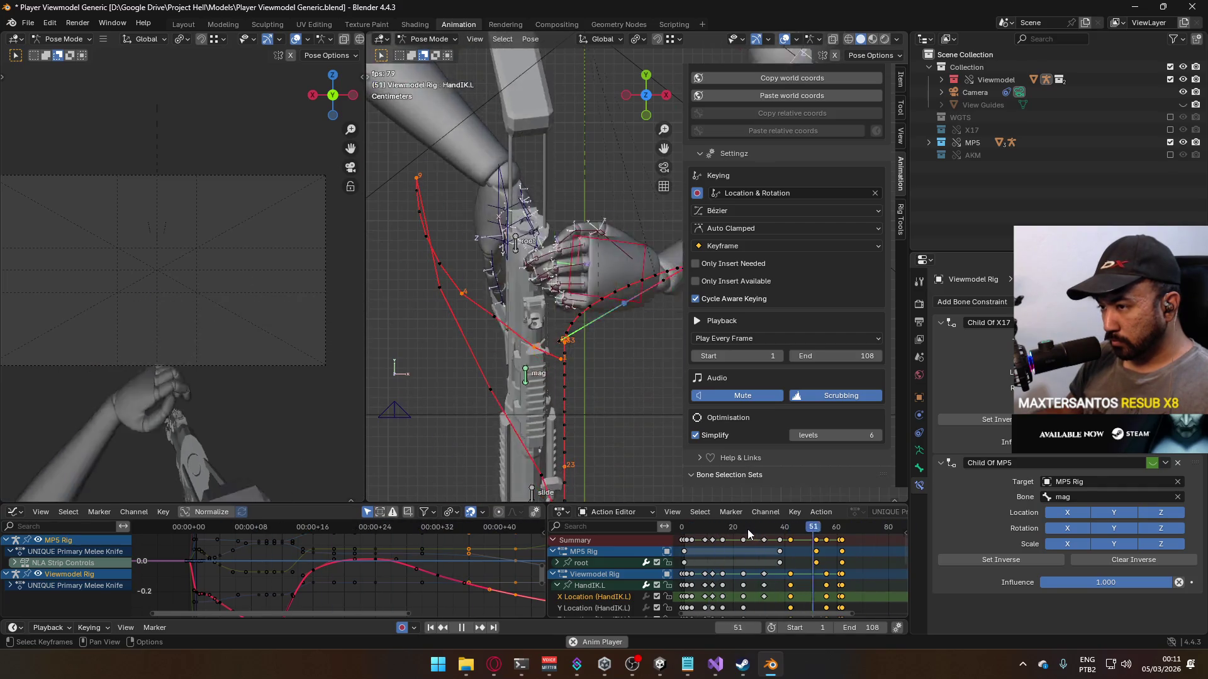
pyautogui.press('space')
pyautogui.click(761, 531)
pyautogui.press('space')
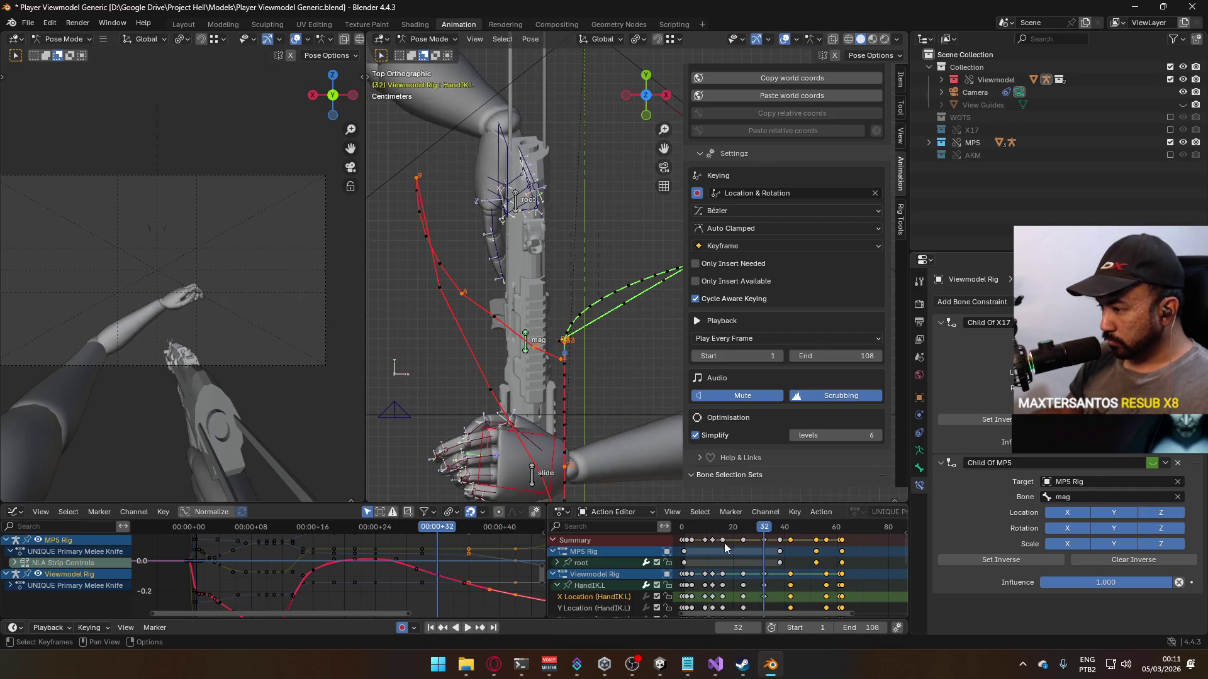
# Step: Select the HandIK.L channel and a key on its curve, then cancel and undo the attempted move
pyautogui.hotkey('alt', 'a')
pyautogui.click(610, 599)
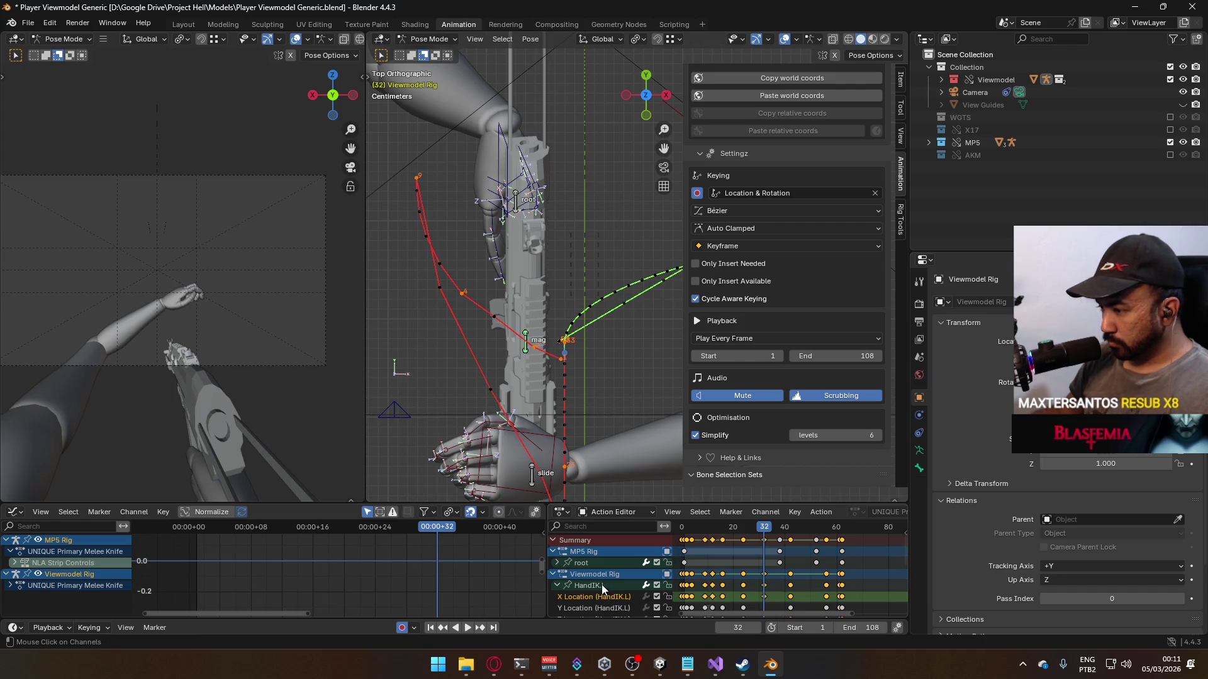
pyautogui.moveTo(464, 584); pyautogui.dragTo(380, 571, button='middle')
pyautogui.click(381, 570)
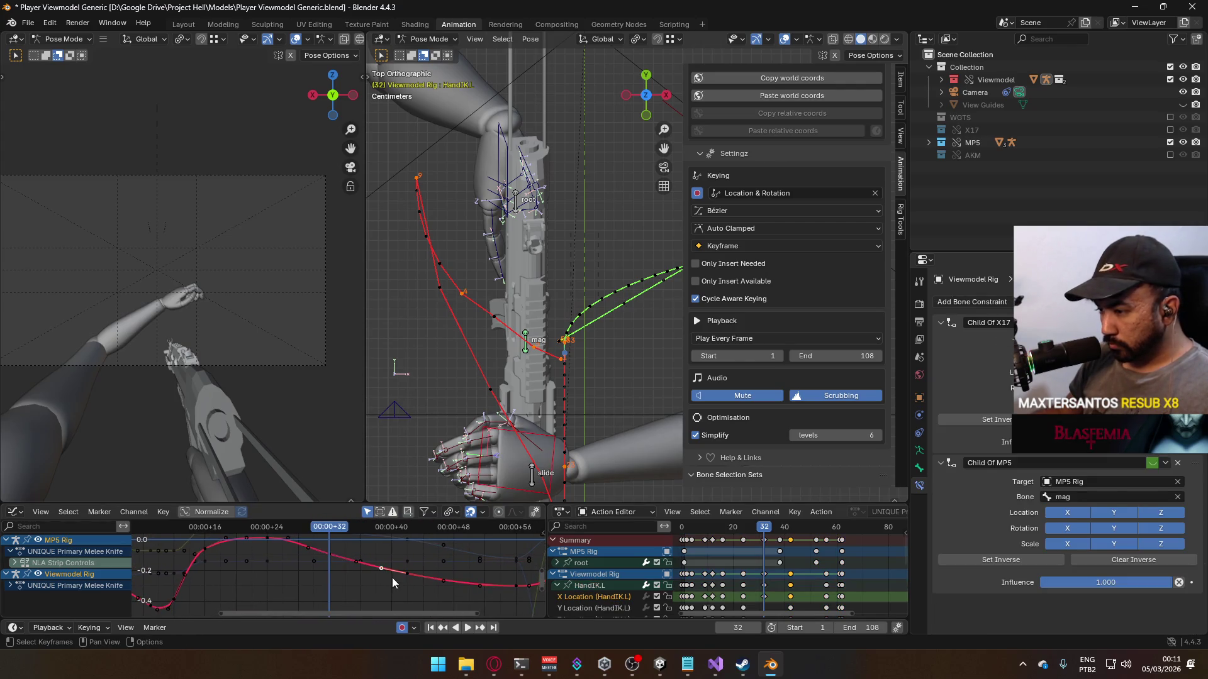
pyautogui.press('g')
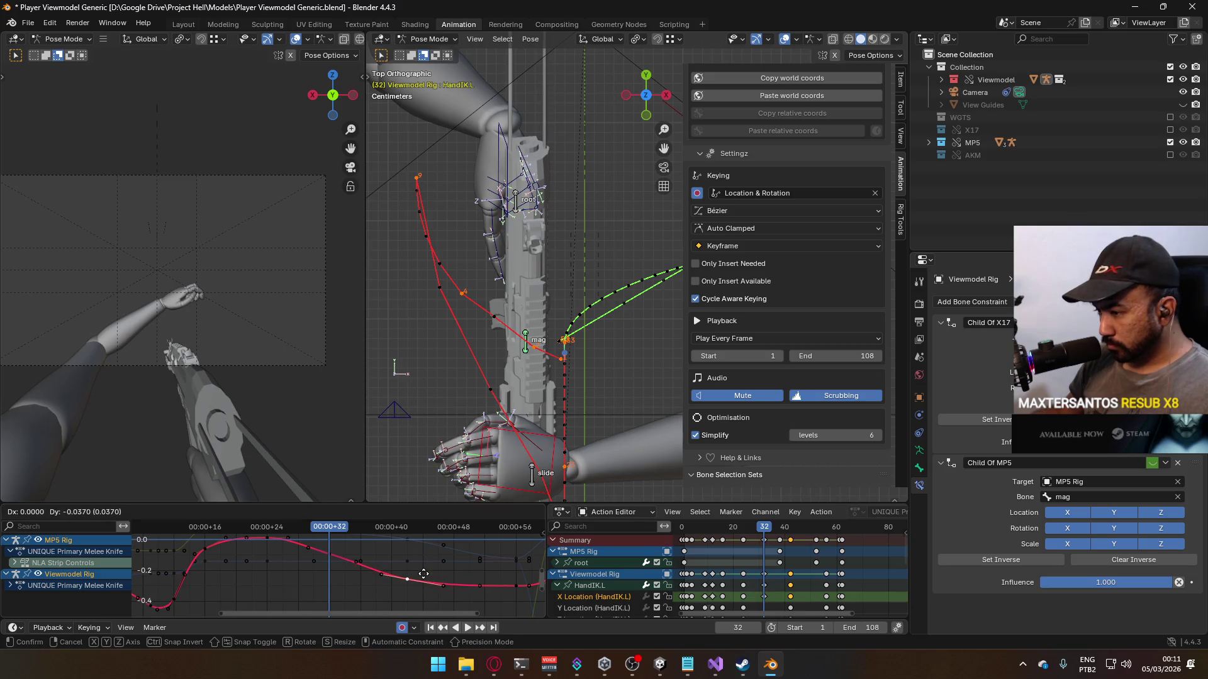
pyautogui.press('Escape')
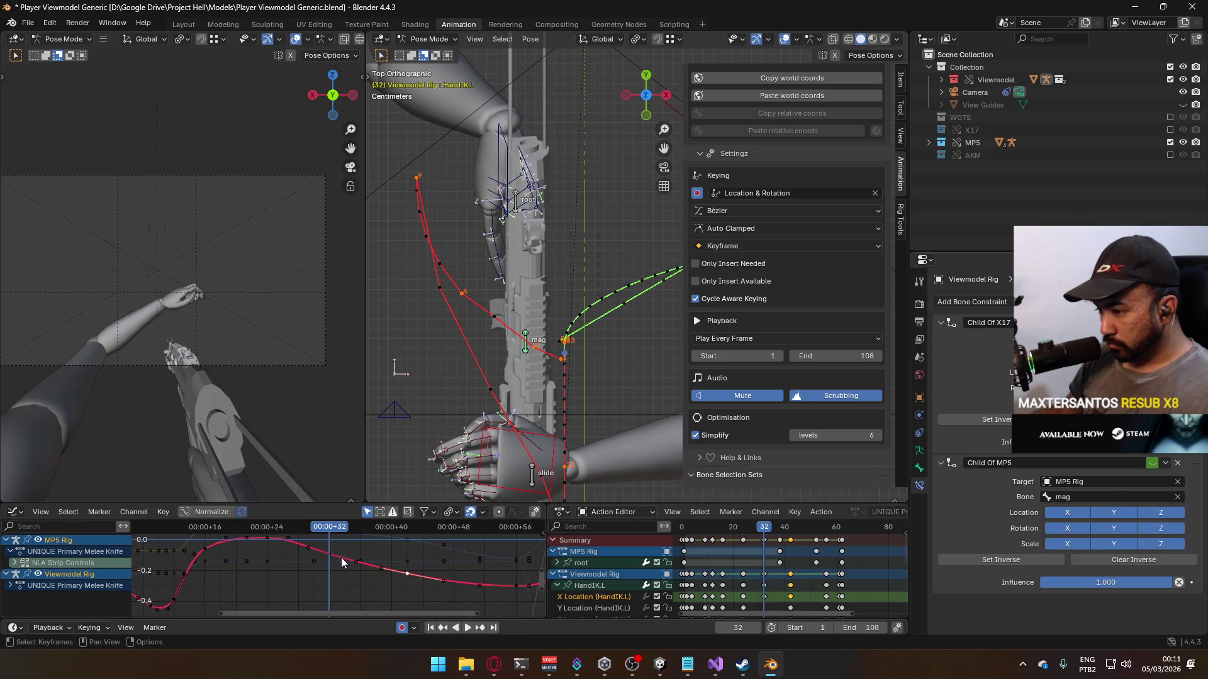
pyautogui.hotkey('ctrl', 'z')
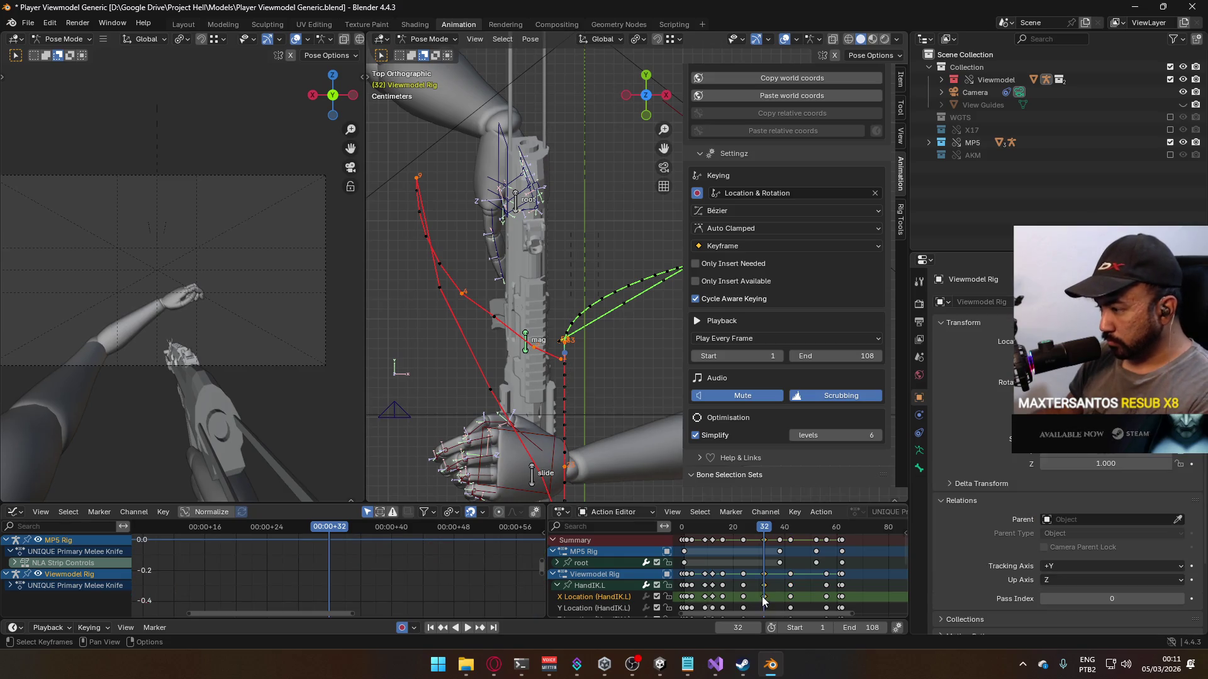
pyautogui.hotkey('ctrl', 'z')
# Step: Isolate HandIK.L's X Location curve, insert a key at frame 32, and play back
pyautogui.click(582, 586)
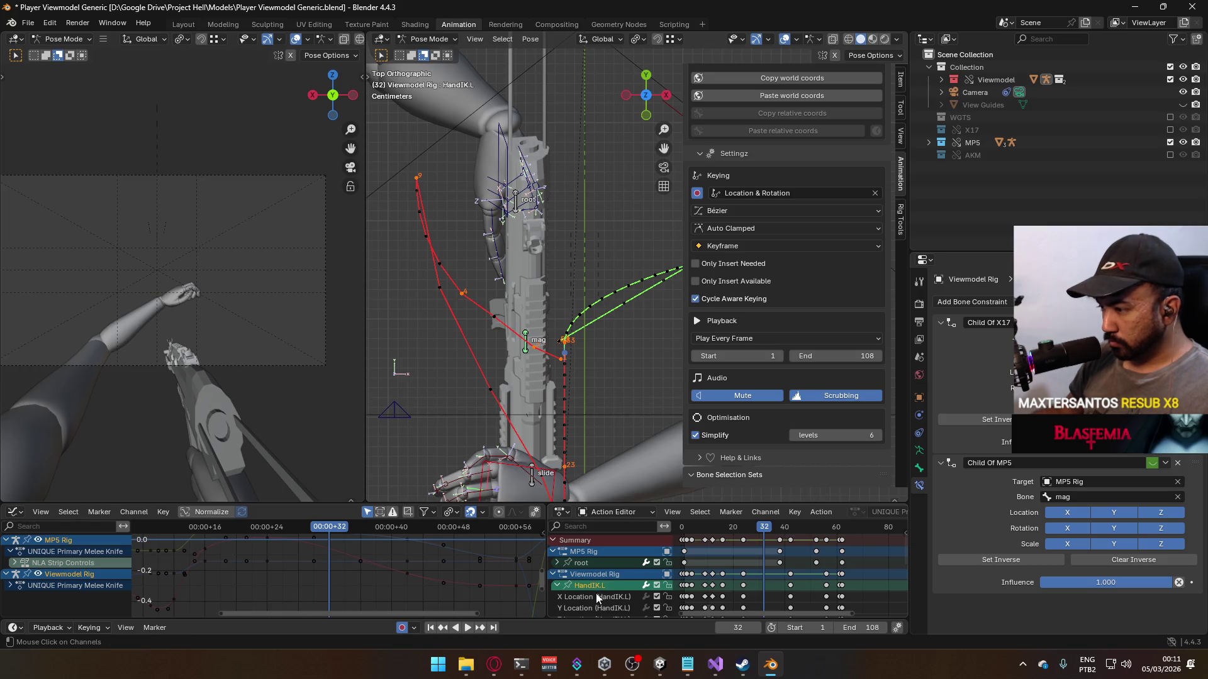
pyautogui.click(597, 597)
pyautogui.press('Home')
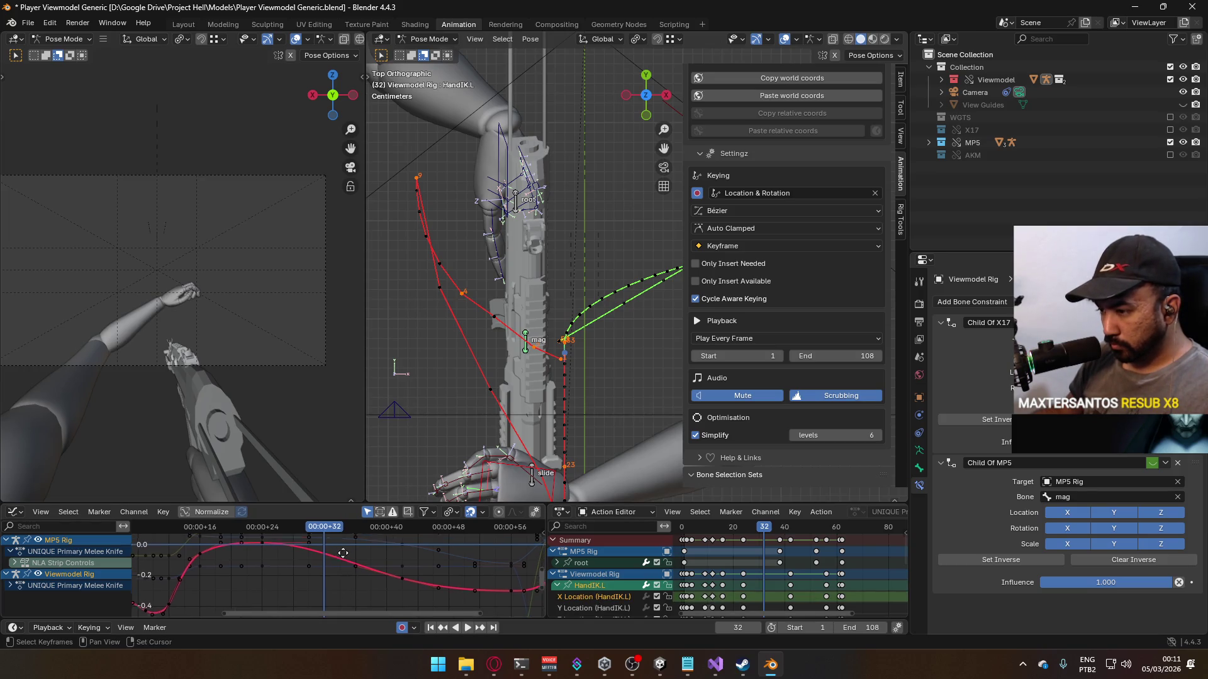
pyautogui.press('i')
pyautogui.click(332, 563)
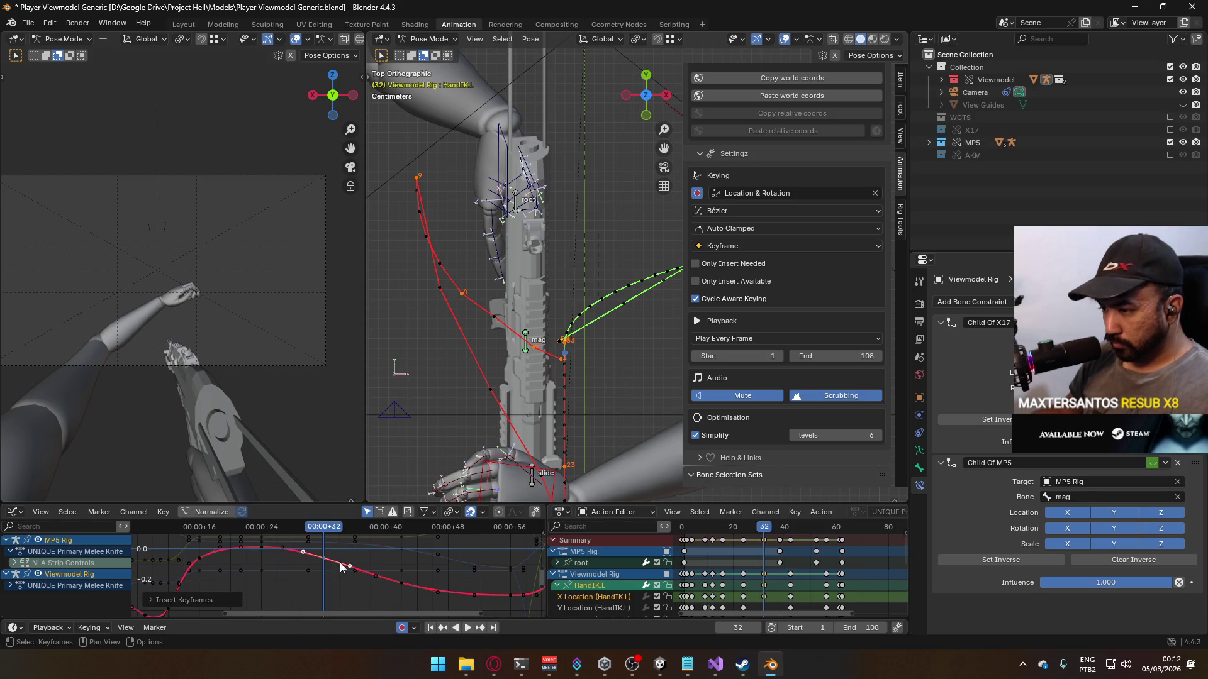
pyautogui.click(351, 557)
pyautogui.moveTo(330, 537)
pyautogui.mouseDown()
pyautogui.moveTo(270, 532)
pyautogui.moveTo(322, 536)
pyautogui.mouseUp()
pyautogui.press('space')
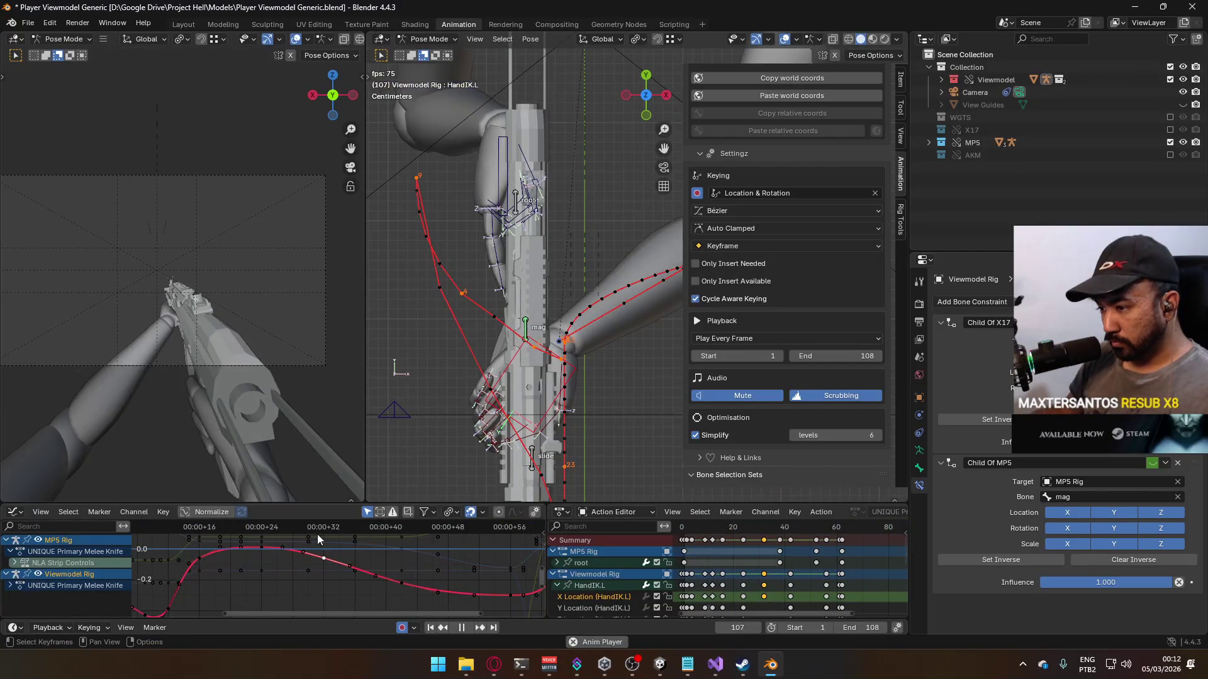
pyautogui.moveTo(238, 528); pyautogui.dragTo(323, 533)
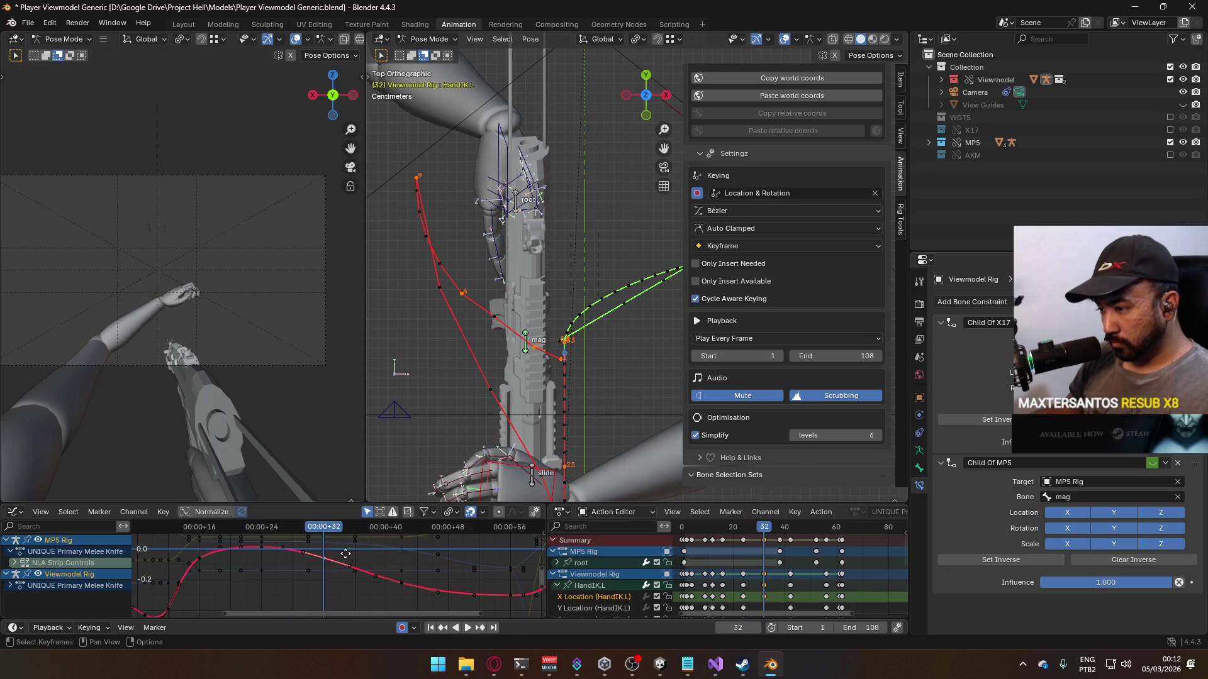
# Step: Lower the key at the dip of the X Location curve
pyautogui.press('g')
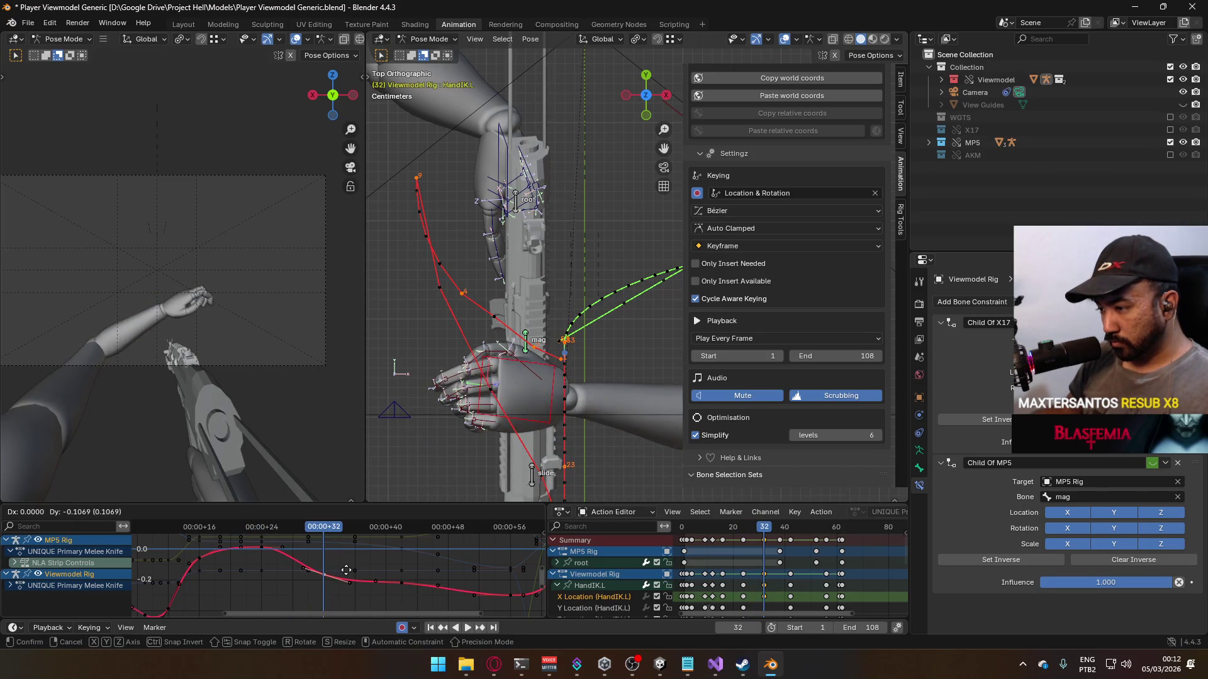
pyautogui.rightClick(346, 574)
pyautogui.click(402, 584)
pyautogui.press('g')
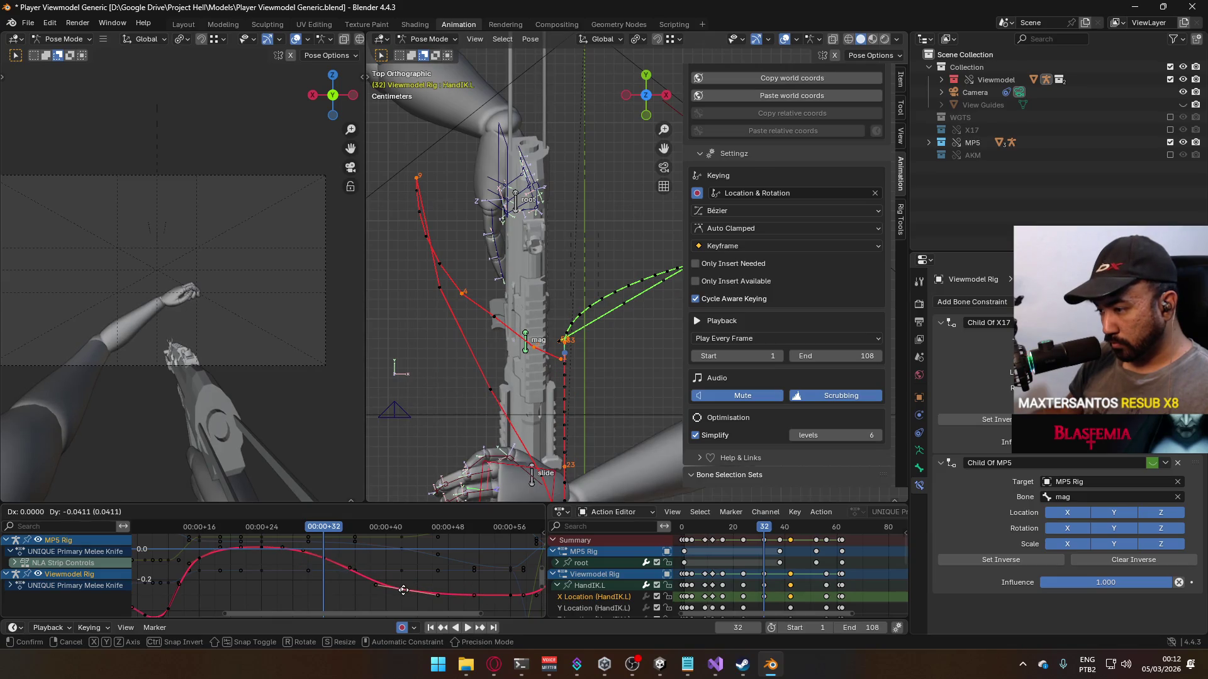
pyautogui.click(404, 593)
pyautogui.press('g')
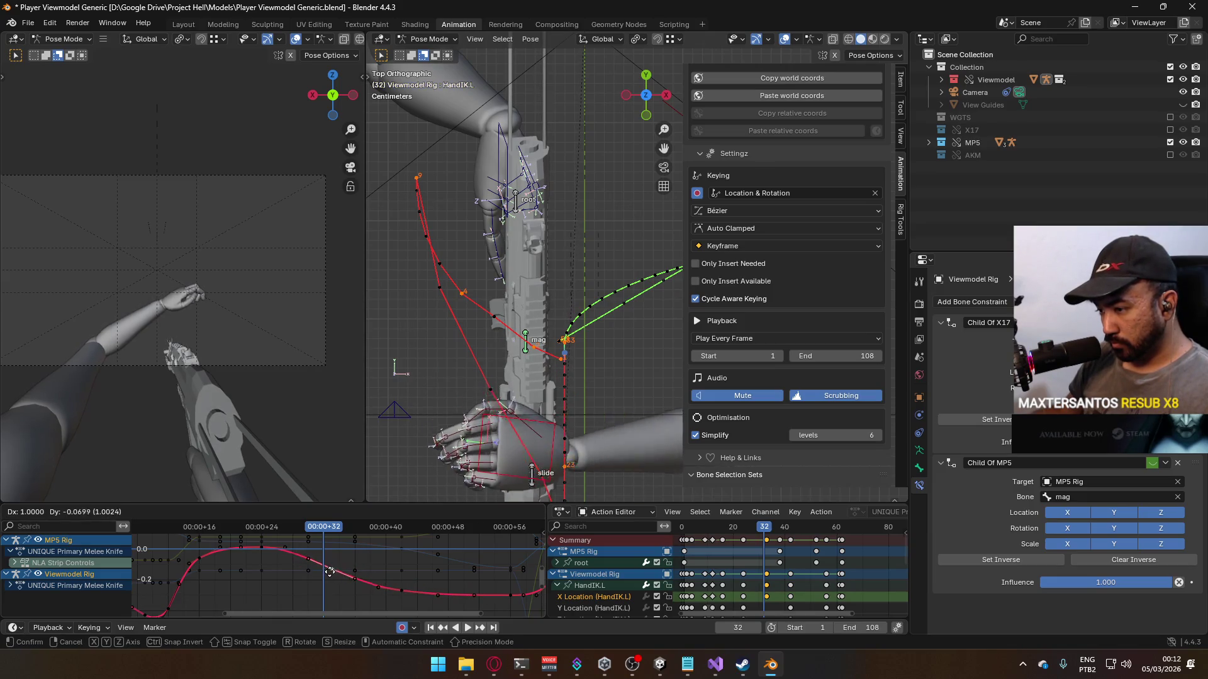
pyautogui.rightClick(326, 579)
pyautogui.press('g')
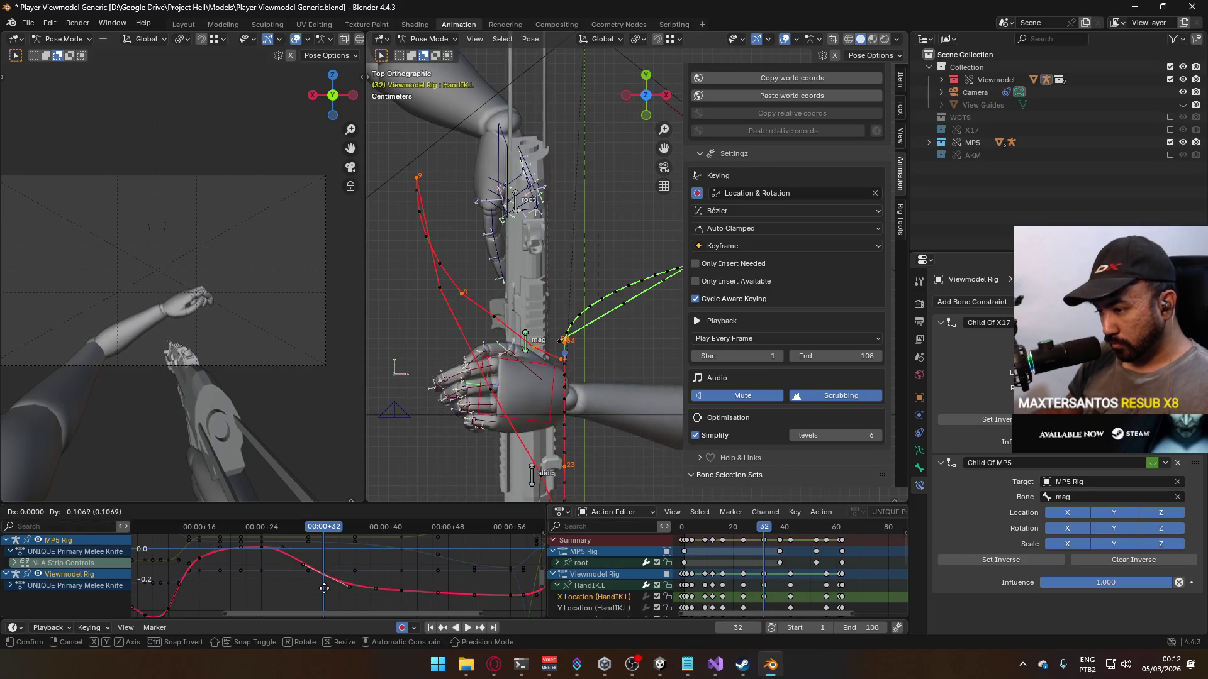
pyautogui.click(326, 597)
# Step: Rotate the dip key's handles to reshape the curve, then play the animation
pyautogui.press('r')
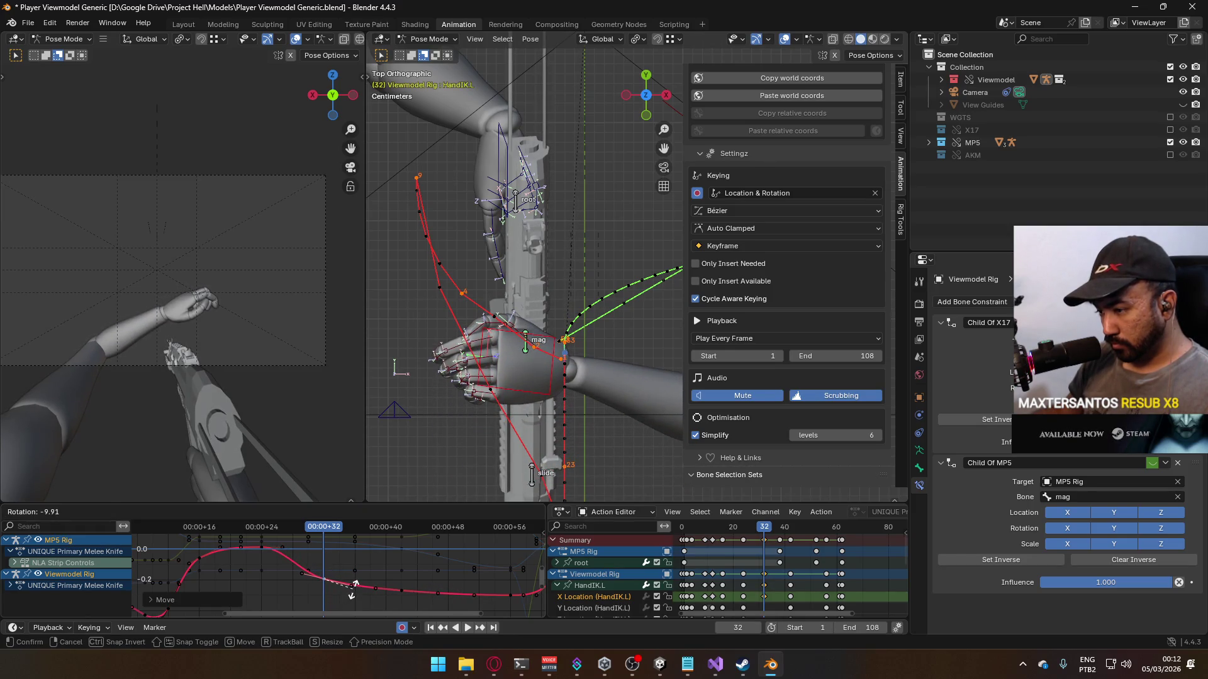
pyautogui.click(355, 585)
pyautogui.press('r')
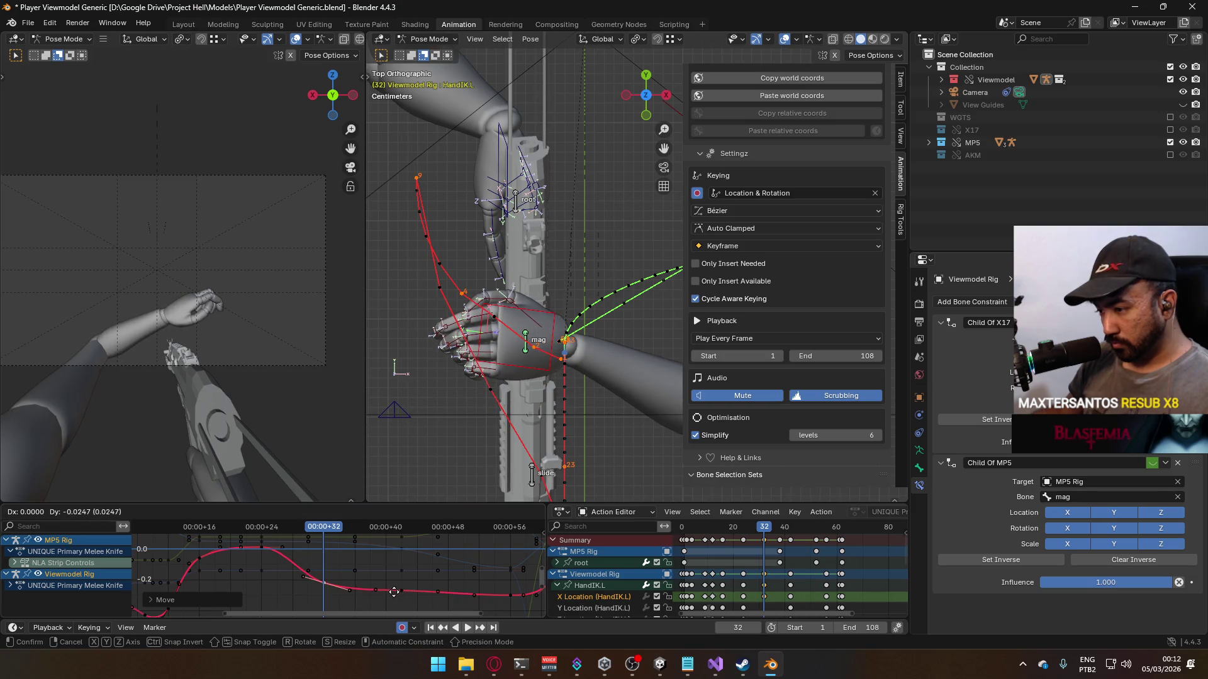
pyautogui.click(294, 560)
pyautogui.click(261, 549)
pyautogui.press('space')
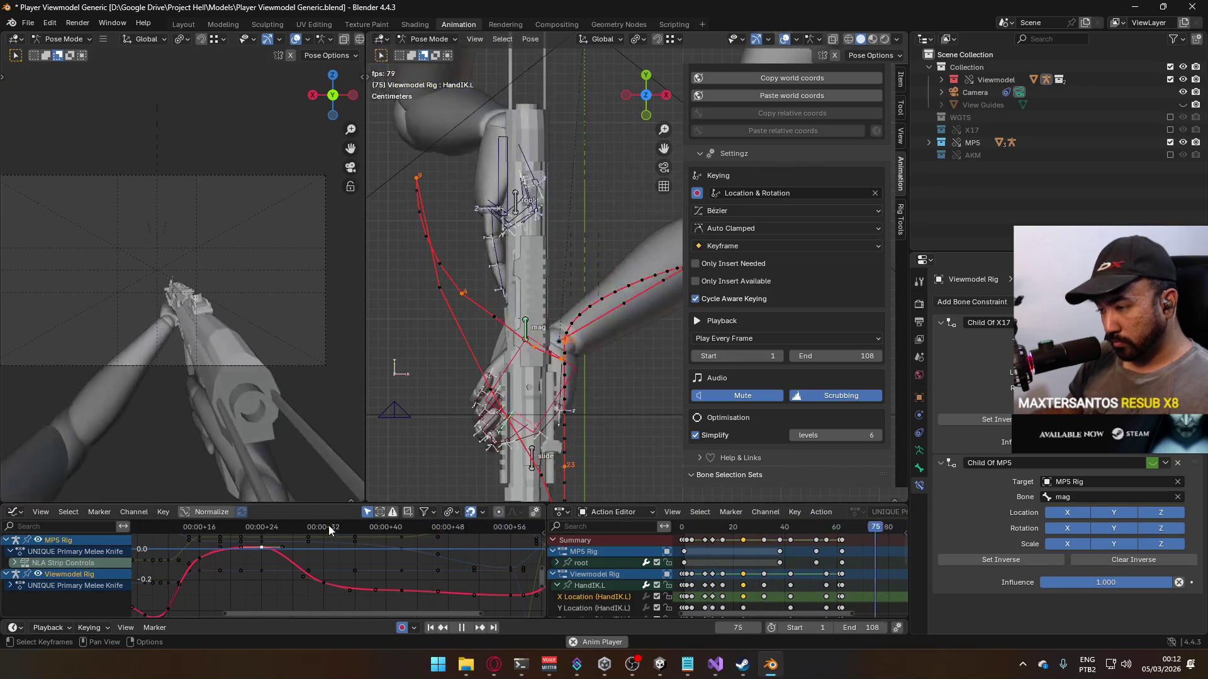
# Step: Move two keyframes on the HandIK.L X Location curve and play back to check the reach
pyautogui.click(323, 576)
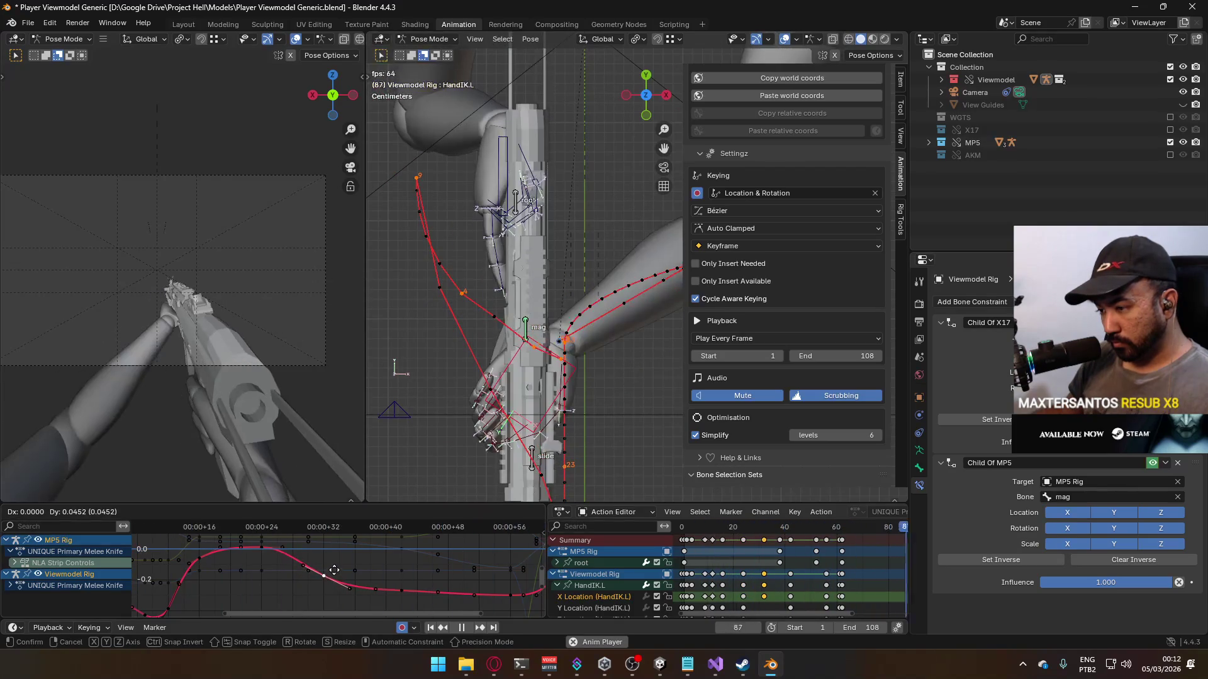
pyautogui.press('g')
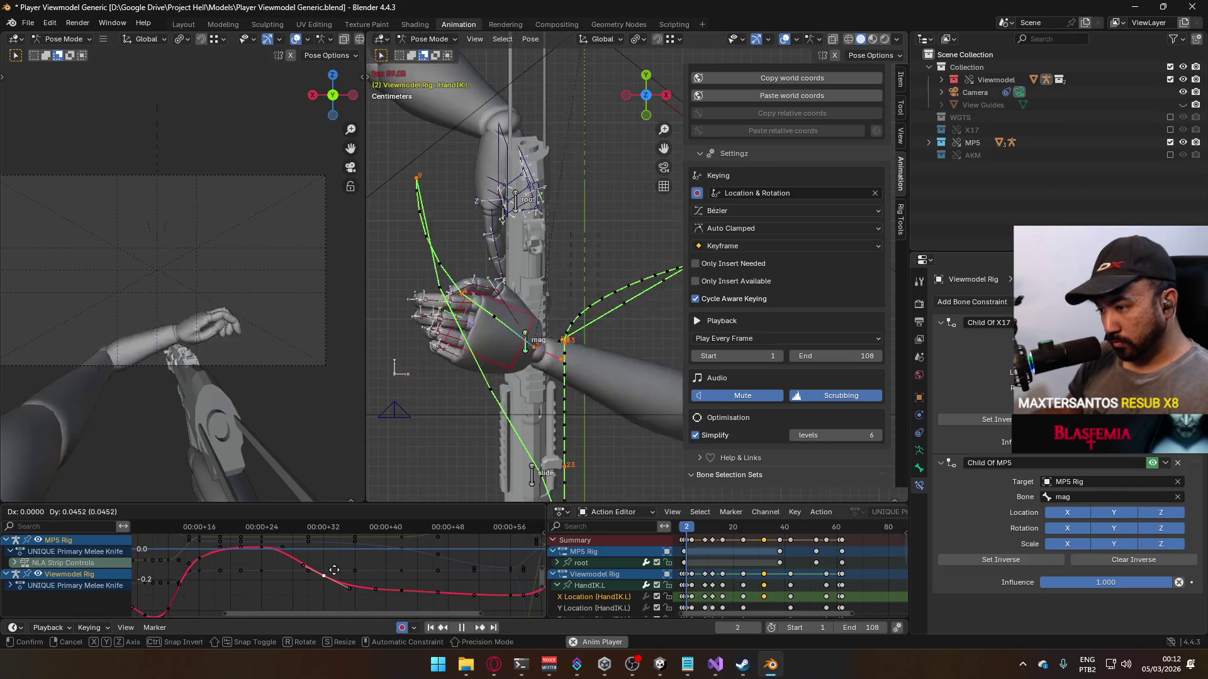
pyautogui.click(334, 570)
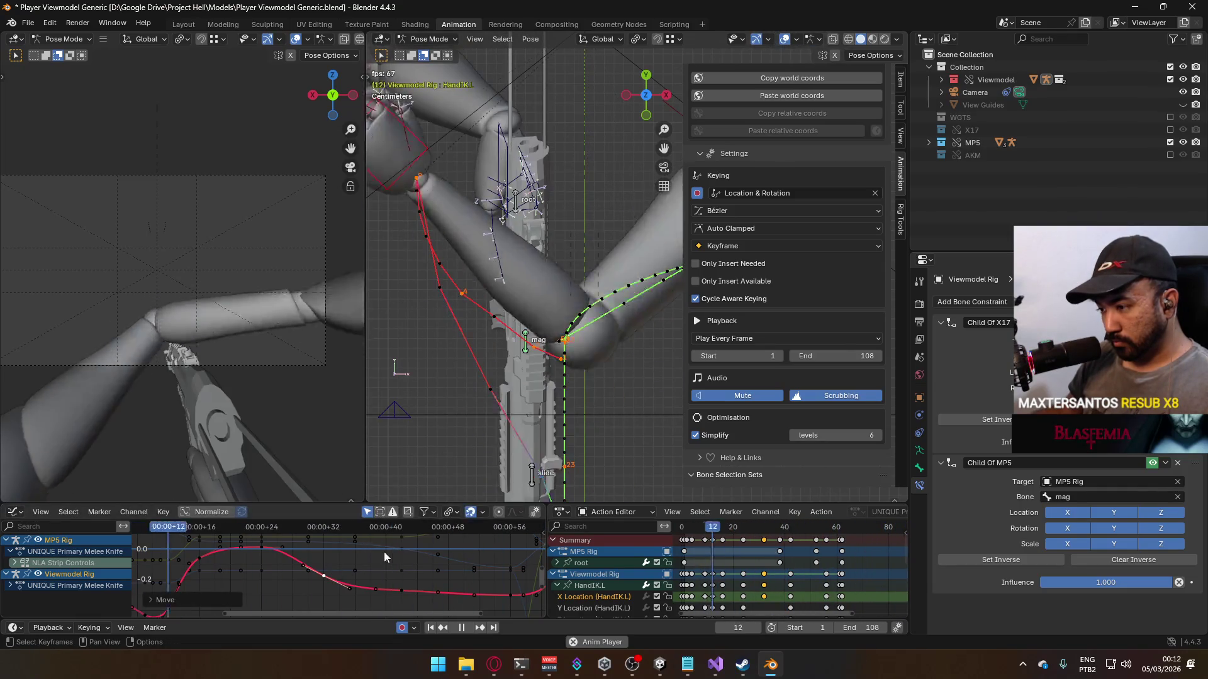
pyautogui.click(402, 589)
pyautogui.press('g')
pyautogui.click(406, 593)
pyautogui.press('space')
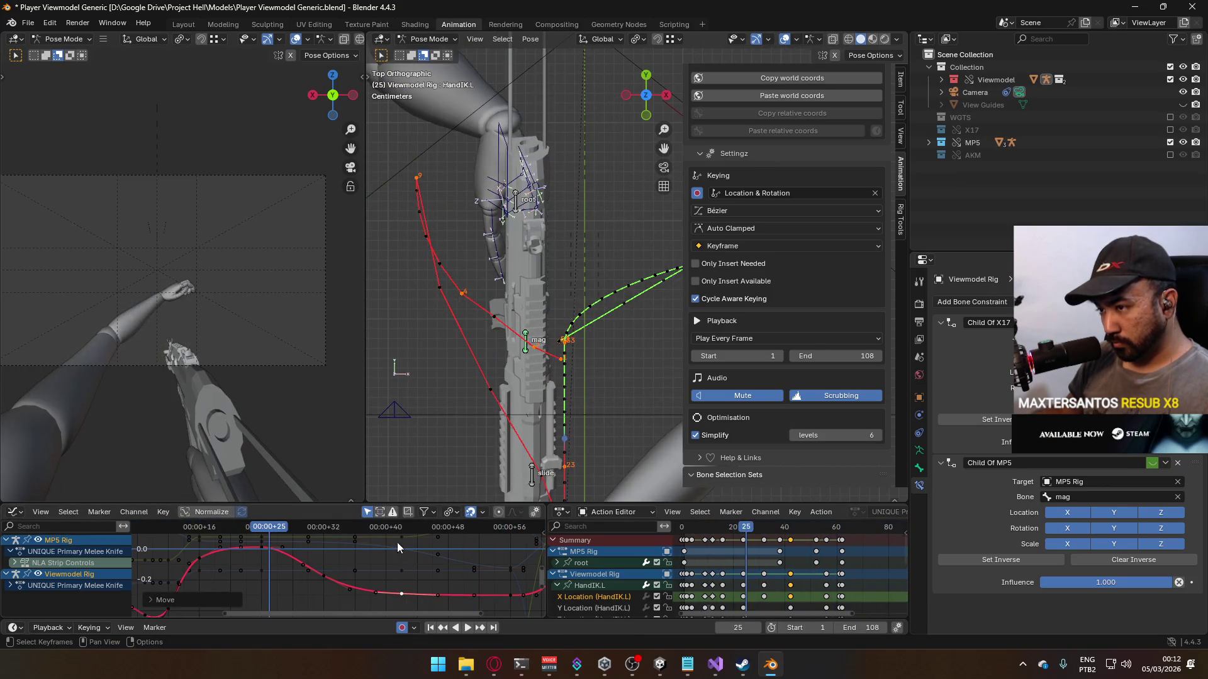
pyautogui.press('space')
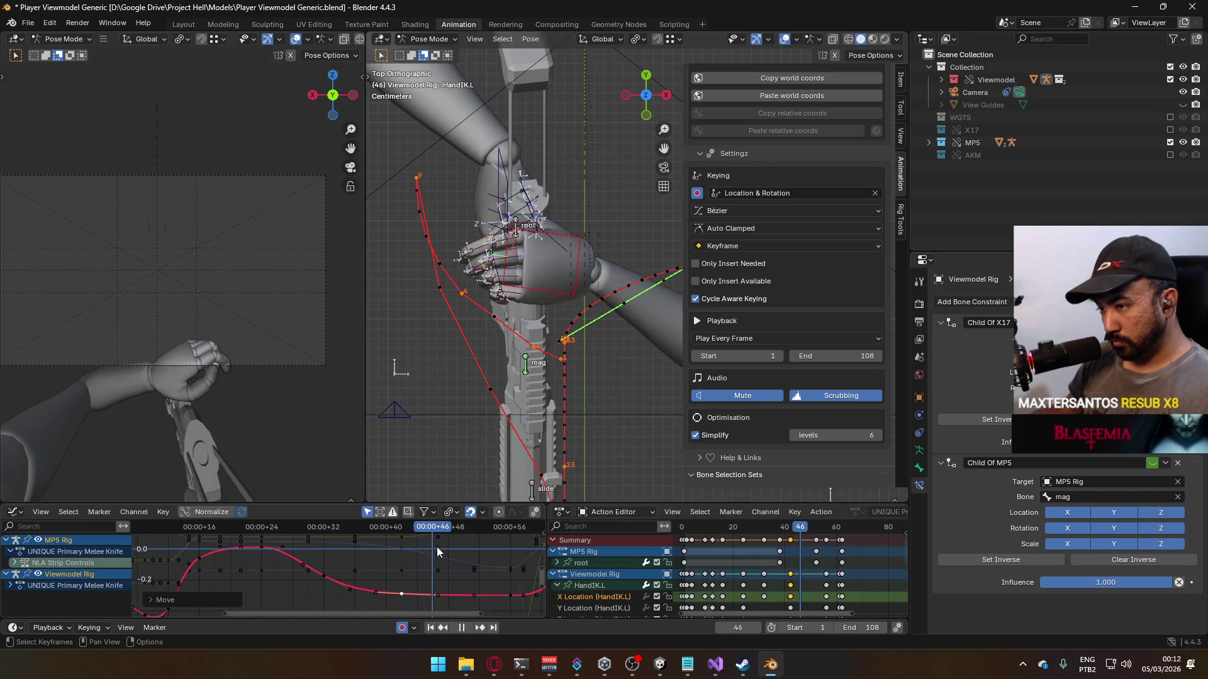
pyautogui.press('space')
# Step: Adjust the value of the frame 42 keyframe and scrub back to frame 27 to check the pose
pyautogui.press('Down')
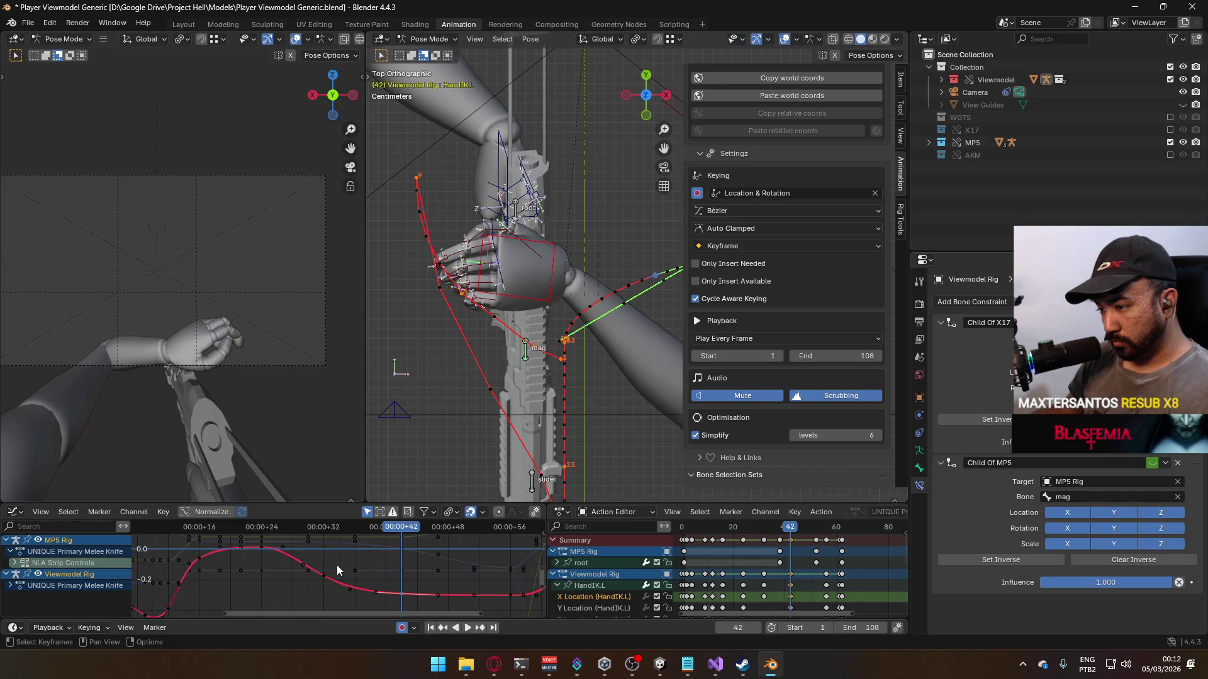
pyautogui.press('g')
pyautogui.press('Escape')
pyautogui.click(323, 575)
pyautogui.press('g')
pyautogui.click(339, 573)
pyautogui.moveTo(384, 529)
pyautogui.mouseDown()
pyautogui.moveTo(269, 532)
pyautogui.moveTo(445, 541)
pyautogui.moveTo(401, 541)
pyautogui.mouseUp()
# Step: Show HandIK.L's Y Location curve, reshape it by moving the frame 42 key, and preview playback
pyautogui.scroll(-2, 628, 586)
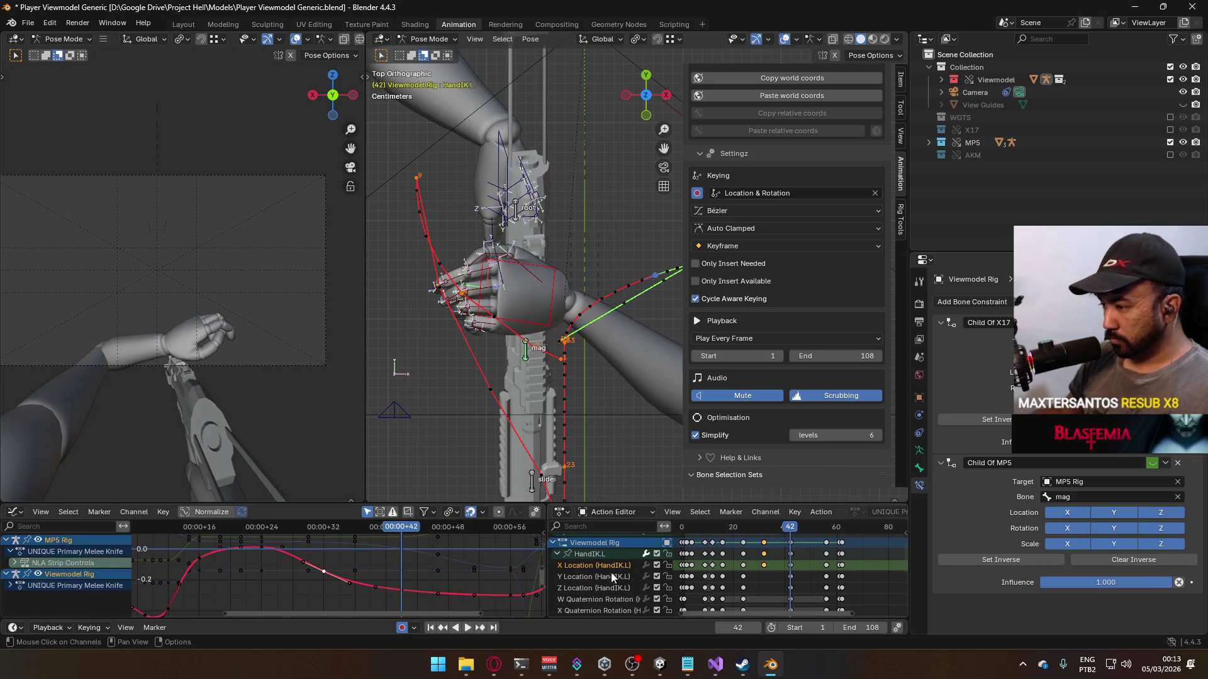
pyautogui.click(617, 577)
pyautogui.click(593, 556)
pyautogui.scroll(2, 396, 584)
pyautogui.scroll(1, 396, 584)
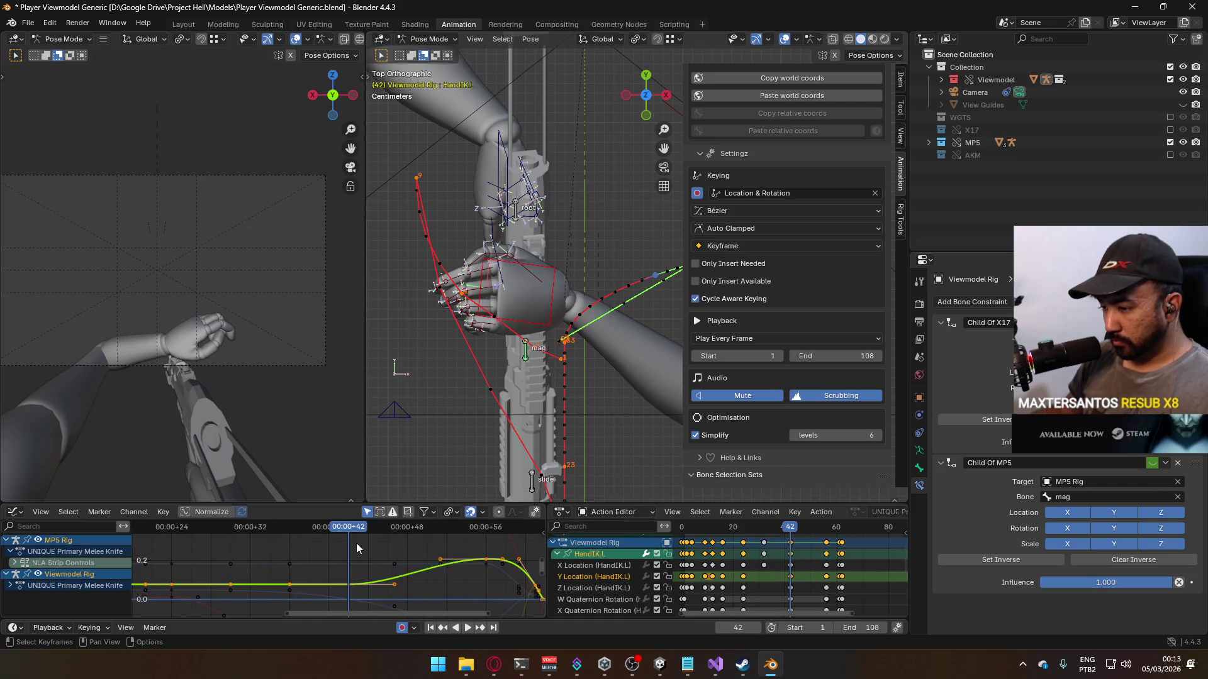
pyautogui.moveTo(351, 535); pyautogui.dragTo(292, 546)
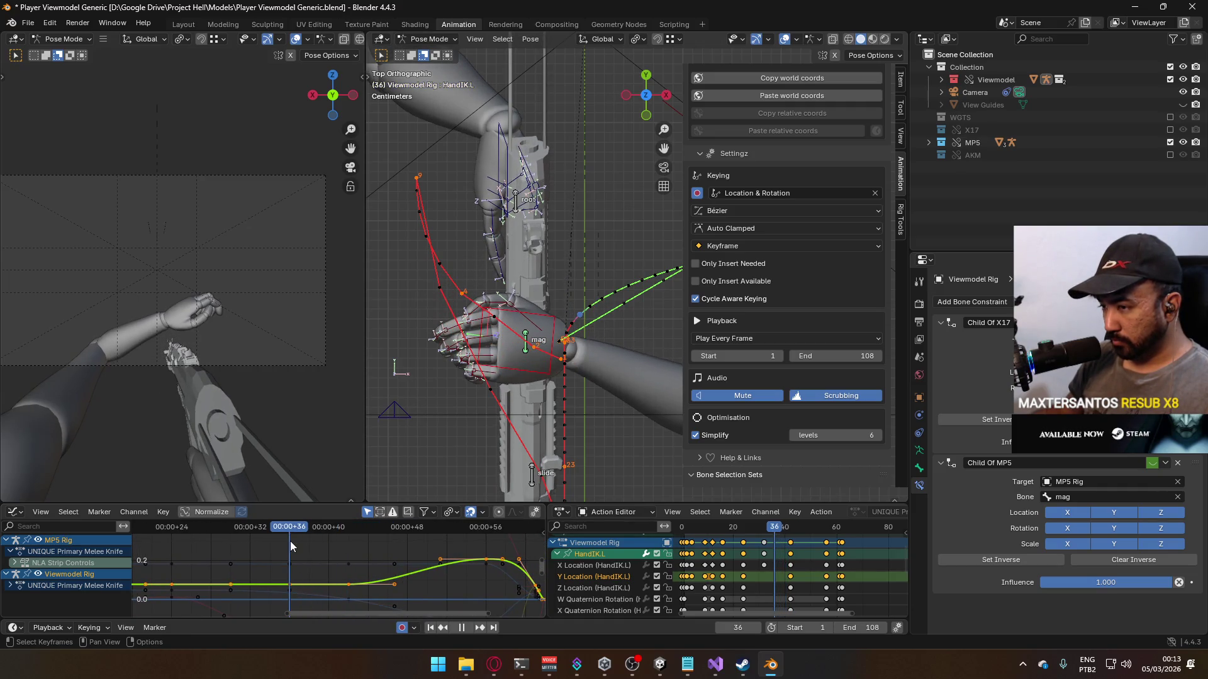
pyautogui.press('space')
pyautogui.press('g')
pyautogui.click(409, 576)
pyautogui.moveTo(352, 583); pyautogui.dragTo(348, 538)
pyautogui.hotkey('shift', 'ctrl', 'space')
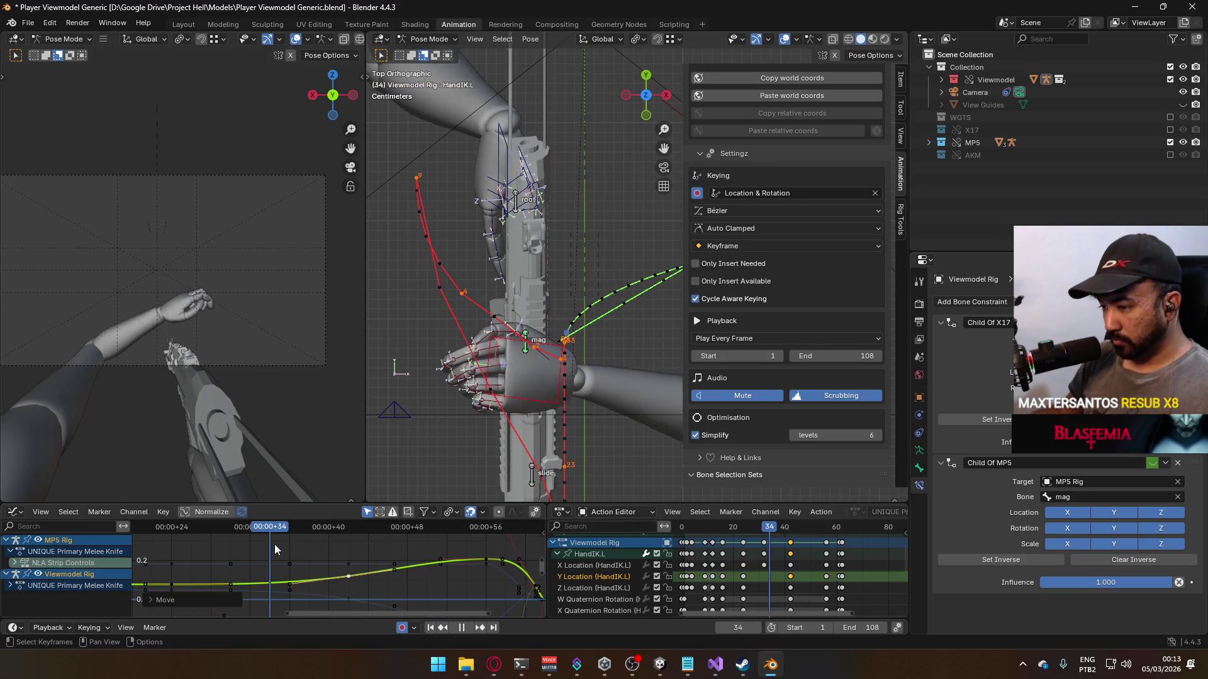
pyautogui.moveTo(255, 549)
pyautogui.mouseDown()
pyautogui.moveTo(368, 548)
pyautogui.moveTo(354, 552)
pyautogui.mouseUp()
pyautogui.press('Escape')
# Step: Raise the Y Location key at frame 42 by 0.0163 and scrub back to review
pyautogui.moveTo(289, 553); pyautogui.dragTo(351, 556, button='middle')
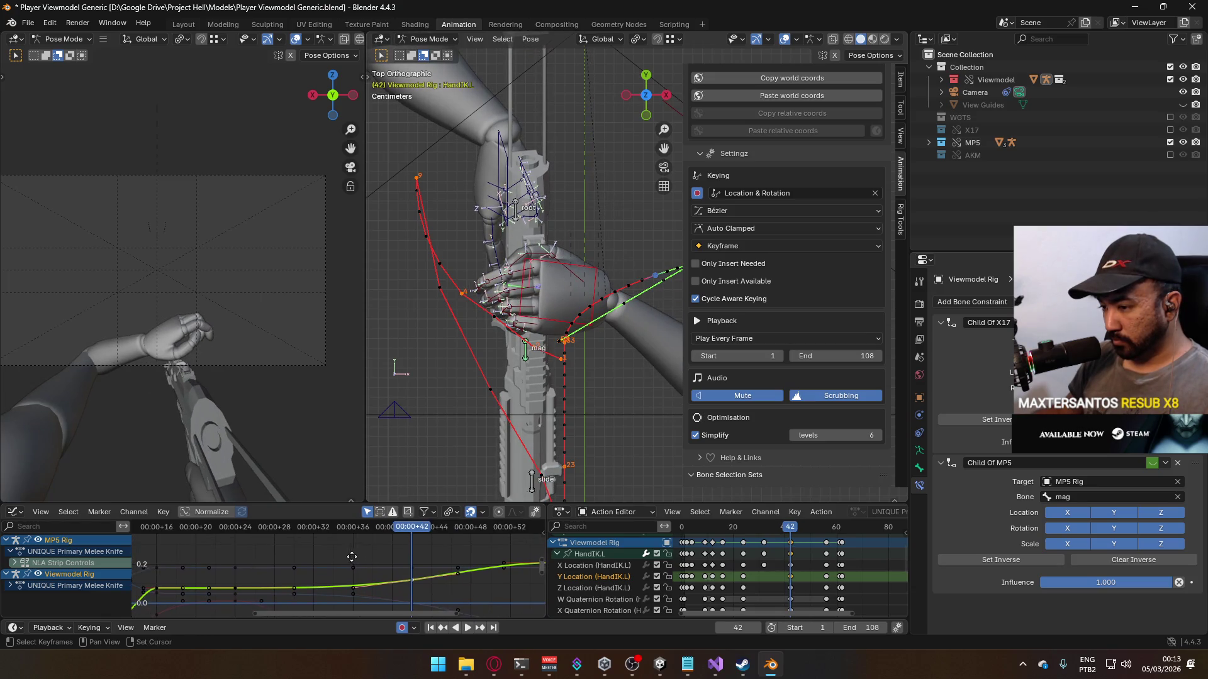
pyautogui.click(380, 534)
pyautogui.moveTo(409, 527)
pyautogui.mouseDown()
pyautogui.moveTo(234, 541)
pyautogui.moveTo(409, 548)
pyautogui.mouseUp()
pyautogui.click(407, 587)
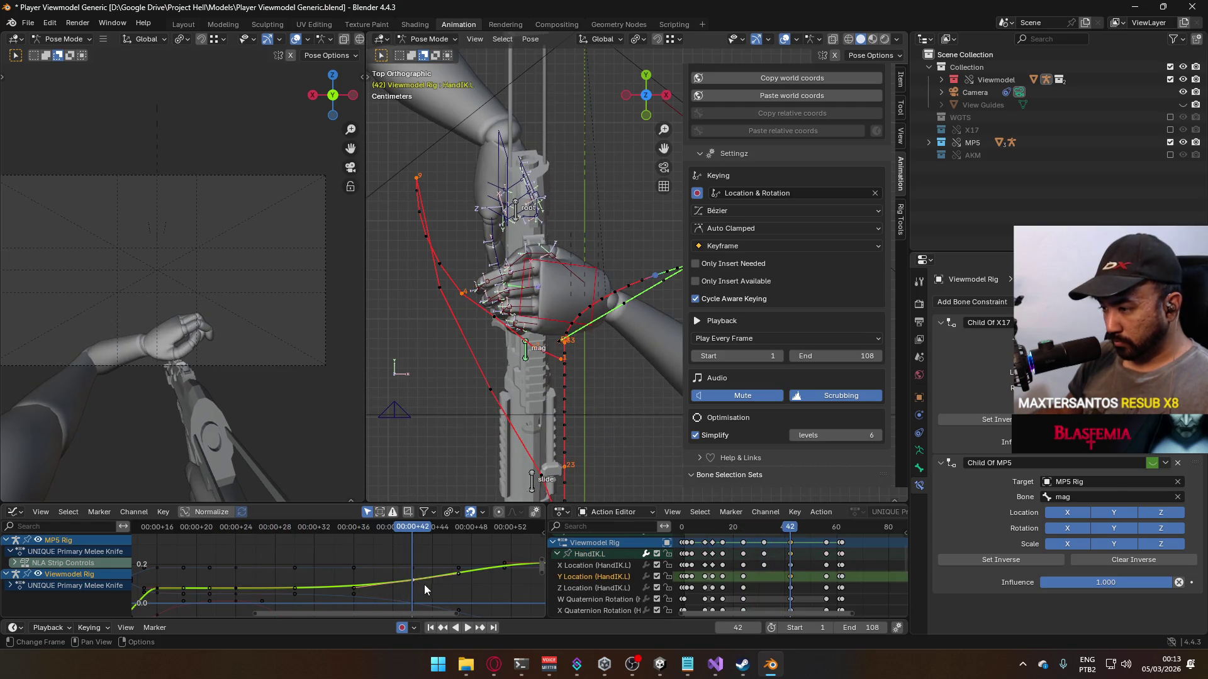
pyautogui.press('g')
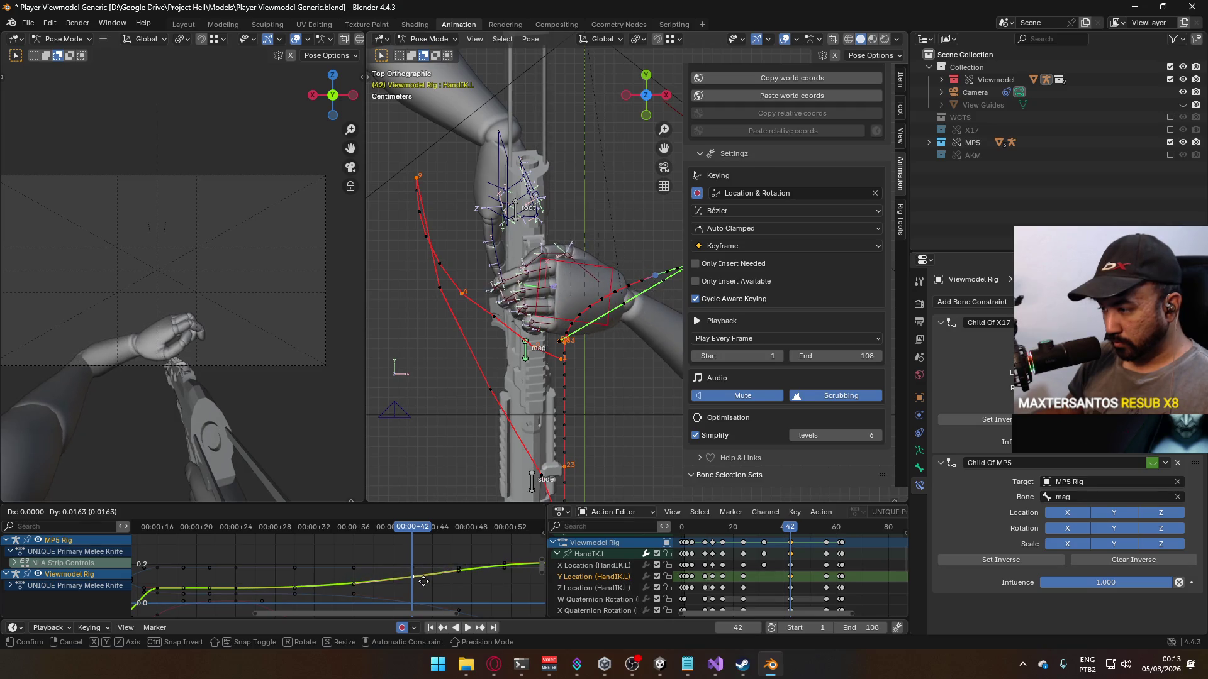
pyautogui.click(423, 580)
pyautogui.moveTo(415, 535)
pyautogui.mouseDown()
pyautogui.moveTo(240, 544)
pyautogui.moveTo(442, 544)
pyautogui.mouseUp()
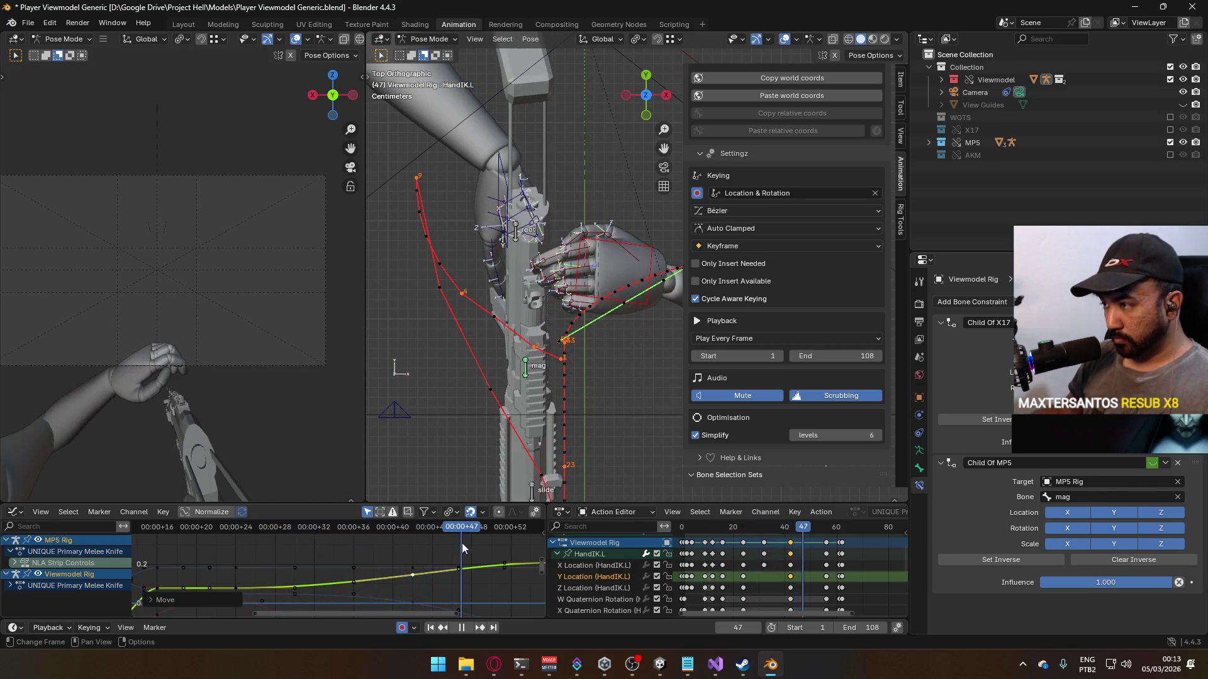
# Step: Calculate the HandIK.L bone motion path and center the 3D view on the hand
pyautogui.press('q')
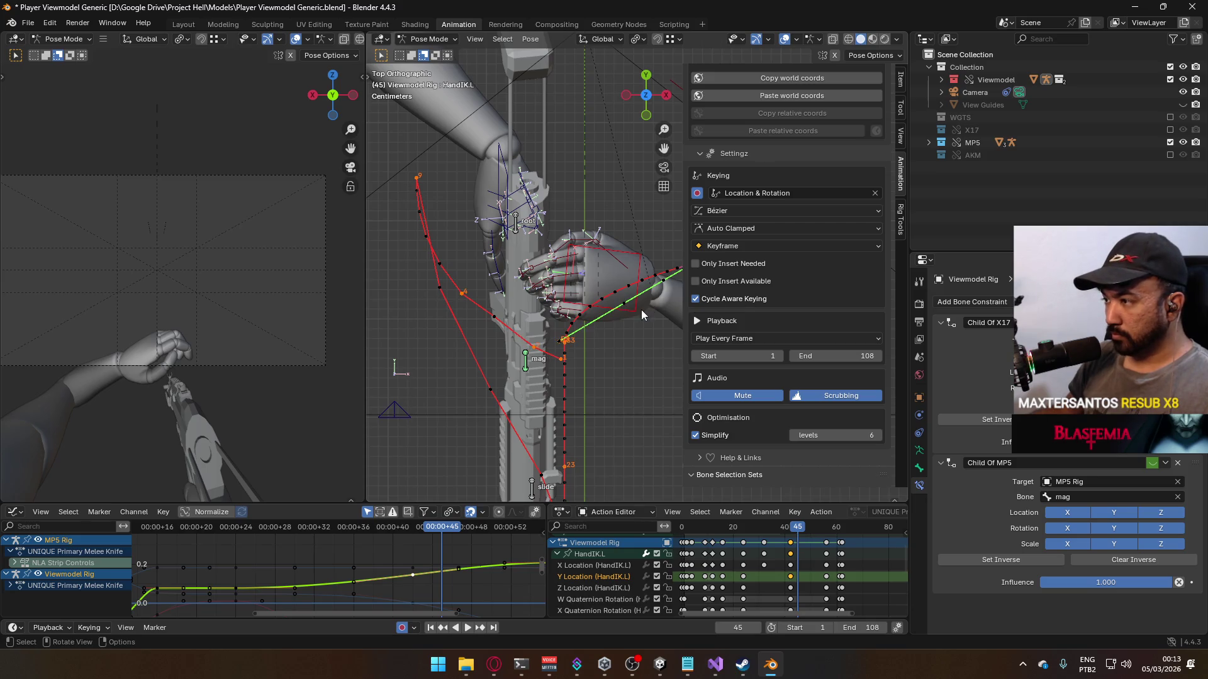
pyautogui.click(640, 310)
pyautogui.click(592, 368)
pyautogui.press('KP_Decimal')
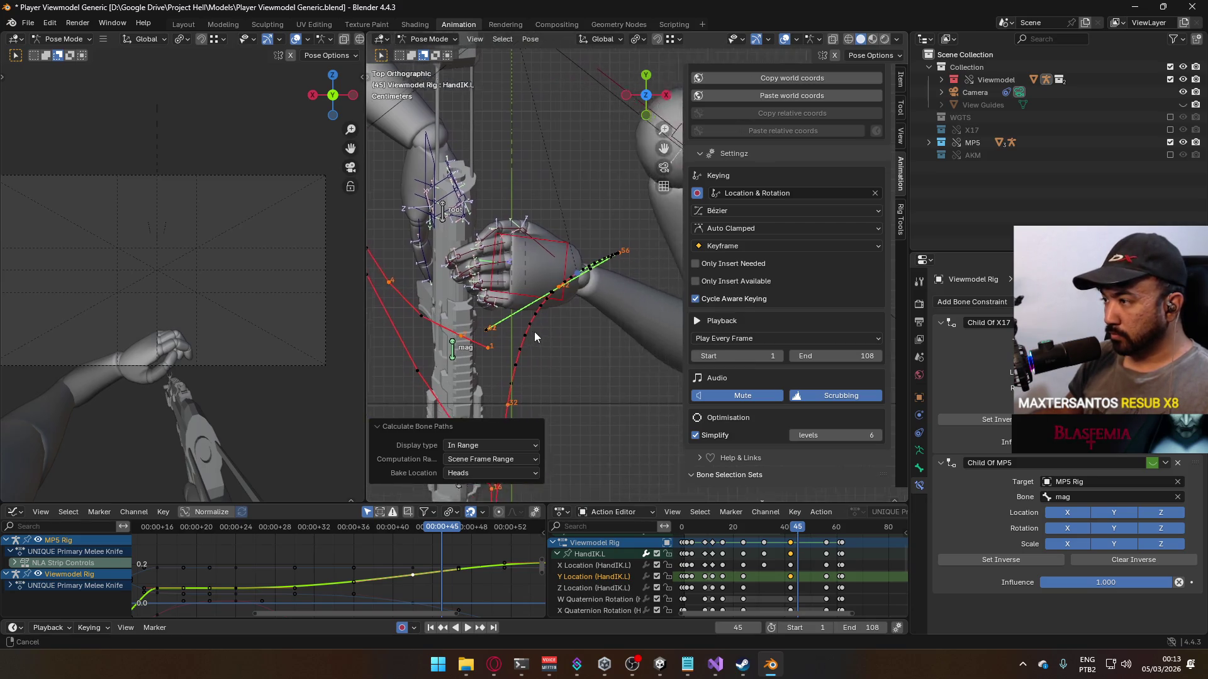
pyautogui.press('space')
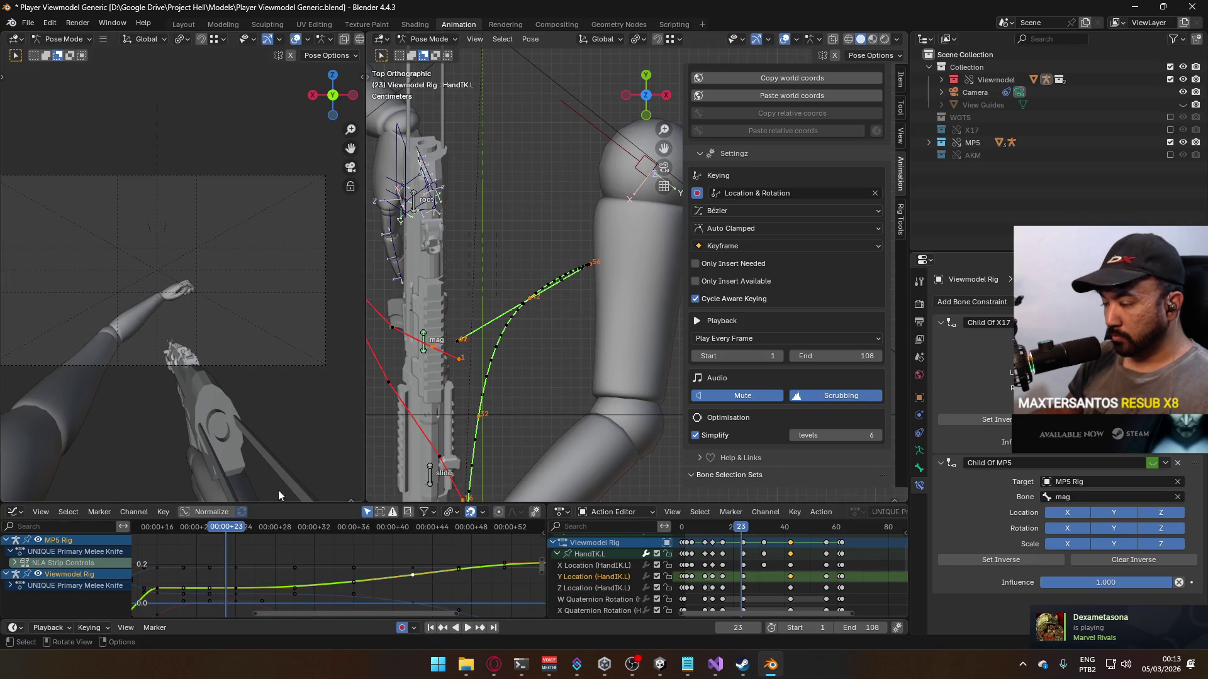
pyautogui.click(221, 534)
pyautogui.click(243, 530)
pyautogui.moveTo(243, 531); pyautogui.dragTo(447, 521)
pyautogui.moveTo(486, 517)
pyautogui.mouseDown()
pyautogui.moveTo(423, 517)
pyautogui.moveTo(458, 519)
pyautogui.mouseUp()
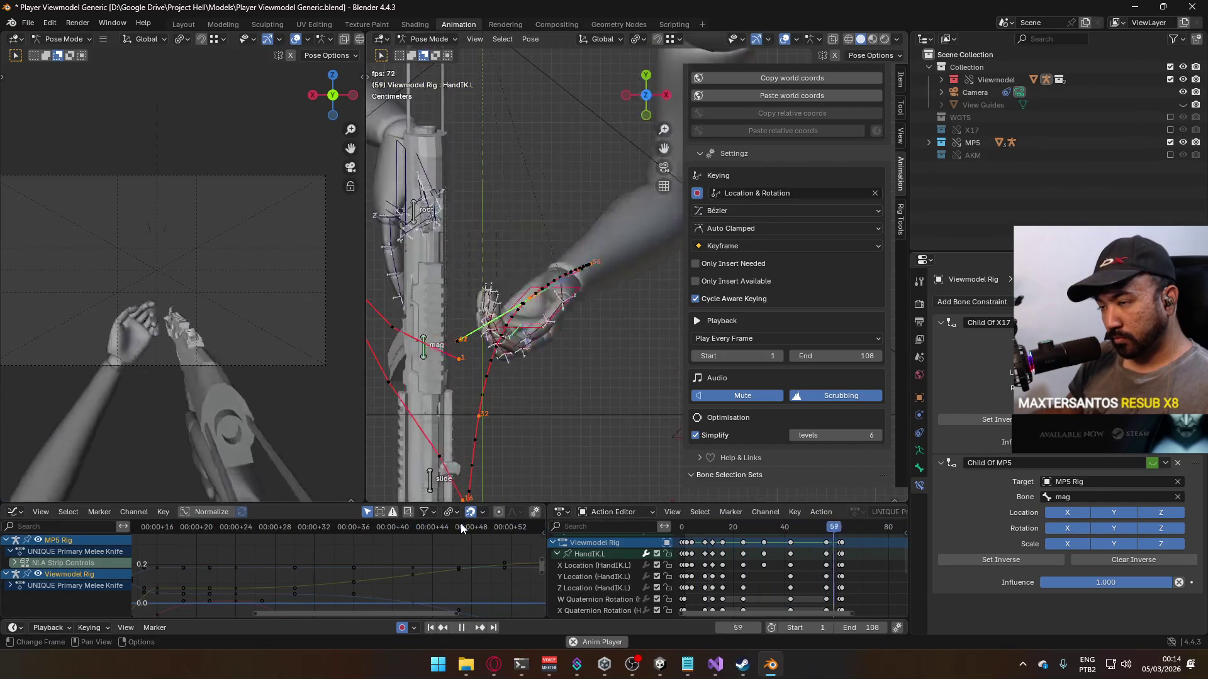
# Step: Select HandIK.L's Z Location channel, make the bone active, and save the file
pyautogui.press('space')
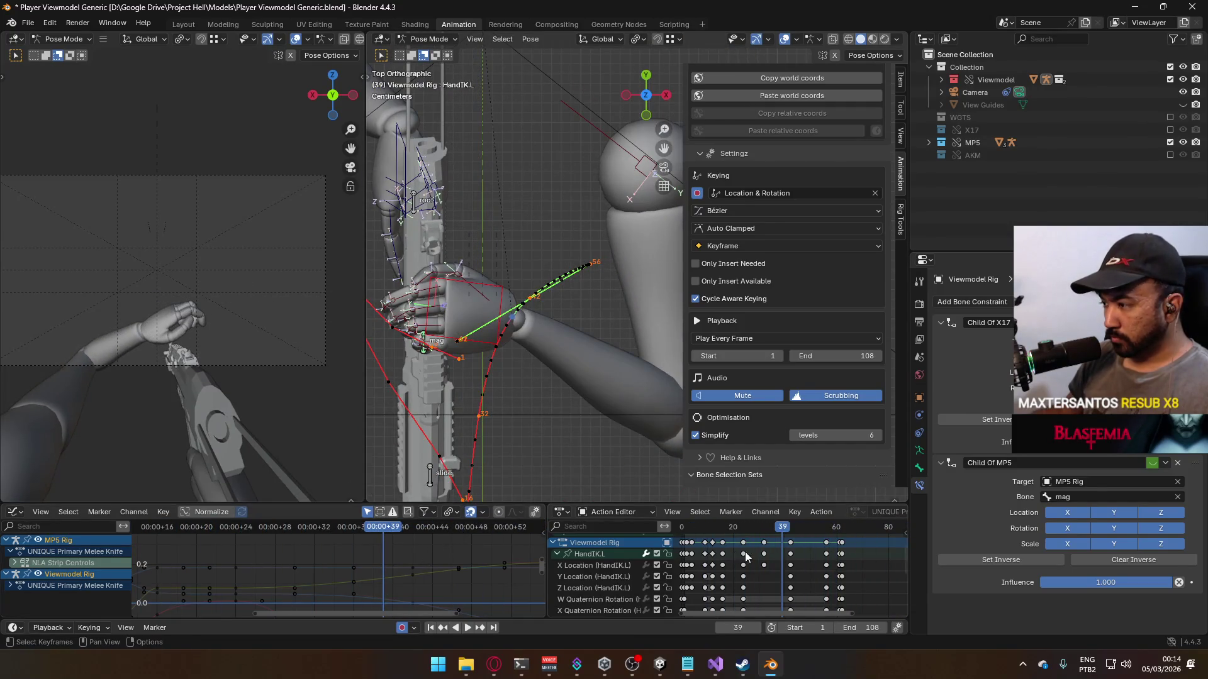
pyautogui.moveTo(726, 525); pyautogui.dragTo(682, 530)
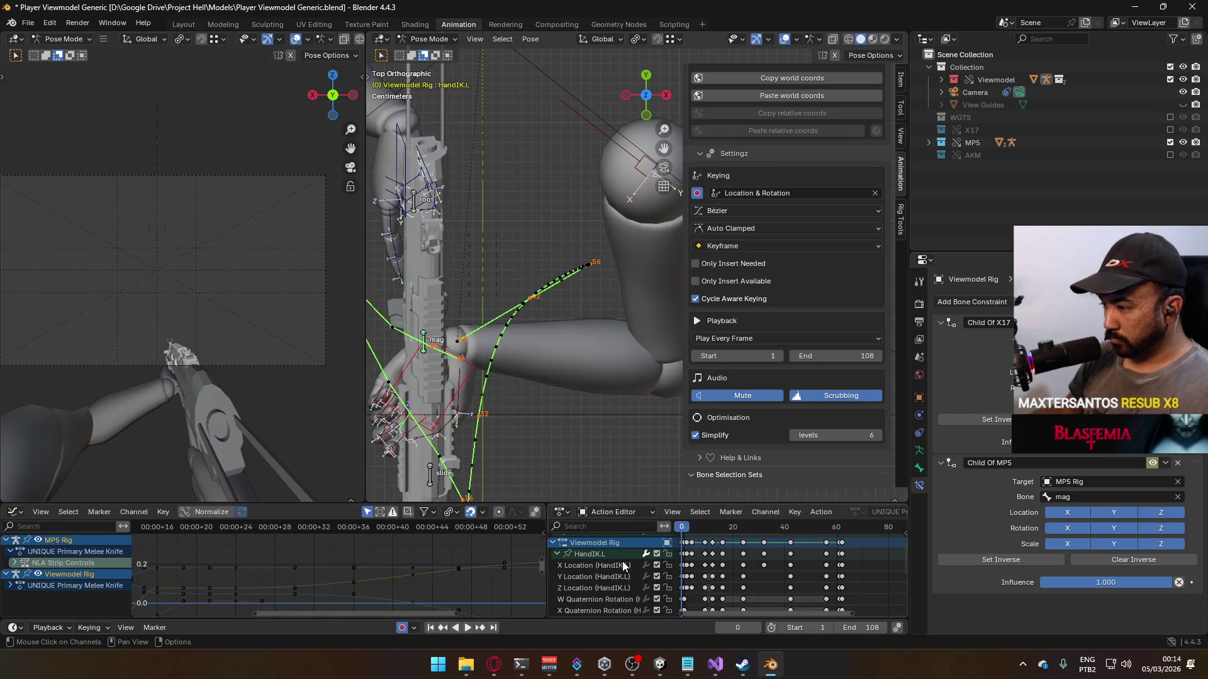
pyautogui.click(591, 587)
pyautogui.click(589, 554)
pyautogui.hotkey('ctrl', 's')
# Step: Raise a keyframe on the blue Z Location curve and scrub through frames 15–21 to check it
pyautogui.moveTo(298, 557); pyautogui.dragTo(338, 530, button='middle')
pyautogui.moveTo(194, 526); pyautogui.dragTo(195, 534)
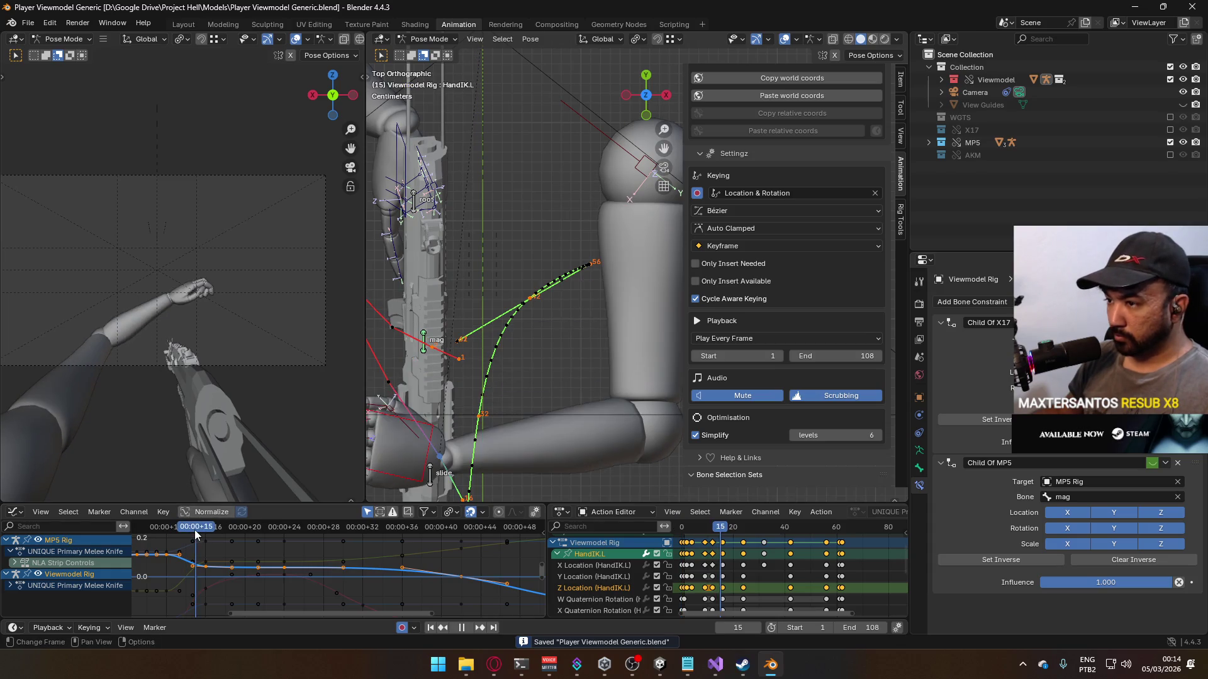
pyautogui.moveTo(217, 529); pyautogui.dragTo(319, 568, button='middle')
pyautogui.moveTo(299, 531)
pyautogui.mouseDown()
pyautogui.moveTo(180, 542)
pyautogui.moveTo(236, 537)
pyautogui.mouseUp()
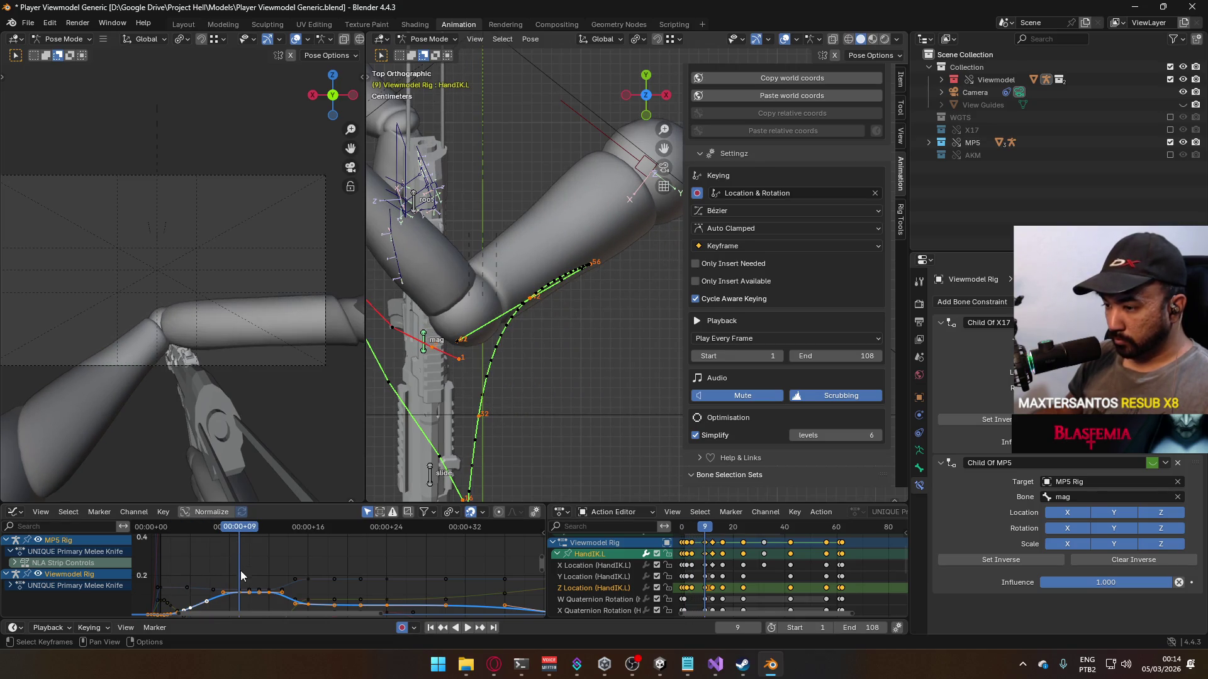
pyautogui.click(244, 597)
pyautogui.moveTo(262, 597); pyautogui.dragTo(273, 598)
pyautogui.moveTo(240, 529)
pyautogui.mouseDown()
pyautogui.moveTo(337, 538)
pyautogui.moveTo(307, 542)
pyautogui.mouseUp()
pyautogui.moveTo(307, 543)
pyautogui.mouseDown(button='middle')
pyautogui.moveTo(371, 551)
pyautogui.moveTo(339, 526)
pyautogui.mouseUp(button='middle')
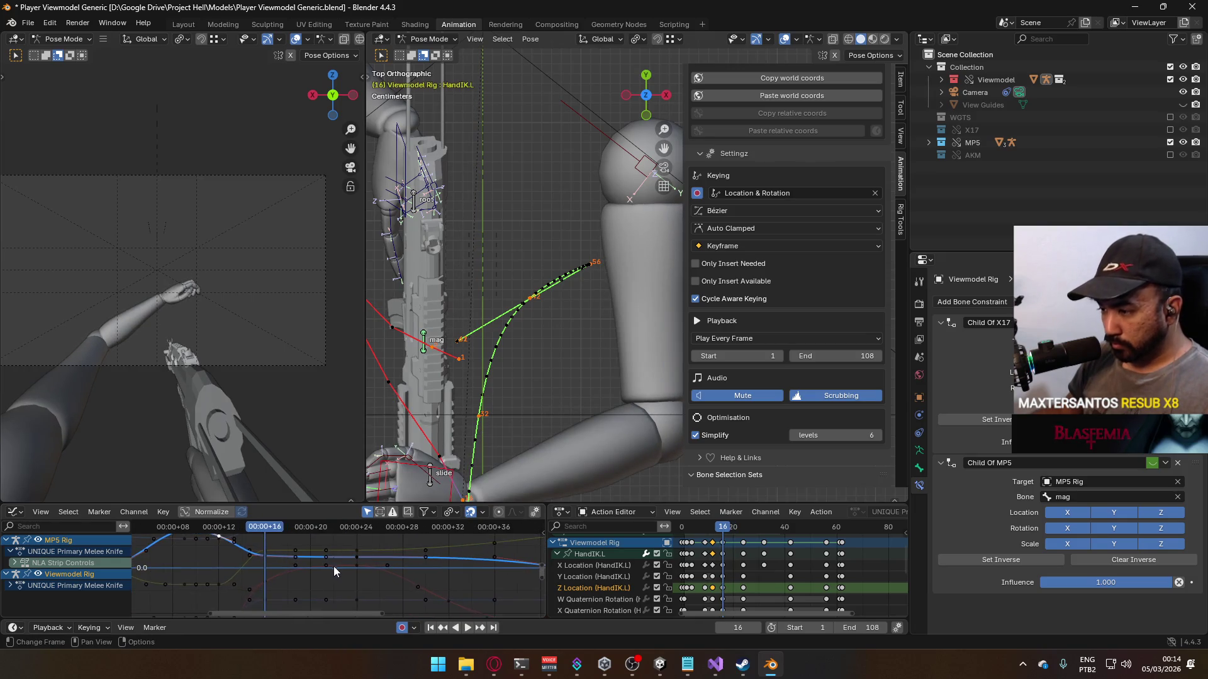
pyautogui.press('g')
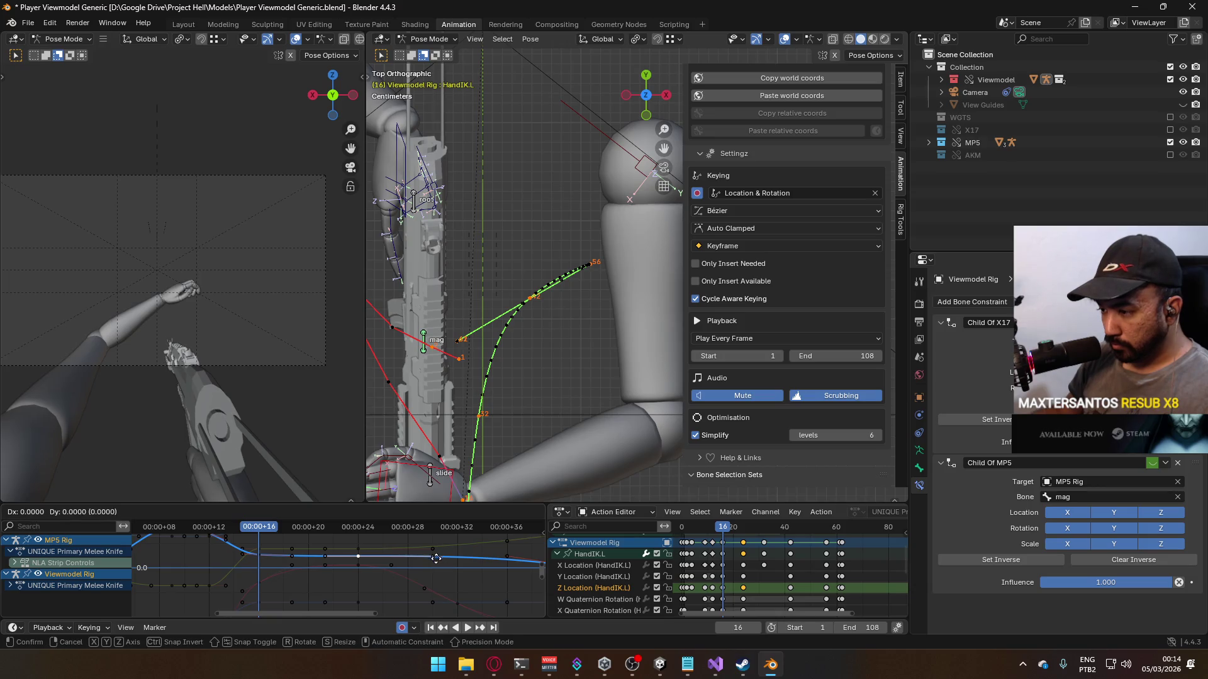
pyautogui.click(435, 563)
pyautogui.moveTo(262, 531)
pyautogui.mouseDown()
pyautogui.moveTo(251, 530)
pyautogui.moveTo(501, 527)
pyautogui.mouseUp()
# Step: Scrub to frame 42, deselect all keys, and recalculate the hand's motion path
pyautogui.scroll(-2, 458, 550)
pyautogui.moveTo(459, 549); pyautogui.dragTo(333, 529, button='middle')
pyautogui.click(345, 529)
pyautogui.moveTo(353, 529)
pyautogui.mouseDown()
pyautogui.moveTo(385, 527)
pyautogui.moveTo(219, 532)
pyautogui.moveTo(377, 531)
pyautogui.mouseUp()
pyautogui.click(383, 566)
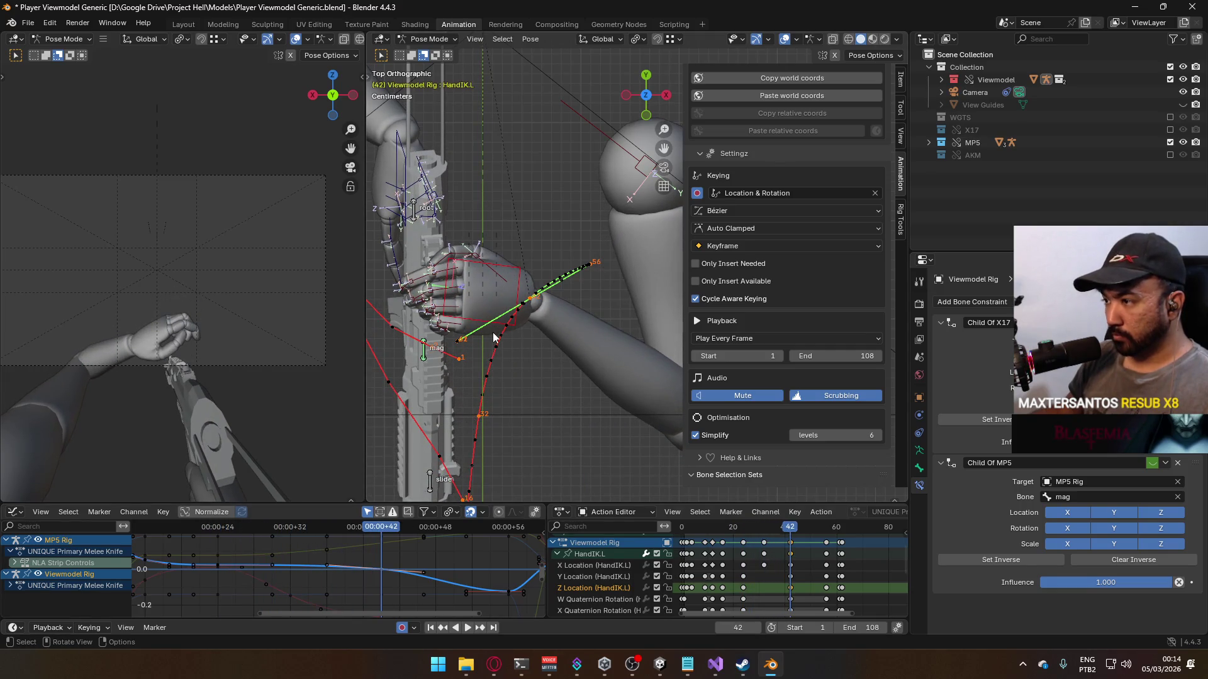
pyautogui.click(459, 379)
pyautogui.moveTo(460, 379)
pyautogui.mouseDown(button='middle')
pyautogui.moveTo(493, 372)
pyautogui.moveTo(570, 244)
pyautogui.moveTo(572, 303)
pyautogui.moveTo(470, 361)
pyautogui.moveTo(447, 406)
pyautogui.moveTo(593, 370)
pyautogui.moveTo(430, 377)
pyautogui.moveTo(856, 371)
pyautogui.moveTo(556, 382)
pyautogui.moveTo(707, 494)
pyautogui.mouseUp(button='middle')
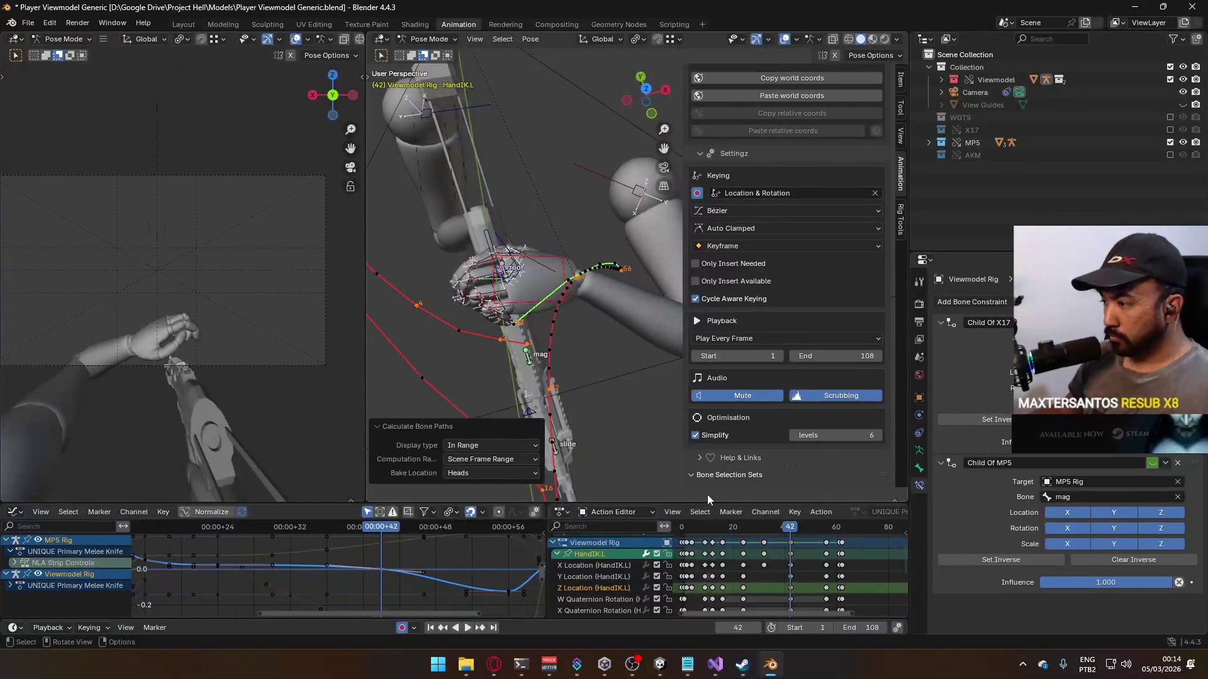
# Step: Orbit around the arm and play the animation, then set the playhead to frame 9
pyautogui.moveTo(637, 402); pyautogui.dragTo(704, 484, button='middle')
pyautogui.press('space')
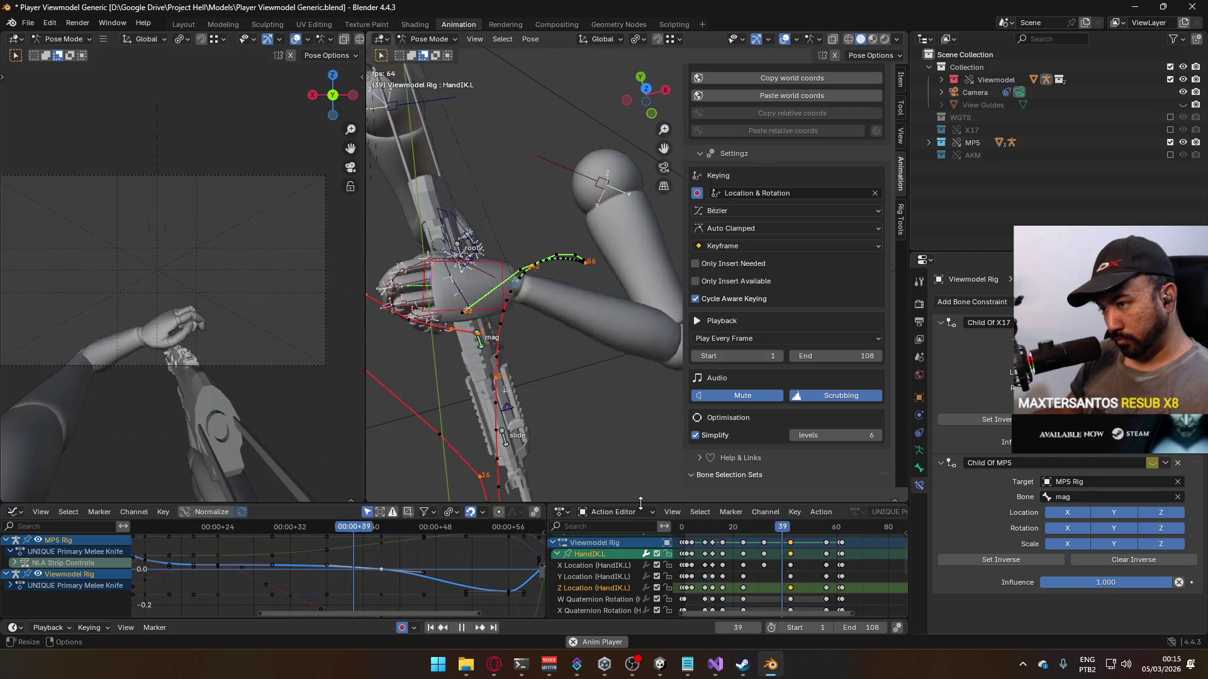
pyautogui.press('space')
pyautogui.press('space')
pyautogui.moveTo(692, 526)
pyautogui.mouseDown()
pyautogui.moveTo(786, 516)
pyautogui.moveTo(786, 551)
pyautogui.mouseUp()
# Step: Move the selected key to frame 24, review the timing, then switch to the browser's reference talk
pyautogui.moveTo(702, 562); pyautogui.dragTo(725, 599, button='middle')
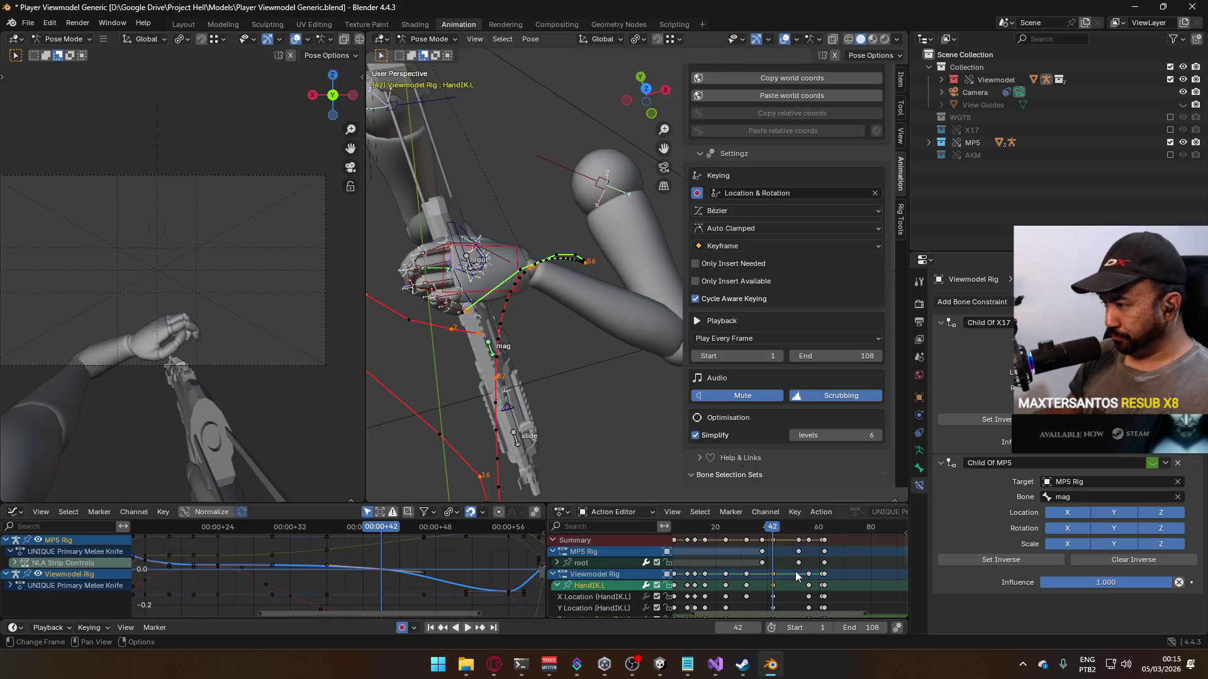
pyautogui.moveTo(771, 528); pyautogui.dragTo(729, 529)
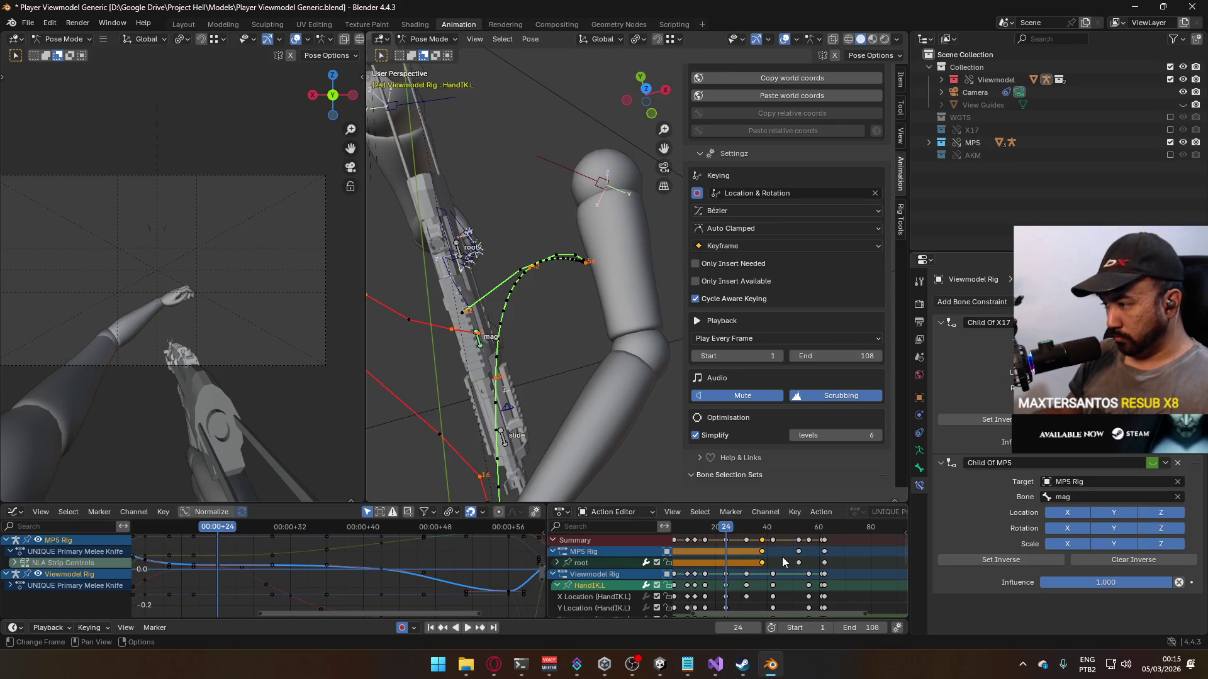
pyautogui.press('g')
pyautogui.click(747, 555)
pyautogui.moveTo(727, 531)
pyautogui.mouseDown()
pyautogui.moveTo(796, 534)
pyautogui.moveTo(699, 537)
pyautogui.mouseUp()
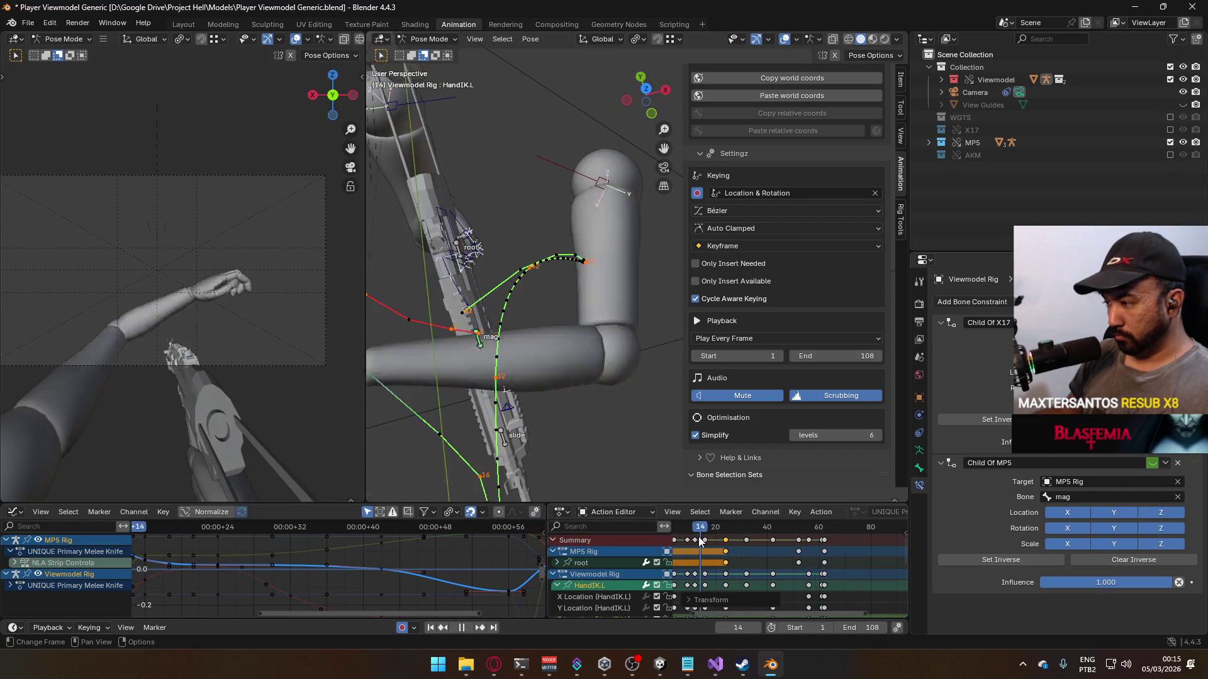
pyautogui.press('space')
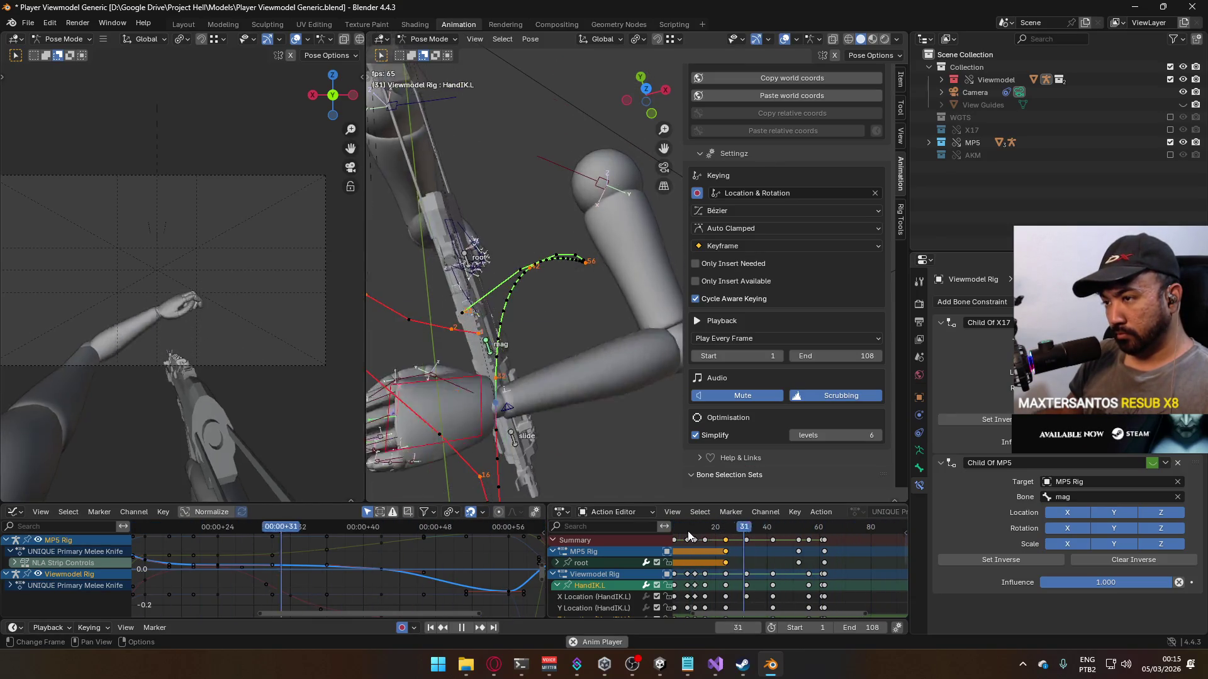
pyautogui.press('Escape')
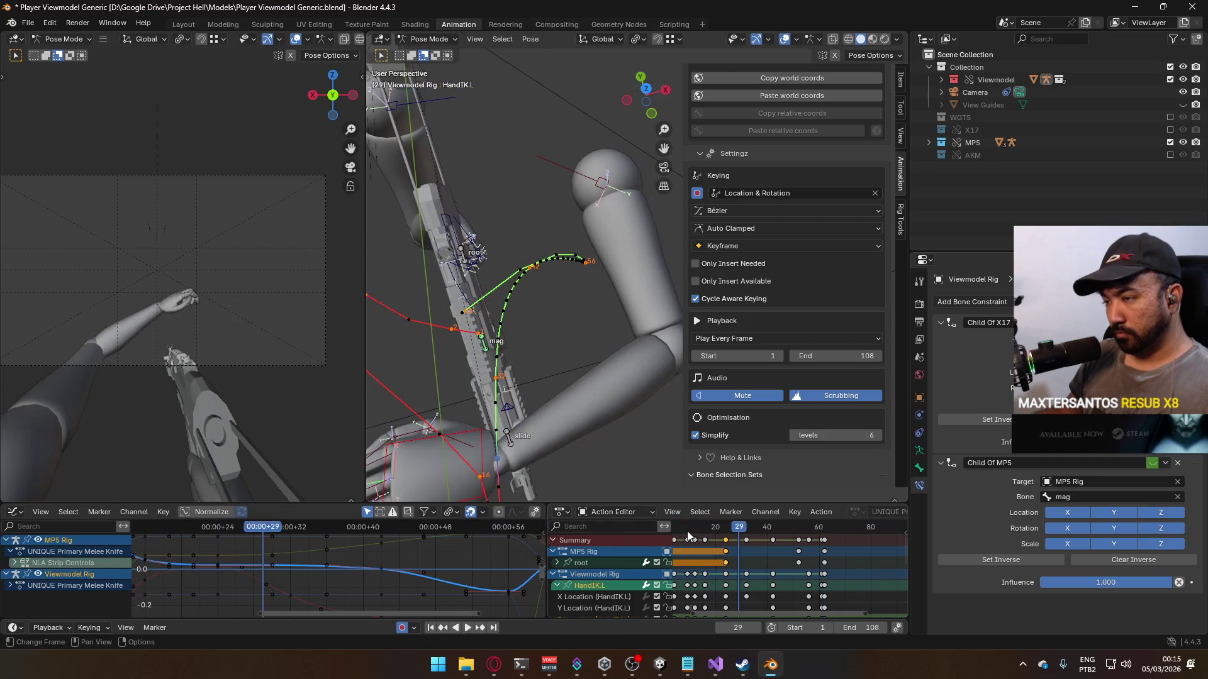
pyautogui.hotkey('alt', 'Tab')
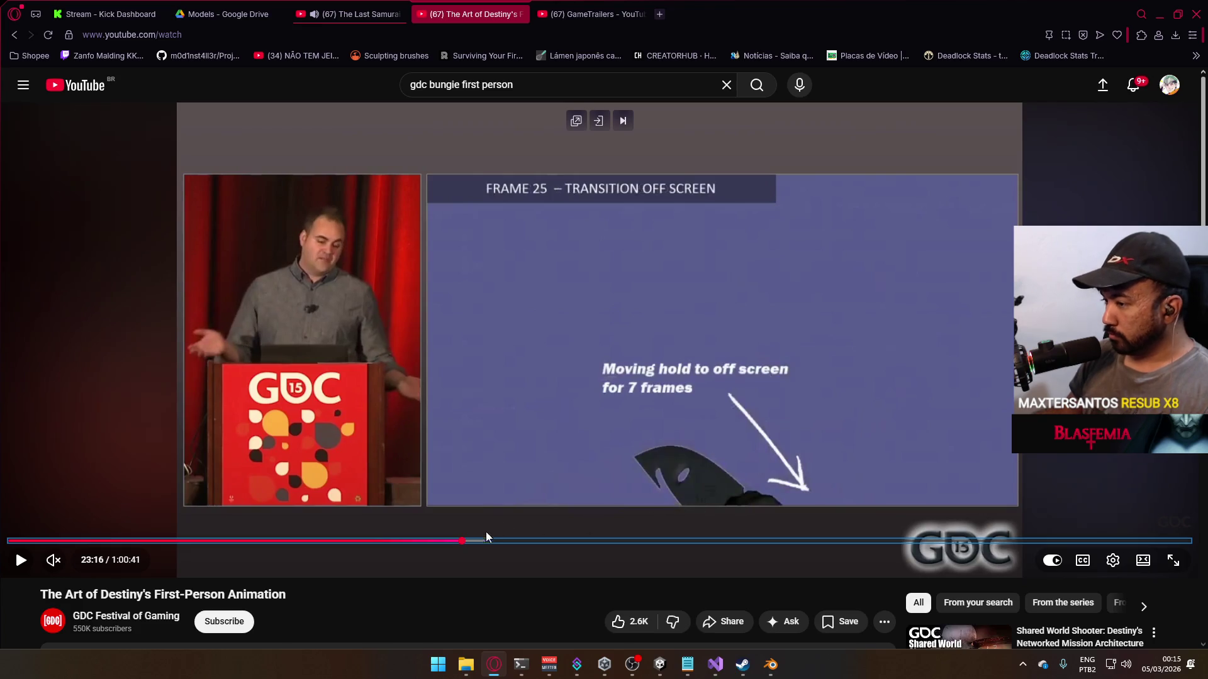
# Step: Jump the GDC talk to 23:51 on the Blocking Animation slide and return to Blender
pyautogui.click(475, 541)
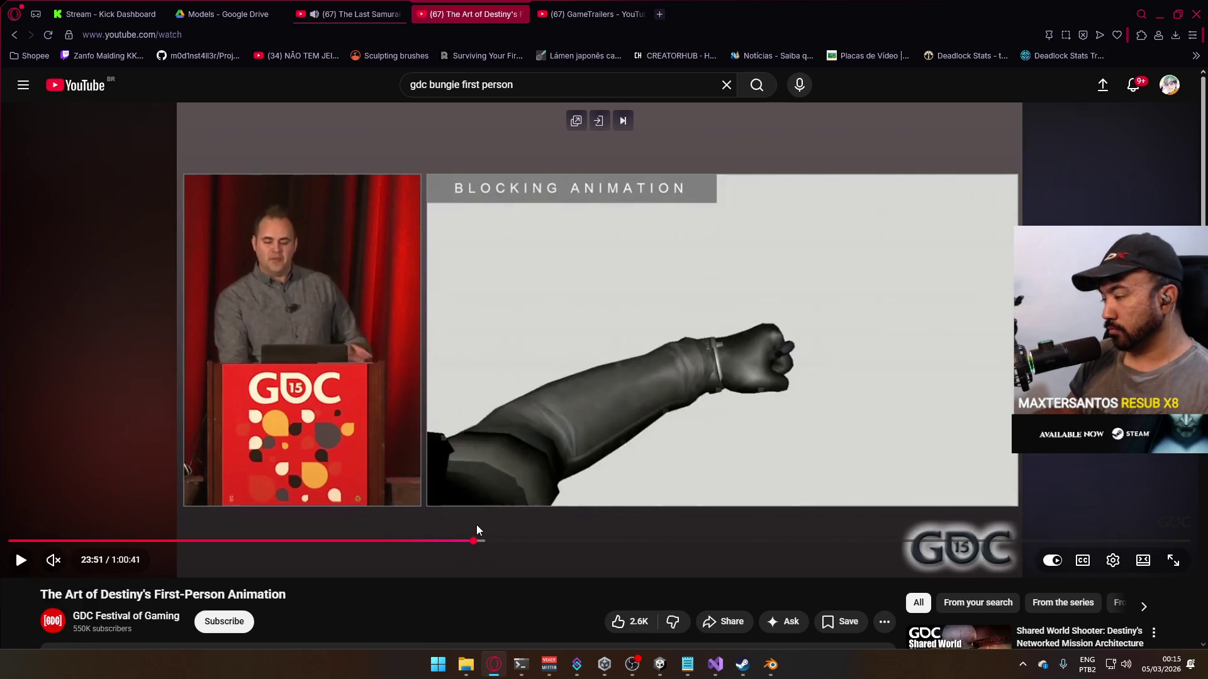
pyautogui.hotkey('alt', 'Tab')
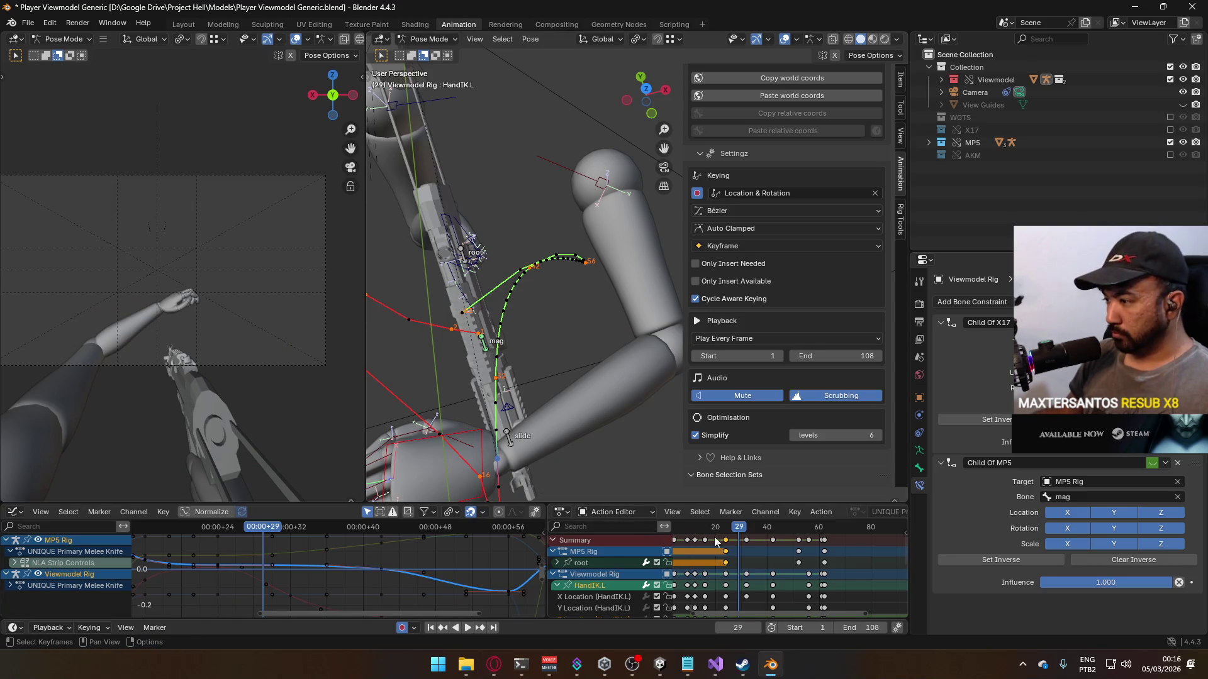
# Step: Play the arm animation, scrub it from frame 10 to 20, then play it again from frame 1
pyautogui.press('space')
pyautogui.click(693, 527)
pyautogui.moveTo(693, 527); pyautogui.dragTo(730, 530)
pyautogui.press('Escape')
pyautogui.press('space')
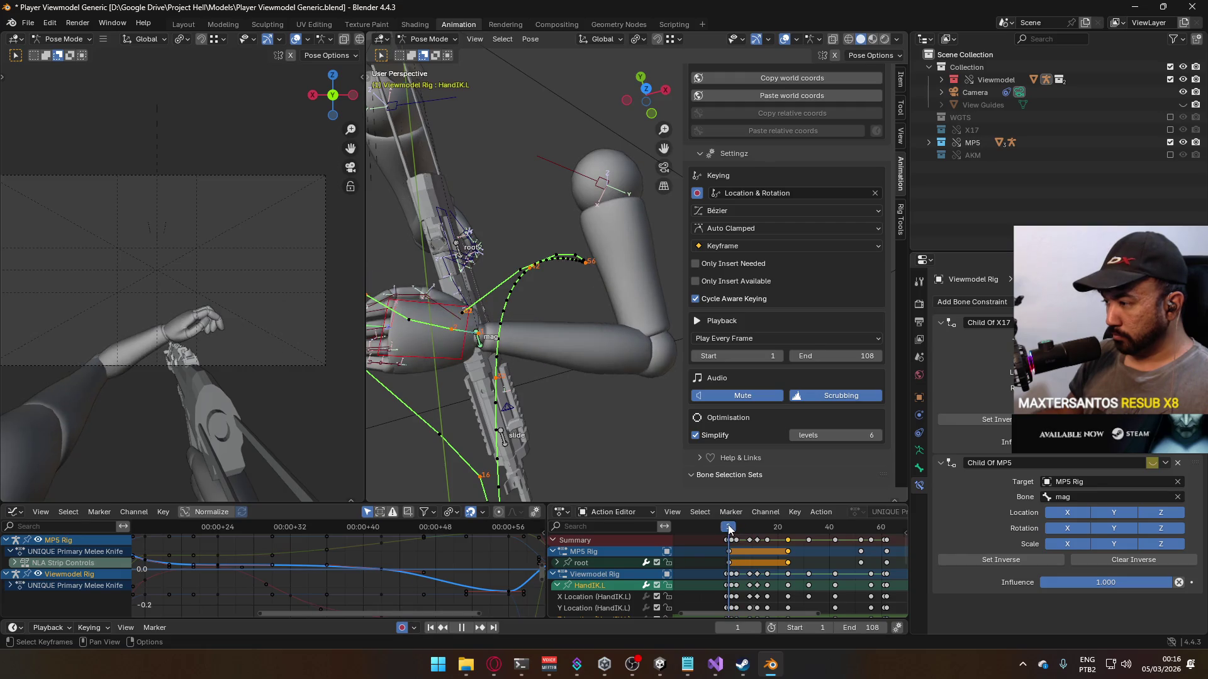
# Step: Inspect the left hand's Thumb0.L, Thumb2.L, Middle1.L and Pinky1.L bones around the MP5 grip
pyautogui.moveTo(455, 385)
pyautogui.mouseDown(button='middle')
pyautogui.moveTo(519, 371)
pyautogui.moveTo(546, 252)
pyautogui.moveTo(569, 315)
pyautogui.moveTo(556, 201)
pyautogui.moveTo(585, 230)
pyautogui.mouseUp(button='middle')
pyautogui.click(561, 276)
pyautogui.moveTo(565, 277)
pyautogui.mouseDown(button='middle')
pyautogui.moveTo(532, 258)
pyautogui.moveTo(569, 311)
pyautogui.moveTo(503, 308)
pyautogui.moveTo(507, 240)
pyautogui.moveTo(542, 316)
pyautogui.moveTo(524, 363)
pyautogui.moveTo(568, 380)
pyautogui.moveTo(538, 296)
pyautogui.moveTo(570, 331)
pyautogui.moveTo(532, 333)
pyautogui.moveTo(554, 335)
pyautogui.moveTo(592, 254)
pyautogui.moveTo(589, 292)
pyautogui.mouseUp(button='middle')
pyautogui.click(508, 214)
pyautogui.keyDown('shift'); pyautogui.click(542, 312); pyautogui.keyUp('shift')
pyautogui.keyDown('shift'); pyautogui.click(566, 316); pyautogui.keyUp('shift')
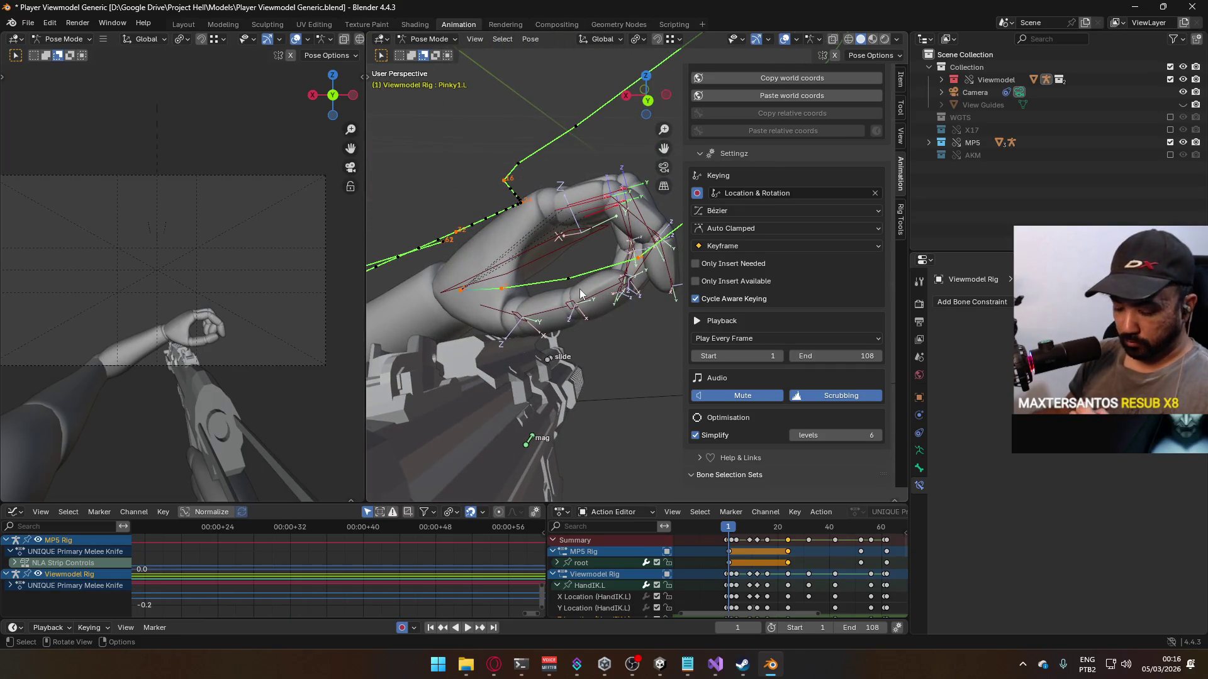
# Step: Reset the Pointer2.L and Pinky2.L finger bones' rotation with Alt+R, then bring the Opera browser forward
pyautogui.moveTo(589, 239)
pyautogui.mouseDown(button='middle')
pyautogui.moveTo(551, 316)
pyautogui.moveTo(484, 281)
pyautogui.mouseUp(button='middle')
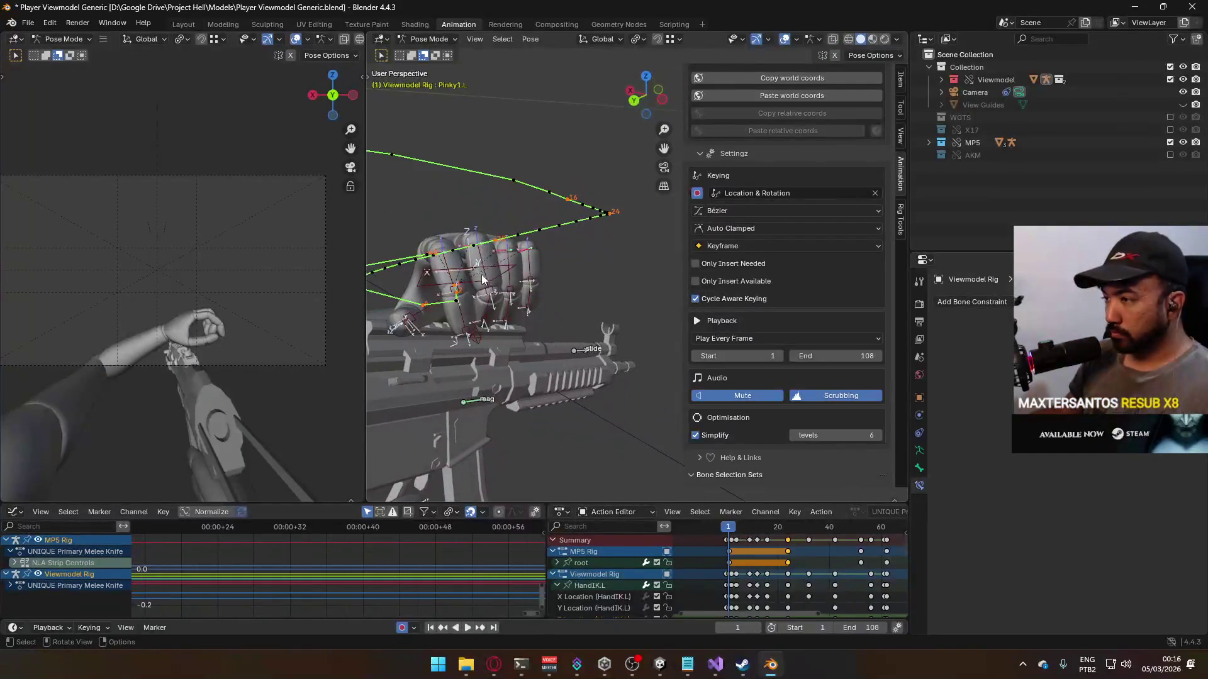
pyautogui.click(475, 266)
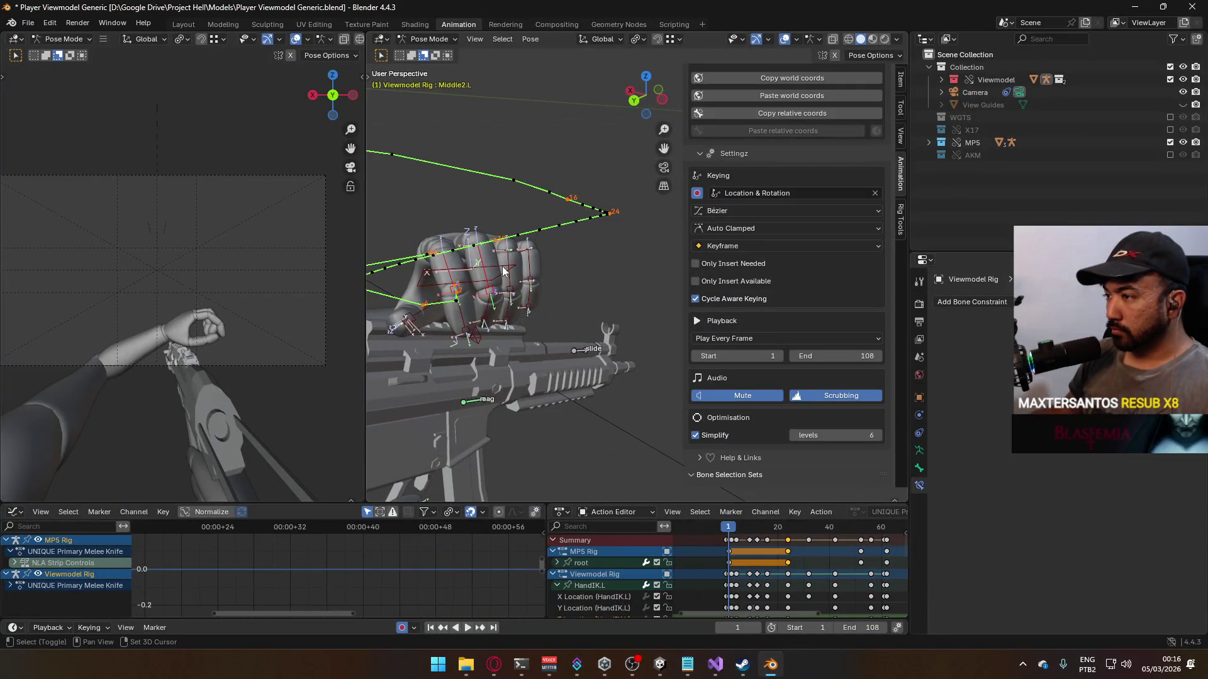
pyautogui.keyDown('shift'); pyautogui.click(534, 266); pyautogui.keyUp('shift')
pyautogui.moveTo(534, 266); pyautogui.dragTo(461, 327, button='middle')
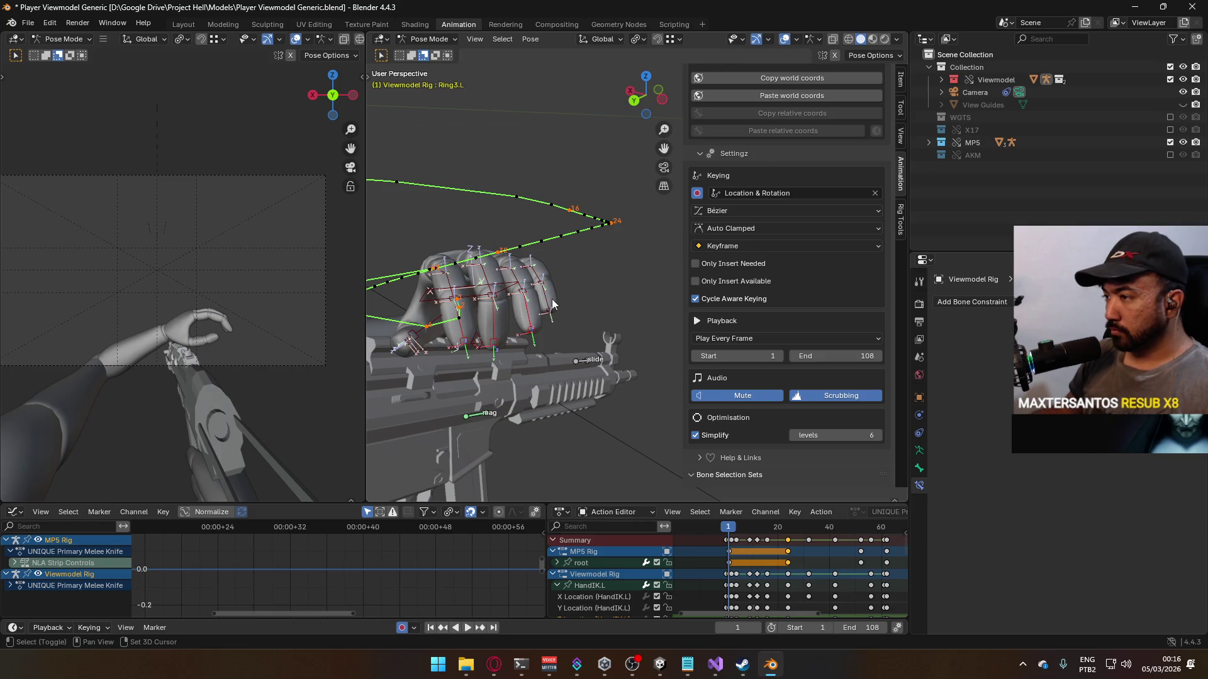
pyautogui.hotkey('alt', 'r')
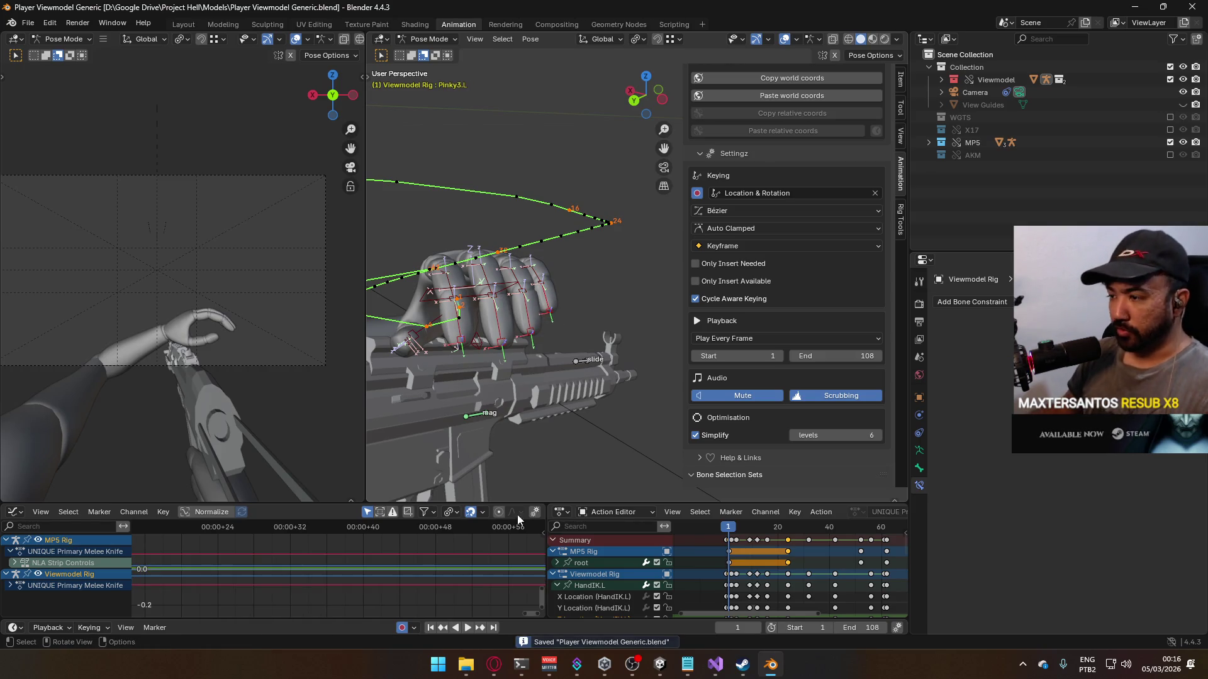
pyautogui.click(494, 664)
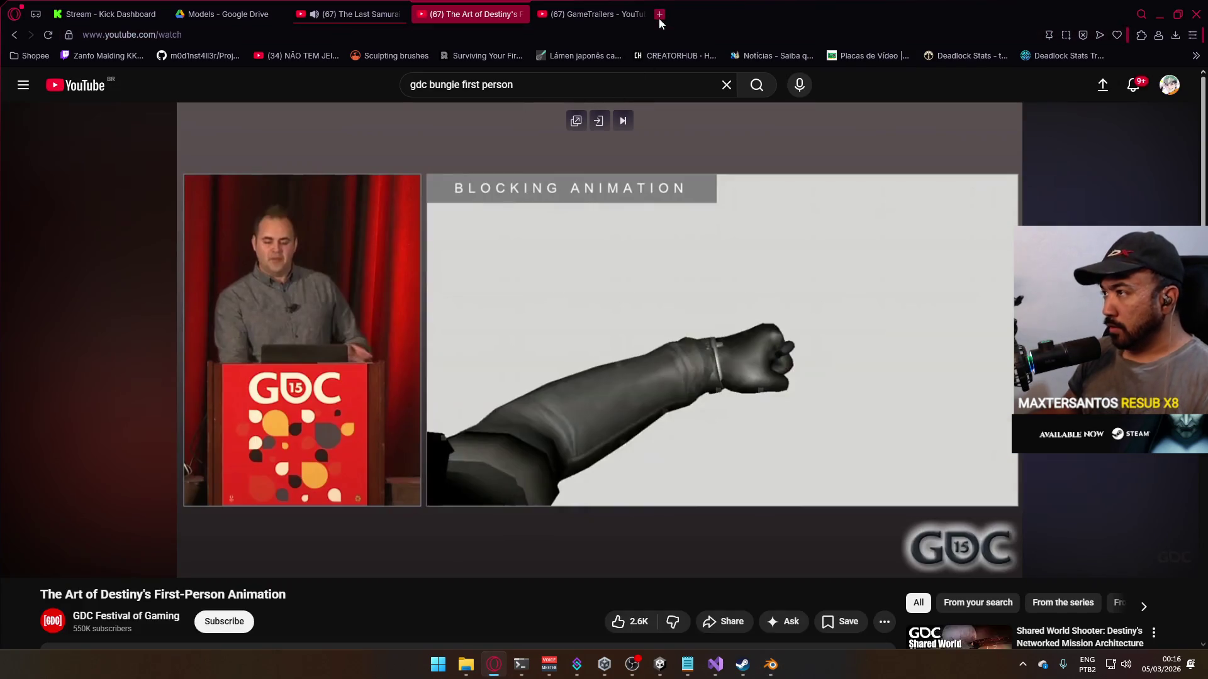
# Step: Search Google for 'tastytony sketchfab' in a new tab and open TastyTony's Sketchfab profile
pyautogui.click(659, 18)
pyautogui.write('tast')
pyautogui.click(314, 114)
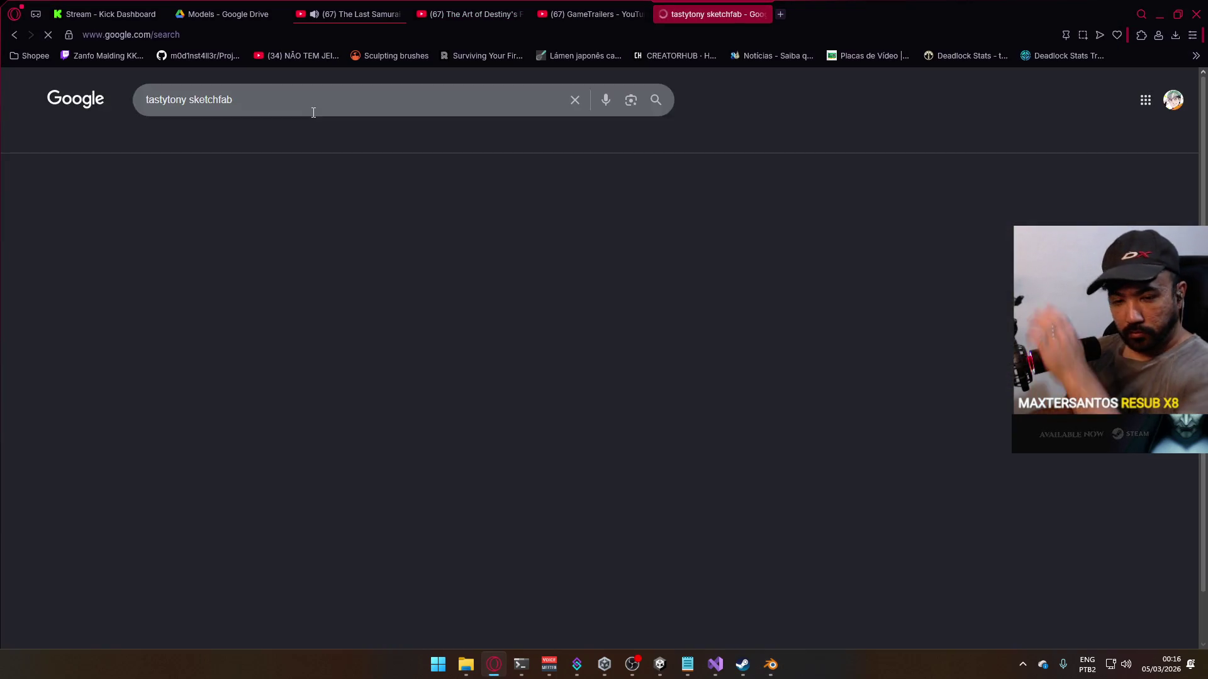
pyautogui.click(199, 209)
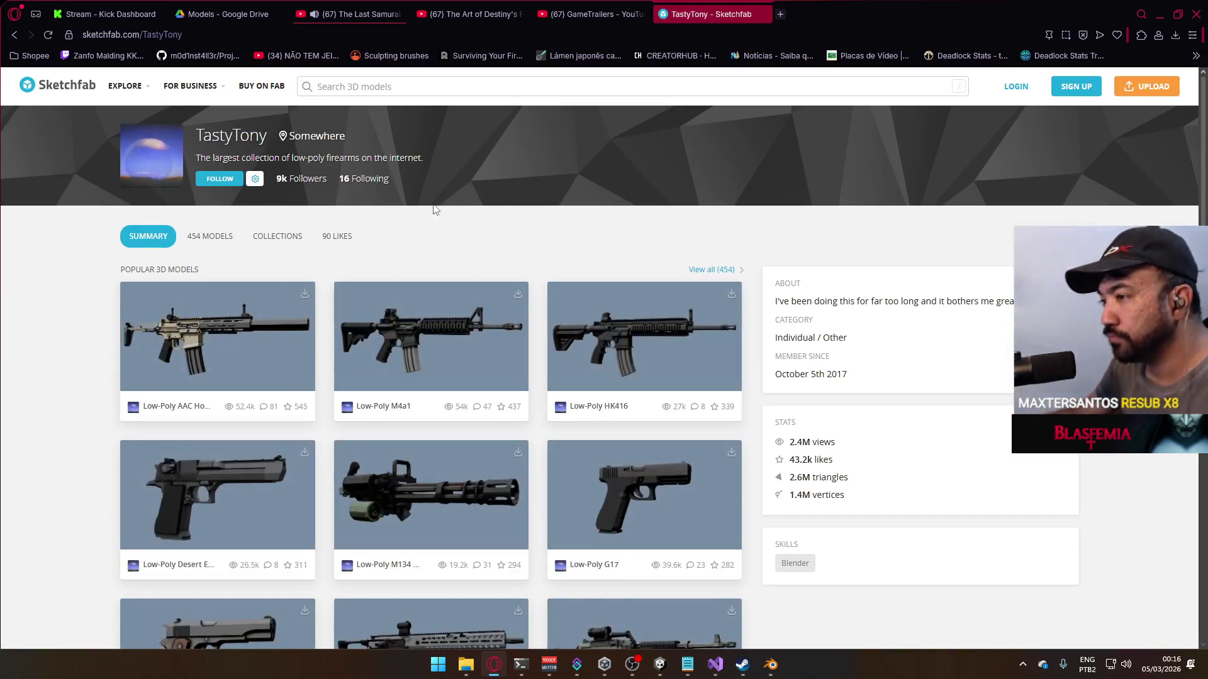
# Step: Browse TastyTony's collections and scroll through the low-poly weapon models, then return to Blender
pyautogui.click(265, 237)
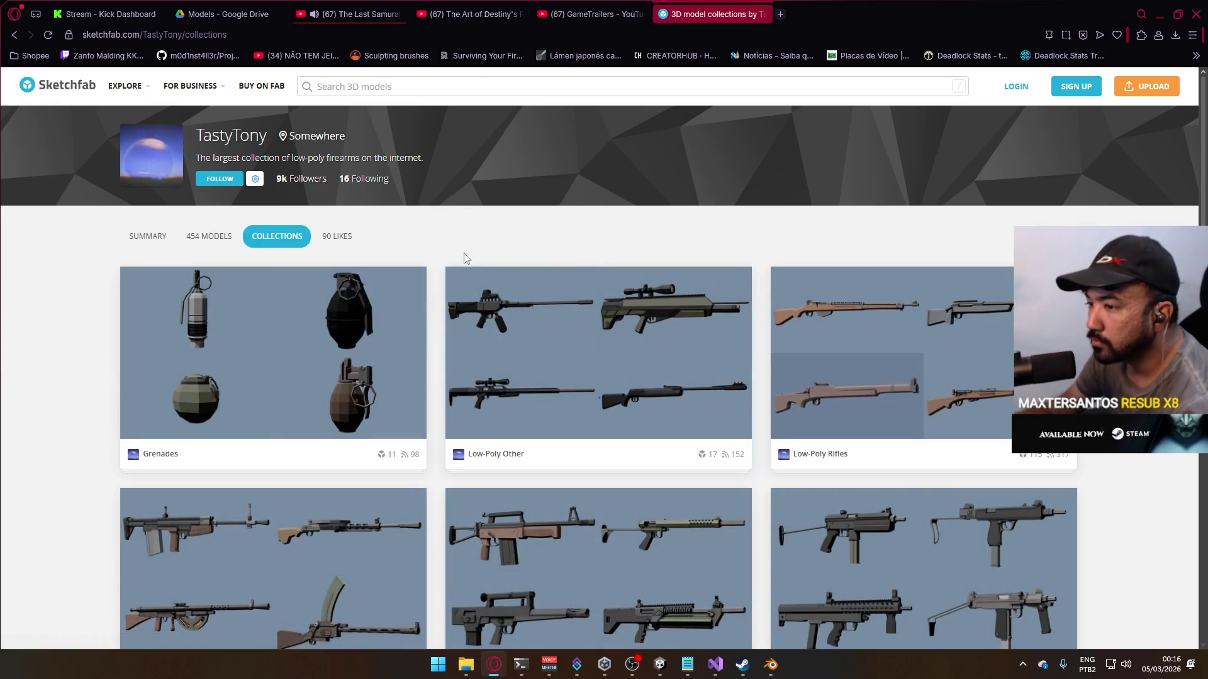
pyautogui.scroll(-9, 581, 307)
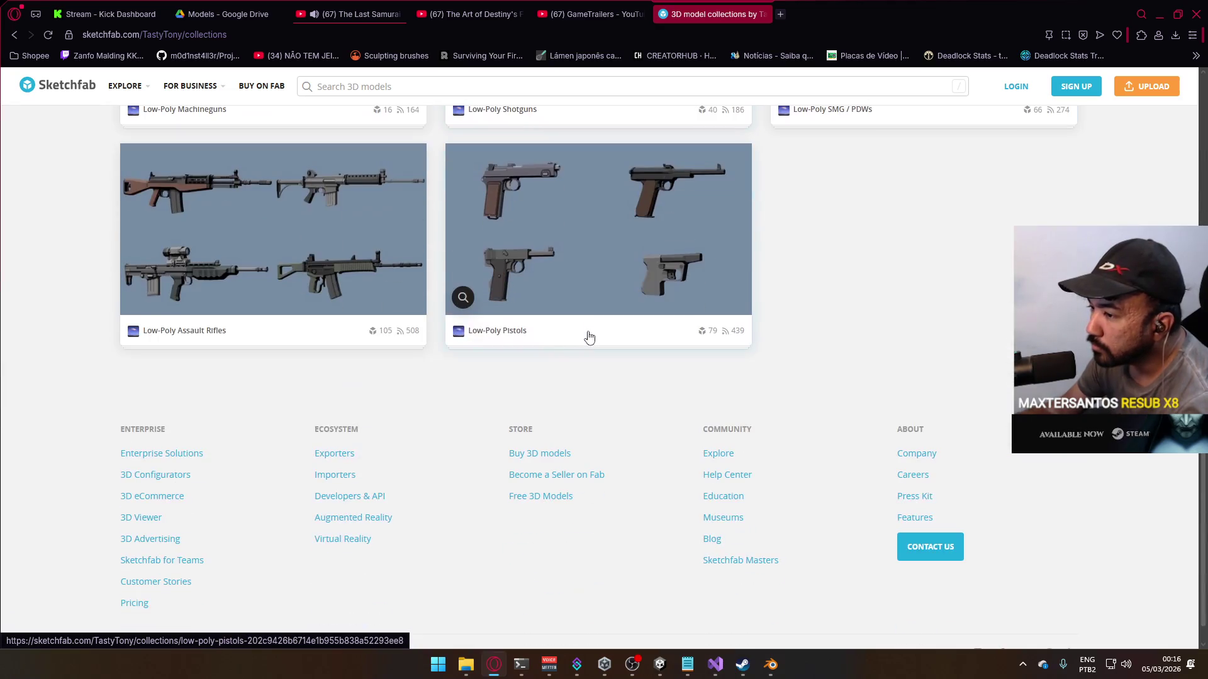
pyautogui.scroll(2, 709, 391)
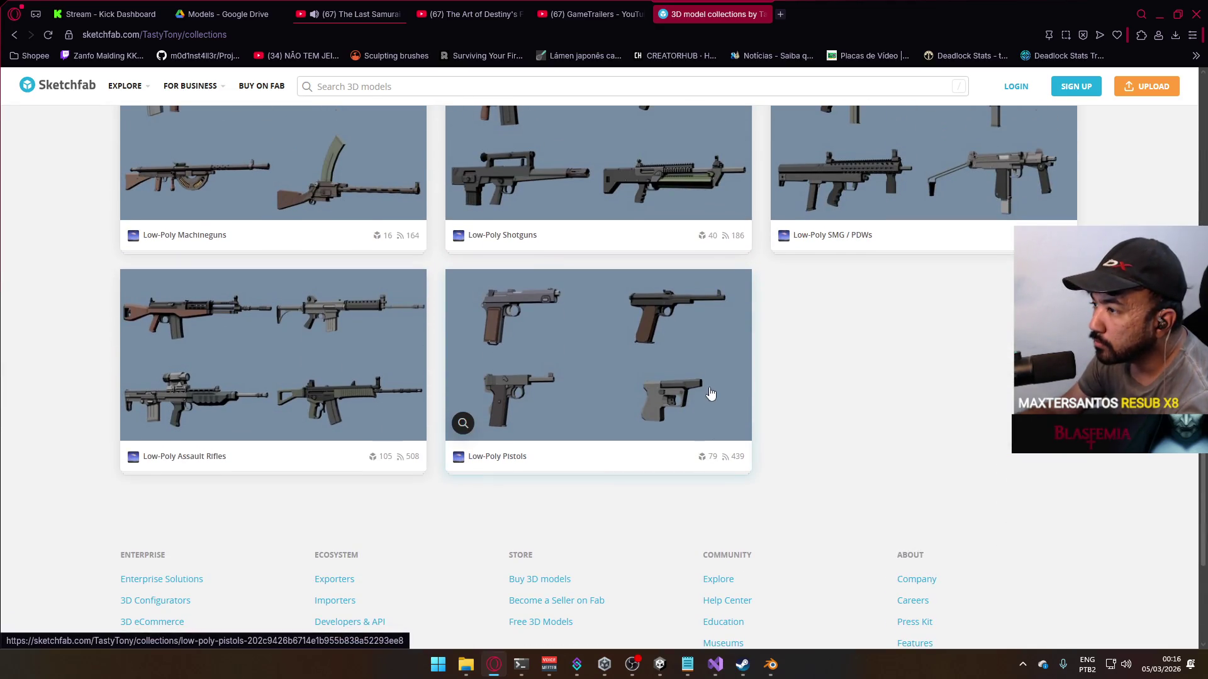
pyautogui.scroll(7, 710, 393)
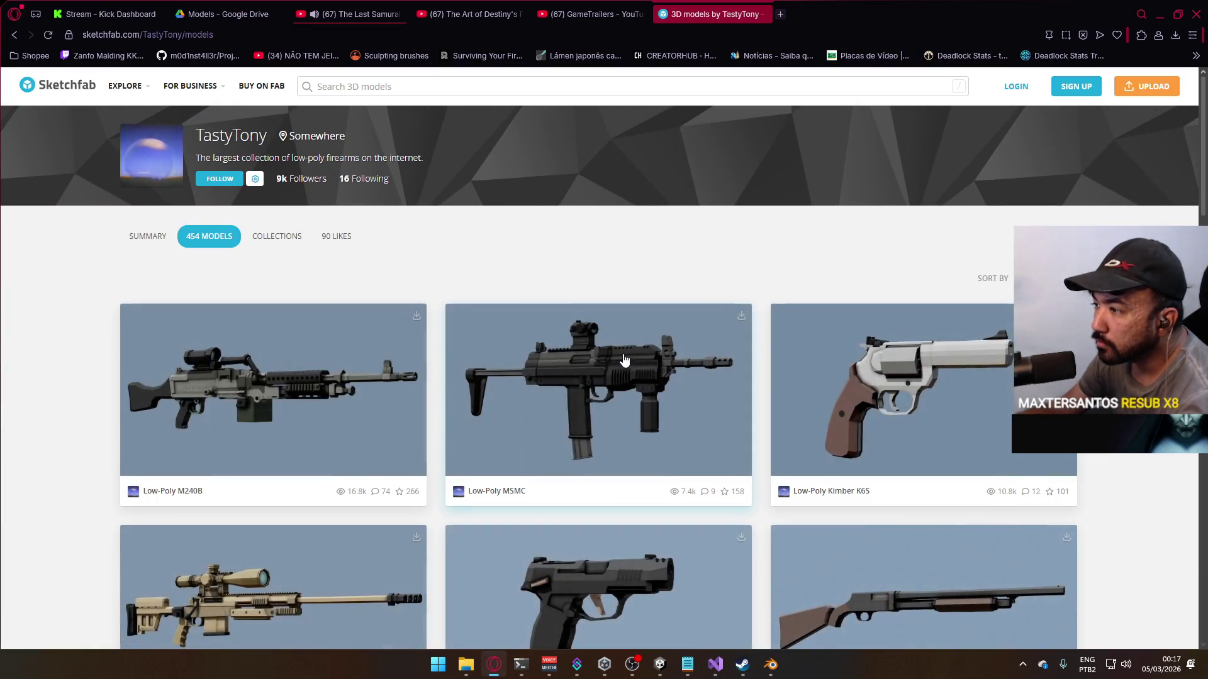
pyautogui.scroll(-10, 647, 385)
pyautogui.scroll(-15, 656, 390)
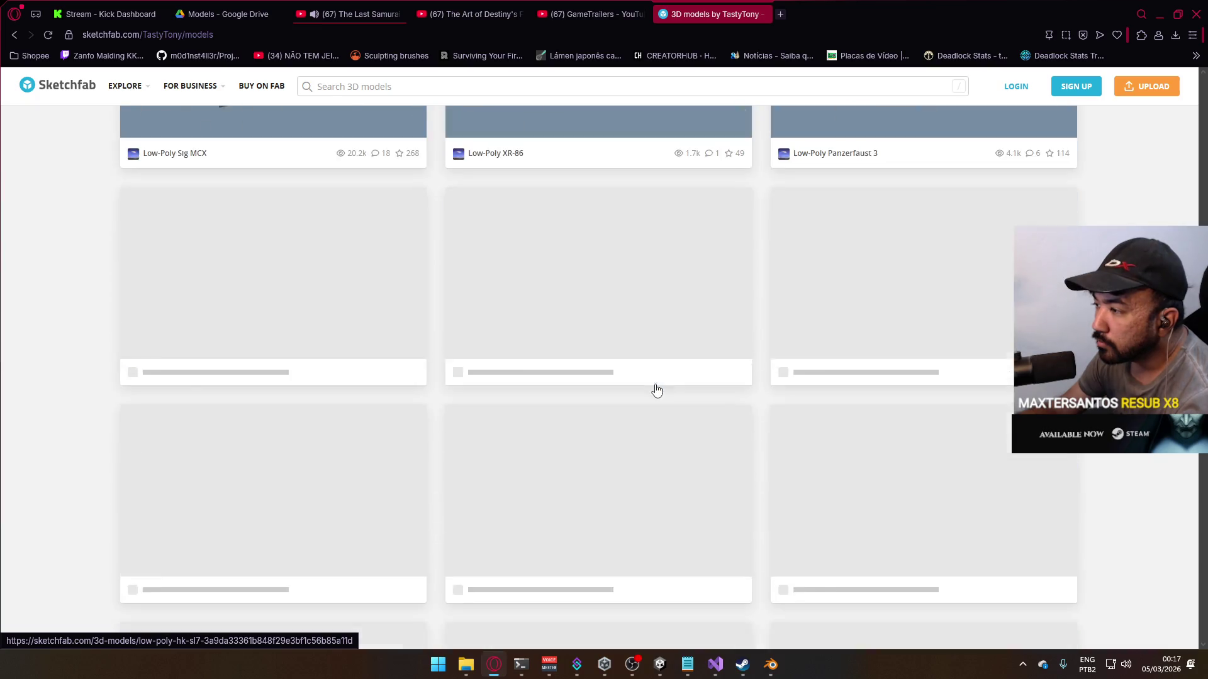
pyautogui.scroll(-20, 673, 398)
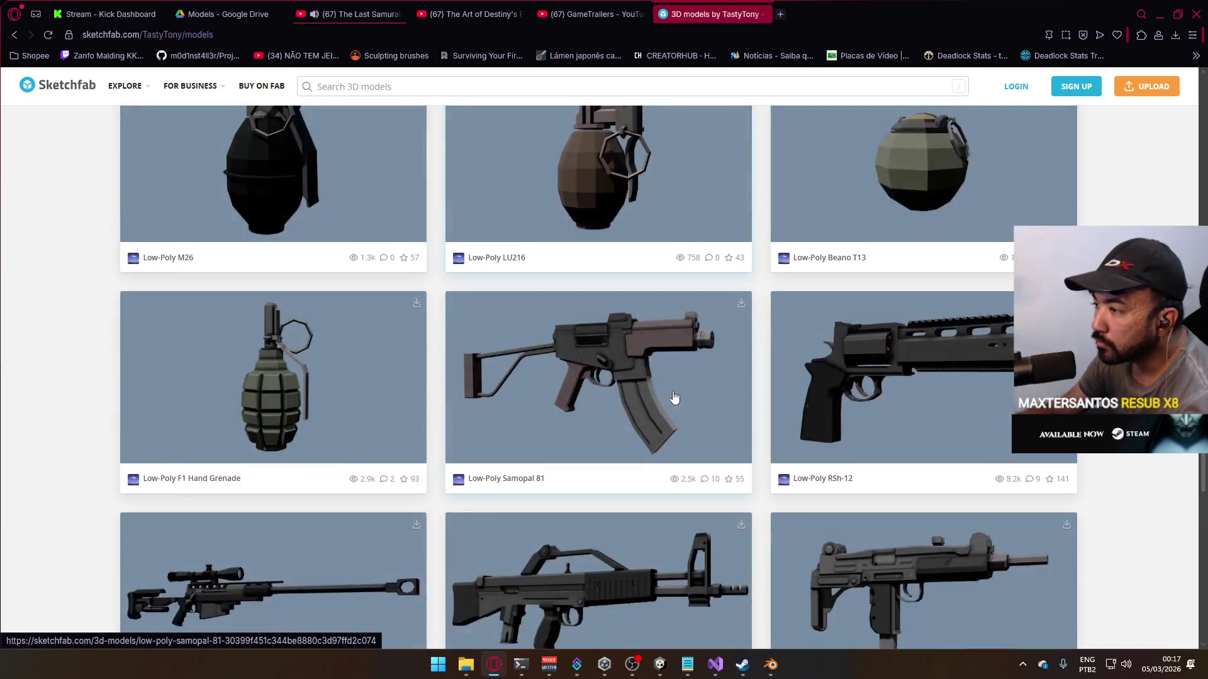
pyautogui.scroll(-2, 673, 398)
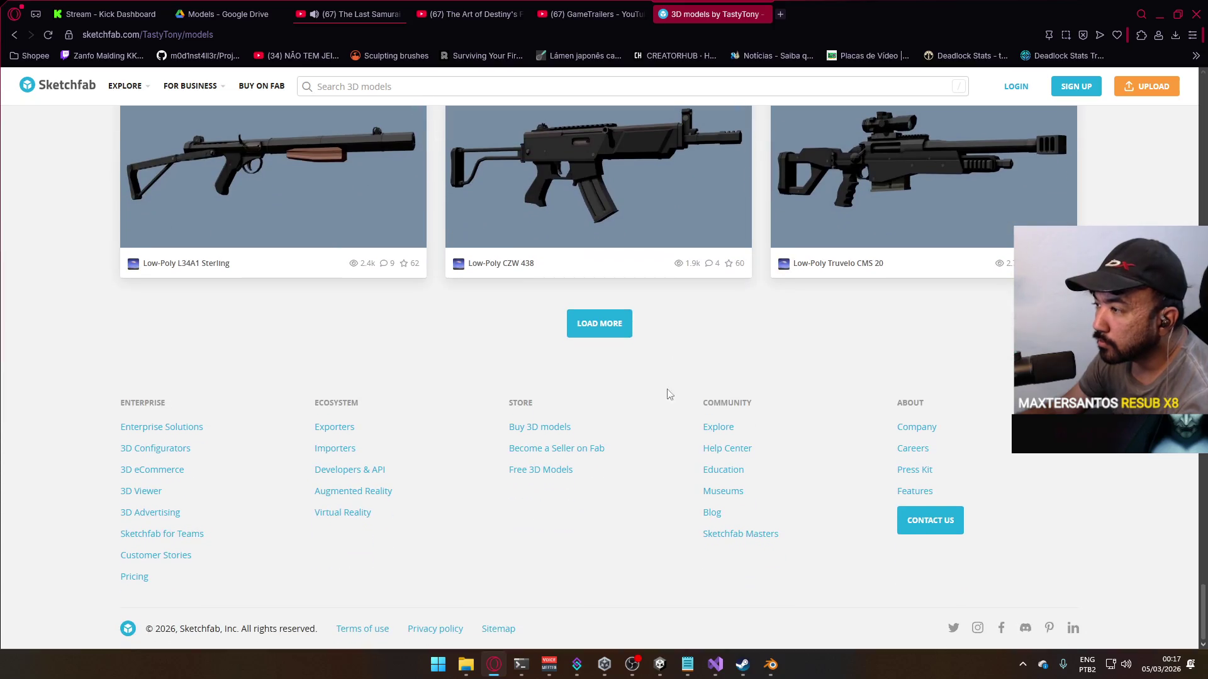
pyautogui.scroll(-20, 746, 365)
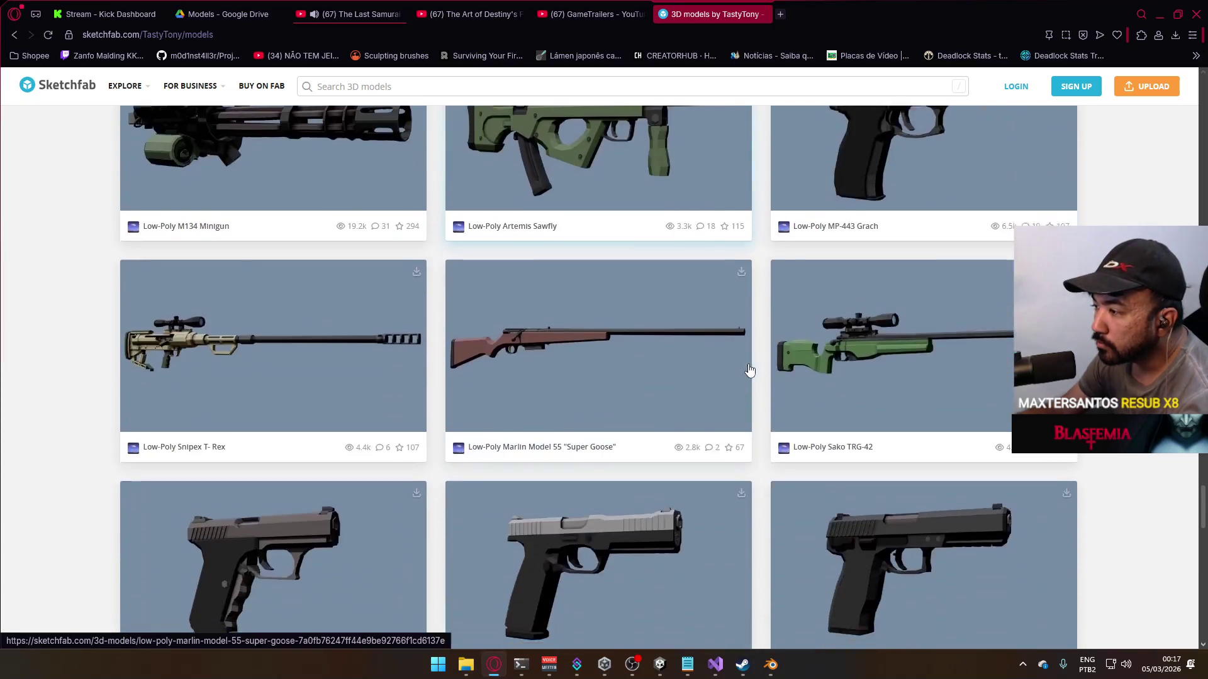
pyautogui.scroll(-20, 748, 374)
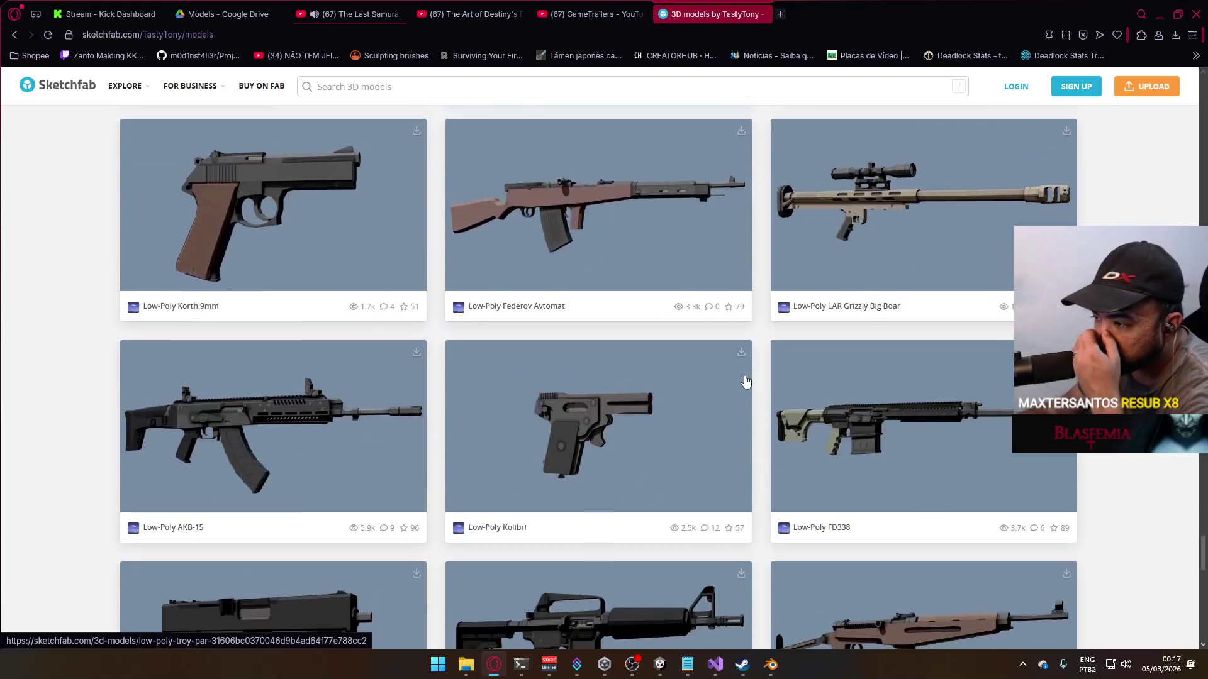
pyautogui.scroll(-20, 745, 382)
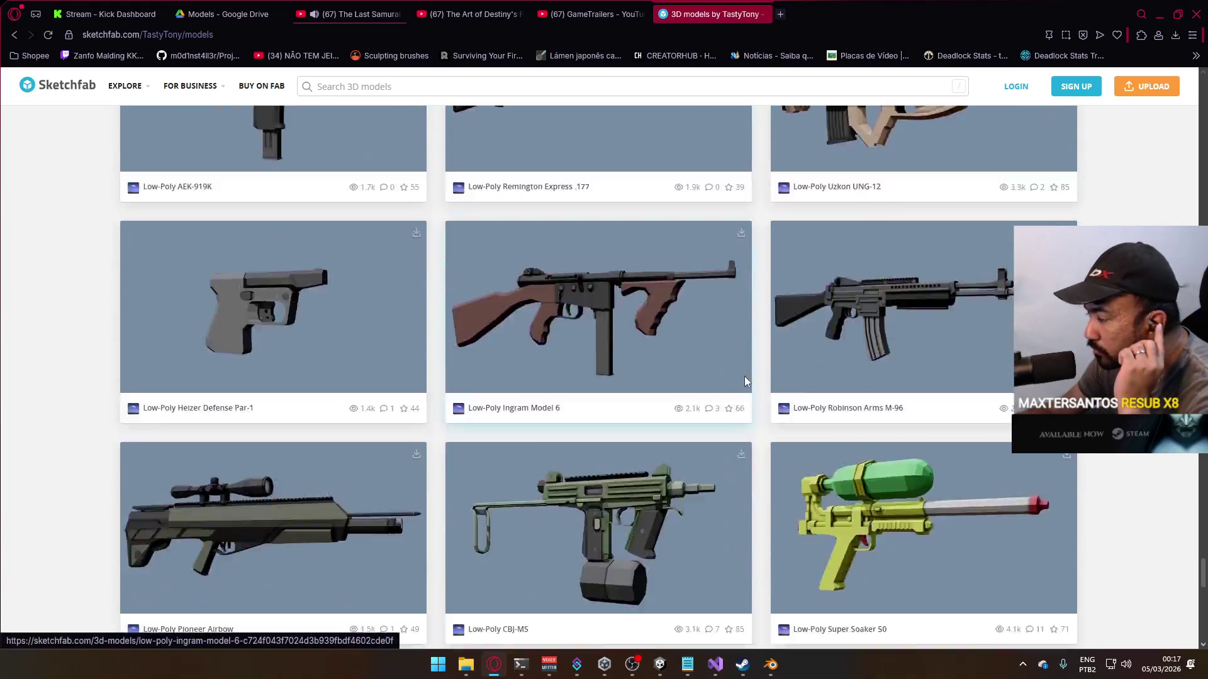
pyautogui.scroll(-20, 745, 382)
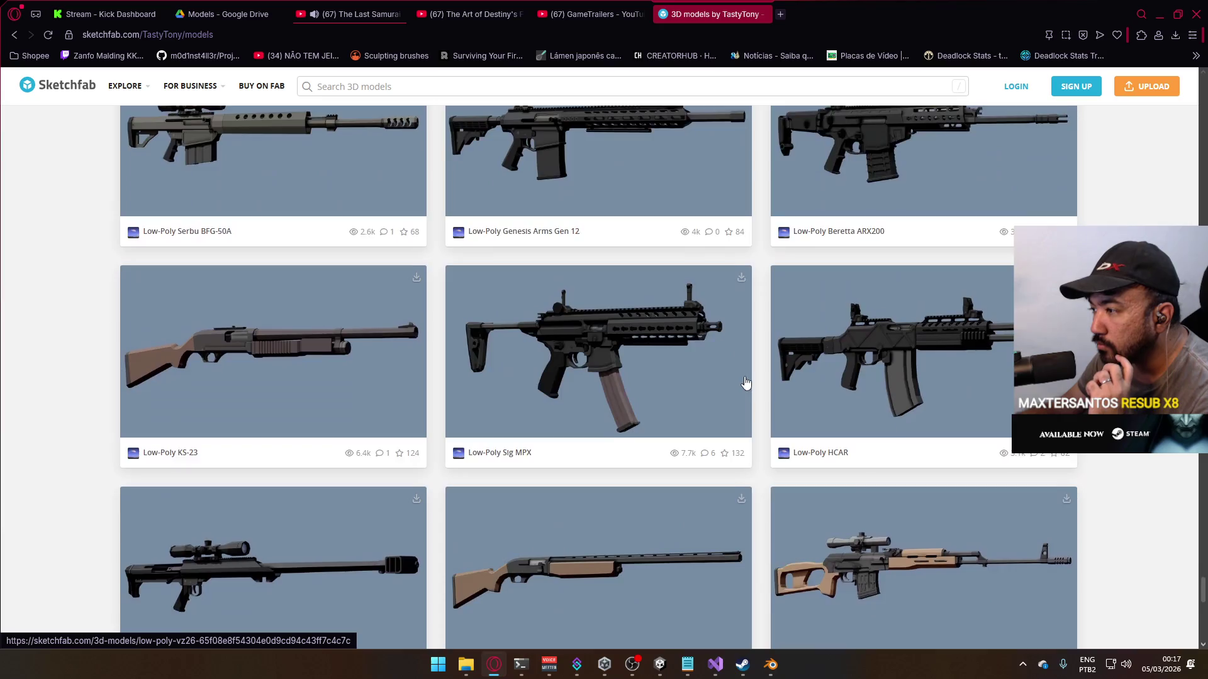
pyautogui.hotkey('alt', 'Tab')
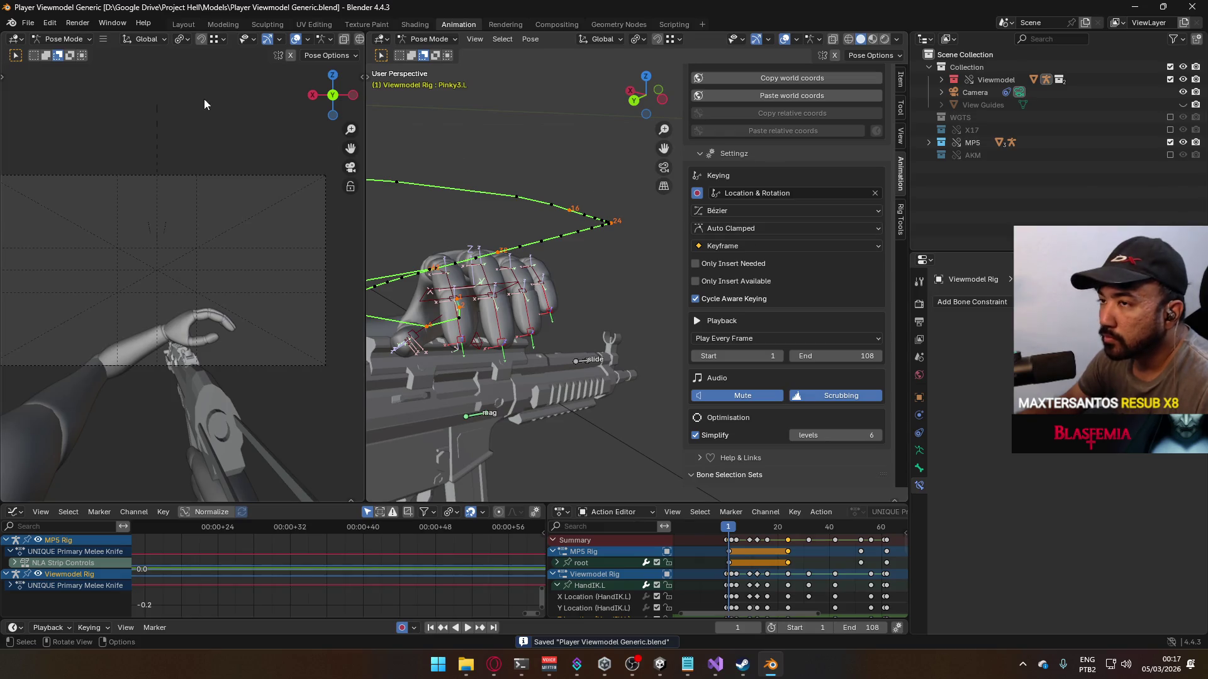
# Step: Open Mannequin Male A.blend from the recent files and view it from the top, nothing selected
pyautogui.click(28, 22)
pyautogui.moveTo(63, 62)
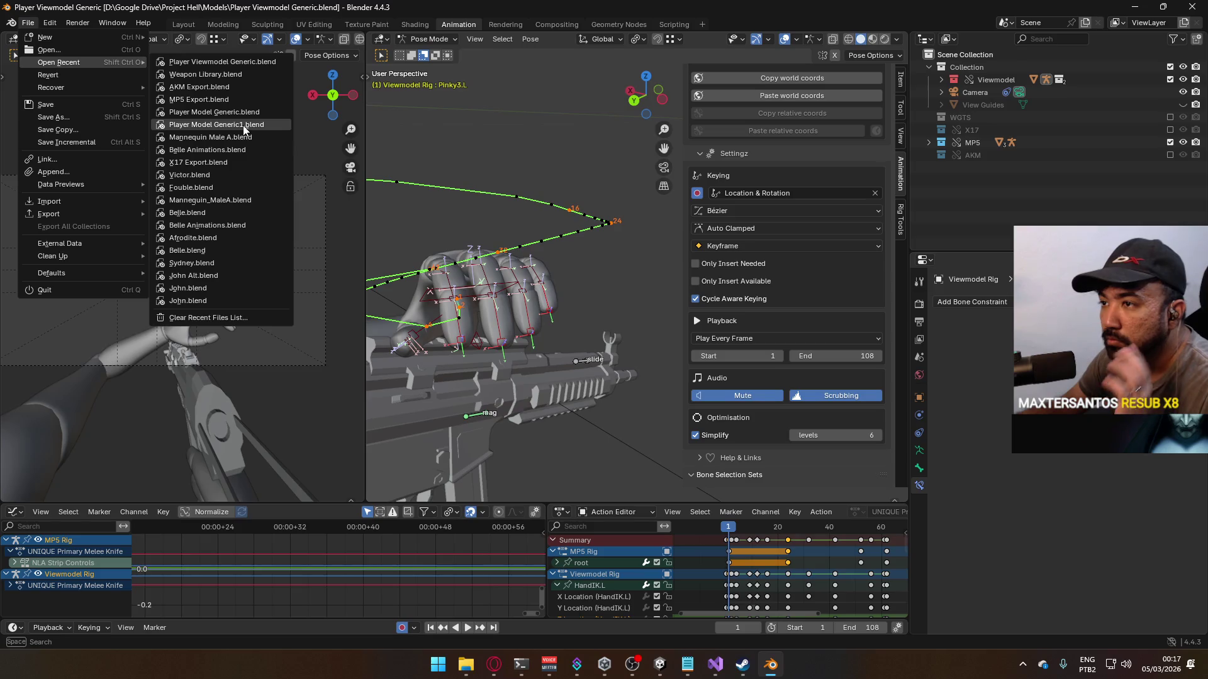
pyautogui.click(238, 136)
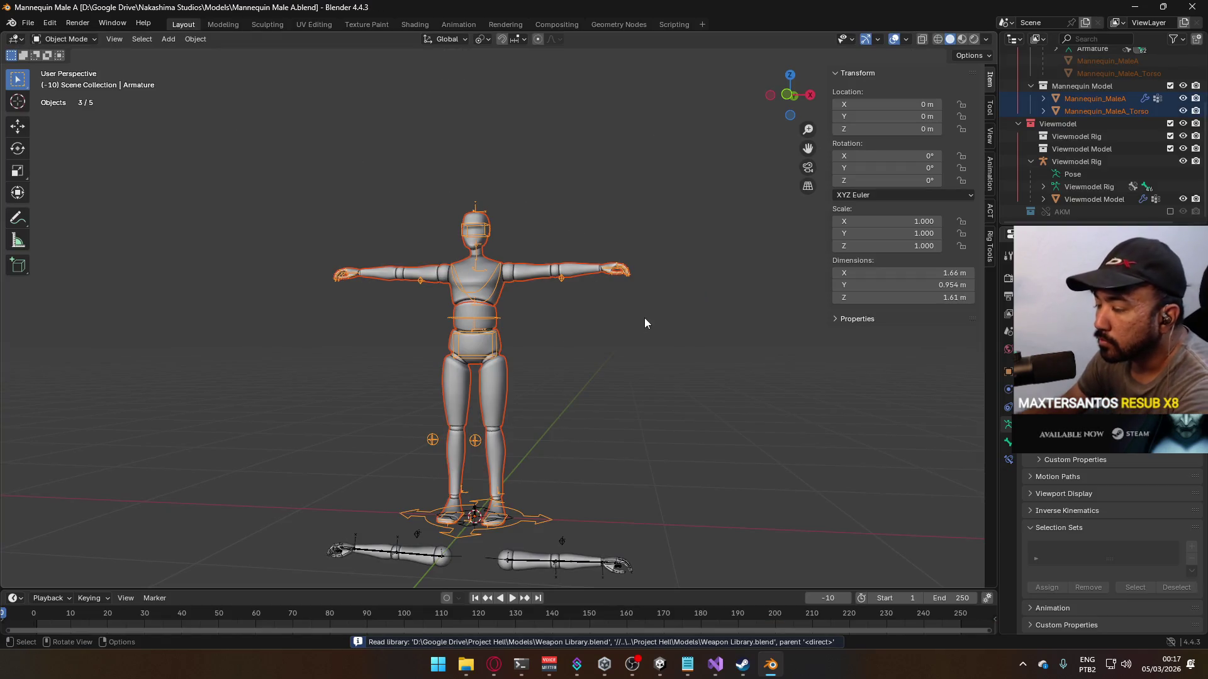
pyautogui.click(649, 282)
pyautogui.press('KP_7')
# Step: Add an 8-vertex cylinder near the mannequin's left arm
pyautogui.scroll(3, 331, 232)
pyautogui.keyDown('shift'); pyautogui.moveTo(331, 231); pyautogui.dragTo(444, 307, button='middle'); pyautogui.keyUp('shift')
pyautogui.hotkey('shift', 'a')
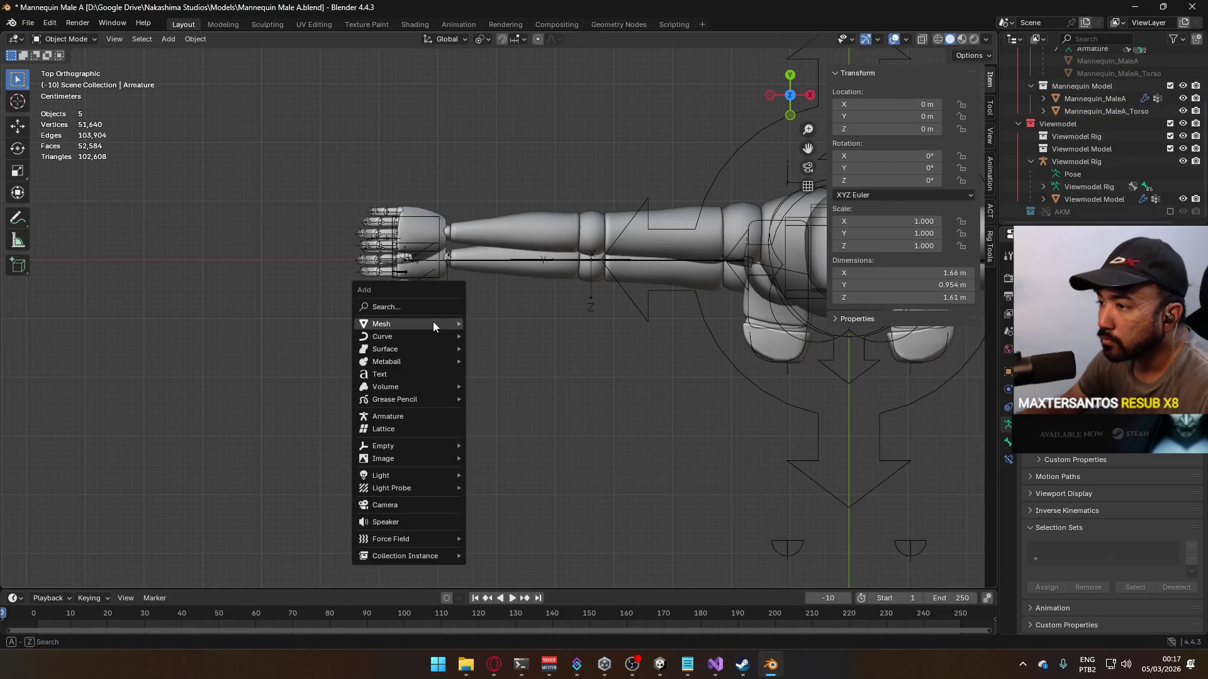
pyautogui.moveTo(433, 325)
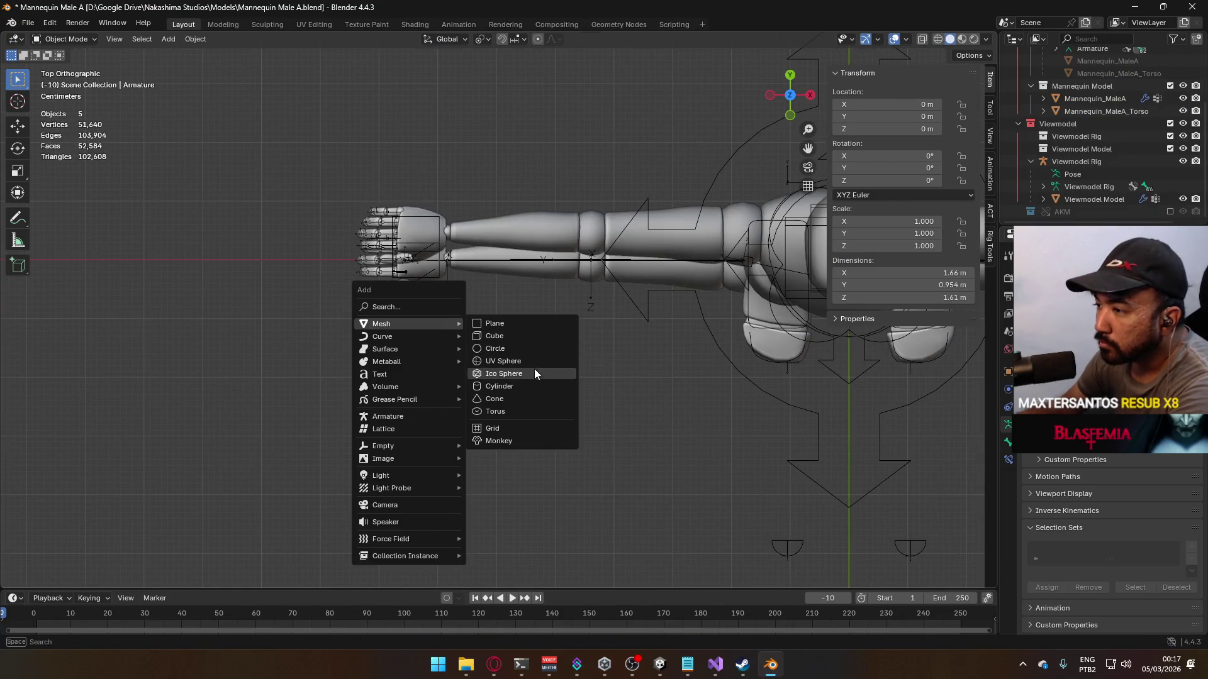
pyautogui.click(530, 384)
pyautogui.scroll(-6, 551, 348)
pyautogui.click(160, 427)
pyautogui.write('8')
pyautogui.press('Return')
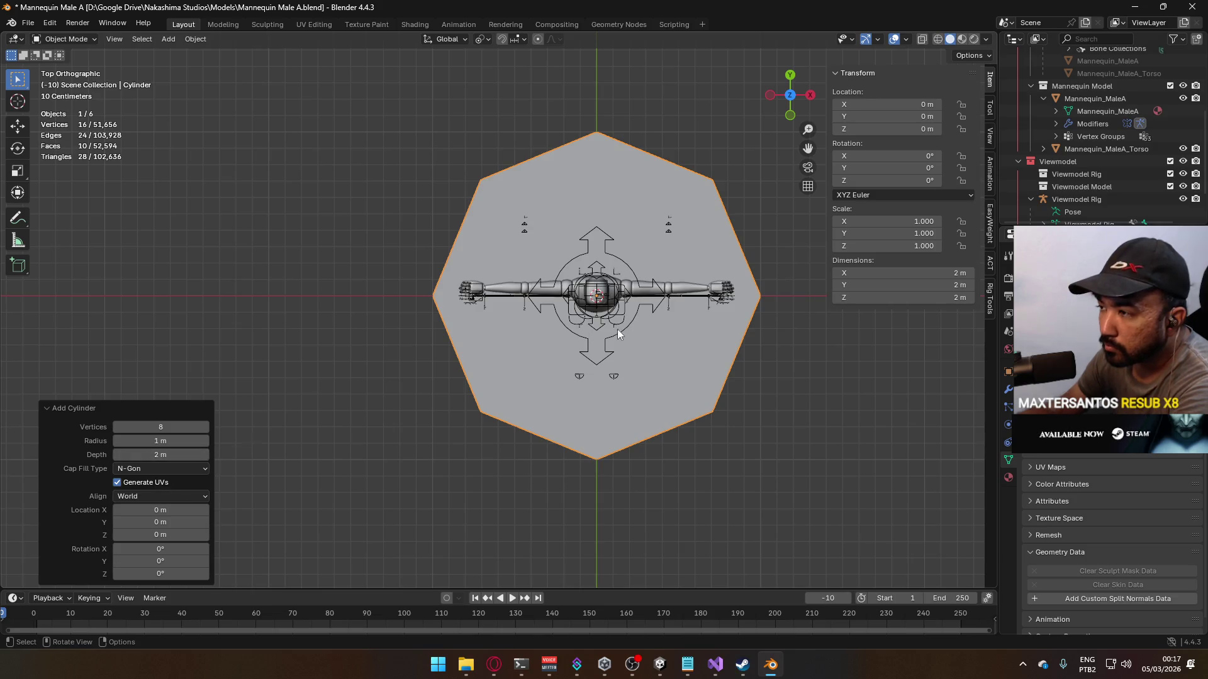
# Step: Rotate the cylinder 90°, shrink it and place it at the left hand
pyautogui.press('KP_3')
pyautogui.scroll(-5, 661, 368)
pyautogui.press('r')
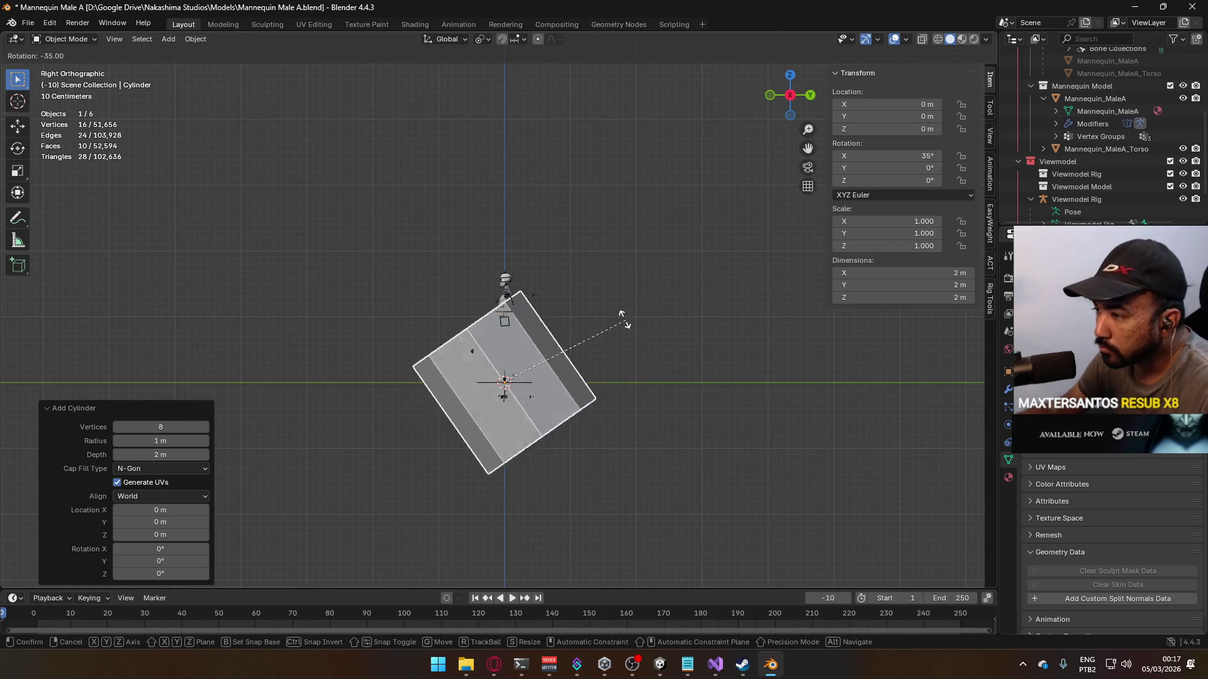
pyautogui.click(519, 288)
pyautogui.press('s')
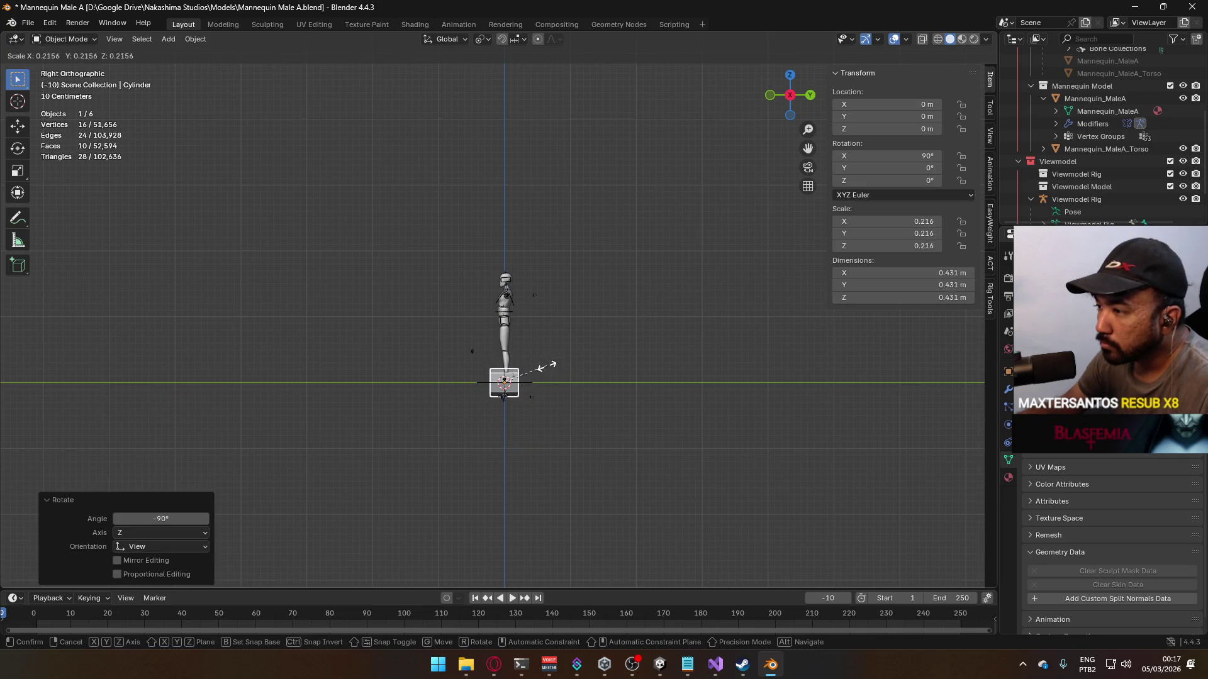
pyautogui.click(527, 376)
pyautogui.press('KP_1')
pyautogui.scroll(5, 541, 378)
pyautogui.press('g')
pyautogui.click(409, 103)
# Step: Shrink the cylinder to hand size and position it inside the fingers
pyautogui.scroll(5, 470, 210)
pyautogui.moveTo(516, 293); pyautogui.dragTo(594, 221, button='middle')
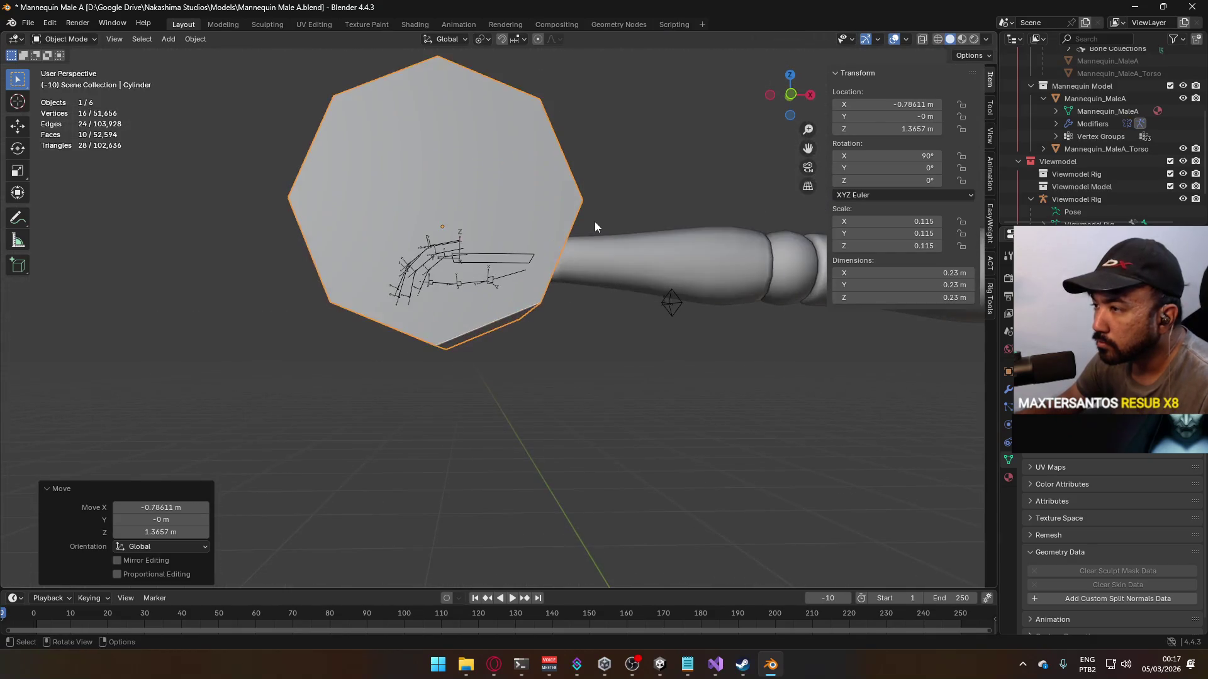
pyautogui.press('KP_1')
pyautogui.scroll(3, 598, 266)
pyautogui.press('g')
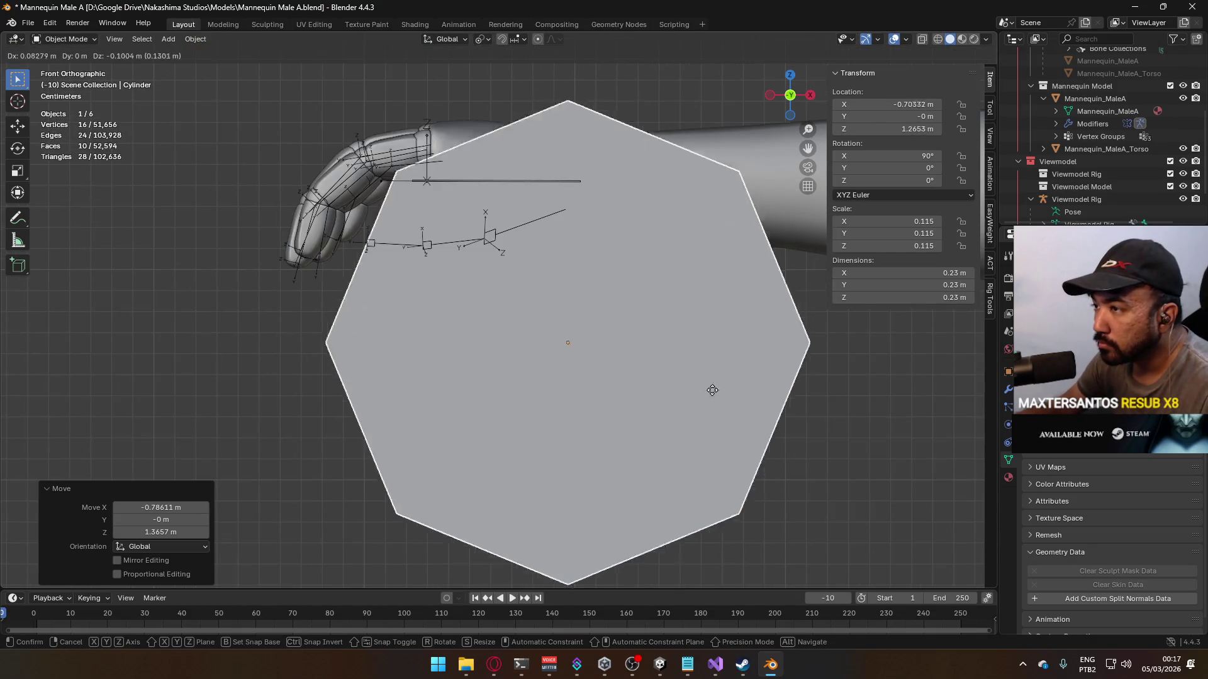
pyautogui.click(584, 242)
pyautogui.press('s')
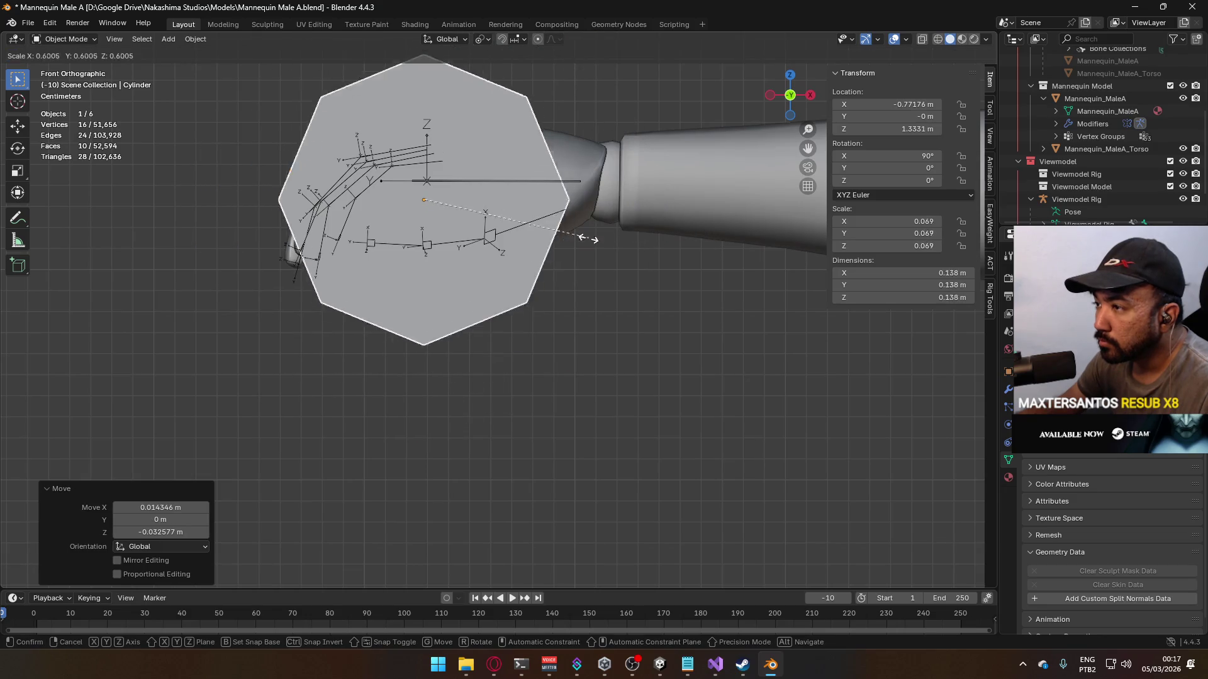
pyautogui.click(461, 240)
pyautogui.press('g')
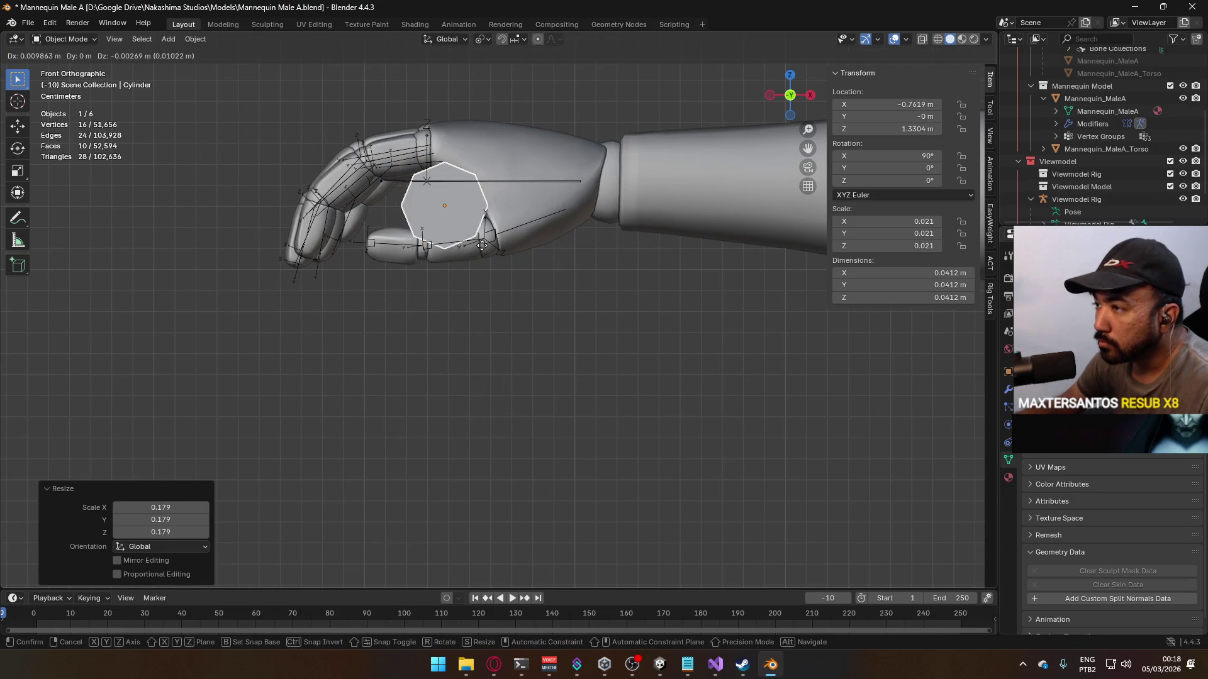
pyautogui.click(512, 257)
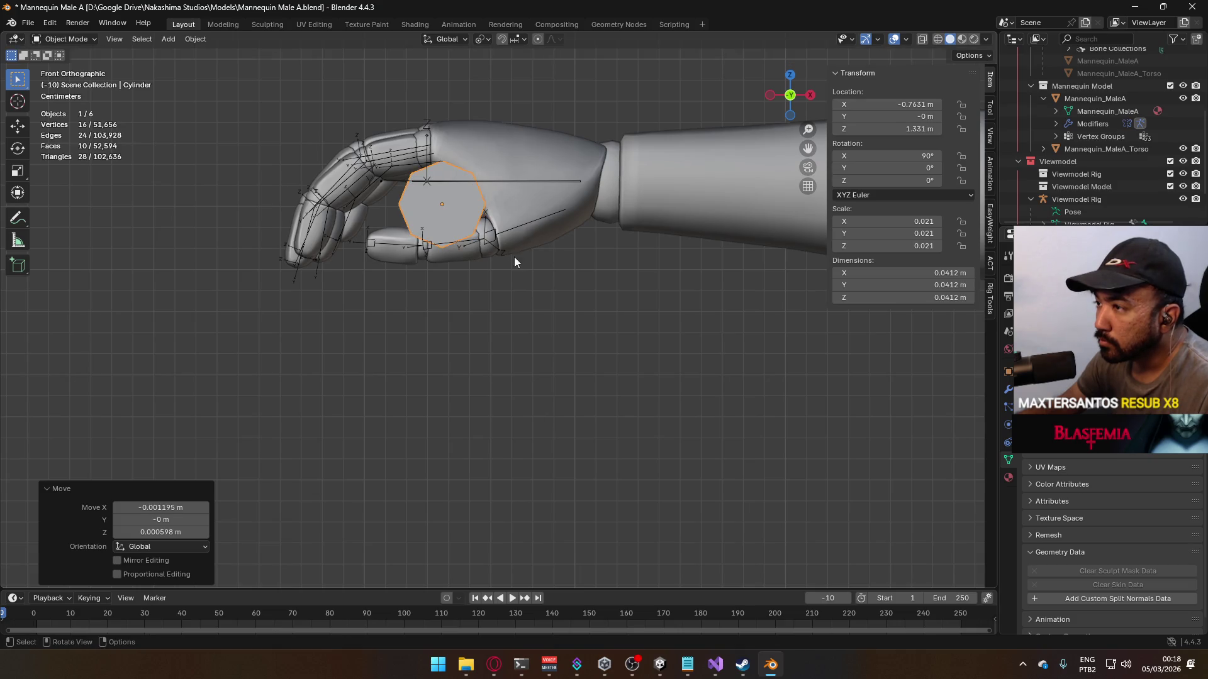
# Step: Flatten the cylinder by scaling it along the Z axis
pyautogui.moveTo(515, 256); pyautogui.dragTo(568, 251, button='middle')
pyautogui.press('KP_1')
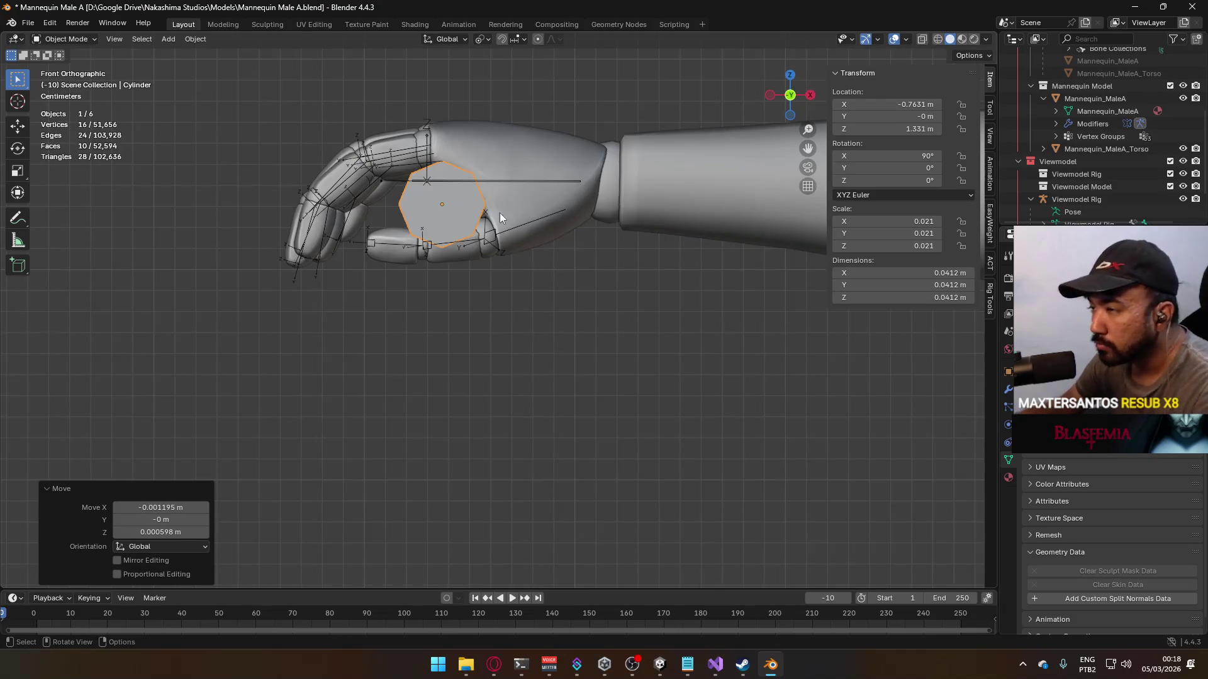
pyautogui.press('KP_3')
pyautogui.press('KP_1')
pyautogui.press('KP_7')
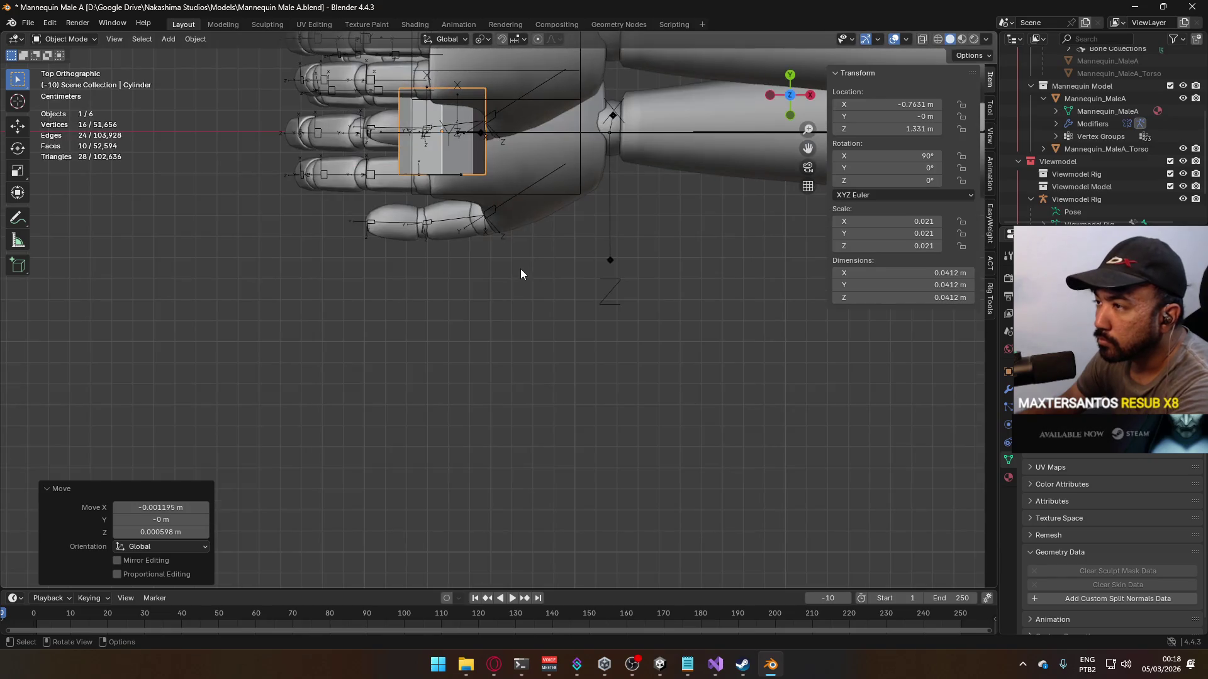
pyautogui.press('KP_1')
pyautogui.scroll(2, 511, 247)
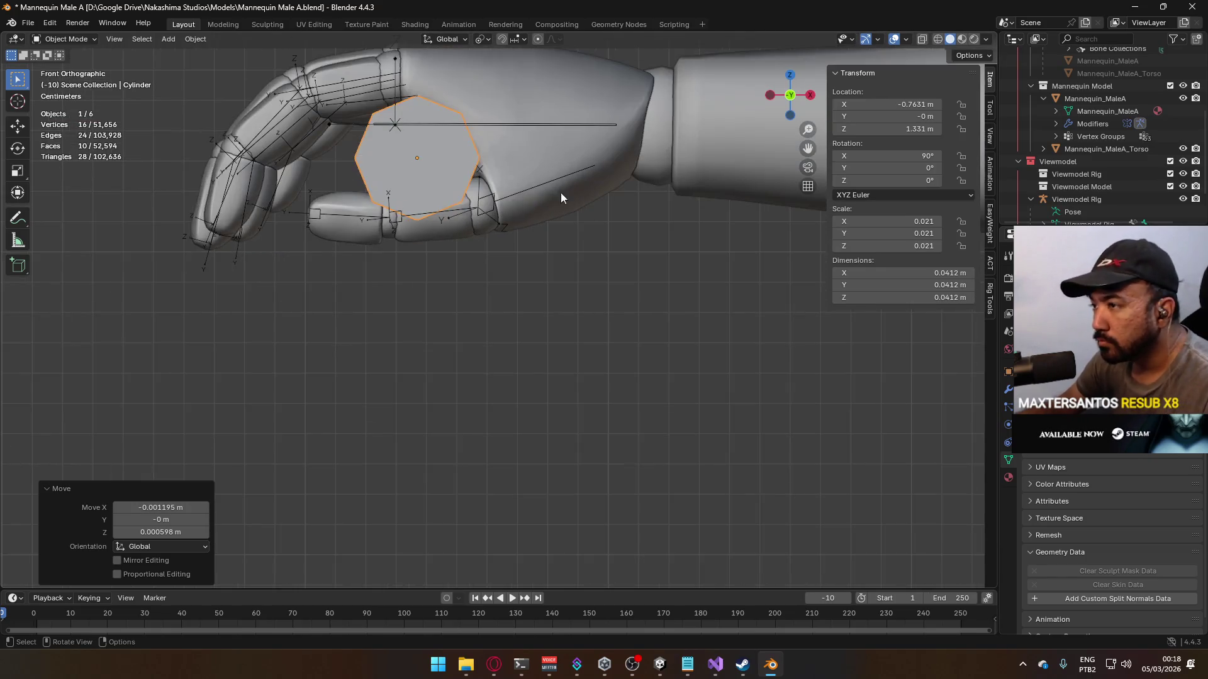
pyautogui.press('s')
pyautogui.press('y')
pyautogui.press('z')
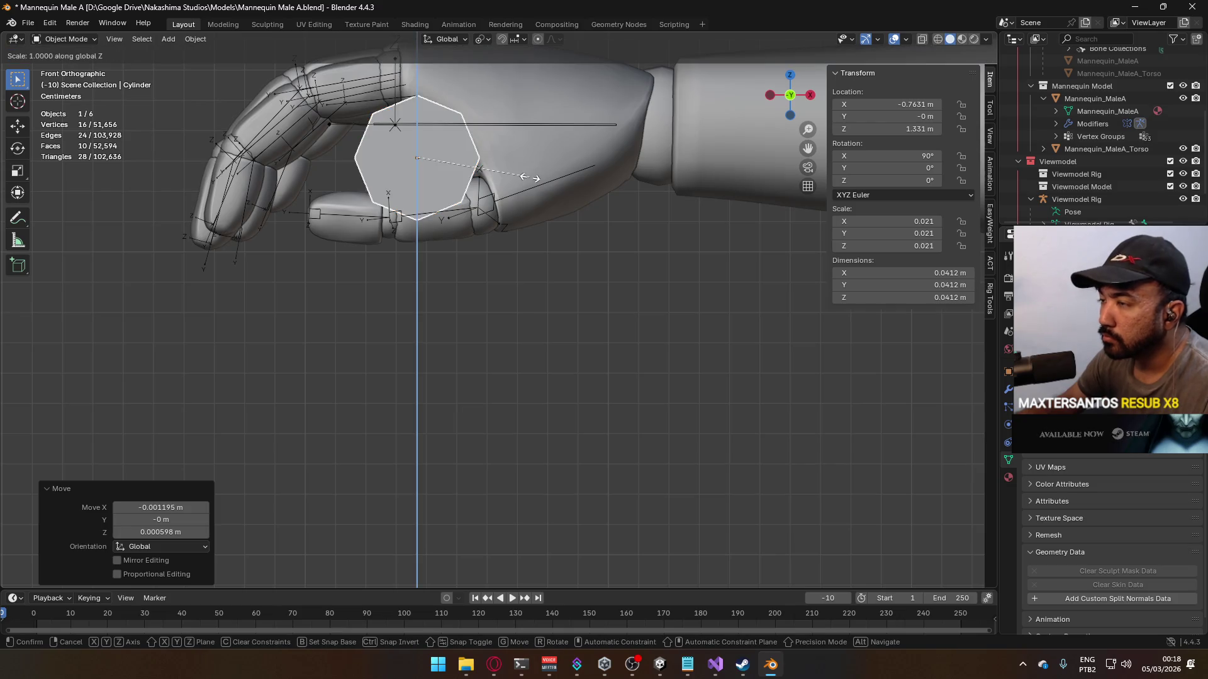
pyautogui.click(485, 160)
# Step: Shrink the cylinder slightly and slide it along Y into the palm
pyautogui.press('s')
pyautogui.click(582, 186)
pyautogui.press('g')
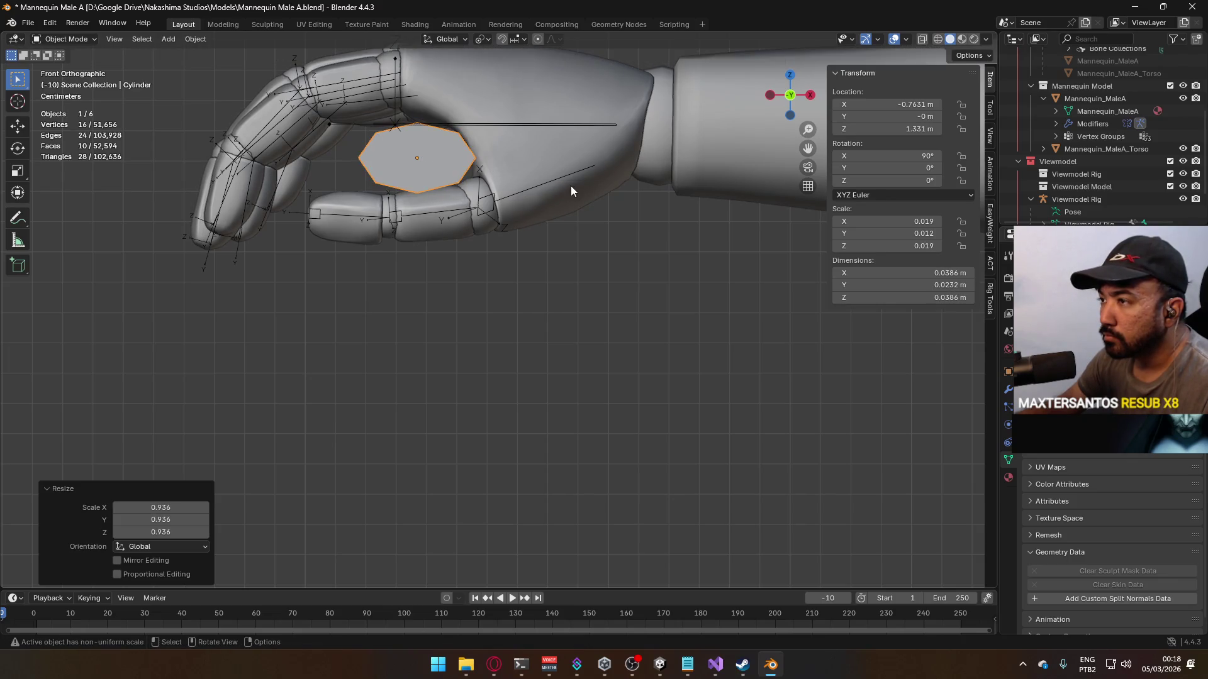
pyautogui.click(571, 183)
pyautogui.scroll(-3, 576, 201)
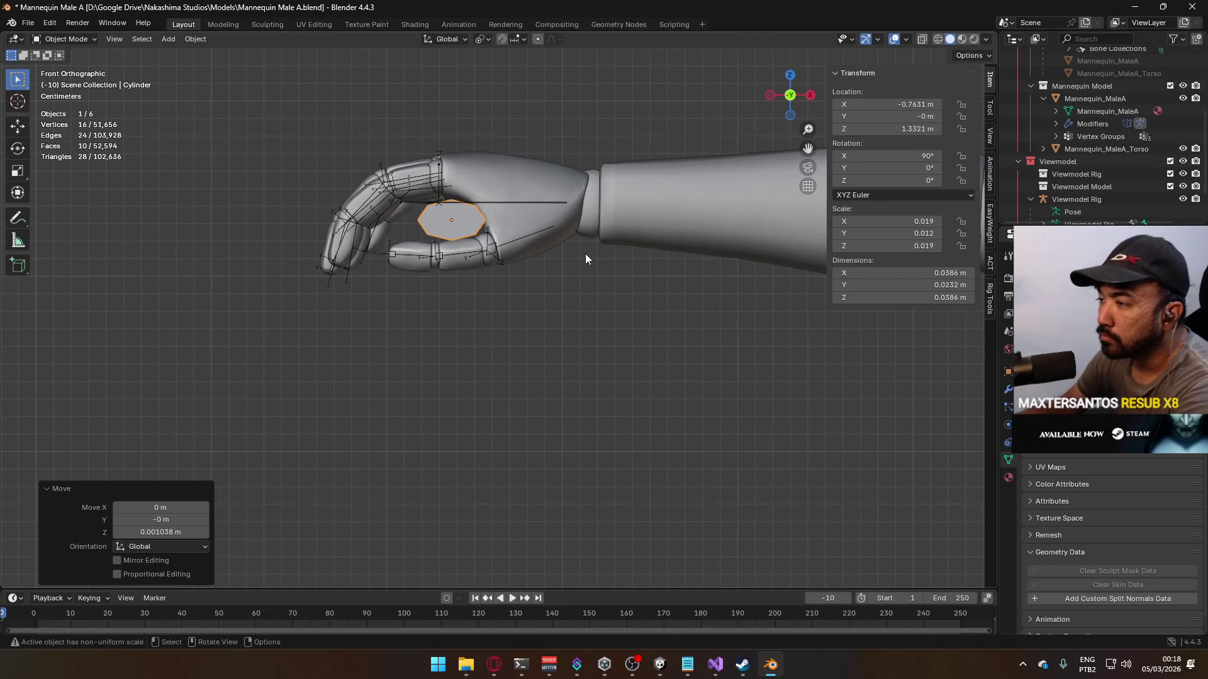
pyautogui.press('KP_7')
pyautogui.keyDown('shift'); pyautogui.moveTo(542, 168); pyautogui.dragTo(572, 248, button='middle'); pyautogui.keyUp('shift')
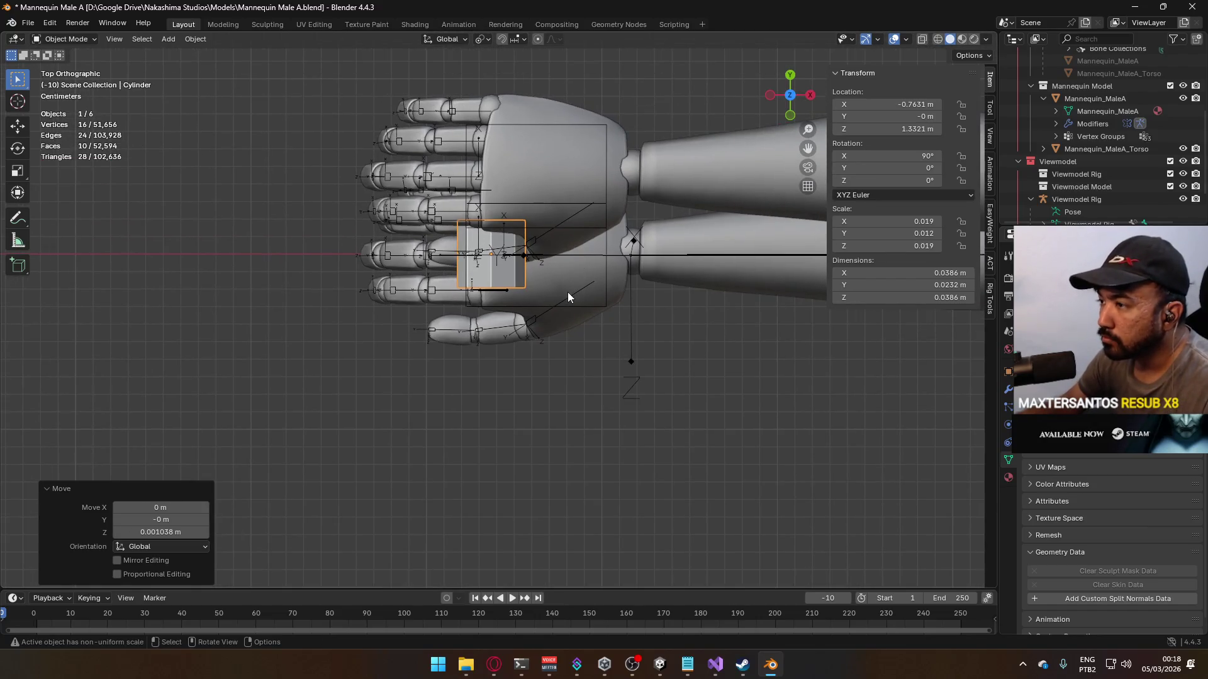
pyautogui.scroll(3, 530, 267)
pyautogui.press('g')
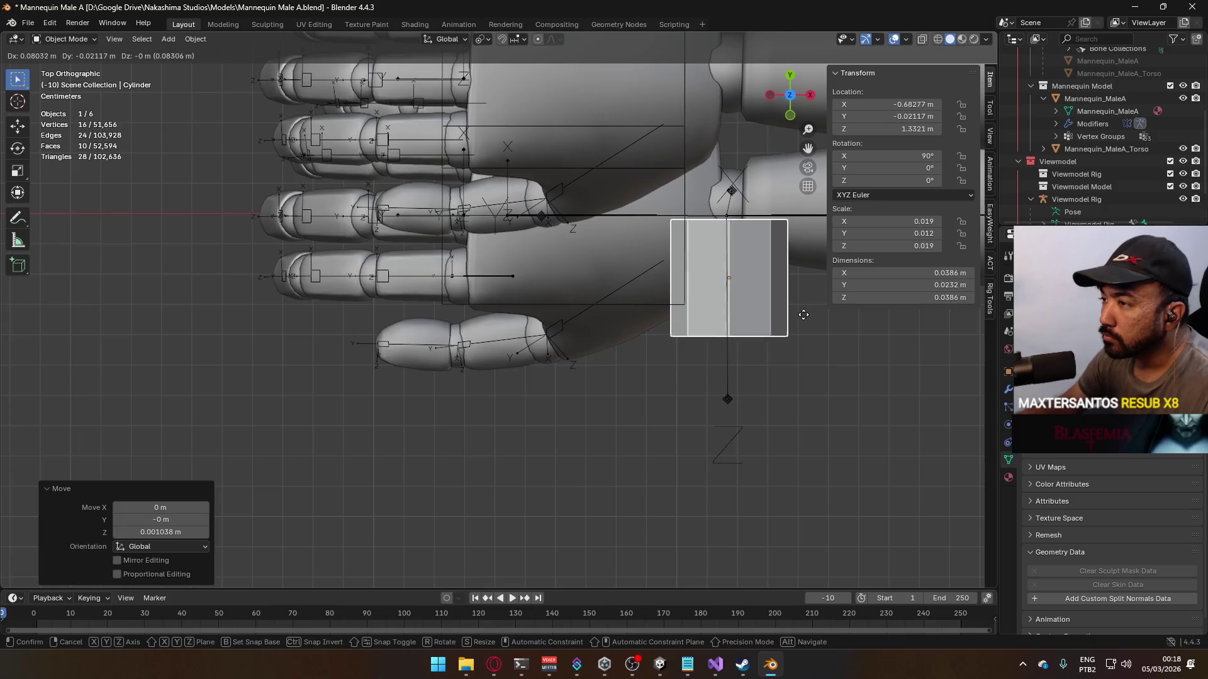
pyautogui.scroll(-4, 590, 261)
pyautogui.scroll(4, 545, 239)
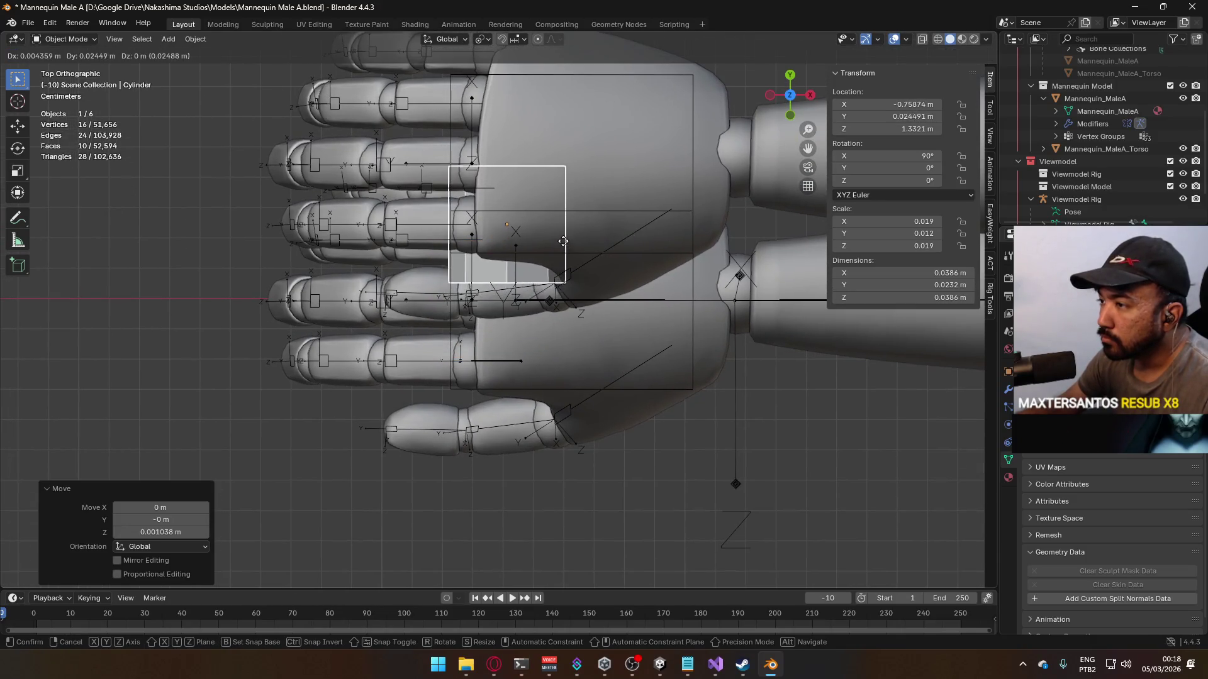
pyautogui.press('y')
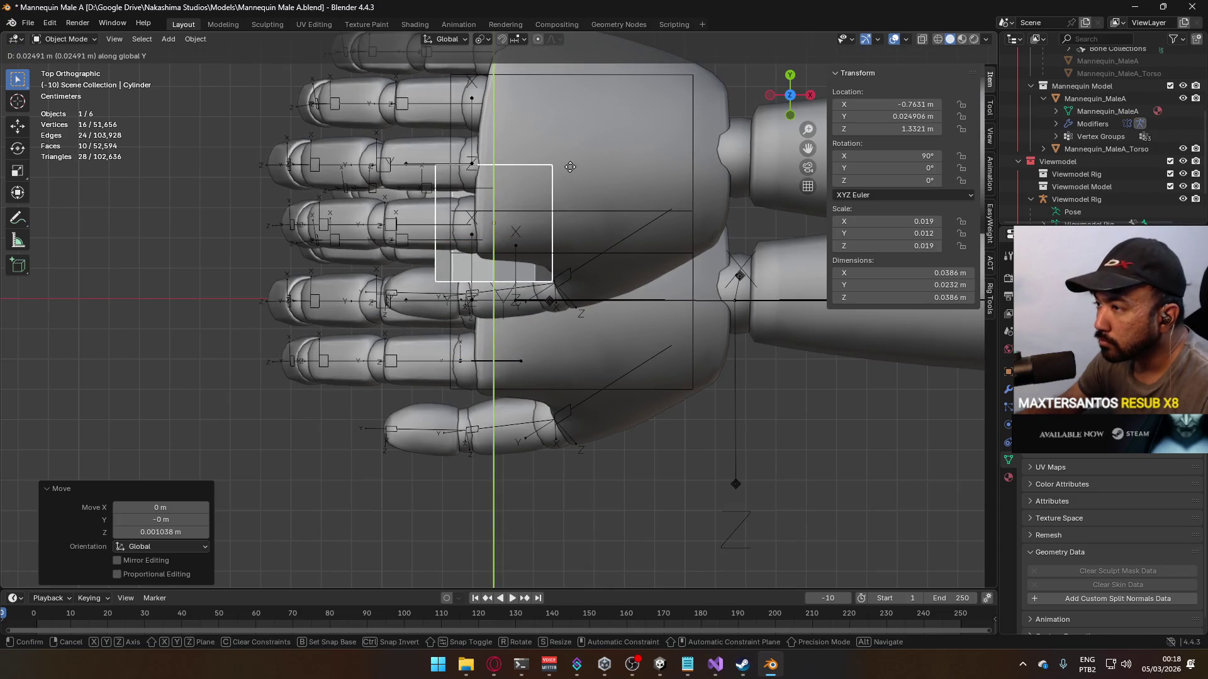
pyautogui.click(570, 167)
# Step: In Edit Mode with X-ray on, move the cylinder's end face along Y past the hand
pyautogui.press('Tab')
pyautogui.keyDown('shift'); pyautogui.scroll(5, 522, 202); pyautogui.keyUp('shift')
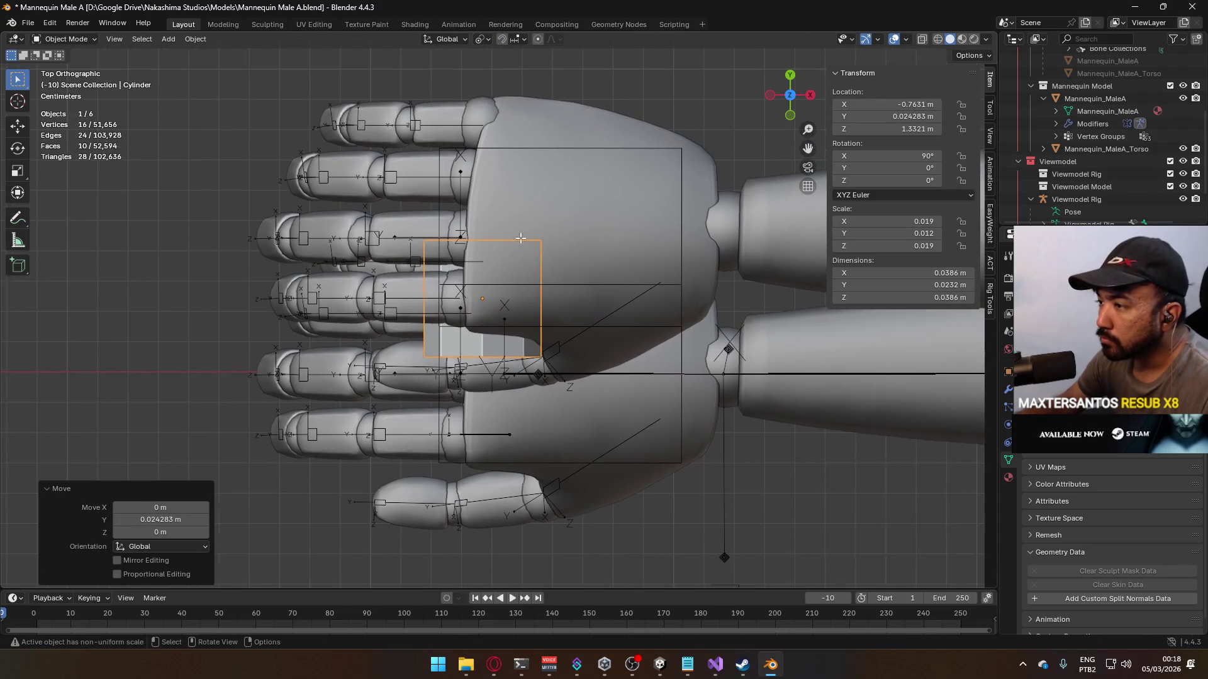
pyautogui.hotkey('alt', 'z')
pyautogui.hotkey('alt', 'a')
pyautogui.click(482, 299)
pyautogui.press('g')
pyautogui.press('y')
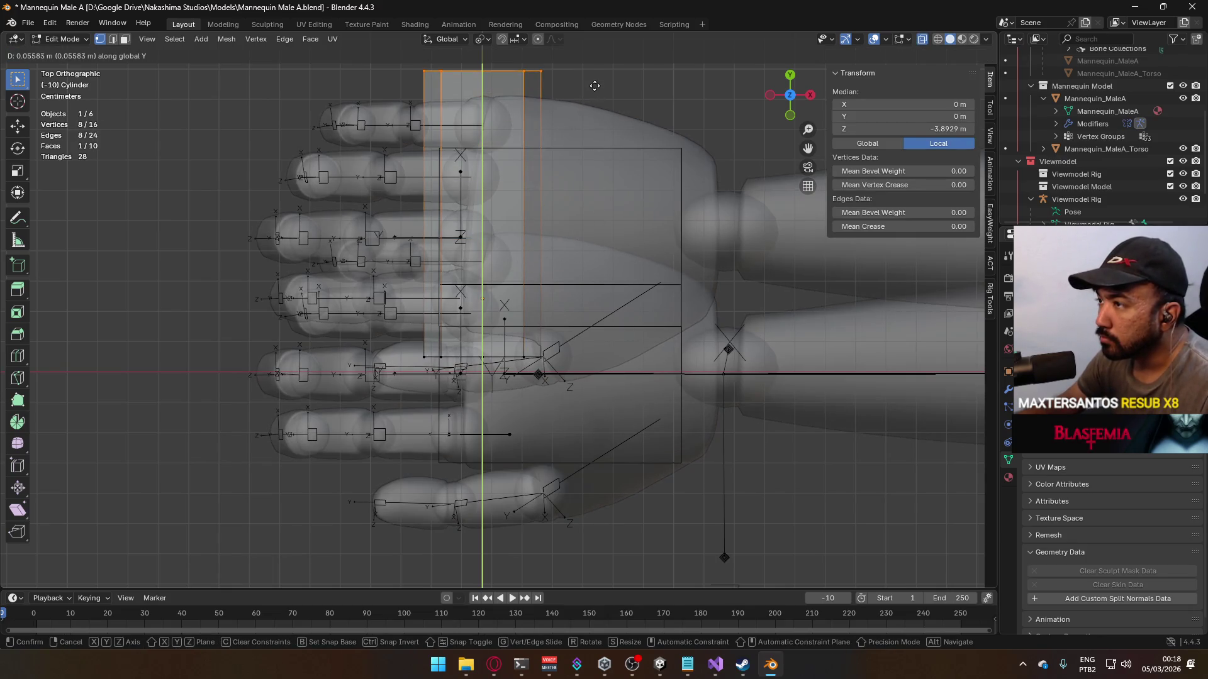
pyautogui.click(594, 85)
pyautogui.moveTo(595, 86)
pyautogui.mouseDown(button='middle')
pyautogui.moveTo(598, 229)
pyautogui.moveTo(579, 230)
pyautogui.mouseUp(button='middle')
pyautogui.press('Tab')
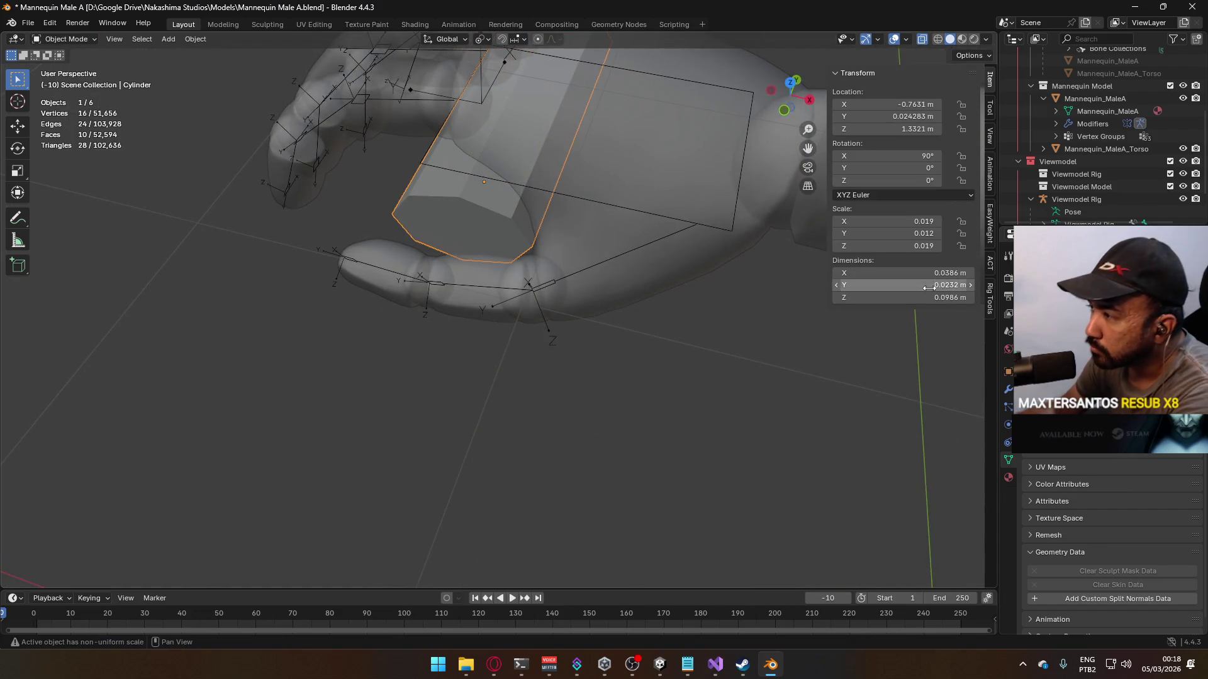
# Step: Set the grip's Z dimension to 0.12 m and apply its scale
pyautogui.click(920, 297)
pyautogui.moveTo(920, 297); pyautogui.dragTo(851, 297)
pyautogui.write('1')
pyautogui.press('Return')
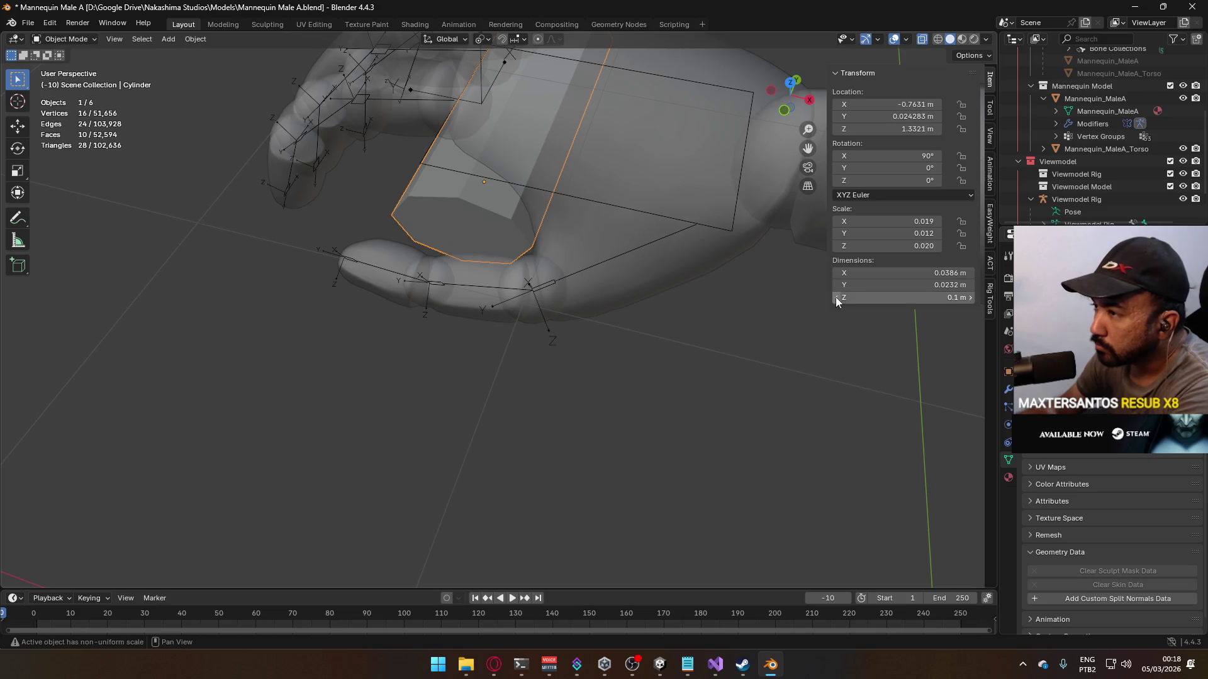
pyautogui.press('KP_3')
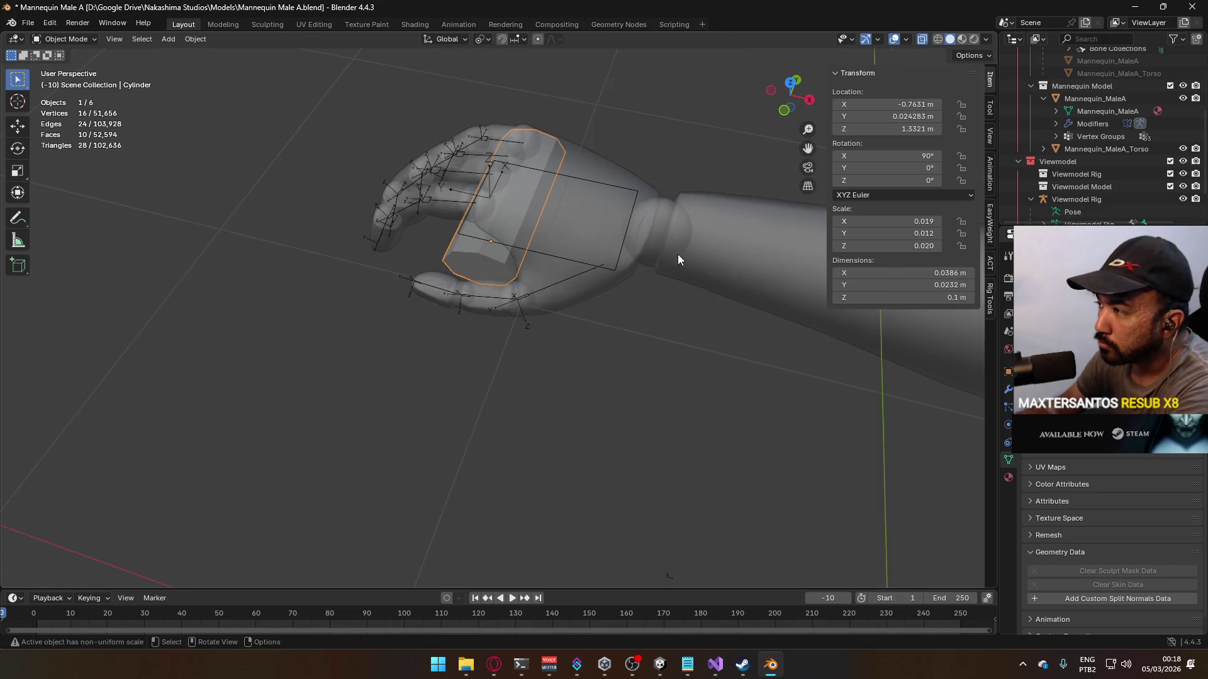
pyautogui.click(894, 297)
pyautogui.write('2')
pyautogui.press('Return')
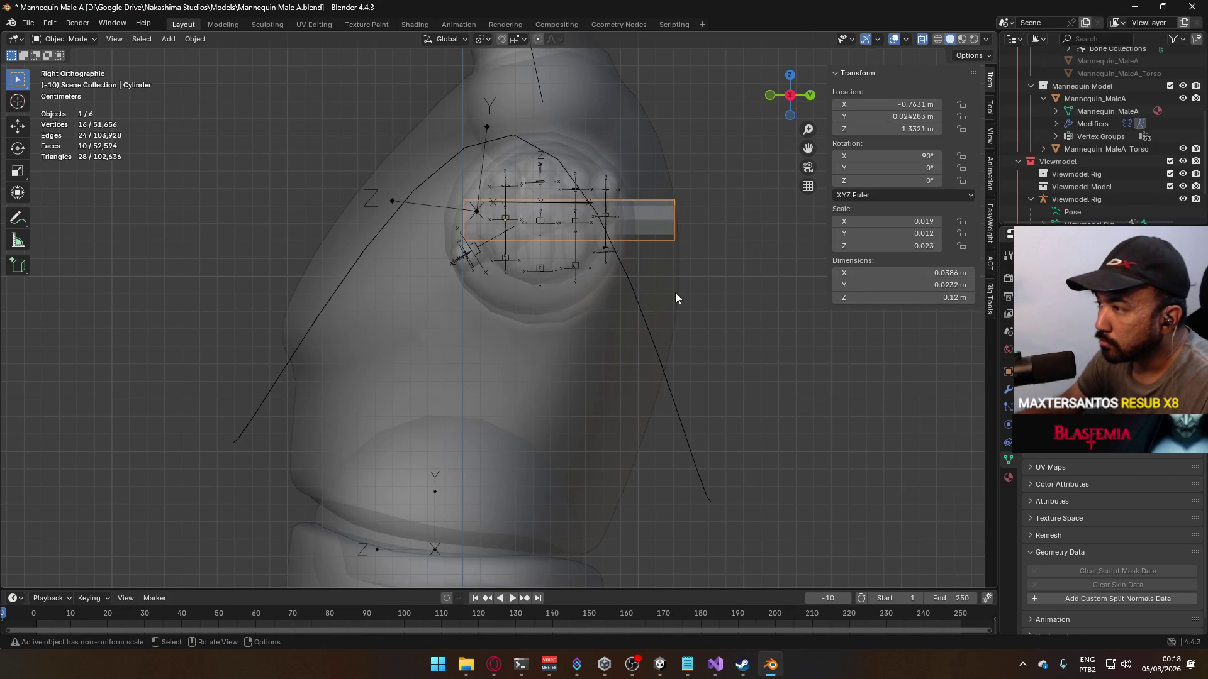
pyautogui.scroll(2, 572, 256)
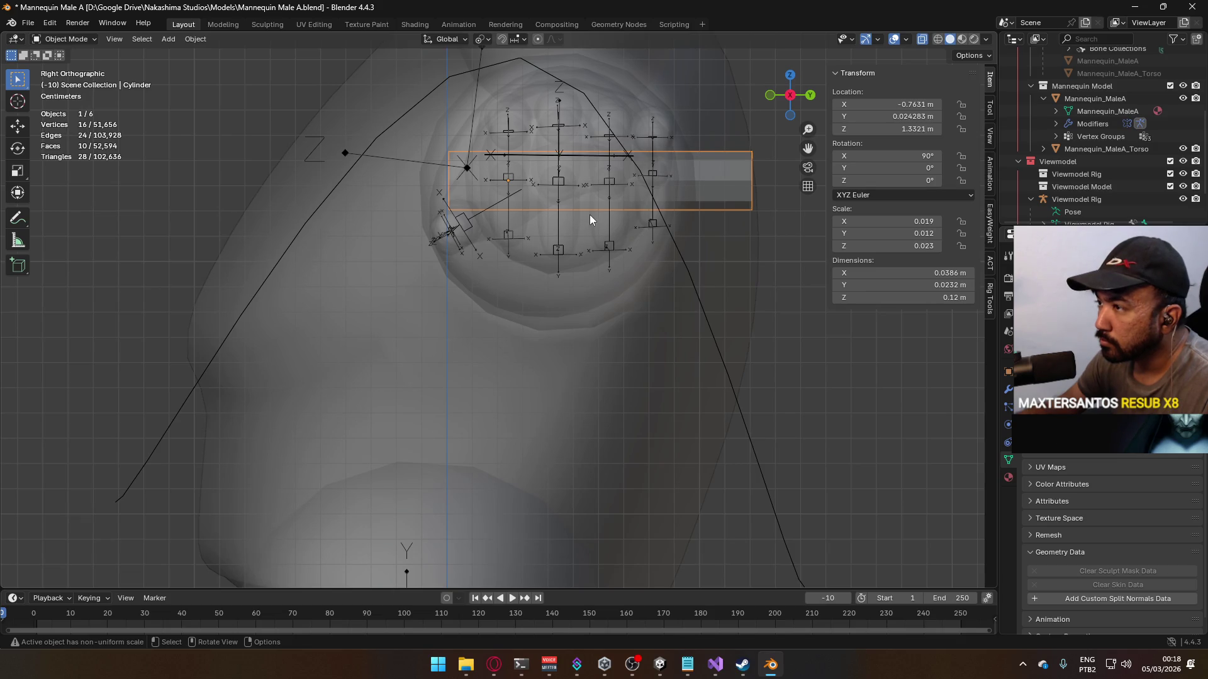
pyautogui.hotkey('ctrl', 'a')
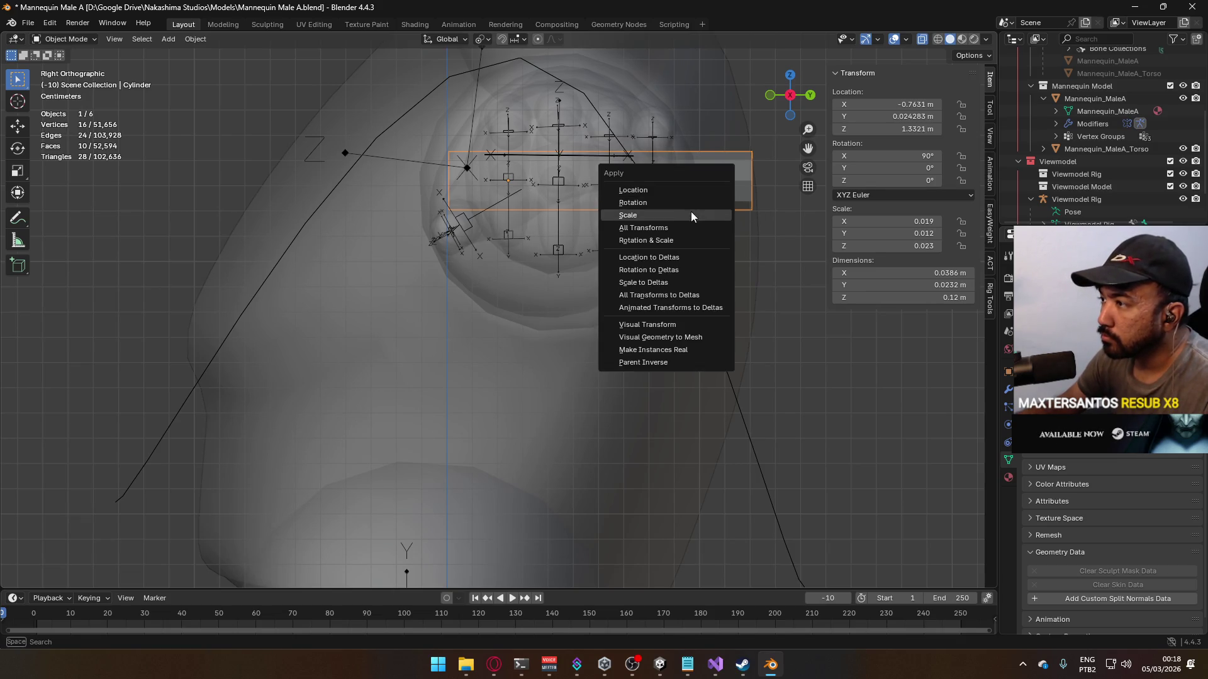
pyautogui.click(691, 215)
# Step: Check the grip's fit from the front and top views, then reselect it
pyautogui.press('KP_1')
pyautogui.moveTo(535, 187)
pyautogui.mouseDown(button='middle')
pyautogui.moveTo(511, 251)
pyautogui.moveTo(560, 334)
pyautogui.mouseUp(button='middle')
pyautogui.click(598, 366)
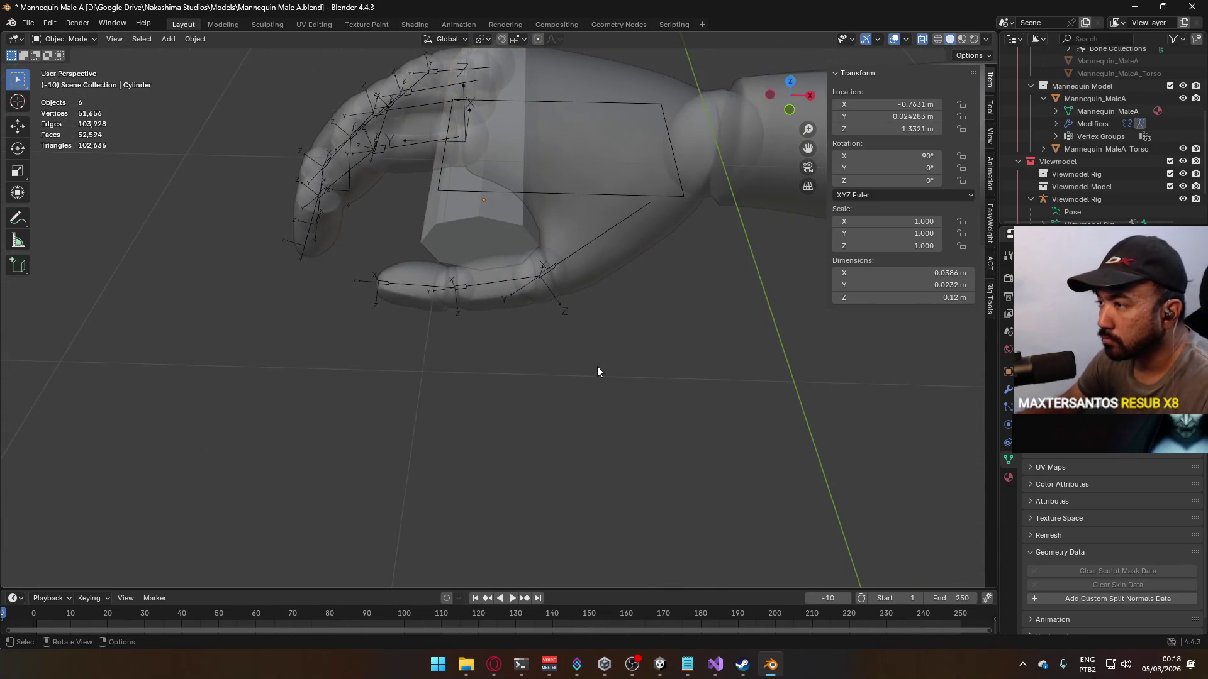
pyautogui.press('KP_7')
pyautogui.click(487, 171)
pyautogui.hotkey('shift', 'a')
# Step: Add a cube and place it near the mannequin's hand in front view
pyautogui.moveTo(486, 172)
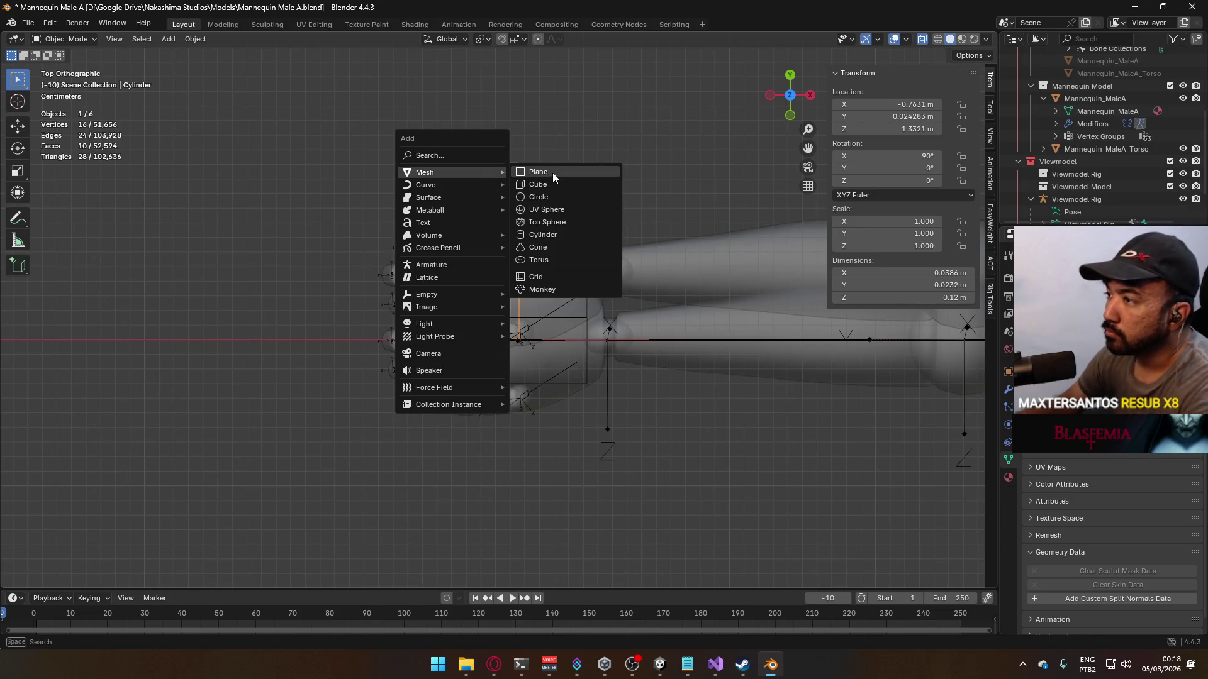
pyautogui.click(551, 184)
pyautogui.press('KP_1')
pyautogui.scroll(-4, 585, 271)
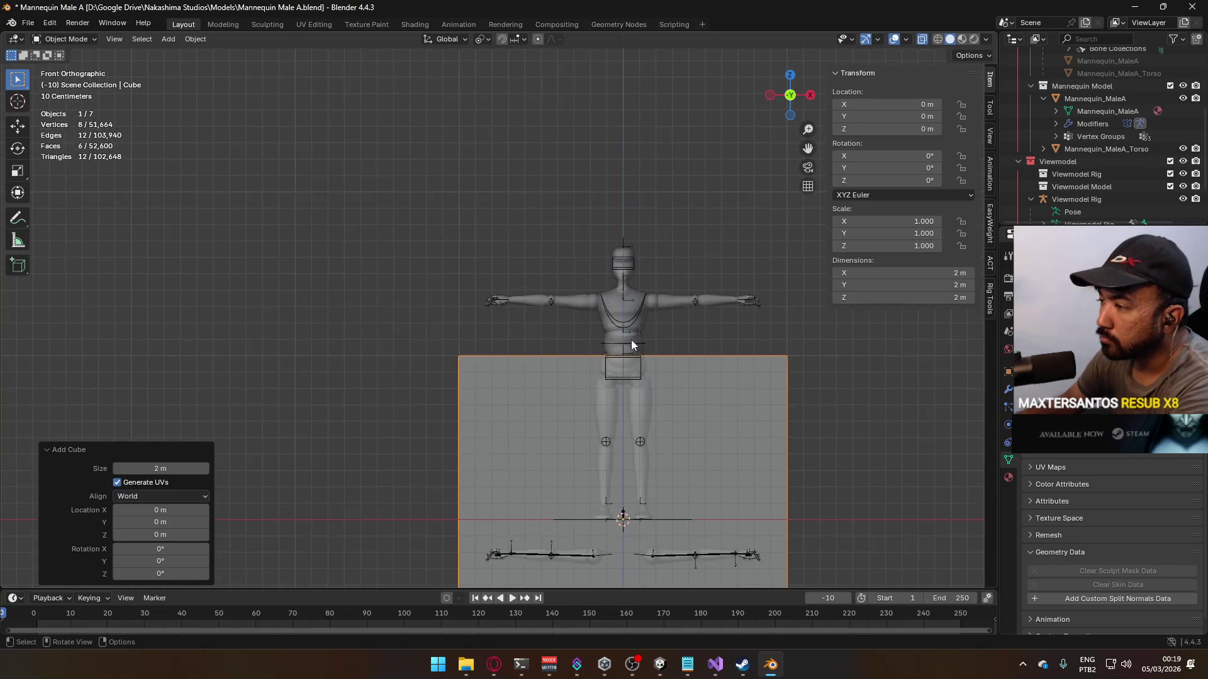
pyautogui.press('g')
pyautogui.click(530, 297)
pyautogui.scroll(8, 503, 302)
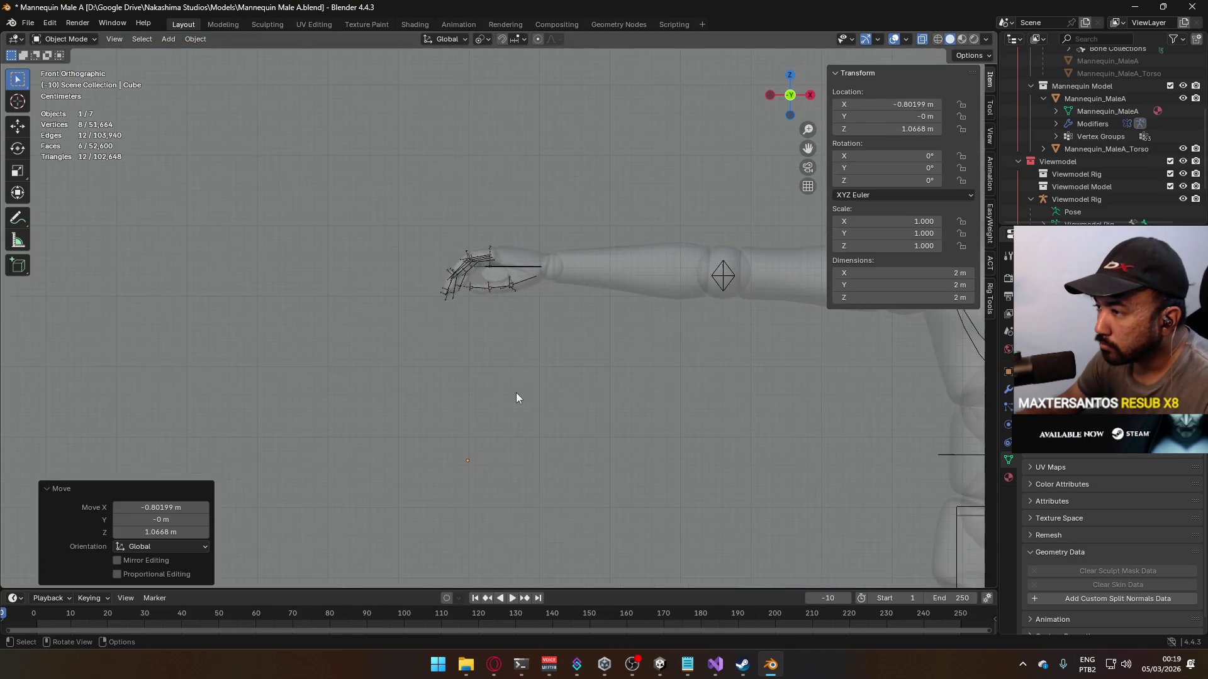
pyautogui.scroll(2, 514, 387)
# Step: Move the cube up into the hand, cancelling a further move
pyautogui.press('g')
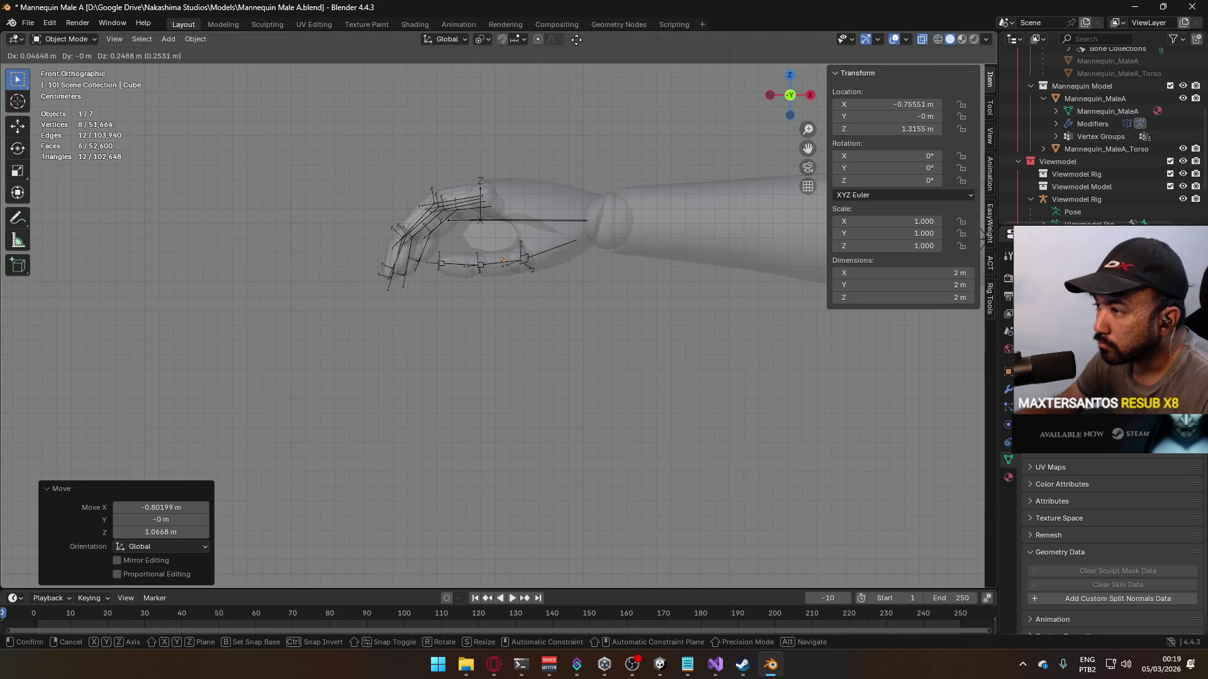
pyautogui.click(576, 40)
pyautogui.scroll(6, 455, 240)
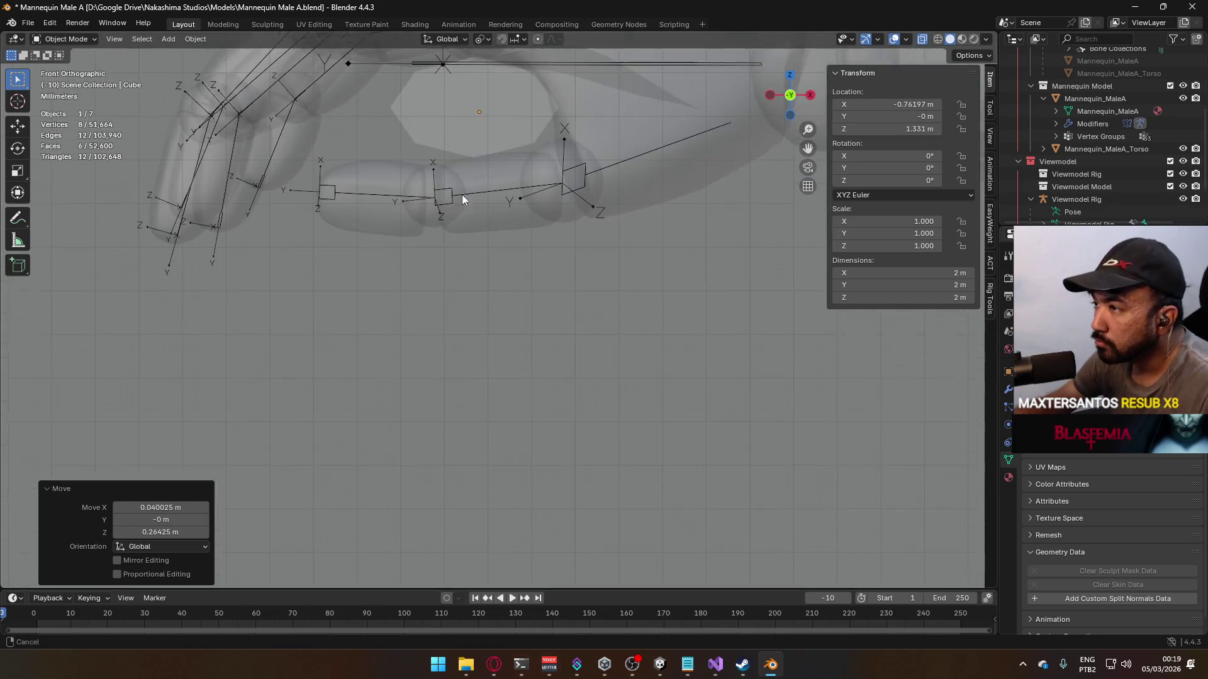
pyautogui.scroll(4, 463, 185)
pyautogui.press('g')
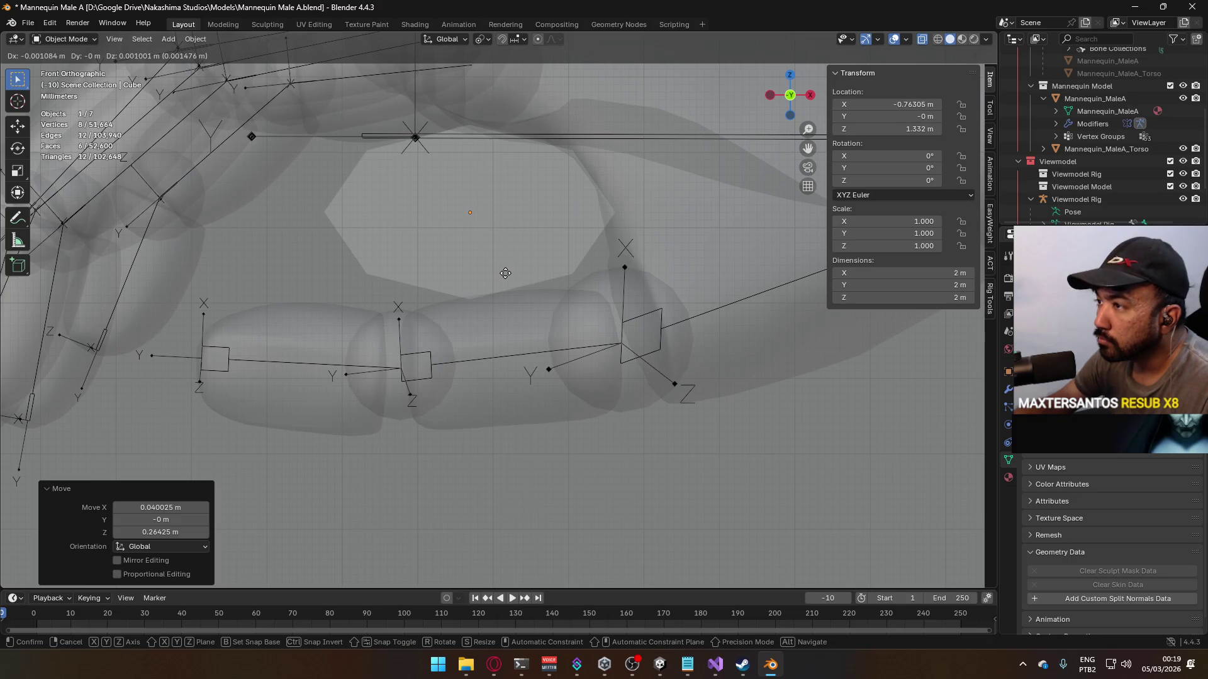
pyautogui.press('Escape')
# Step: In Edit Mode, join the cap's left-right and top-bottom vertex pairs with centre edges
pyautogui.press('Tab')
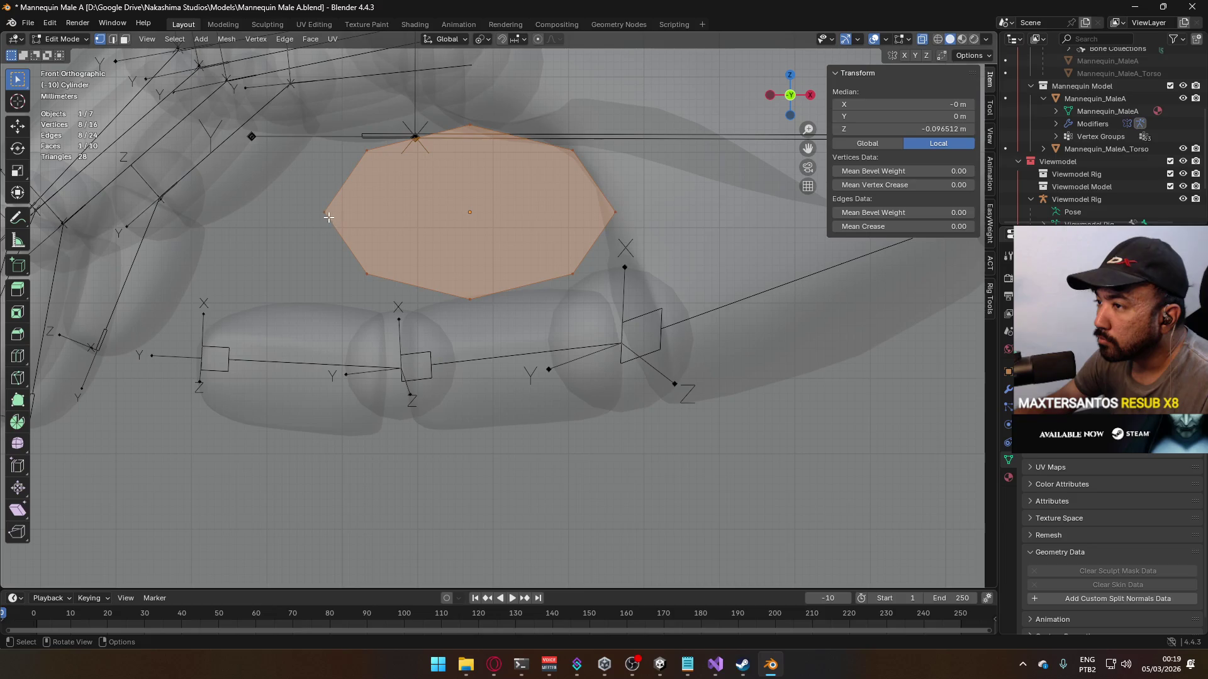
pyautogui.click(329, 218)
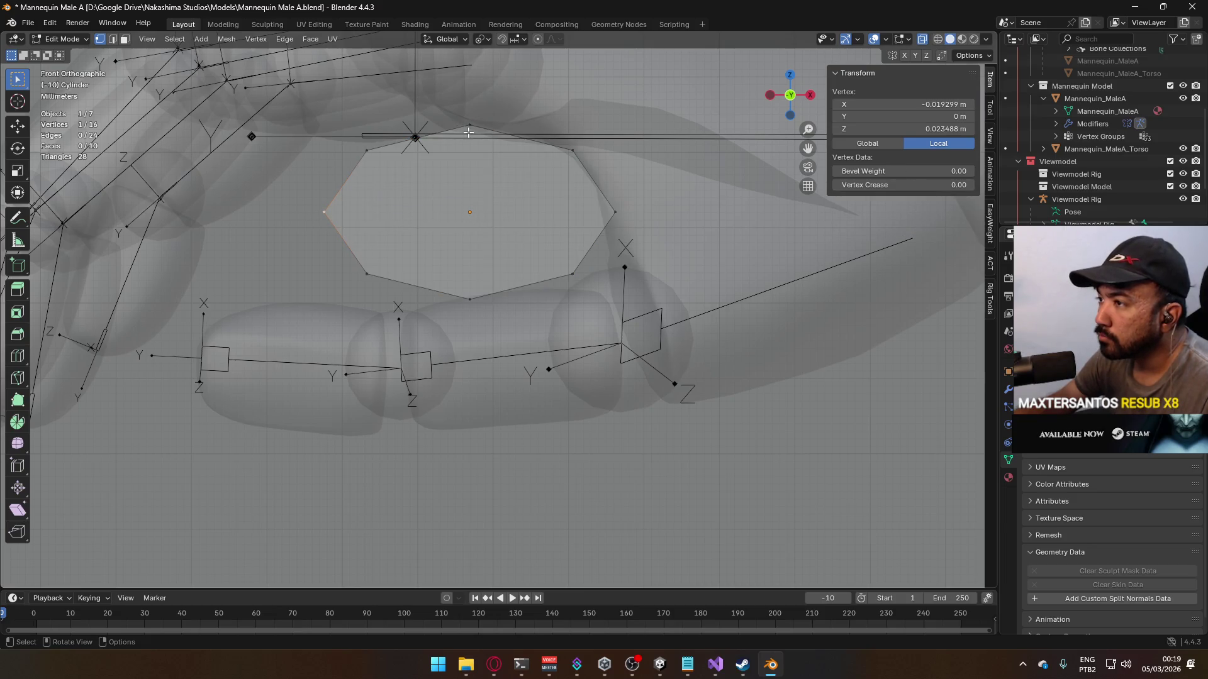
pyautogui.keyDown('shift'); pyautogui.click(598, 209); pyautogui.keyUp('shift')
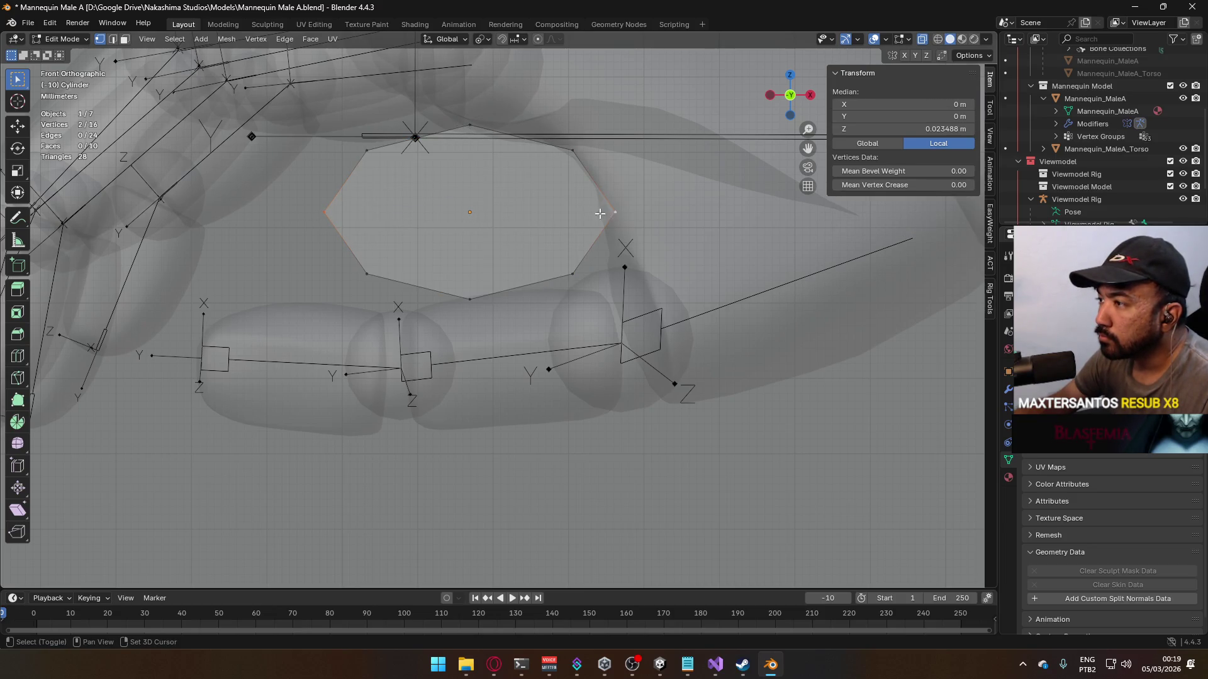
pyautogui.press('f')
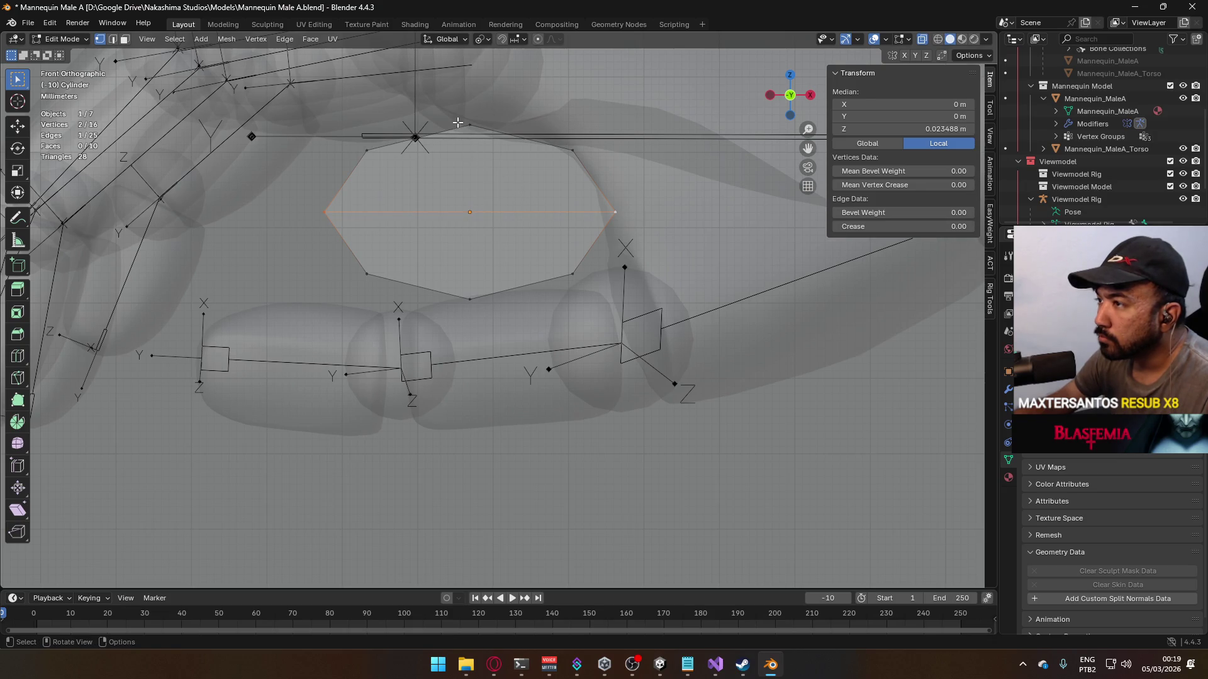
pyautogui.click(459, 123)
pyautogui.keyDown('shift'); pyautogui.click(471, 296); pyautogui.keyUp('shift')
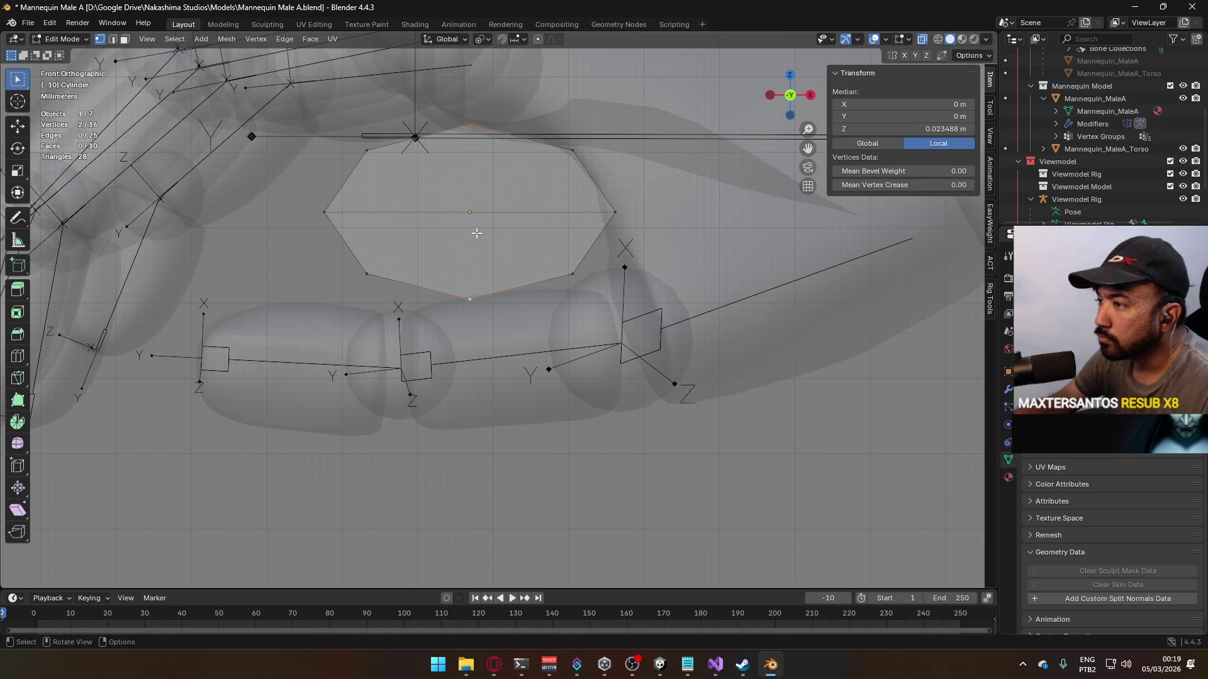
pyautogui.press('f')
# Step: Select the horizontal centre edge in edge mode and rip it with V
pyautogui.press('2')
pyautogui.keyDown('shift'); pyautogui.click(475, 212); pyautogui.keyUp('shift')
pyautogui.press('q')
pyautogui.press('Escape')
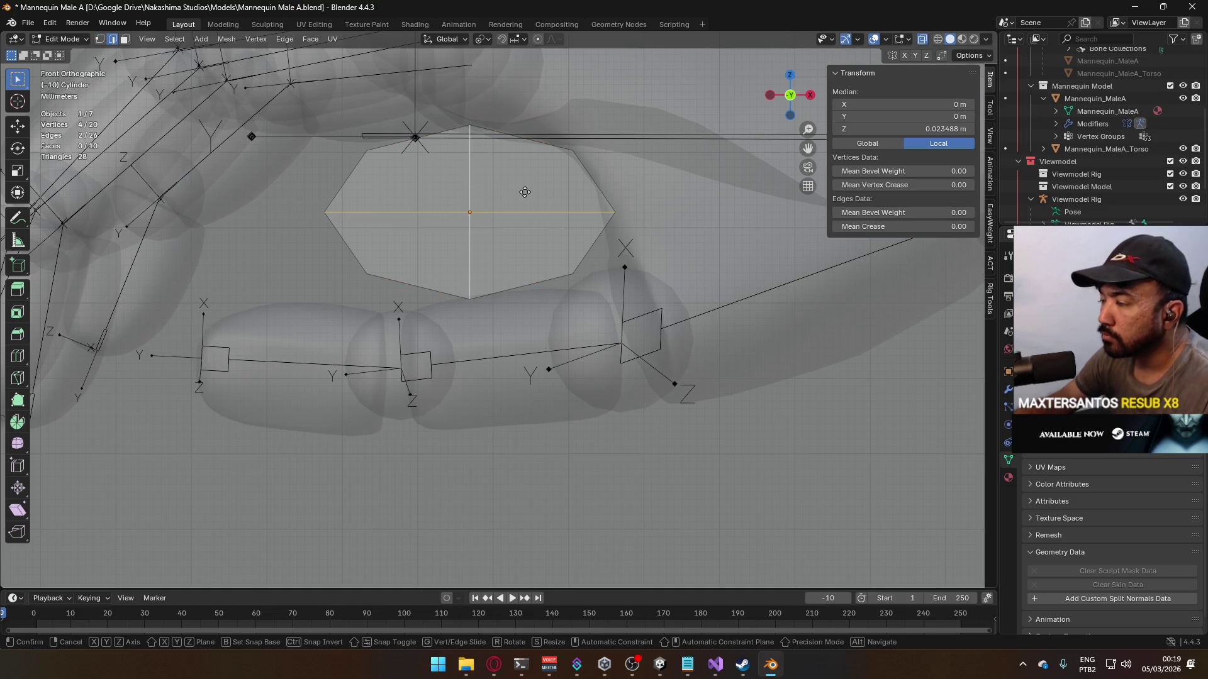
pyautogui.press('v')
pyautogui.press('Escape')
# Step: Save the file as Mannequin Male A.blend
pyautogui.hotkey('ctrl', 'e')
pyautogui.press('Escape')
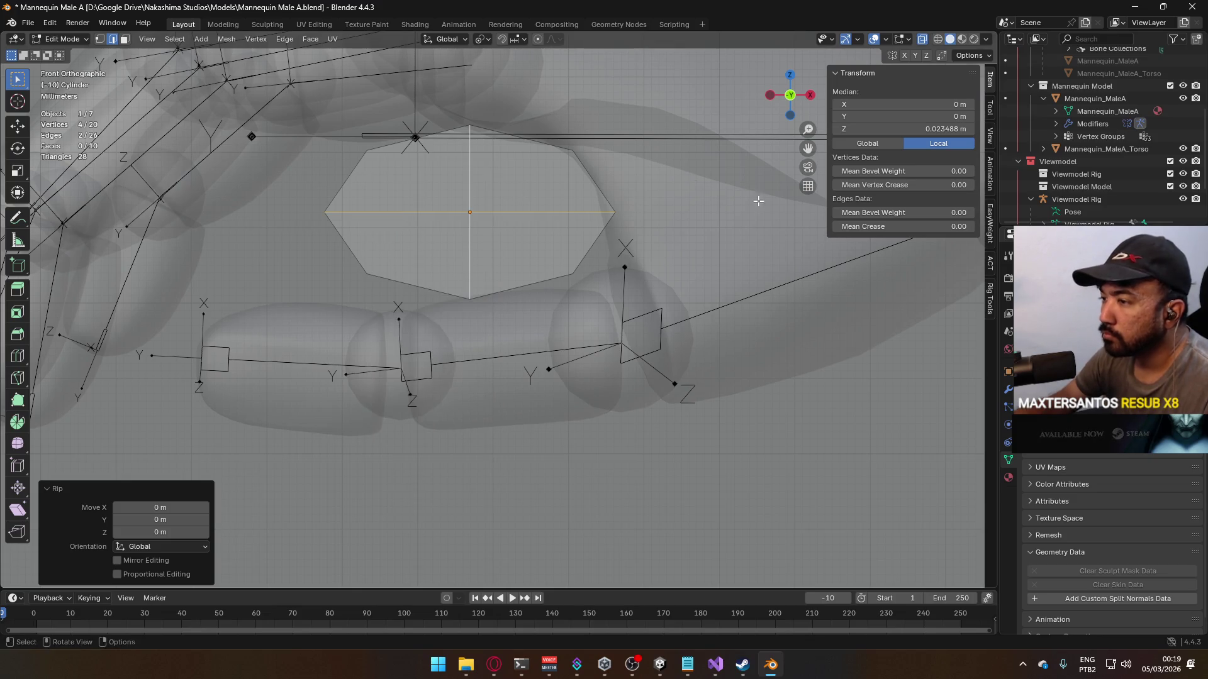
pyautogui.hotkey('ctrl', 's')
pyautogui.click(28, 23)
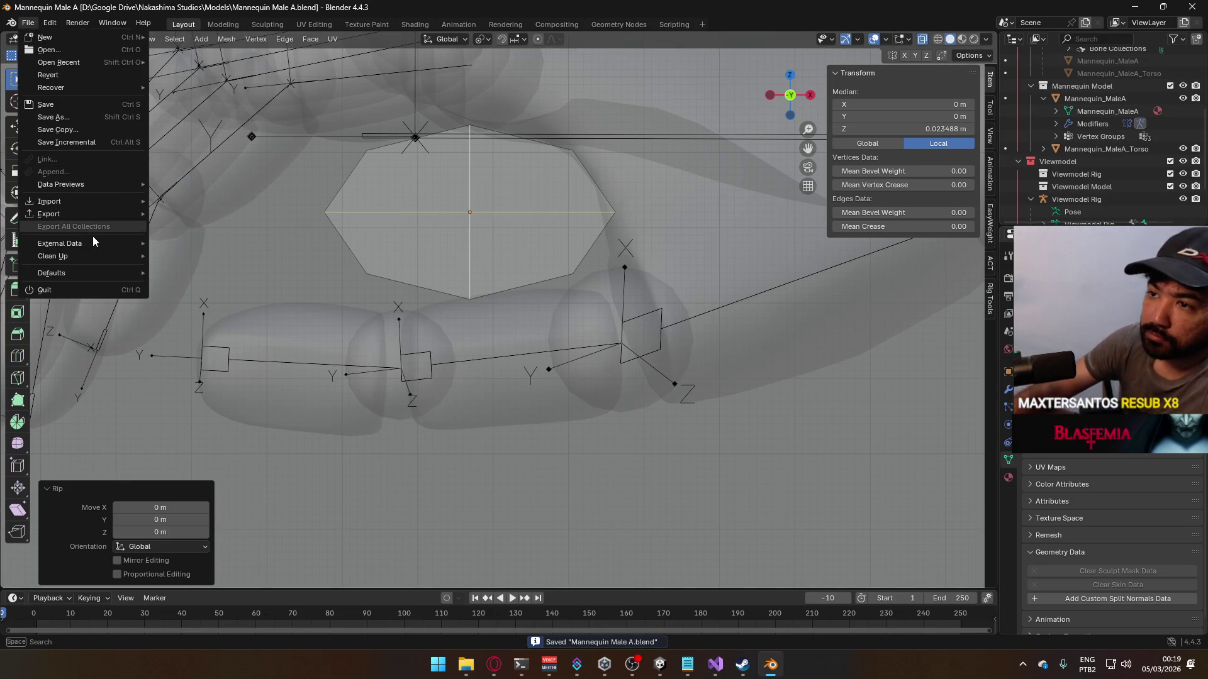
# Step: Open Preferences and search the add-ons for 'cool' and then 'cad'
pyautogui.moveTo(50, 22)
pyautogui.click(109, 187)
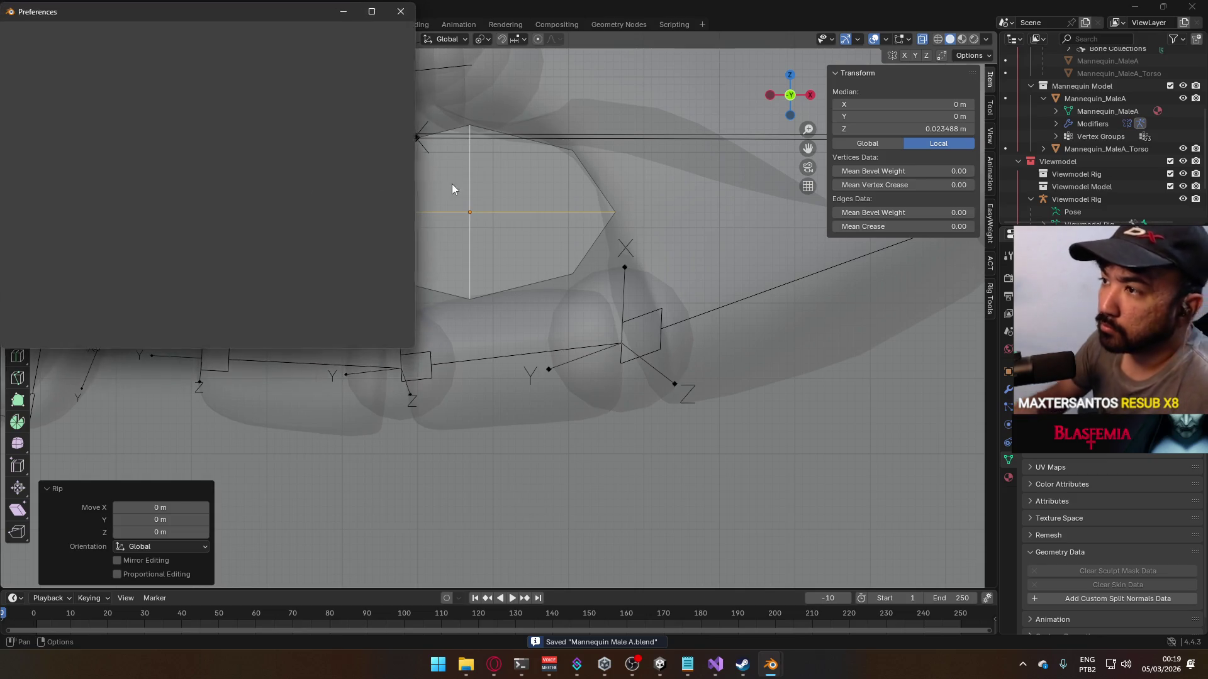
pyautogui.click(187, 35)
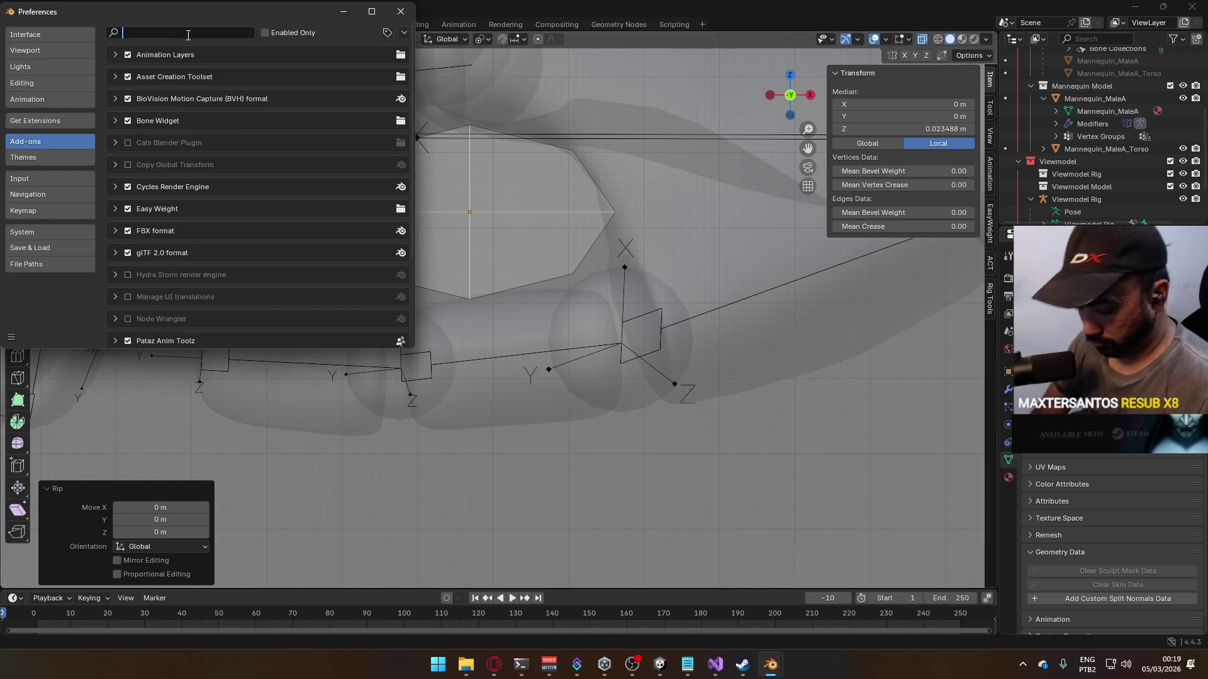
pyautogui.write('c')
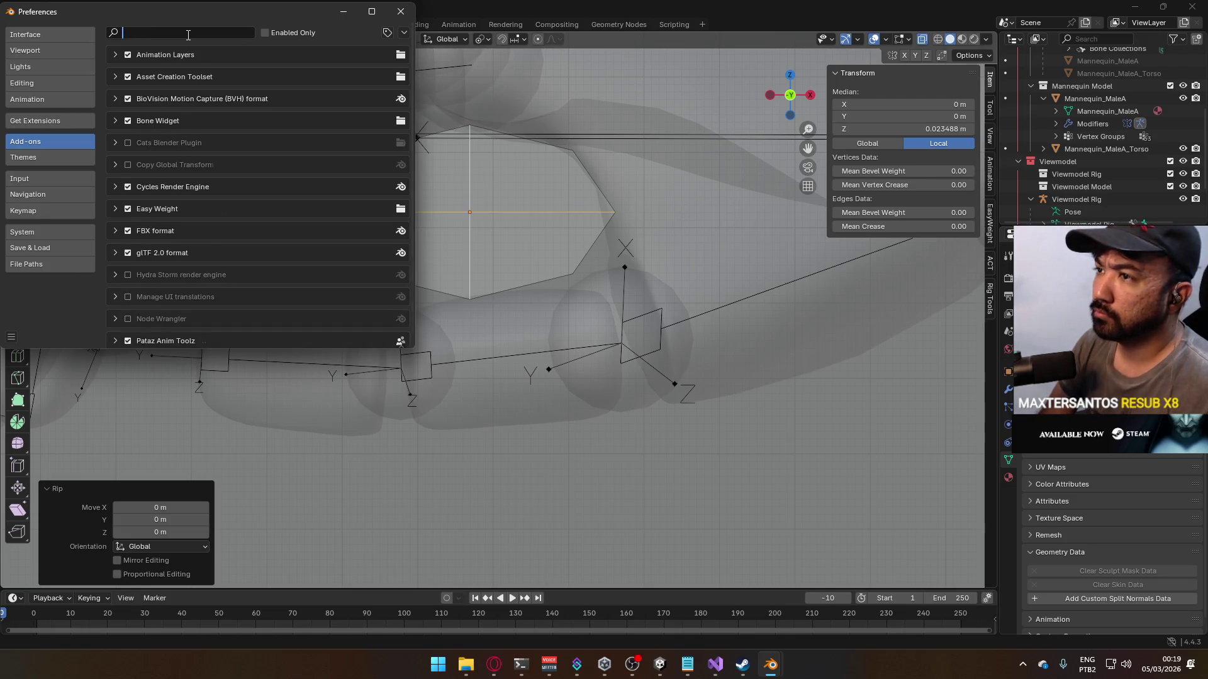
pyautogui.write('ool')
pyautogui.press('BackSpace')
pyautogui.press('BackSpace')
pyautogui.press('BackSpace')
pyautogui.write('cad')
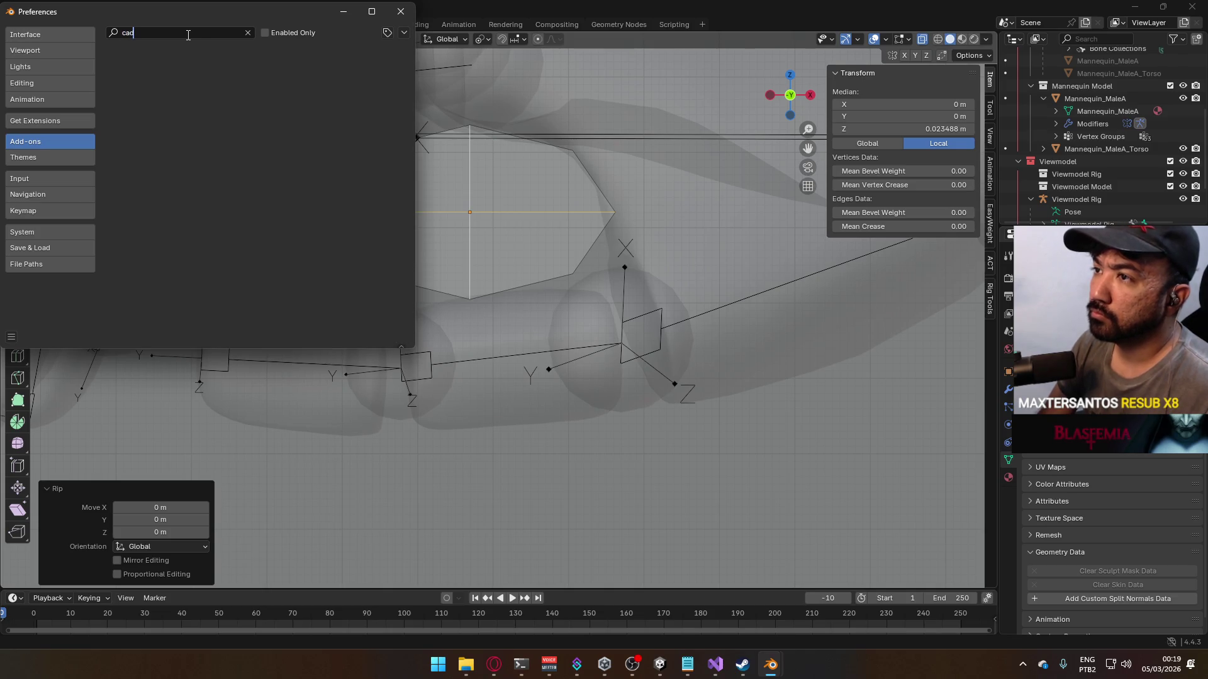
pyautogui.press('BackSpace')
pyautogui.press('BackSpace')
pyautogui.press('BackSpace')
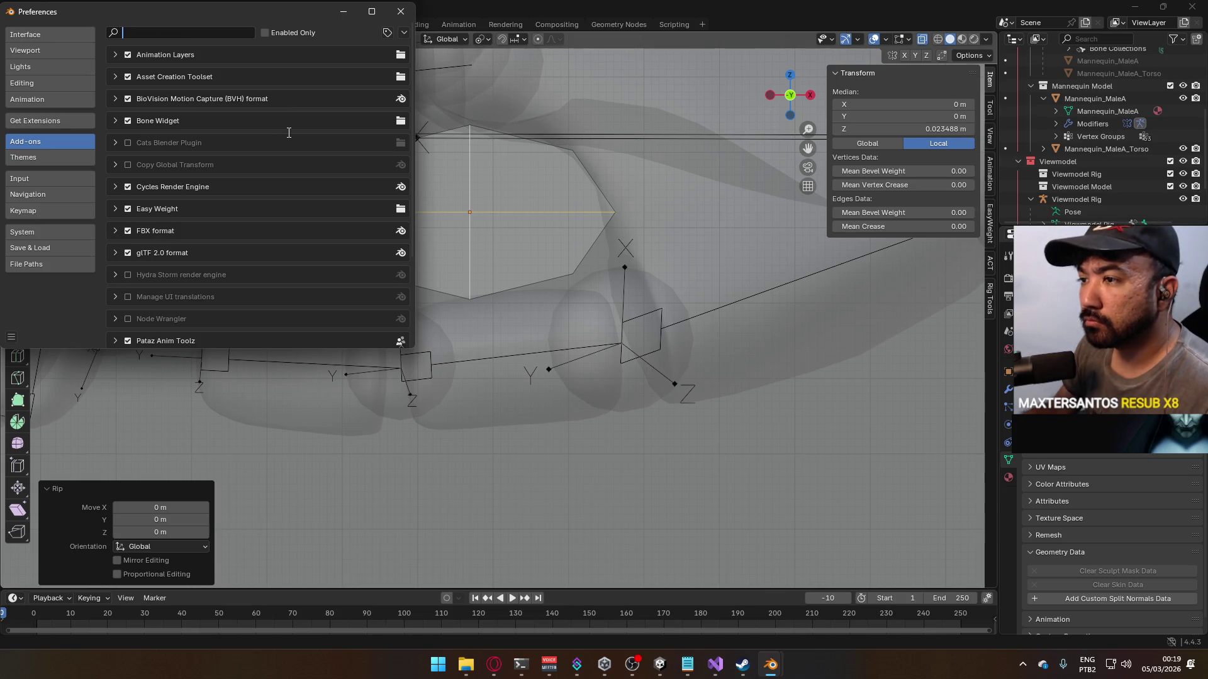
pyautogui.scroll(-5, 291, 136)
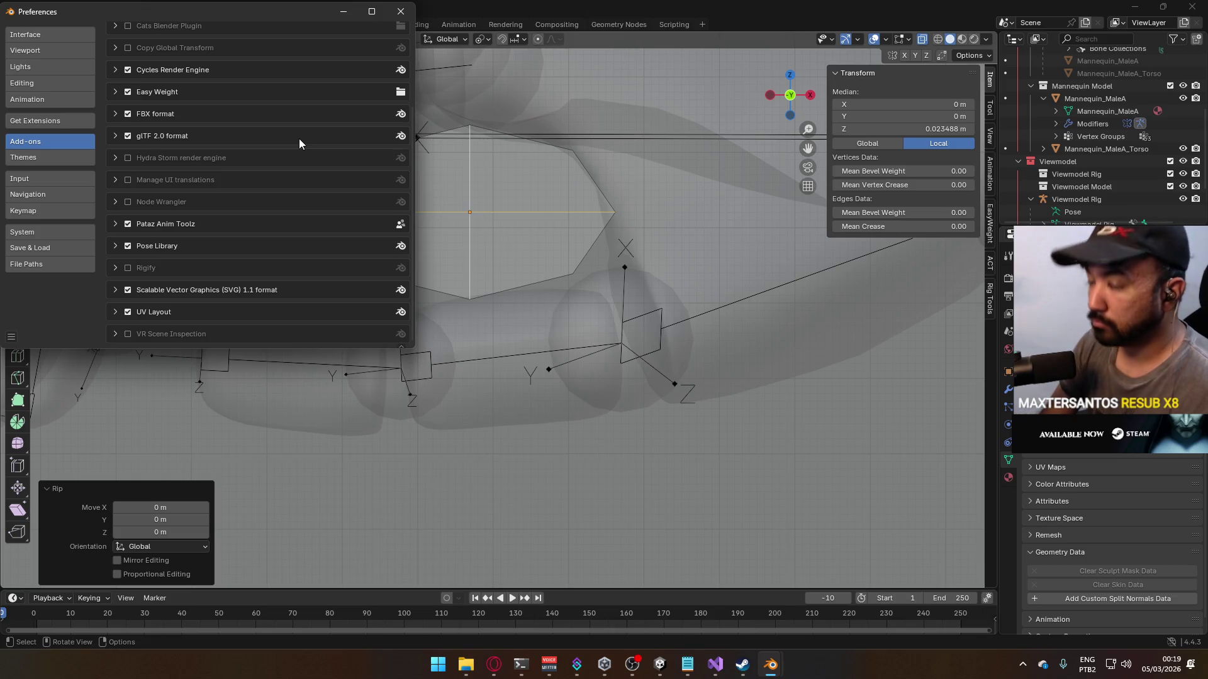
pyautogui.scroll(5, 338, 162)
# Step: Retry the 'cad' search, clear it, and return to Add-ons after viewing Get Extensions
pyautogui.click(205, 33)
pyautogui.write('aut')
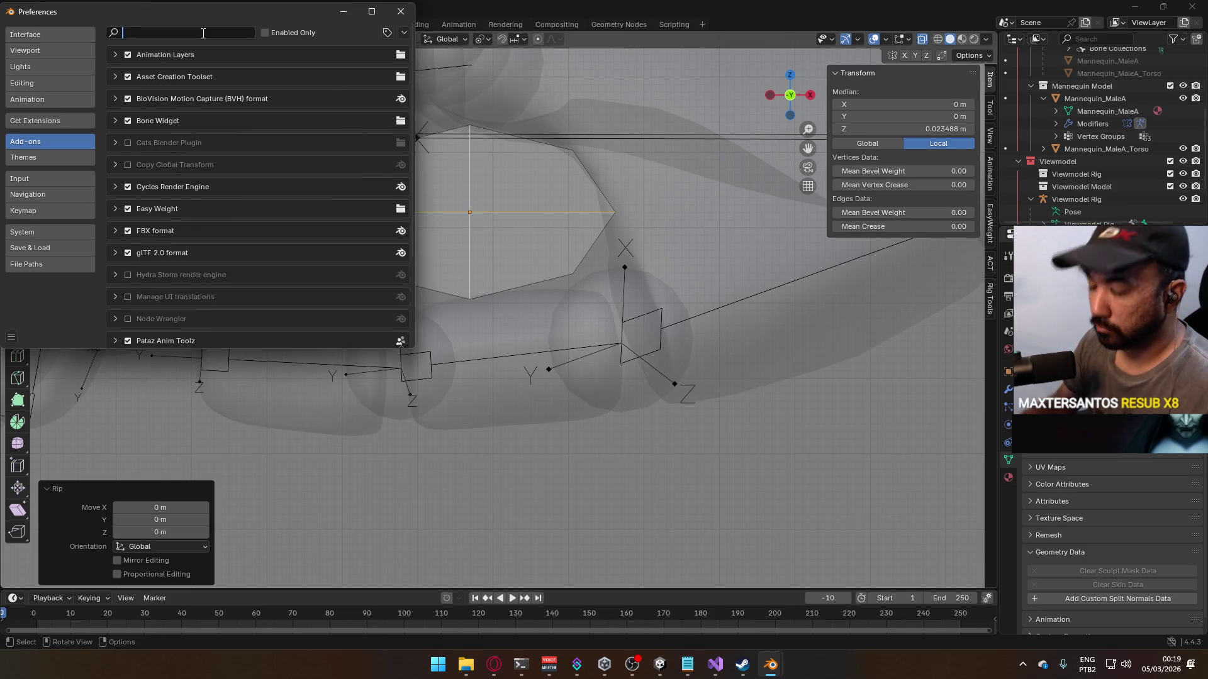
pyautogui.press('BackSpace')
pyautogui.press('BackSpace')
pyautogui.press('BackSpace')
pyautogui.write('cad')
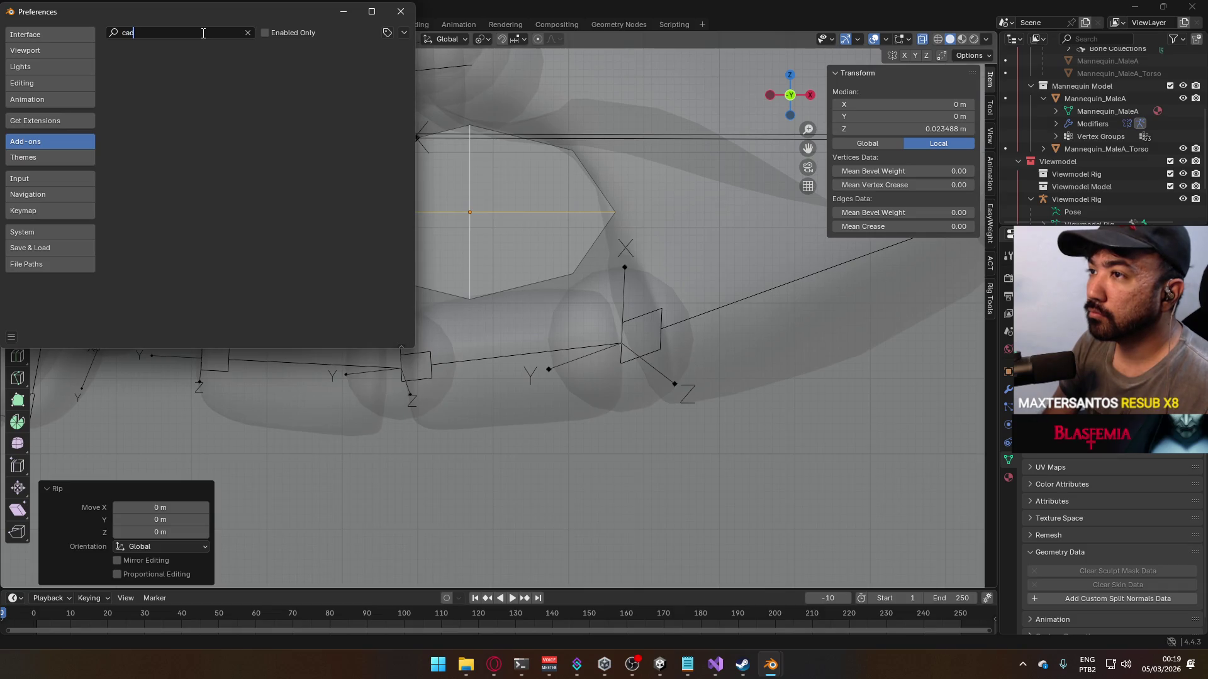
pyautogui.click(265, 32)
pyautogui.click(217, 35)
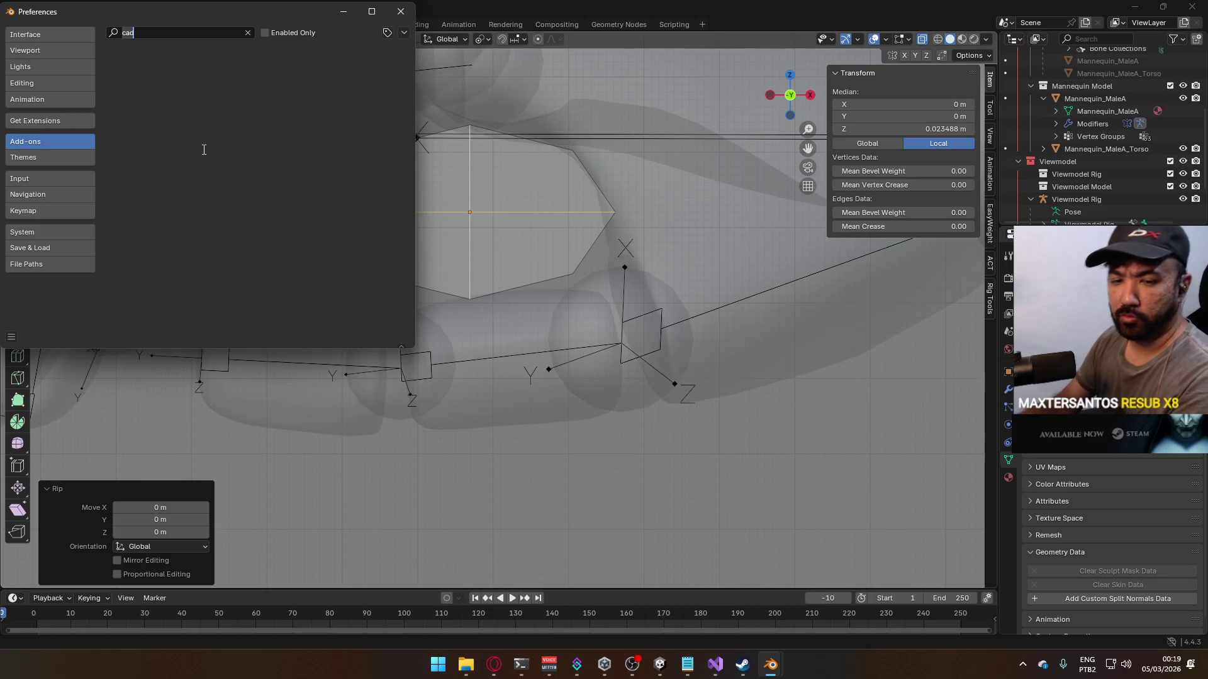
pyautogui.press('BackSpace')
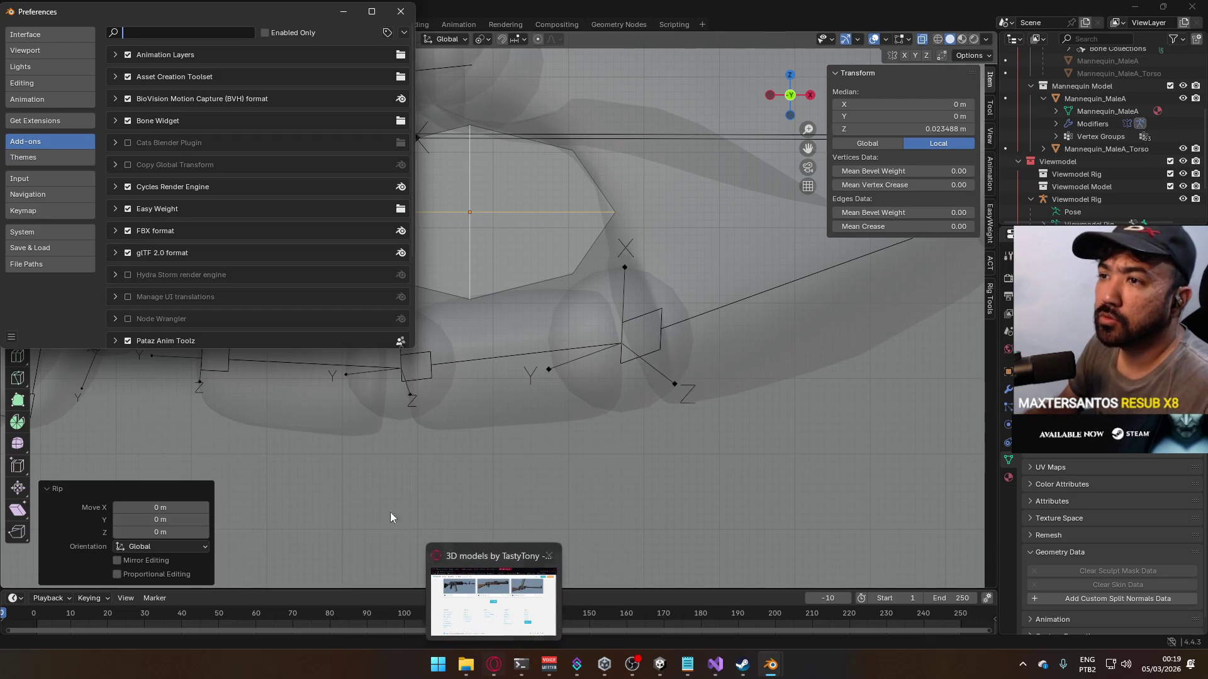
pyautogui.click(34, 121)
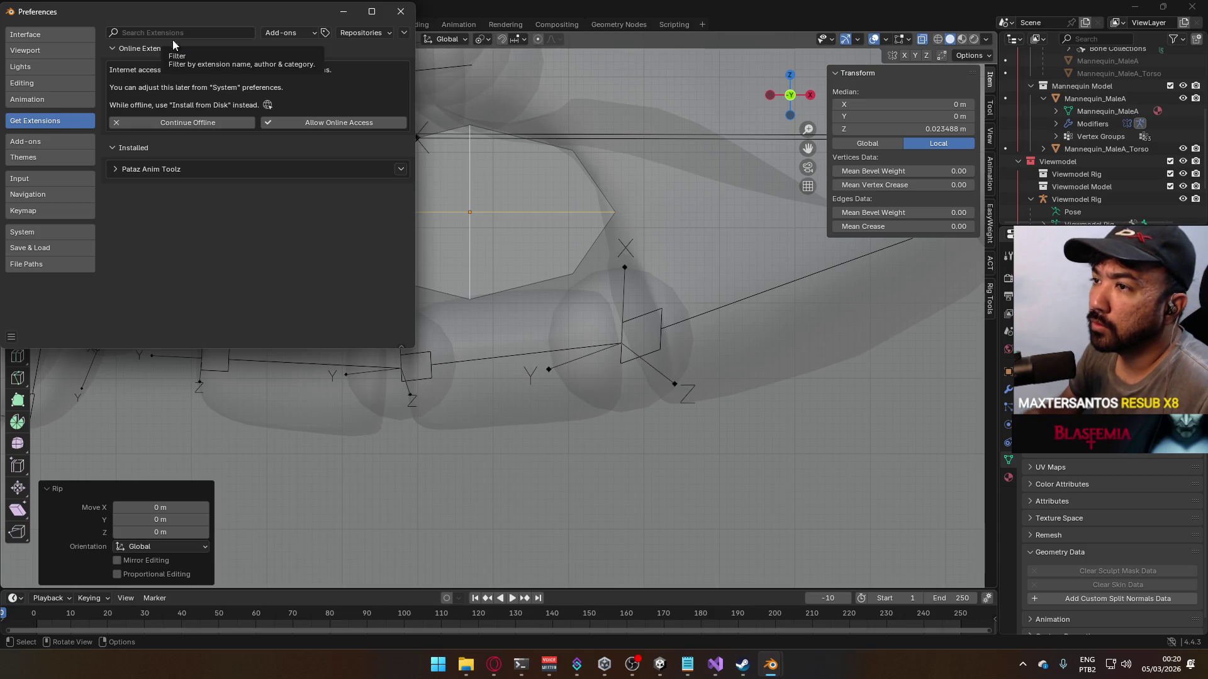
pyautogui.click(55, 144)
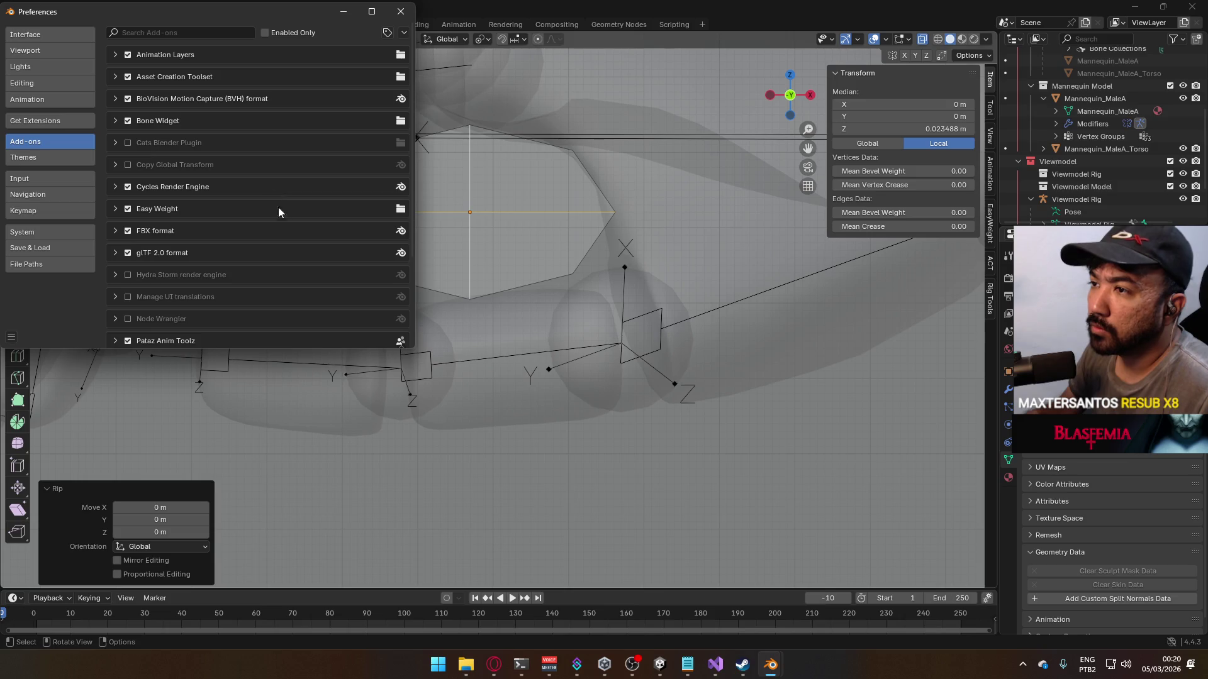
# Step: In Opera, search the web for 'blender minicad' in a new tab
pyautogui.click(494, 664)
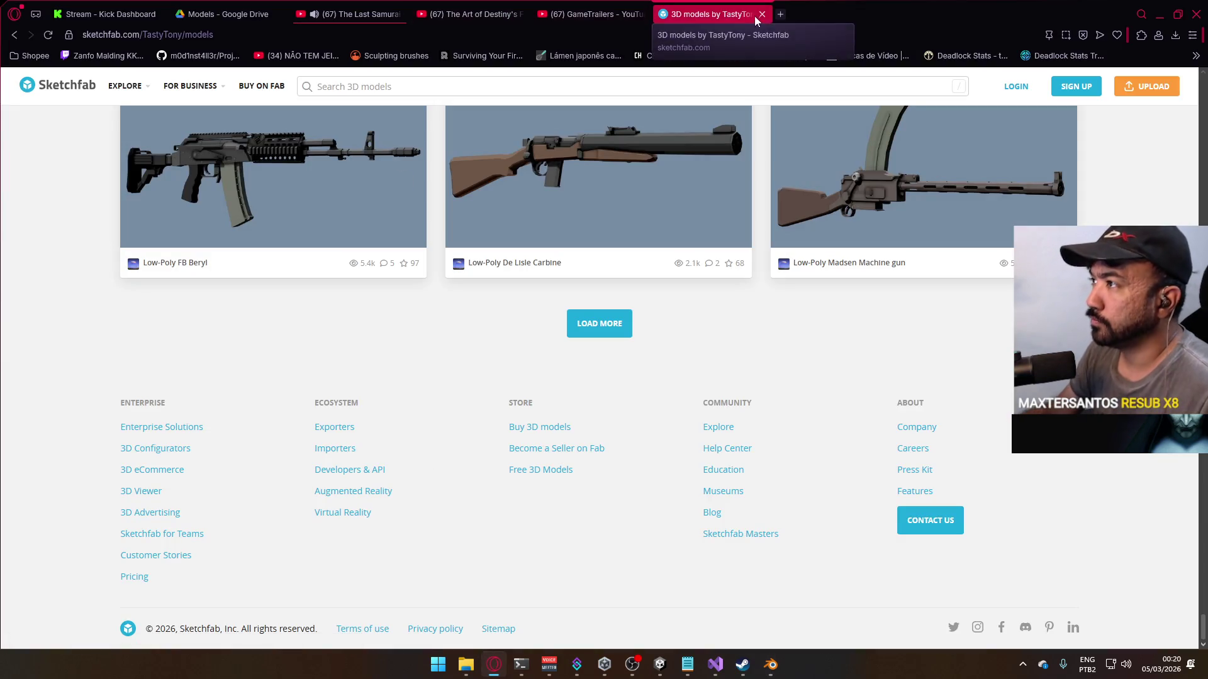
pyautogui.click(780, 14)
pyautogui.write('nlender')
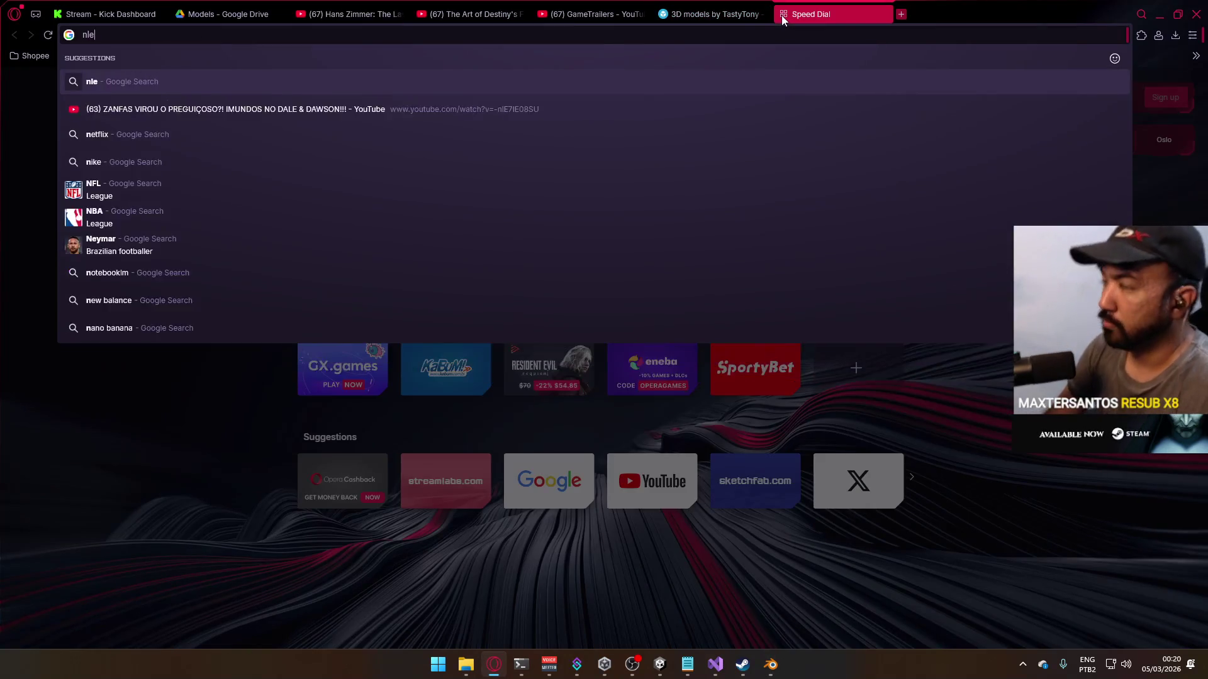
pyautogui.press('BackSpace')
pyautogui.press('BackSpace')
pyautogui.press('BackSpace')
pyautogui.write('b')
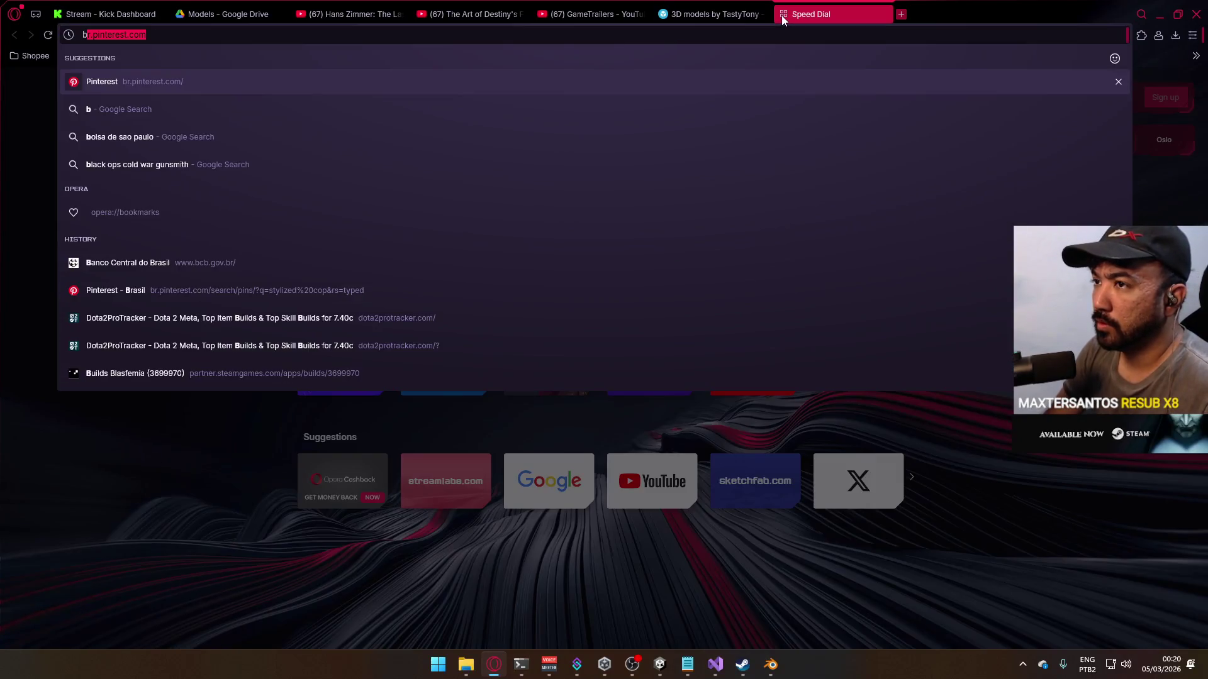
pyautogui.write('lender minicad')
pyautogui.press('Return')
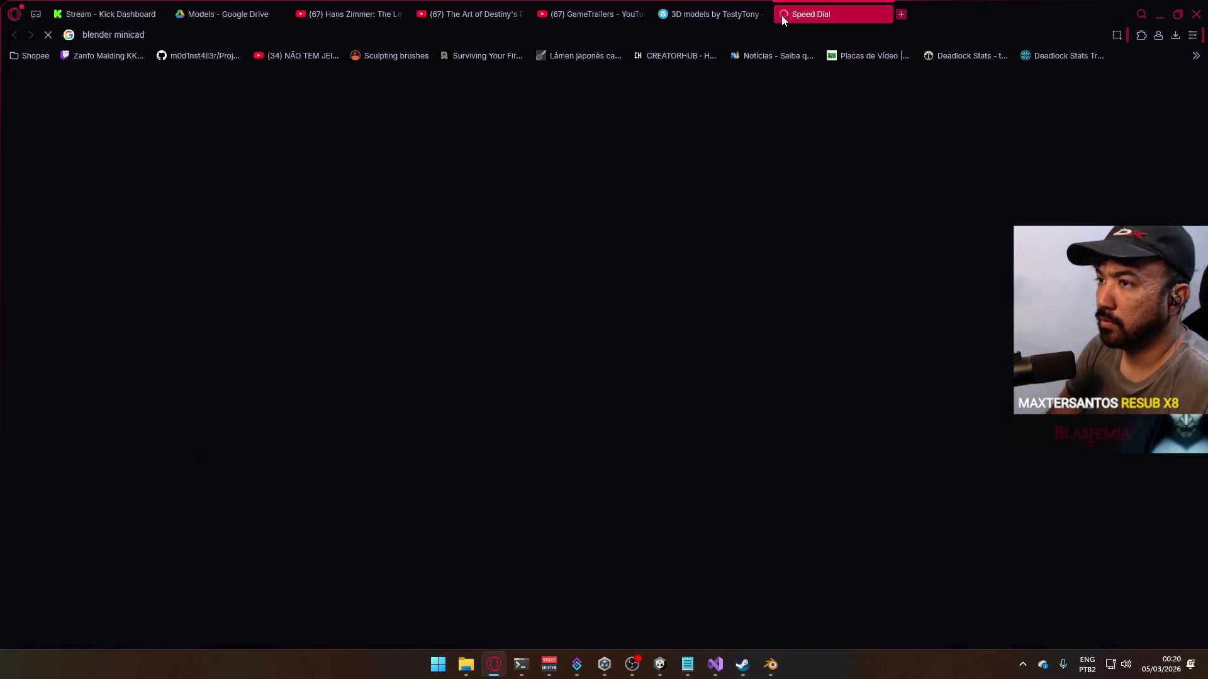
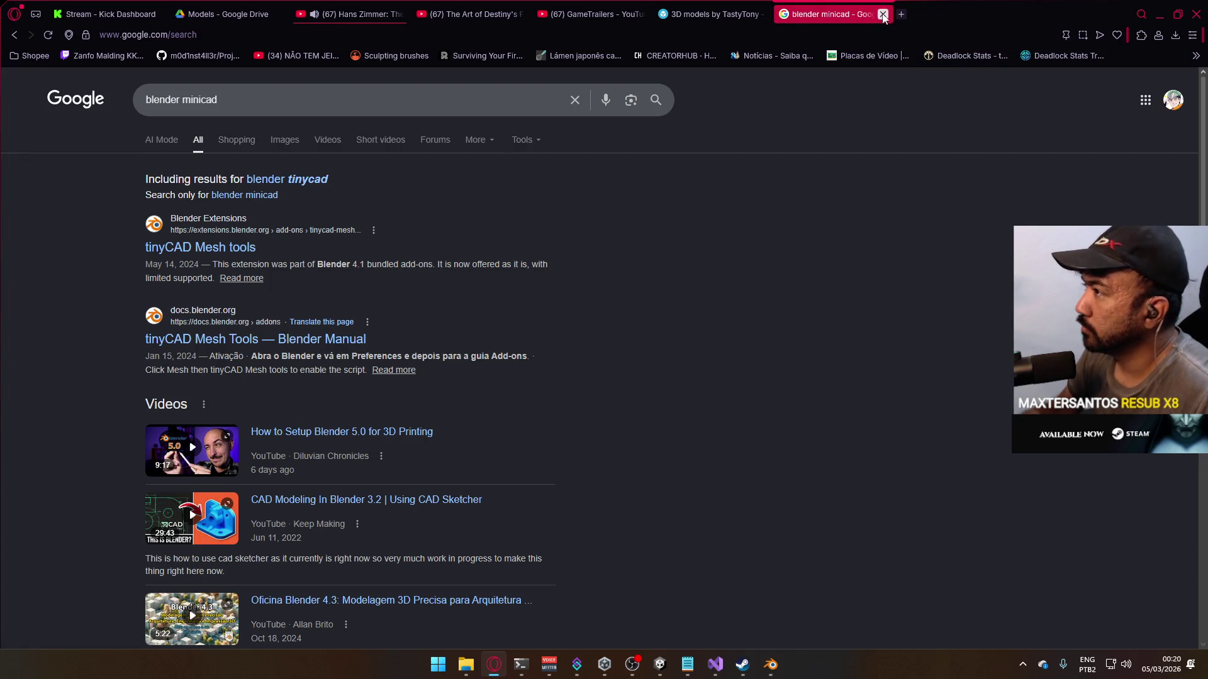
# Step: Search the installed Blender add-ons for 'tiny' and refresh the list
pyautogui.hotkey('alt', 'Tab')
pyautogui.click(167, 35)
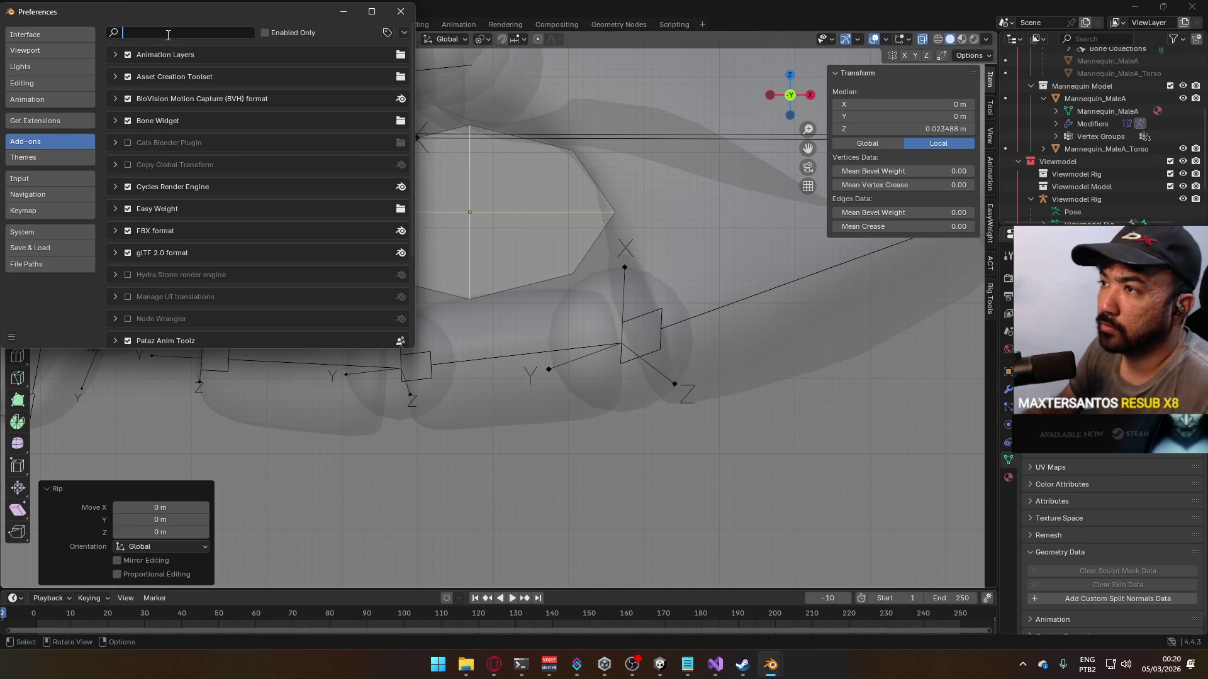
pyautogui.write('tiny')
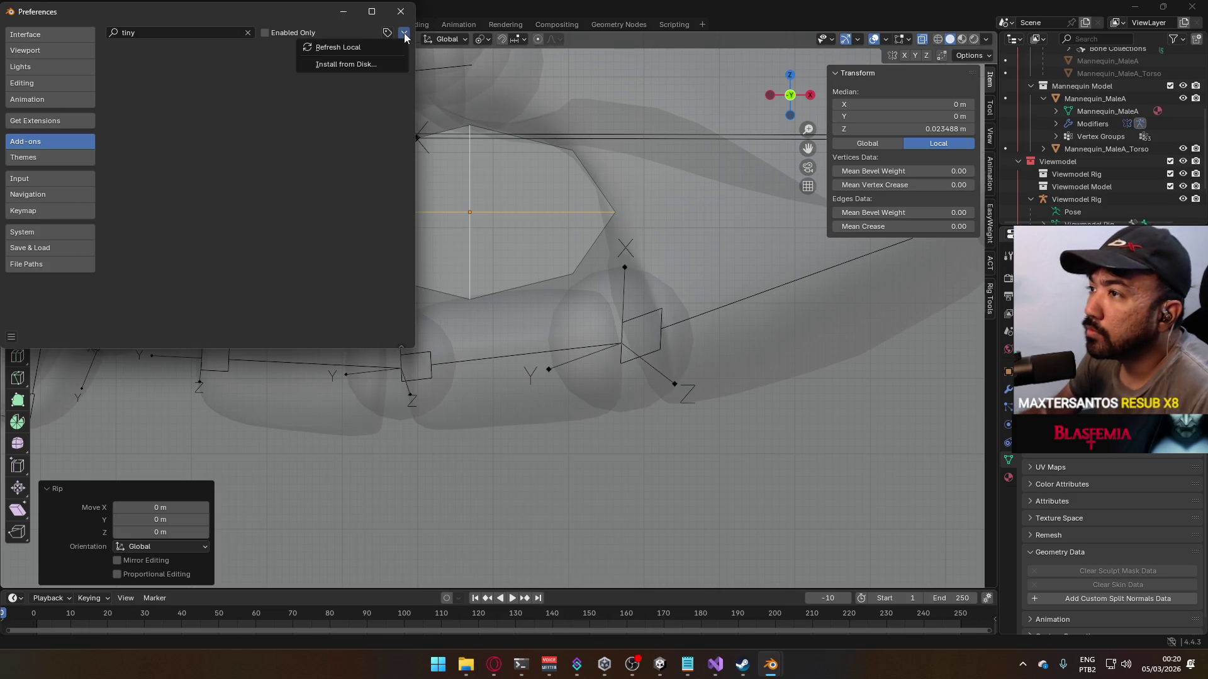
pyautogui.click(371, 46)
# Step: Search Get Extensions for 'tiny', return to the Add-ons list, then go to the browser
pyautogui.click(62, 121)
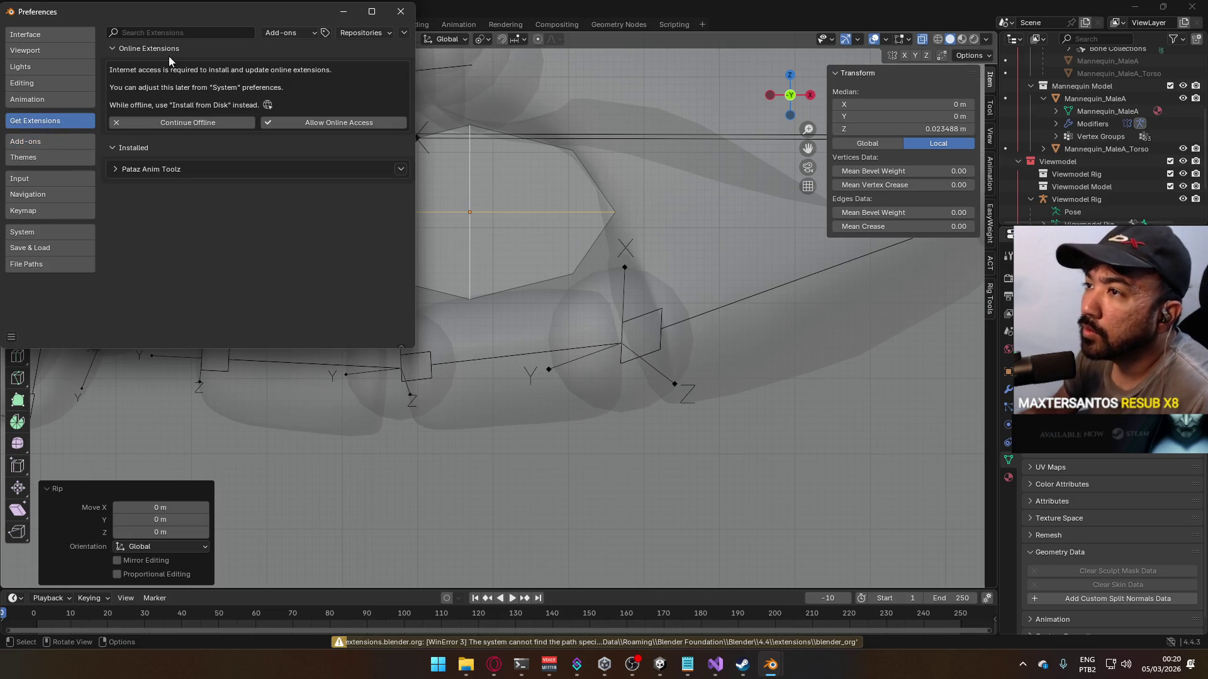
pyautogui.write('tiny')
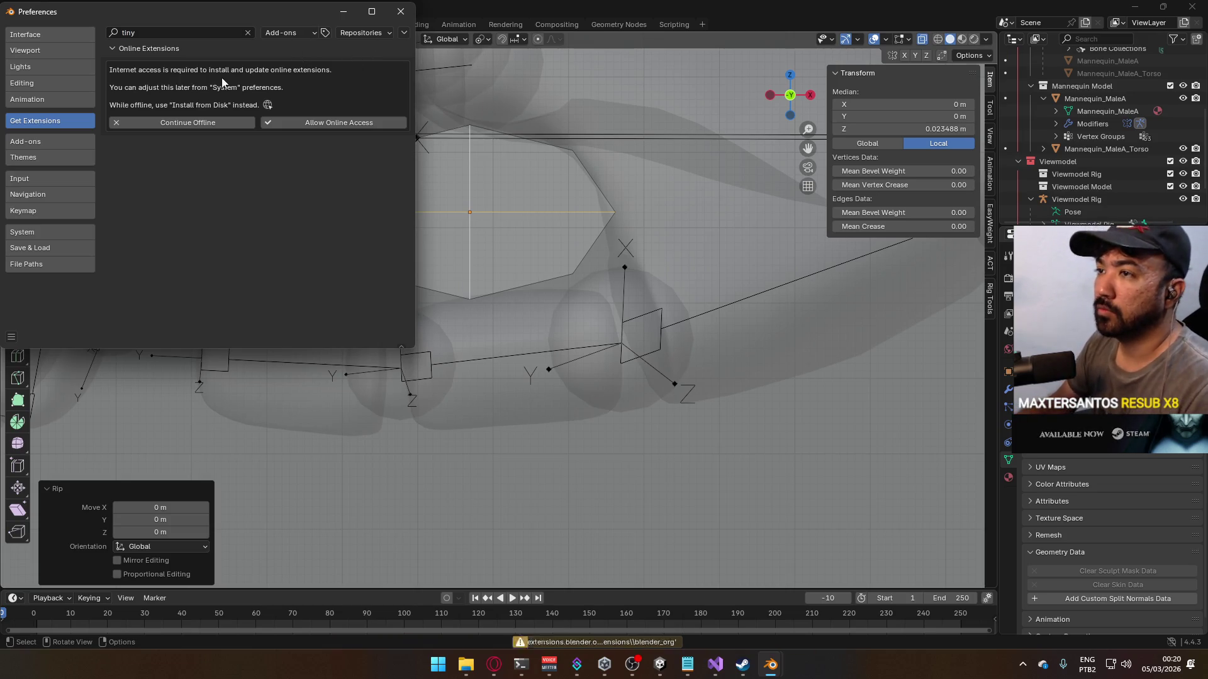
pyautogui.click(156, 53)
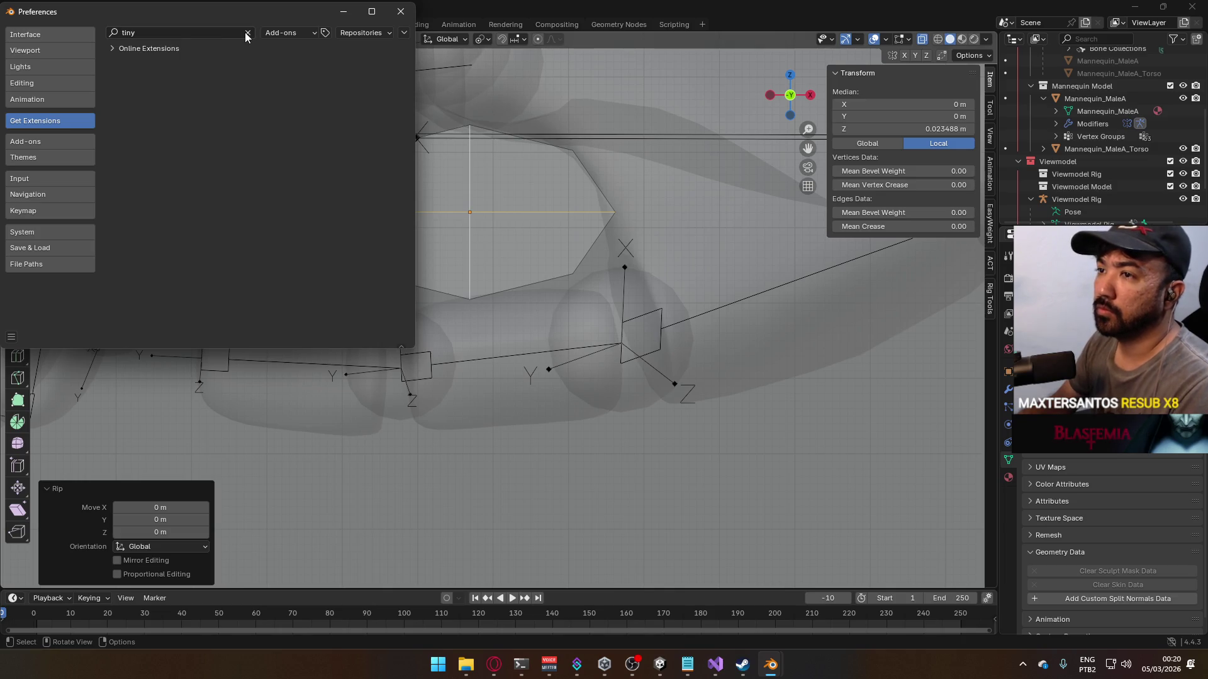
pyautogui.click(51, 140)
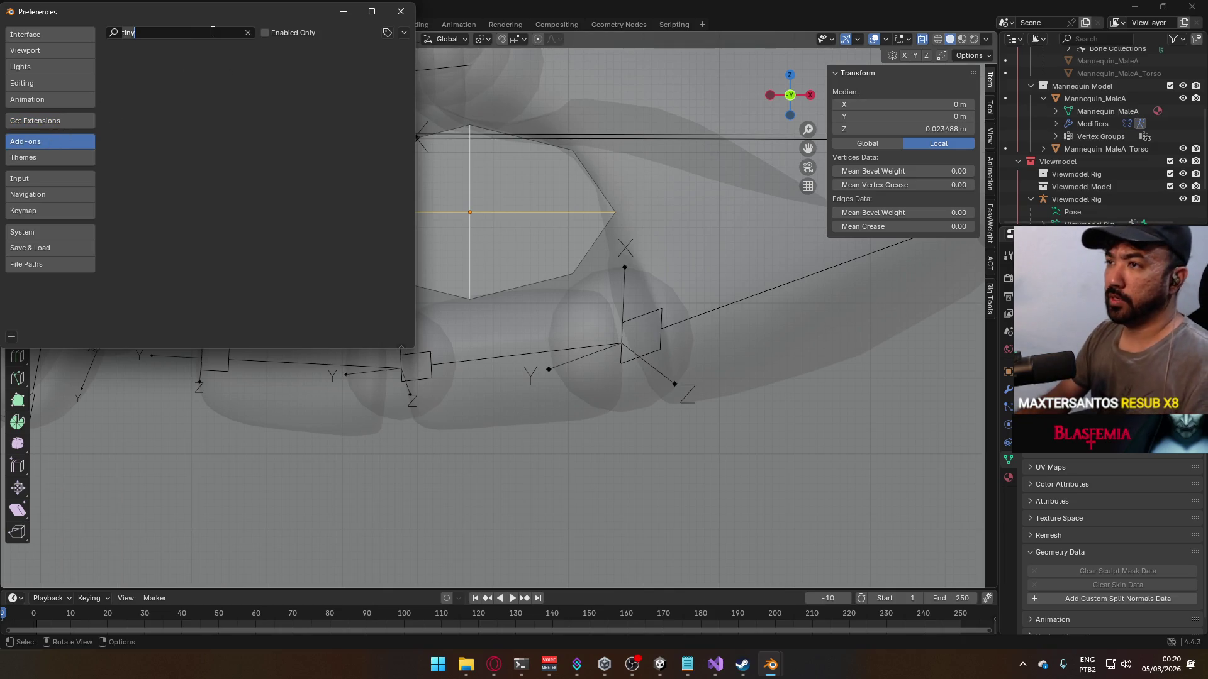
pyautogui.click(494, 665)
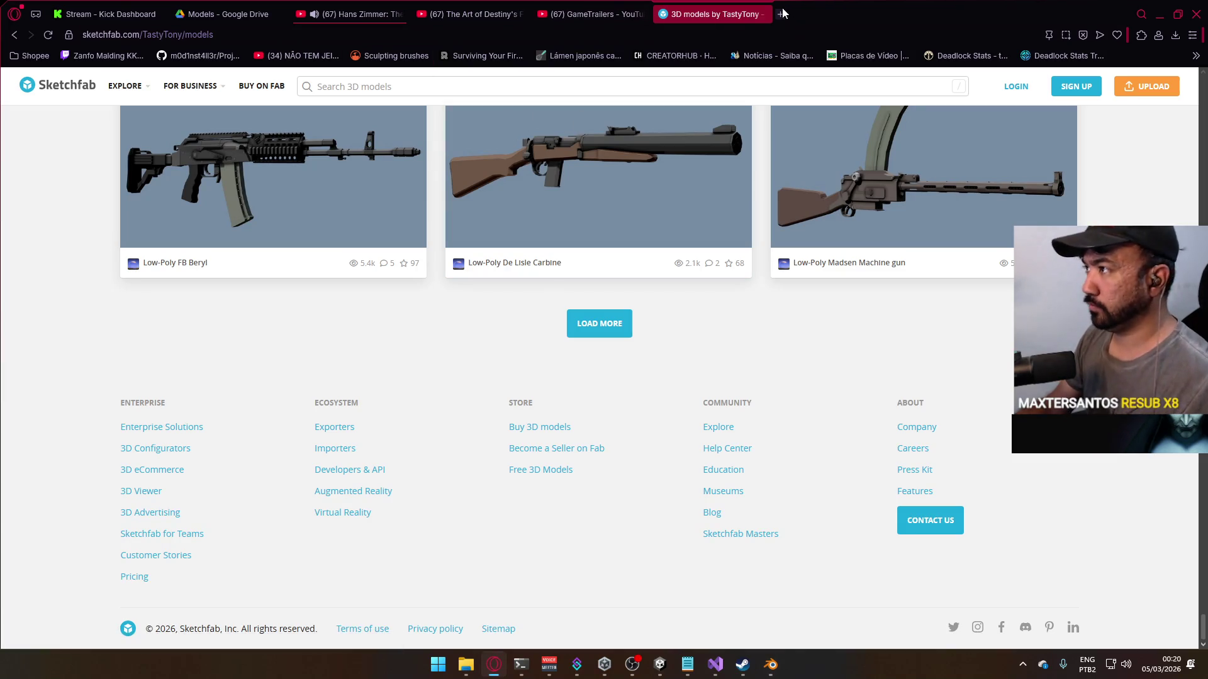
# Step: Search the web for 'blender tinycad', browse the tinyCAD Mesh tools page, then return to Blender
pyautogui.click(783, 14)
pyautogui.write('blender tinycad')
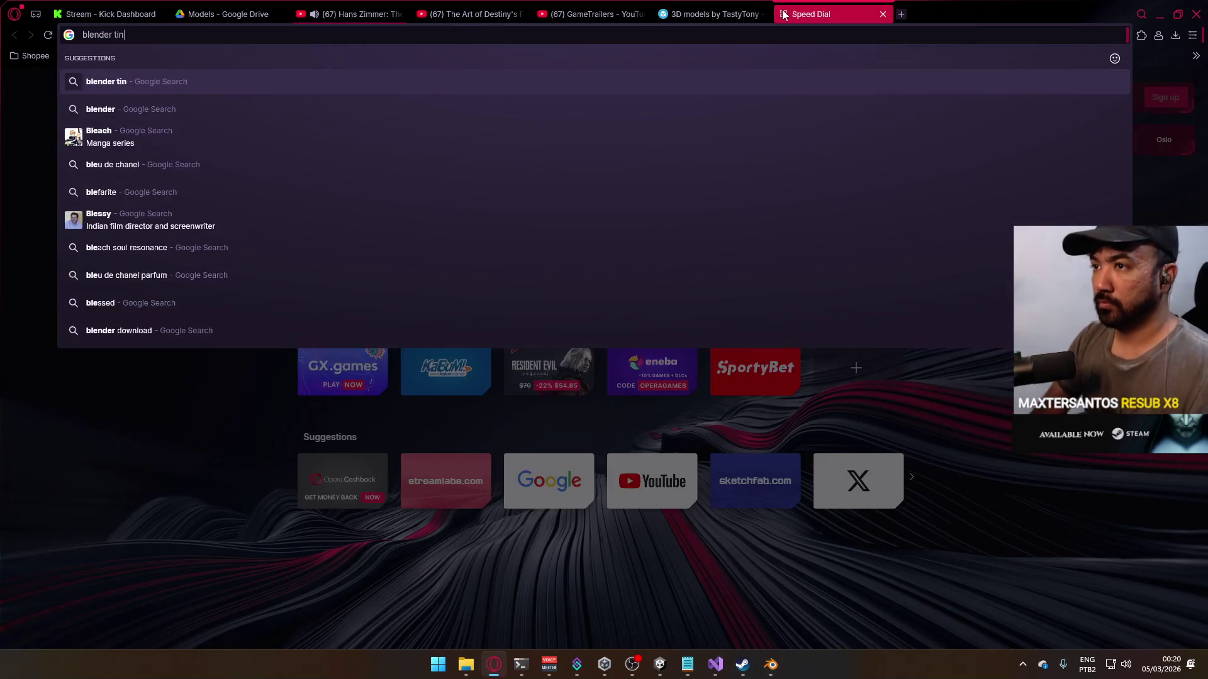
pyautogui.press('Return')
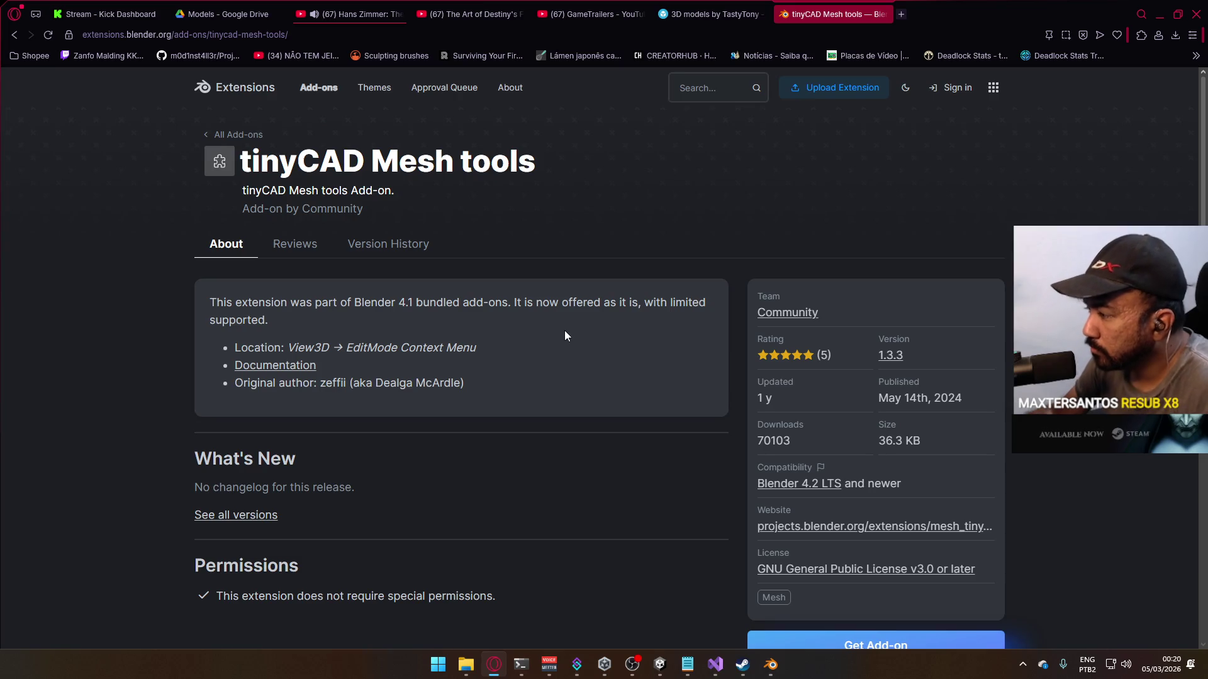
pyautogui.scroll(-5, 406, 340)
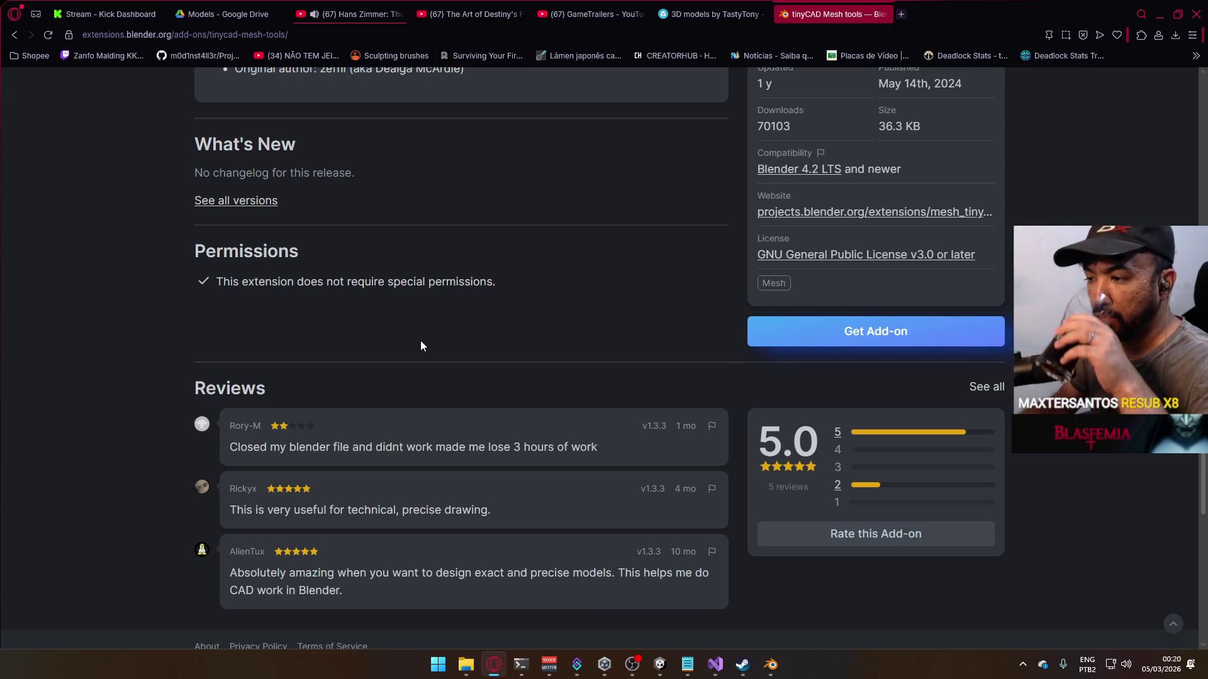
pyautogui.scroll(-3, 421, 342)
pyautogui.scroll(5, 421, 341)
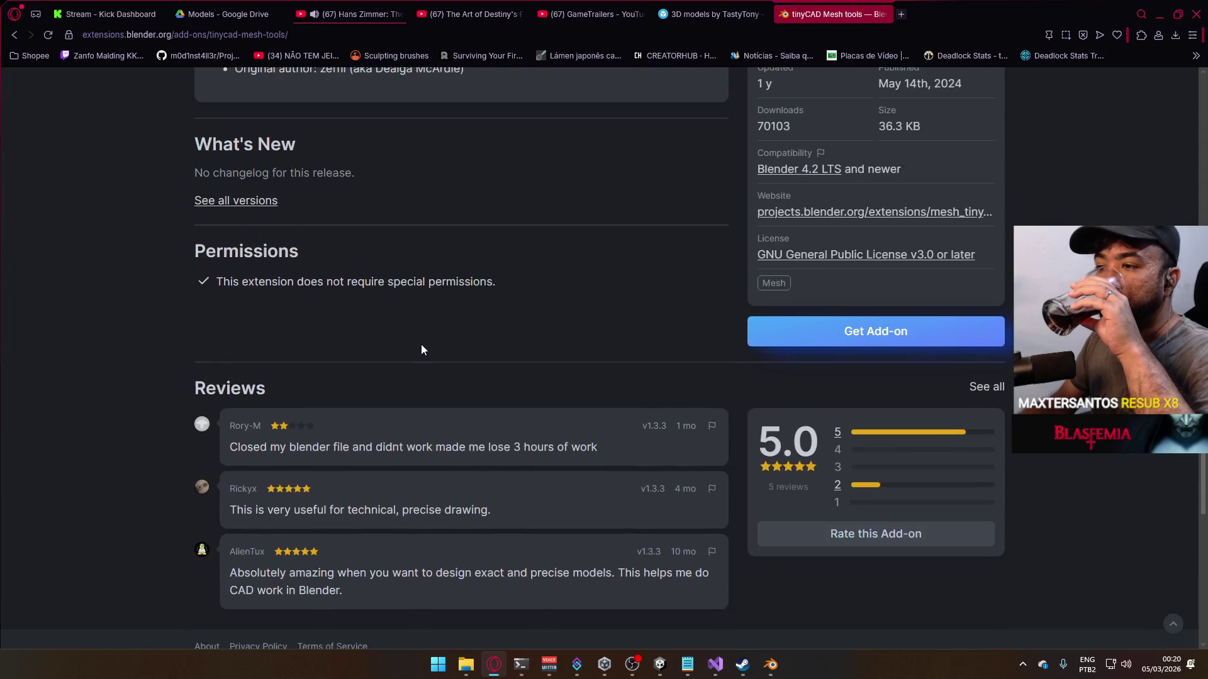
pyautogui.scroll(3, 351, 339)
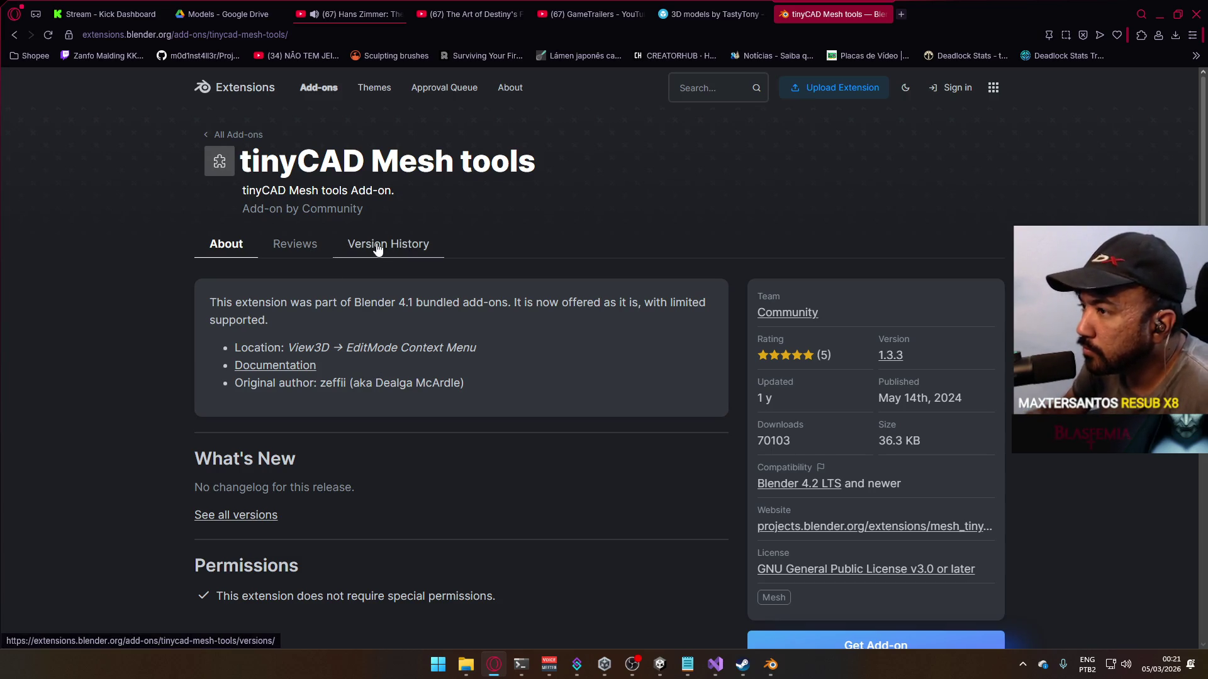
pyautogui.hotkey('alt', 'Tab')
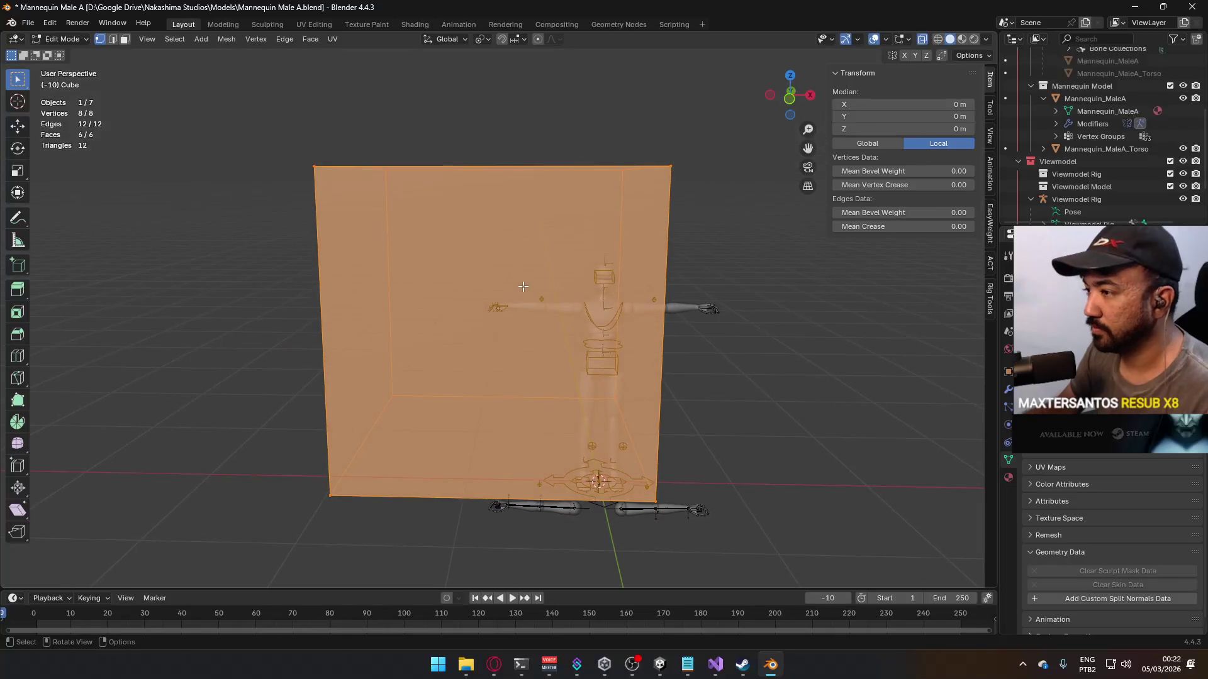
# Step: Add centred vertical and horizontal loop cuts to the cube from the front view
pyautogui.press('KP_1')
pyautogui.hotkey('alt', 'a')
pyautogui.hotkey('ctrl', 'r')
pyautogui.click(501, 184)
pyautogui.click(500, 184)
pyautogui.hotkey('ctrl', 'r')
pyautogui.click(485, 307)
pyautogui.click(484, 307)
pyautogui.moveTo(574, 238)
pyautogui.mouseDown(button='middle')
pyautogui.moveTo(483, 302)
pyautogui.moveTo(598, 278)
pyautogui.moveTo(647, 324)
pyautogui.mouseUp(button='middle')
# Step: Select all the cube's vertices and turn on snapping to vertices
pyautogui.press('Tab')
pyautogui.press('Tab')
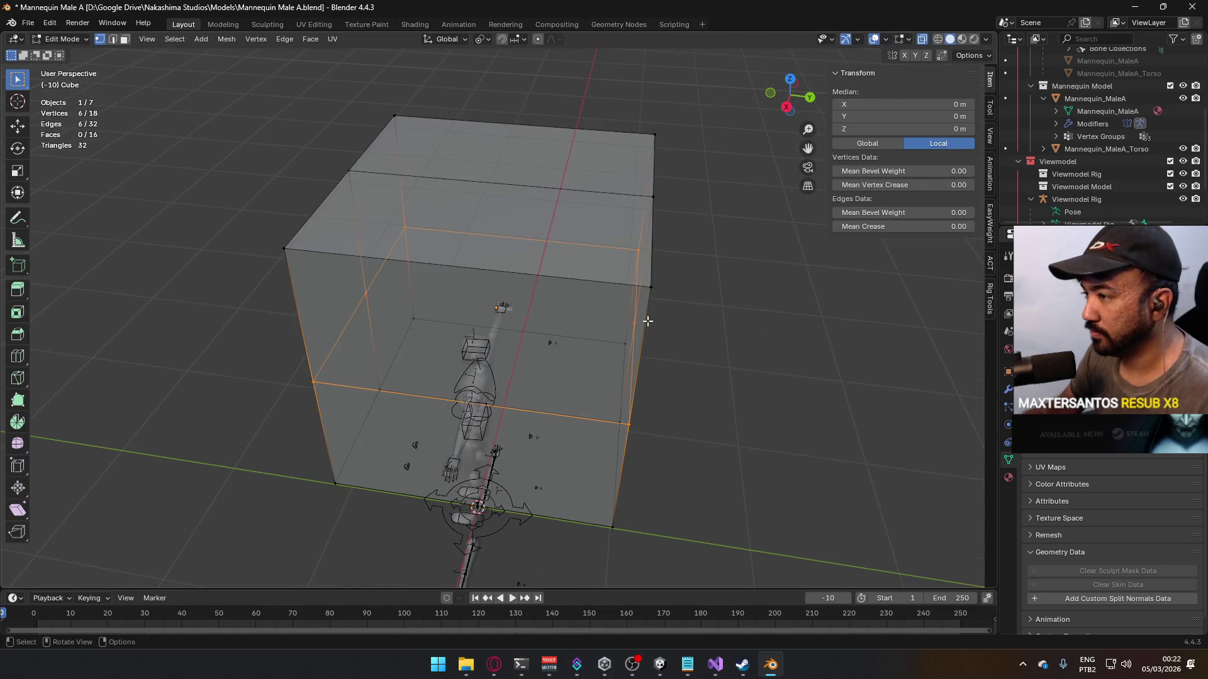
pyautogui.press('a')
pyautogui.hotkey('alt', 'a')
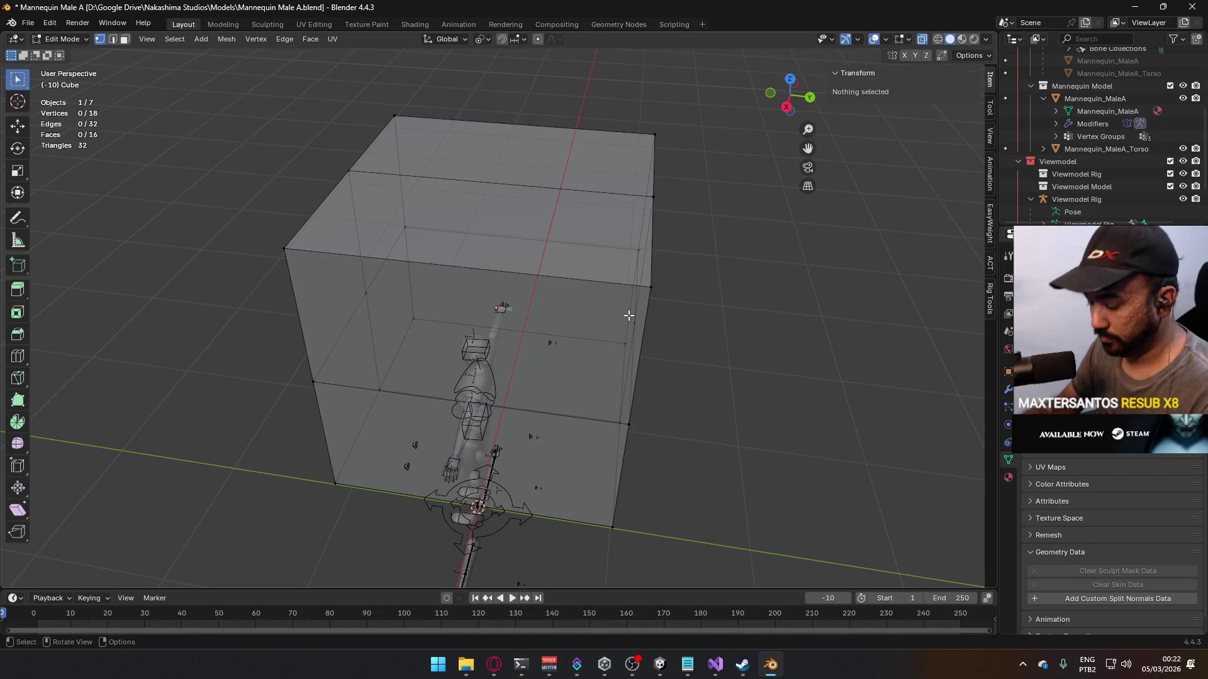
pyautogui.press('a')
pyautogui.moveTo(629, 316); pyautogui.dragTo(704, 350, button='middle')
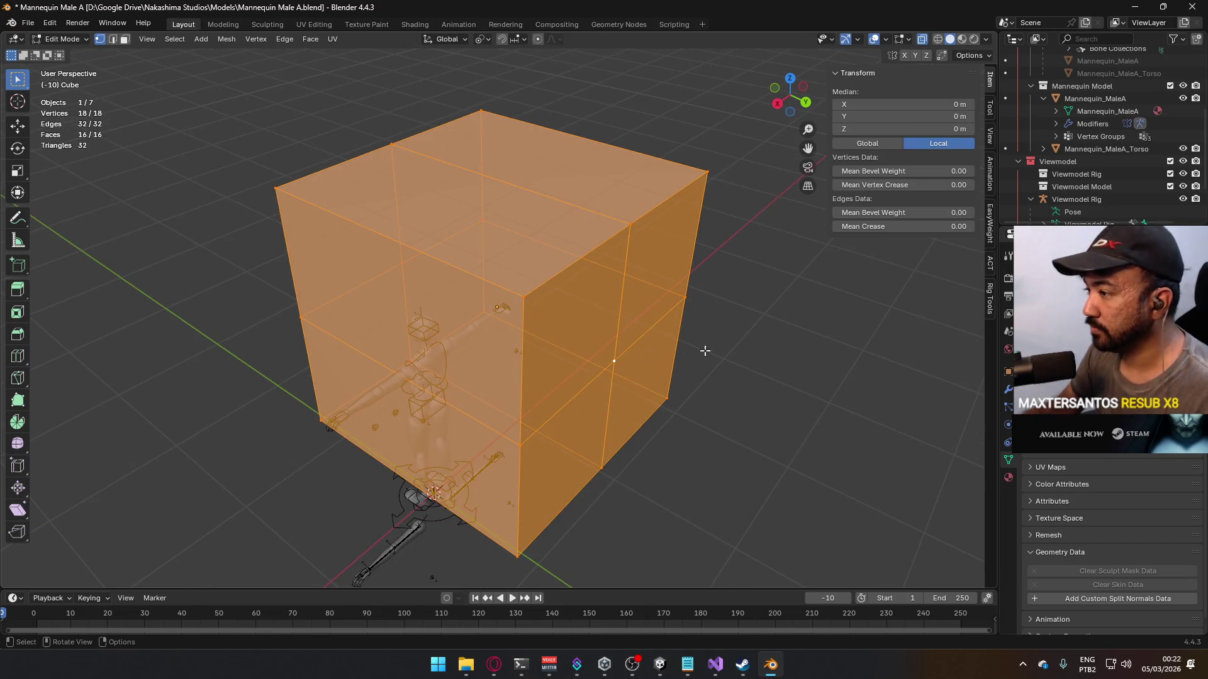
pyautogui.click(504, 39)
pyautogui.click(516, 39)
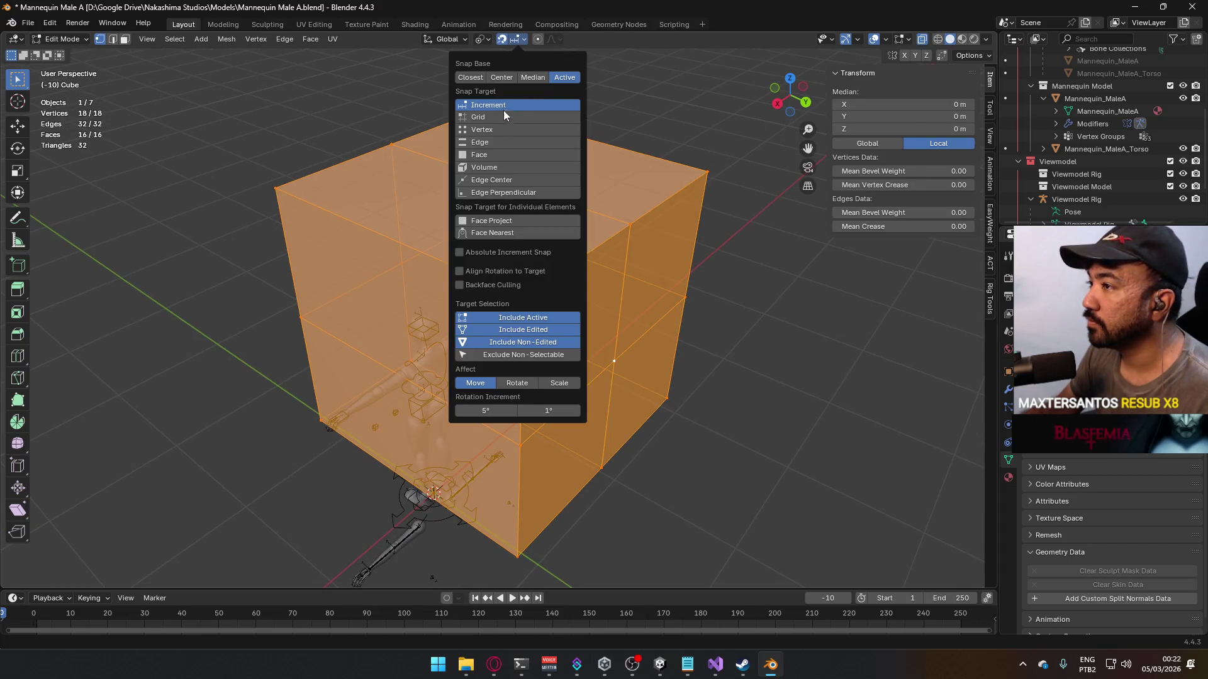
pyautogui.click(500, 128)
# Step: Move the cube mesh so it snaps onto the mannequin's hand vertex
pyautogui.moveTo(466, 239); pyautogui.dragTo(518, 294, button='middle')
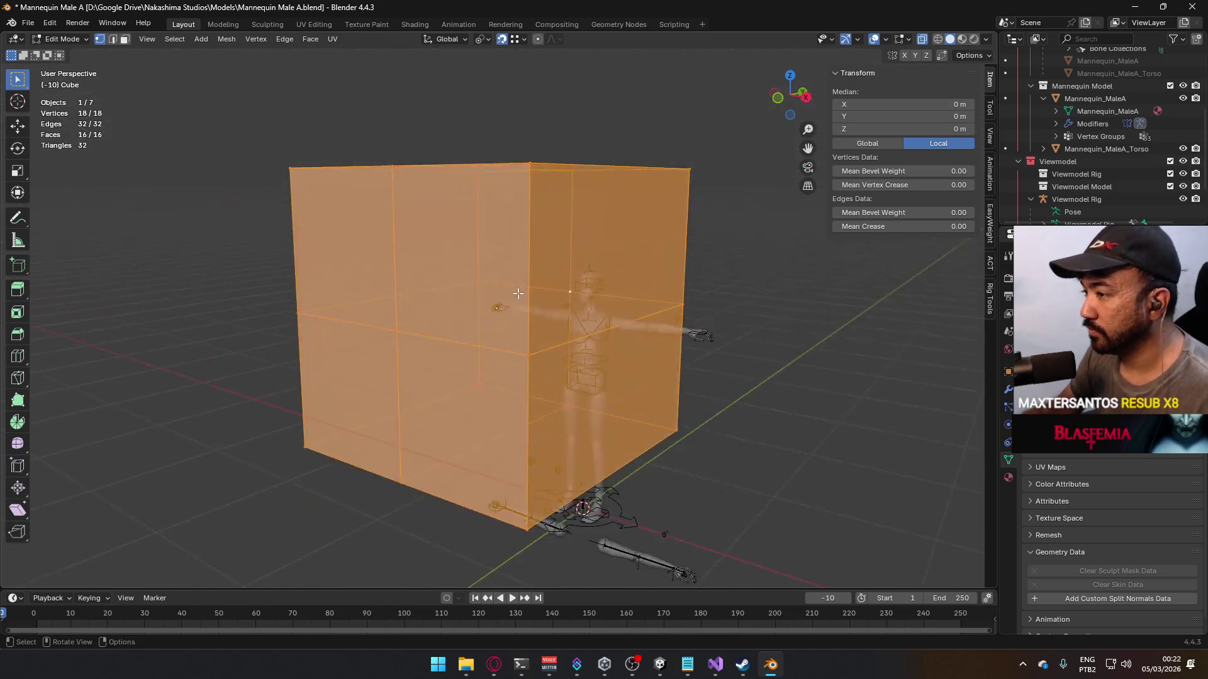
pyautogui.scroll(8, 518, 294)
pyautogui.press('g')
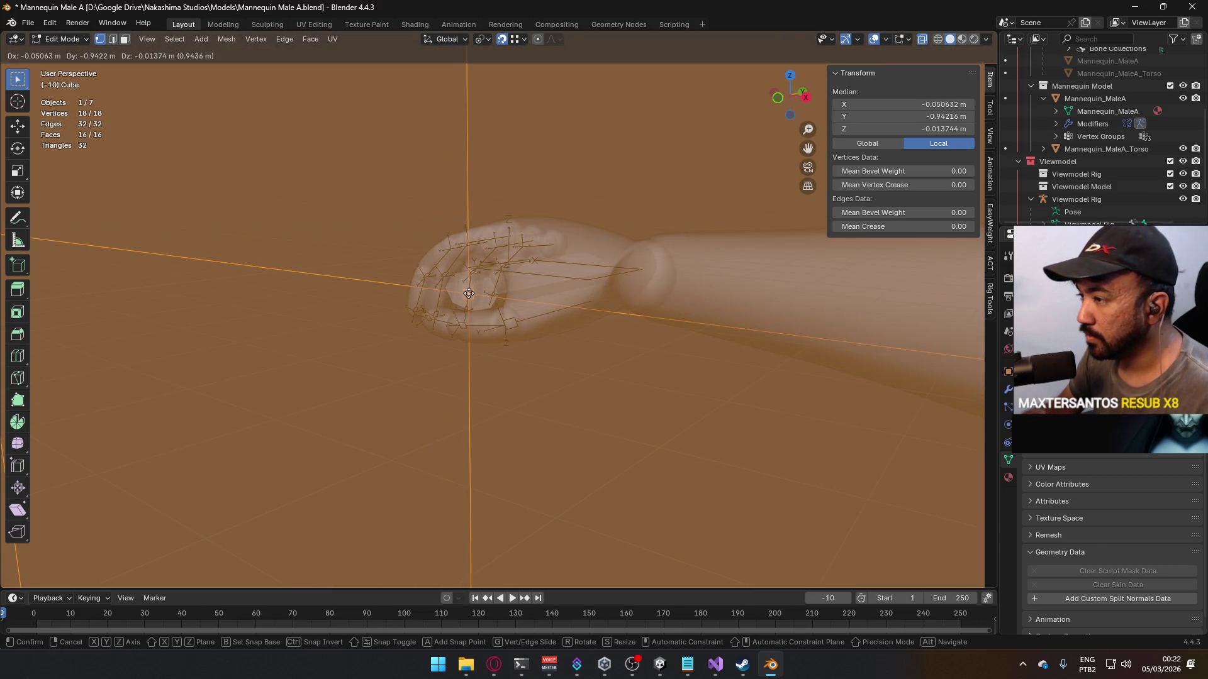
pyautogui.scroll(6, 388, 237)
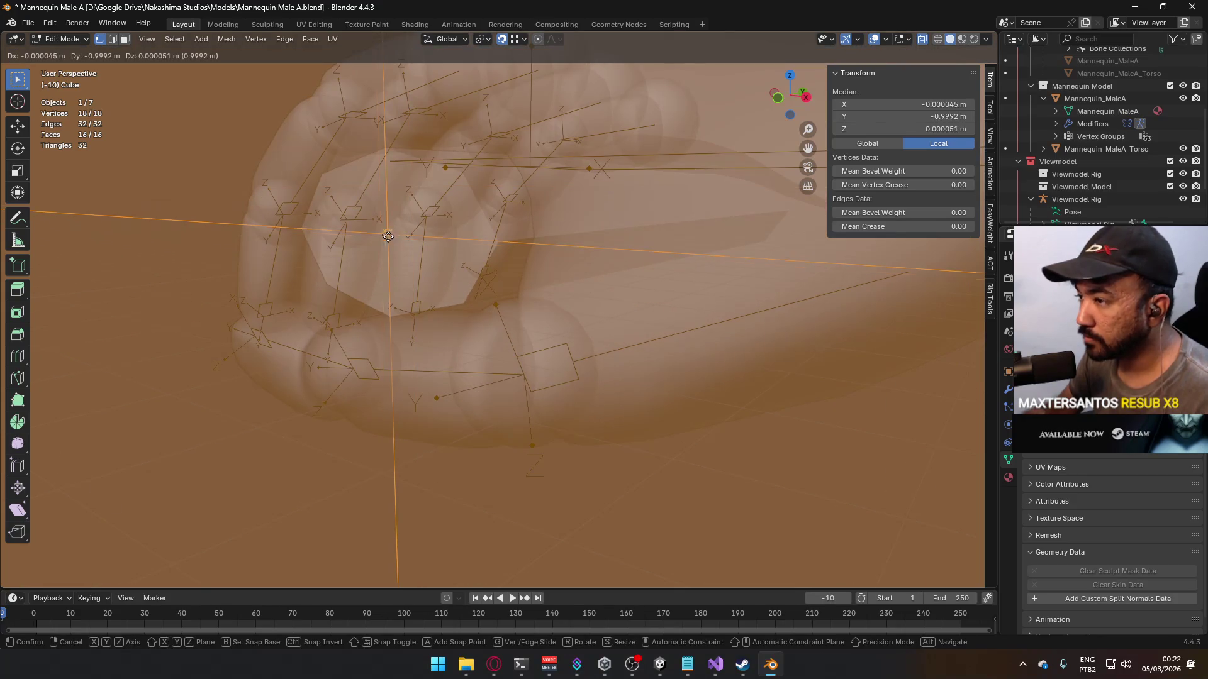
pyautogui.click(388, 235)
pyautogui.scroll(5, 404, 236)
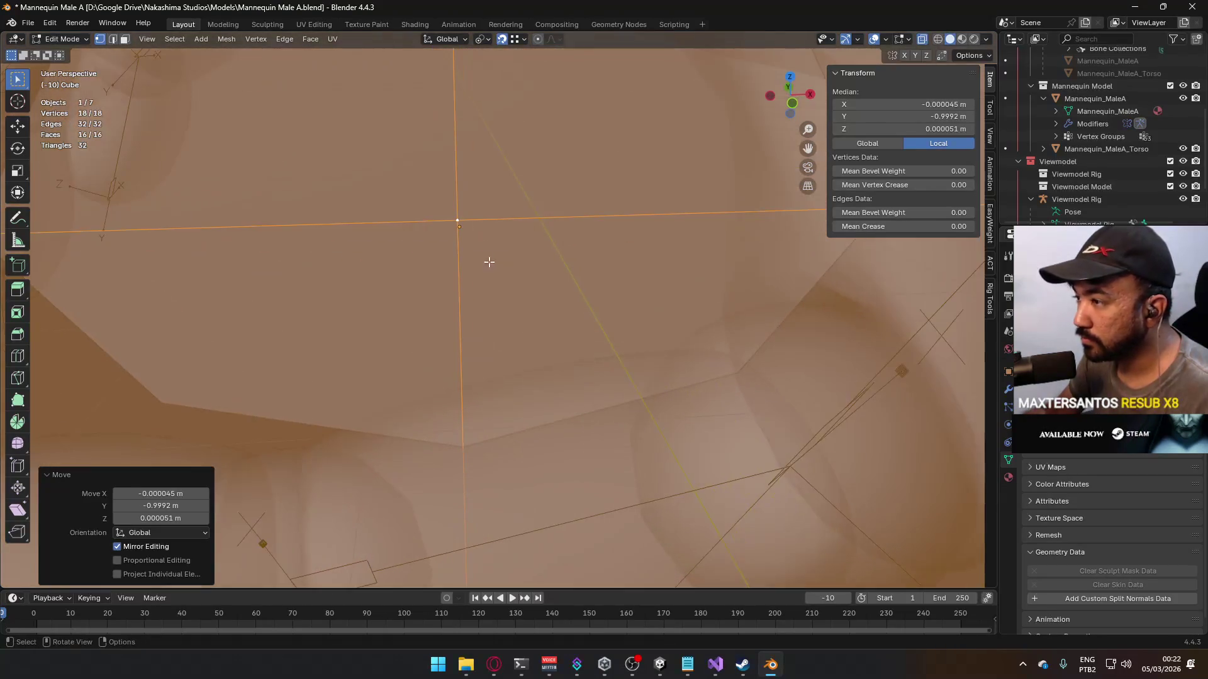
pyautogui.press('g')
pyautogui.click(470, 216)
pyautogui.scroll(-15, 484, 242)
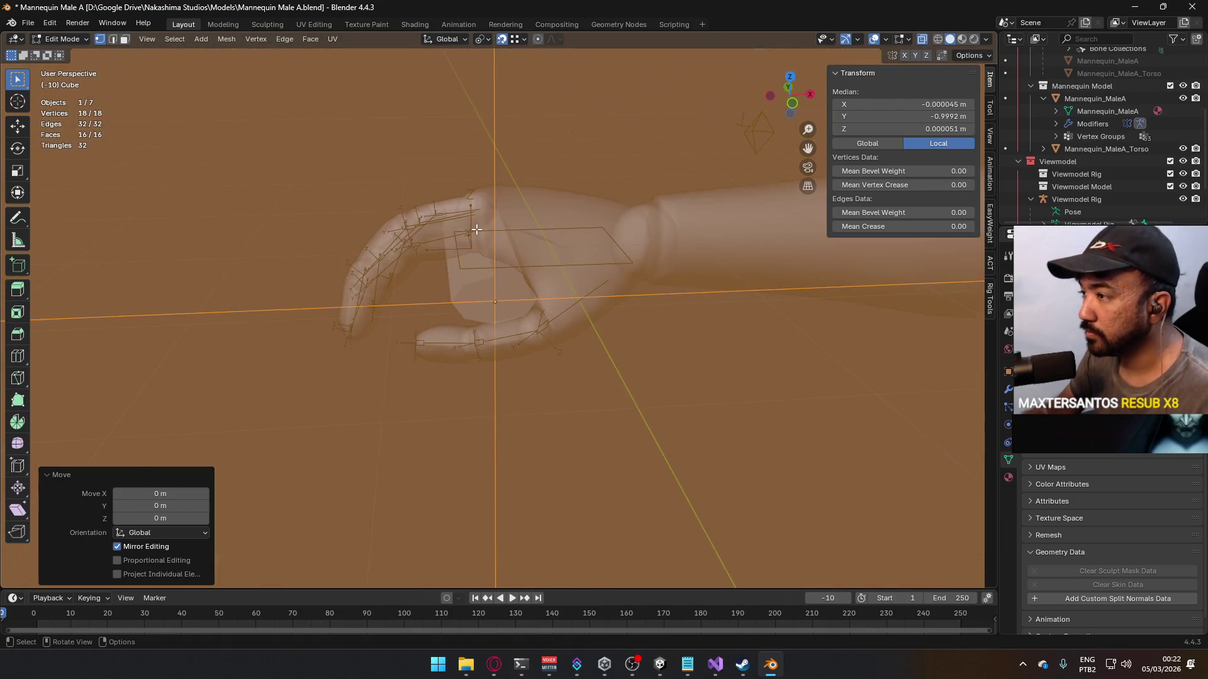
# Step: In front view, set snapping back to Increment and deselect the mesh
pyautogui.press('KP_1')
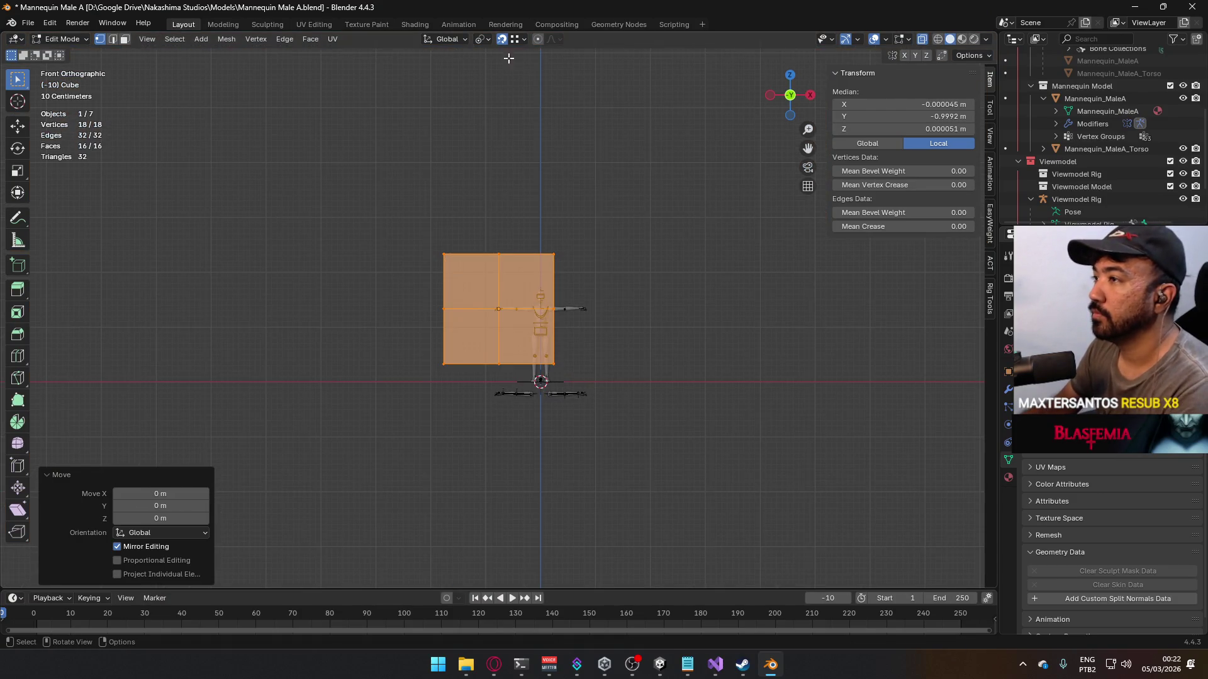
pyautogui.click(514, 39)
pyautogui.click(504, 103)
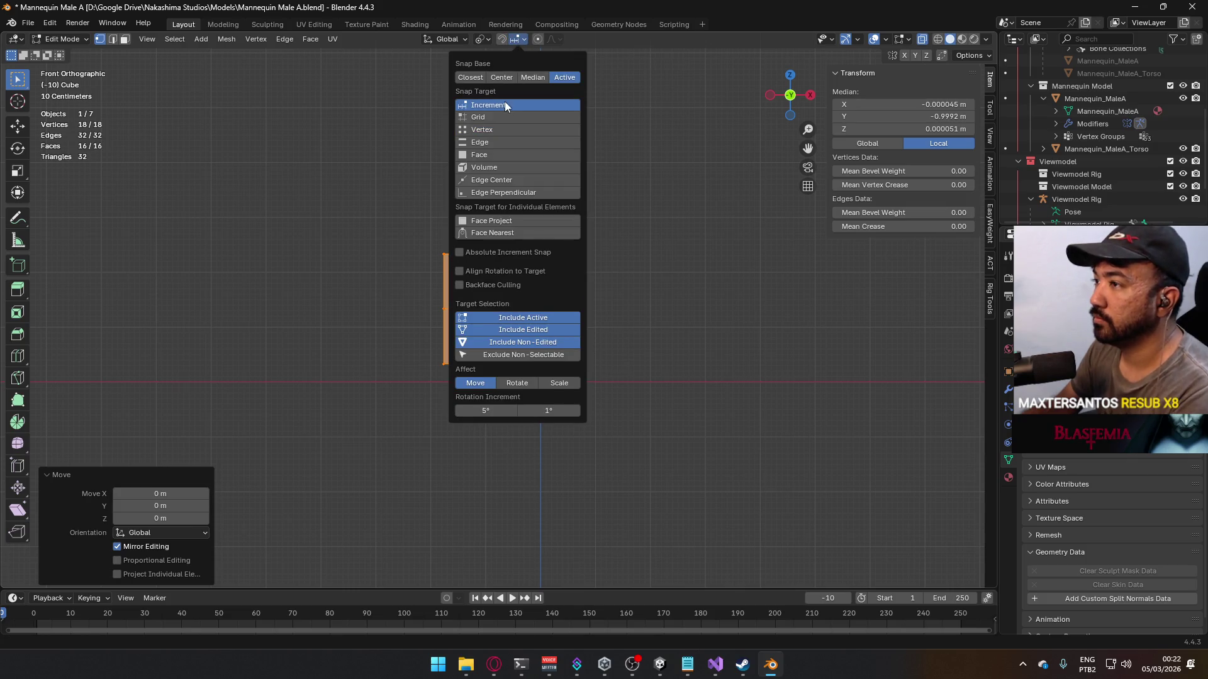
pyautogui.scroll(2, 610, 277)
pyautogui.hotkey('alt', 'a')
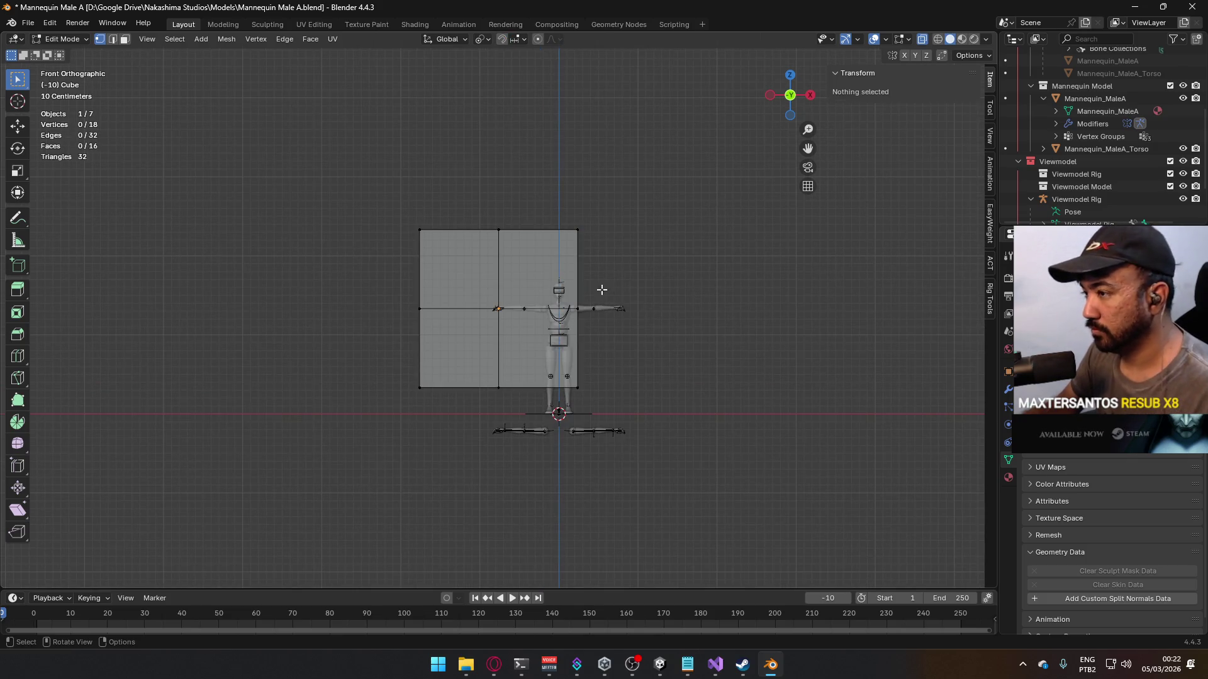
# Step: Flatten the cube into a thin slab by scaling along Y and Z
pyautogui.press('a')
pyautogui.press('s')
pyautogui.press('y')
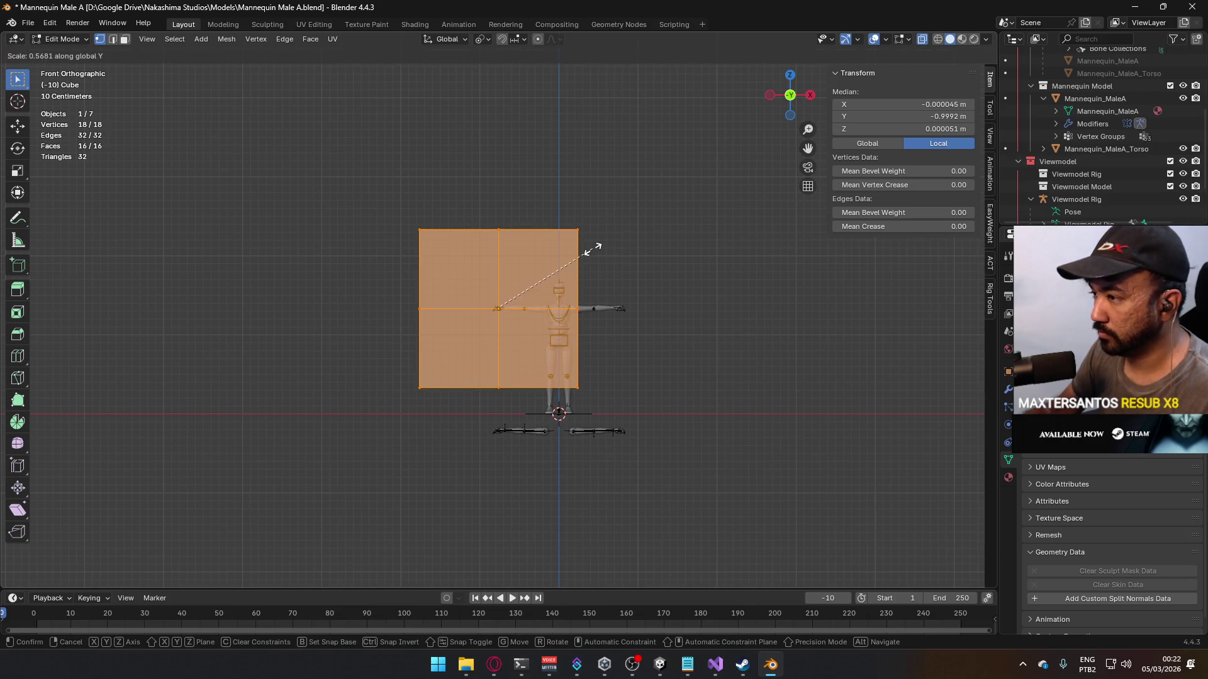
pyautogui.click(503, 298)
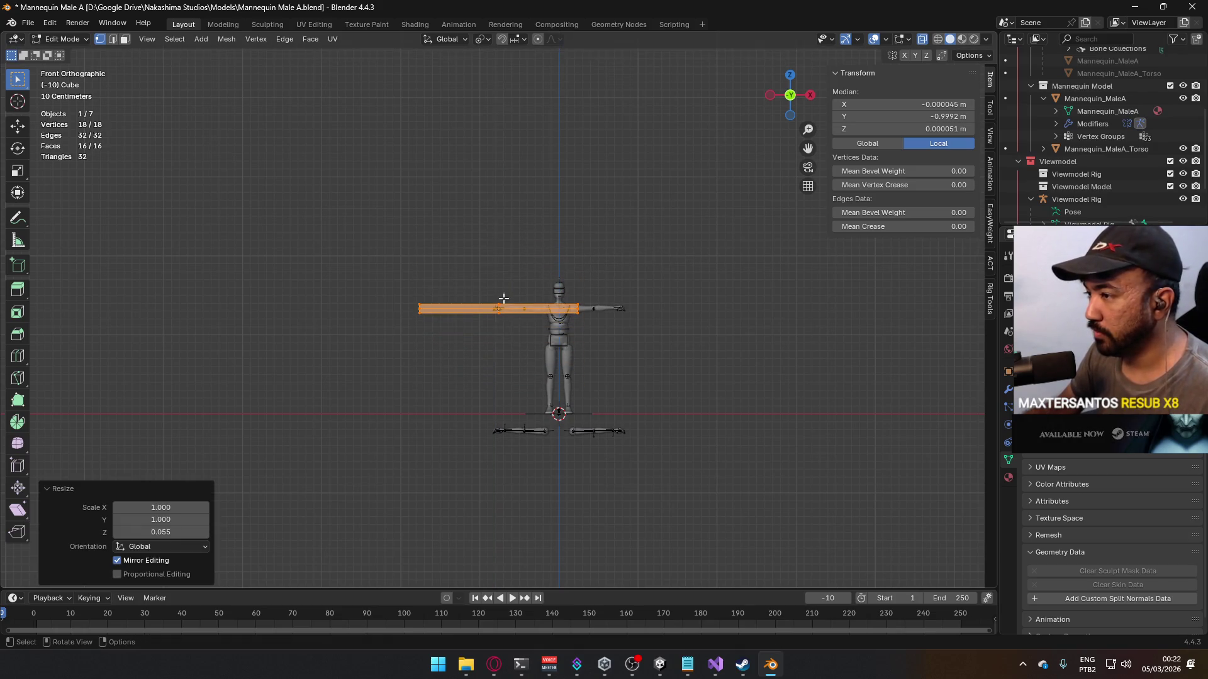
pyautogui.scroll(10, 503, 298)
pyautogui.press('s')
pyautogui.press('z')
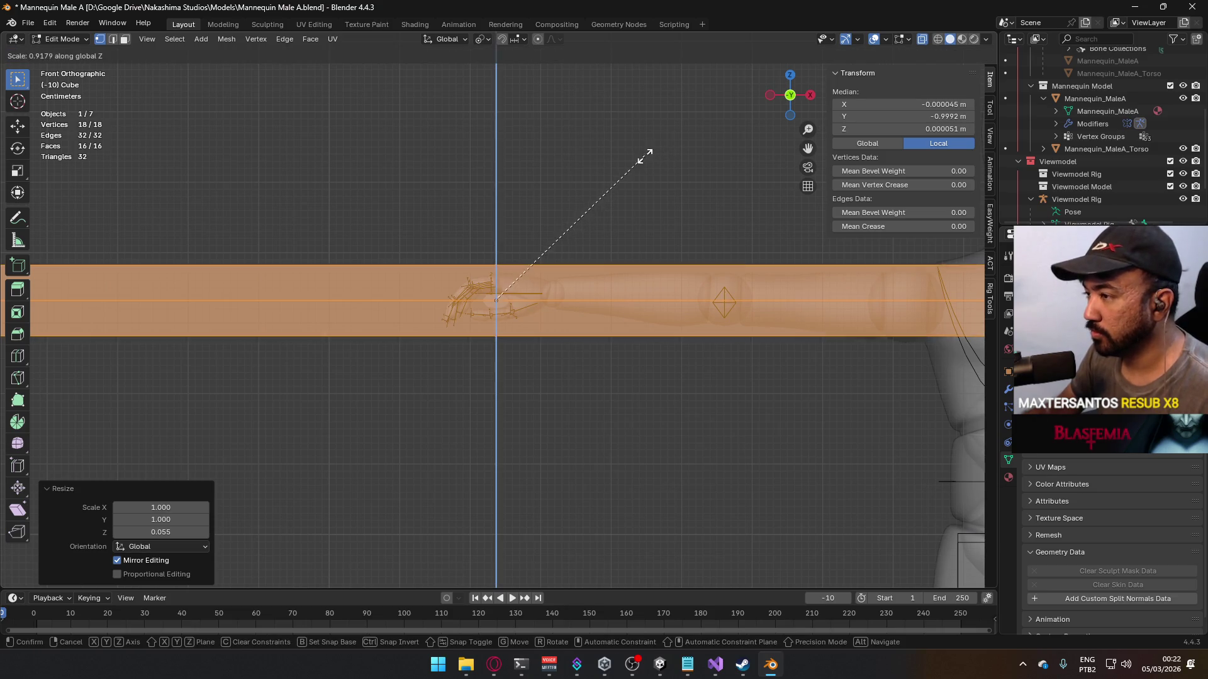
pyautogui.click(485, 248)
# Step: Narrow the slab along X into a thin bar through the closed hand
pyautogui.press('s')
pyautogui.press('x')
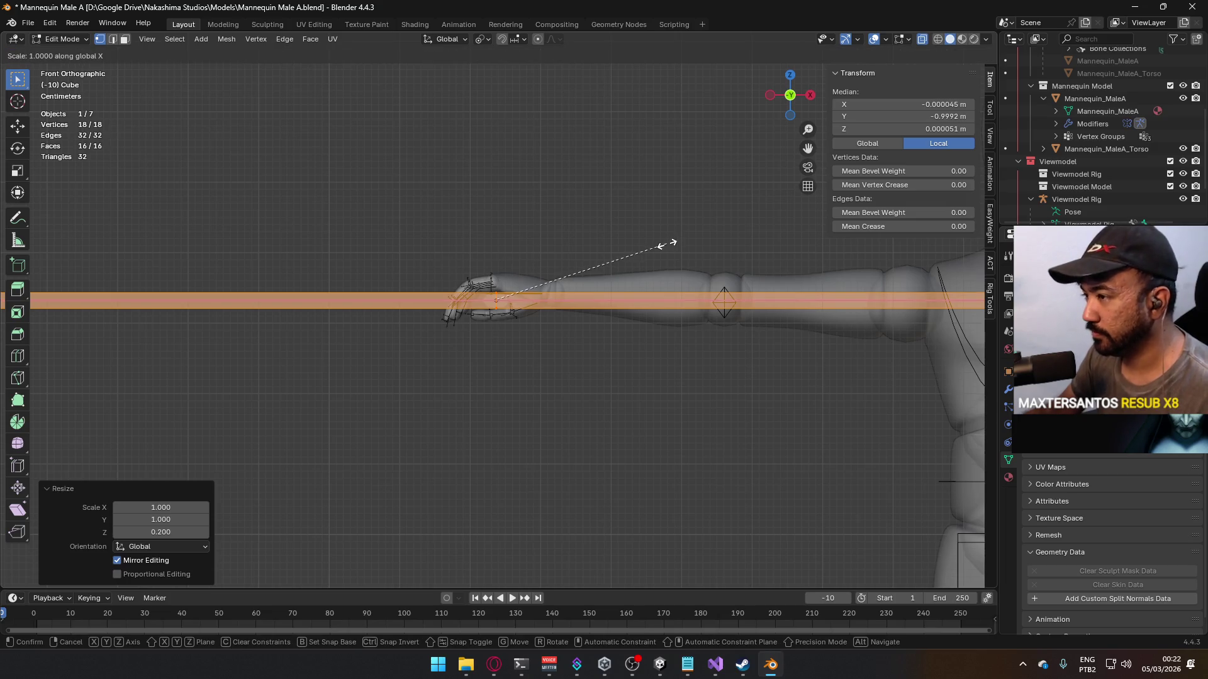
pyautogui.click(485, 289)
pyautogui.scroll(4, 491, 286)
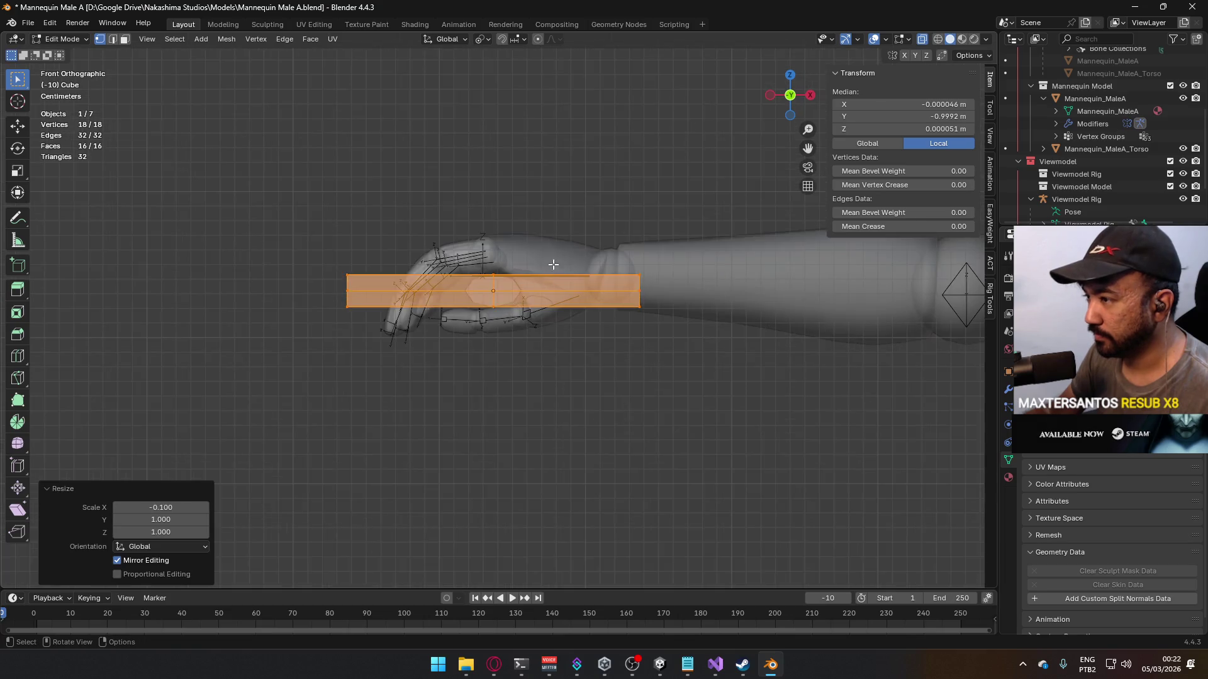
pyautogui.press('s')
pyautogui.press('x')
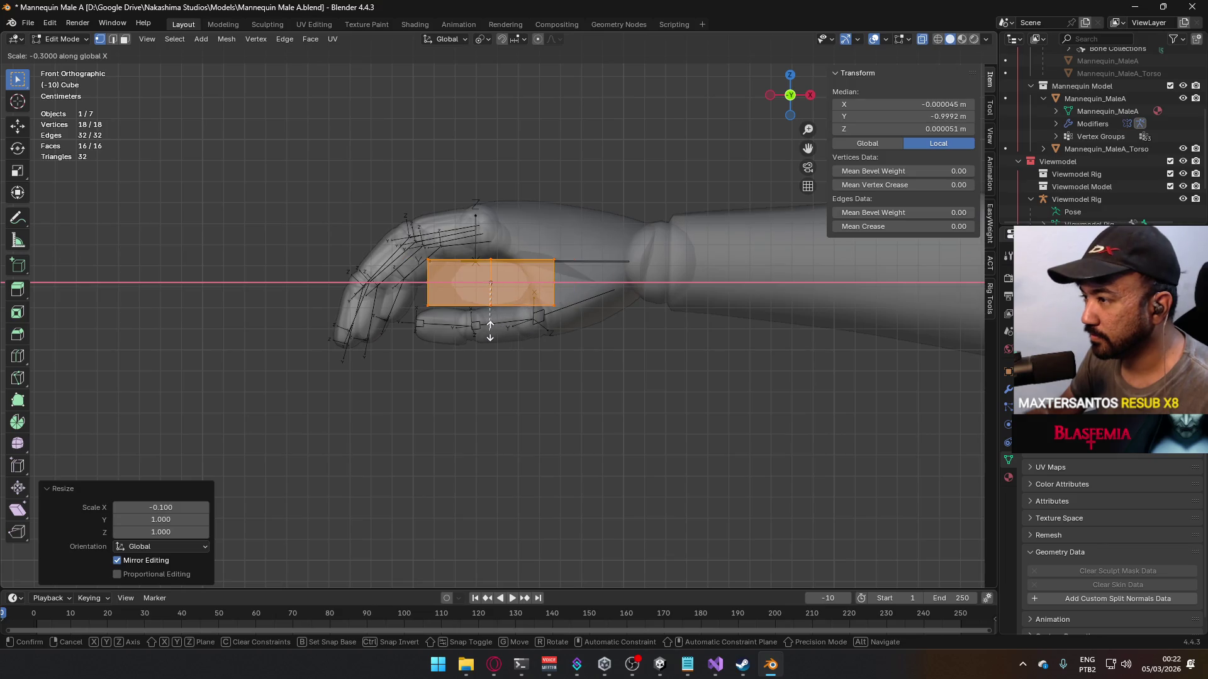
pyautogui.click(504, 310)
pyautogui.moveTo(503, 310)
pyautogui.mouseDown(button='middle')
pyautogui.moveTo(571, 275)
pyautogui.moveTo(426, 361)
pyautogui.moveTo(437, 359)
pyautogui.moveTo(399, 356)
pyautogui.moveTo(465, 297)
pyautogui.mouseUp(button='middle')
pyautogui.scroll(-2, 437, 358)
# Step: Switch to edge select mode and select the edge loop along the slab
pyautogui.hotkey('alt', 'a')
pyautogui.press('2')
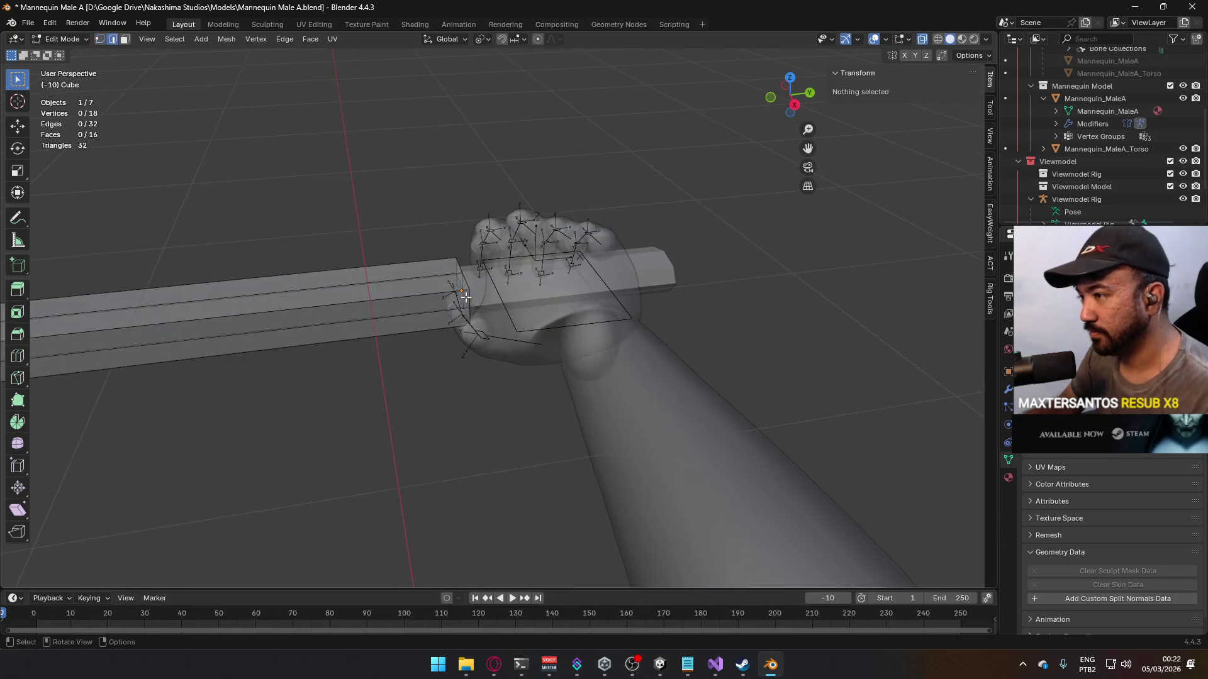
pyautogui.keyDown('alt'); pyautogui.click(430, 319); pyautogui.keyUp('alt')
# Step: Dissolve the selected edge loop and frame the slab in top view
pyautogui.rightClick(431, 319)
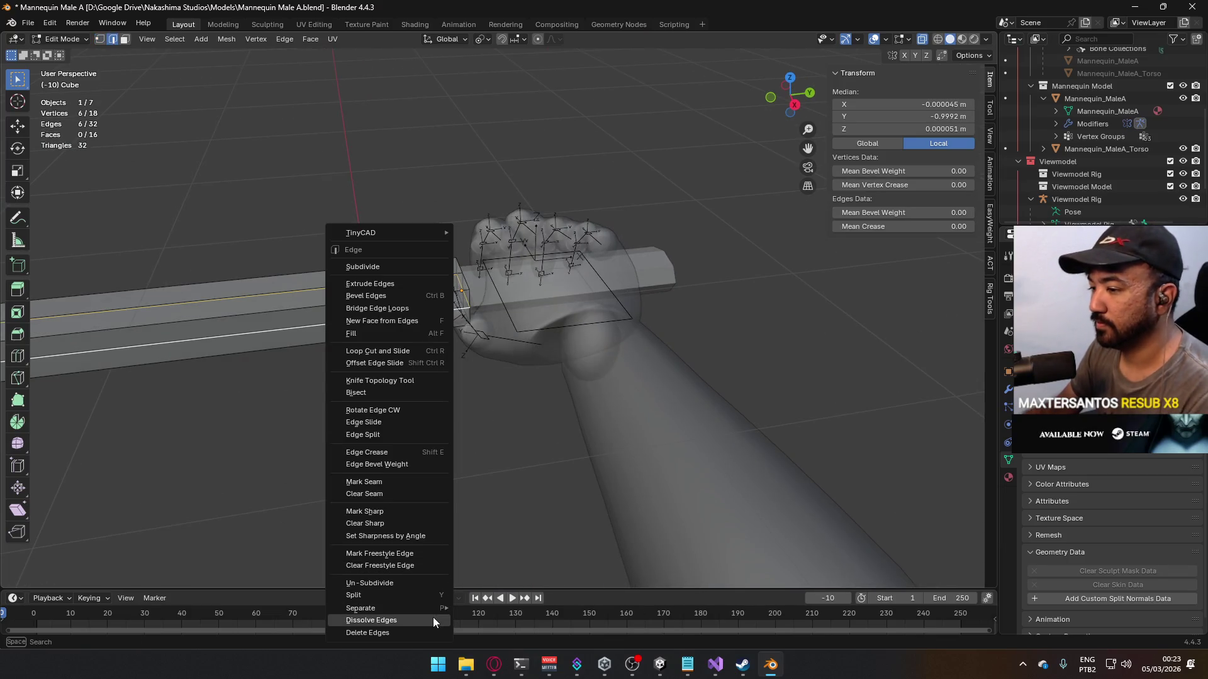
pyautogui.click(427, 620)
pyautogui.press('KP_1')
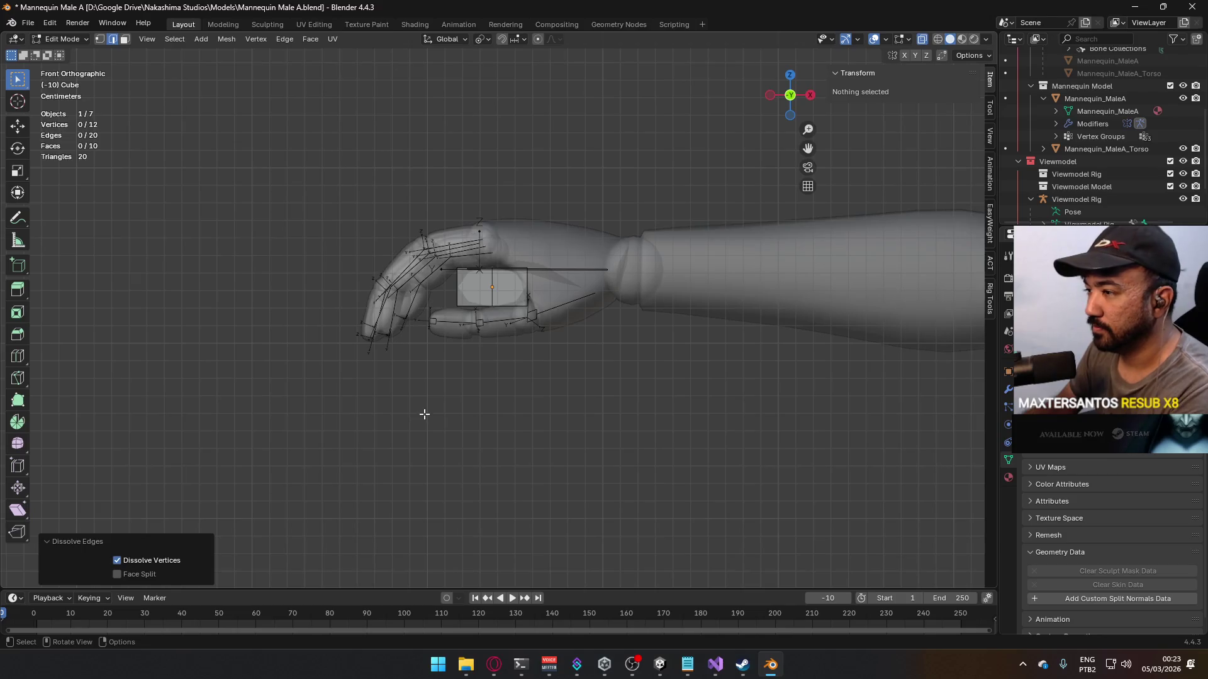
pyautogui.press('KP_3')
pyautogui.press('KP_7')
pyautogui.scroll(-5, 434, 403)
pyautogui.moveTo(506, 214)
pyautogui.keyDown('shift'); pyautogui.mouseDown(button='middle')
pyautogui.moveTo(507, 168)
pyautogui.moveTo(451, 55)
pyautogui.mouseUp(button='middle'); pyautogui.keyUp('shift')
# Step: Move the slab's far-end vertices 1.1 m along Y
pyautogui.press('1')
pyautogui.moveTo(345, 397); pyautogui.dragTo(438, 441)
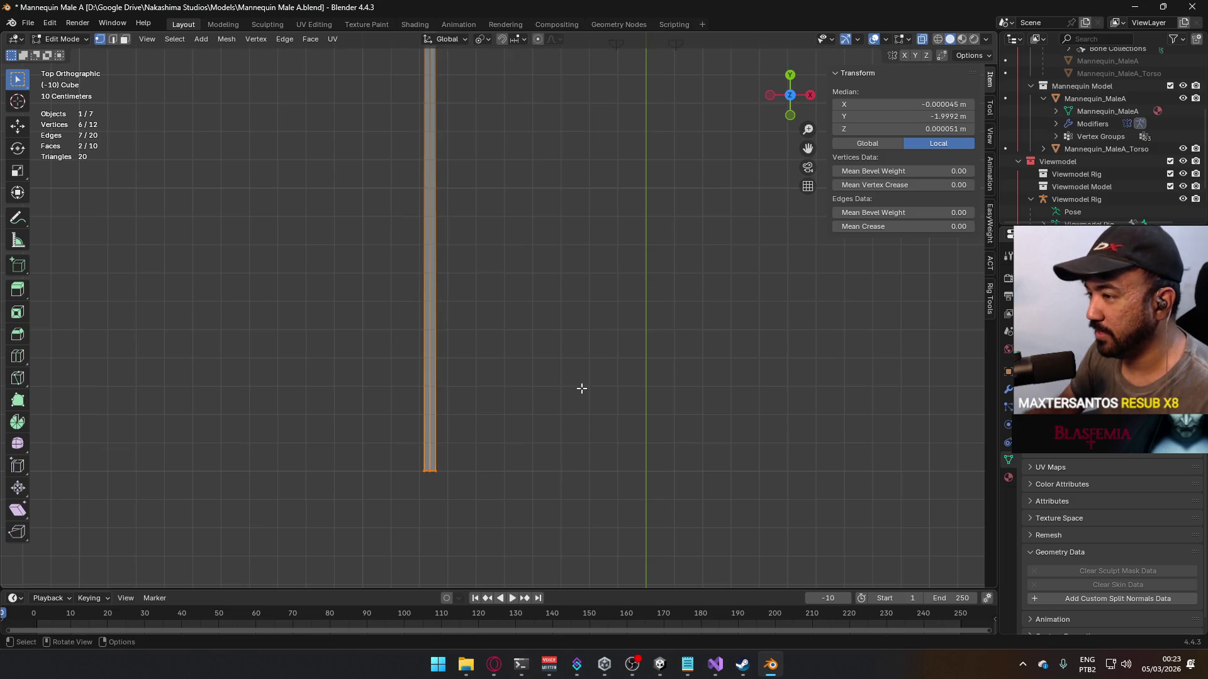
pyautogui.press('g')
pyautogui.press('y')
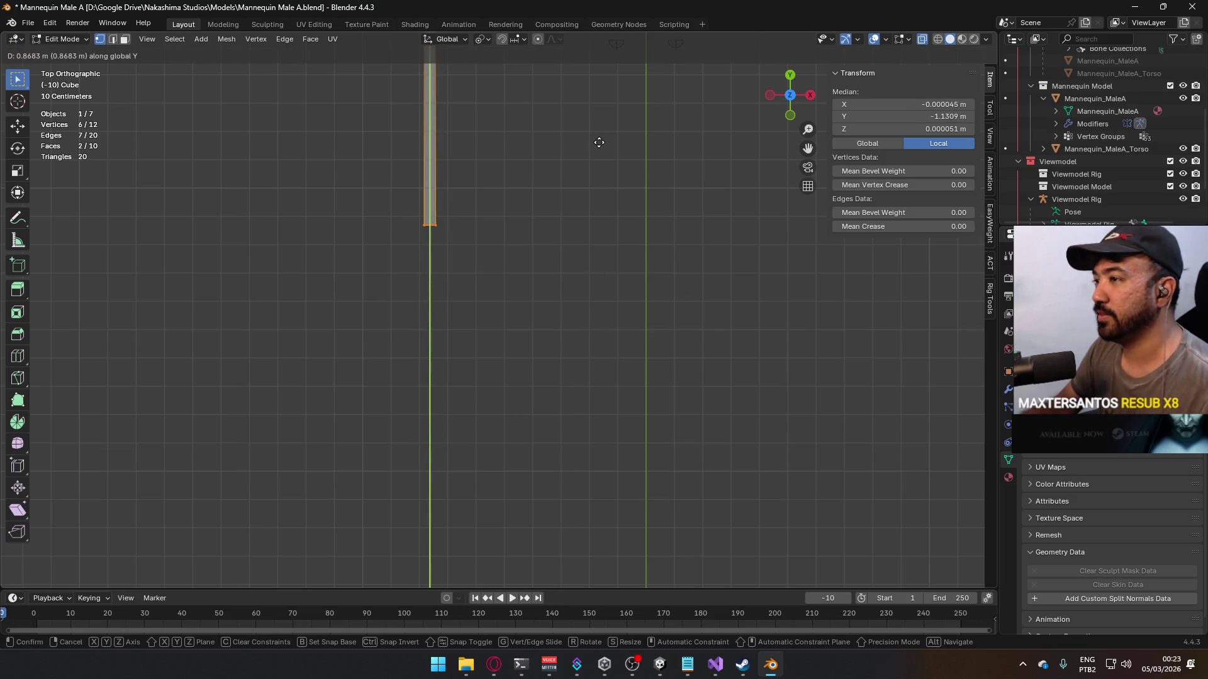
pyautogui.press('Escape')
pyautogui.press('g')
pyautogui.press('y')
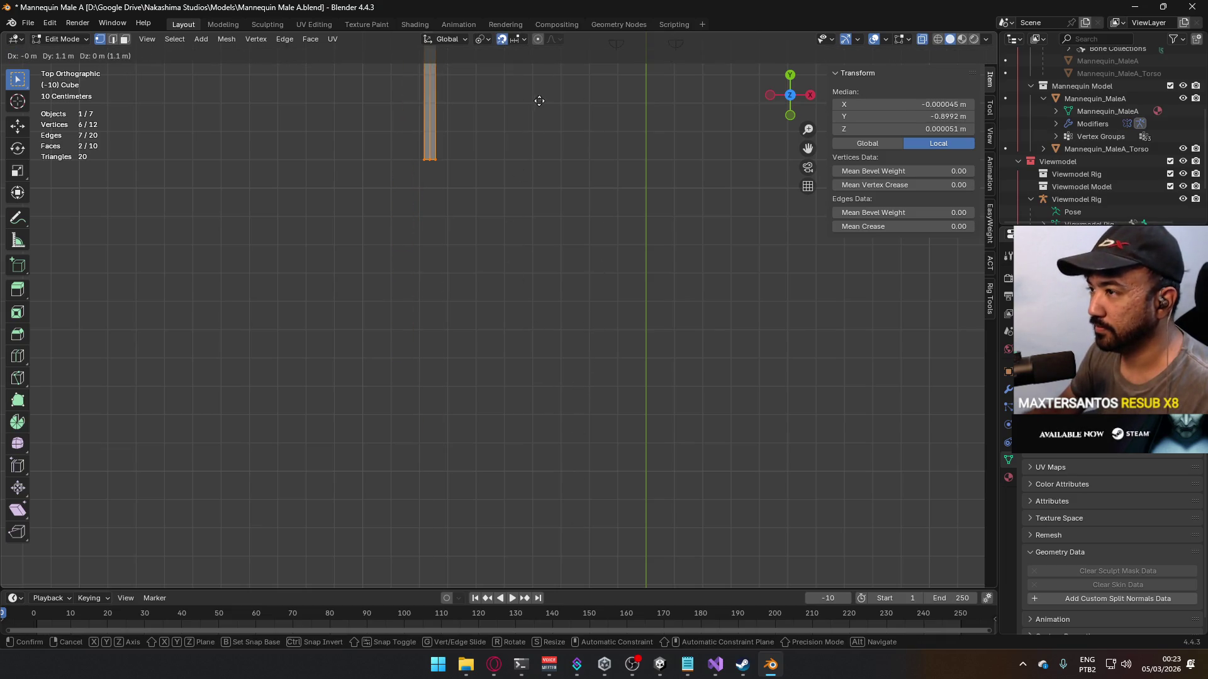
pyautogui.click(539, 99)
pyautogui.keyDown('shift'); pyautogui.moveTo(539, 98); pyautogui.dragTo(514, 311, button='middle'); pyautogui.keyUp('shift')
# Step: Move the end vertices further along Y by 0.6 m and 0.1 m
pyautogui.press('g')
pyautogui.press('y')
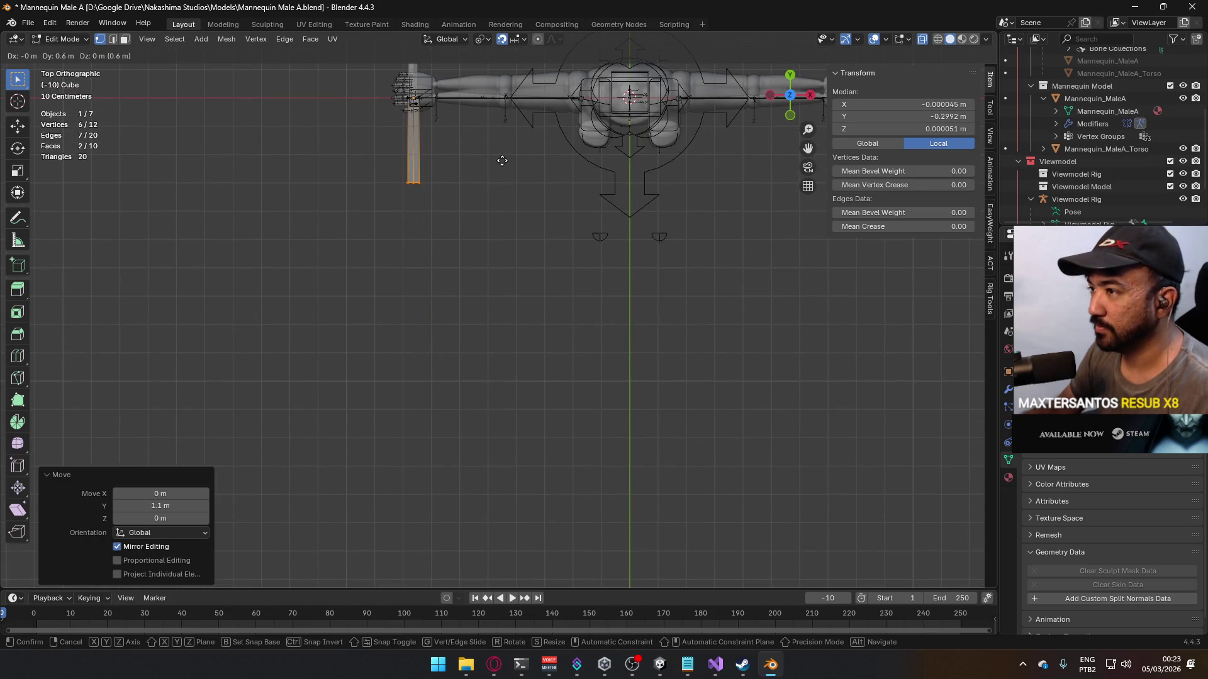
pyautogui.click(480, 155)
pyautogui.scroll(4, 476, 299)
pyautogui.scroll(4, 476, 300)
pyautogui.press('g')
pyautogui.press('y')
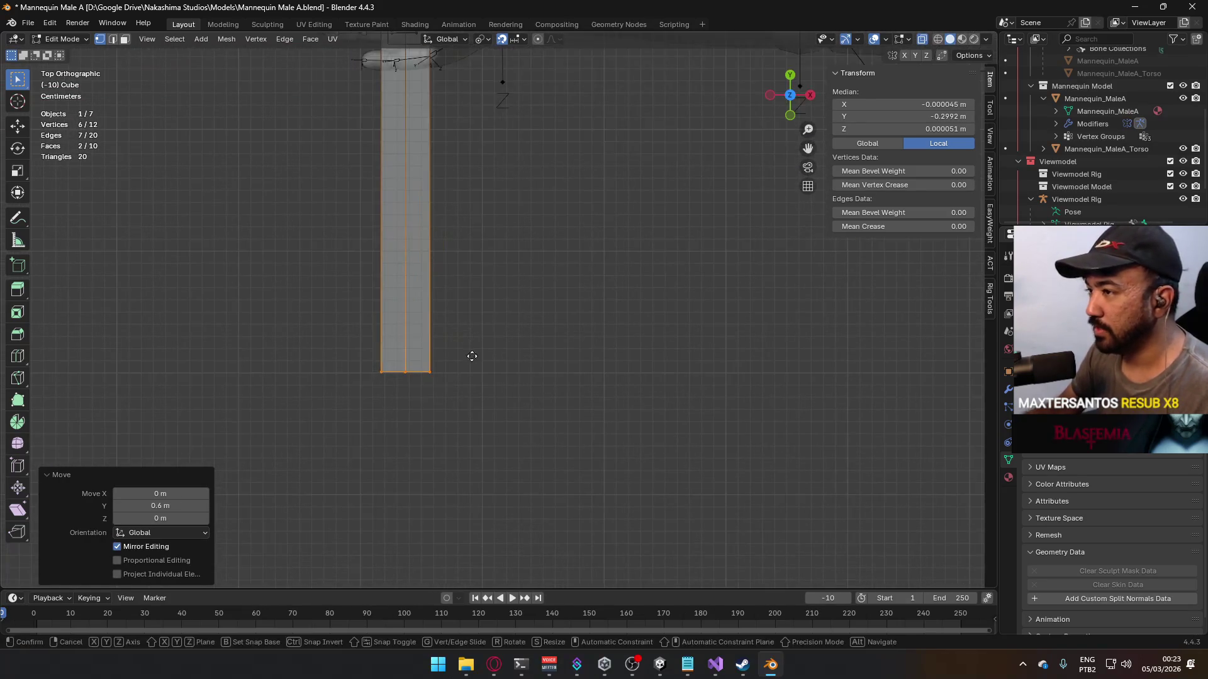
pyautogui.click(470, 240)
# Step: Move the two tip corner vertices to give the blade an angled tip
pyautogui.hotkey('alt', 'a')
pyautogui.moveTo(474, 216)
pyautogui.keyDown('shift'); pyautogui.mouseDown(button='middle')
pyautogui.moveTo(521, 324)
pyautogui.moveTo(525, 383)
pyautogui.moveTo(533, 358)
pyautogui.mouseUp(button='middle'); pyautogui.keyUp('shift')
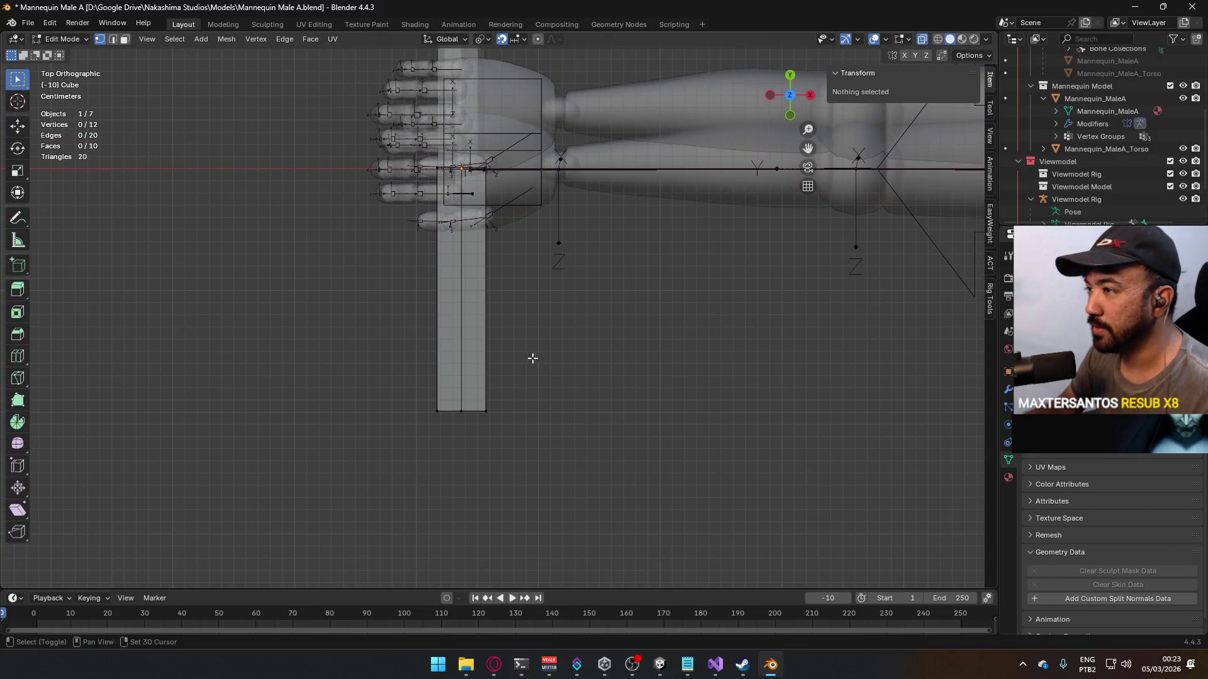
pyautogui.moveTo(372, 367); pyautogui.dragTo(469, 444)
pyautogui.press('g')
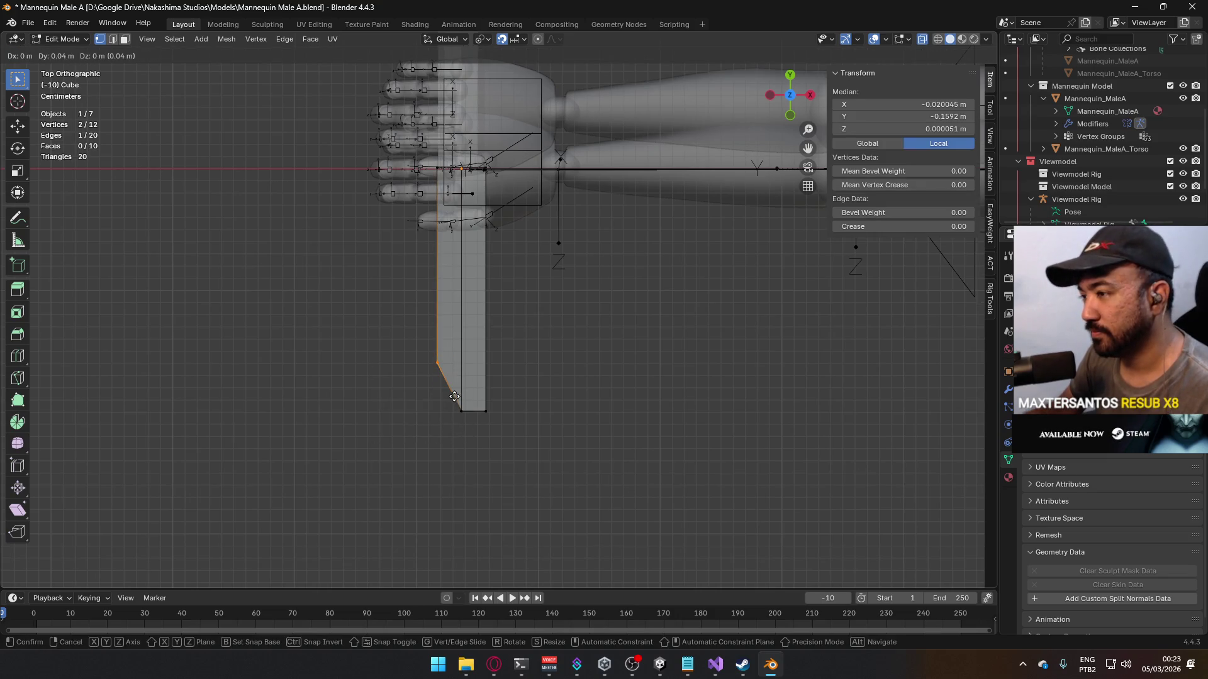
pyautogui.press('Escape')
pyautogui.click(562, 398)
# Step: Halve the blade's thickness by scaling the whole mesh 0.5 along Z
pyautogui.press('KP_1')
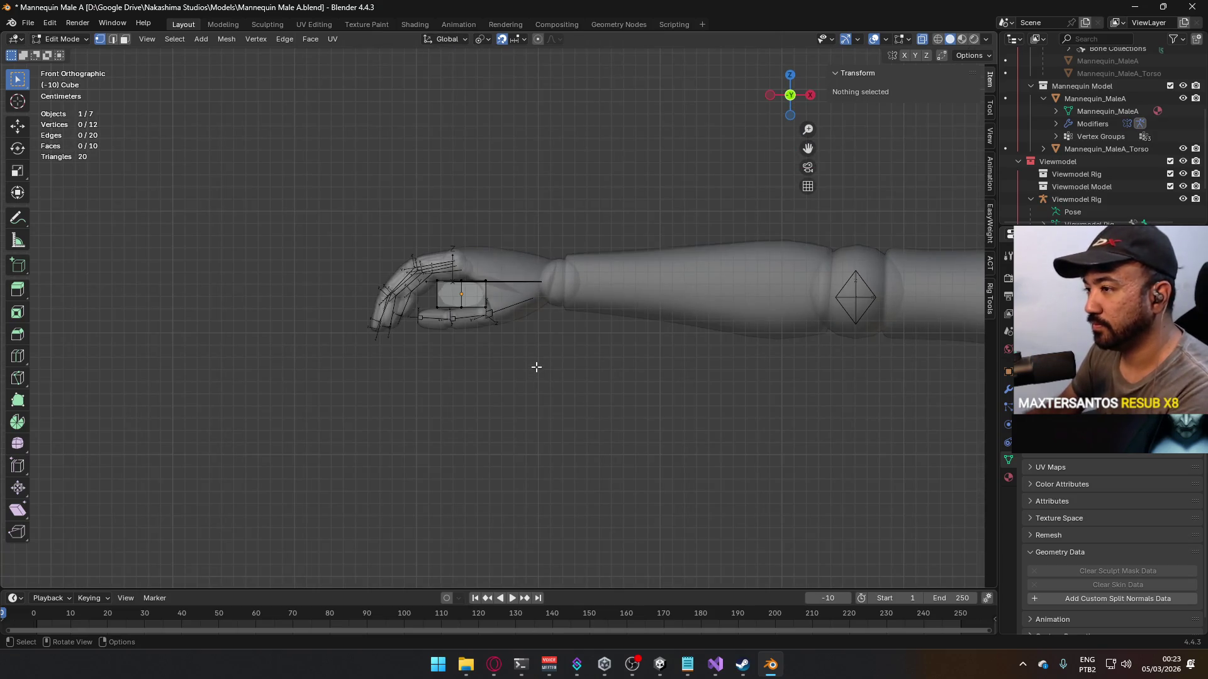
pyautogui.press('KP_3')
pyautogui.scroll(2, 385, 316)
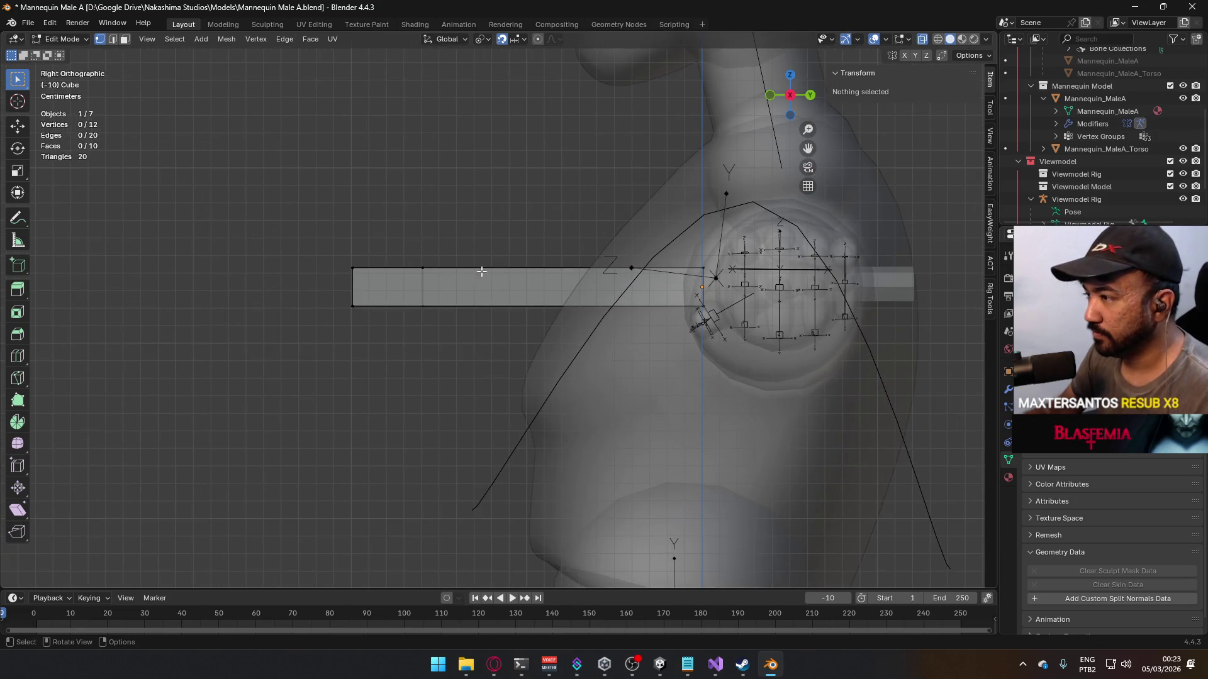
pyautogui.press('Tab')
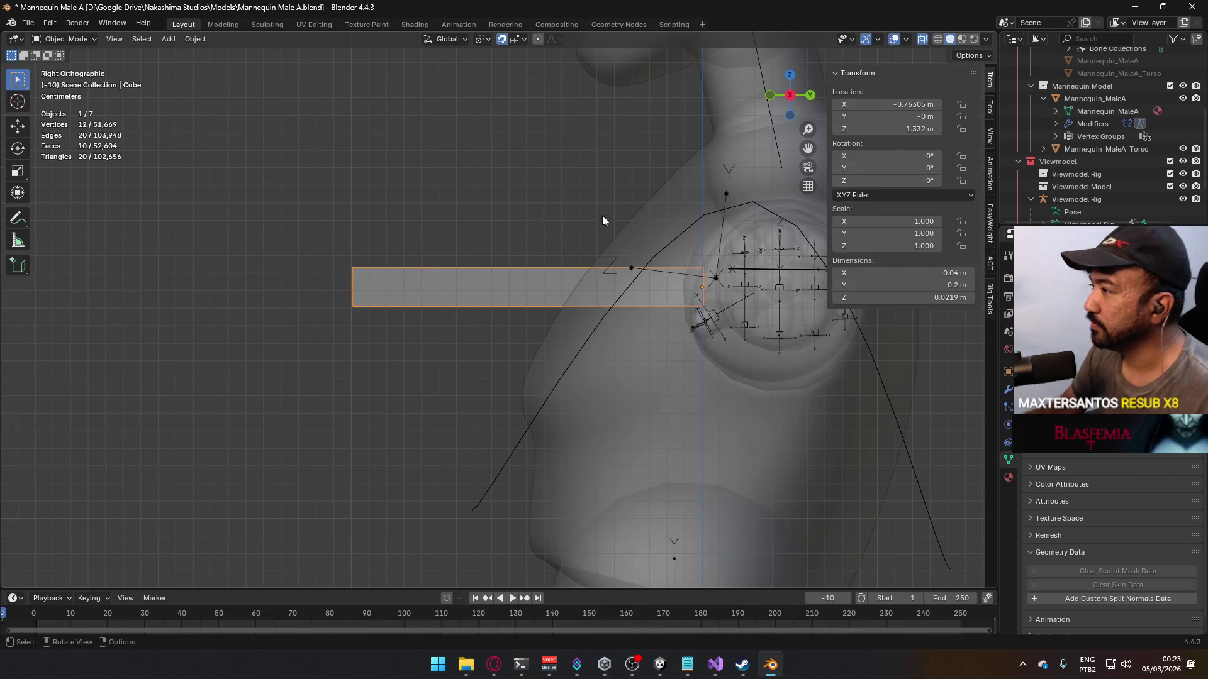
pyautogui.press('Tab')
pyautogui.write('sy')
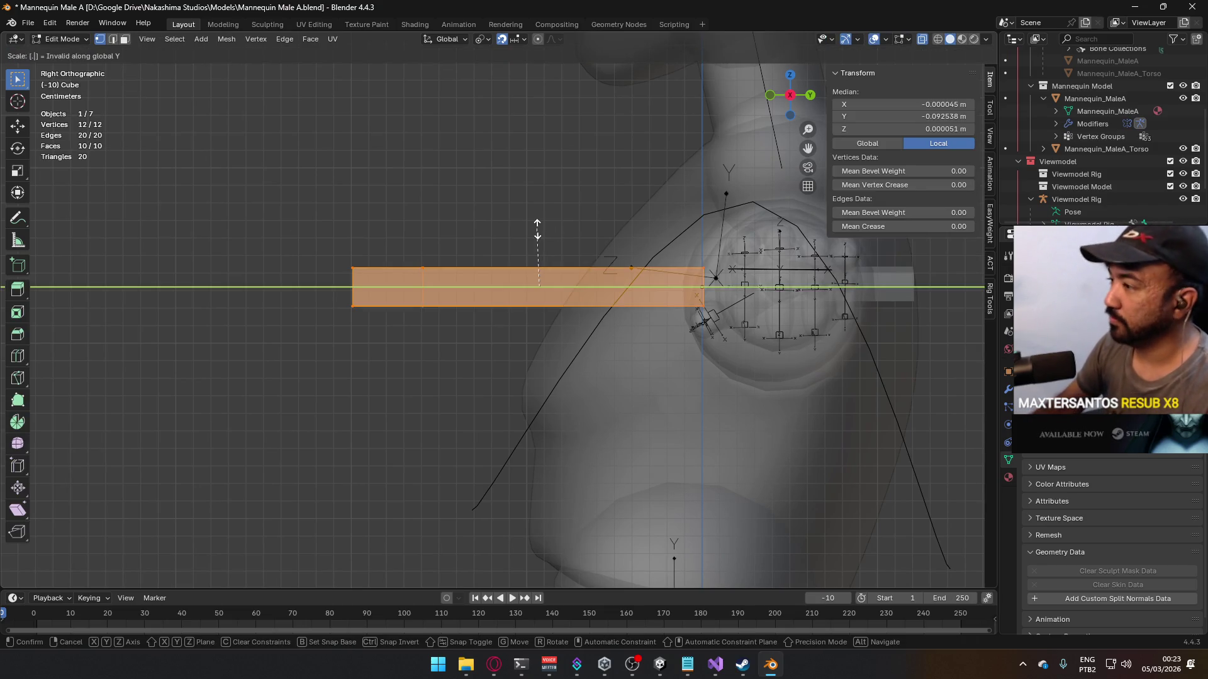
pyautogui.write('.5')
pyautogui.press('BackSpace')
pyautogui.press('BackSpace')
pyautogui.write('z')
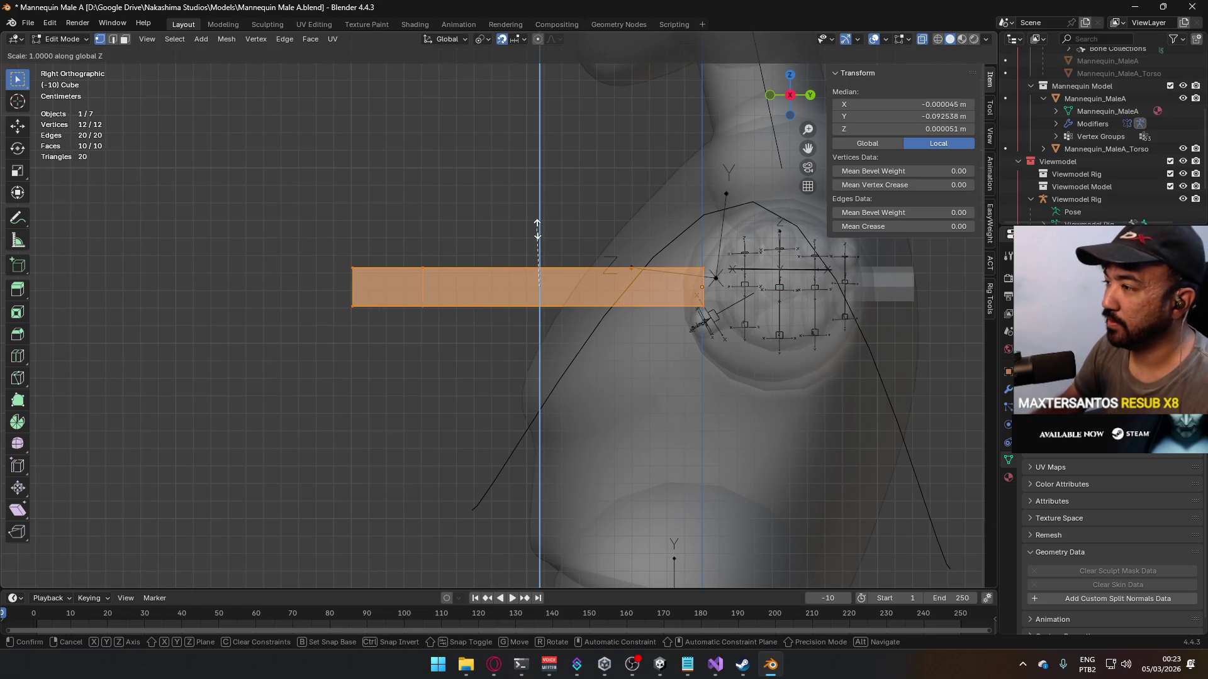
pyautogui.write('.5')
pyautogui.press('Return')
# Step: Inspect the blade from top view, cancelling an X scale and deselecting
pyautogui.moveTo(538, 230)
pyautogui.mouseDown(button='middle')
pyautogui.moveTo(658, 315)
pyautogui.moveTo(704, 296)
pyautogui.moveTo(693, 304)
pyautogui.mouseUp(button='middle')
pyautogui.press('KP_7')
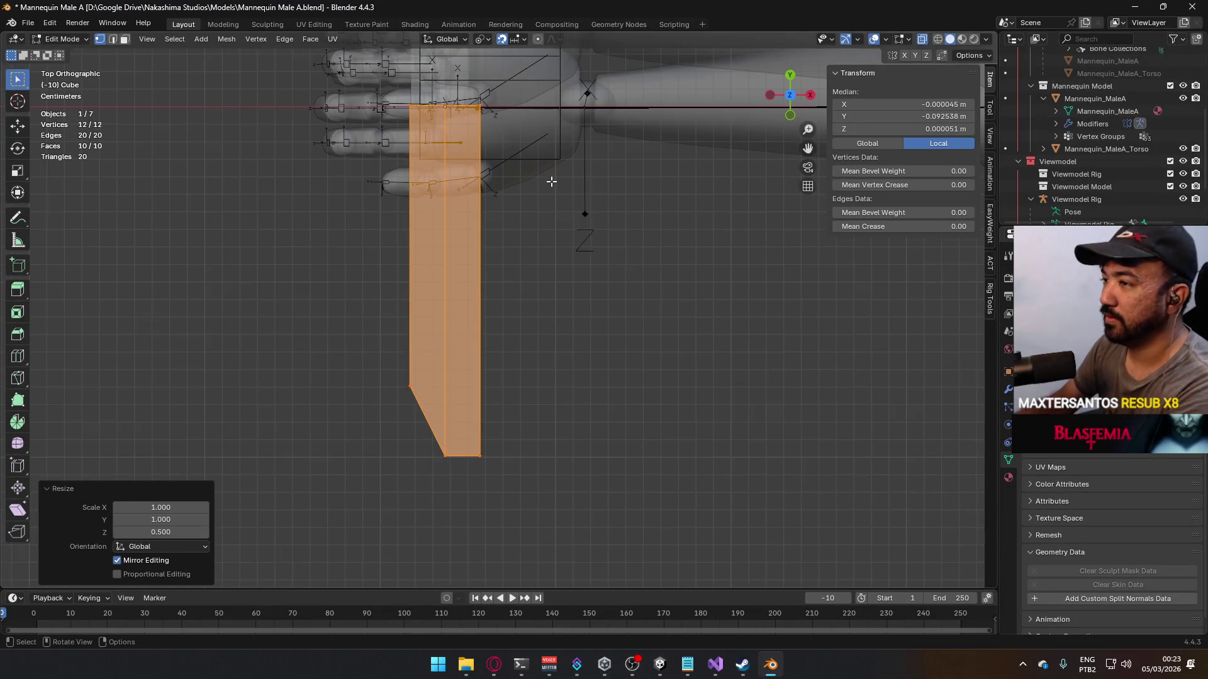
pyautogui.scroll(5, 486, 127)
pyautogui.press('s')
pyautogui.press('x')
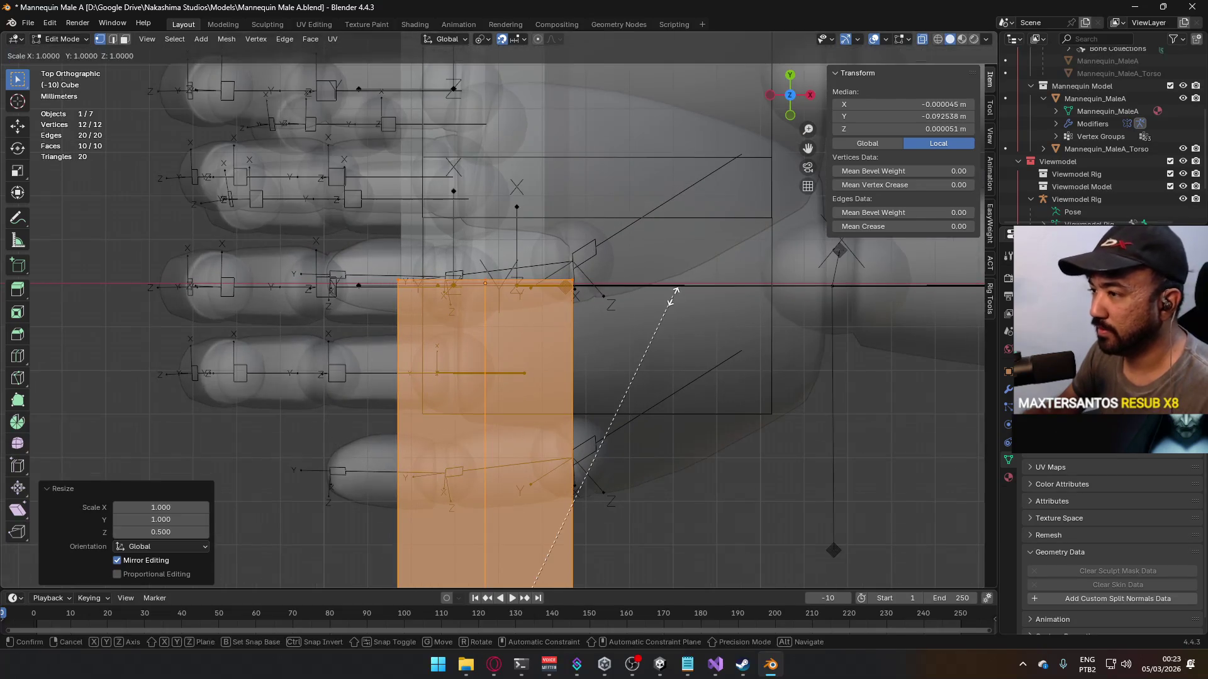
pyautogui.press('Escape')
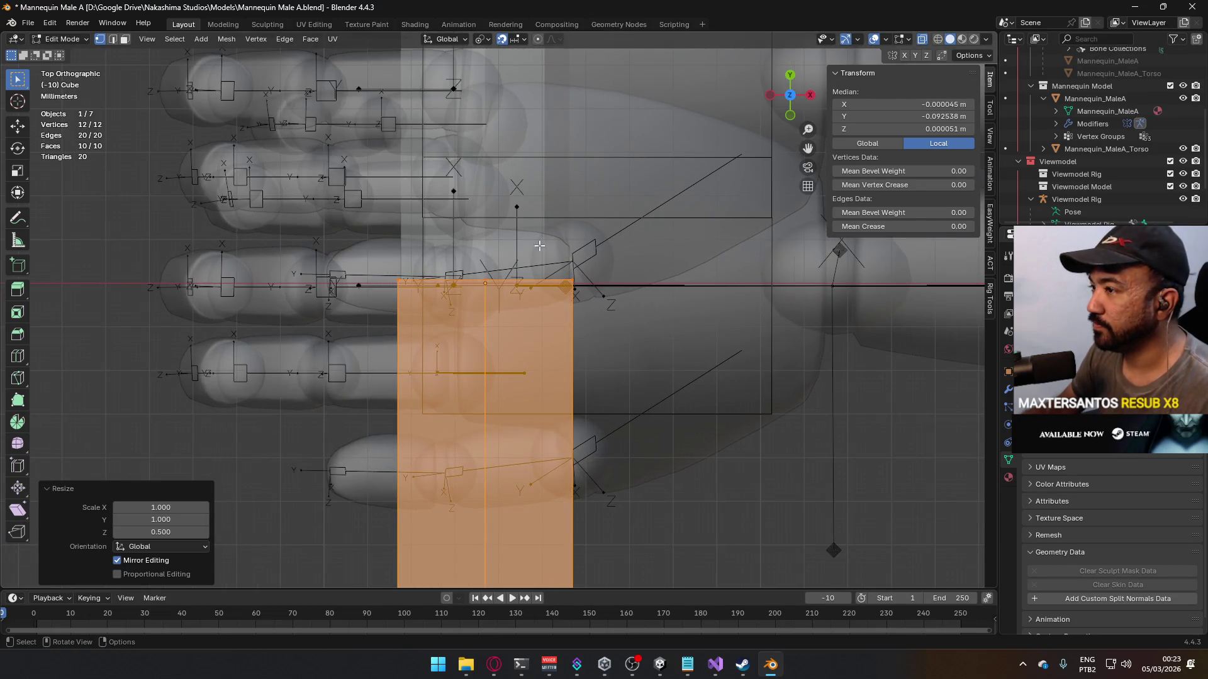
pyautogui.click(644, 264)
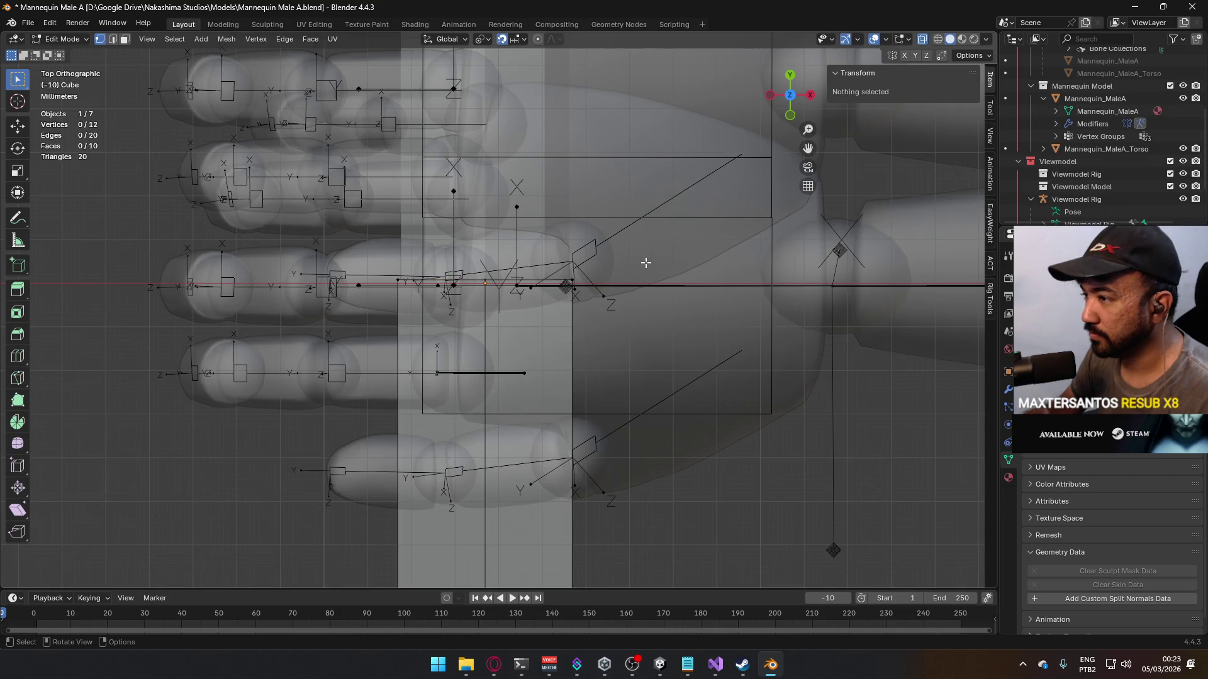
# Step: Box-select the blade's hand-end vertices and scale them to 0.966 along X
pyautogui.moveTo(620, 250)
pyautogui.mouseDown()
pyautogui.moveTo(485, 296)
pyautogui.moveTo(381, 303)
pyautogui.mouseUp()
pyautogui.moveTo(484, 313); pyautogui.dragTo(518, 166, button='middle')
pyautogui.press('s')
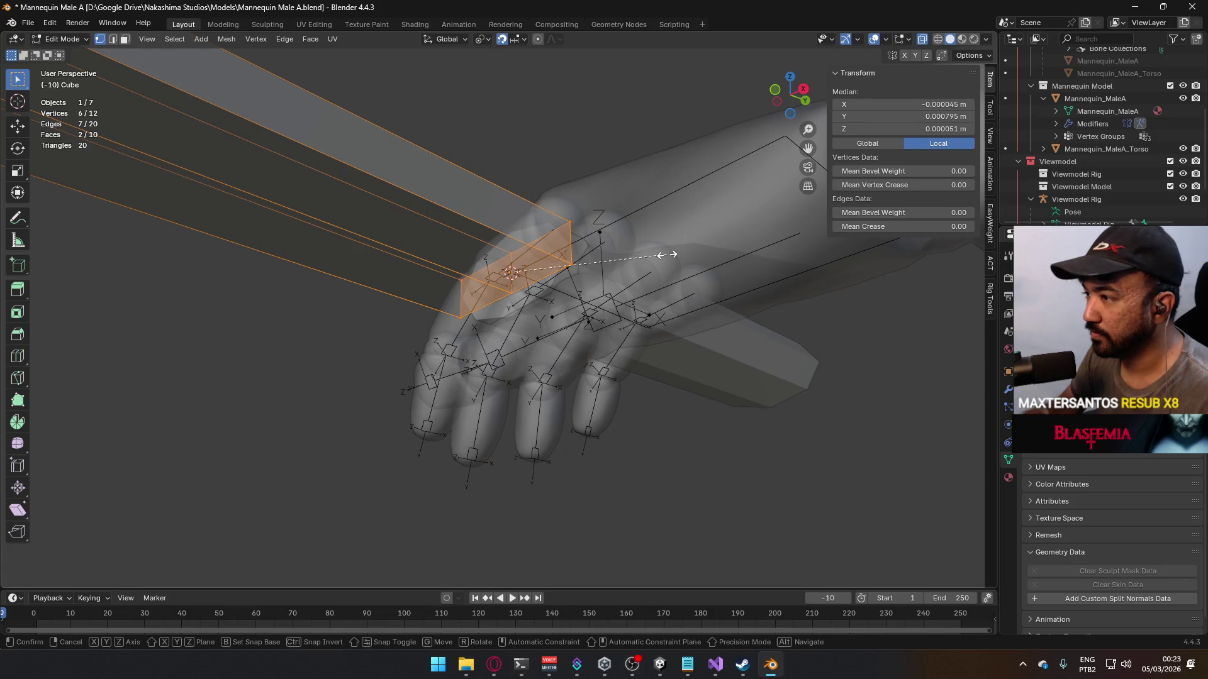
pyautogui.press('x')
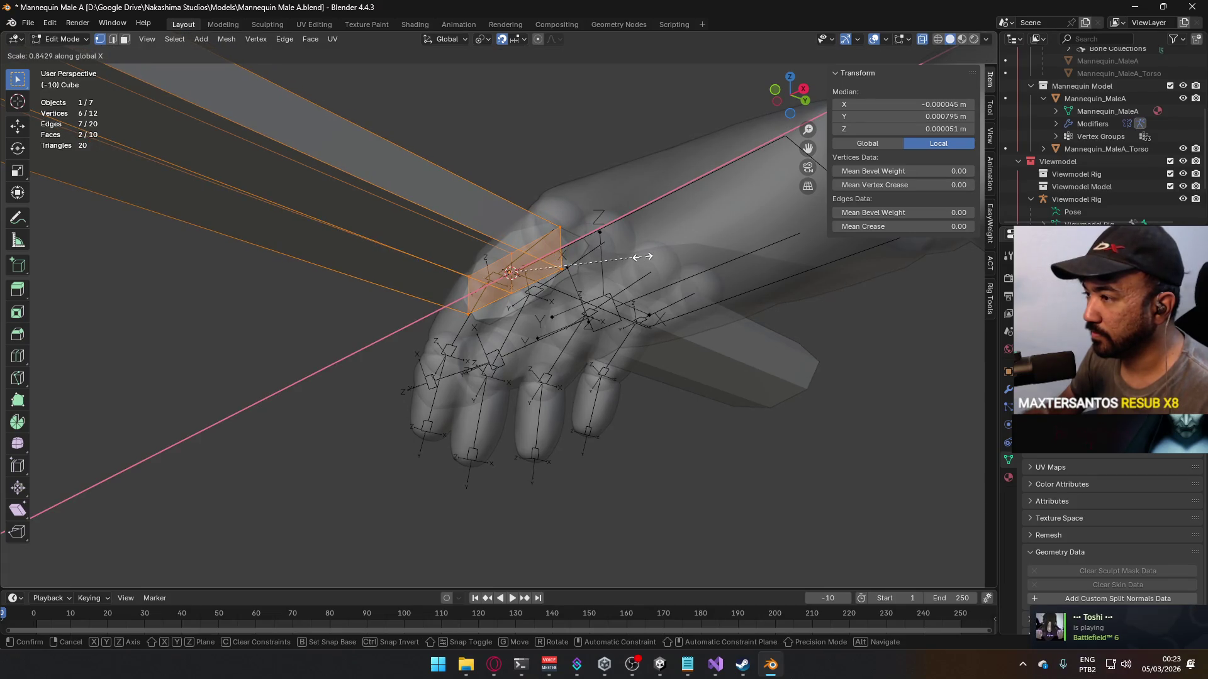
pyautogui.click(660, 257)
pyautogui.press('KP_7')
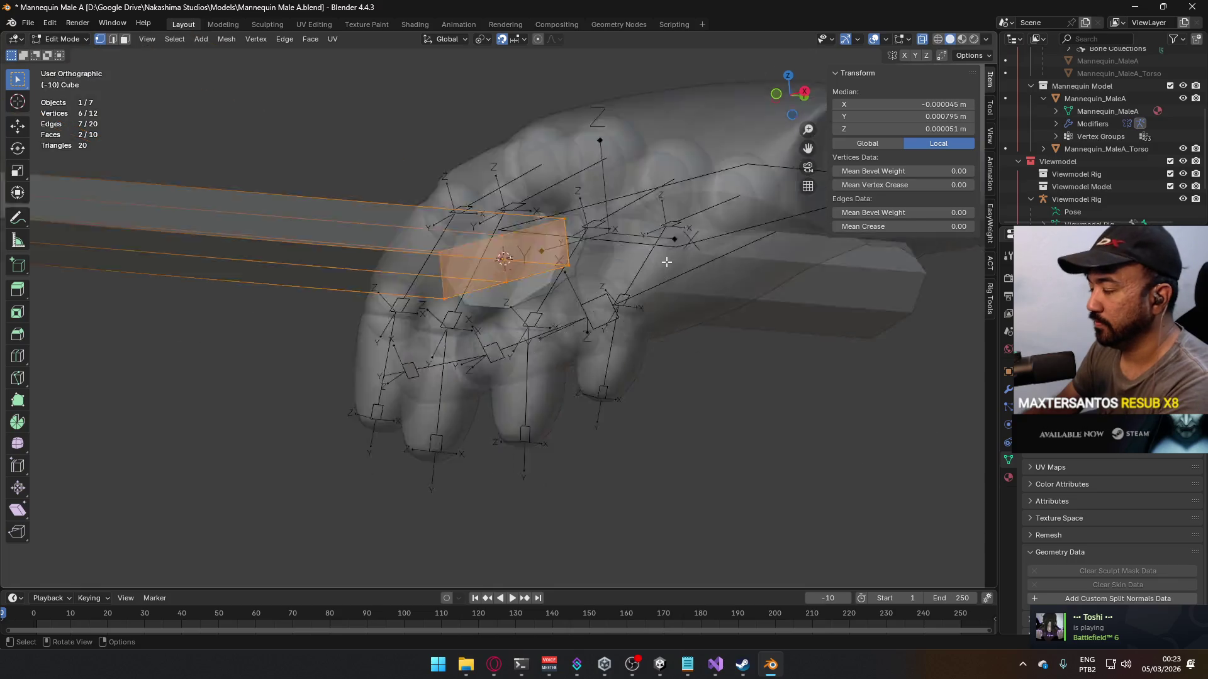
pyautogui.scroll(6, 734, 310)
pyautogui.scroll(3, 734, 311)
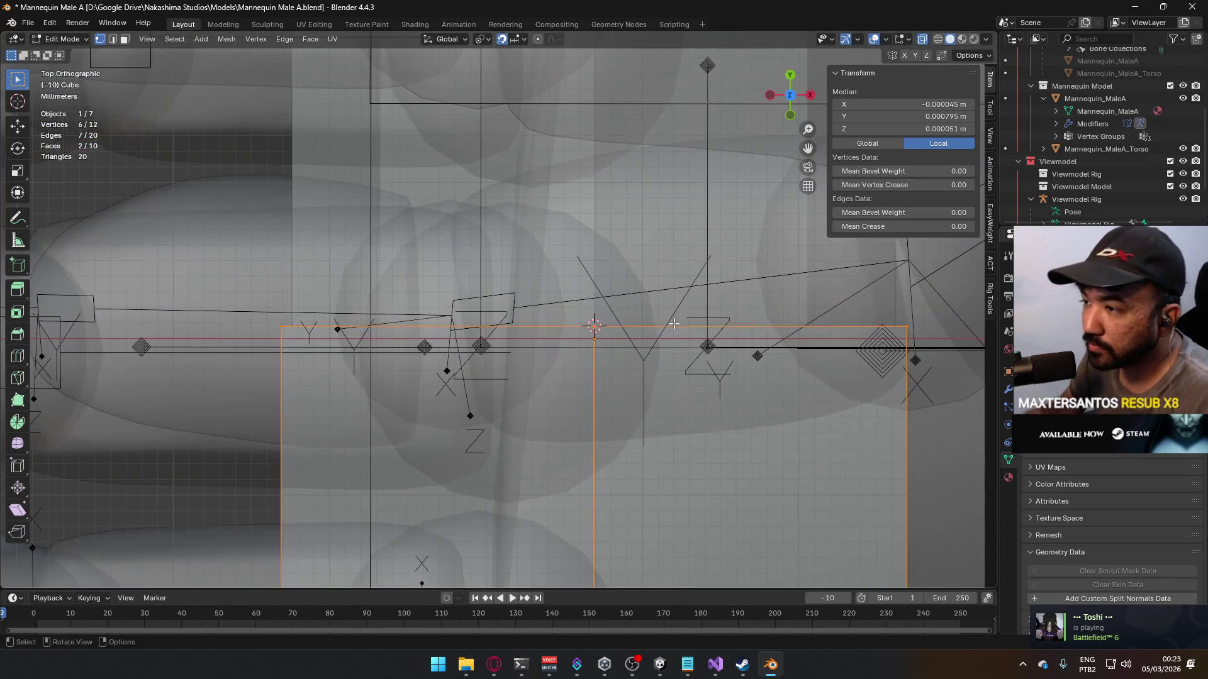
pyautogui.press('s')
pyautogui.press('x')
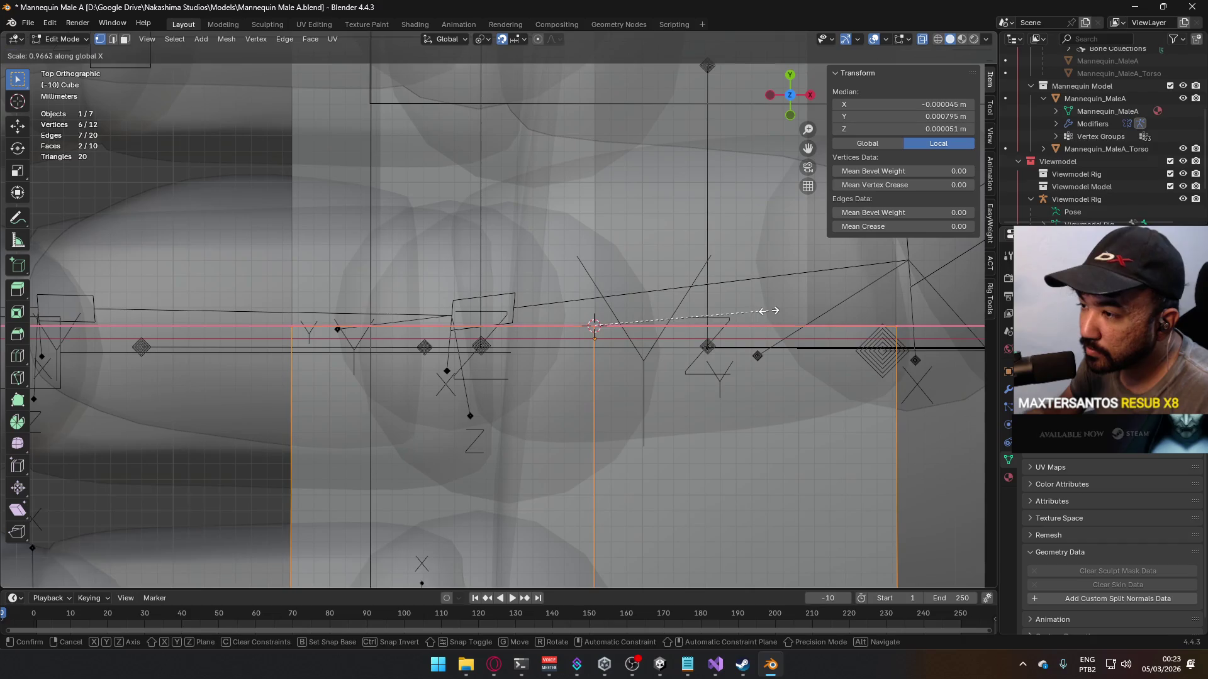
pyautogui.click(765, 311)
pyautogui.moveTo(327, 126)
pyautogui.mouseDown(button='middle')
pyautogui.moveTo(472, 103)
pyautogui.moveTo(499, 64)
pyautogui.moveTo(488, 164)
pyautogui.moveTo(515, 168)
pyautogui.moveTo(434, 261)
pyautogui.moveTo(278, 288)
pyautogui.moveTo(49, 281)
pyautogui.moveTo(75, 237)
pyautogui.moveTo(310, 159)
pyautogui.mouseUp(button='middle')
# Step: Join the blade and the cylinder handle into a single object with Ctrl+J
pyautogui.press('Tab')
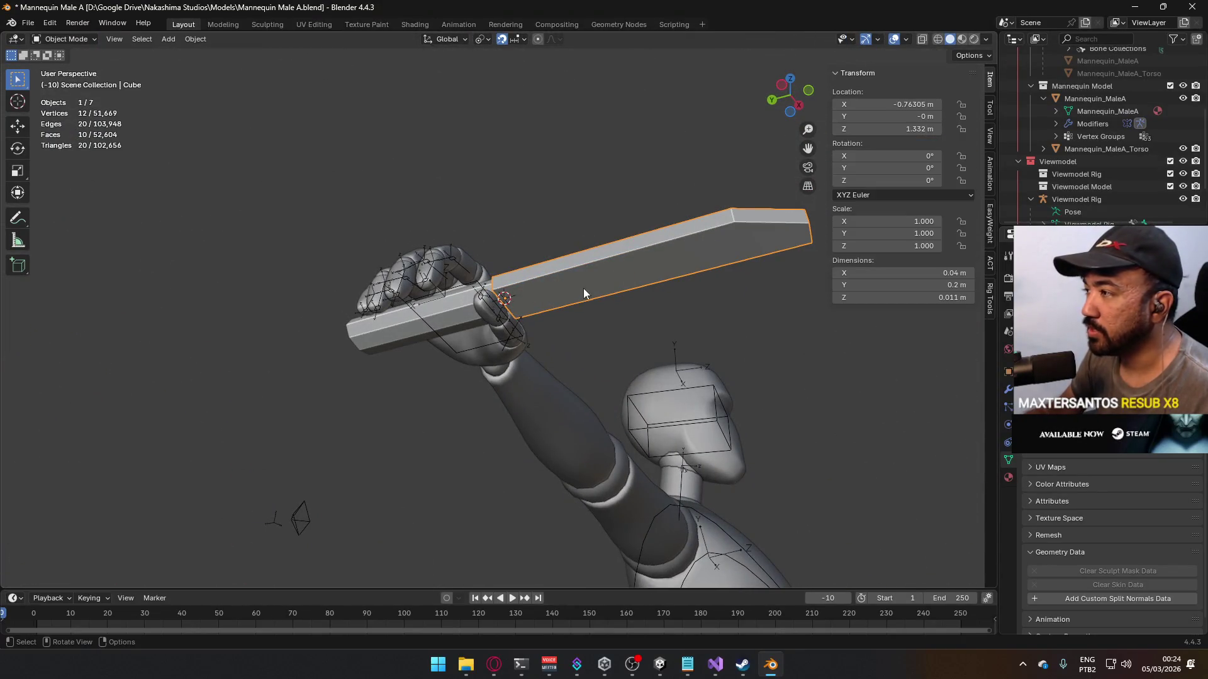
pyautogui.click(436, 319)
pyautogui.hotkey('ctrl', 'z')
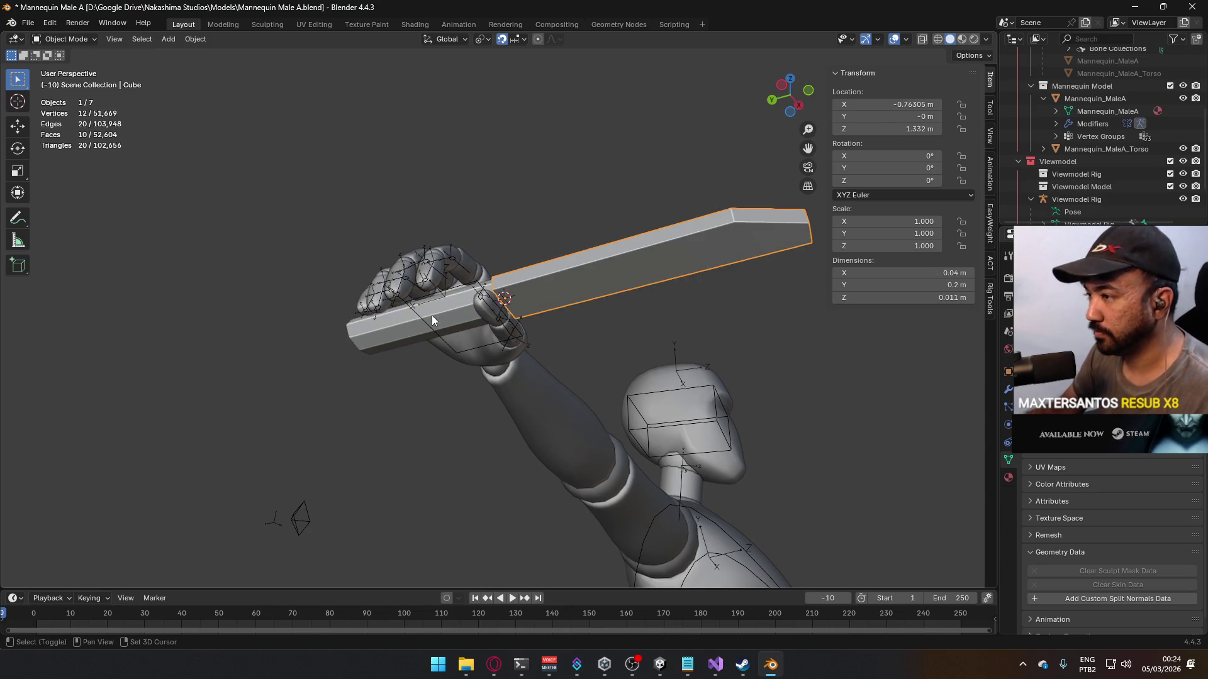
pyautogui.moveTo(440, 312); pyautogui.dragTo(504, 263, button='middle')
pyautogui.click(397, 307)
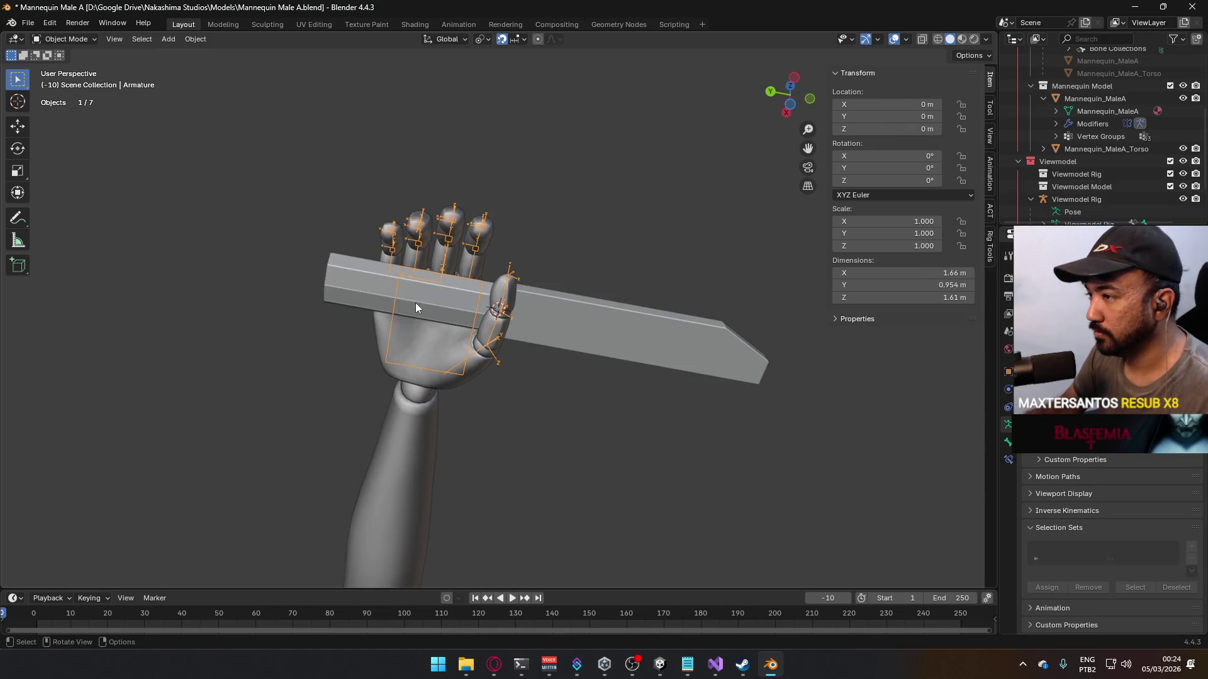
pyautogui.click(439, 298)
pyautogui.click(621, 316)
pyautogui.keyDown('shift'); pyautogui.click(449, 308); pyautogui.keyUp('shift')
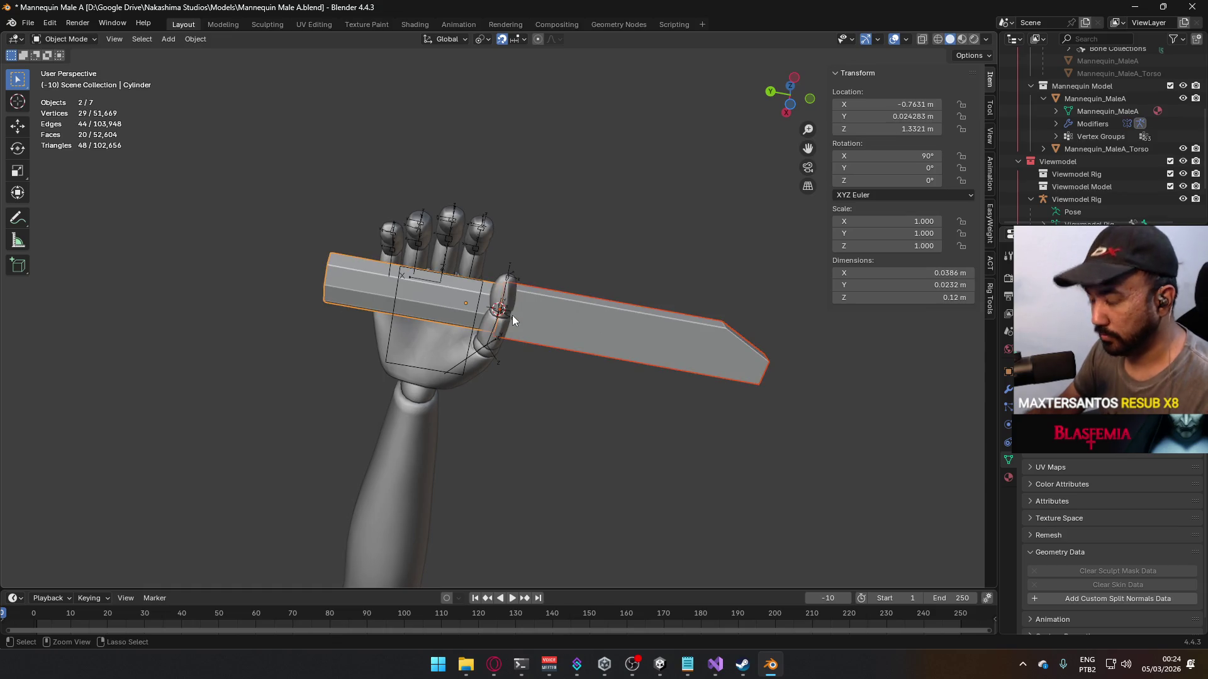
pyautogui.hotkey('ctrl', 'j')
pyautogui.moveTo(552, 316)
pyautogui.mouseDown(button='middle')
pyautogui.moveTo(548, 351)
pyautogui.moveTo(454, 402)
pyautogui.moveTo(347, 428)
pyautogui.moveTo(393, 380)
pyautogui.moveTo(564, 286)
pyautogui.mouseUp(button='middle')
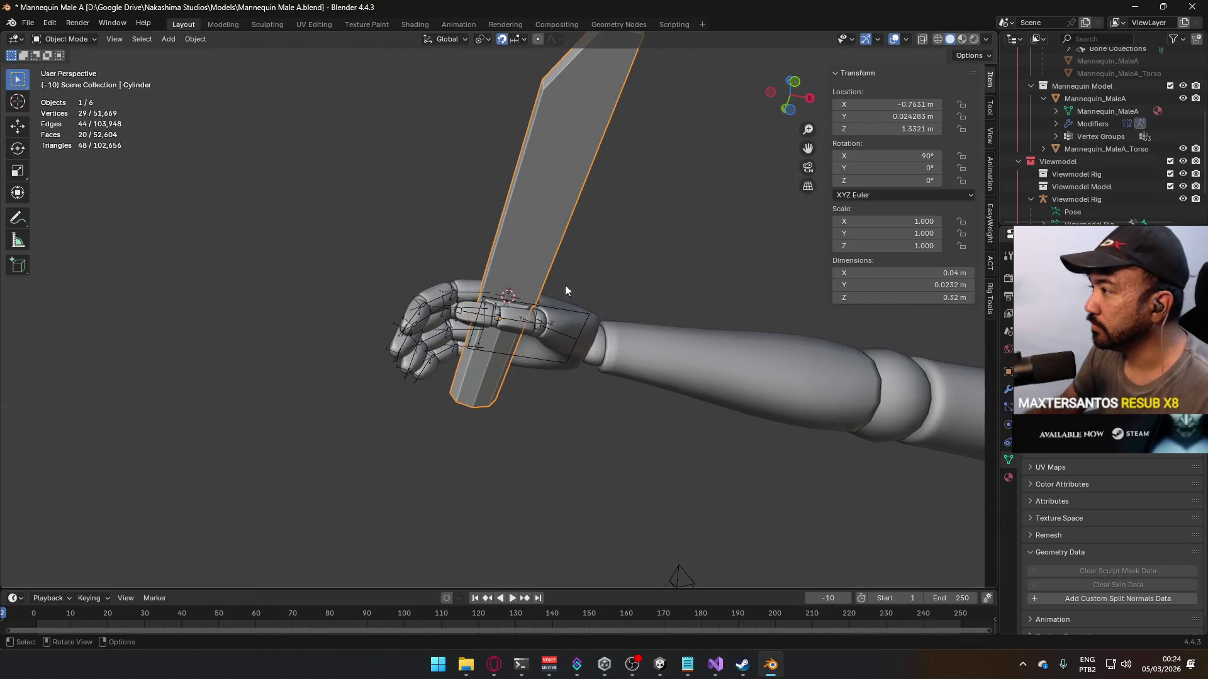
pyautogui.scroll(-2, 1095, 158)
# Step: Rename the Cylinder object to 'Knife' in the Outliner
pyautogui.doubleClick(1051, 210)
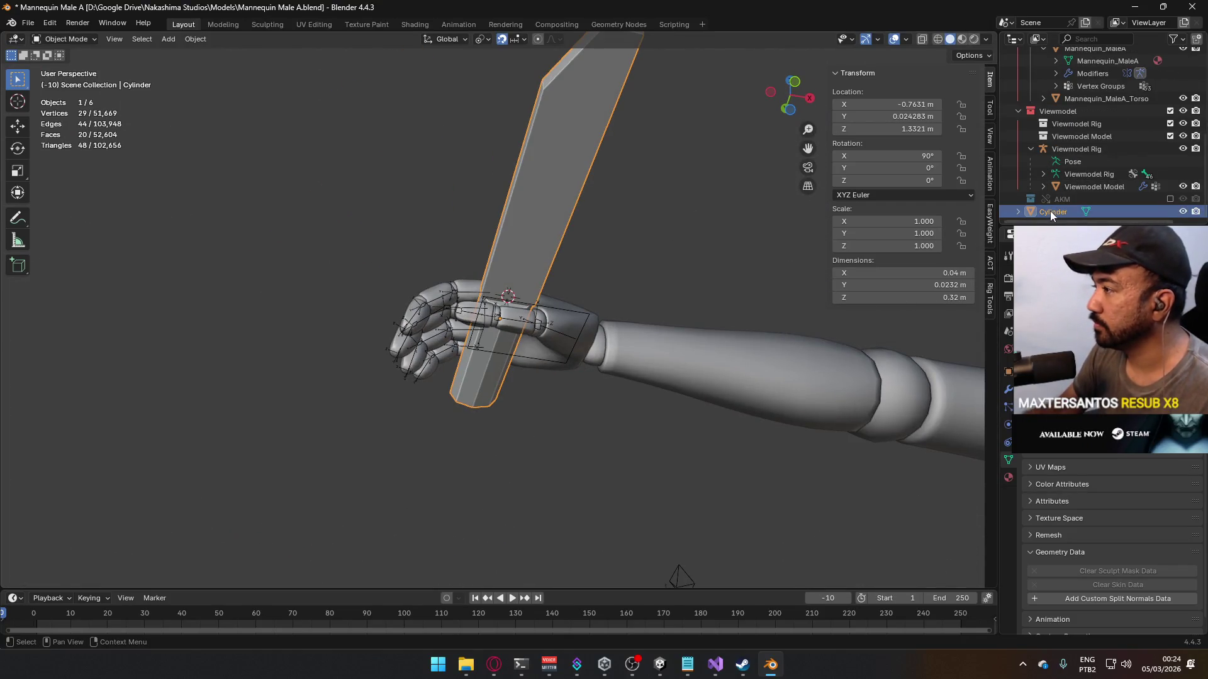
pyautogui.write('Knife')
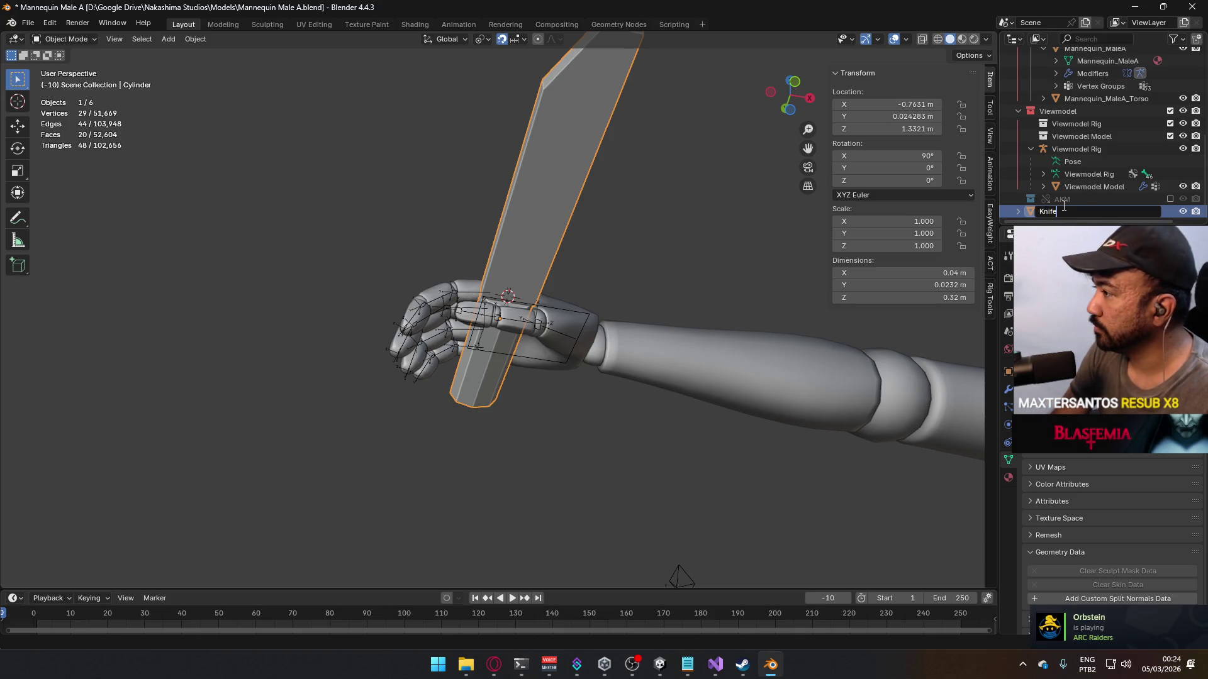
pyautogui.press('Return')
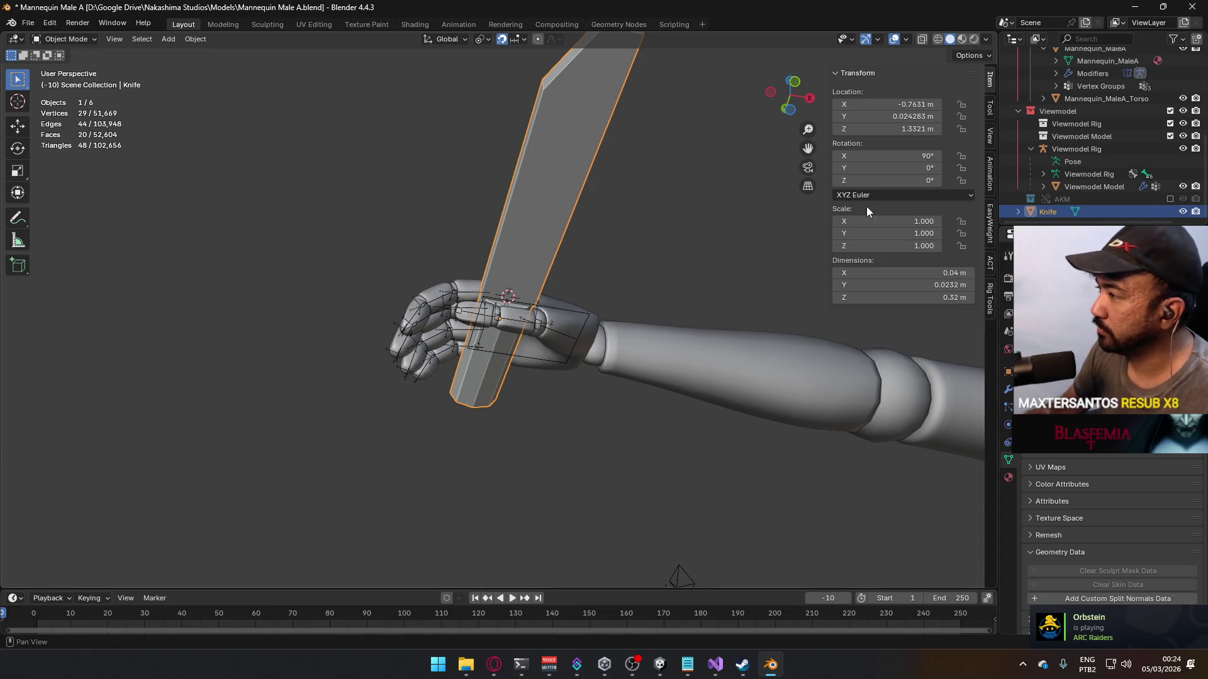
# Step: In top ortho with X-ray, move the knife's edge row near the grip 0.01 m along −Y
pyautogui.moveTo(547, 323)
pyautogui.mouseDown(button='middle')
pyautogui.moveTo(594, 202)
pyautogui.moveTo(594, 163)
pyautogui.moveTo(581, 259)
pyautogui.moveTo(644, 282)
pyautogui.mouseUp(button='middle')
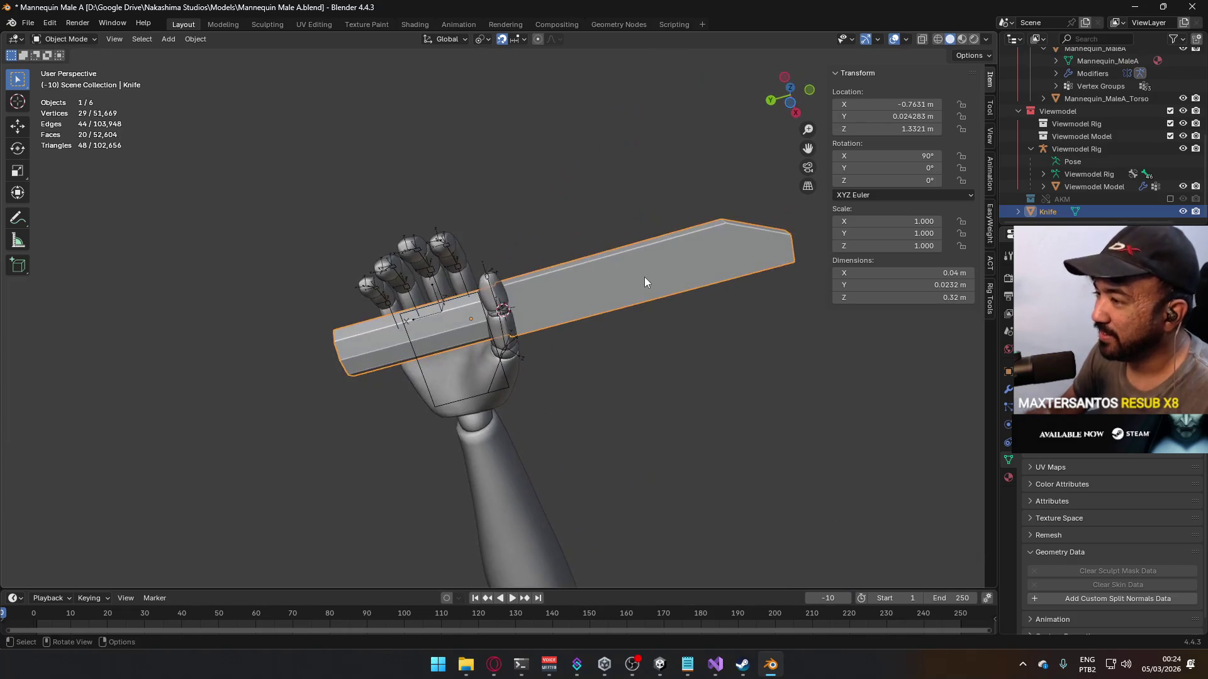
pyautogui.press('KP_7')
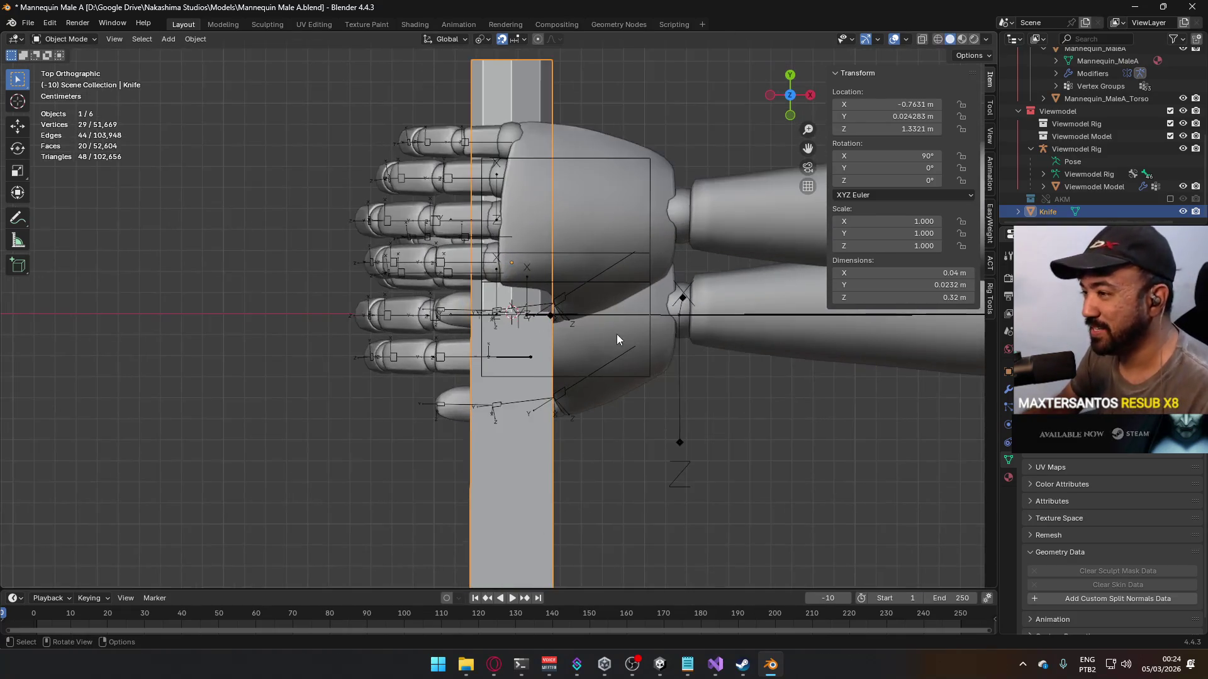
pyautogui.press('Tab')
pyautogui.hotkey('alt', 'z')
pyautogui.moveTo(409, 291); pyautogui.dragTo(613, 321)
pyautogui.press('g')
pyautogui.press('y')
pyautogui.click(594, 337)
pyautogui.moveTo(593, 337)
pyautogui.mouseDown(button='middle')
pyautogui.moveTo(714, 229)
pyautogui.moveTo(706, 221)
pyautogui.mouseUp(button='middle')
pyautogui.press('Tab')
pyautogui.hotkey('alt', 'z')
# Step: Save Mannequin Male A.blend, check the knife from the right side view, and save again
pyautogui.scroll(2, 619, 399)
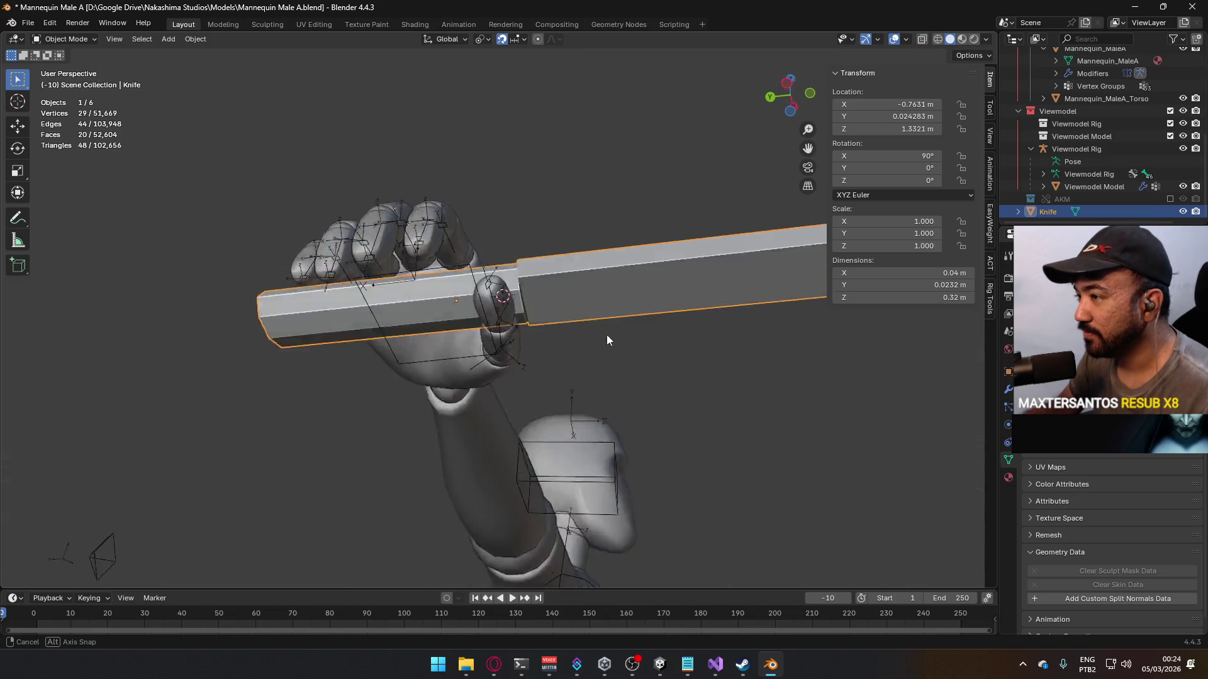
pyautogui.moveTo(607, 340); pyautogui.dragTo(603, 285, button='middle')
pyautogui.hotkey('ctrl', 's')
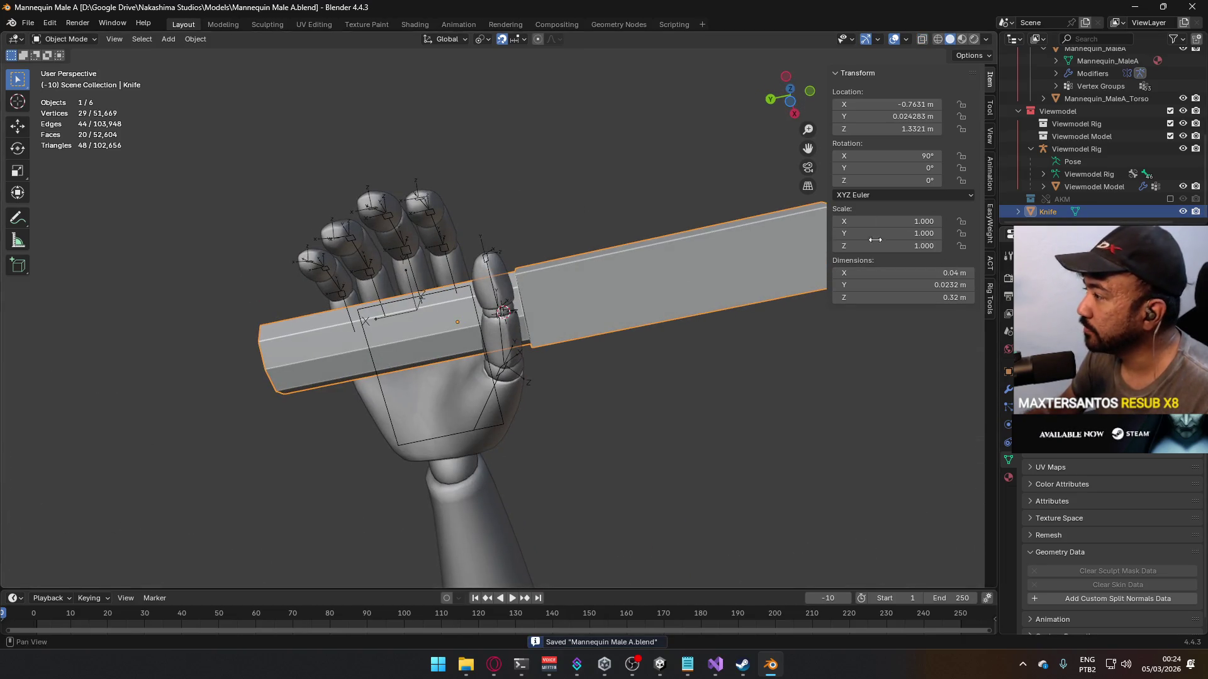
pyautogui.click(989, 264)
pyautogui.scroll(-10, 931, 324)
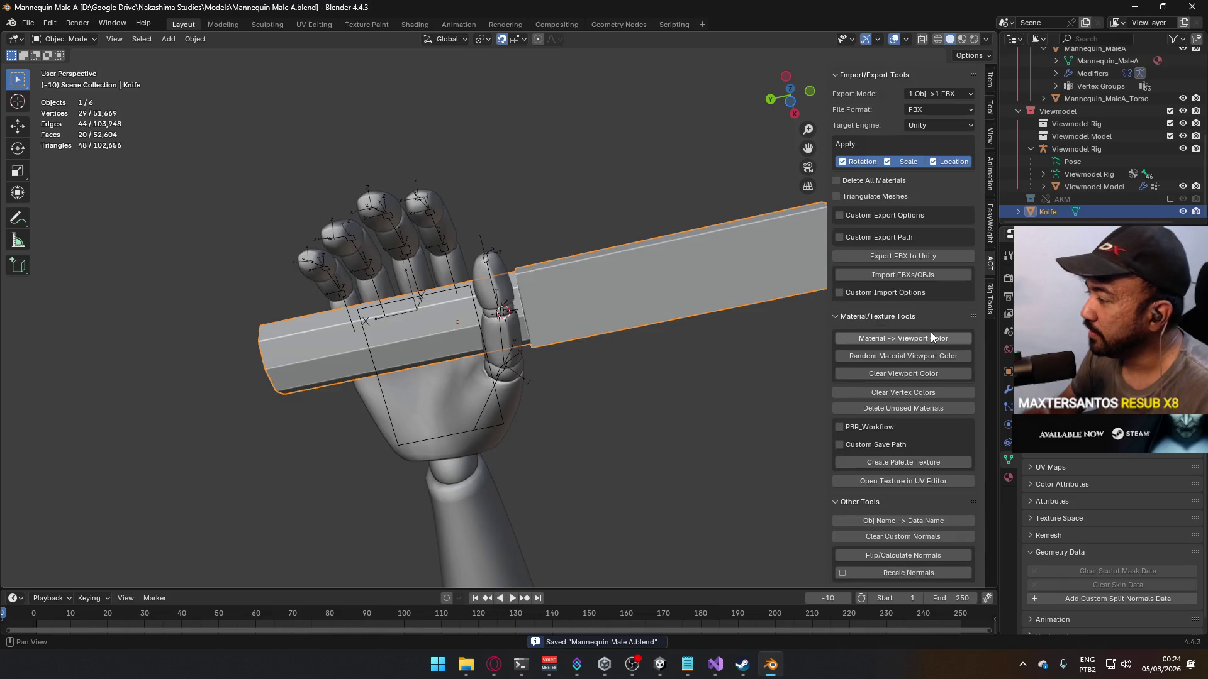
pyautogui.scroll(-3, 645, 361)
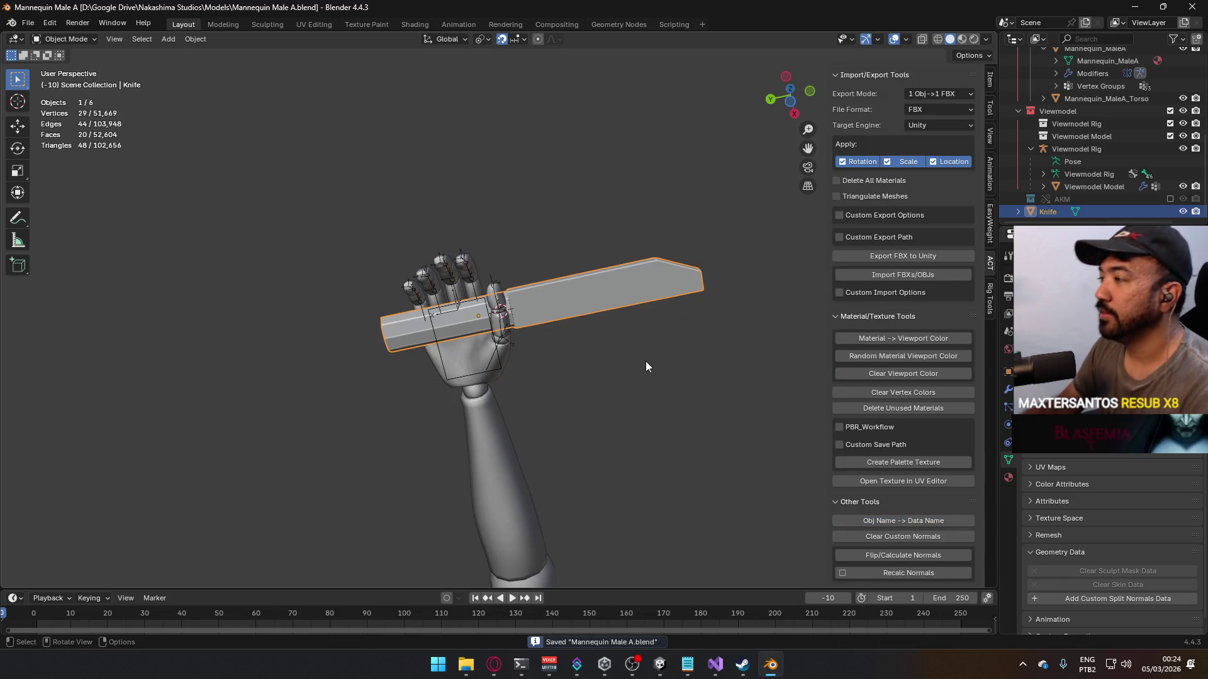
pyautogui.press('KP_3')
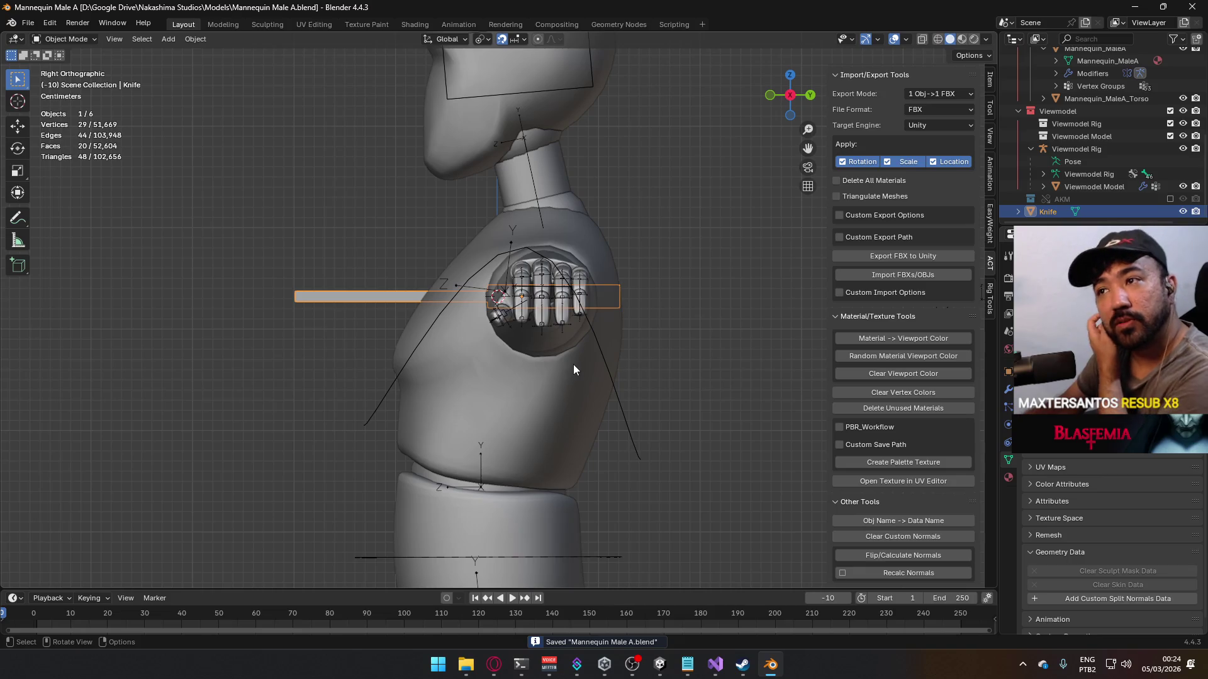
pyautogui.moveTo(403, 292); pyautogui.dragTo(495, 327, button='middle')
pyautogui.hotkey('ctrl', 's')
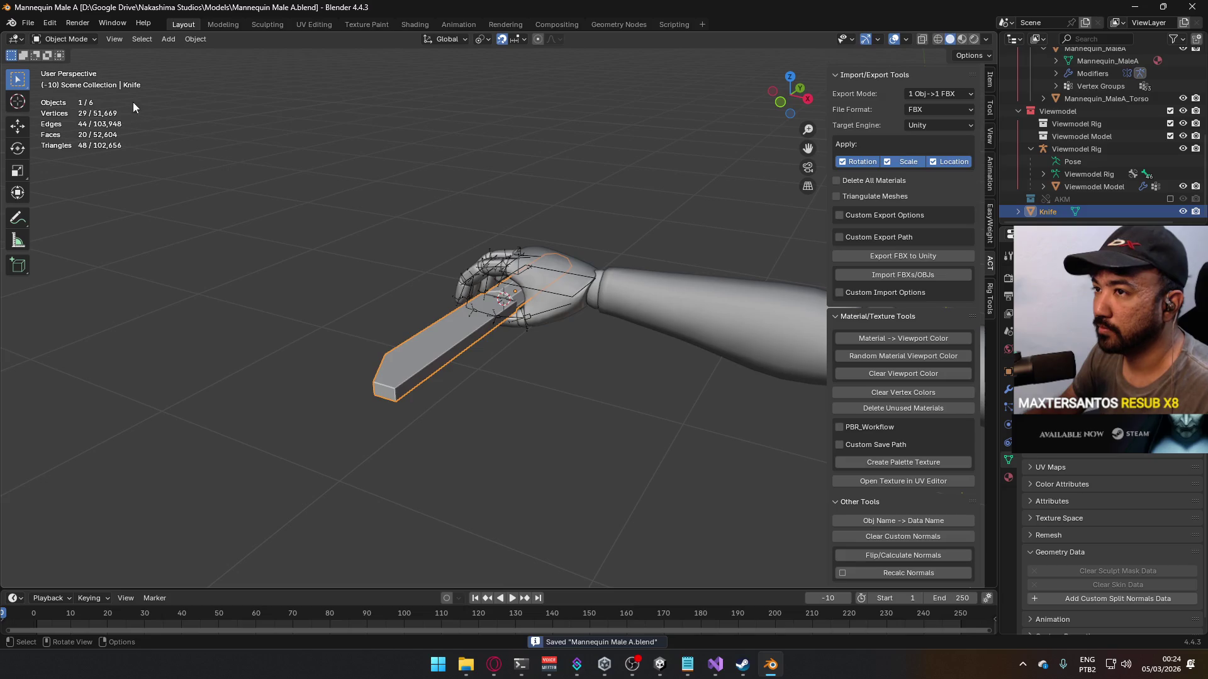
pyautogui.click(30, 28)
# Step: Open Weapon Library.blend from recent files and deselect the AKM rig
pyautogui.moveTo(82, 63)
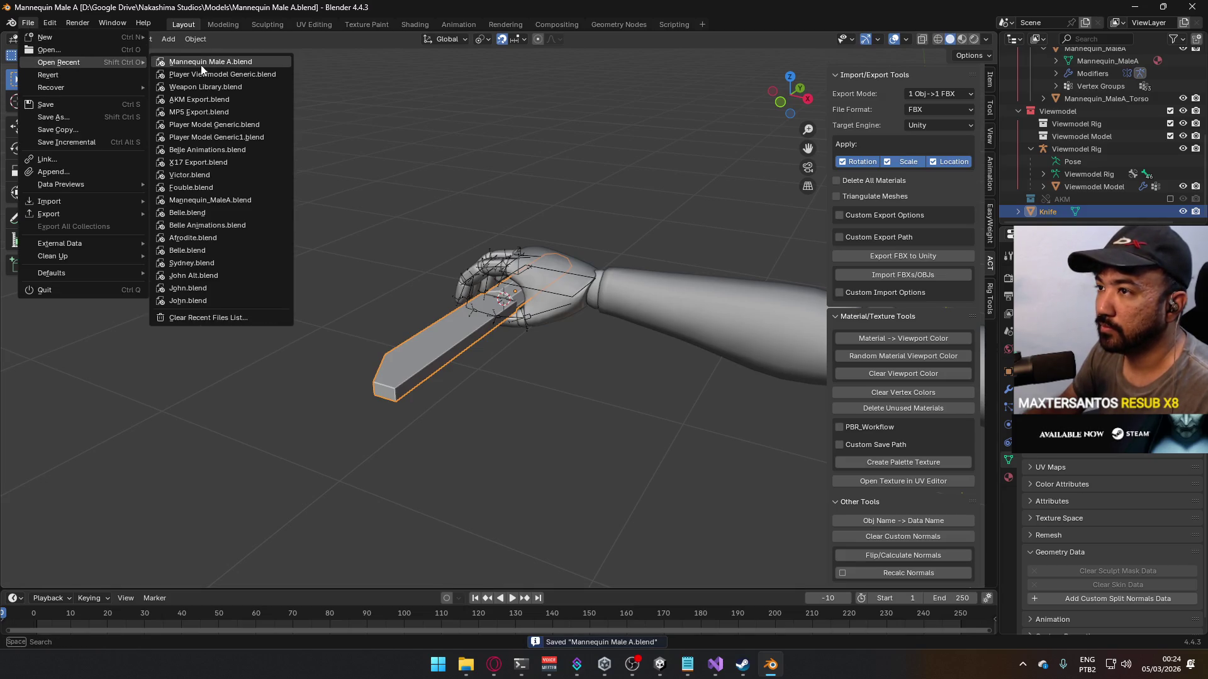
pyautogui.click(203, 88)
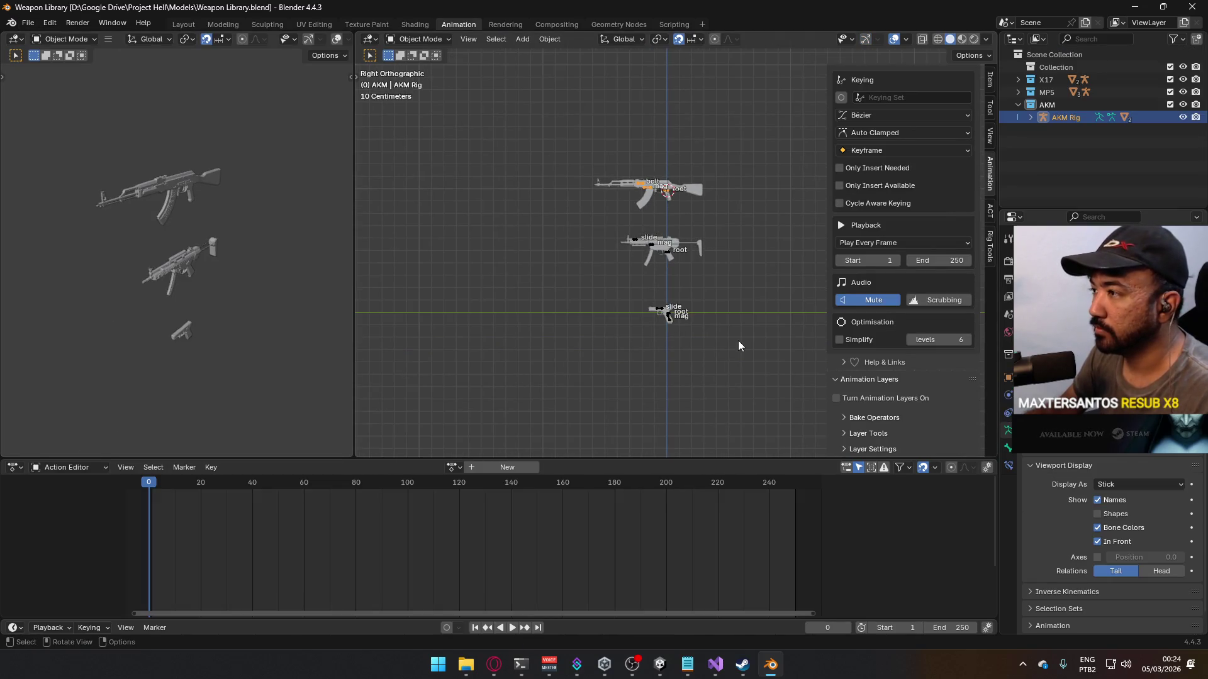
pyautogui.click(757, 333)
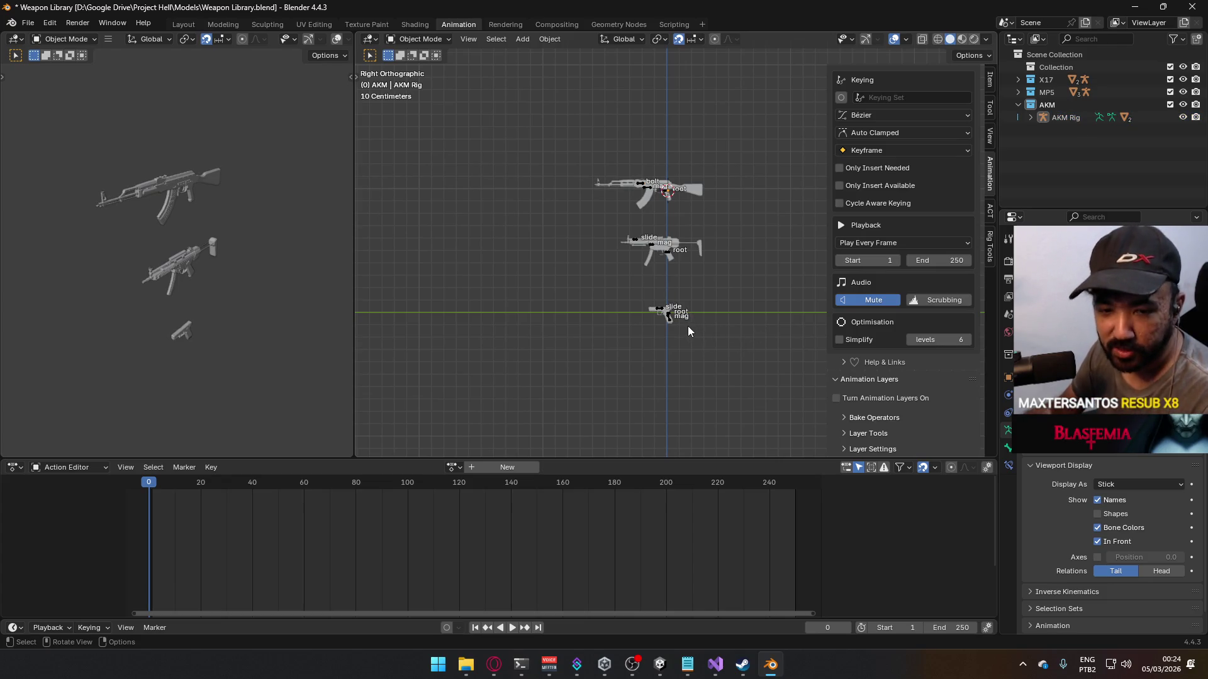
pyautogui.scroll(3, 600, 371)
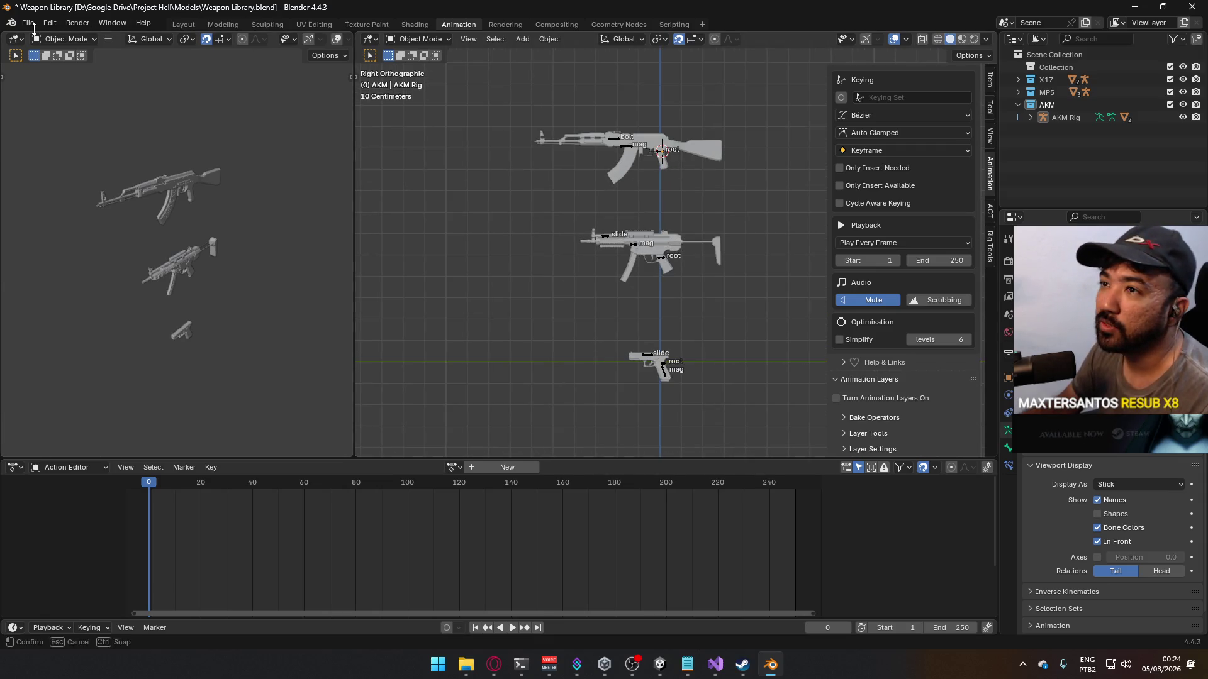
pyautogui.click(31, 23)
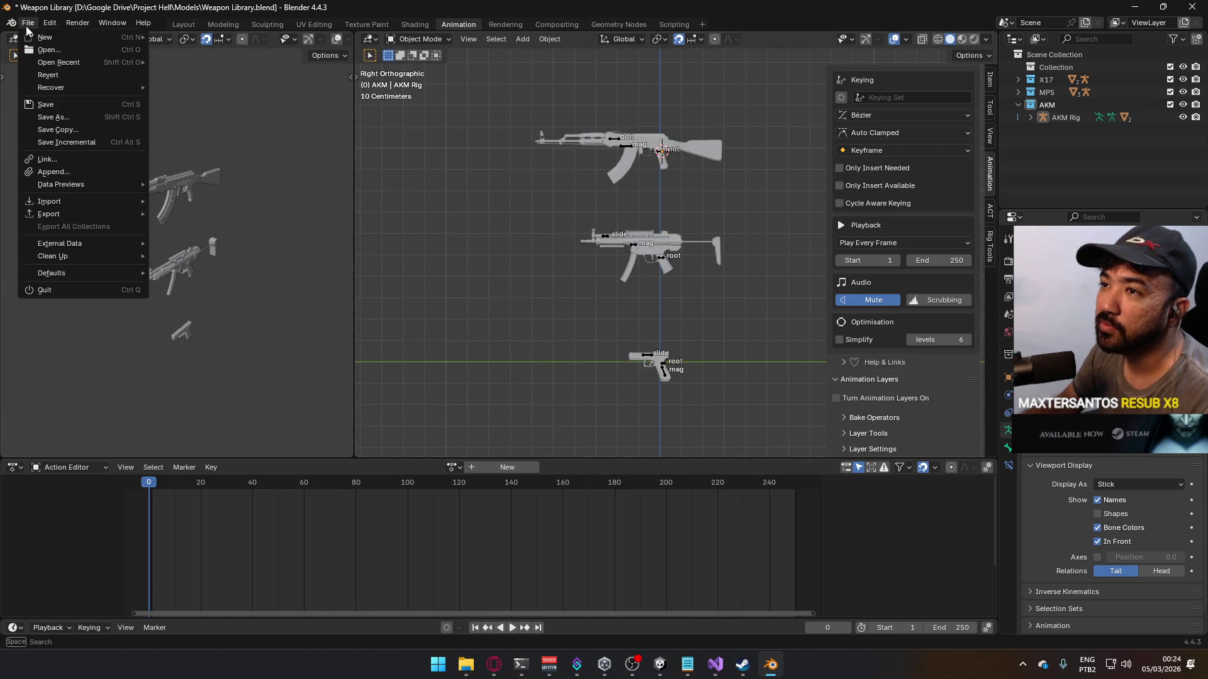
# Step: Search Player Viewmodel Generic.blend's objects for a knife, then close the Append browser unused
pyautogui.click(108, 171)
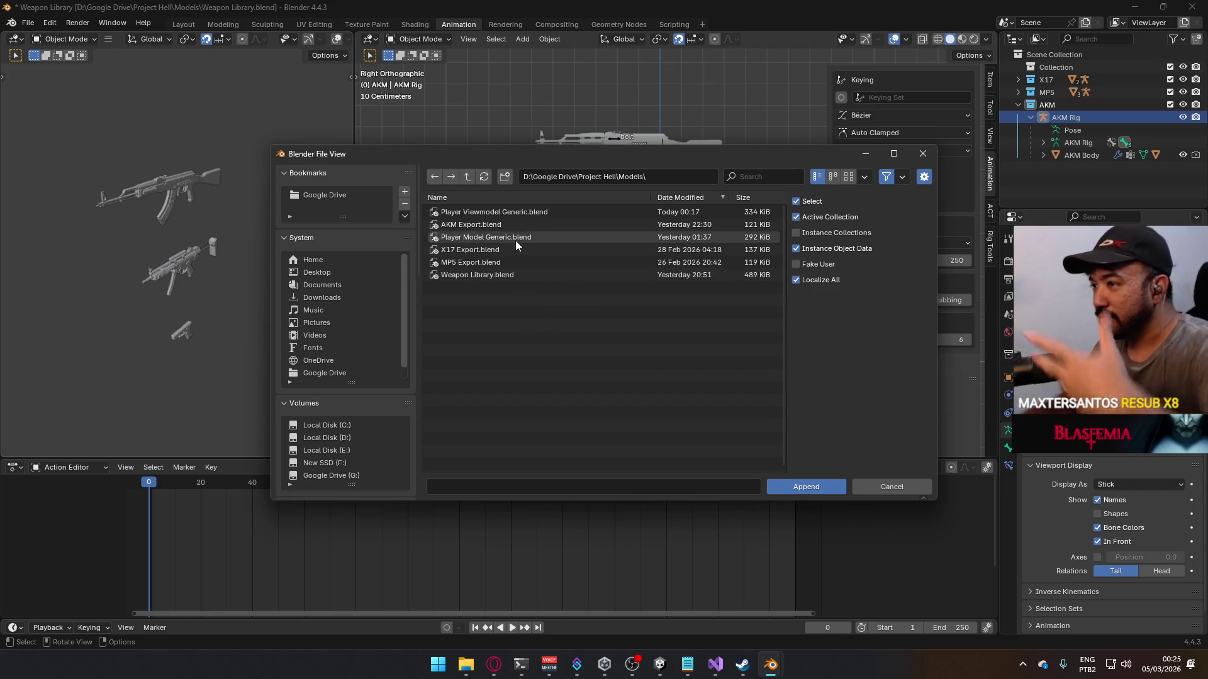
pyautogui.doubleClick(514, 213)
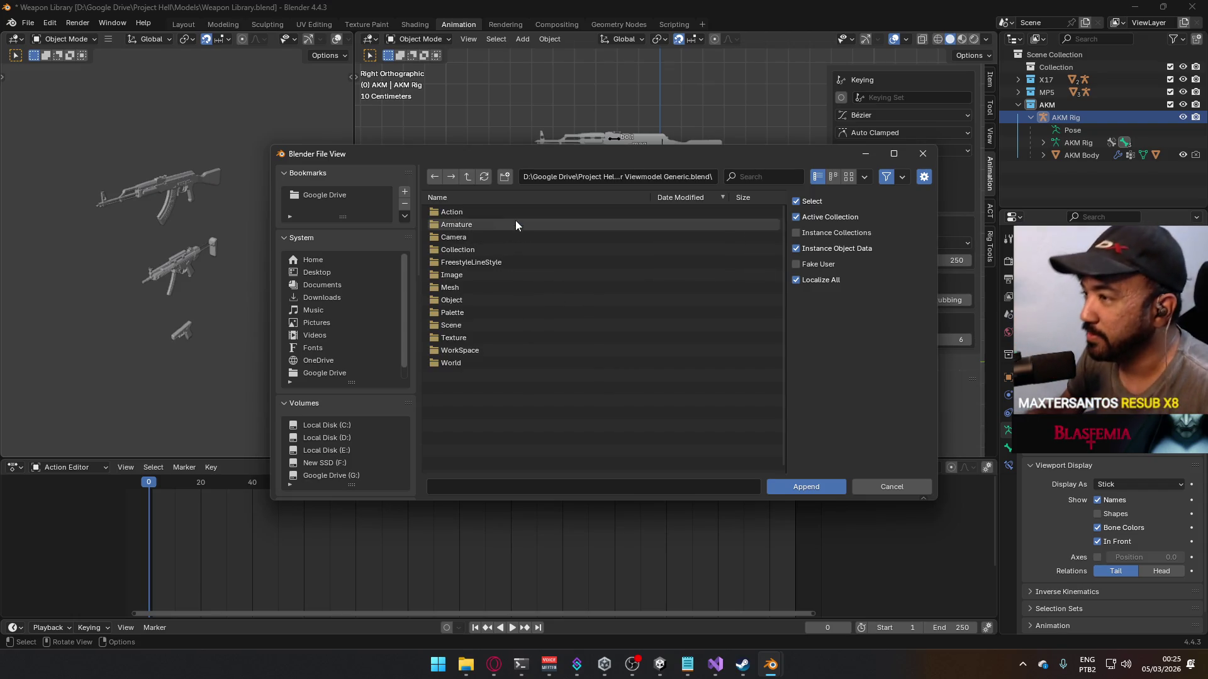
pyautogui.doubleClick(486, 300)
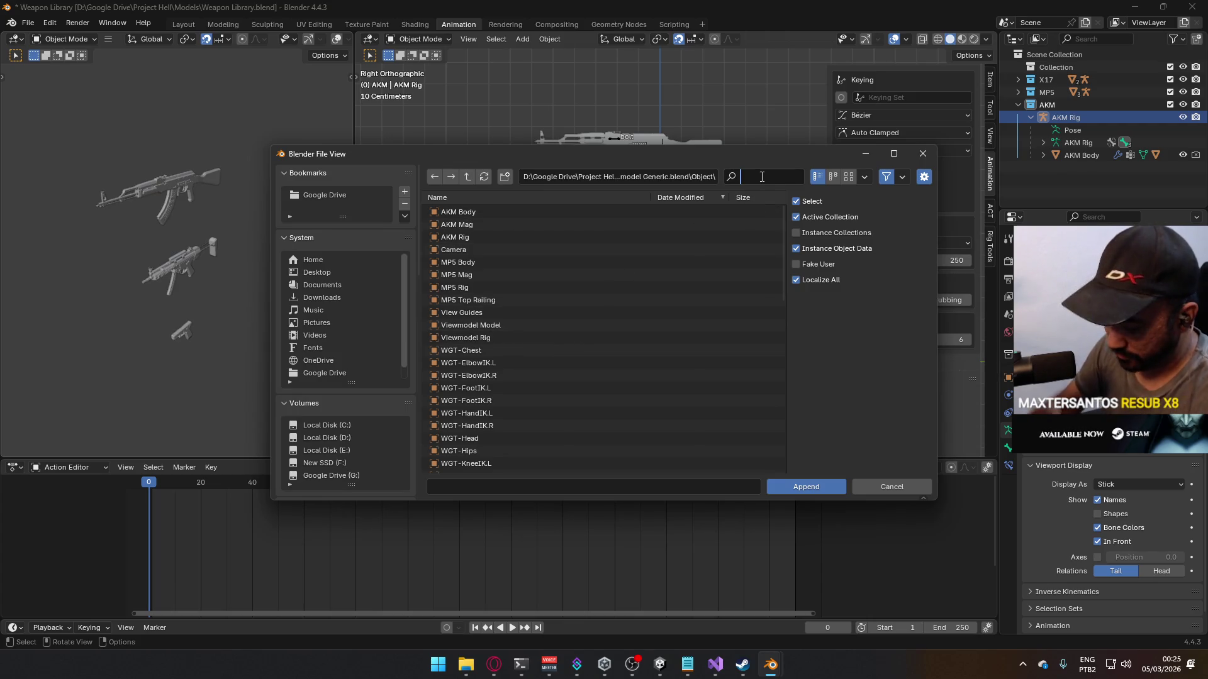
pyautogui.write('knife')
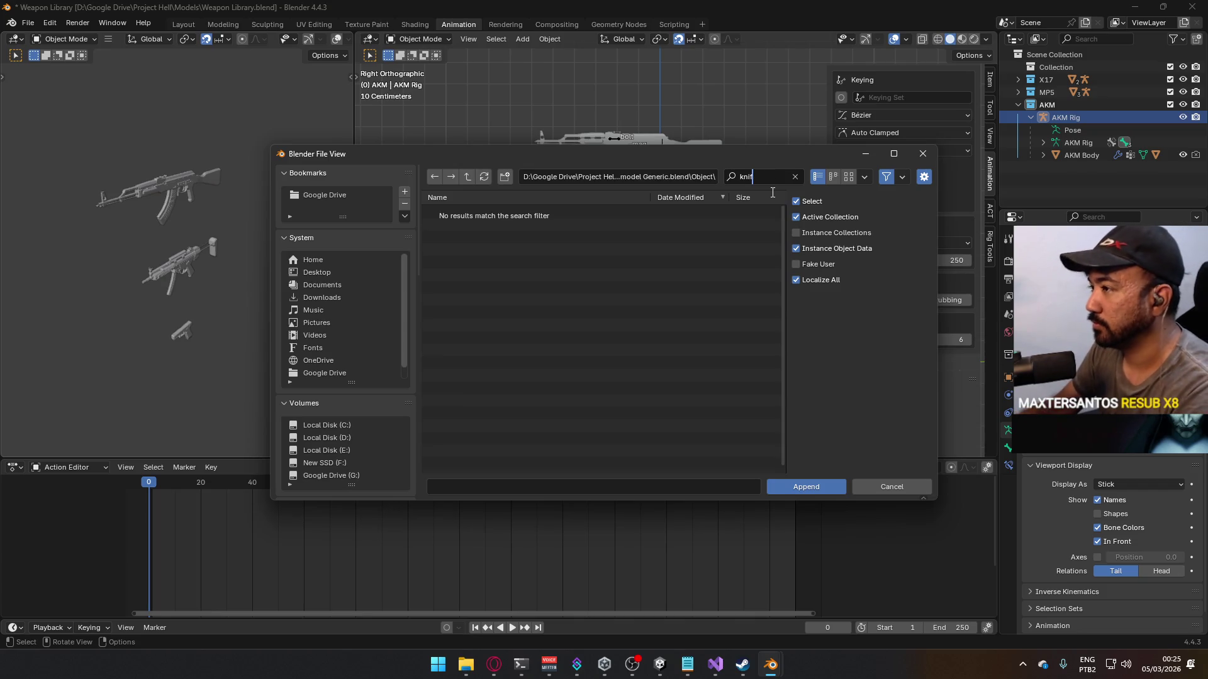
pyautogui.press('BackSpace')
pyautogui.press('BackSpace')
pyautogui.press('BackSpace')
pyautogui.click(921, 154)
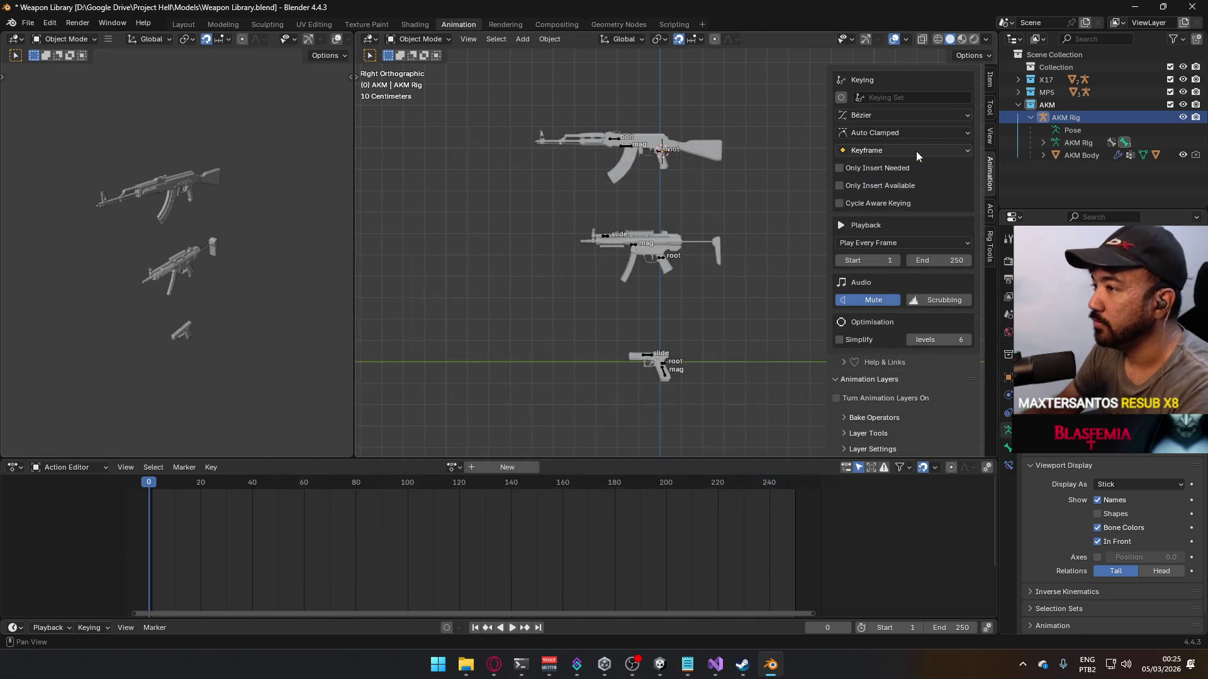
# Step: Reopen the Append browser and go up two folder levels
pyautogui.click(27, 23)
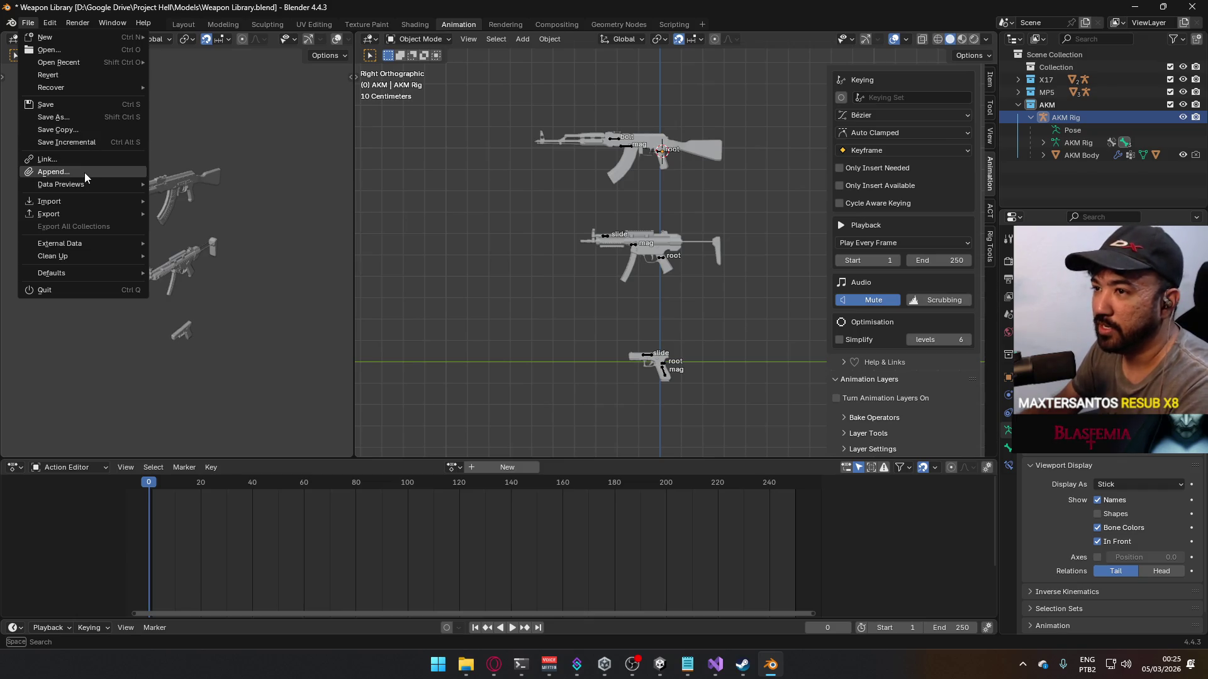
pyautogui.click(54, 172)
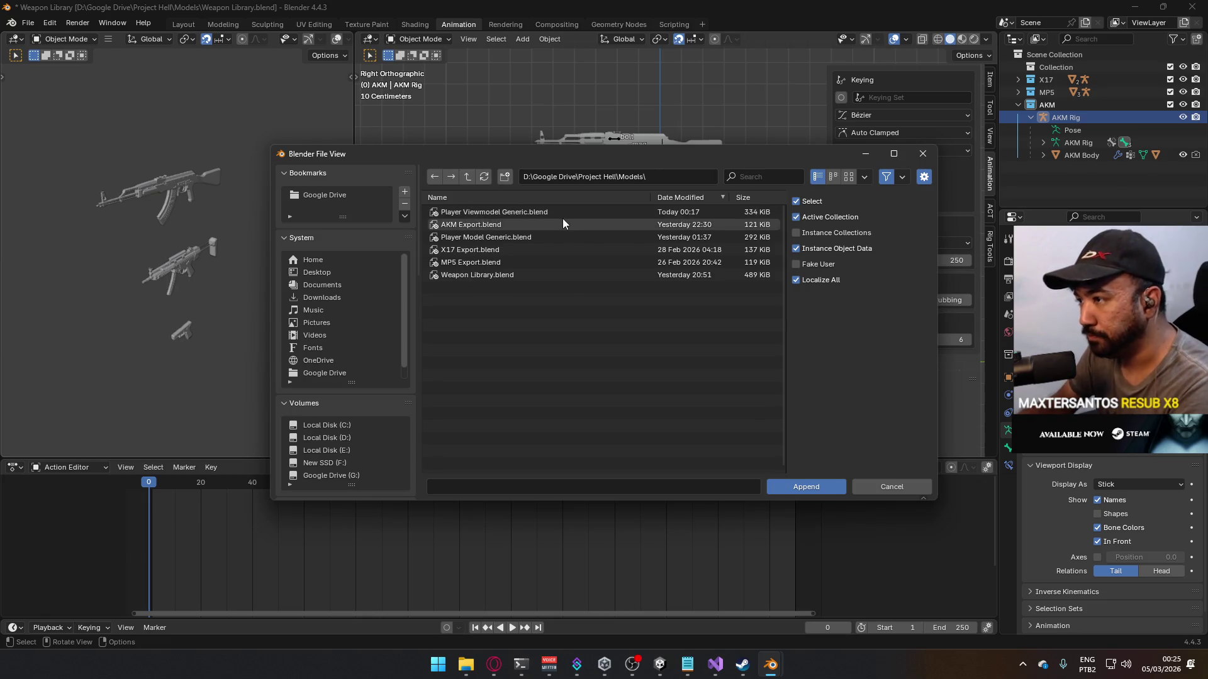
pyautogui.click(913, 154)
pyautogui.click(28, 22)
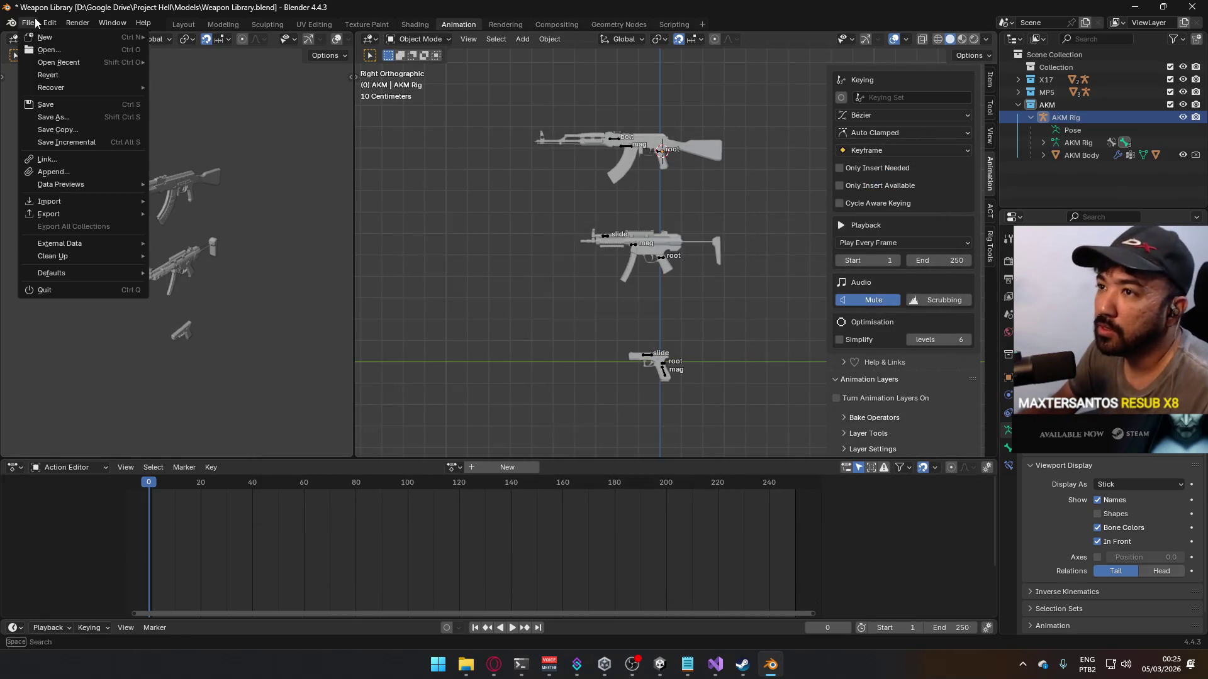
pyautogui.moveTo(66, 63)
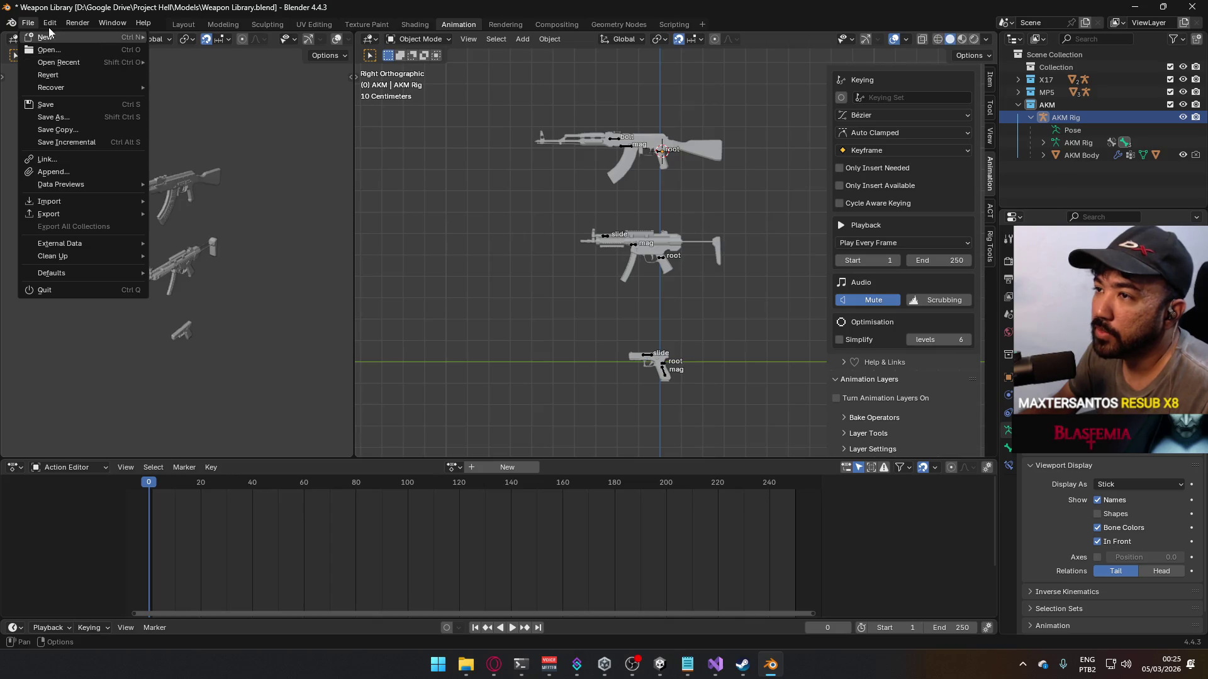
pyautogui.click(73, 171)
pyautogui.click(468, 178)
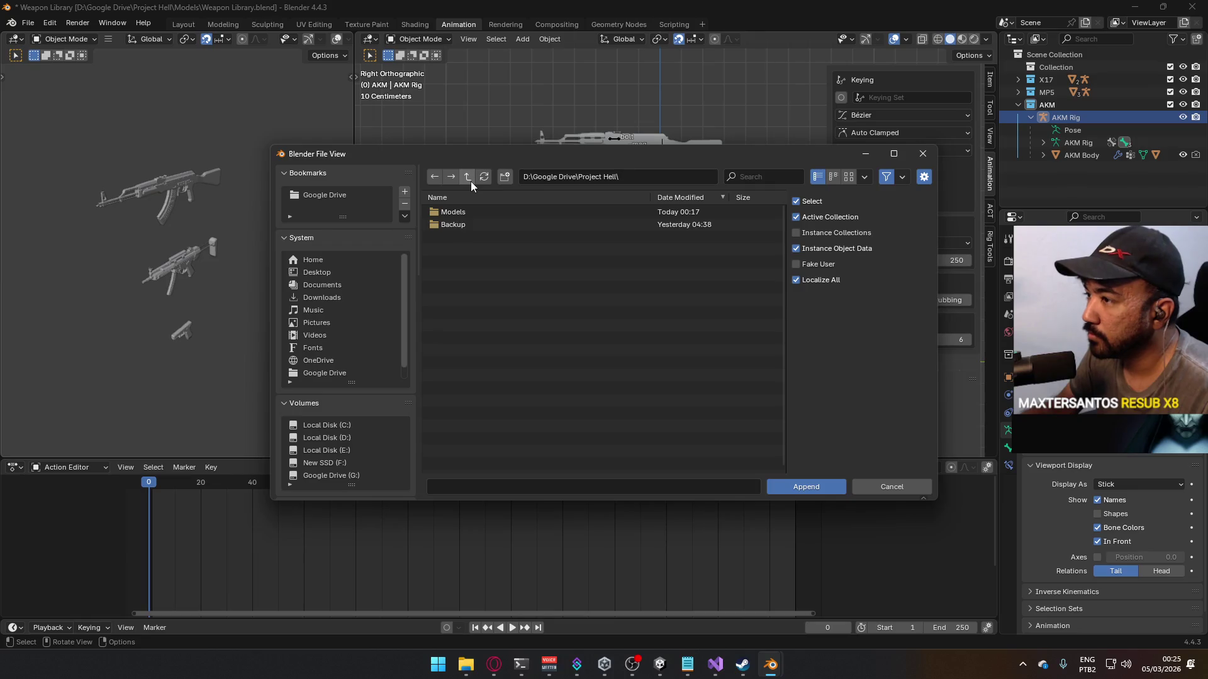
pyautogui.click(467, 176)
# Step: Append the Knife object from Nakashima Studios/Models/Mannequin Male A.blend
pyautogui.doubleClick(488, 237)
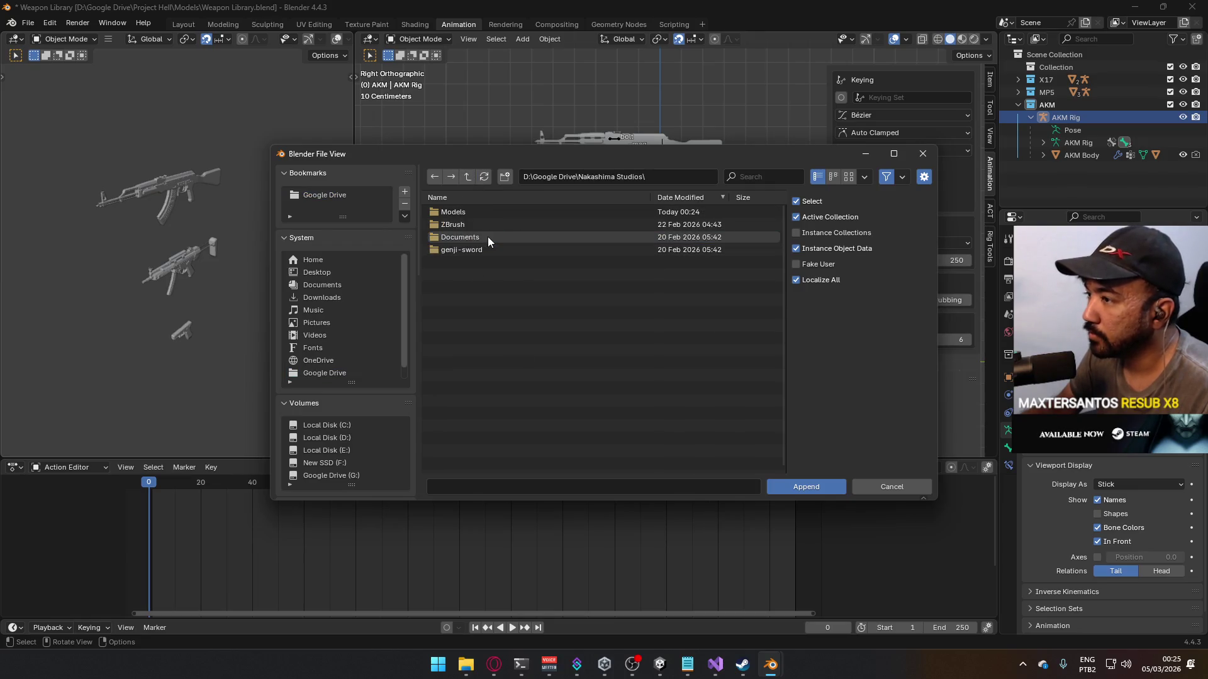
pyautogui.doubleClick(489, 214)
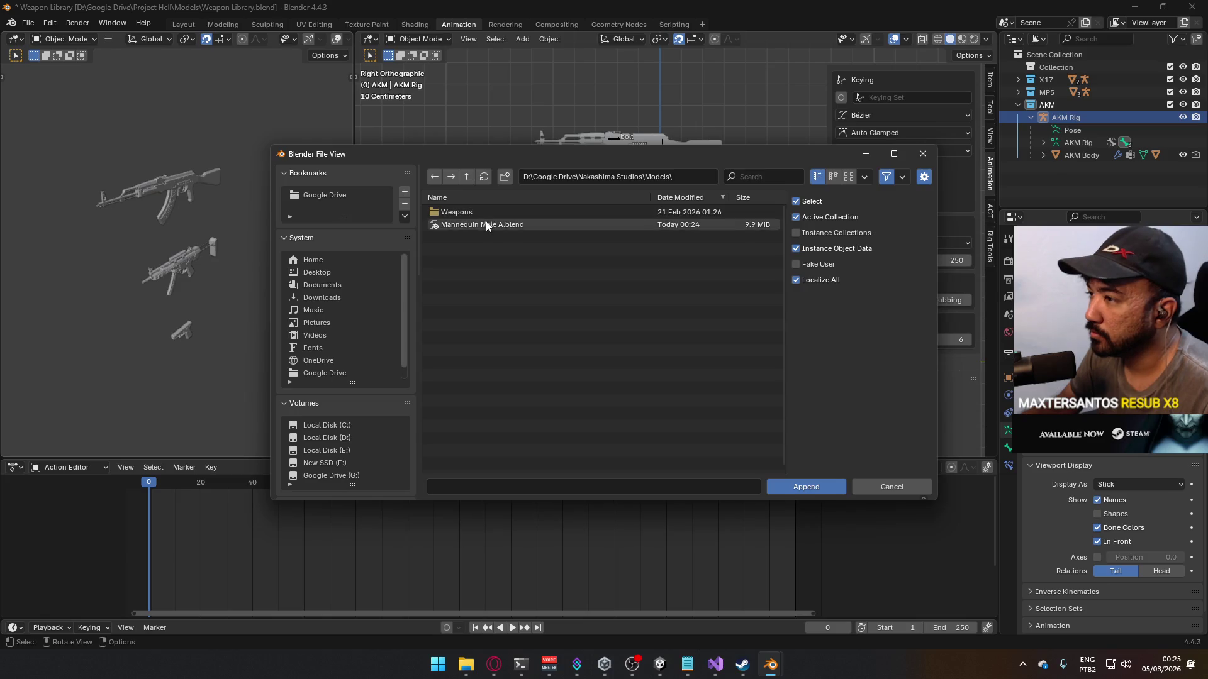
pyautogui.doubleClick(484, 226)
pyautogui.doubleClick(469, 285)
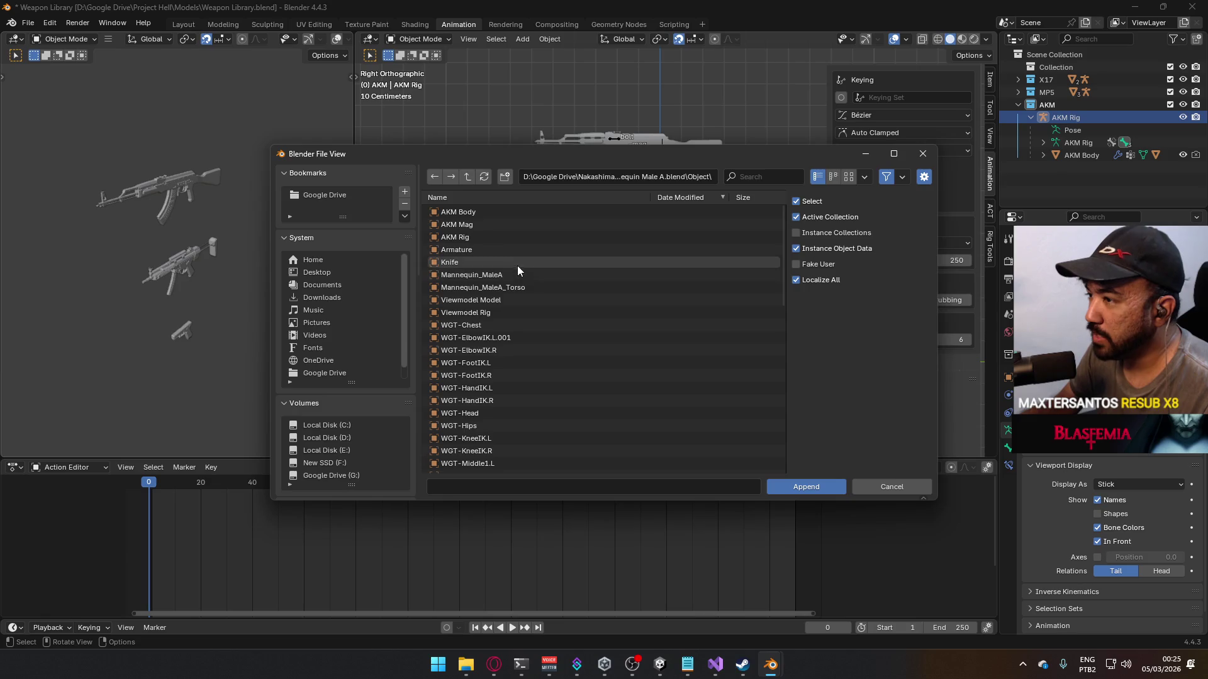
pyautogui.click(517, 262)
pyautogui.click(807, 486)
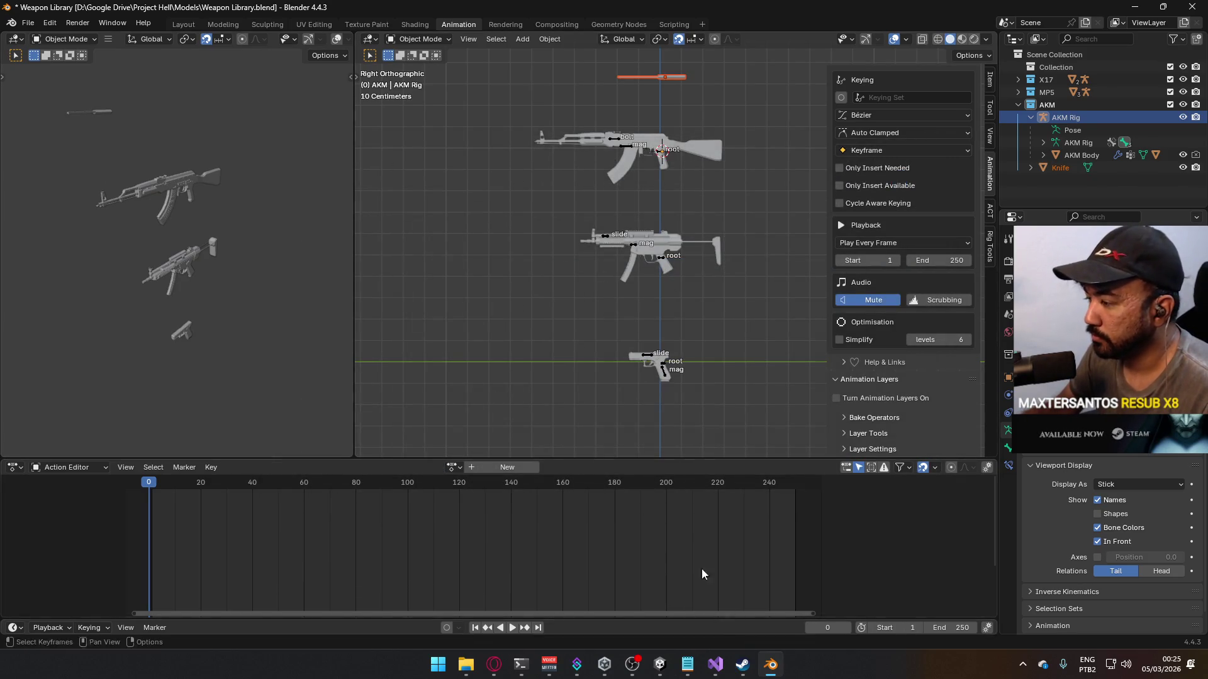
# Step: Reopen Mannequin Male A.blend, delete its Knife, and save the file
pyautogui.click(28, 22)
pyautogui.moveTo(69, 73)
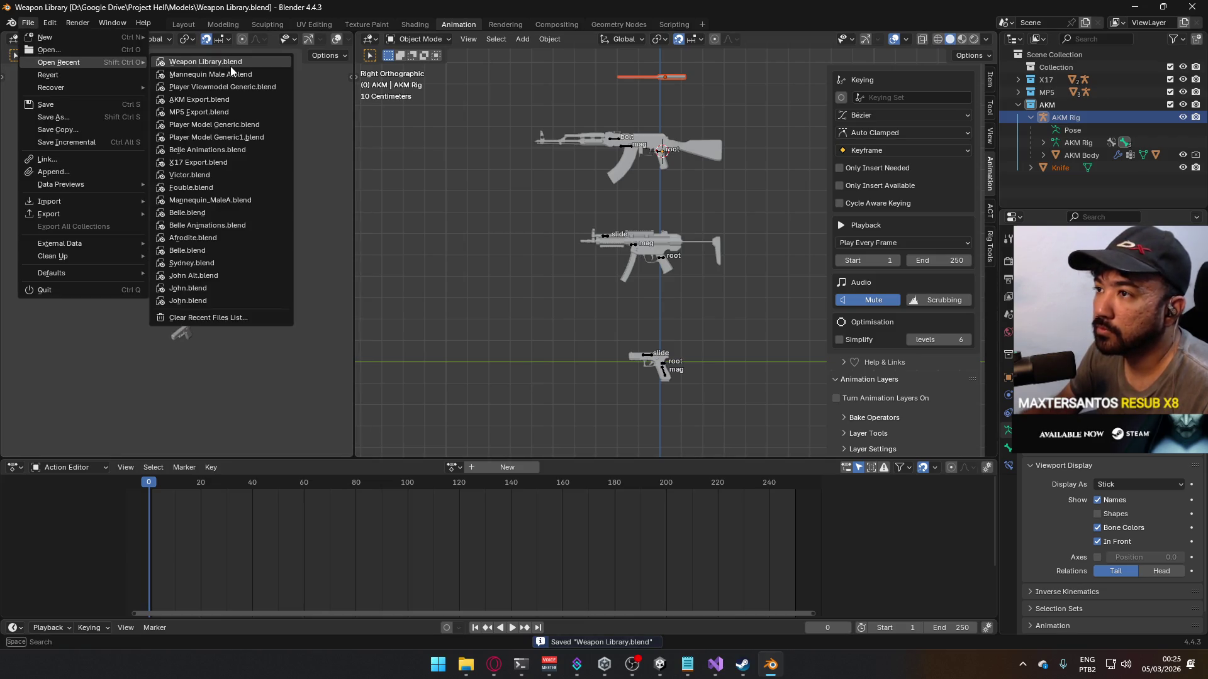
pyautogui.click(207, 63)
pyautogui.scroll(-8, 512, 299)
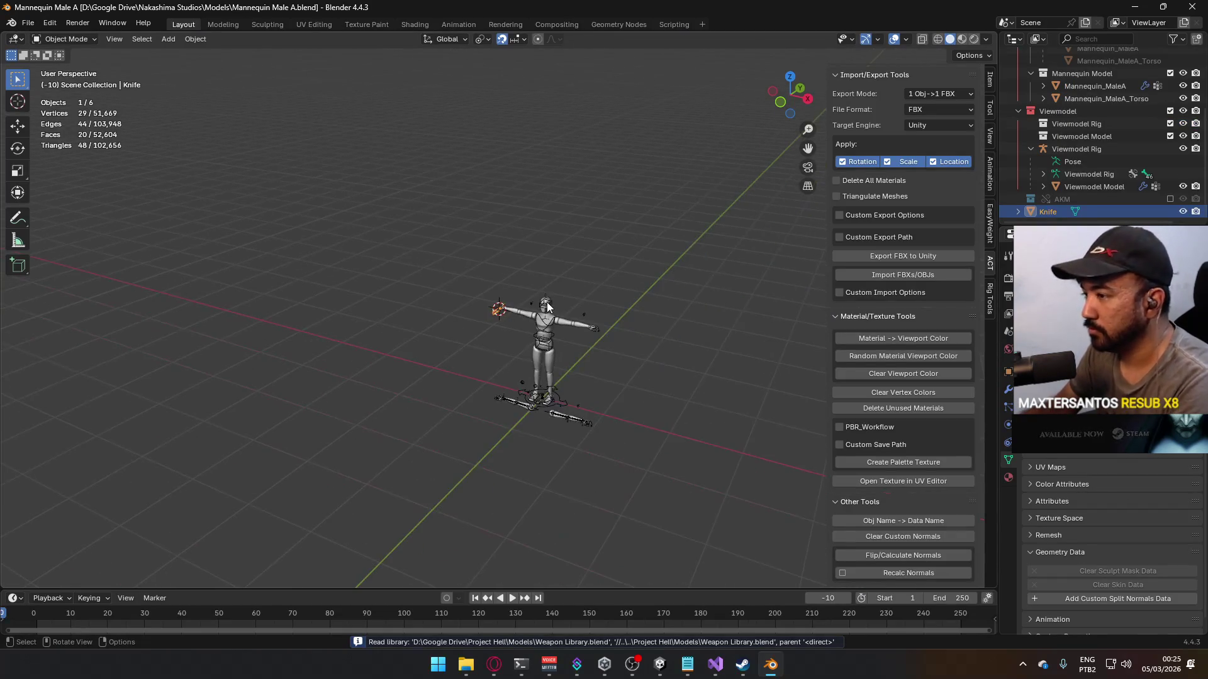
pyautogui.press('Delete')
pyautogui.hotkey('ctrl', 's')
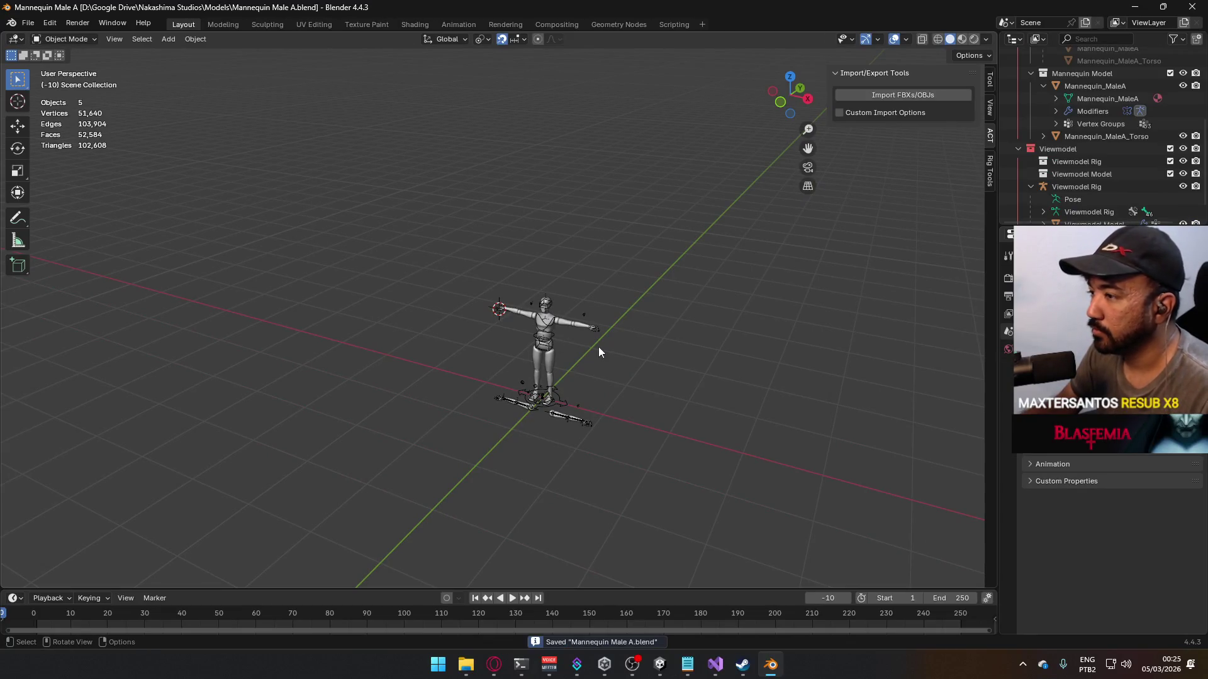
# Step: Snap the 3D cursor to the world origin via F3 search and save again
pyautogui.press('F3')
pyautogui.write('cursor to cen')
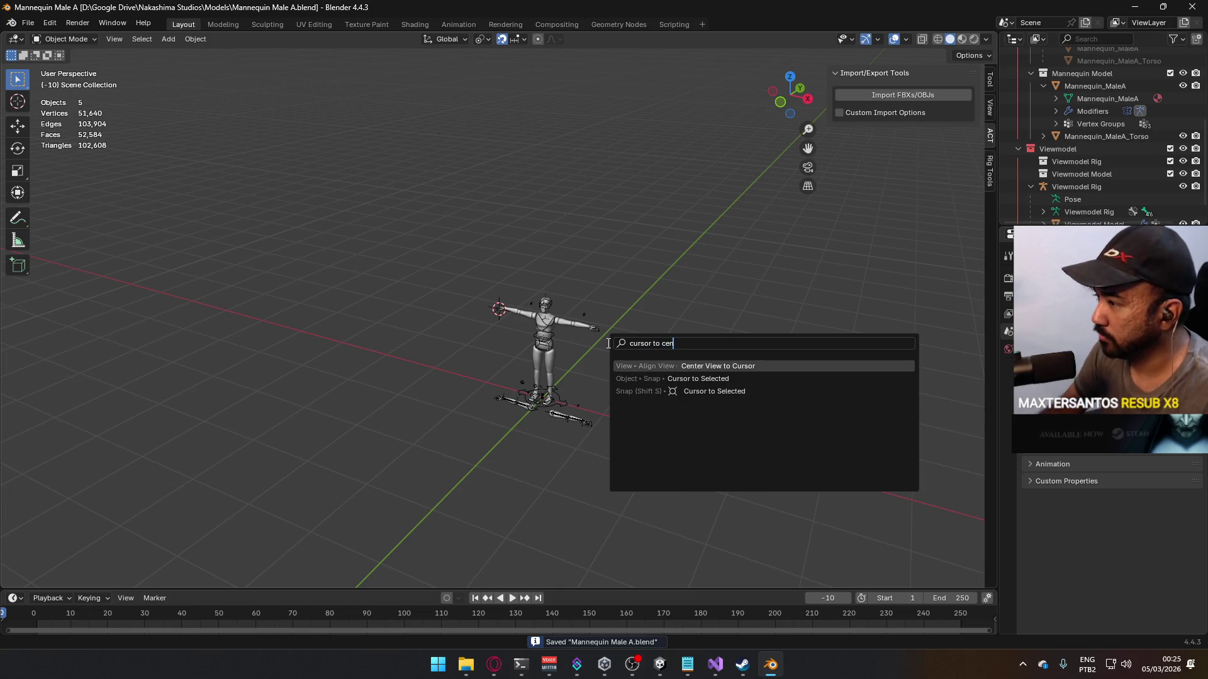
pyautogui.press('BackSpace')
pyautogui.press('BackSpace')
pyautogui.press('BackSpace')
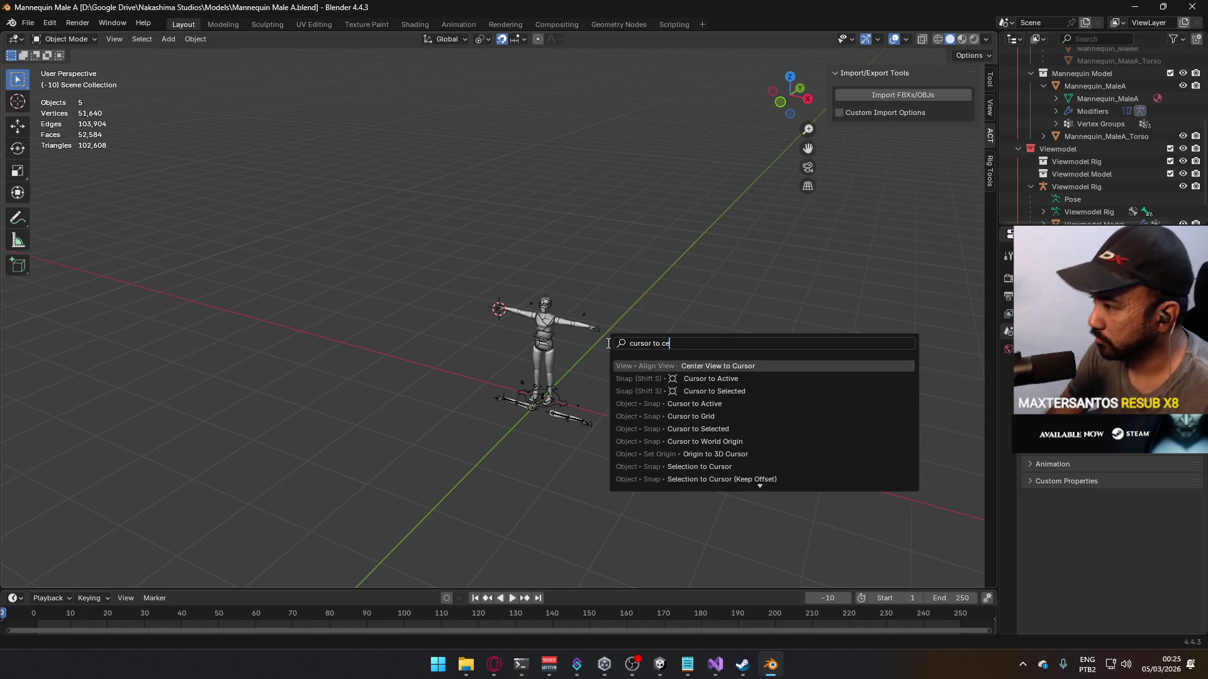
pyautogui.write('ente')
pyautogui.press('BackSpace')
pyautogui.press('BackSpace')
pyautogui.press('BackSpace')
pyautogui.write('world ce')
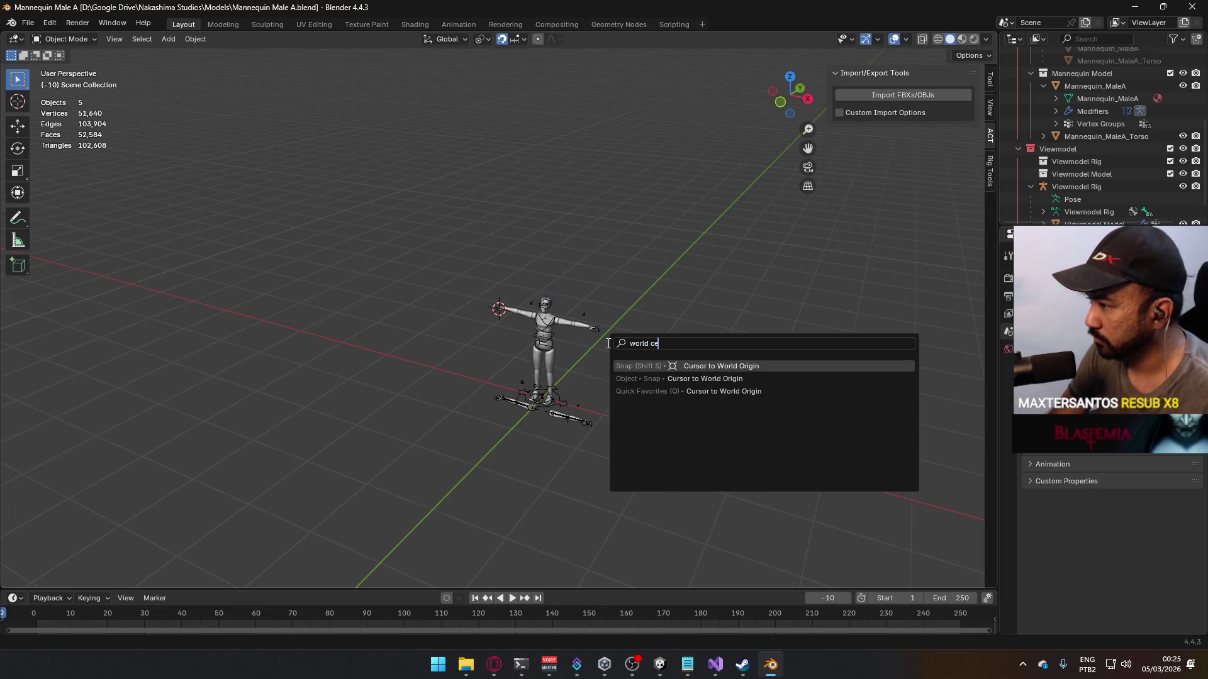
pyautogui.press('Return')
pyautogui.hotkey('ctrl', 's')
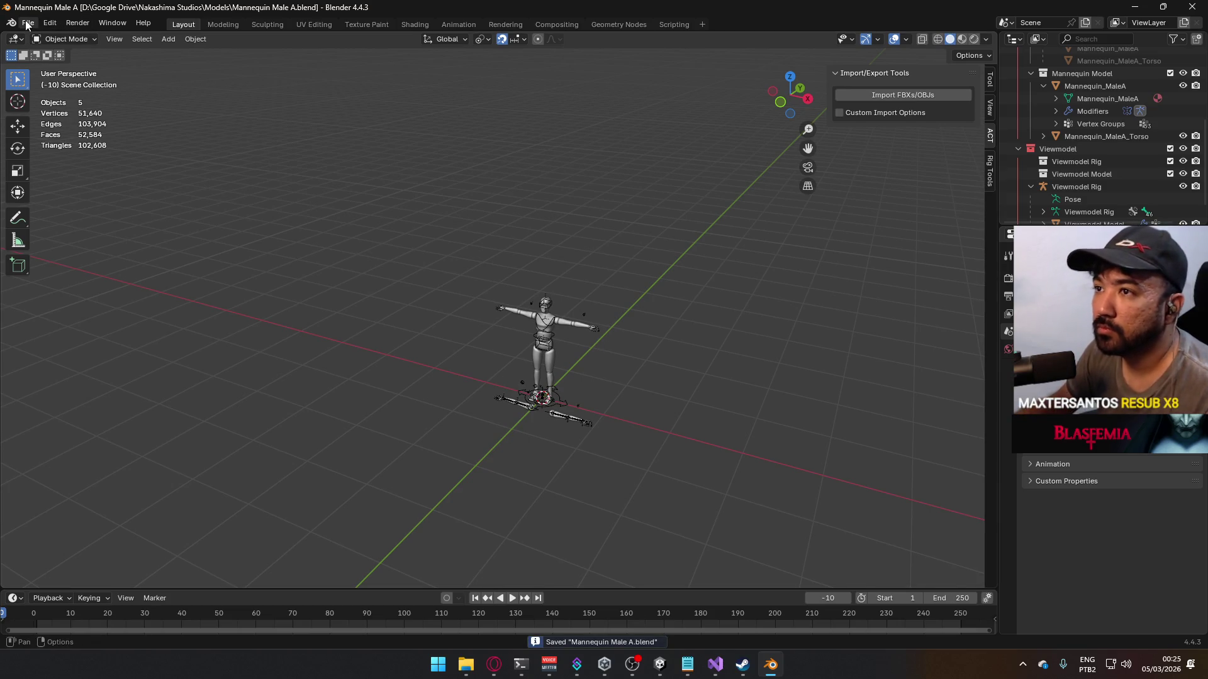
# Step: Reopen Weapon Library.blend from the recent files list
pyautogui.click(27, 24)
pyautogui.moveTo(58, 66)
pyautogui.click(254, 74)
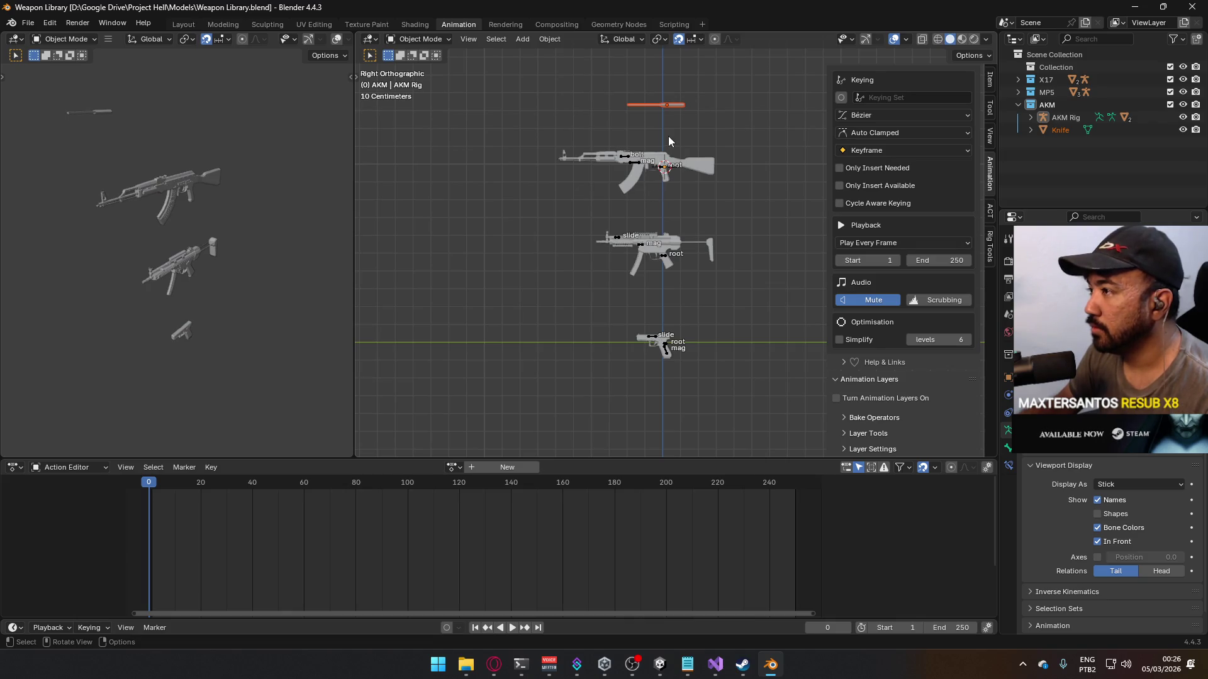
# Step: Show the N panel transform values and select the Knife among the weapon rigs
pyautogui.scroll(5, 926, 99)
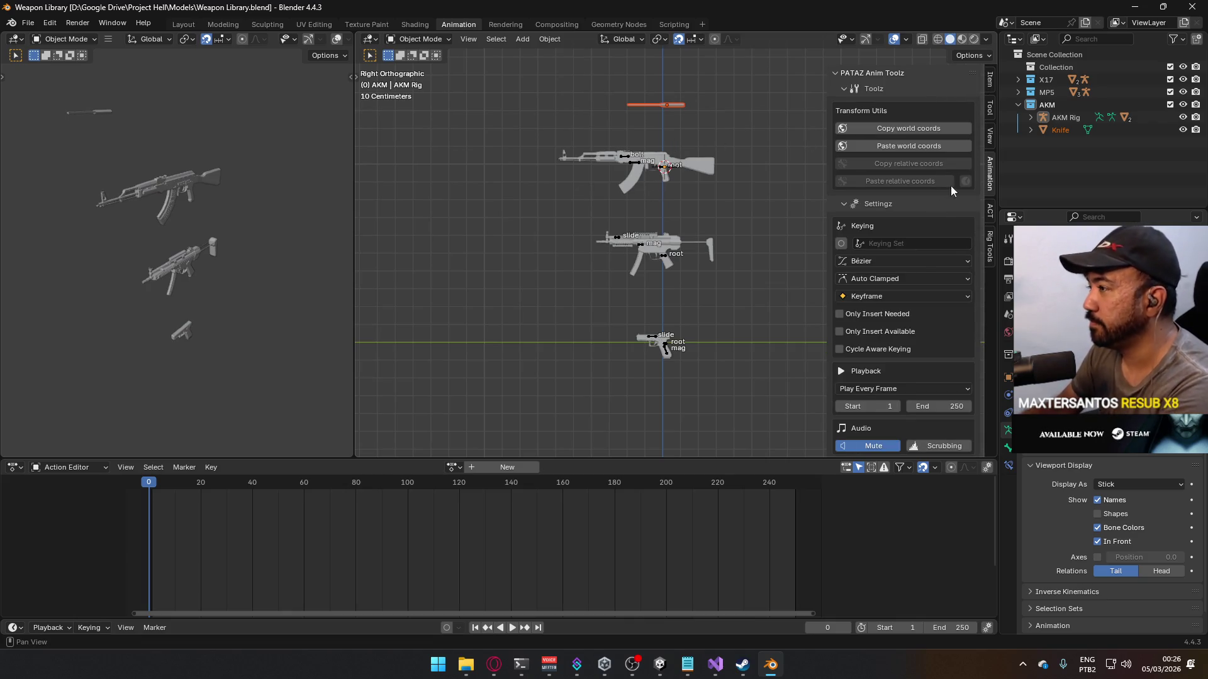
pyautogui.click(989, 80)
pyautogui.click(921, 116)
pyautogui.write('0')
pyautogui.press('Return')
pyautogui.hotkey('ctrl', 'z')
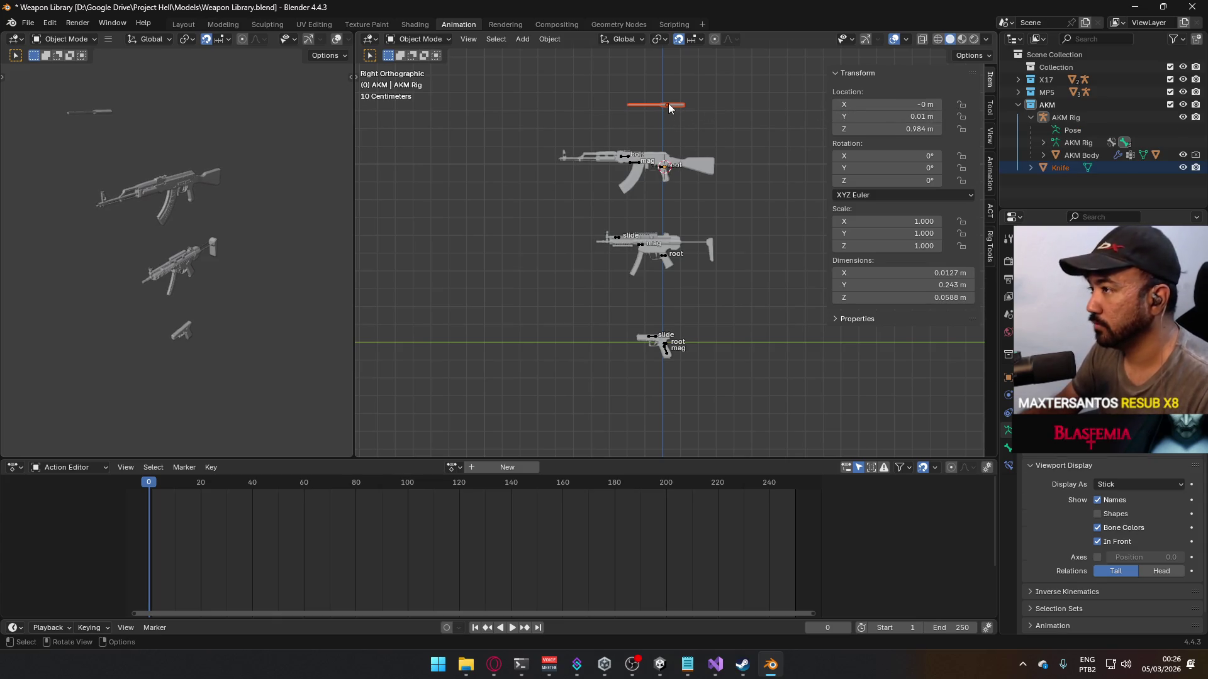
pyautogui.click(670, 109)
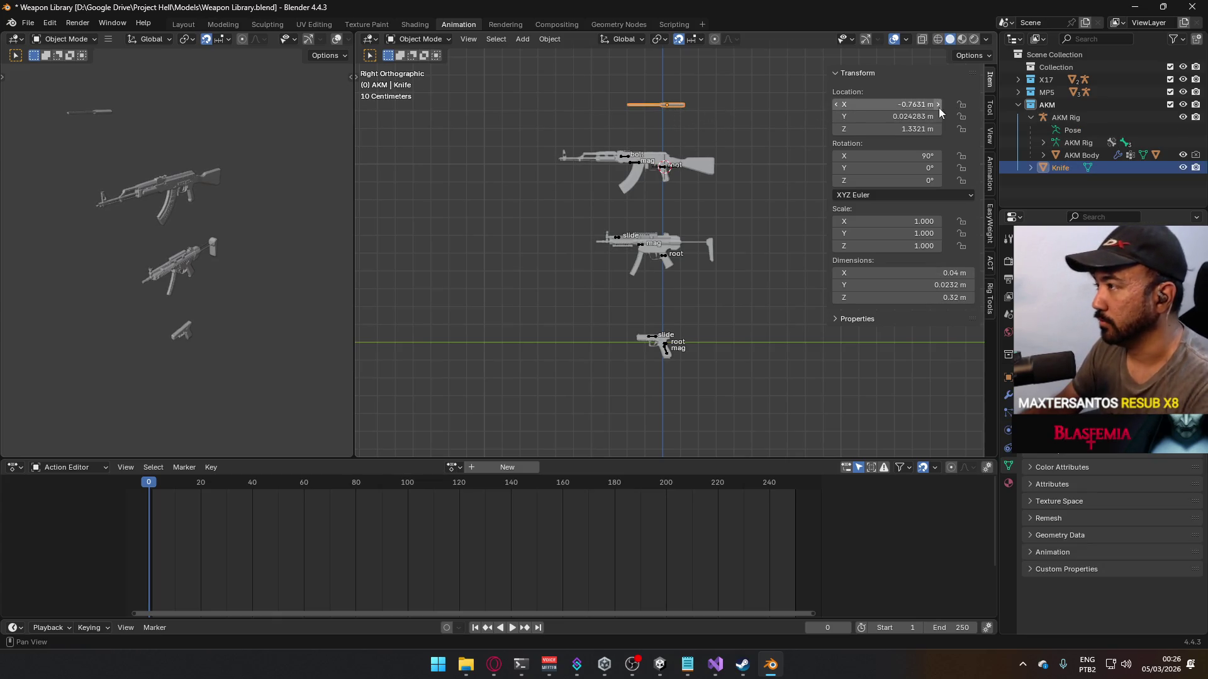
pyautogui.click(700, 171)
pyautogui.click(666, 104)
pyautogui.keyDown('shift'); pyautogui.moveTo(689, 105); pyautogui.dragTo(678, 299, button='middle'); pyautogui.keyUp('shift')
pyautogui.scroll(1, 685, 208)
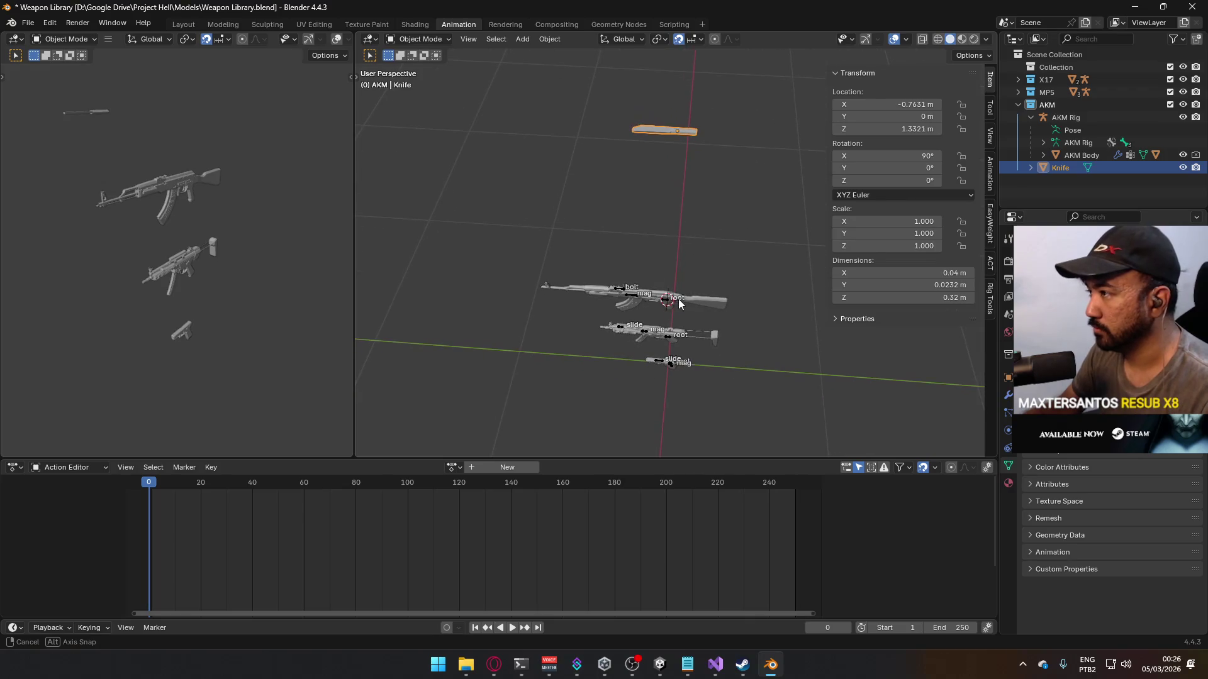
# Step: Set the Knife's Location X to 0 and frame it in the right side view
pyautogui.click(906, 104)
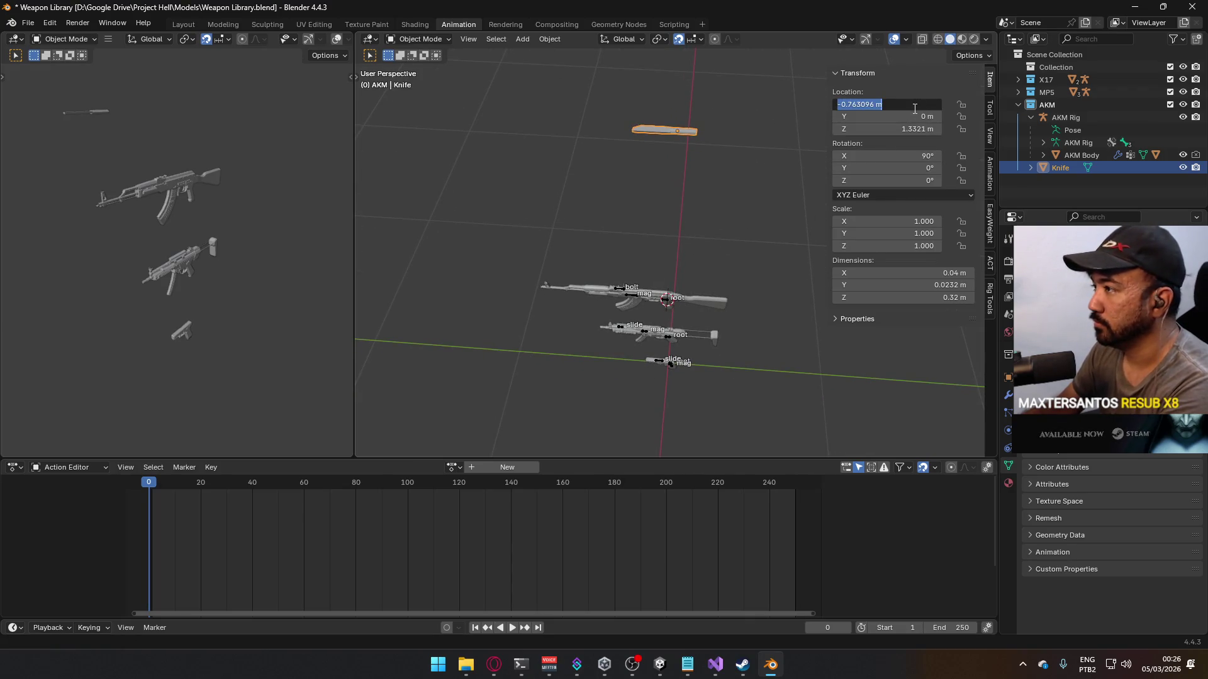
pyautogui.write('0')
pyautogui.press('Return')
pyautogui.press('KP_7')
pyautogui.press('KP_3')
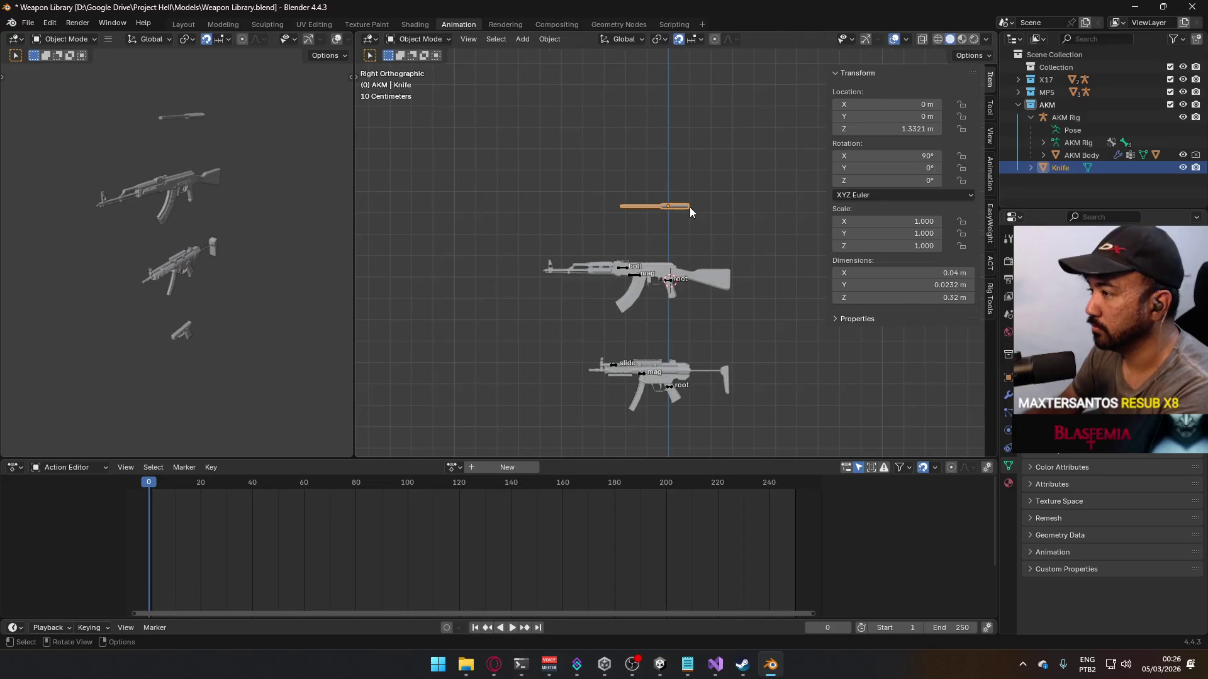
pyautogui.scroll(-2, 691, 258)
pyautogui.keyDown('shift'); pyautogui.moveTo(690, 289); pyautogui.dragTo(685, 223, button='middle'); pyautogui.keyUp('shift')
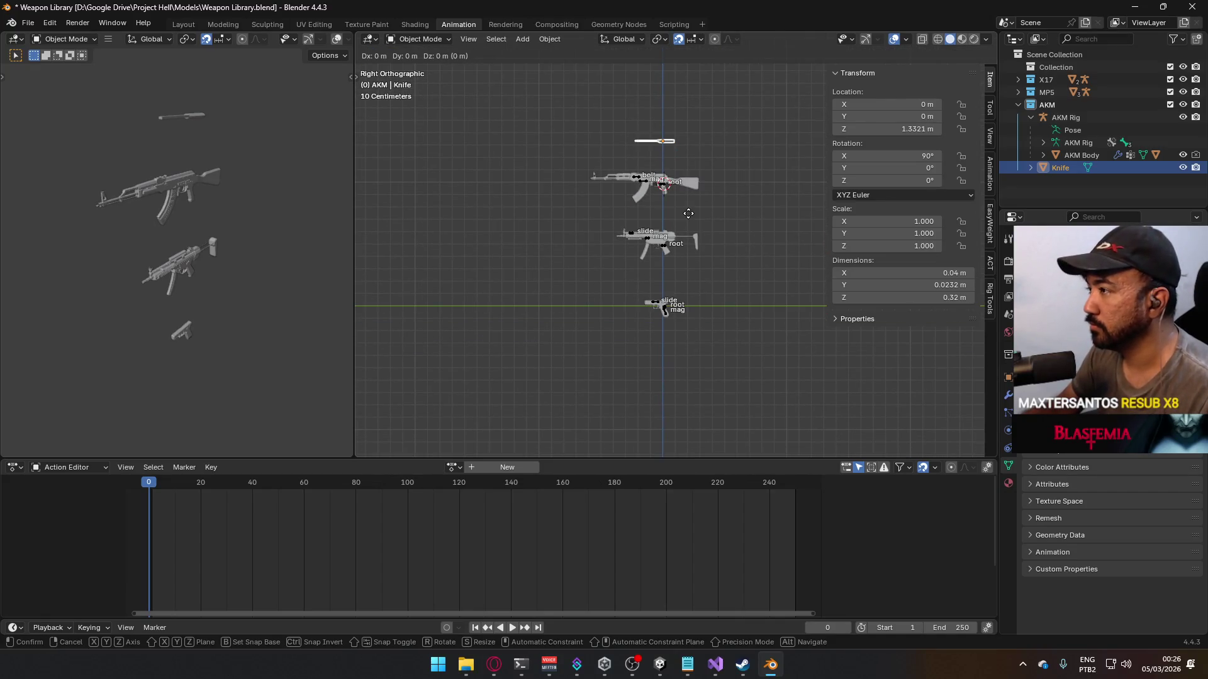
# Step: Move the Knife to Z −0.5 m, save, and apply its rotation to 0°
pyautogui.click(909, 126)
pyautogui.write('1')
pyautogui.press('Return')
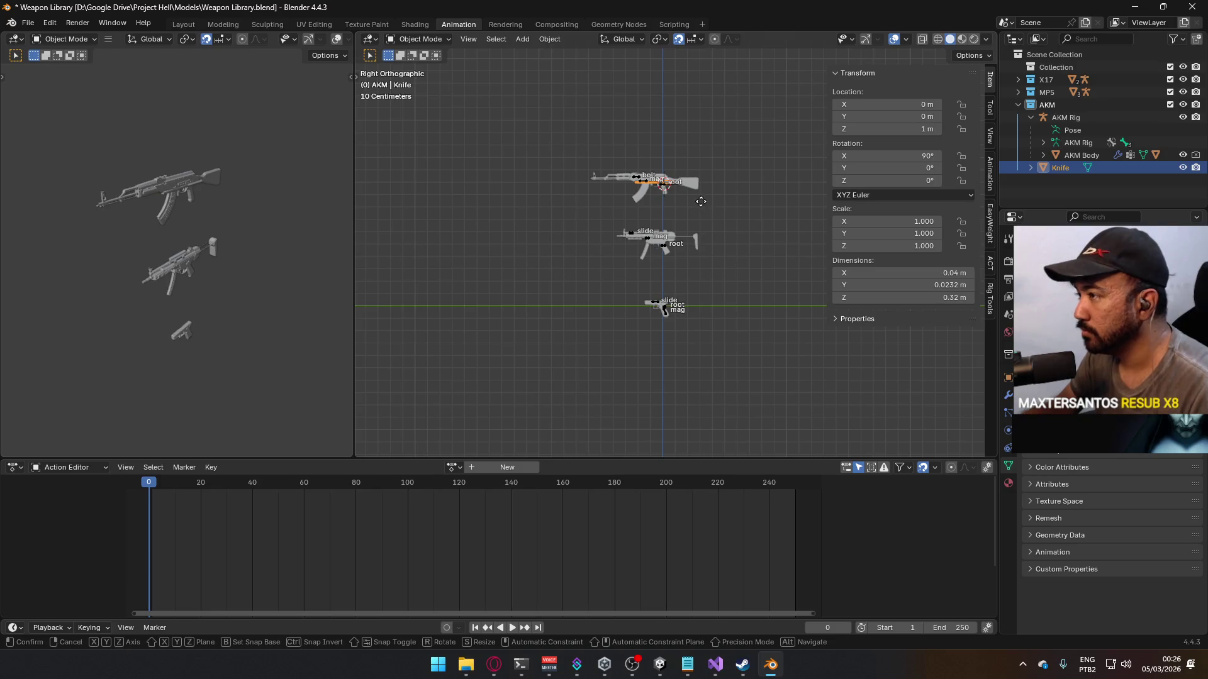
pyautogui.press('g')
pyautogui.click(704, 371)
pyautogui.moveTo(681, 367); pyautogui.dragTo(704, 344, button='middle')
pyautogui.hotkey('ctrl', 's')
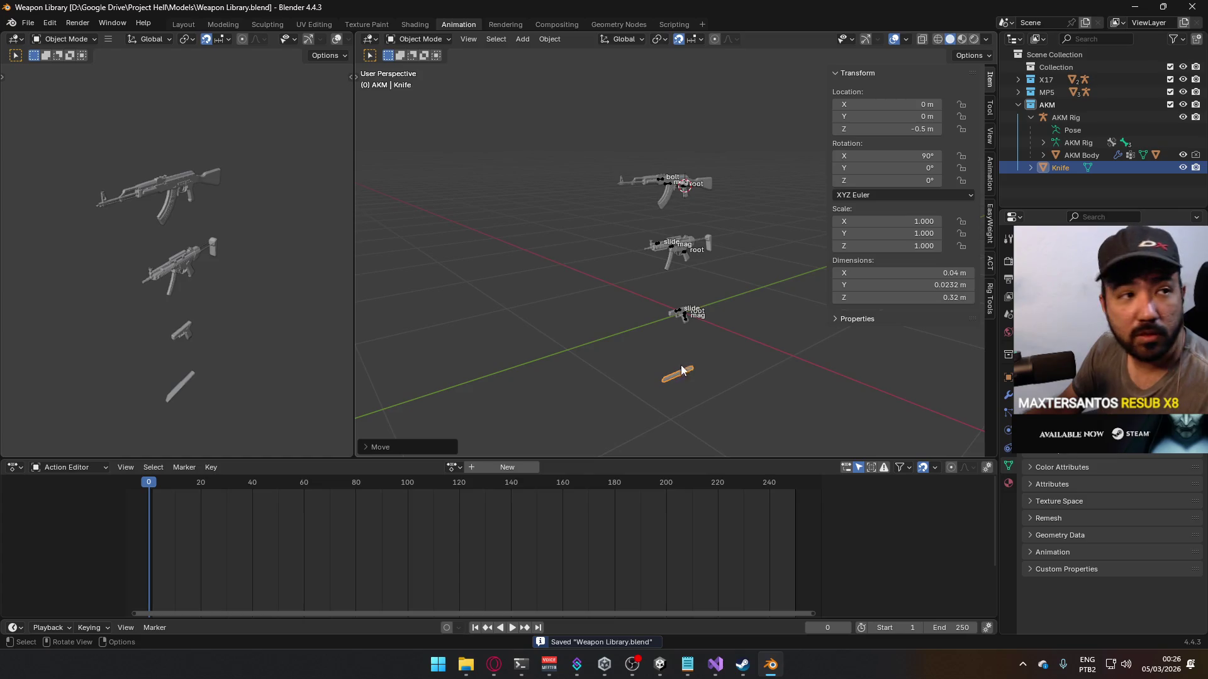
pyautogui.hotkey('ctrl', 'a')
pyautogui.click(650, 370)
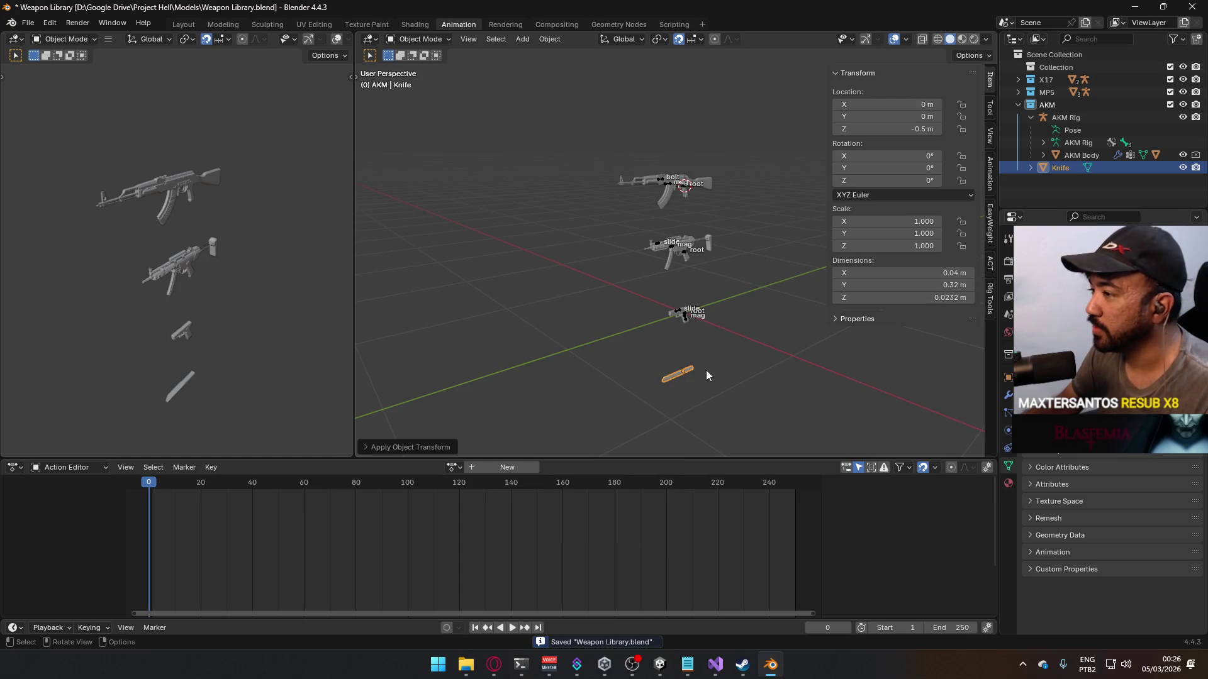
# Step: Save, then rotate the Knife −90° around global Y in the right side view
pyautogui.hotkey('ctrl', 's')
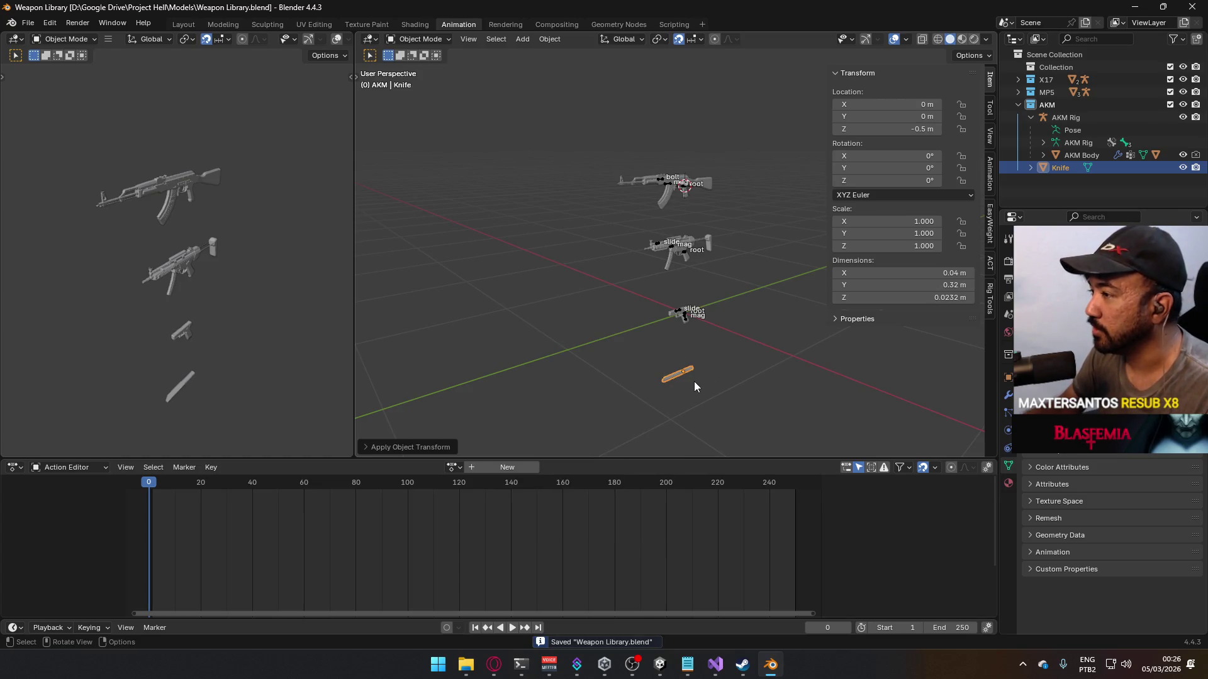
pyautogui.moveTo(674, 392)
pyautogui.mouseDown(button='middle')
pyautogui.moveTo(591, 321)
pyautogui.moveTo(606, 310)
pyautogui.mouseUp(button='middle')
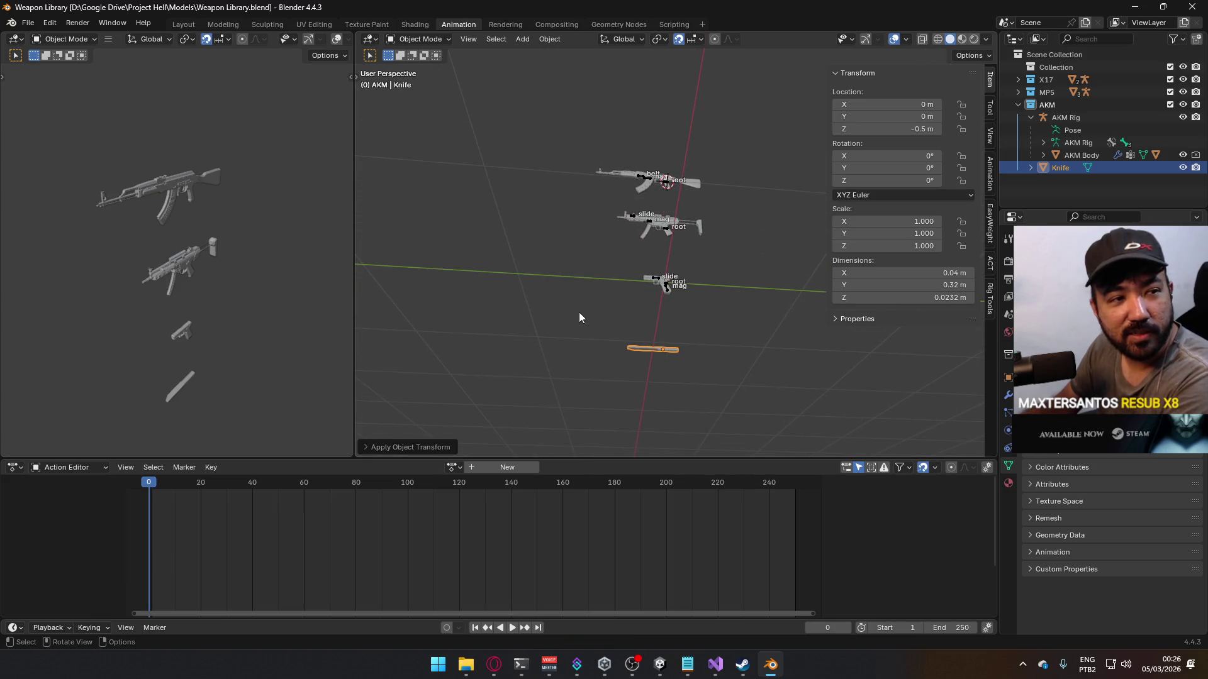
pyautogui.moveTo(571, 318)
pyautogui.mouseDown(button='middle')
pyautogui.moveTo(670, 293)
pyautogui.moveTo(712, 197)
pyautogui.moveTo(684, 307)
pyautogui.mouseUp(button='middle')
pyautogui.scroll(3, 684, 307)
pyautogui.press('KP_3')
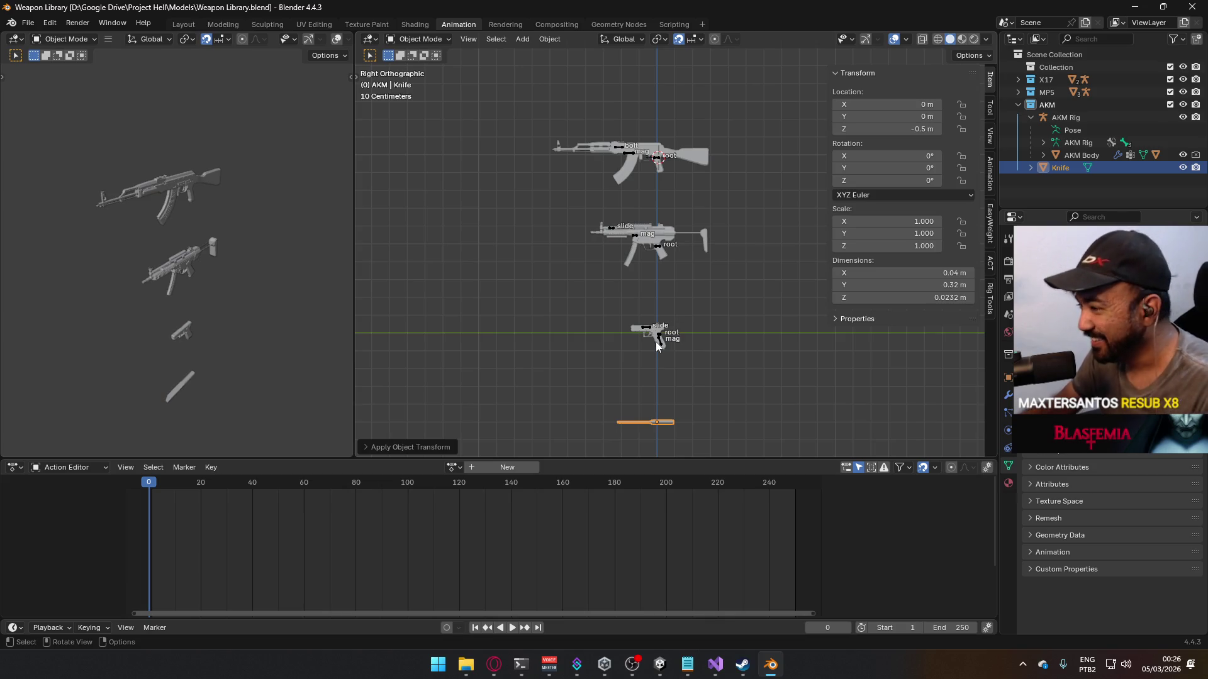
pyautogui.press('r')
pyautogui.press('y')
pyautogui.write('90')
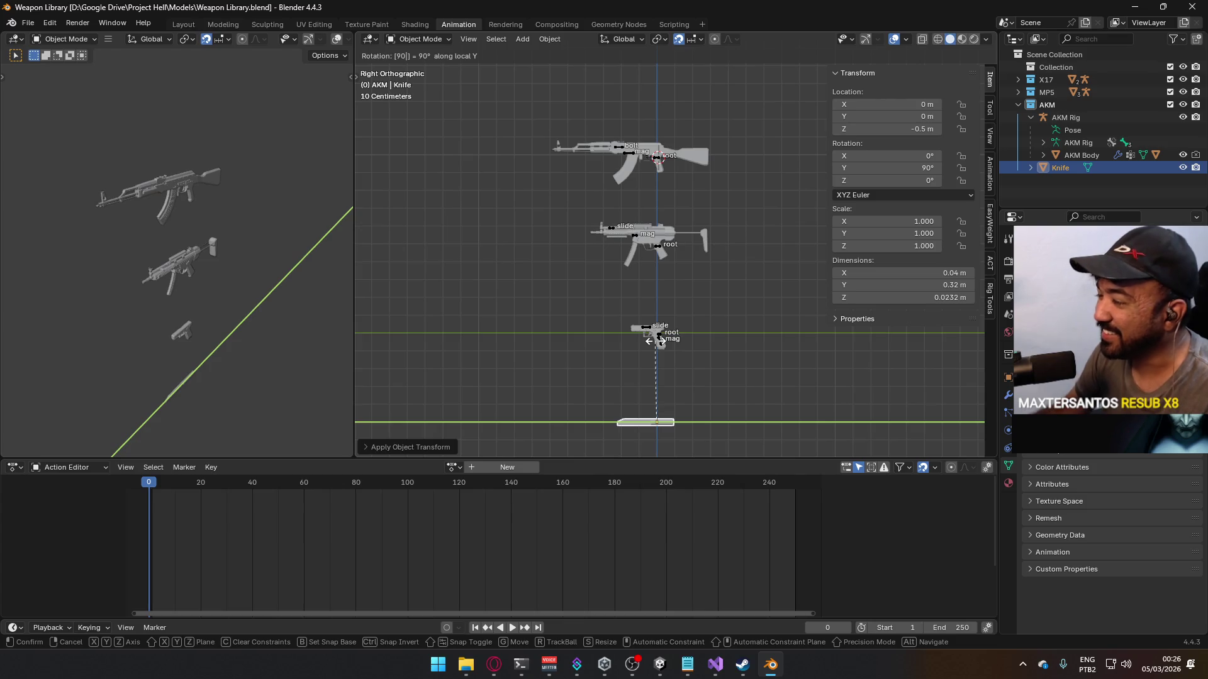
pyautogui.press('BackSpace')
pyautogui.press('BackSpace')
pyautogui.press('y')
pyautogui.press('y')
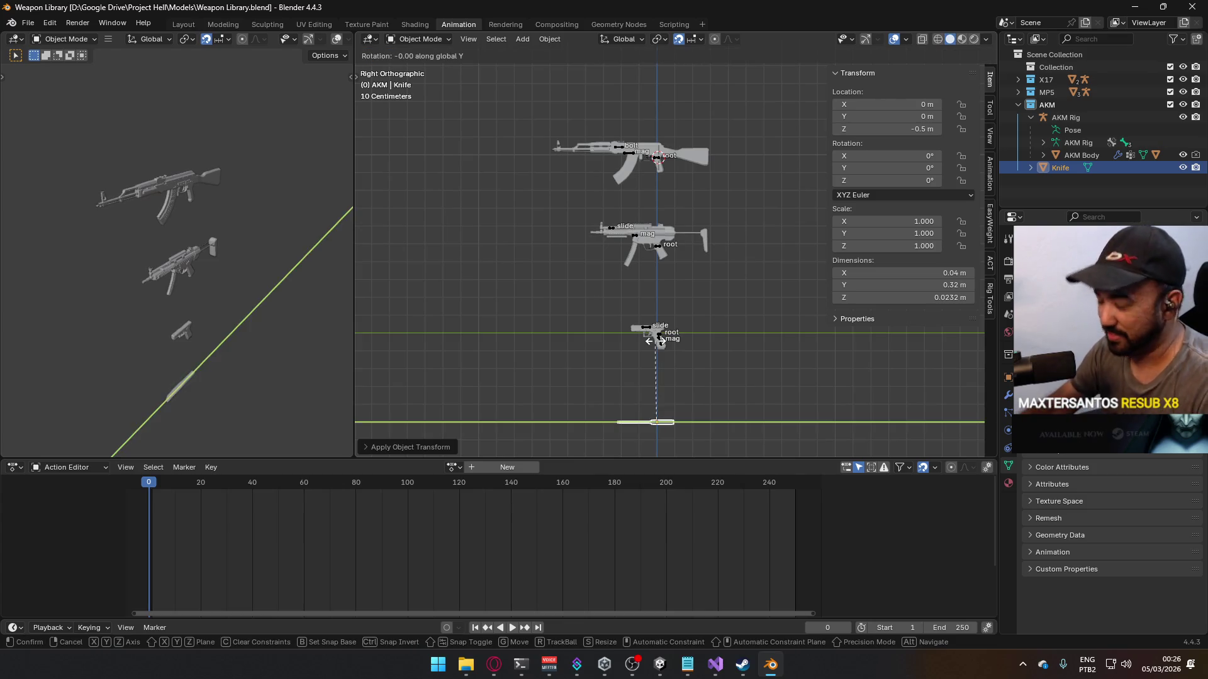
pyautogui.press('Return')
# Step: Frame the rotated knife and inspect its mesh in Edit Mode before returning to Object Mode
pyautogui.scroll(5, 658, 319)
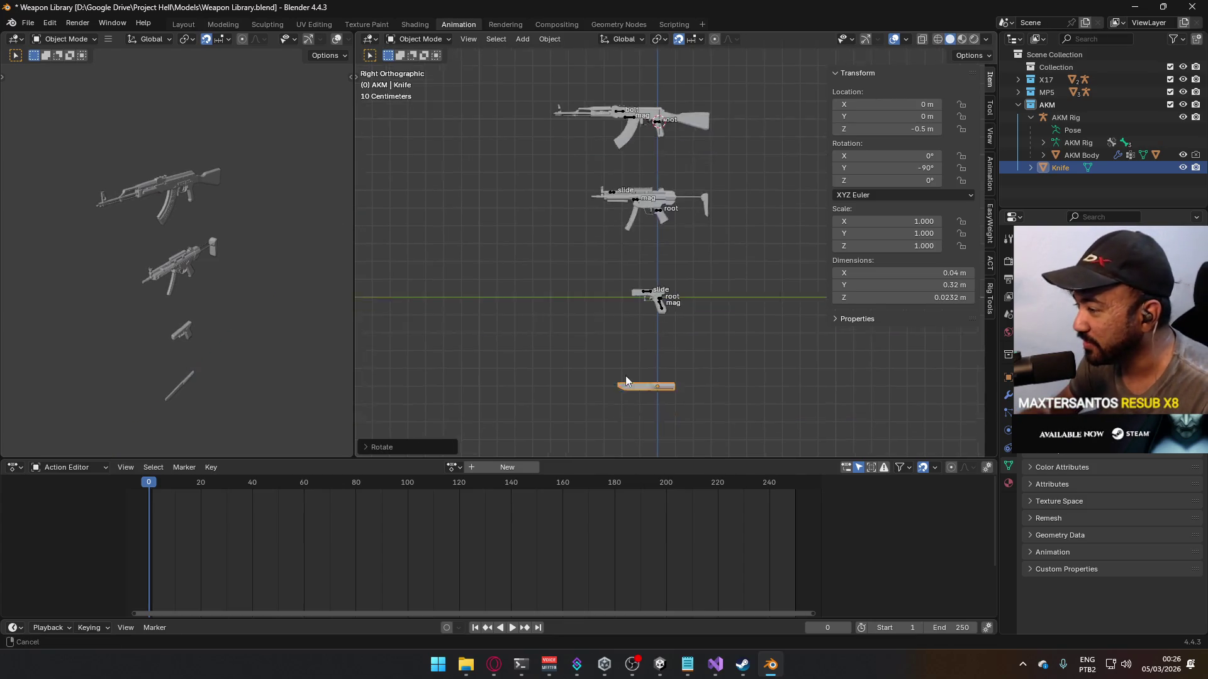
pyautogui.keyDown('shift'); pyautogui.moveTo(656, 311); pyautogui.dragTo(632, 198, button='middle'); pyautogui.keyUp('shift')
pyautogui.scroll(6, 597, 315)
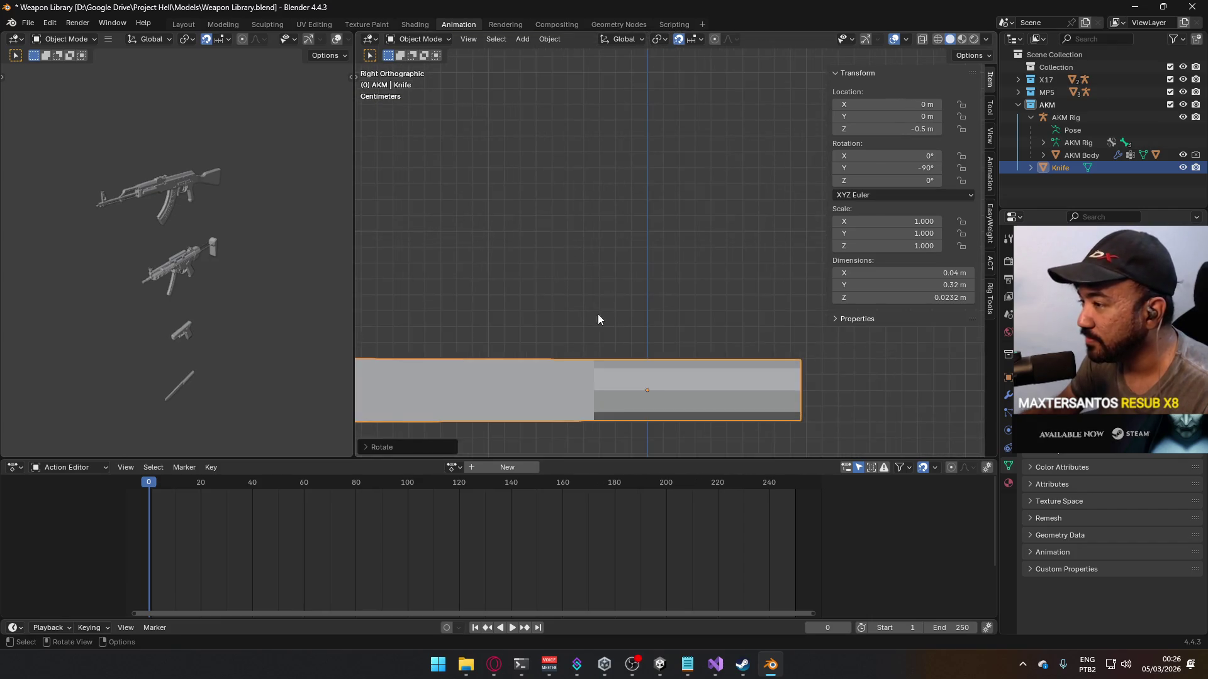
pyautogui.keyDown('shift'); pyautogui.moveTo(598, 314); pyautogui.dragTo(686, 180, button='middle'); pyautogui.keyUp('shift')
pyautogui.press('Tab')
pyautogui.press('1')
pyautogui.click(621, 191)
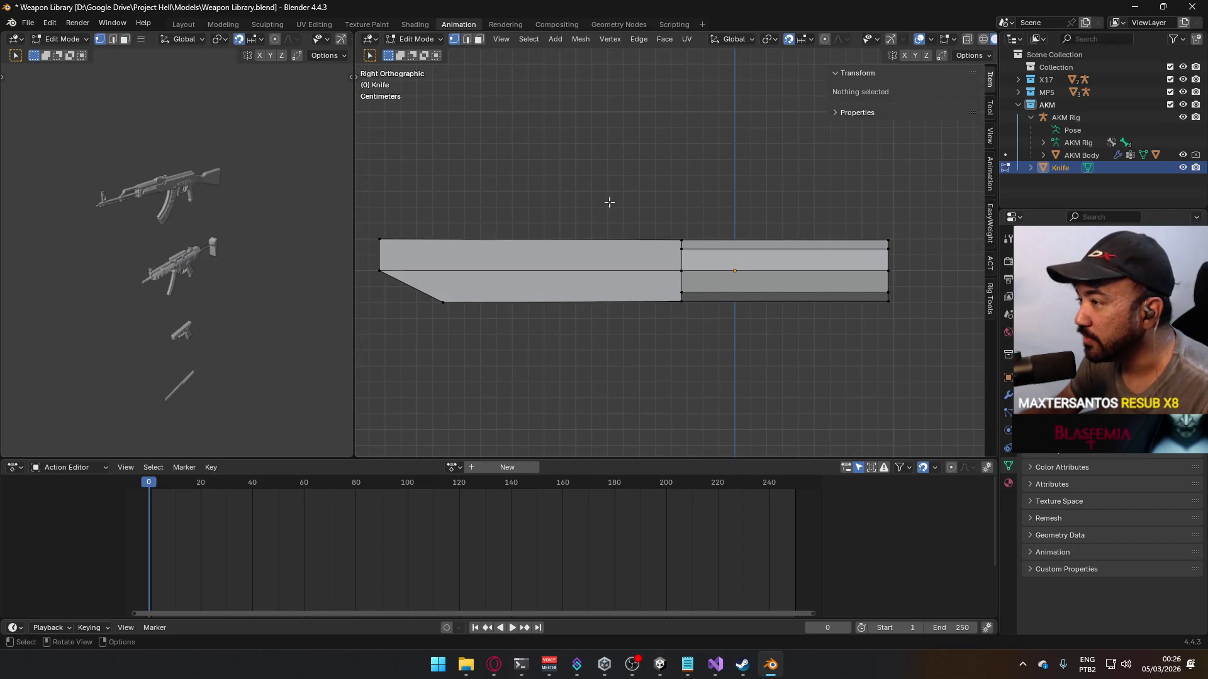
pyautogui.press('Tab')
pyautogui.scroll(3, 609, 202)
pyautogui.scroll(-6, 724, 213)
pyautogui.moveTo(646, 233)
pyautogui.mouseDown(button='middle')
pyautogui.moveTo(707, 238)
pyautogui.moveTo(685, 251)
pyautogui.moveTo(562, 225)
pyautogui.moveTo(516, 237)
pyautogui.moveTo(585, 257)
pyautogui.moveTo(597, 244)
pyautogui.moveTo(576, 241)
pyautogui.moveTo(584, 228)
pyautogui.mouseUp(button='middle')
# Step: Reselect the Knife and compare it in the front and right side views
pyautogui.click(707, 233)
pyautogui.click(578, 220)
pyautogui.press('KP_1')
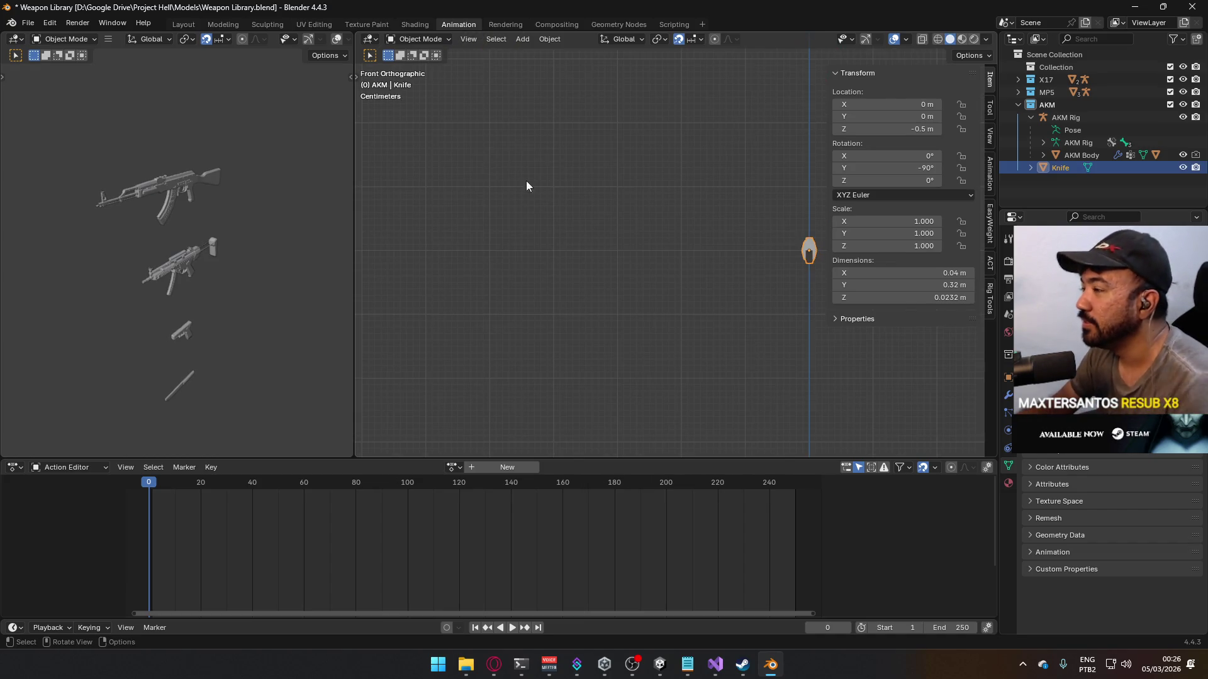
pyautogui.press('KP_3')
pyautogui.rightClick(686, 240)
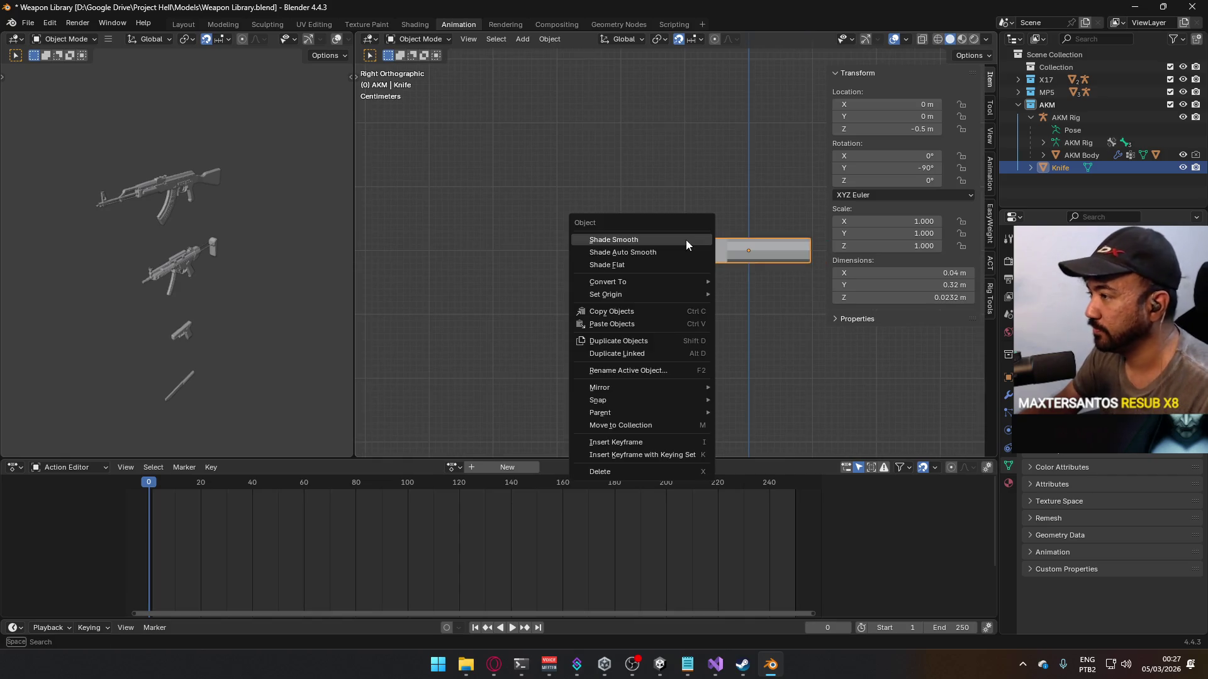
pyautogui.moveTo(692, 287)
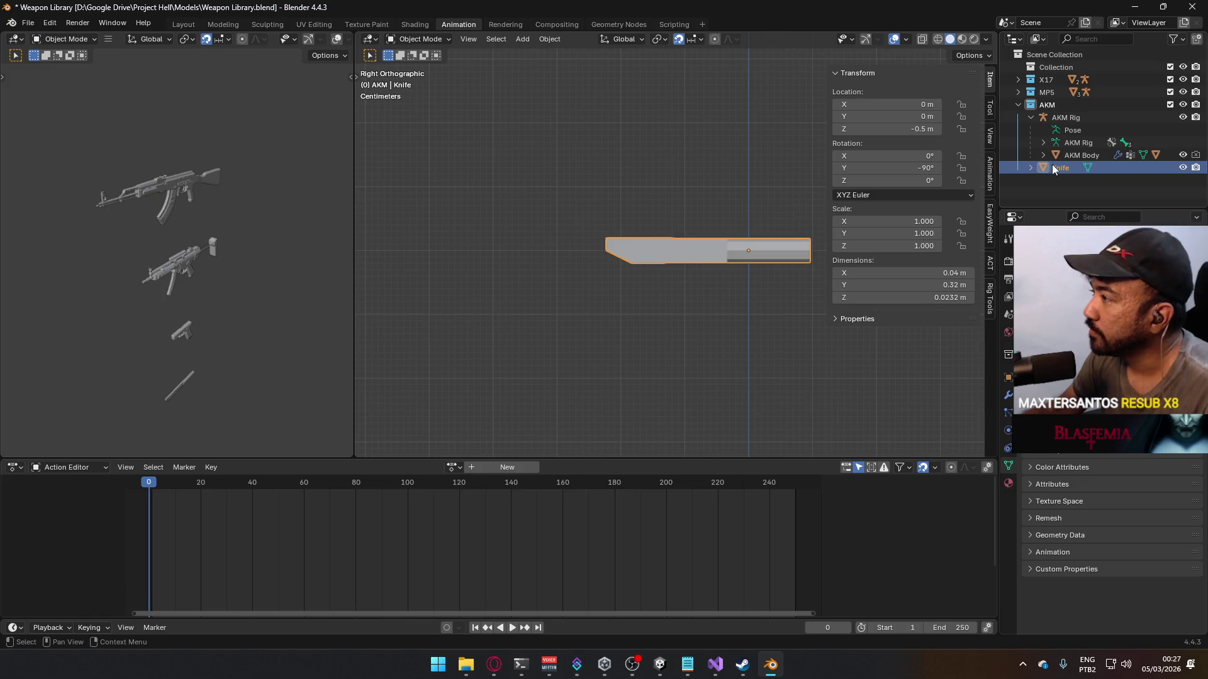
# Step: Move the Knife into a new collection named Knife
pyautogui.press('m')
pyautogui.click(1052, 162)
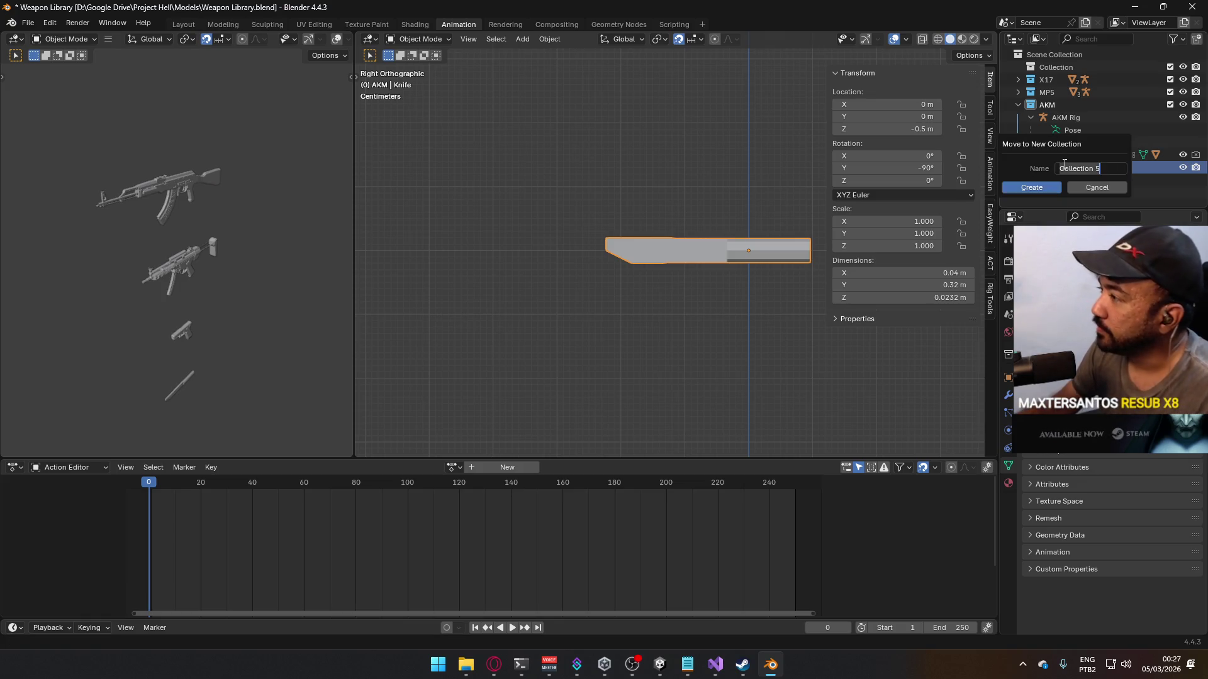
pyautogui.write('Knife')
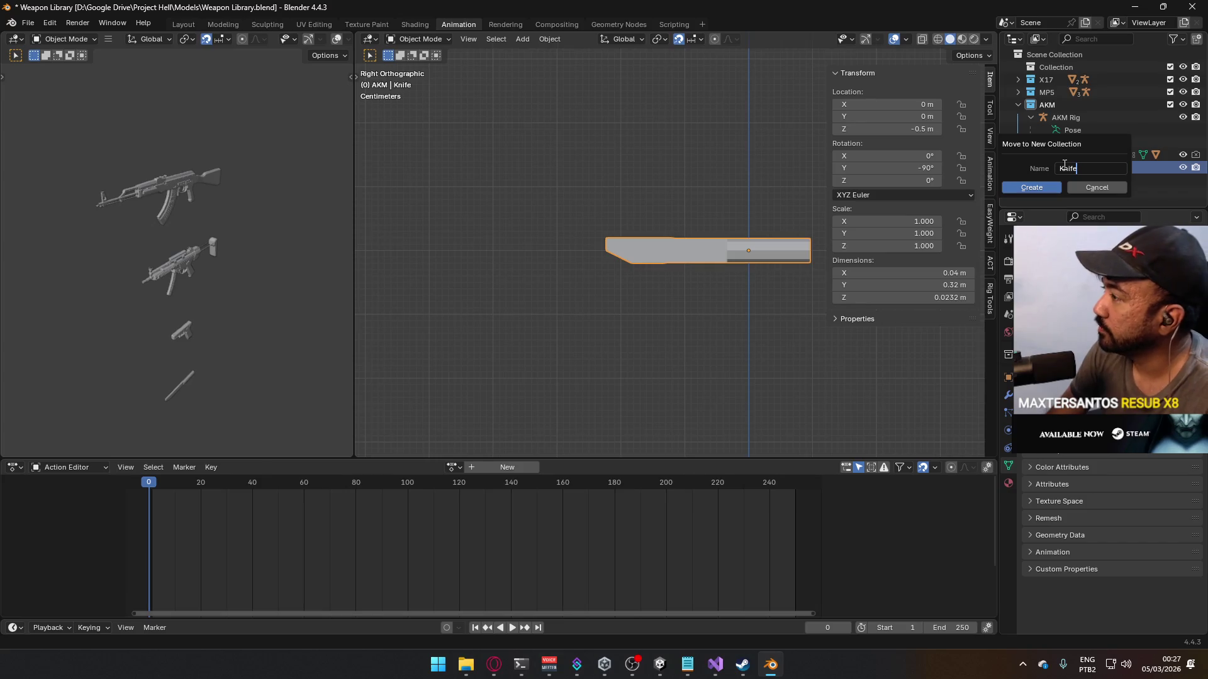
pyautogui.press('Return')
# Step: Collapse the Knife and AKM collections in the Outliner and save Weapon Library.blend
pyautogui.click(1037, 166)
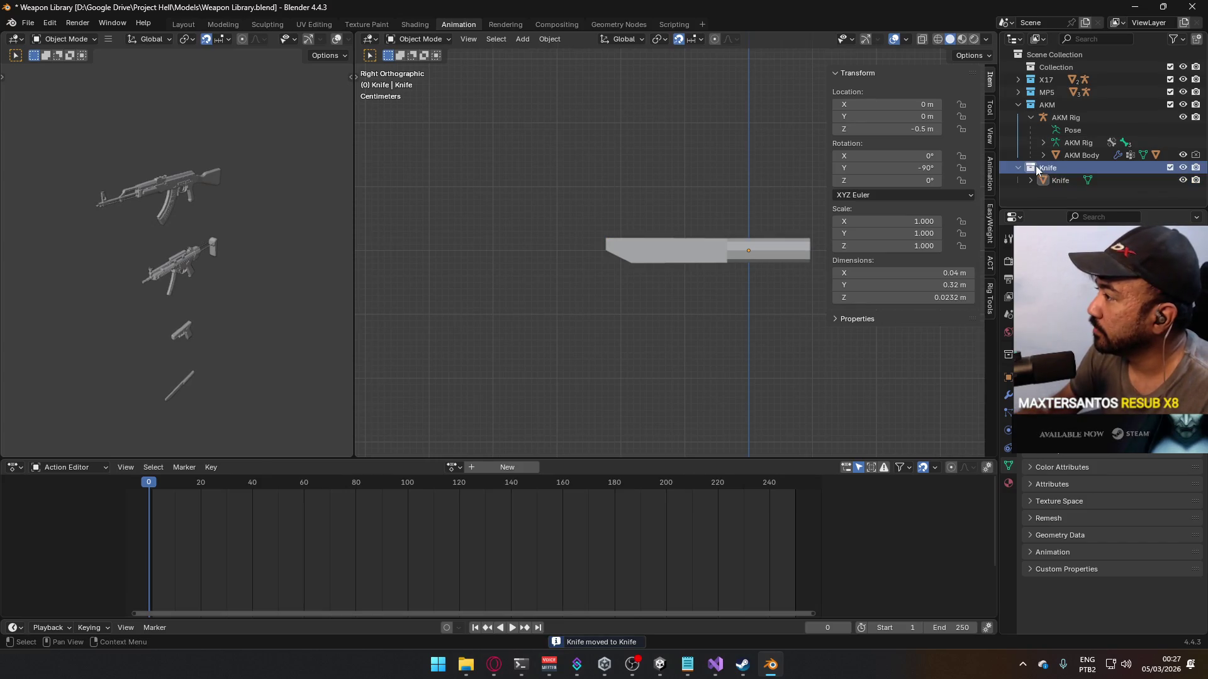
pyautogui.rightClick(1034, 165)
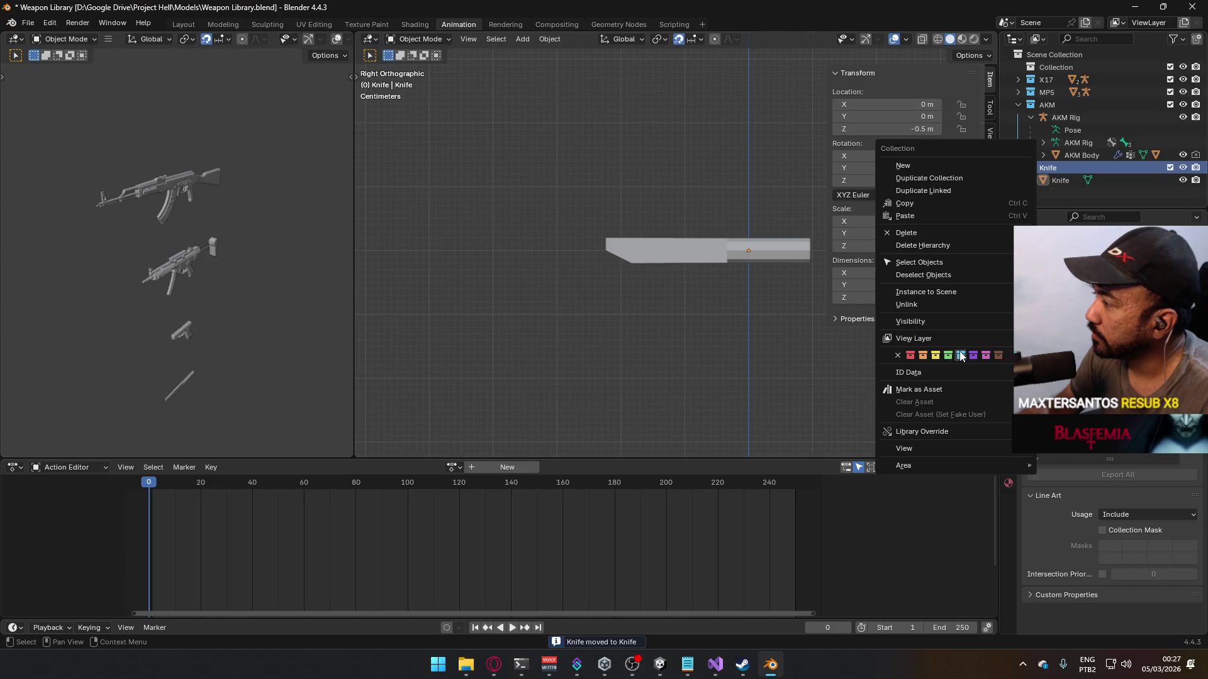
pyautogui.click(961, 356)
pyautogui.click(1017, 166)
pyautogui.click(1019, 105)
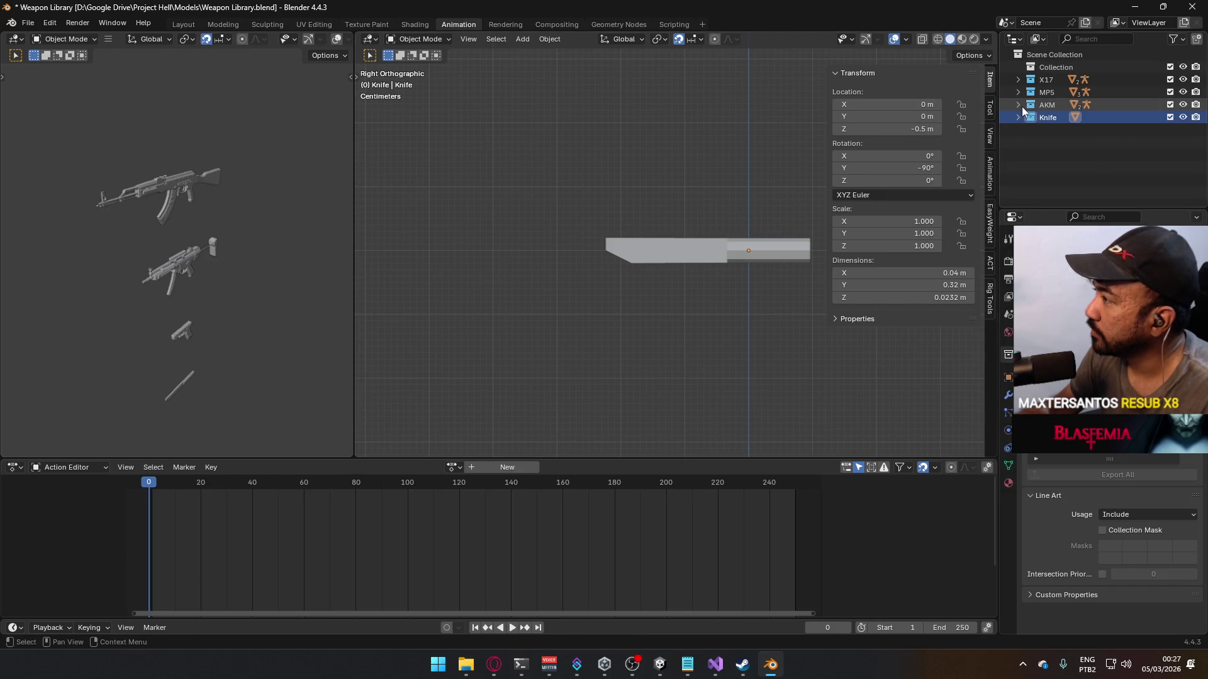
pyautogui.click(753, 256)
pyautogui.hotkey('ctrl', 's')
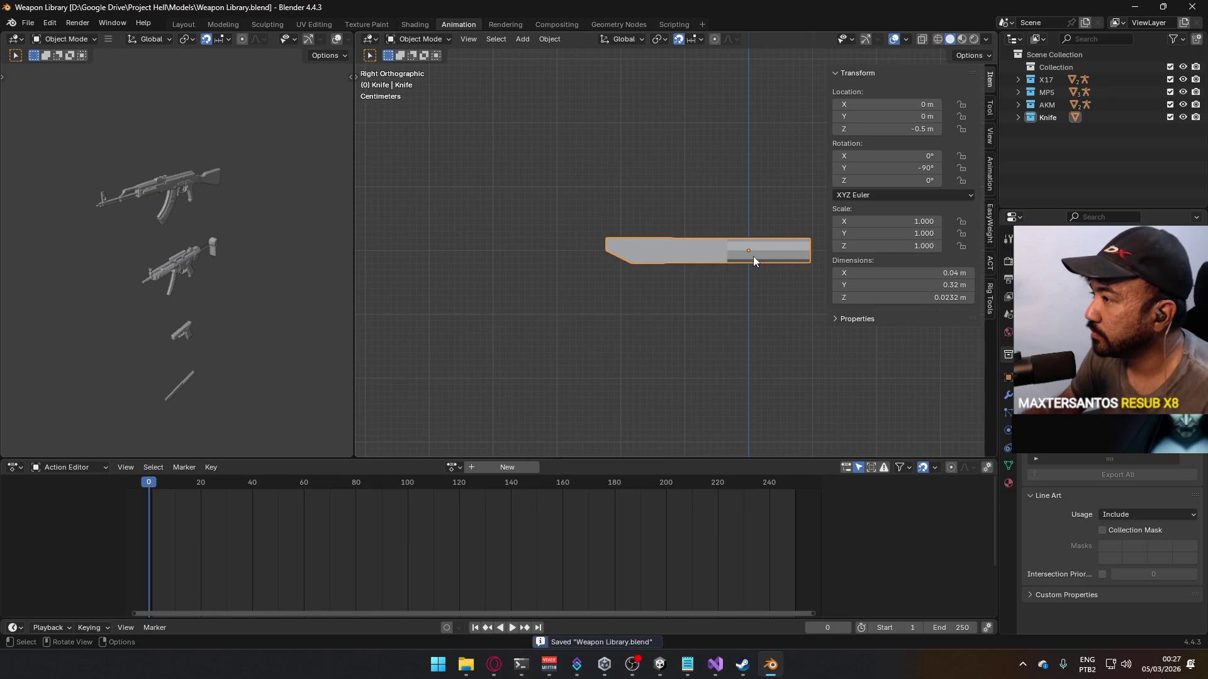
pyautogui.click(28, 23)
# Step: Open Player Viewmodel Generic.blend from the recent files list
pyautogui.moveTo(69, 62)
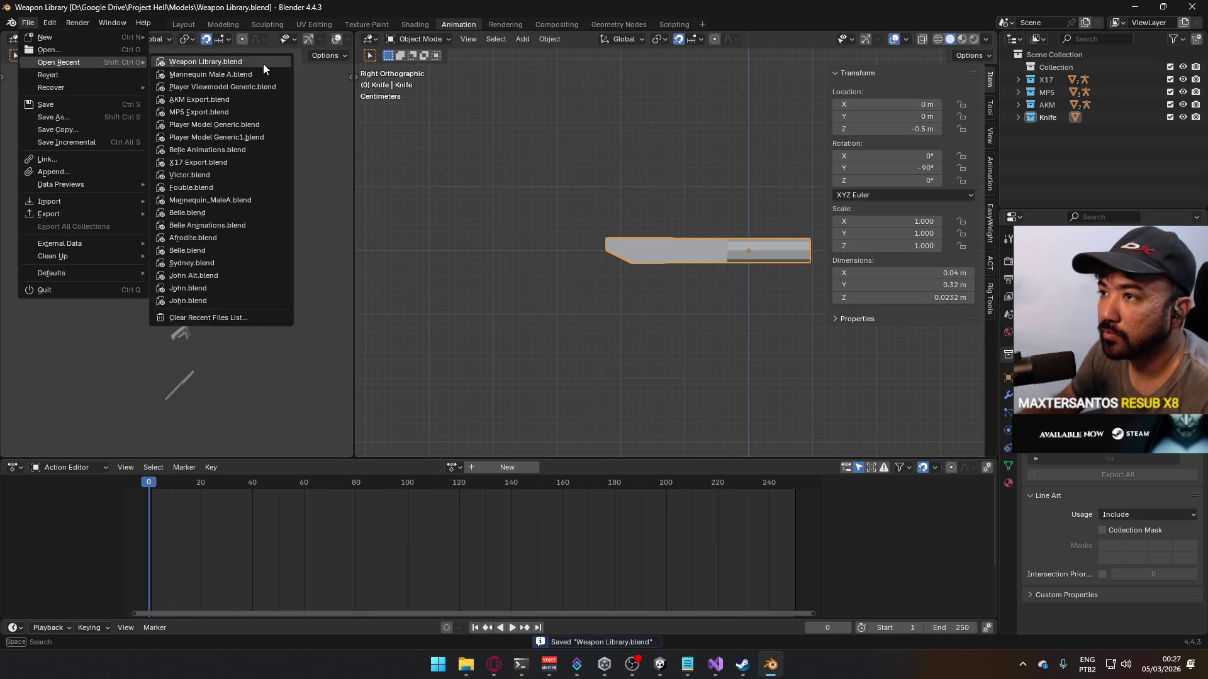
pyautogui.click(234, 87)
pyautogui.moveTo(566, 264)
pyautogui.mouseDown(button='middle')
pyautogui.moveTo(621, 287)
pyautogui.moveTo(468, 289)
pyautogui.moveTo(534, 271)
pyautogui.moveTo(513, 277)
pyautogui.moveTo(560, 195)
pyautogui.moveTo(486, 191)
pyautogui.moveTo(504, 207)
pyautogui.moveTo(466, 217)
pyautogui.mouseUp(button='middle')
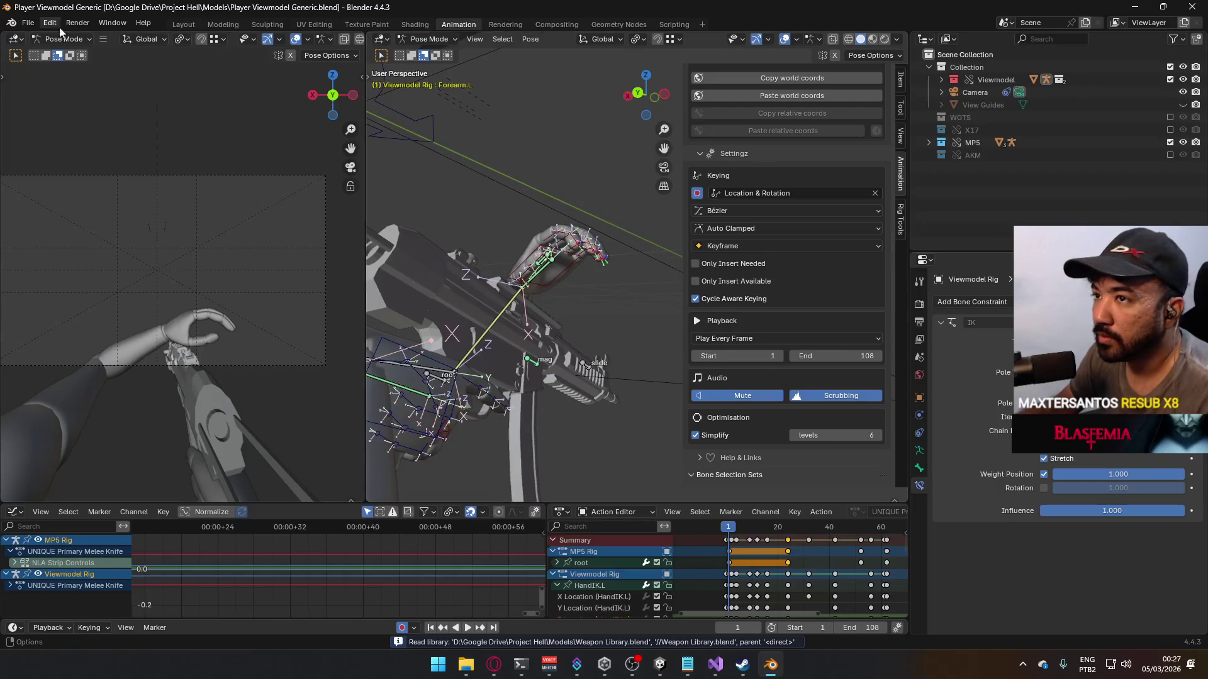
# Step: Link the Knife collection from Project Hell > Models > Weapon Library.blend into the scene
pyautogui.click(28, 23)
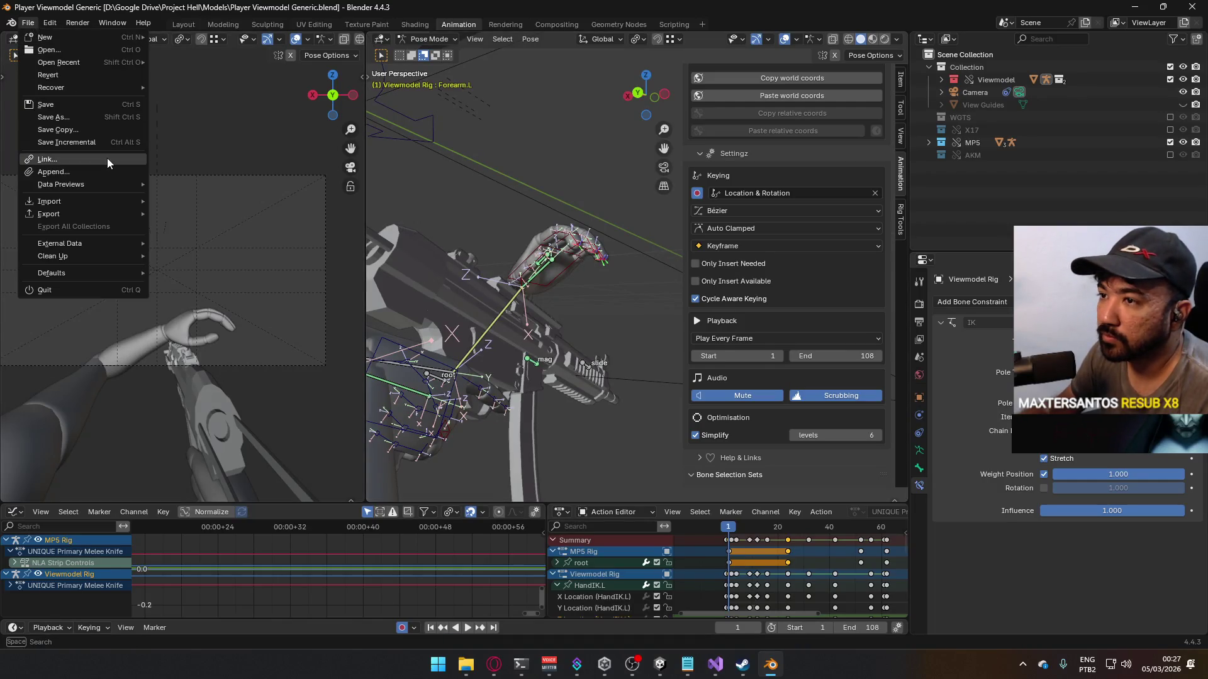
pyautogui.click(45, 161)
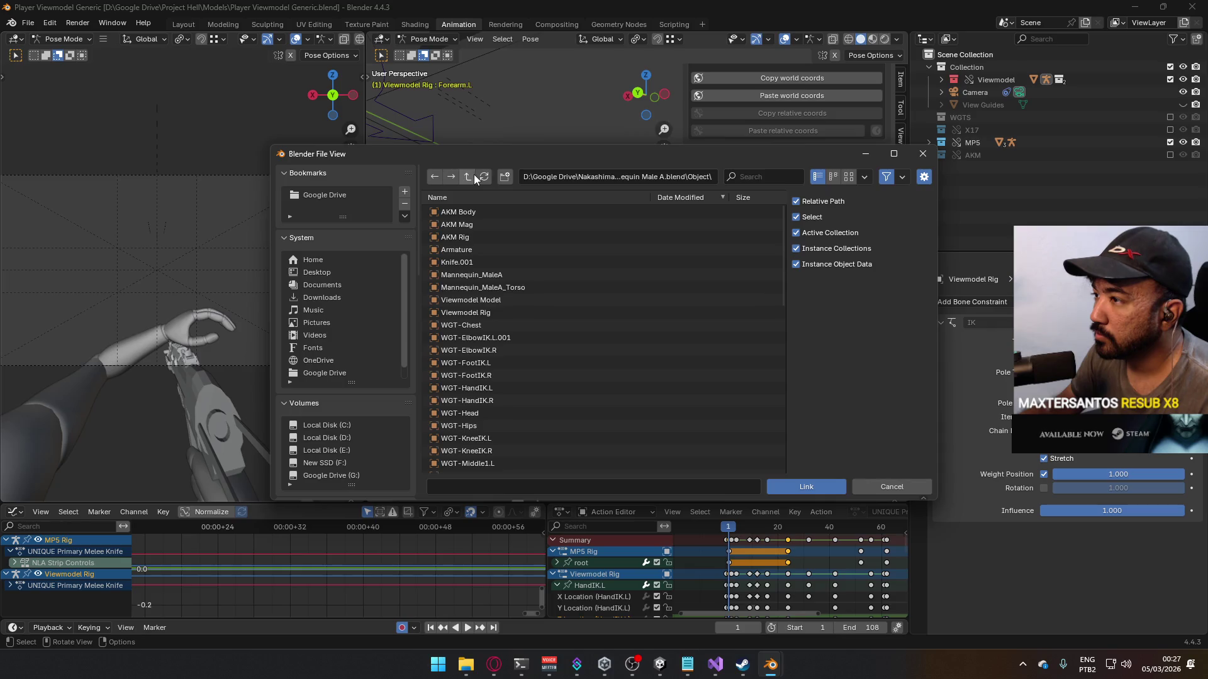
pyautogui.click(474, 175)
pyautogui.click(474, 175)
pyautogui.click(474, 174)
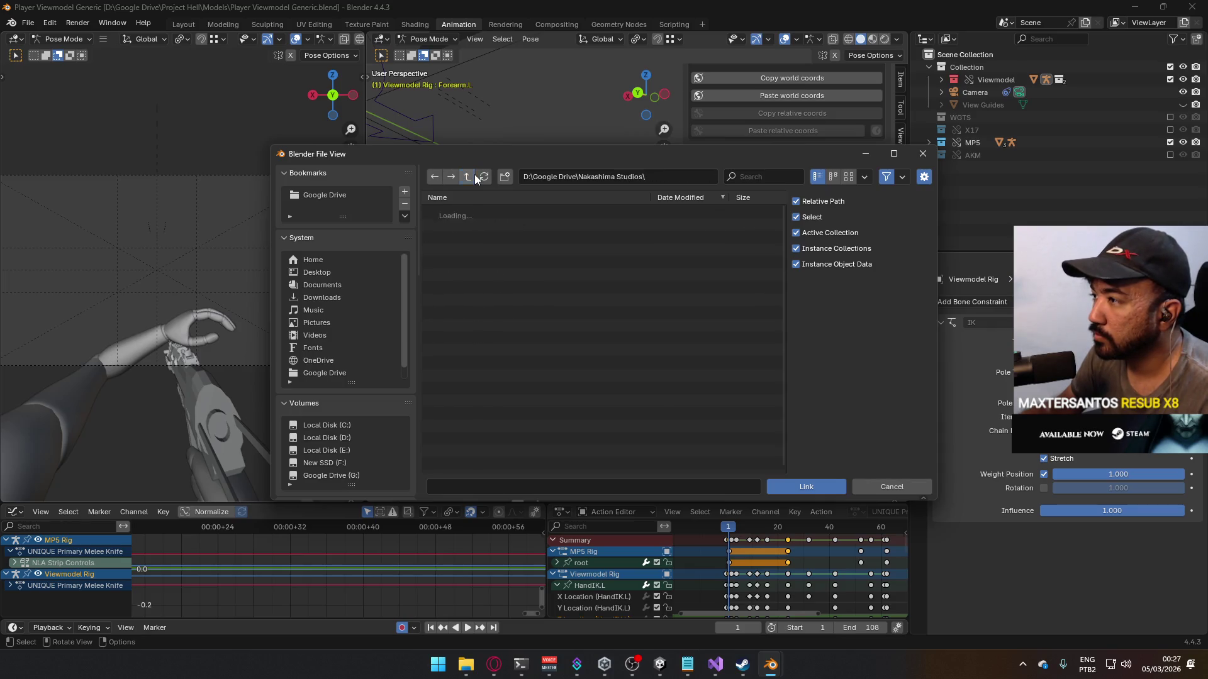
pyautogui.click(475, 175)
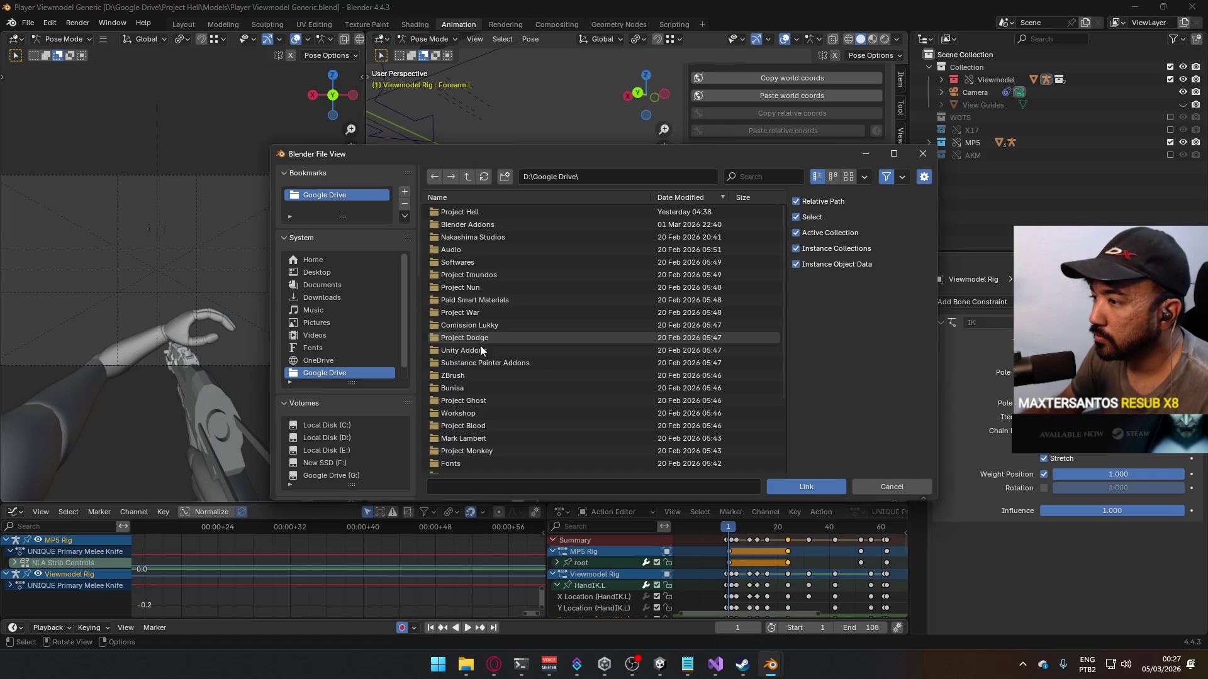
pyautogui.doubleClick(475, 213)
pyautogui.doubleClick(477, 214)
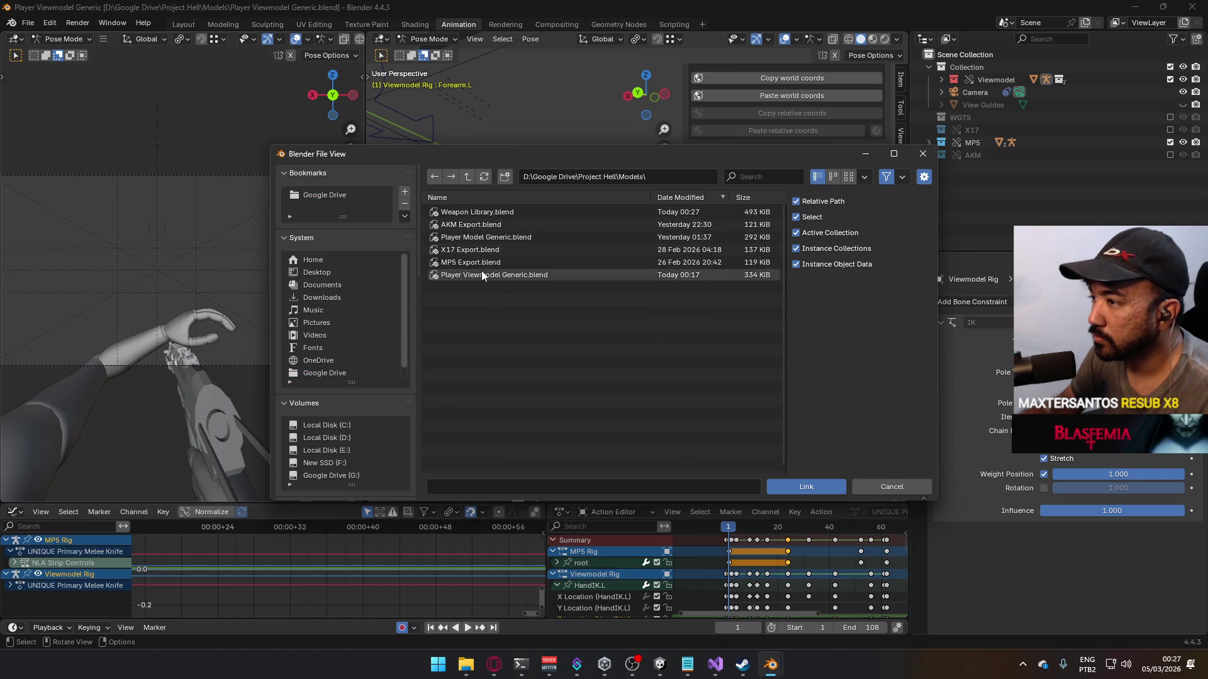
pyautogui.doubleClick(505, 211)
pyautogui.doubleClick(489, 224)
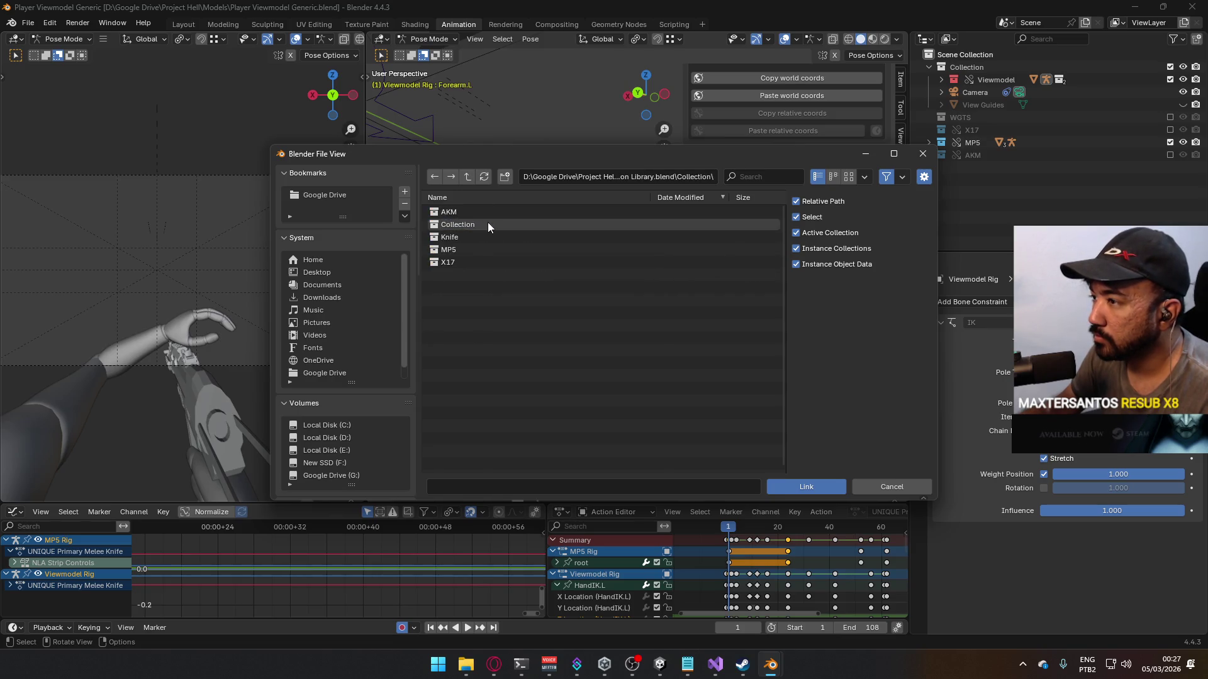
pyautogui.click(475, 238)
pyautogui.click(842, 485)
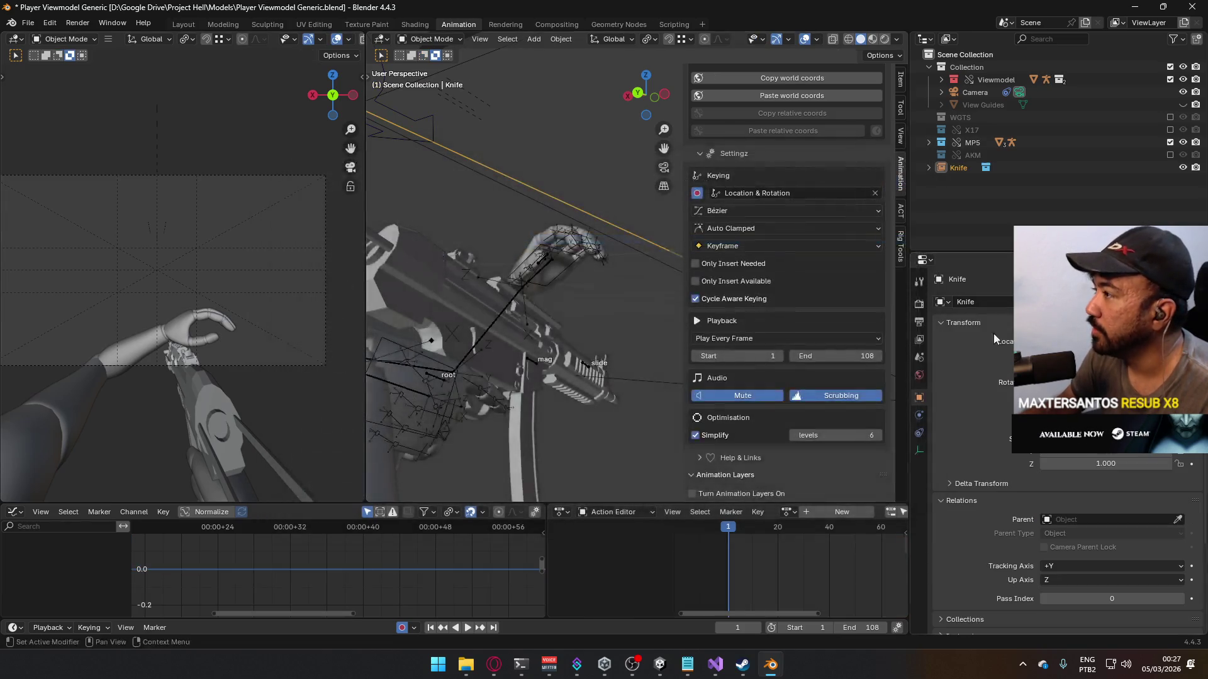
# Step: Inspect the linked Knife's Library Override options, dismissing them without applying anything
pyautogui.rightClick(959, 168)
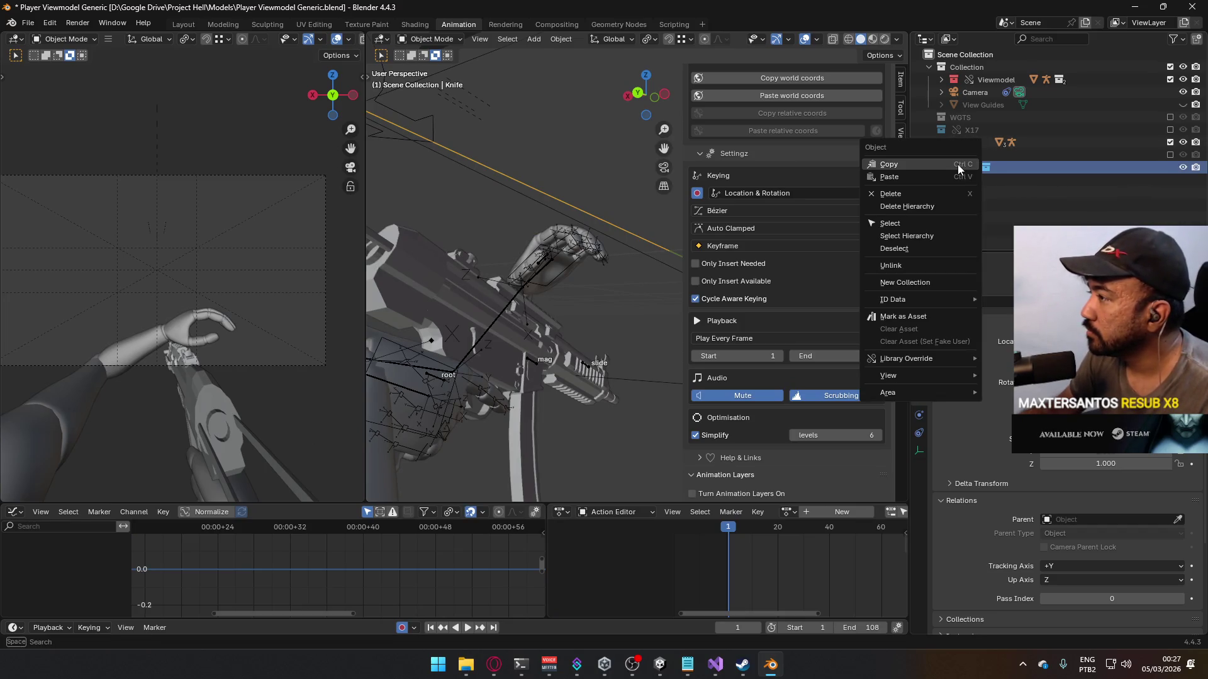
pyautogui.moveTo(944, 361)
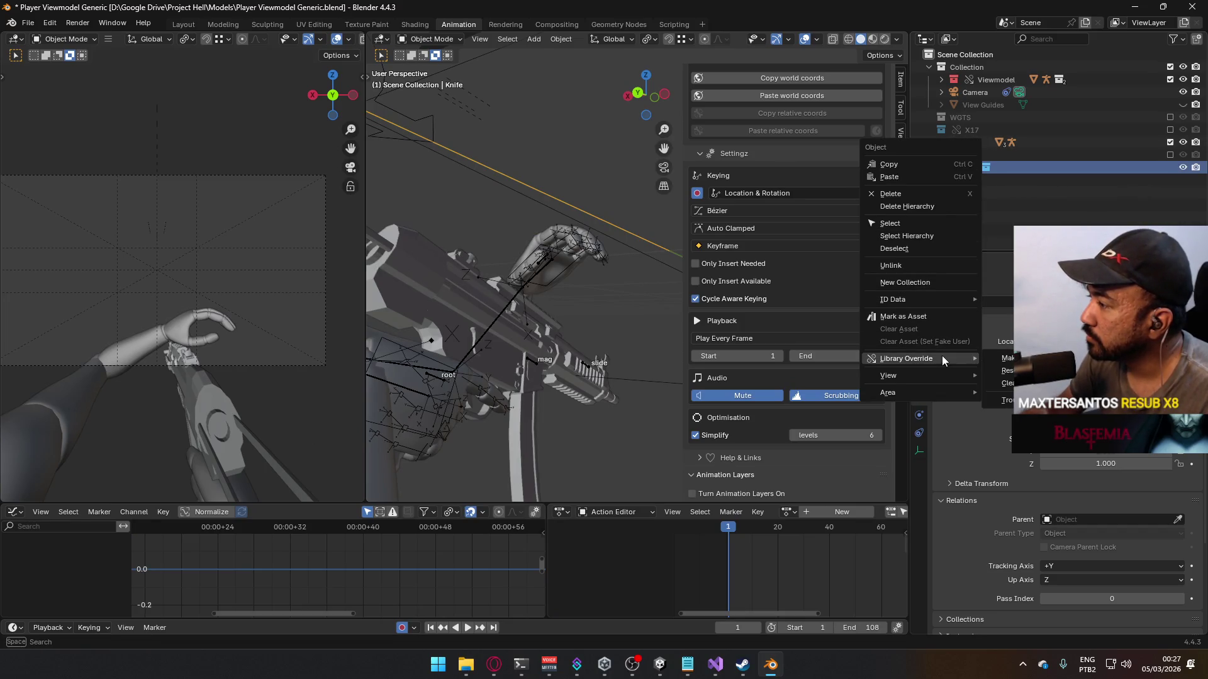
pyautogui.press('Escape')
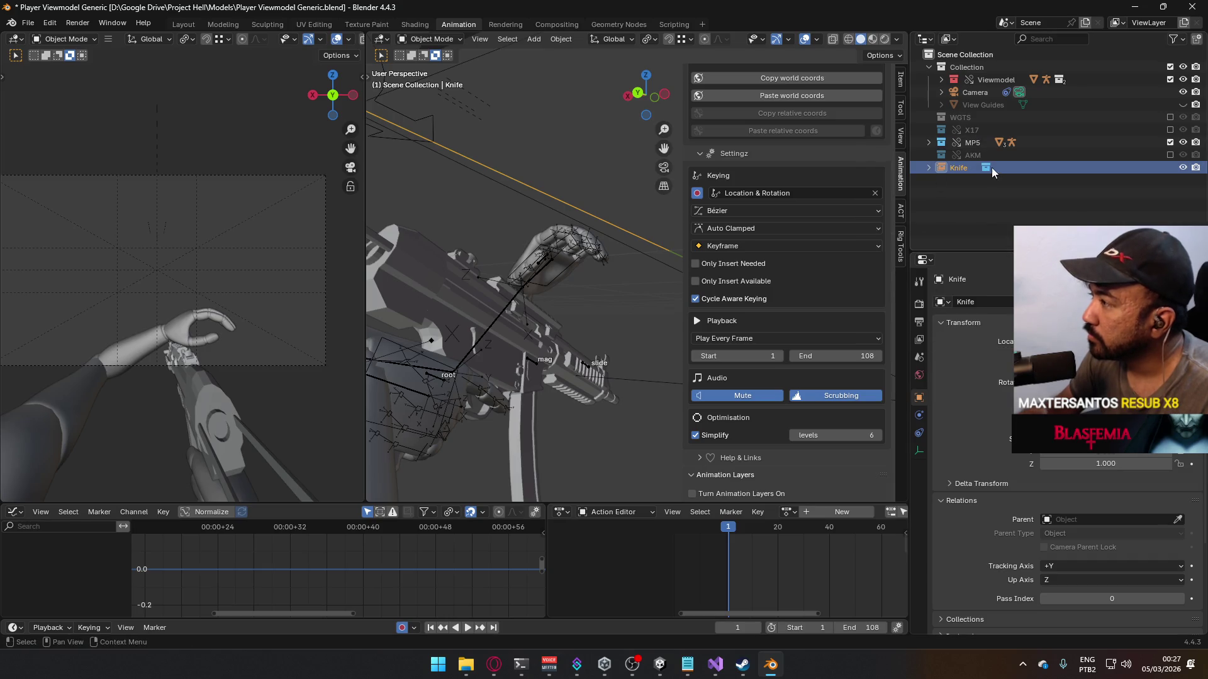
pyautogui.moveTo(598, 283)
pyautogui.mouseDown(button='middle')
pyautogui.moveTo(874, 293)
pyautogui.moveTo(612, 252)
pyautogui.mouseUp(button='middle')
pyautogui.scroll(-5, 611, 252)
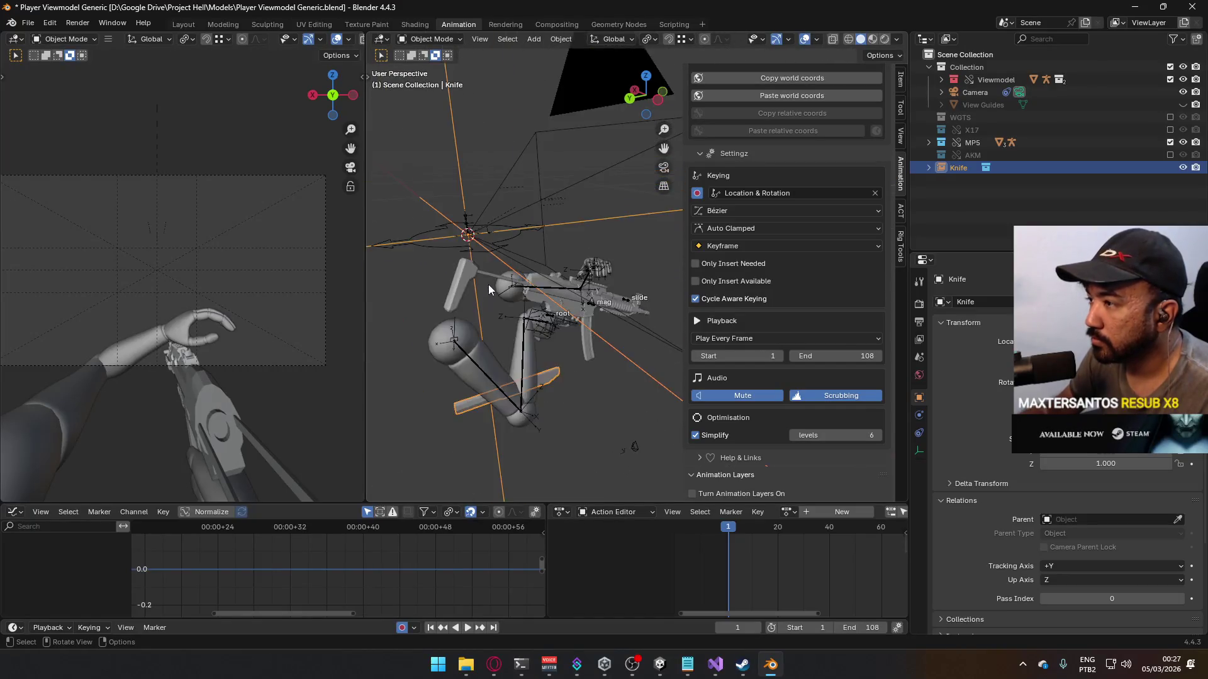
# Step: Delete the linked Knife collection from the scene
pyautogui.rightClick(983, 168)
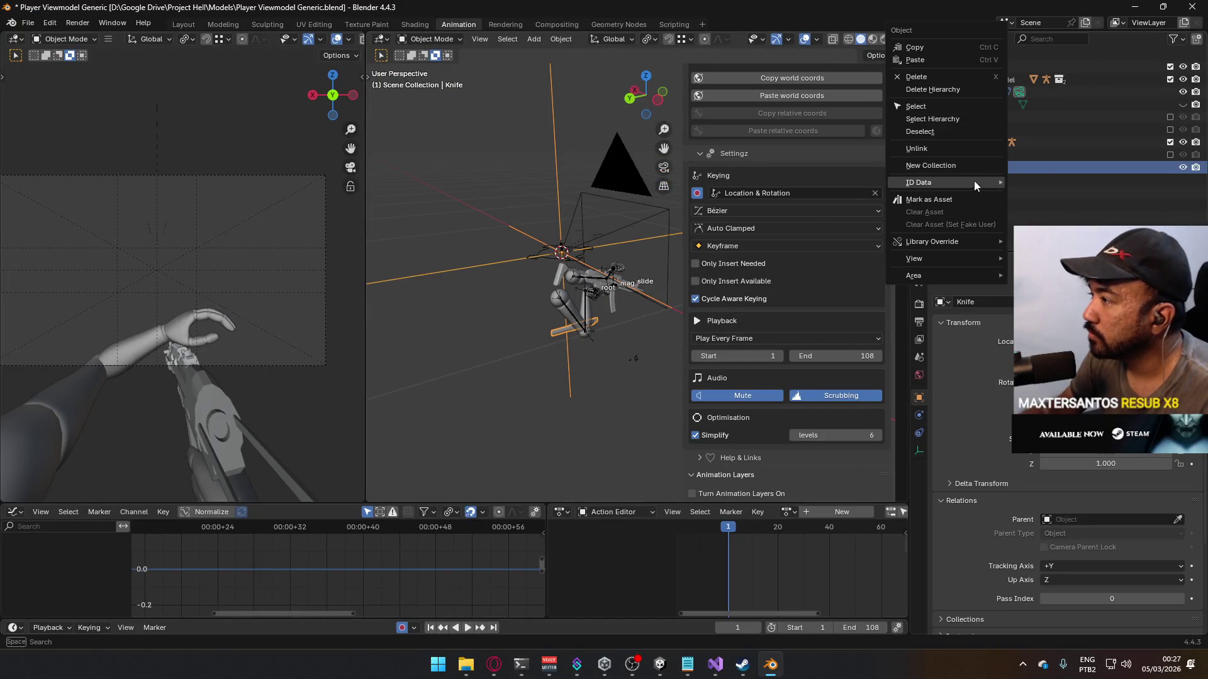
pyautogui.moveTo(960, 241)
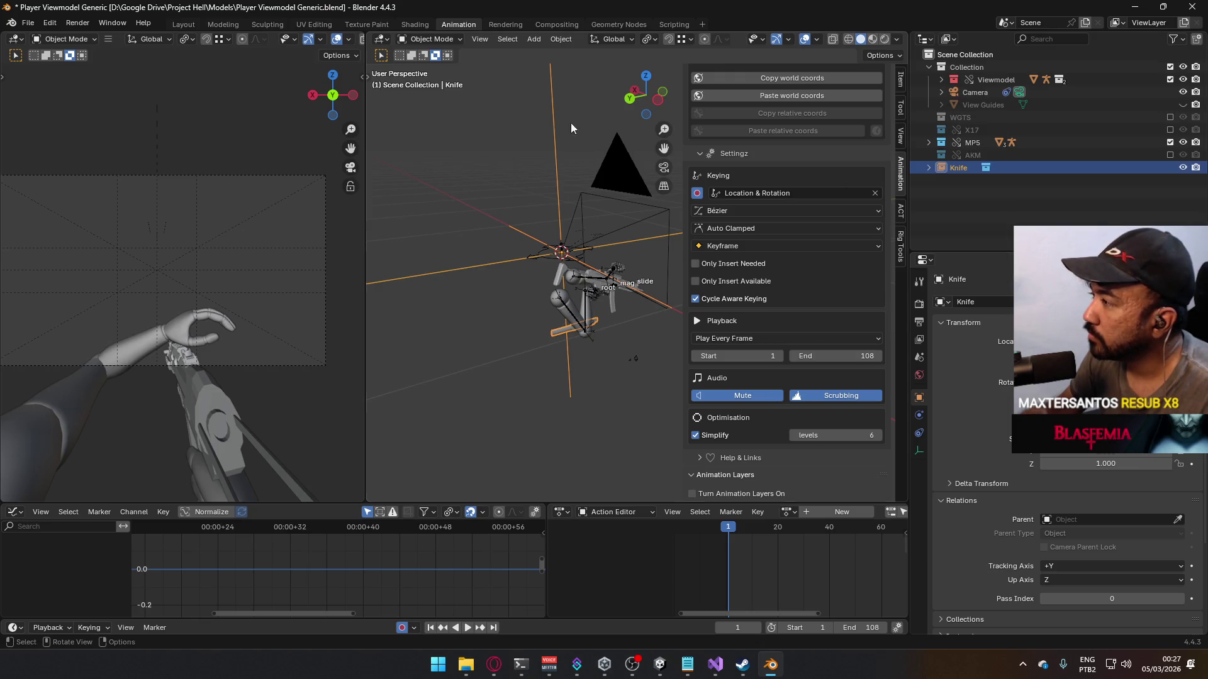
pyautogui.rightClick(958, 171)
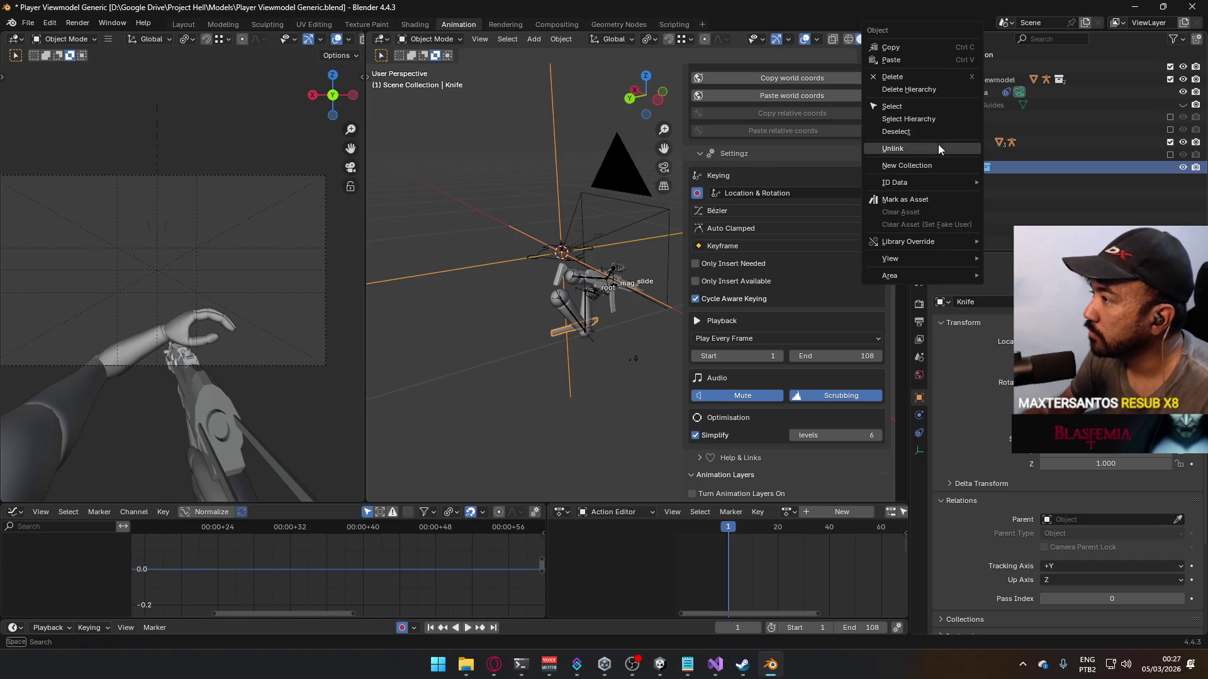
pyautogui.click(919, 81)
pyautogui.click(28, 22)
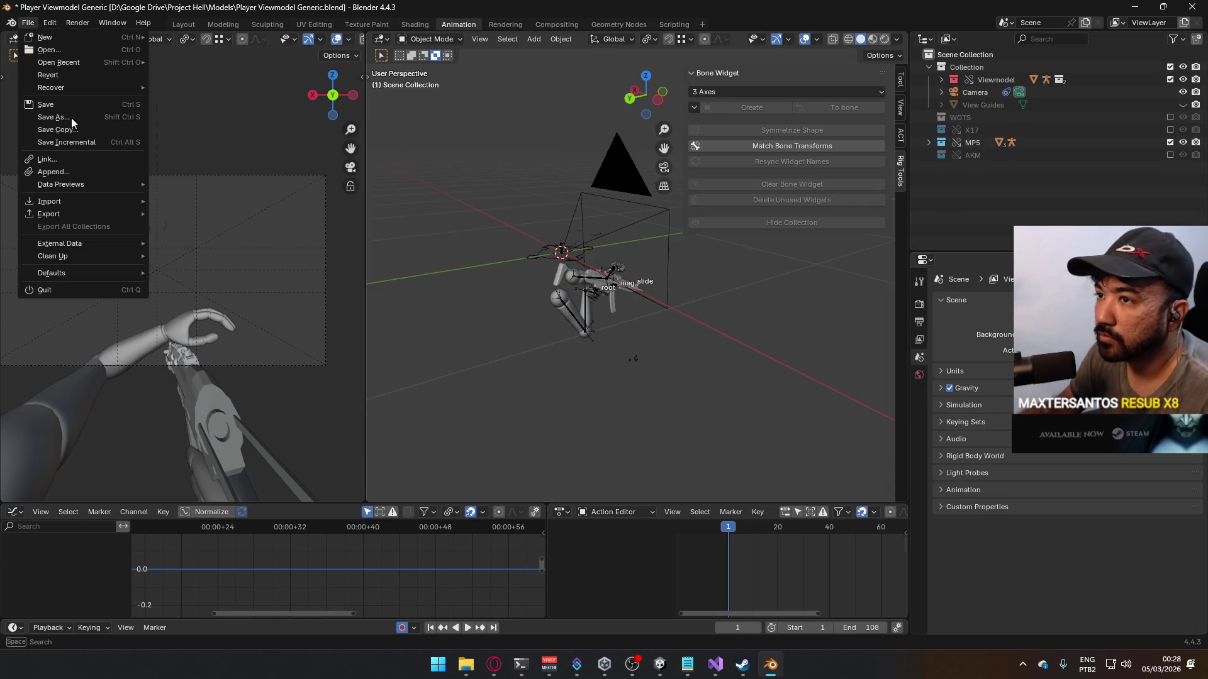
# Step: Append the Knife collection from Weapon Library.blend and make the Knife active
pyautogui.click(90, 171)
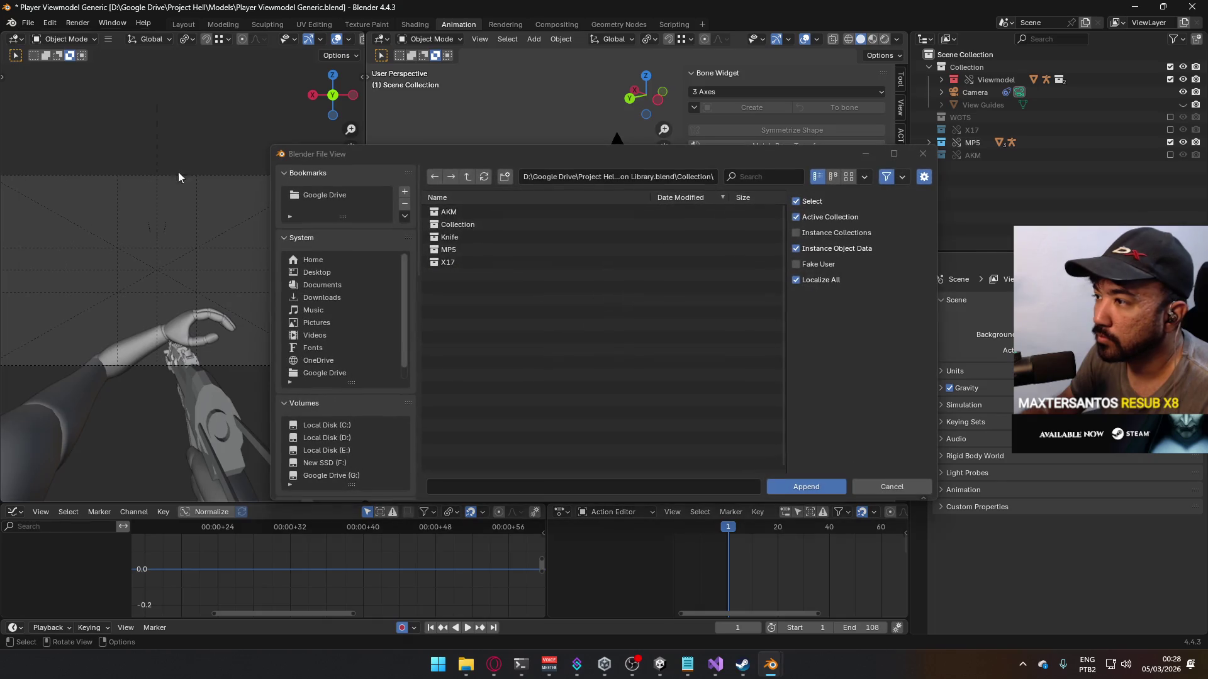
pyautogui.click(481, 238)
pyautogui.click(817, 486)
pyautogui.click(965, 179)
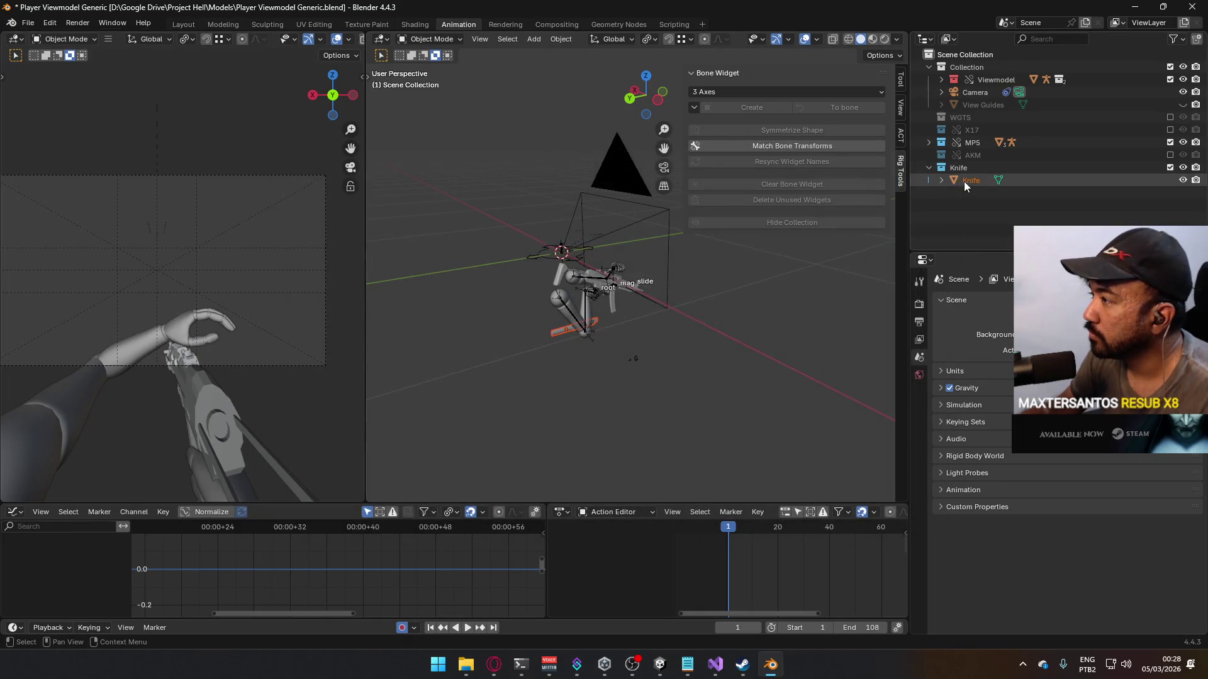
pyautogui.moveTo(582, 355); pyautogui.dragTo(641, 59, button='middle')
# Step: Turn on snapping with the snap target set to Vertex
pyautogui.click(668, 39)
pyautogui.click(690, 39)
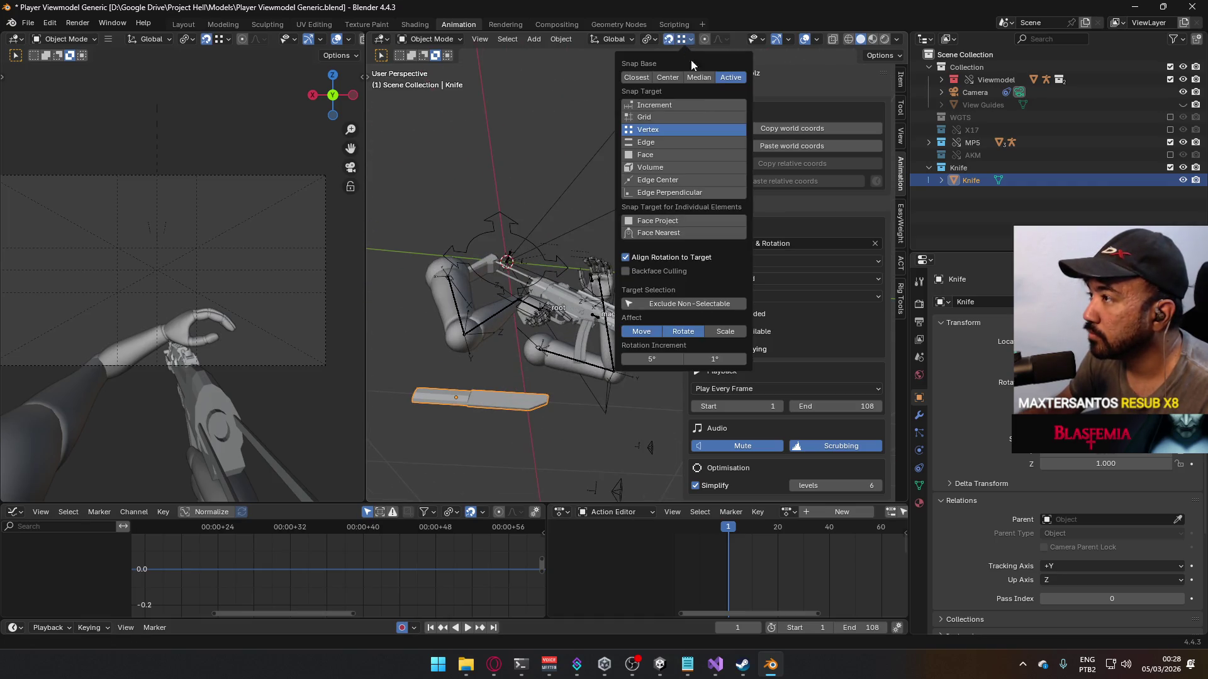
pyautogui.moveTo(541, 277)
pyautogui.mouseDown(button='middle')
pyautogui.moveTo(521, 332)
pyautogui.moveTo(504, 270)
pyautogui.mouseUp(button='middle')
pyautogui.click(484, 239)
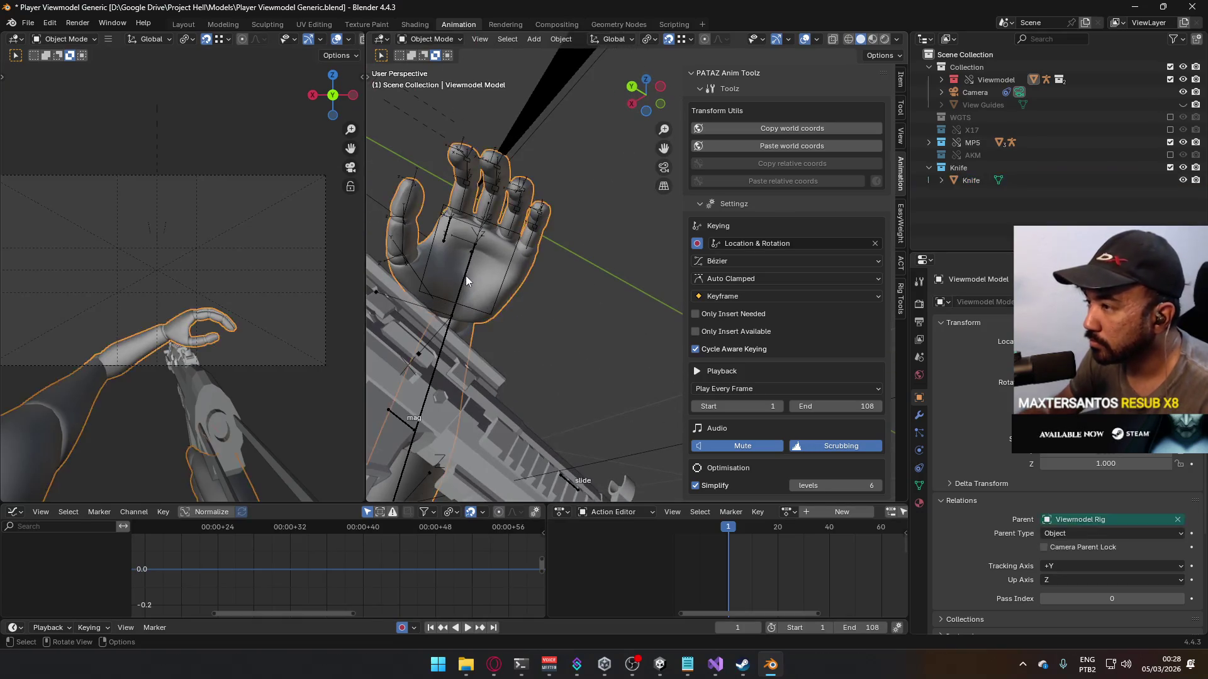
# Step: Snap the Knife onto the viewmodel hand using vertex snapping
pyautogui.click(920, 451)
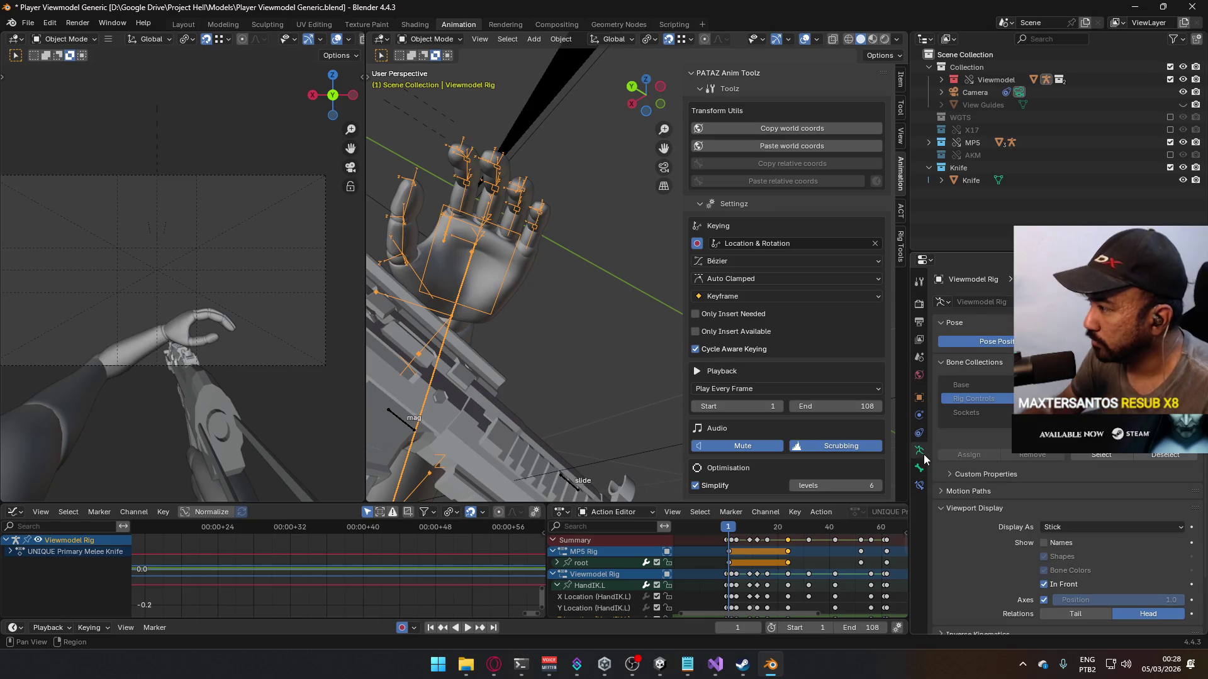
pyautogui.press('KP_Decimal')
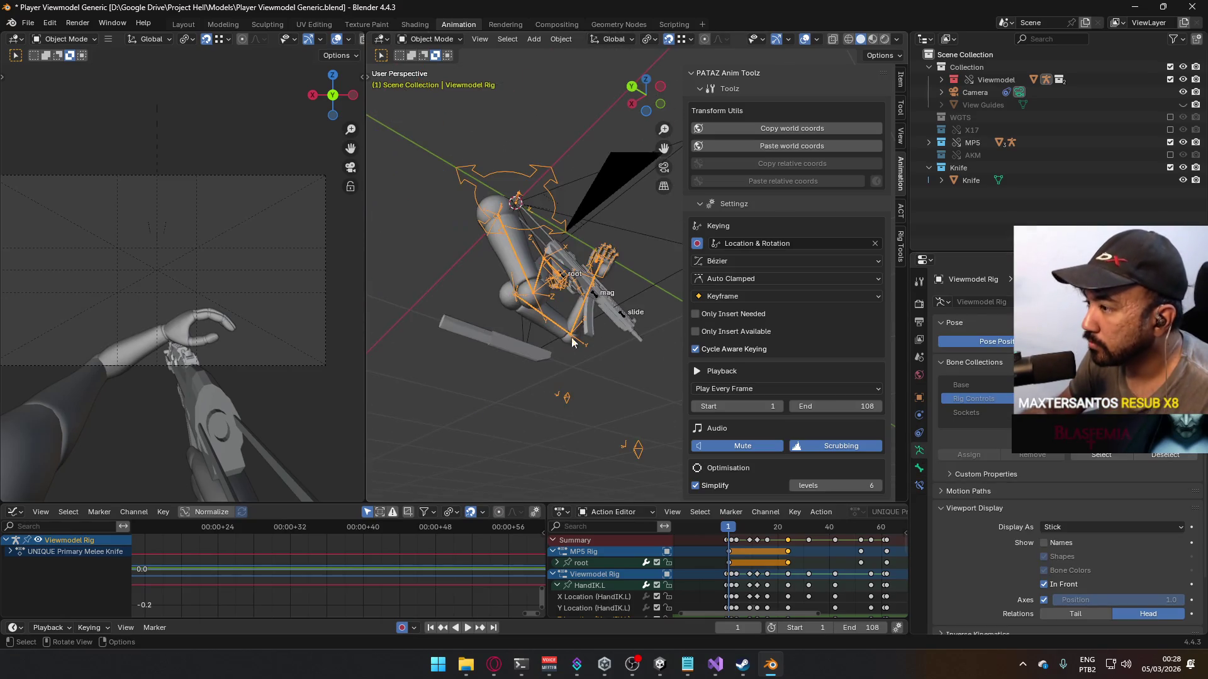
pyautogui.click(475, 342)
pyautogui.press('KP_Decimal')
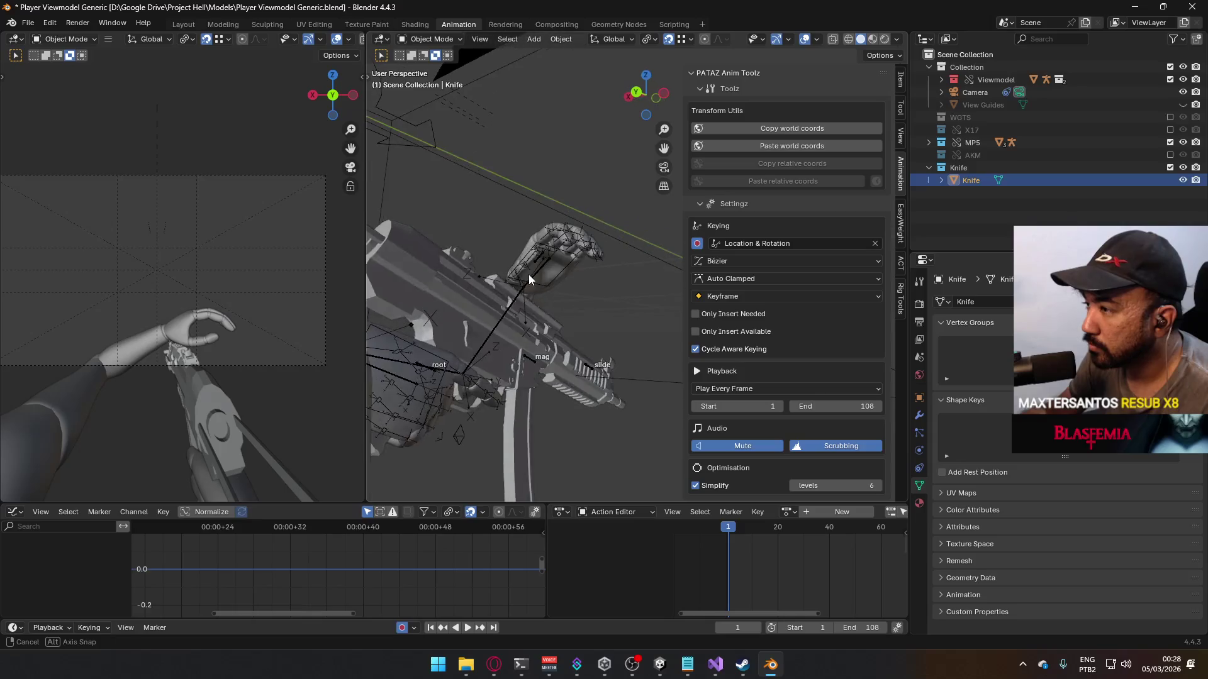
pyautogui.press('g')
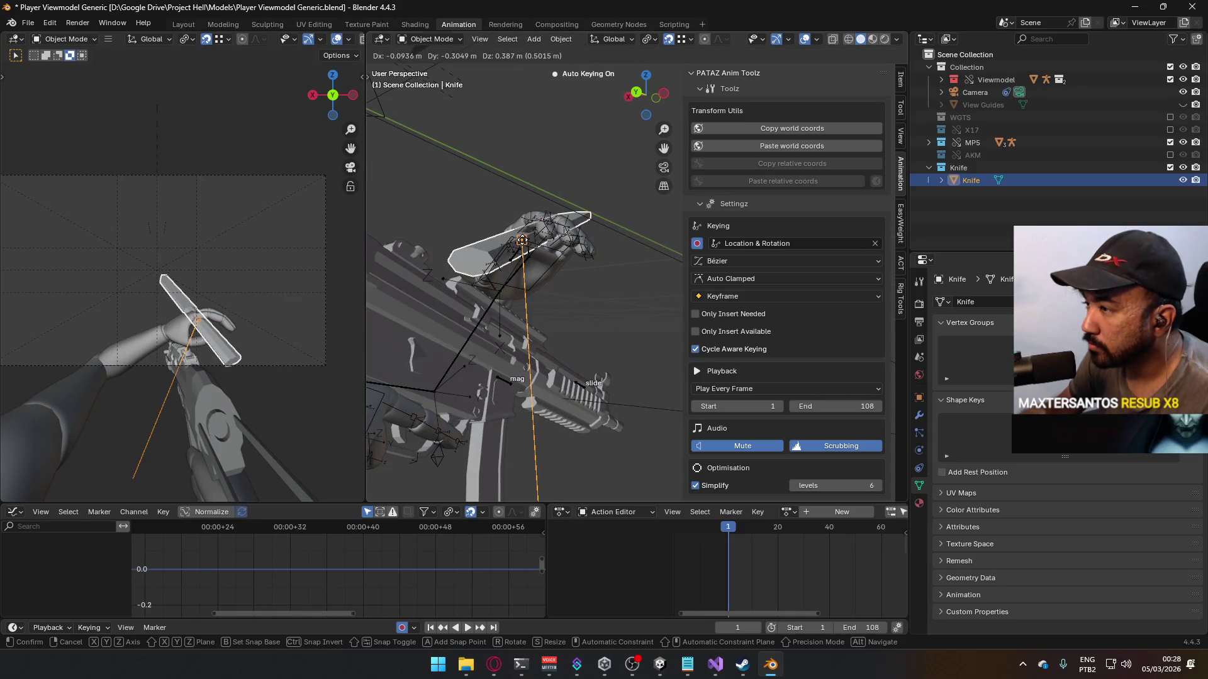
pyautogui.press('Escape')
pyautogui.click(681, 41)
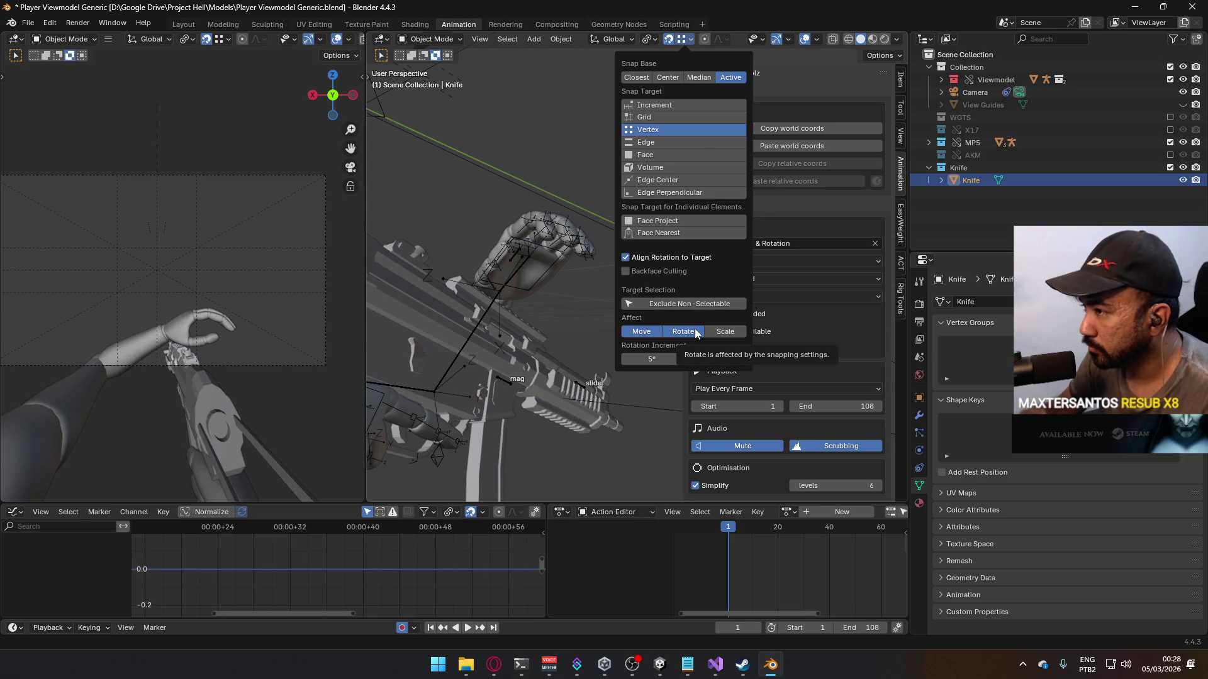
pyautogui.press('g')
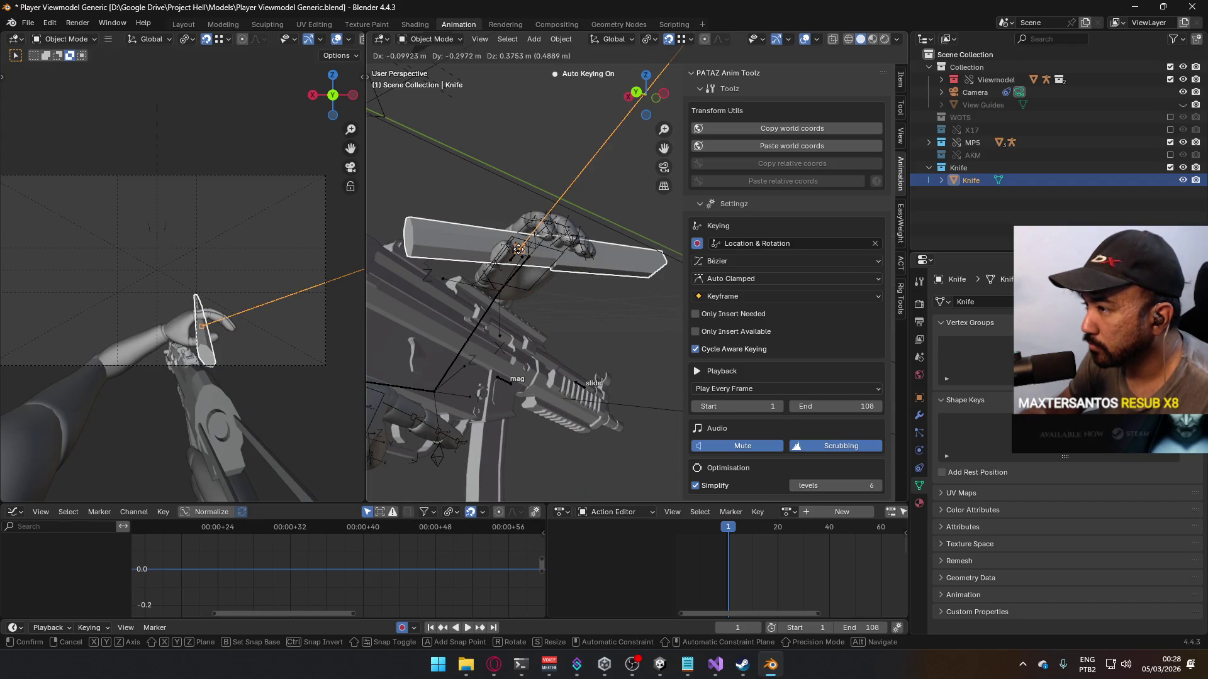
pyautogui.click(519, 250)
# Step: Try further moves and a rotation of the knife, cancelling both to keep its position
pyautogui.moveTo(519, 249)
pyautogui.mouseDown(button='middle')
pyautogui.moveTo(624, 225)
pyautogui.moveTo(490, 186)
pyautogui.mouseUp(button='middle')
pyautogui.scroll(4, 482, 182)
pyautogui.scroll(3, 592, 261)
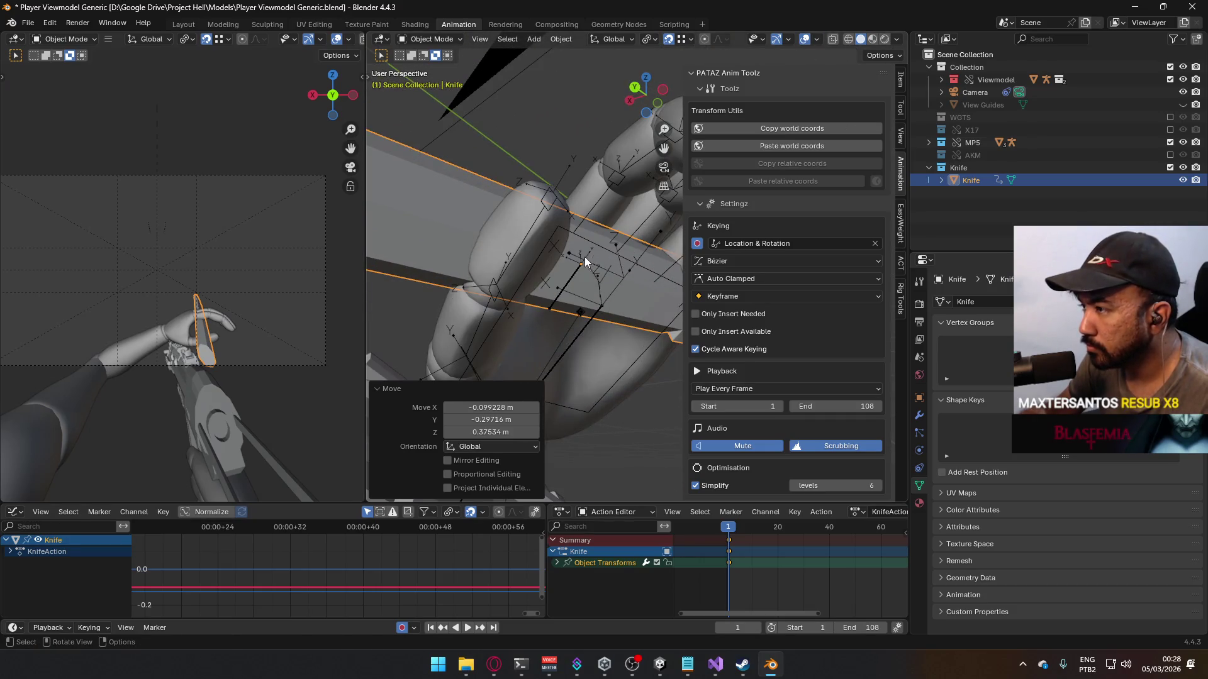
pyautogui.press('g')
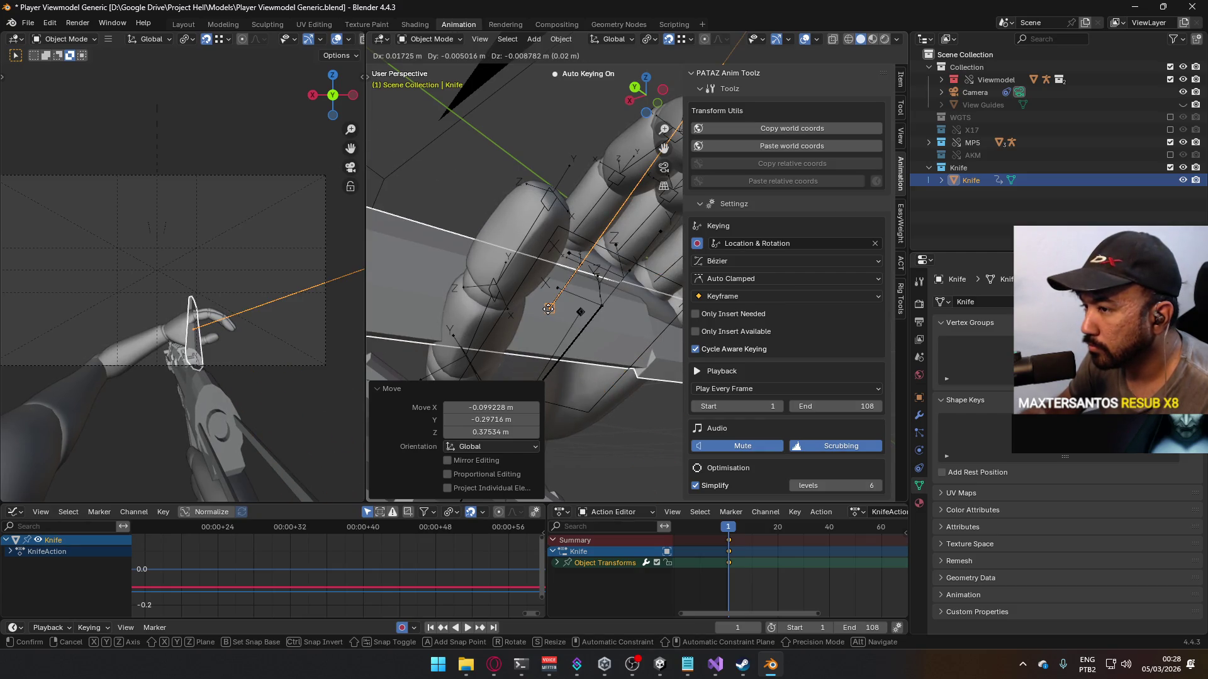
pyautogui.rightClick(640, 175)
pyautogui.moveTo(617, 188)
pyautogui.mouseDown(button='middle')
pyautogui.moveTo(576, 217)
pyautogui.moveTo(647, 175)
pyautogui.moveTo(546, 196)
pyautogui.moveTo(595, 191)
pyautogui.moveTo(571, 193)
pyautogui.mouseUp(button='middle')
pyautogui.press('r')
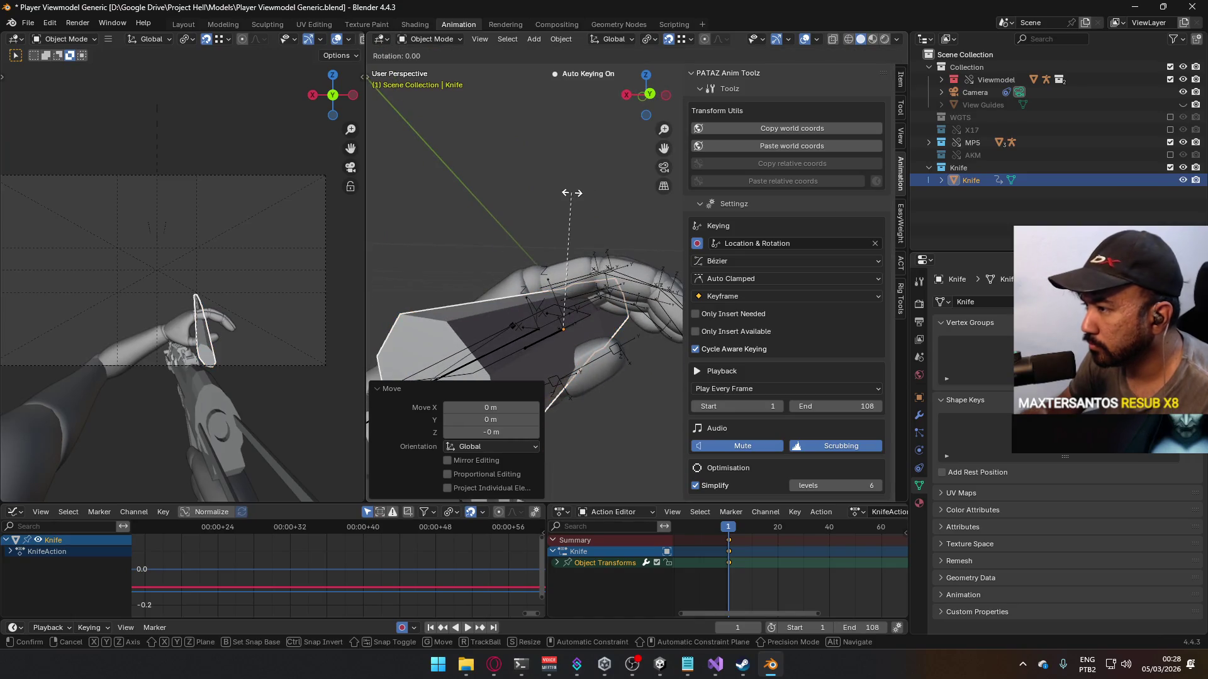
pyautogui.rightClick(600, 291)
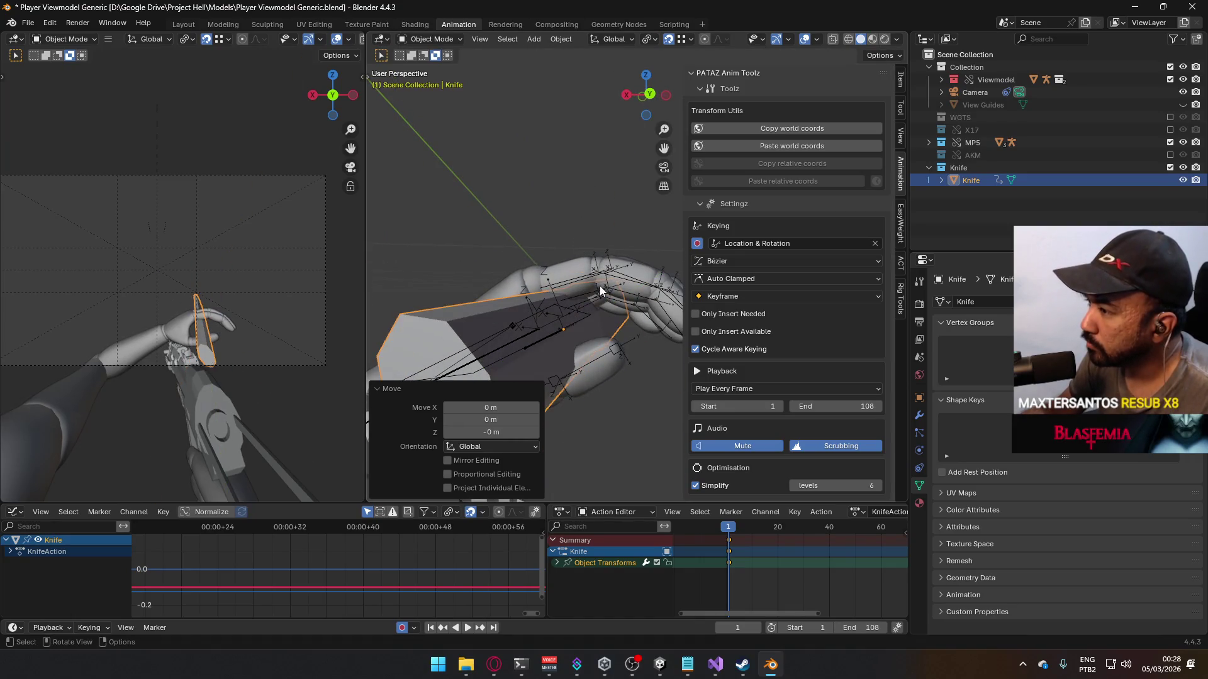
# Step: Turn off Auto Keying and delete the knife's Object Transforms keyframes
pyautogui.click(402, 628)
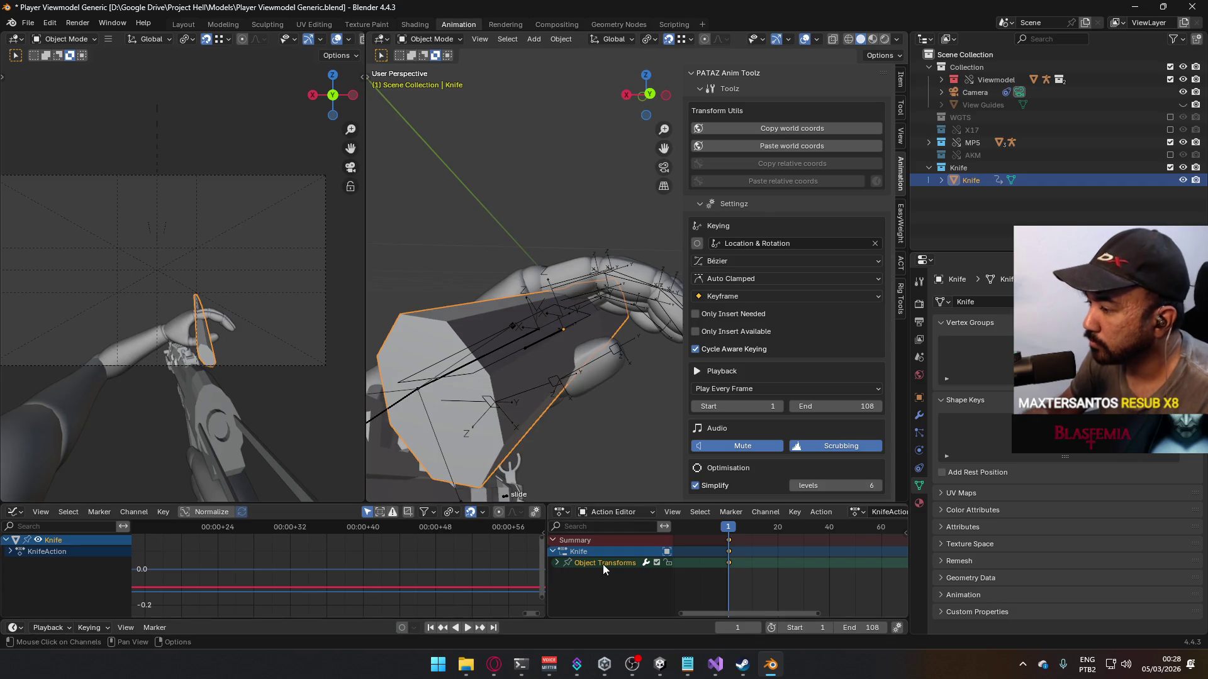
pyautogui.press('Delete')
pyautogui.moveTo(604, 361)
pyautogui.mouseDown(button='middle')
pyautogui.moveTo(597, 352)
pyautogui.moveTo(627, 334)
pyautogui.moveTo(551, 348)
pyautogui.moveTo(436, 335)
pyautogui.moveTo(439, 296)
pyautogui.moveTo(493, 308)
pyautogui.mouseUp(button='middle')
pyautogui.hotkey('ctrl', 'z')
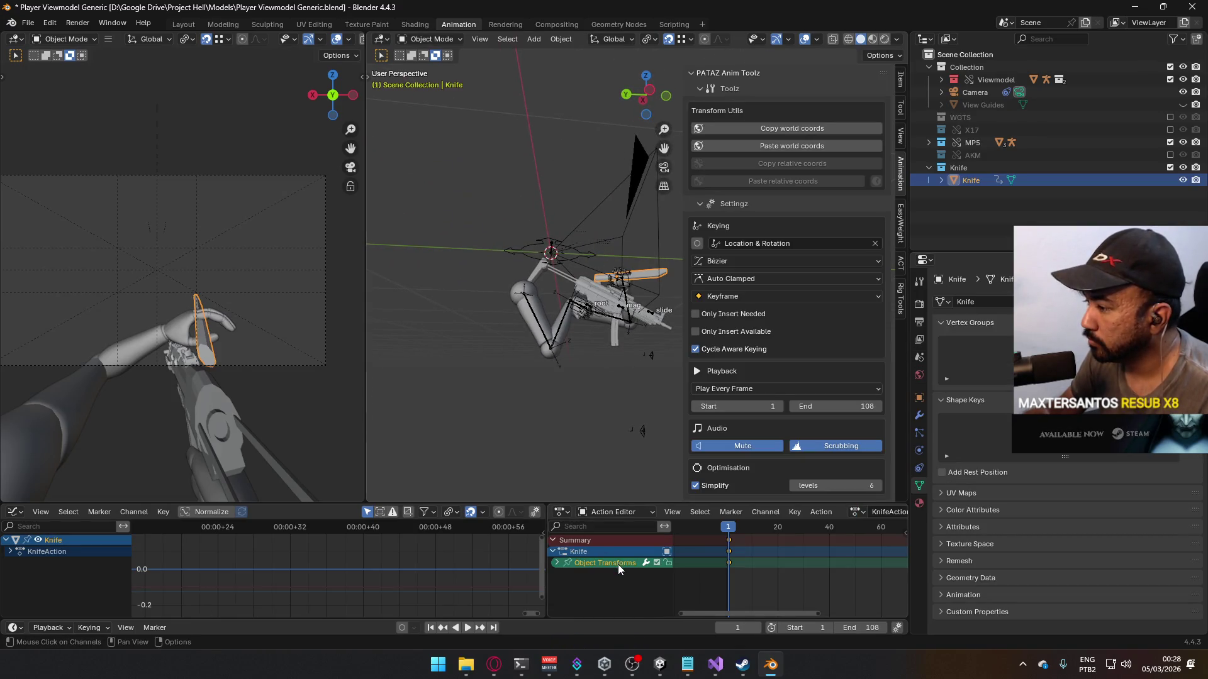
pyautogui.press('Delete')
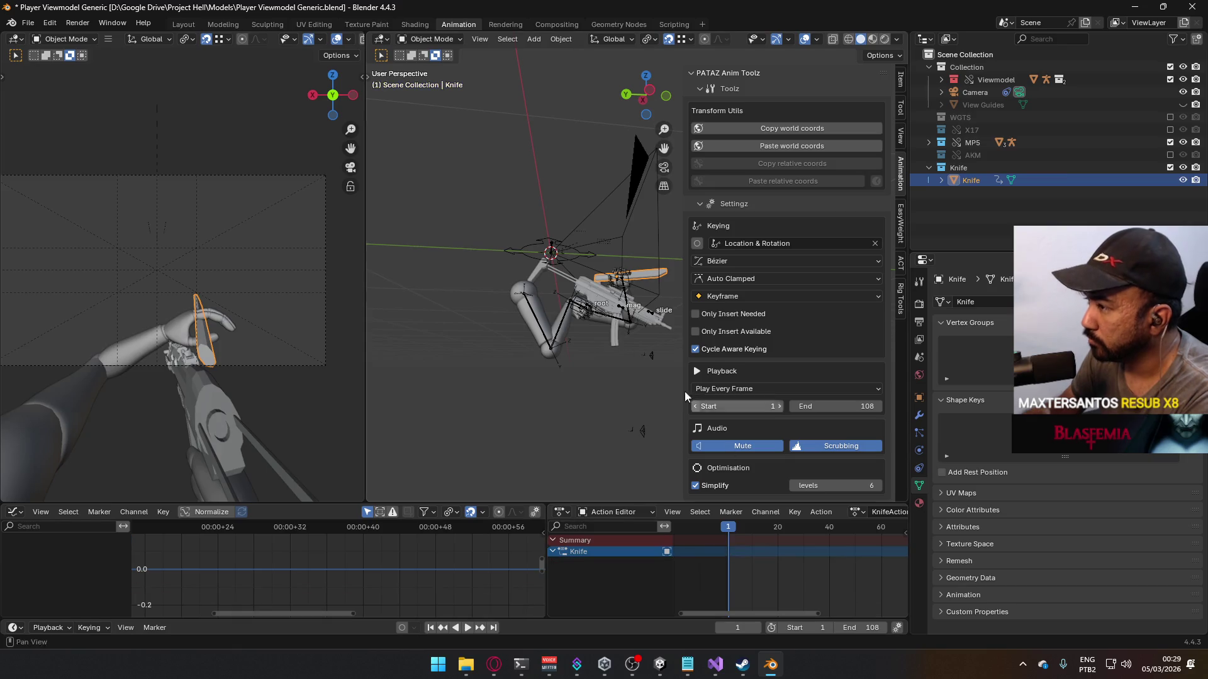
# Step: Clear the Knife's animation data via its Animation entry in the Outliner
pyautogui.rightClick(986, 181)
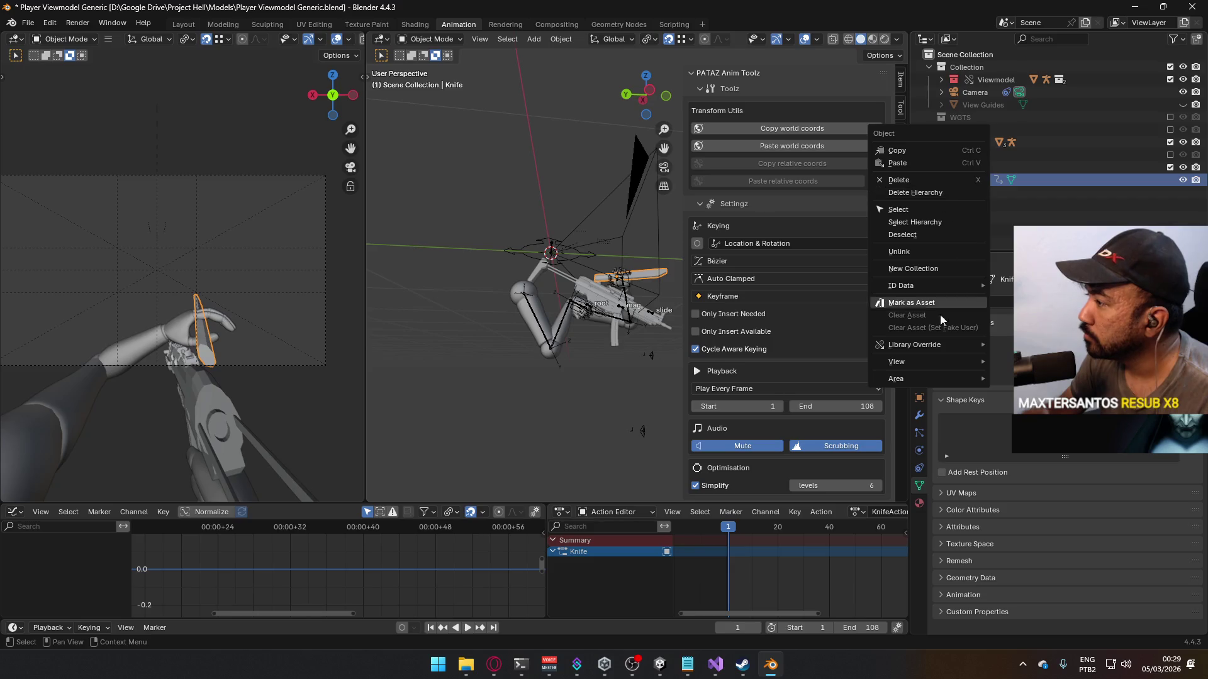
pyautogui.moveTo(942, 341)
pyautogui.press('Escape')
pyautogui.click(941, 180)
pyautogui.rightClick(977, 192)
pyautogui.click(977, 191)
pyautogui.scroll(8, 626, 272)
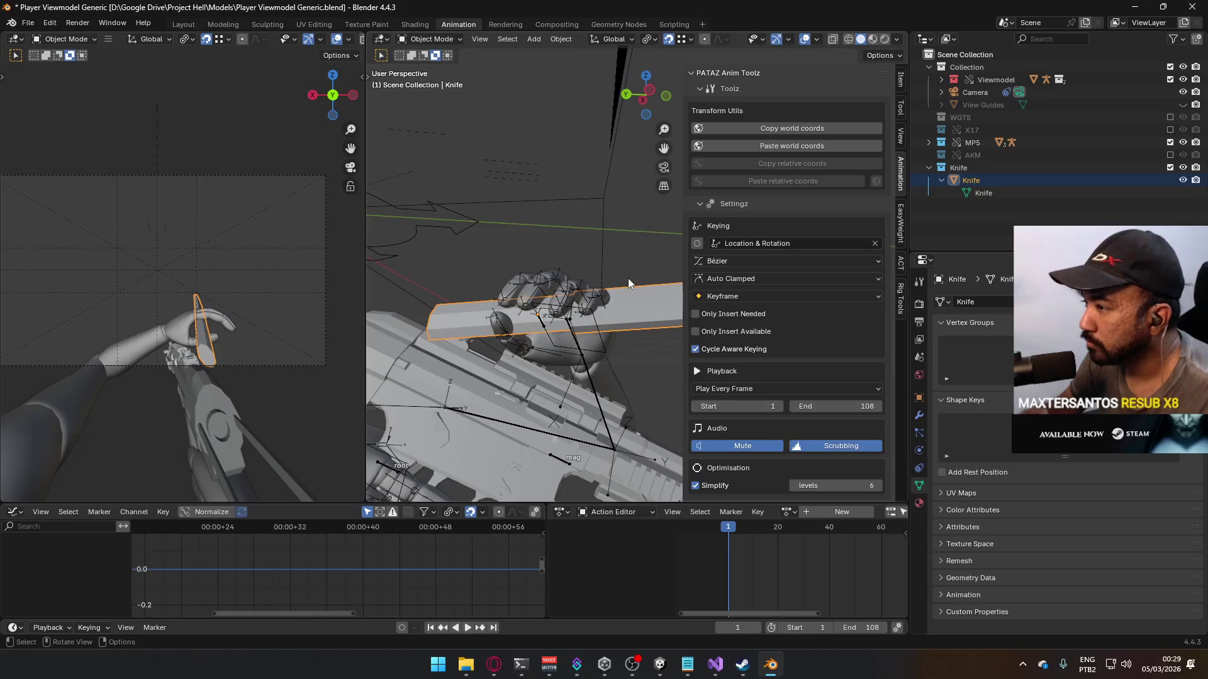
# Step: Test-rotate the knife 90° about its local Y axis, then undo it
pyautogui.press('r')
pyautogui.press('y')
pyautogui.press('y')
pyautogui.write('90')
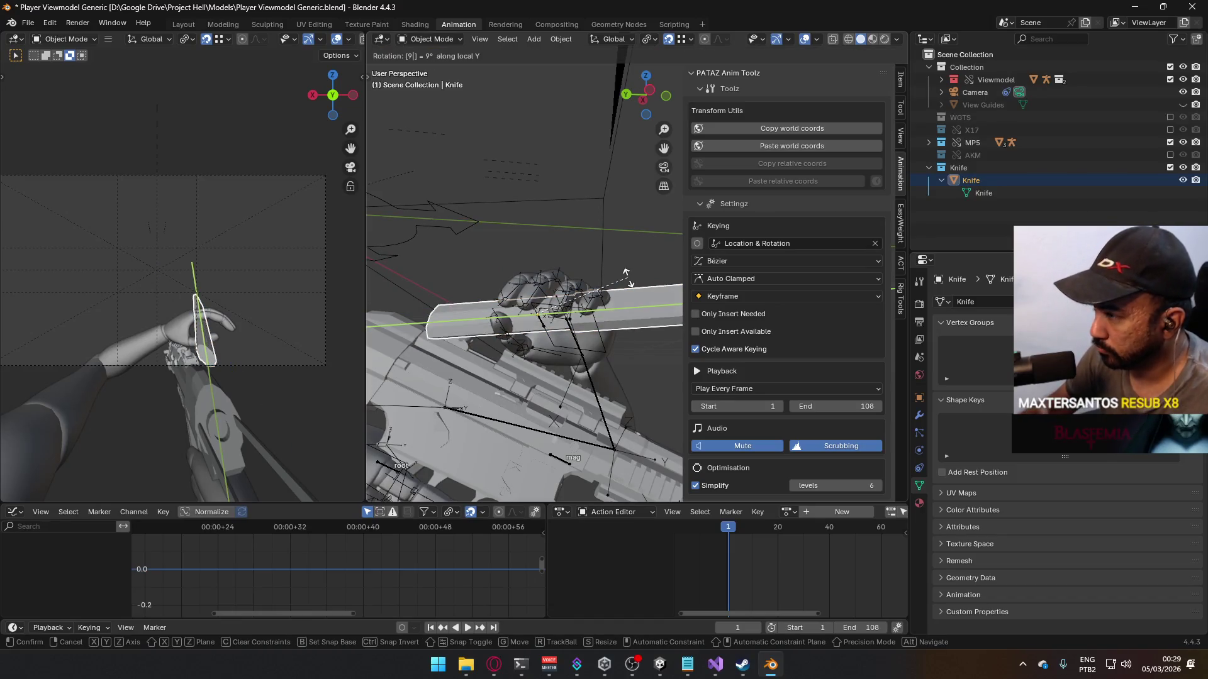
pyautogui.press('Return')
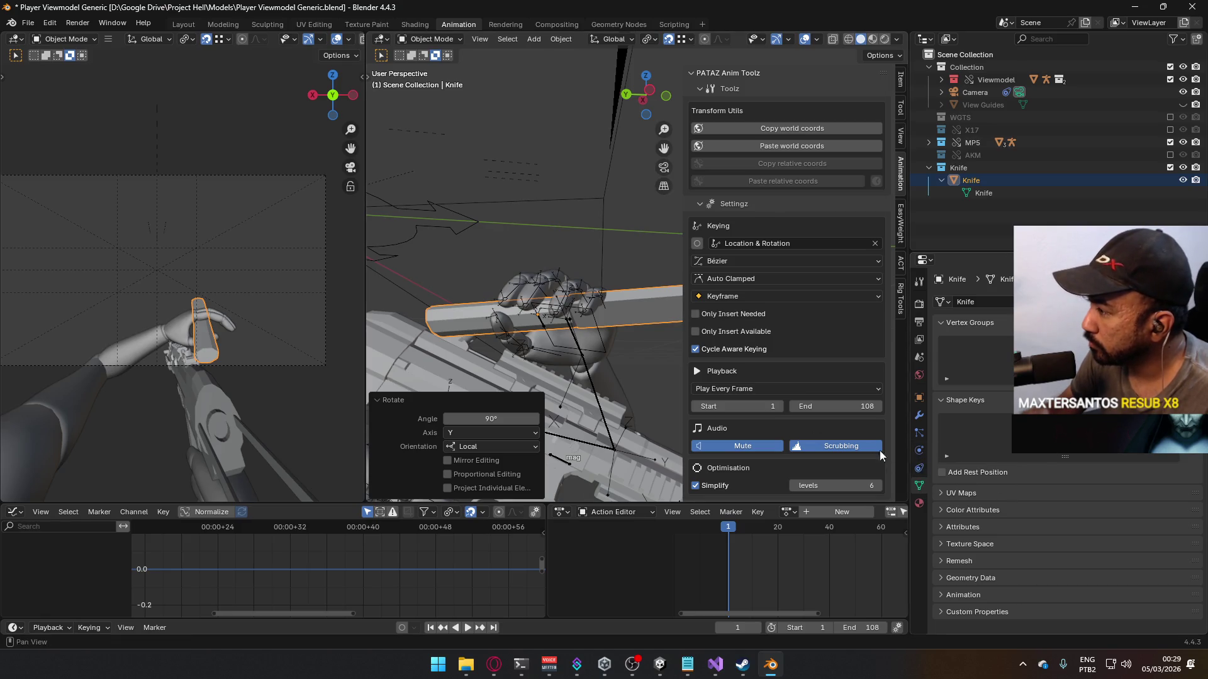
pyautogui.click(919, 416)
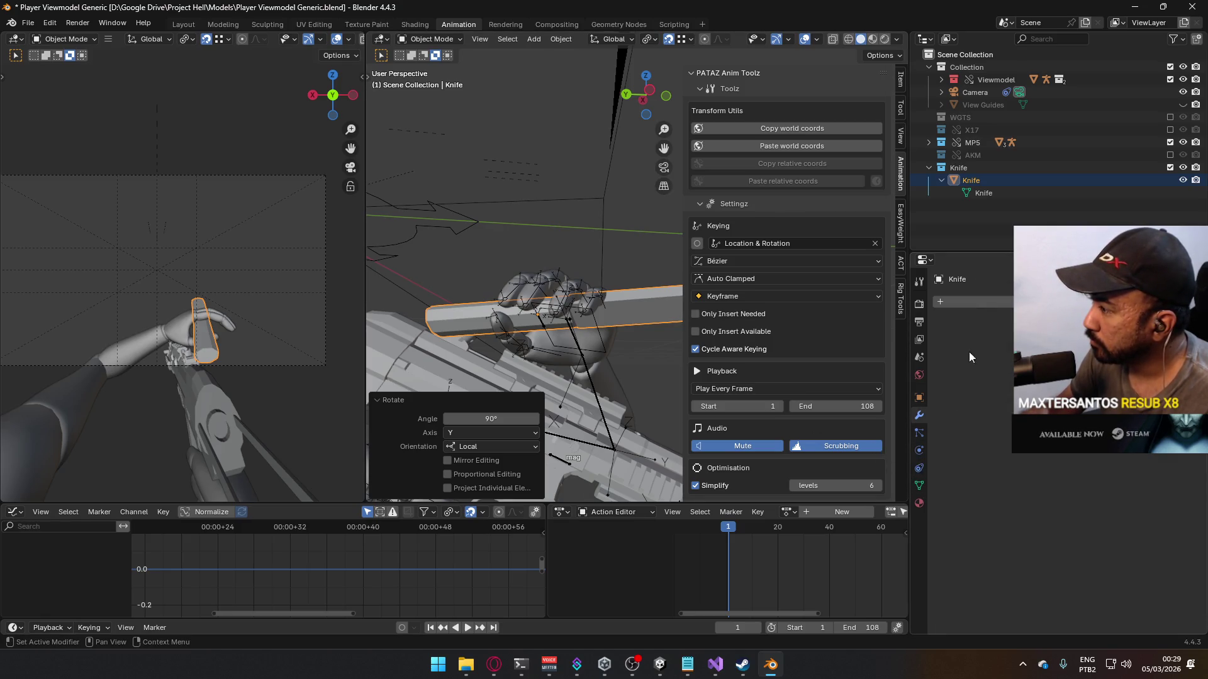
pyautogui.hotkey('ctrl', 'z')
pyautogui.click(919, 397)
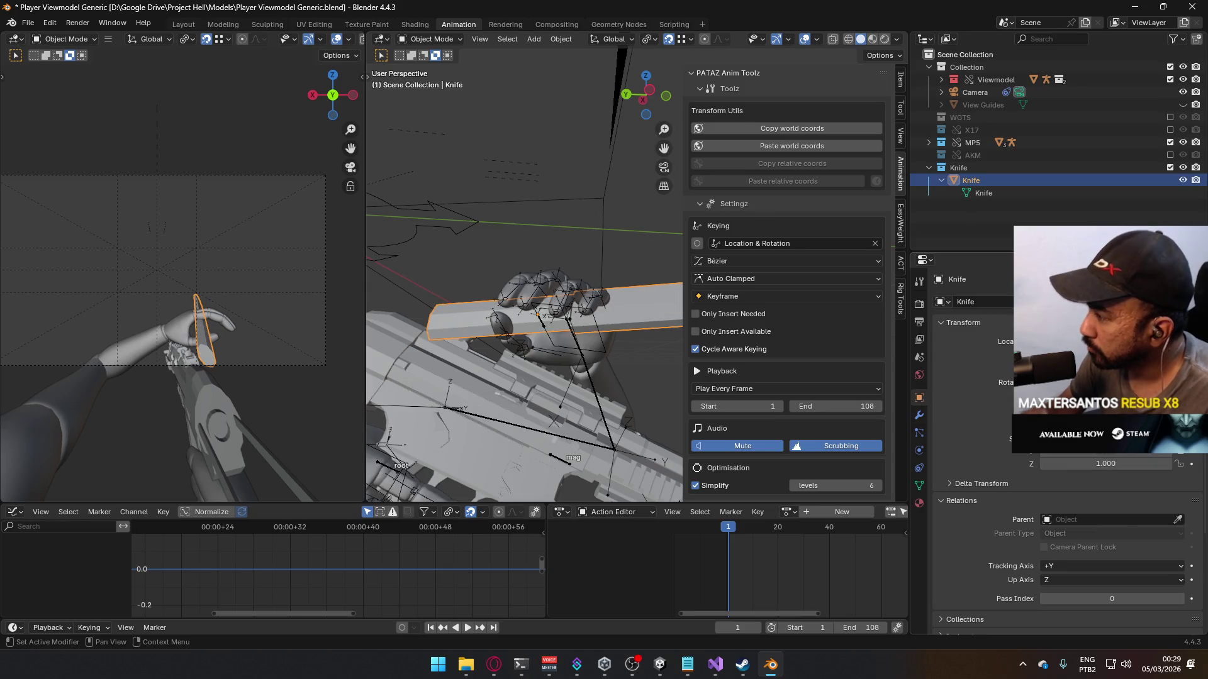
# Step: Parent the knife to Viewmodel Rig with Parent Type Bone and bone Socket Hand L
pyautogui.click(1102, 519)
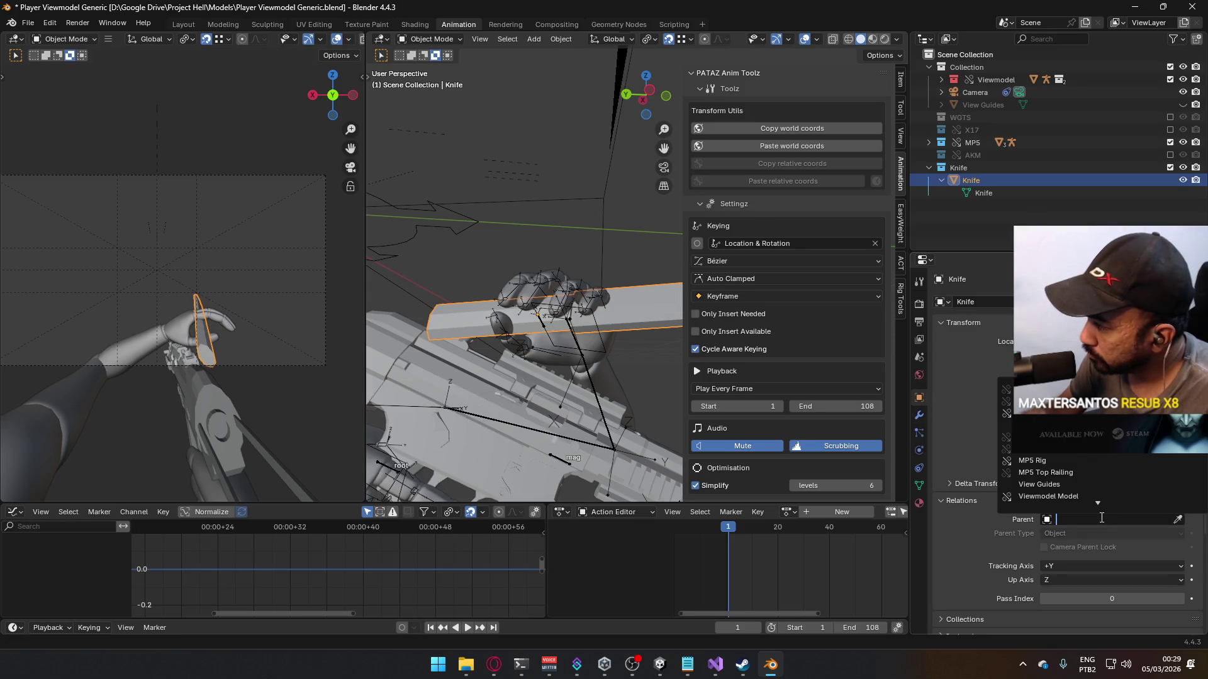
pyautogui.write('viewm')
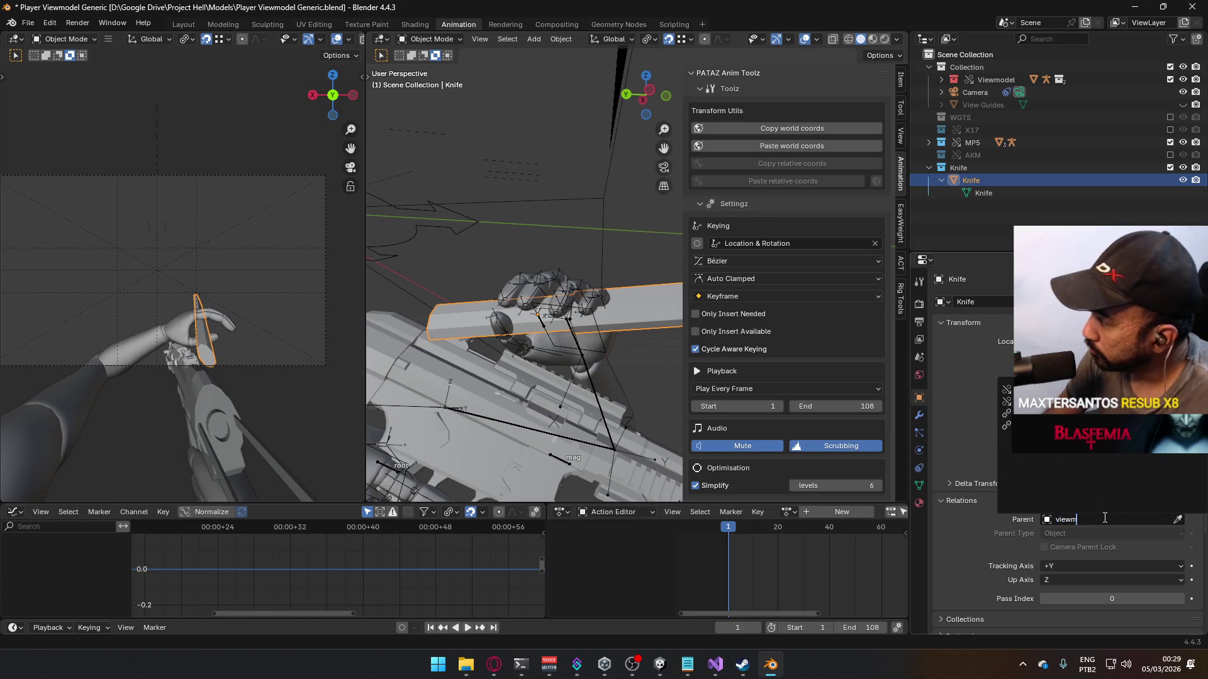
pyautogui.press('Return')
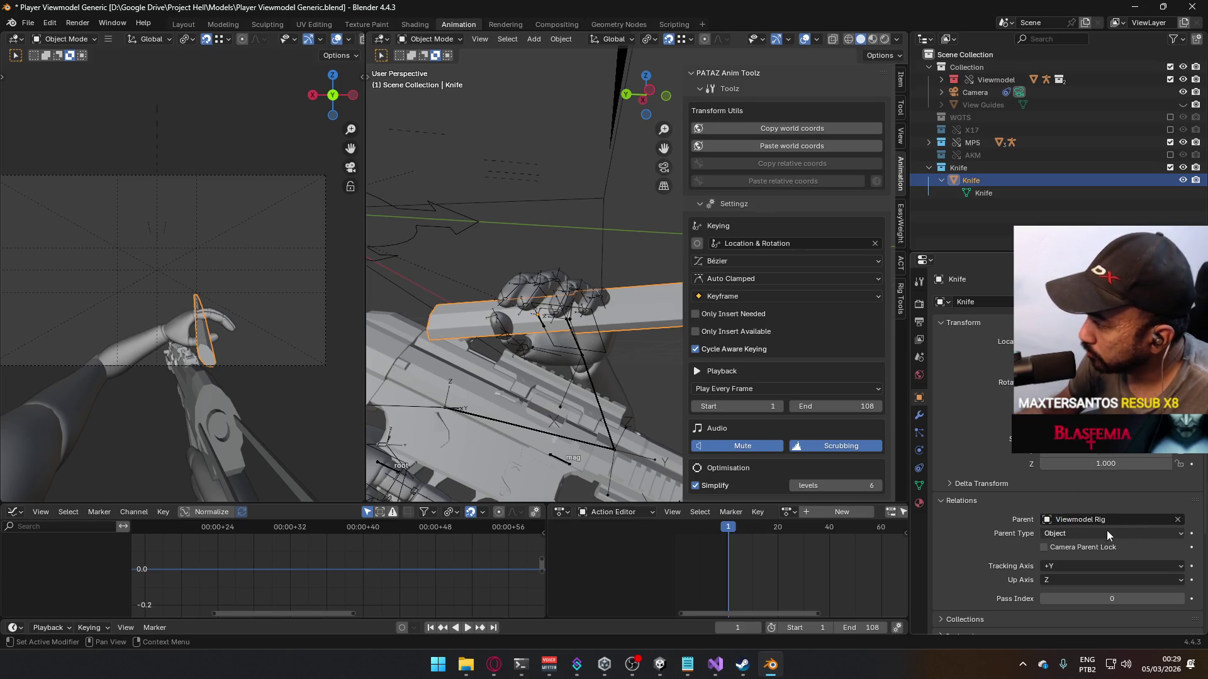
pyautogui.click(1094, 535)
pyautogui.click(1095, 569)
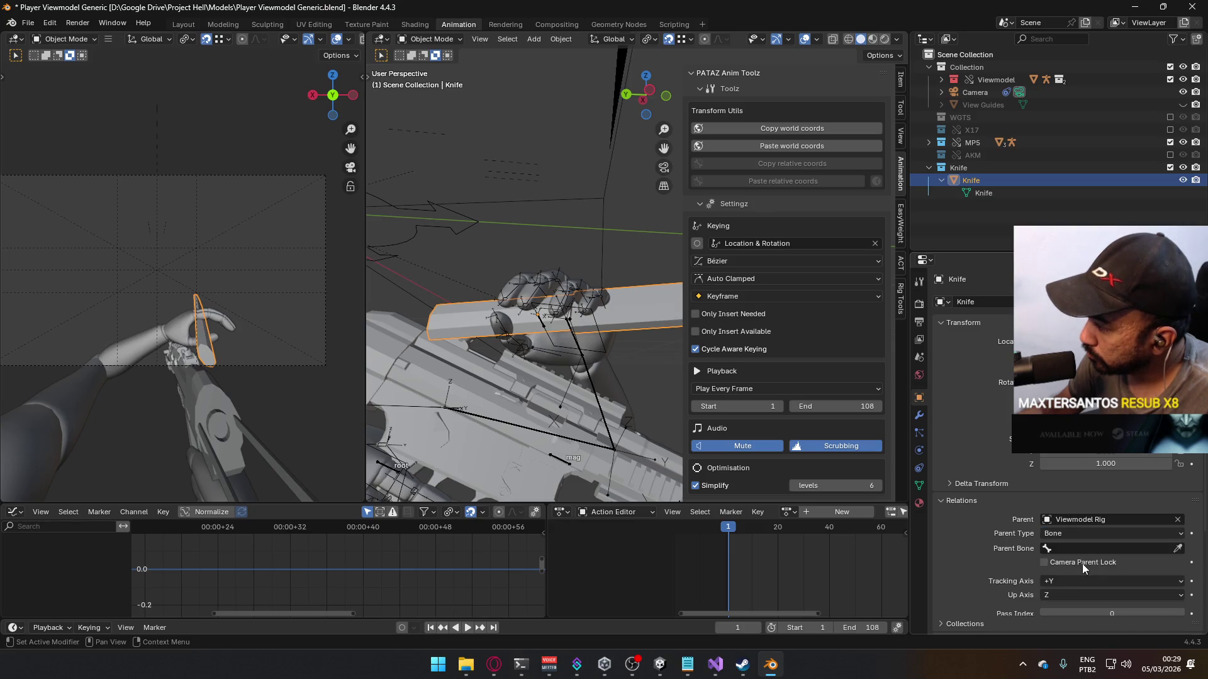
pyautogui.click(1098, 548)
pyautogui.write('socket')
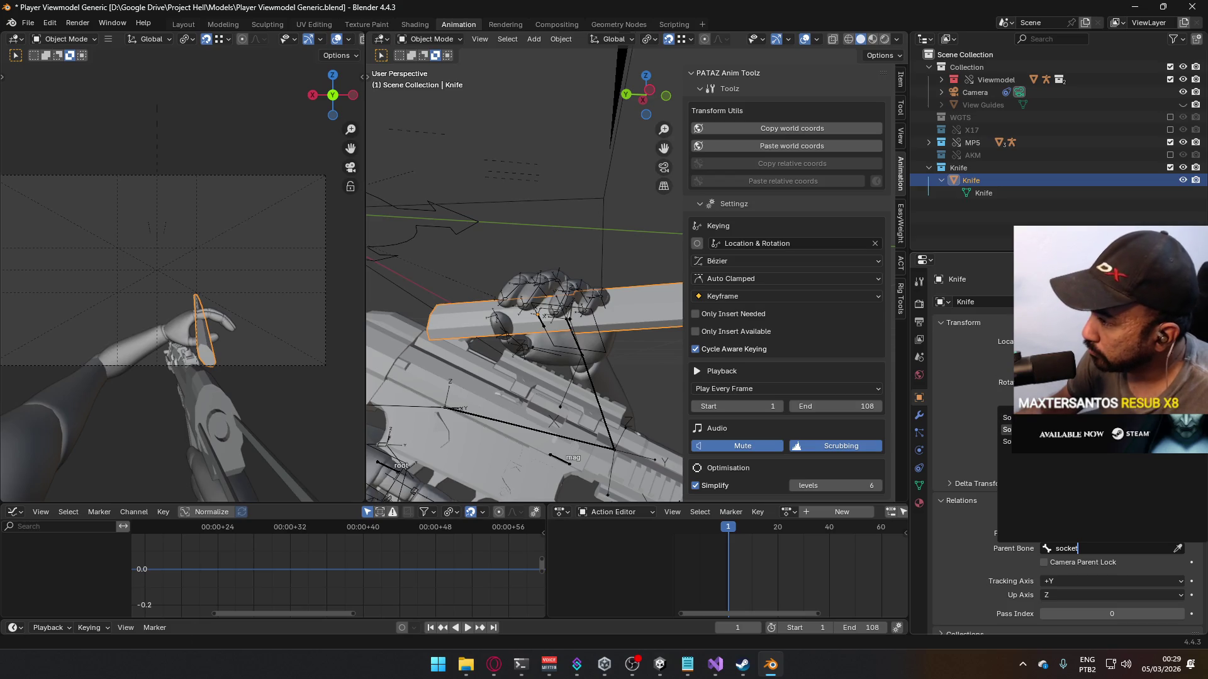
pyautogui.press('Return')
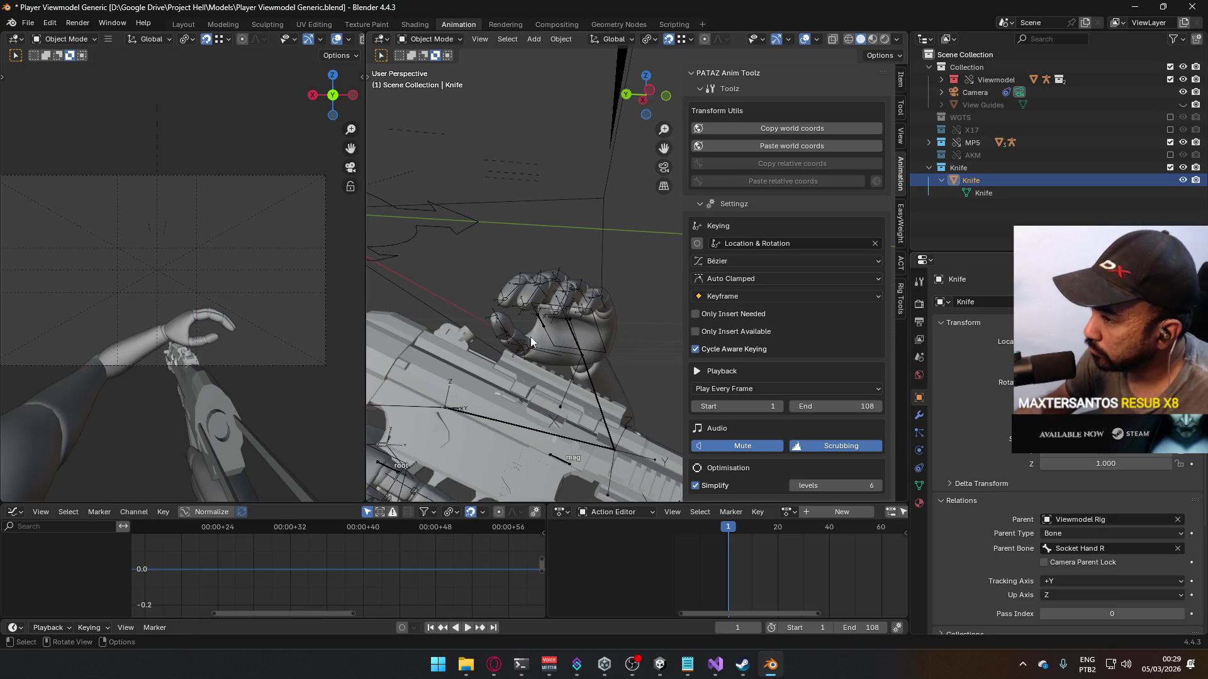
pyautogui.press('Home')
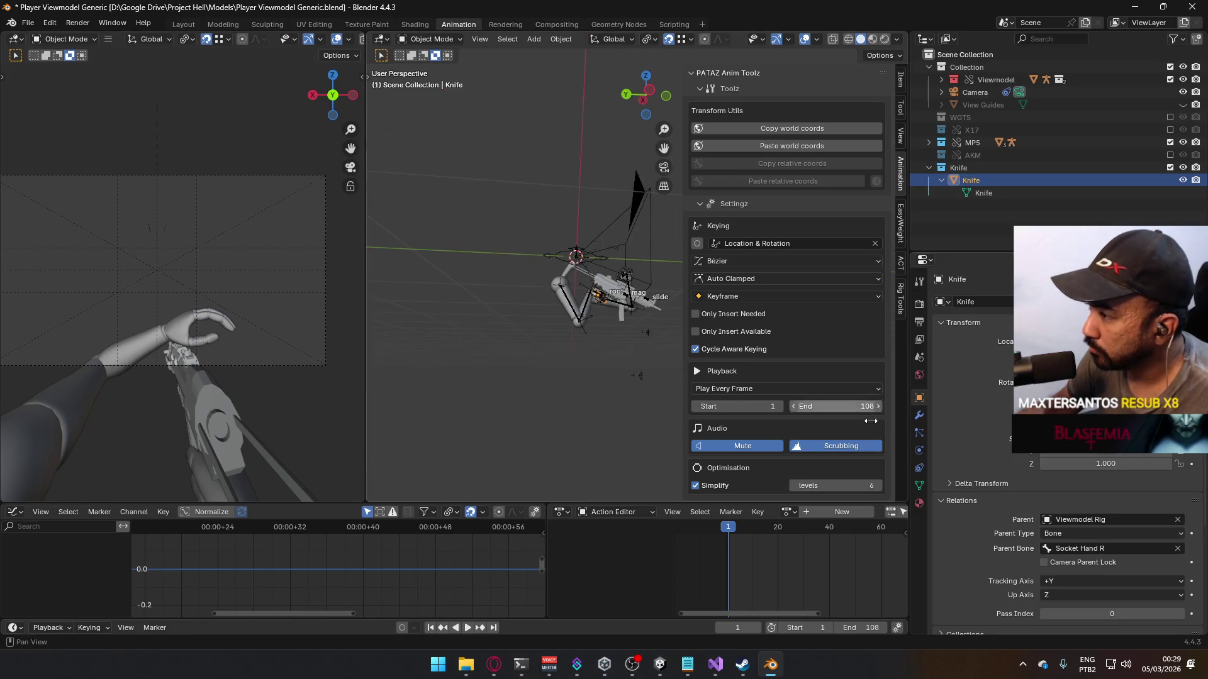
pyautogui.click(1083, 549)
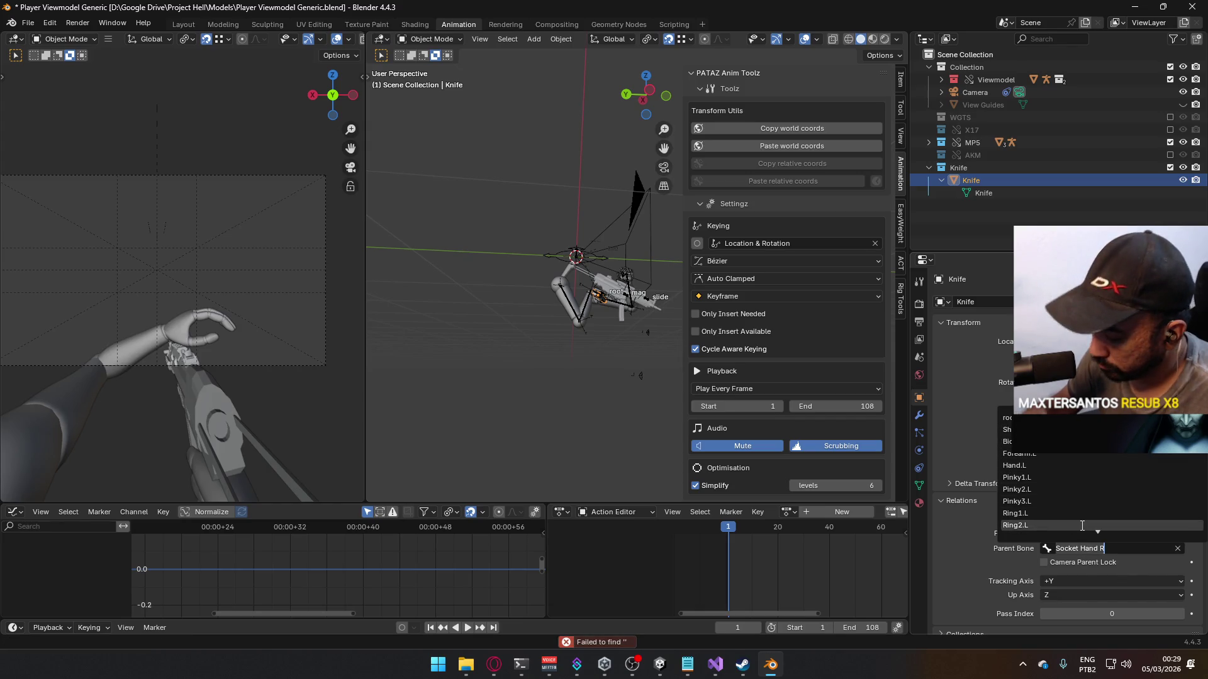
pyautogui.write('H')
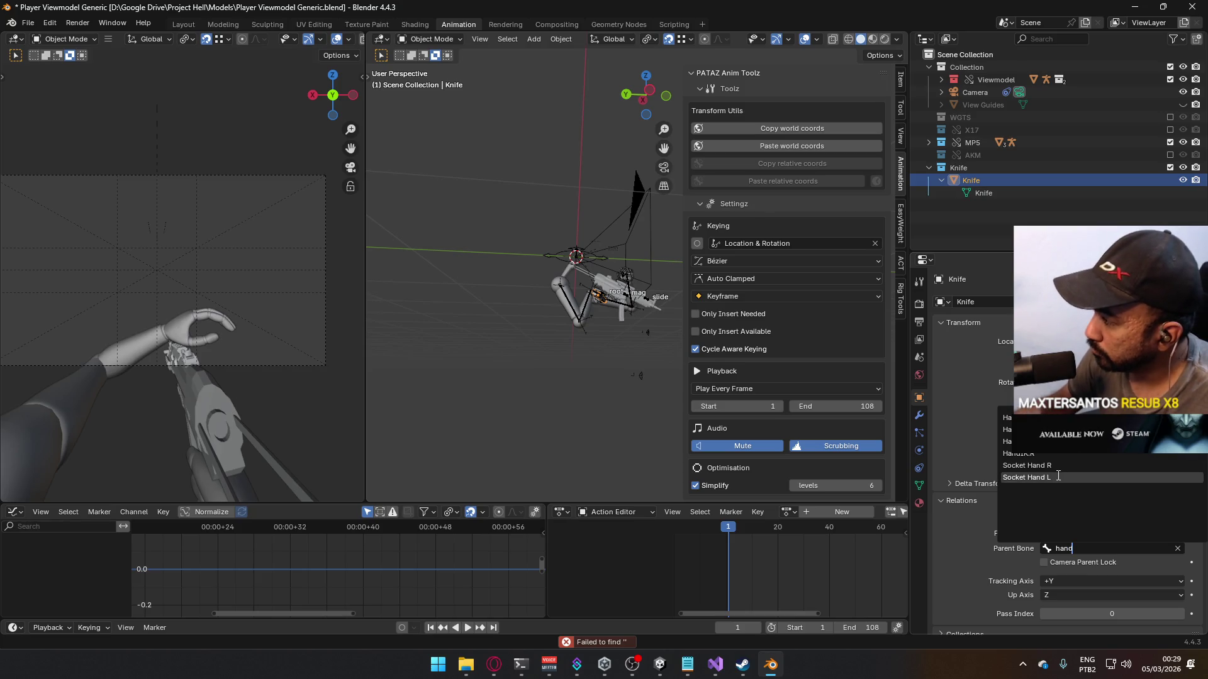
pyautogui.click(1027, 478)
# Step: Set the knife's Location X, Y and Z to 0 m
pyautogui.scroll(3, 603, 312)
pyautogui.click(901, 80)
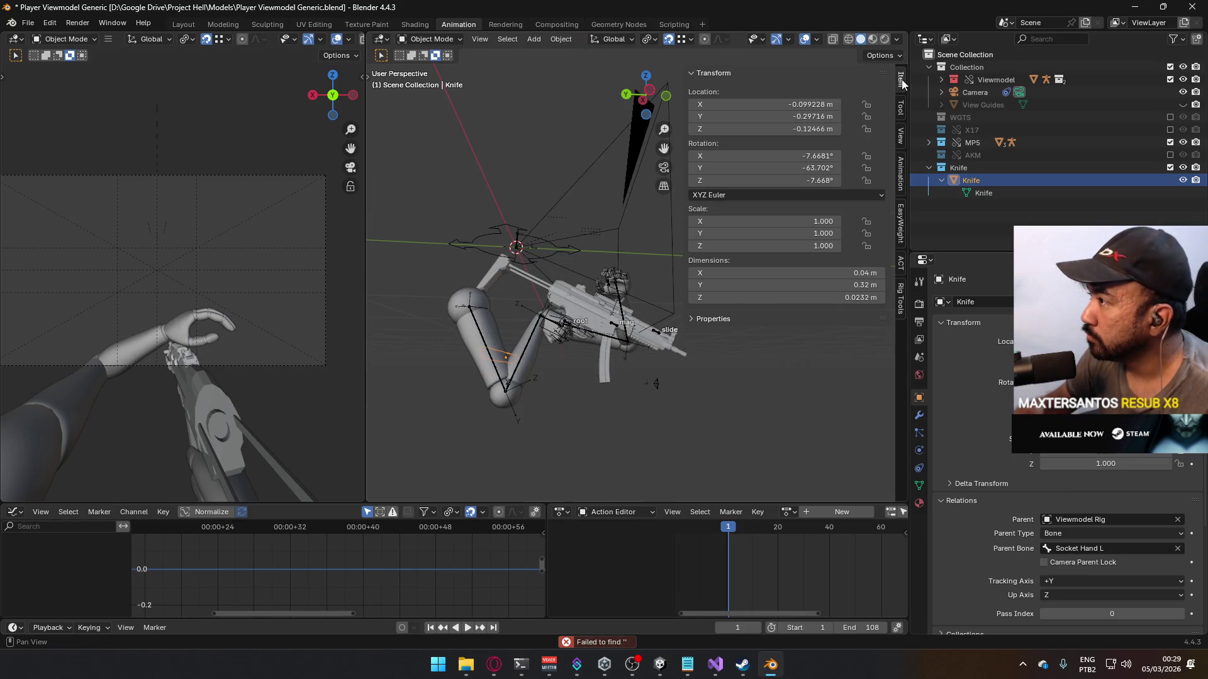
pyautogui.click(811, 104)
pyautogui.write('0')
pyautogui.press('Tab')
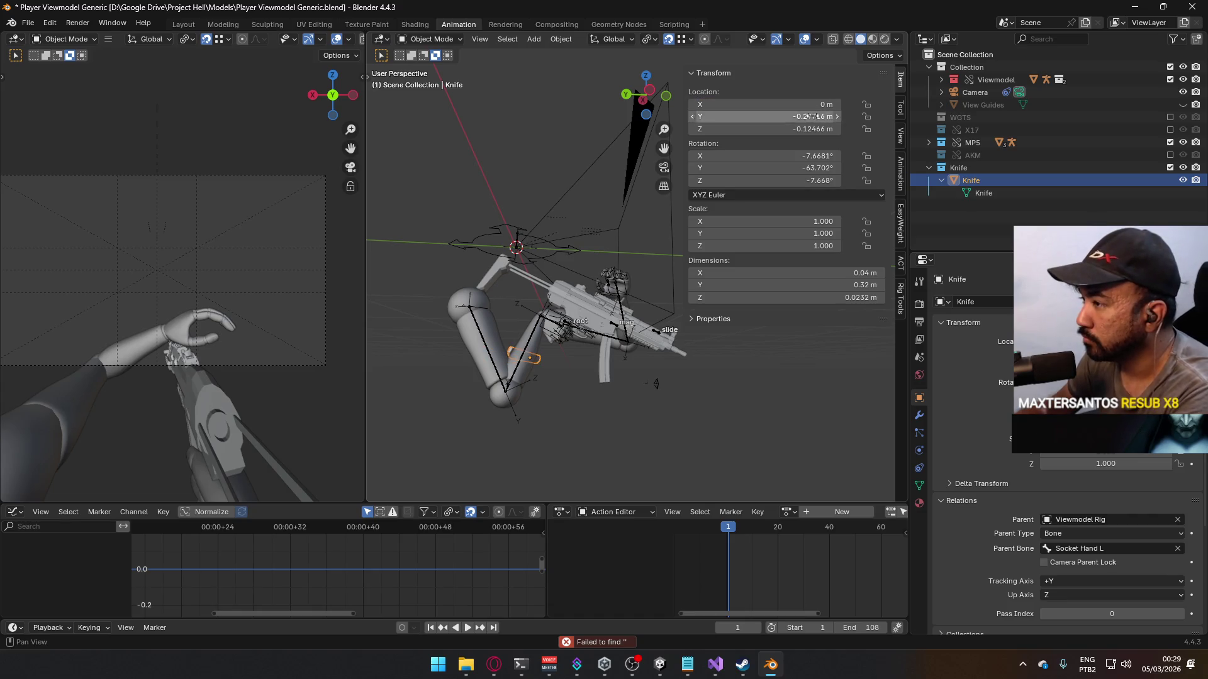
pyautogui.write('0')
pyautogui.press('Tab')
pyautogui.write('0')
pyautogui.press('Return')
pyautogui.moveTo(648, 195)
pyautogui.mouseDown(button='middle')
pyautogui.moveTo(598, 209)
pyautogui.moveTo(525, 271)
pyautogui.moveTo(526, 260)
pyautogui.moveTo(491, 268)
pyautogui.mouseUp(button='middle')
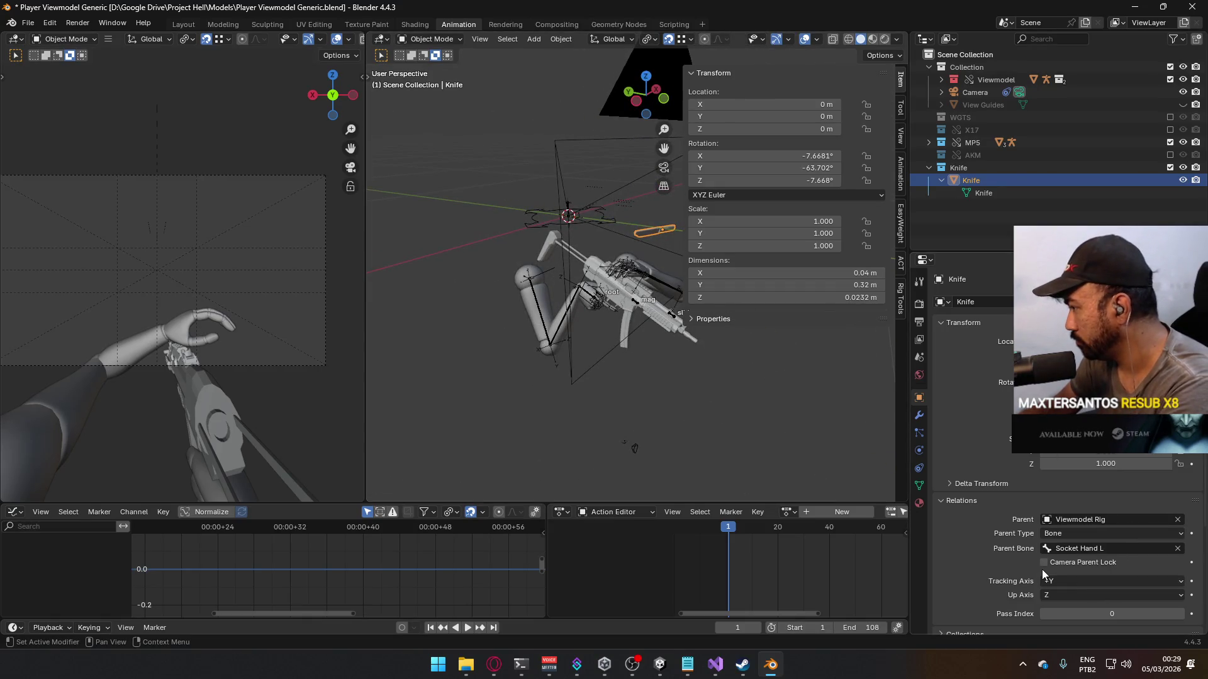
# Step: Clear the knife's parent and add a Child Of constraint instead
pyautogui.click(1177, 520)
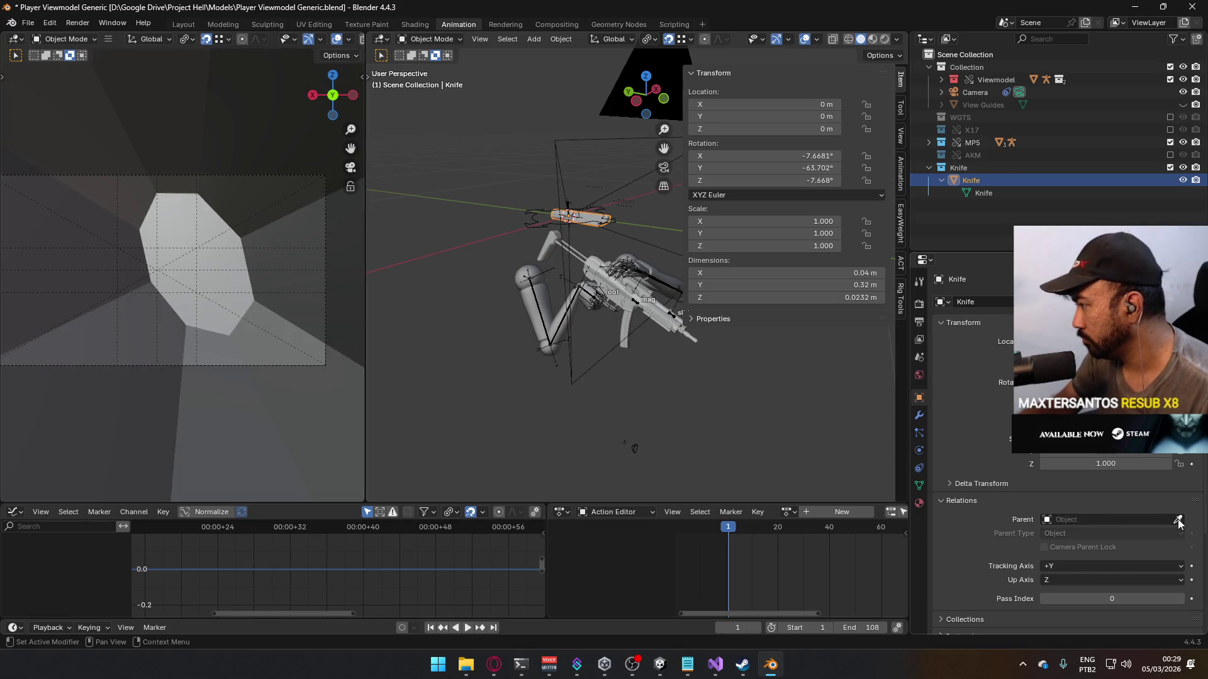
pyautogui.click(919, 468)
pyautogui.click(1000, 303)
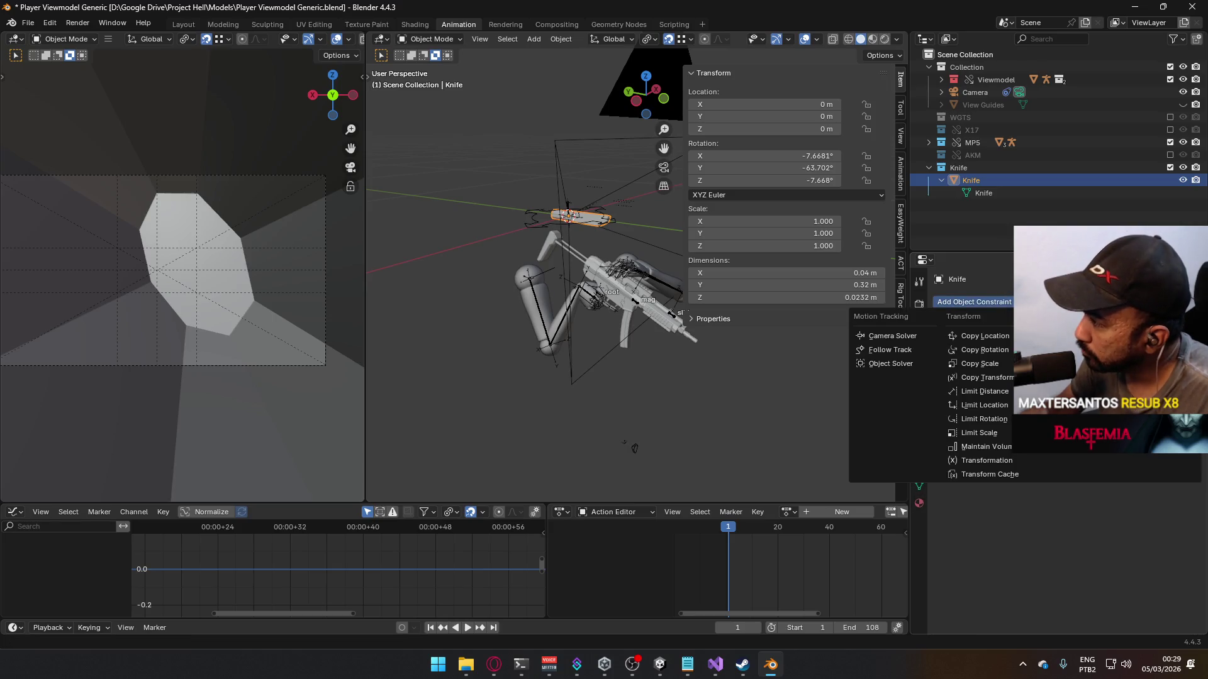
pyautogui.click(1152, 364)
# Step: Target the Child Of constraint at the rig's left hand bone
pyautogui.click(1070, 342)
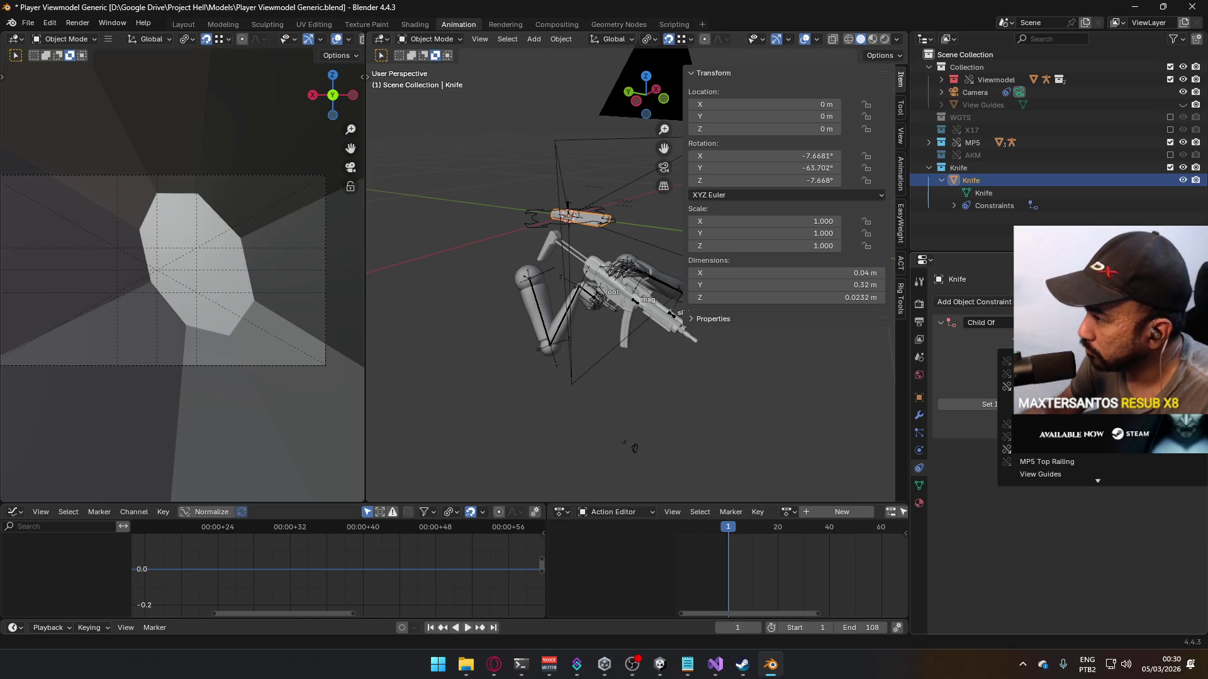
pyautogui.click(1069, 374)
pyautogui.click(1070, 355)
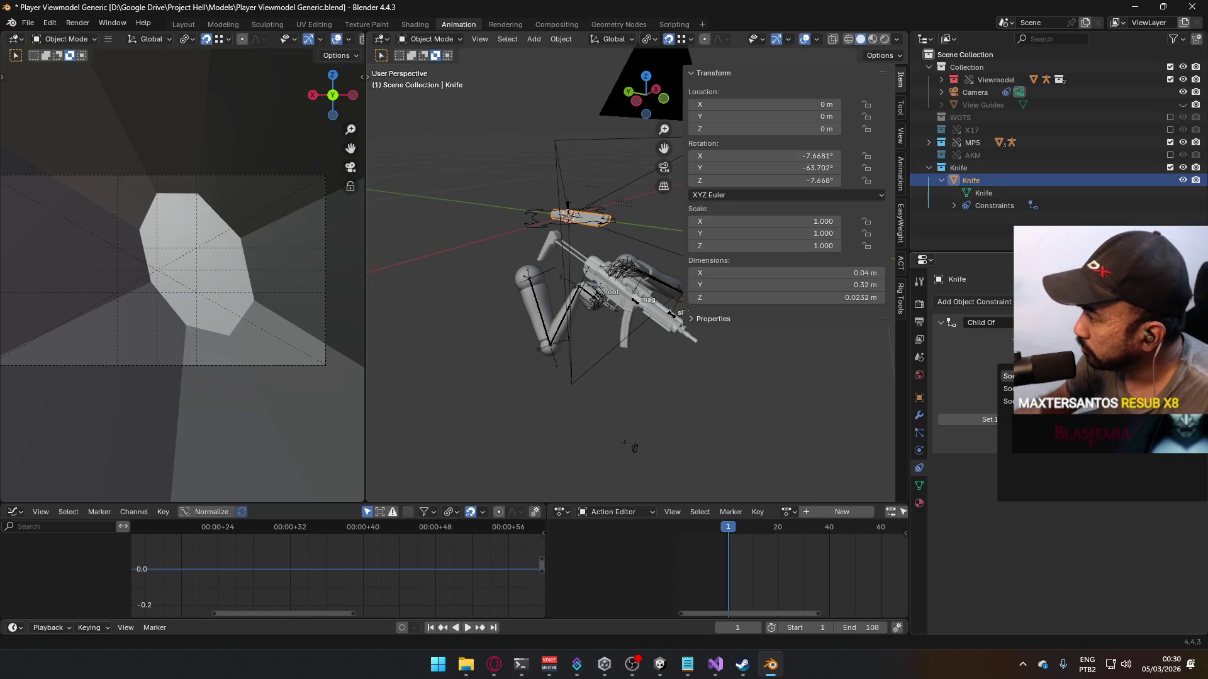
pyautogui.click(1007, 402)
pyautogui.moveTo(441, 277)
pyautogui.mouseDown(button='middle')
pyautogui.moveTo(390, 270)
pyautogui.moveTo(485, 299)
pyautogui.mouseUp(button='middle')
pyautogui.scroll(6, 486, 300)
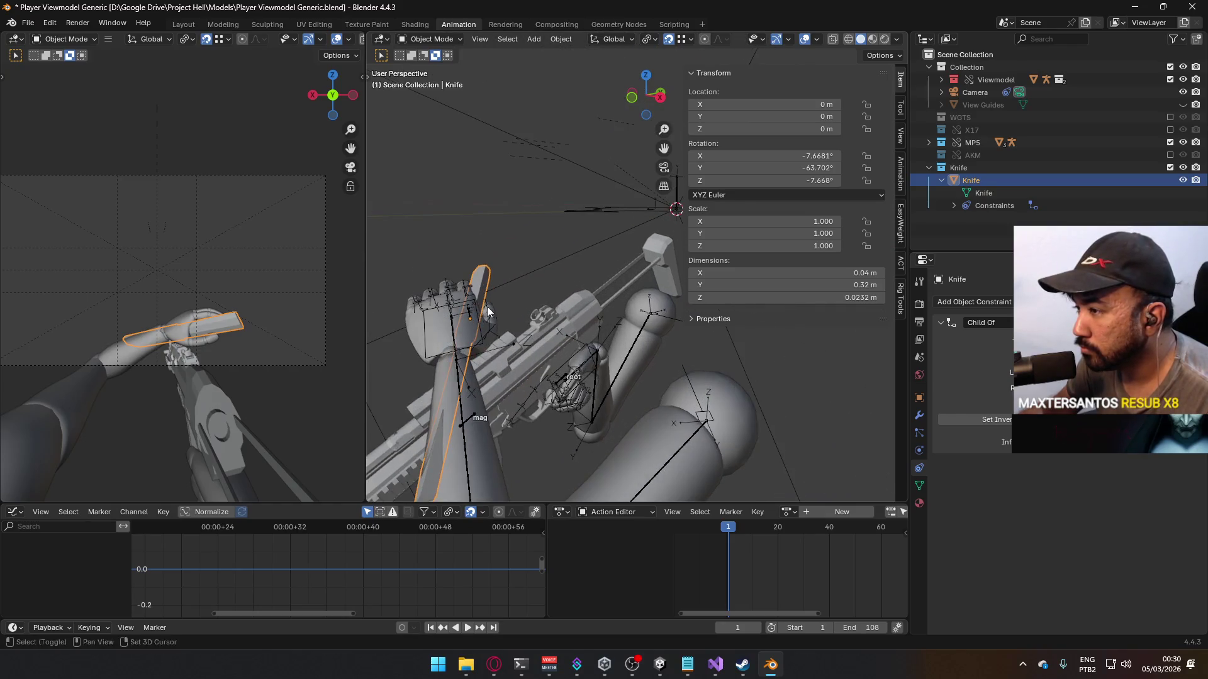
# Step: Reset the knife's X, Y and Z rotation to 0°
pyautogui.moveTo(579, 232); pyautogui.dragTo(604, 242, button='middle')
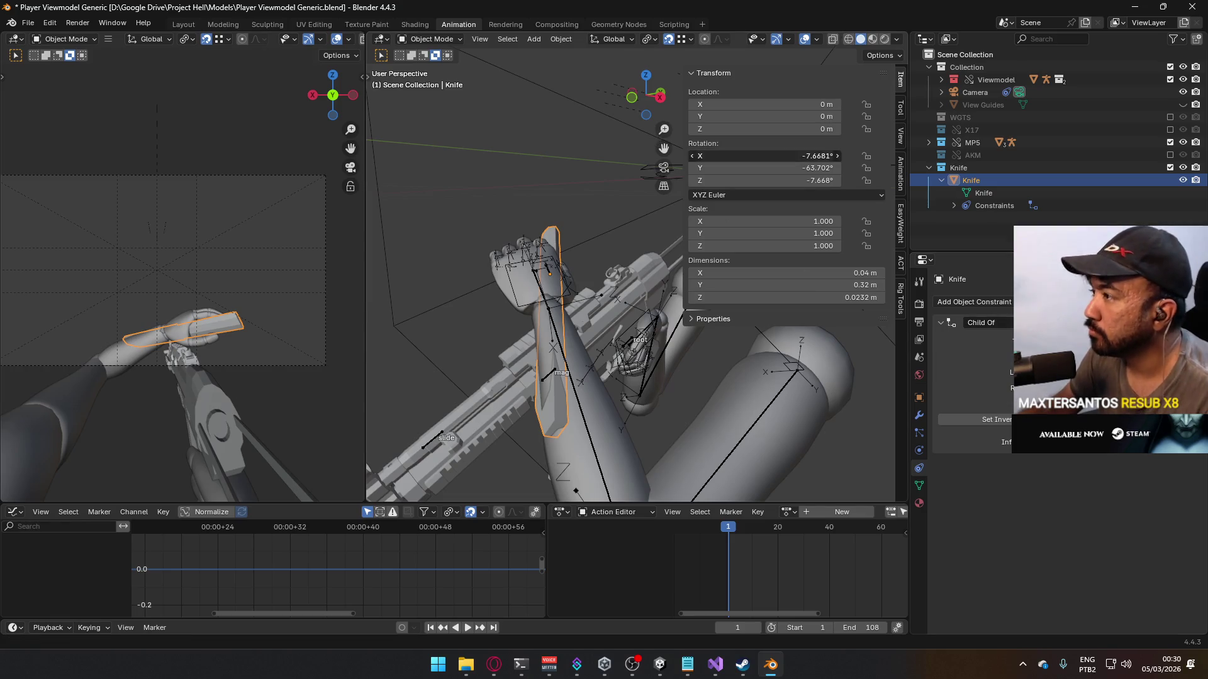
pyautogui.write('0')
pyautogui.press('Tab')
pyautogui.write('0')
pyautogui.press('Tab')
pyautogui.write('0')
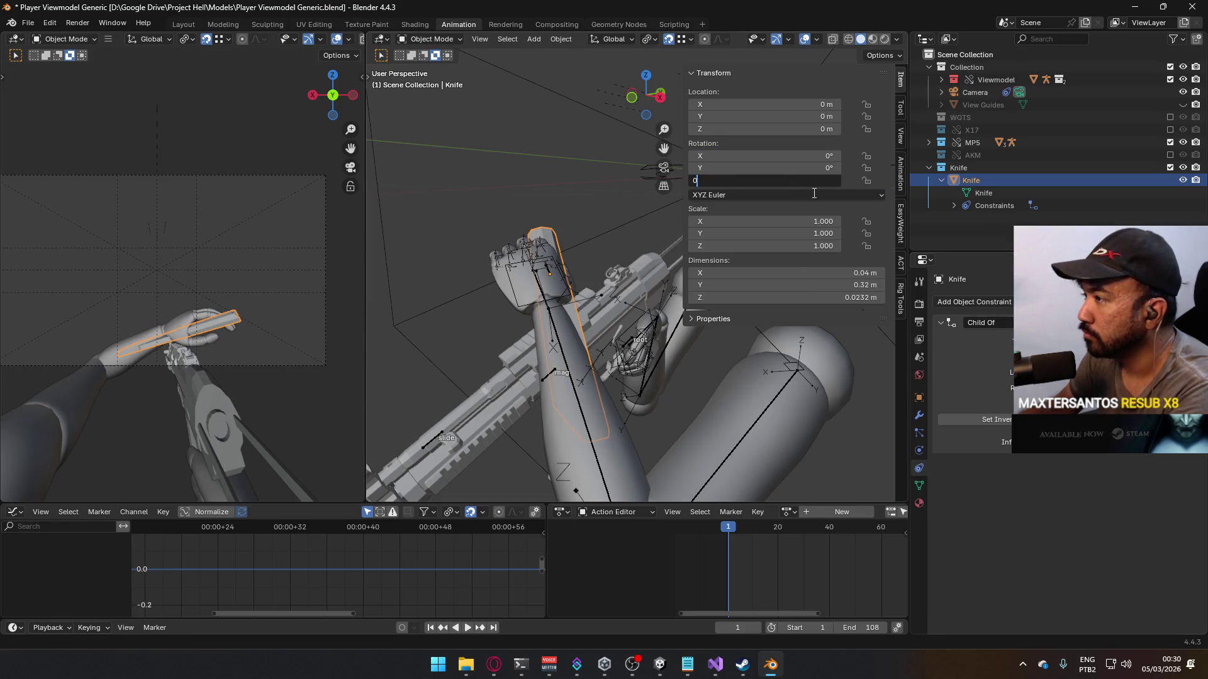
pyautogui.press('Return')
# Step: Rotate the knife −90° about its Z axis
pyautogui.moveTo(570, 219)
pyautogui.mouseDown(button='middle')
pyautogui.moveTo(517, 271)
pyautogui.moveTo(469, 258)
pyautogui.moveTo(545, 275)
pyautogui.mouseUp(button='middle')
pyautogui.press('r')
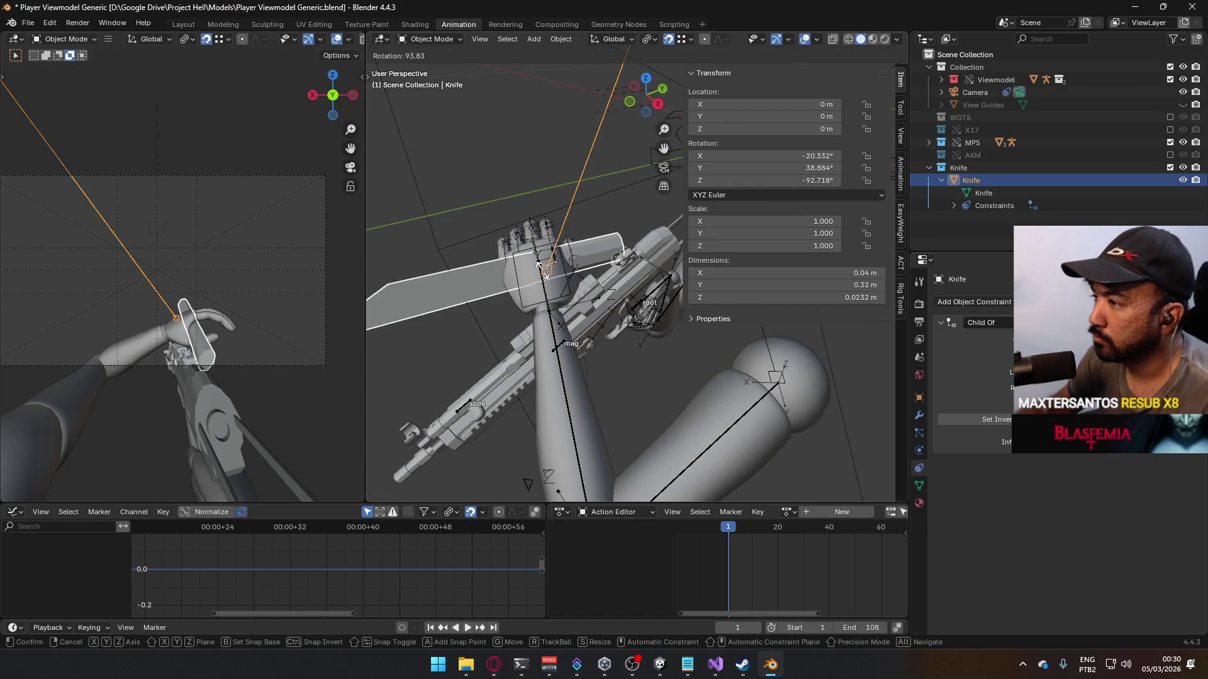
pyautogui.press('Escape')
pyautogui.press('r')
pyautogui.press('x')
pyautogui.press('x')
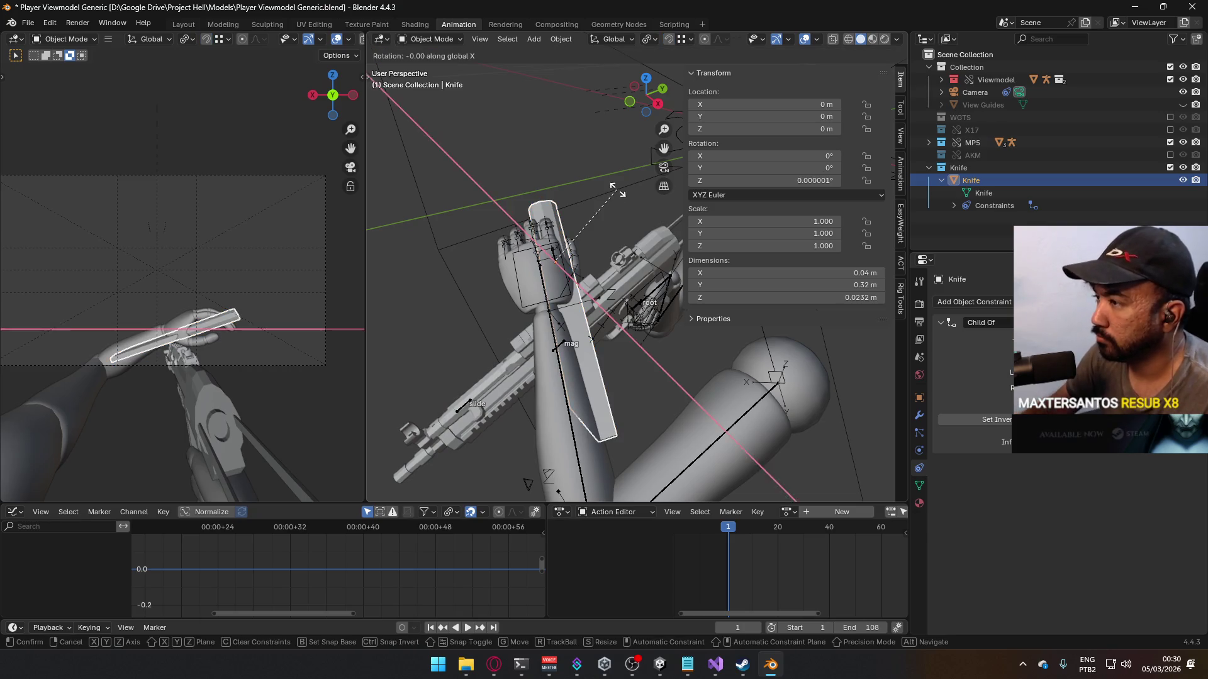
pyautogui.write('90')
pyautogui.press('z')
pyautogui.press('z')
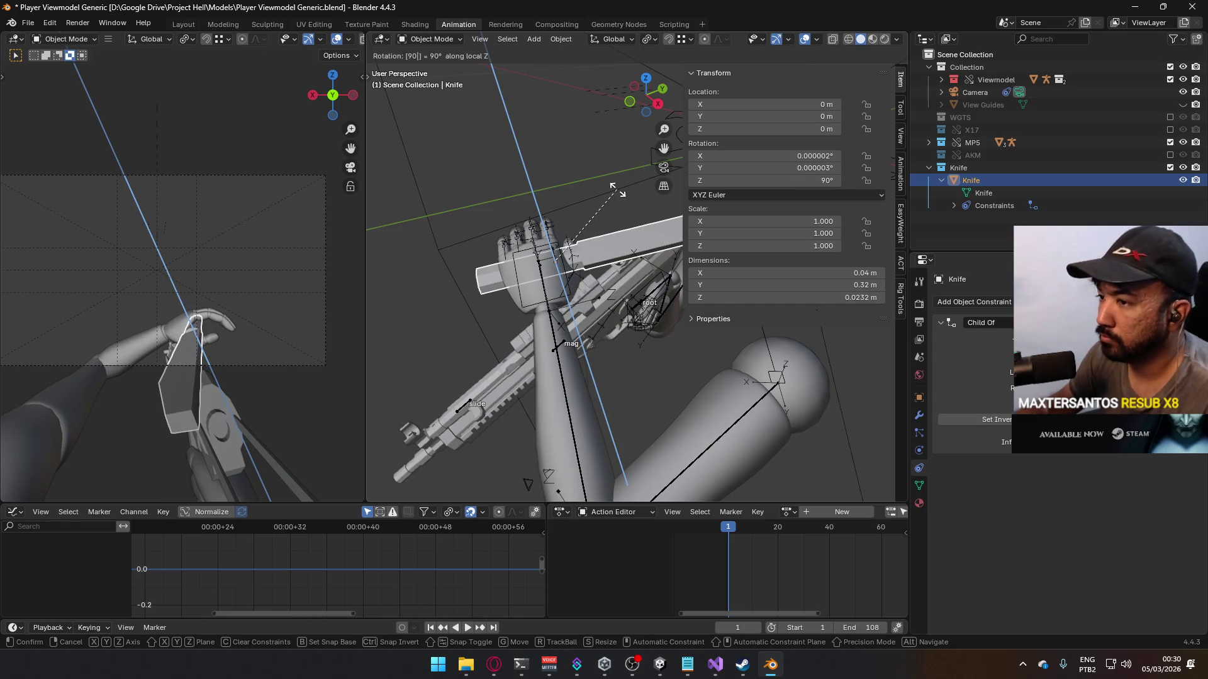
pyautogui.press('BackSpace')
pyautogui.press('BackSpace')
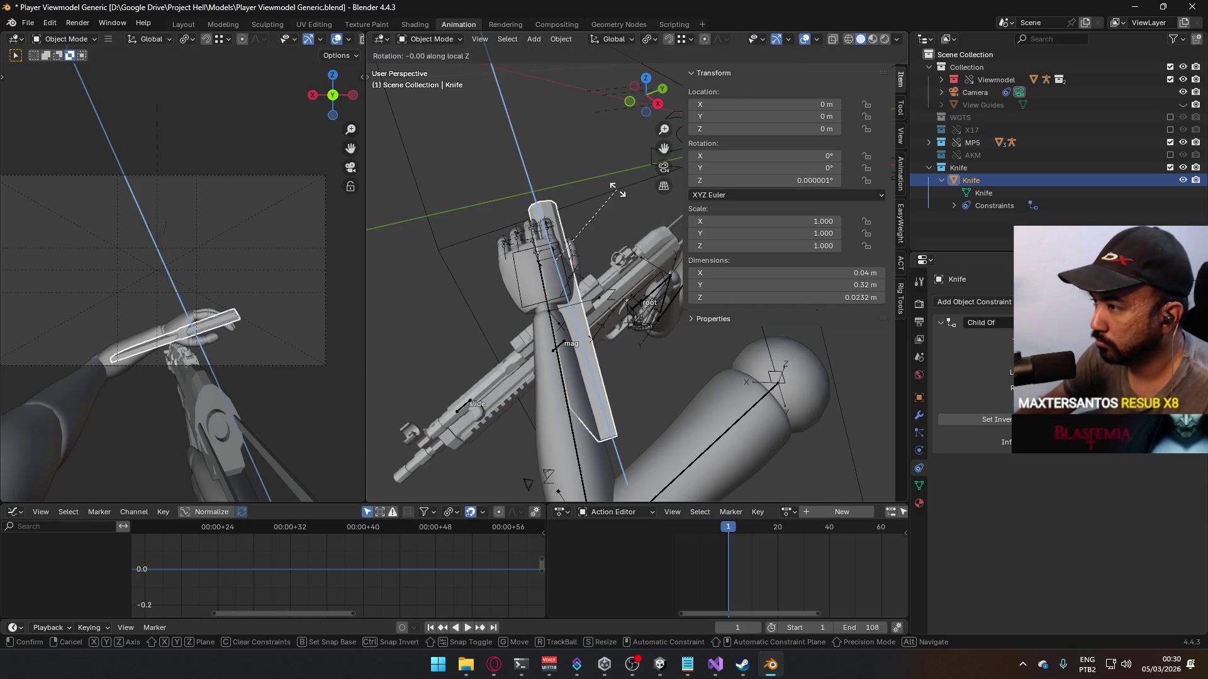
pyautogui.write('-90')
pyautogui.press('Return')
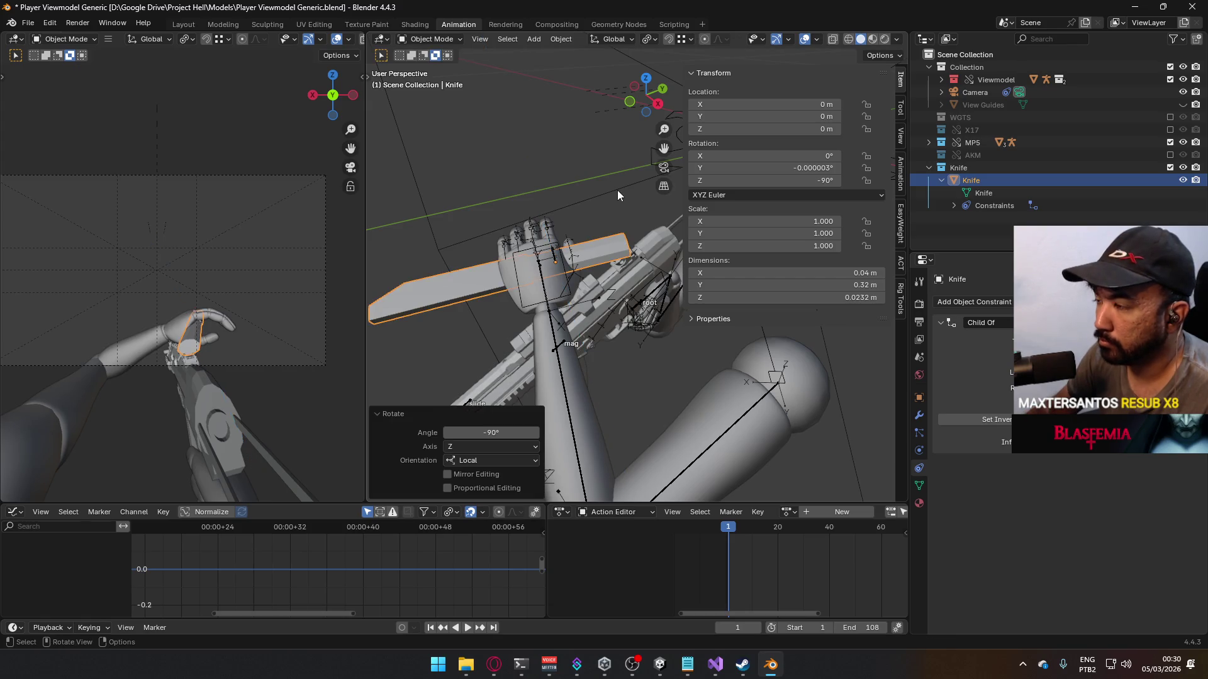
# Step: With snapping enabled, move the knife into the left palm
pyautogui.moveTo(617, 190)
pyautogui.mouseDown(button='middle')
pyautogui.moveTo(496, 252)
pyautogui.moveTo(411, 190)
pyautogui.moveTo(387, 254)
pyautogui.moveTo(489, 245)
pyautogui.mouseUp(button='middle')
pyautogui.press('KP_7')
pyautogui.moveTo(594, 342)
pyautogui.mouseDown(button='middle')
pyautogui.moveTo(613, 221)
pyautogui.moveTo(646, 158)
pyautogui.moveTo(565, 152)
pyautogui.moveTo(584, 115)
pyautogui.moveTo(586, 164)
pyautogui.mouseUp(button='middle')
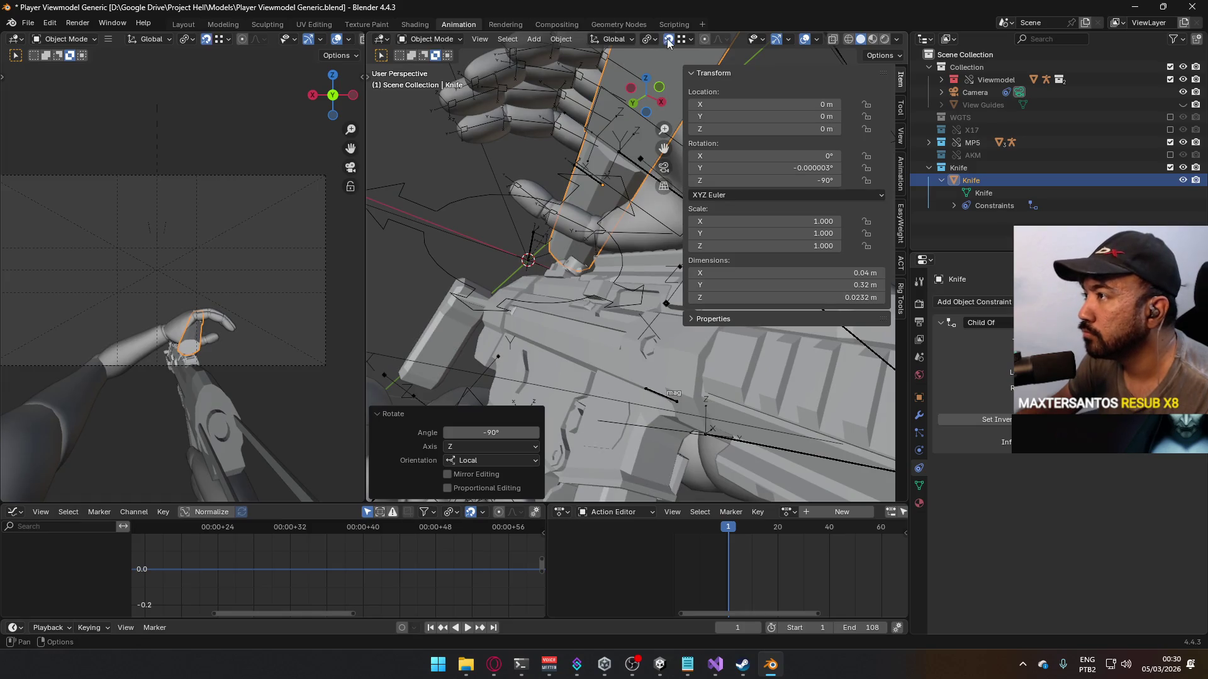
pyautogui.press('g')
pyautogui.press('x')
pyautogui.press('Escape')
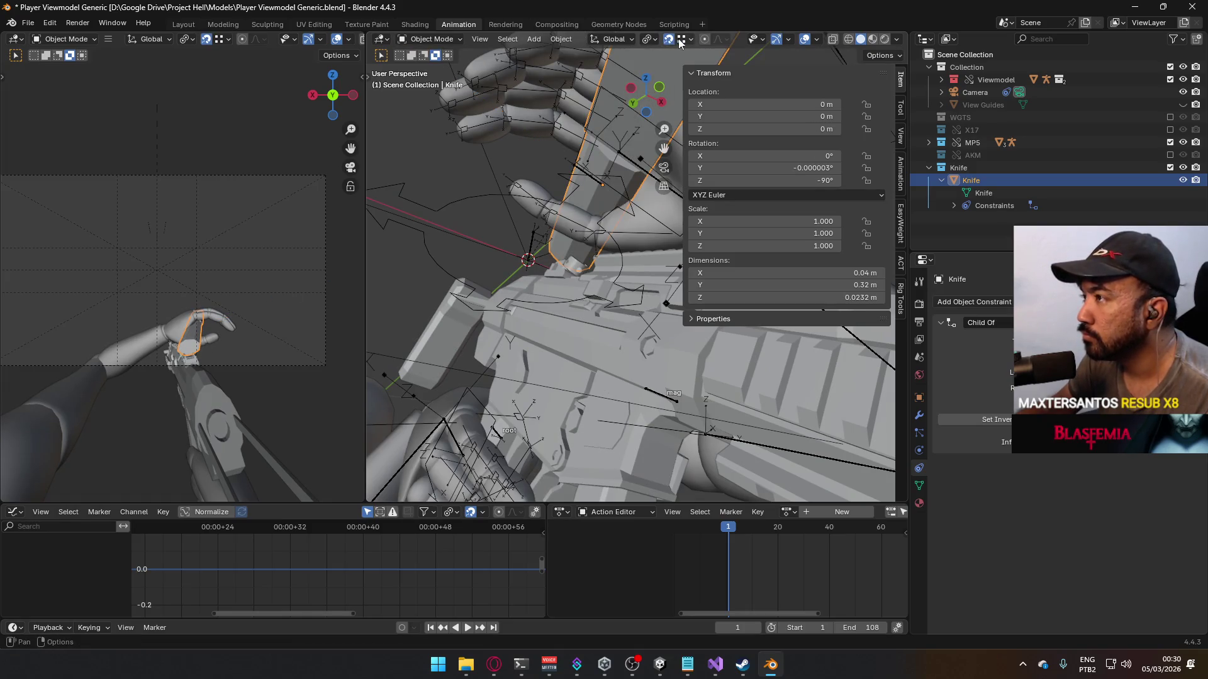
pyautogui.click(690, 39)
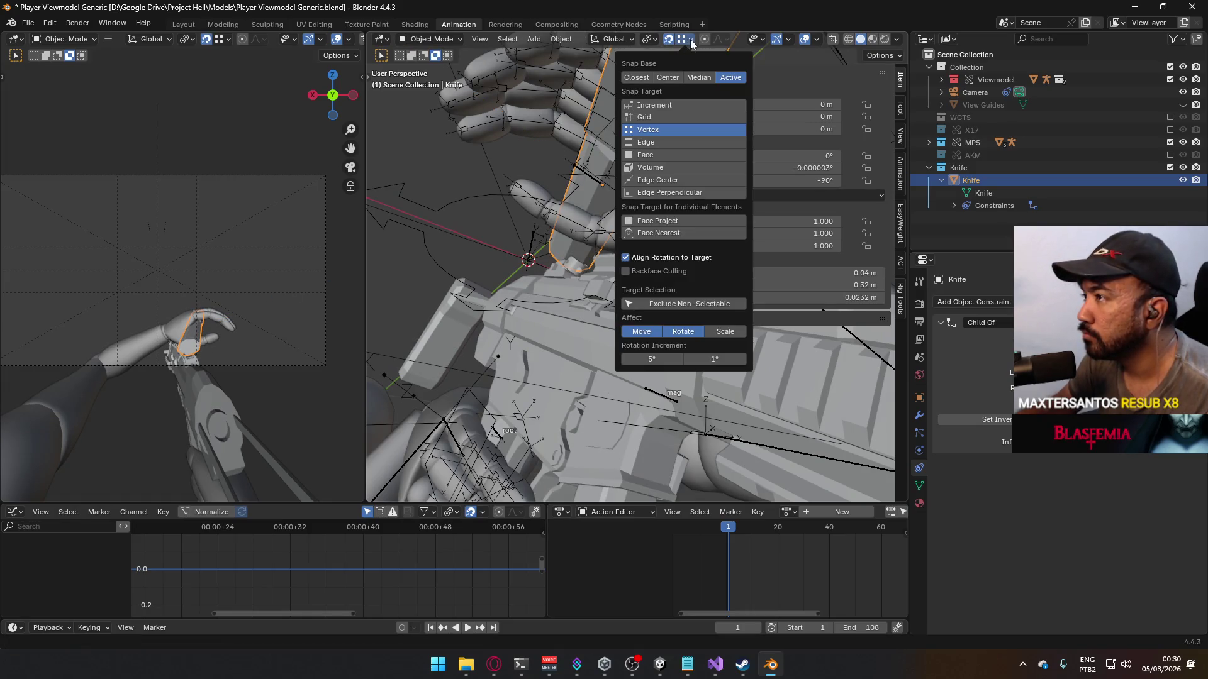
pyautogui.press('g')
pyautogui.click(574, 165)
pyautogui.moveTo(574, 165)
pyautogui.mouseDown(button='middle')
pyautogui.moveTo(583, 173)
pyautogui.moveTo(536, 295)
pyautogui.moveTo(479, 327)
pyautogui.moveTo(487, 302)
pyautogui.mouseUp(button='middle')
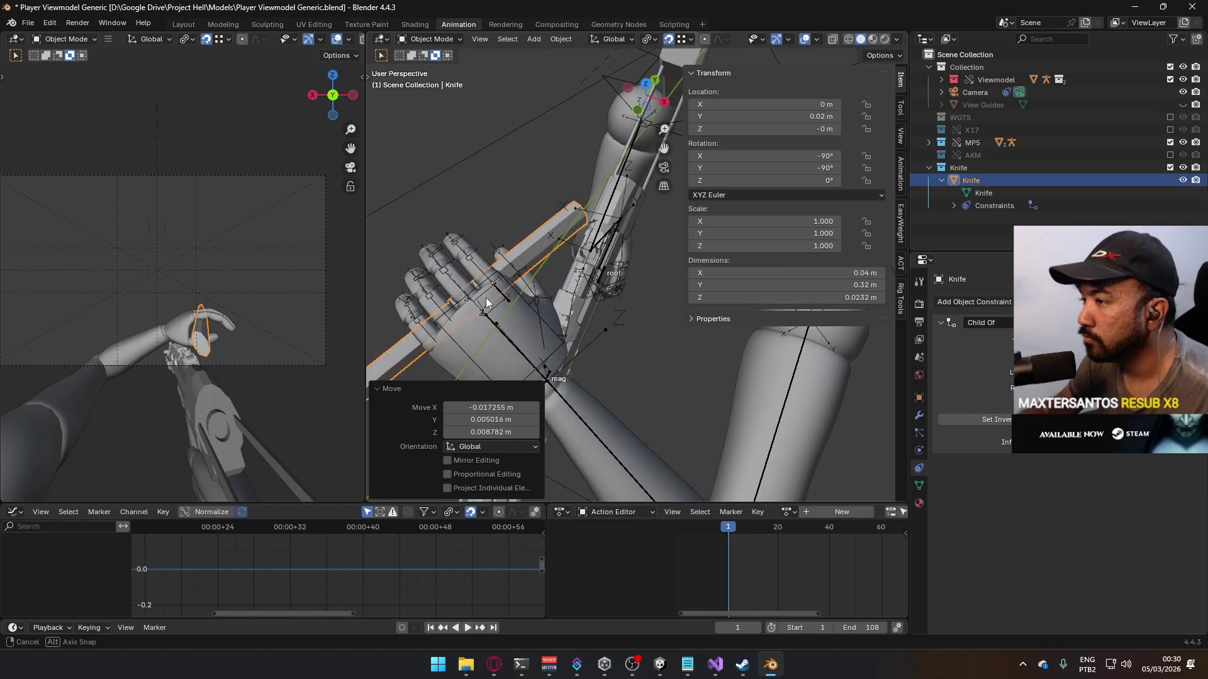
# Step: Turn snapping off and rotate the knife 90° about its local Y axis
pyautogui.click(668, 39)
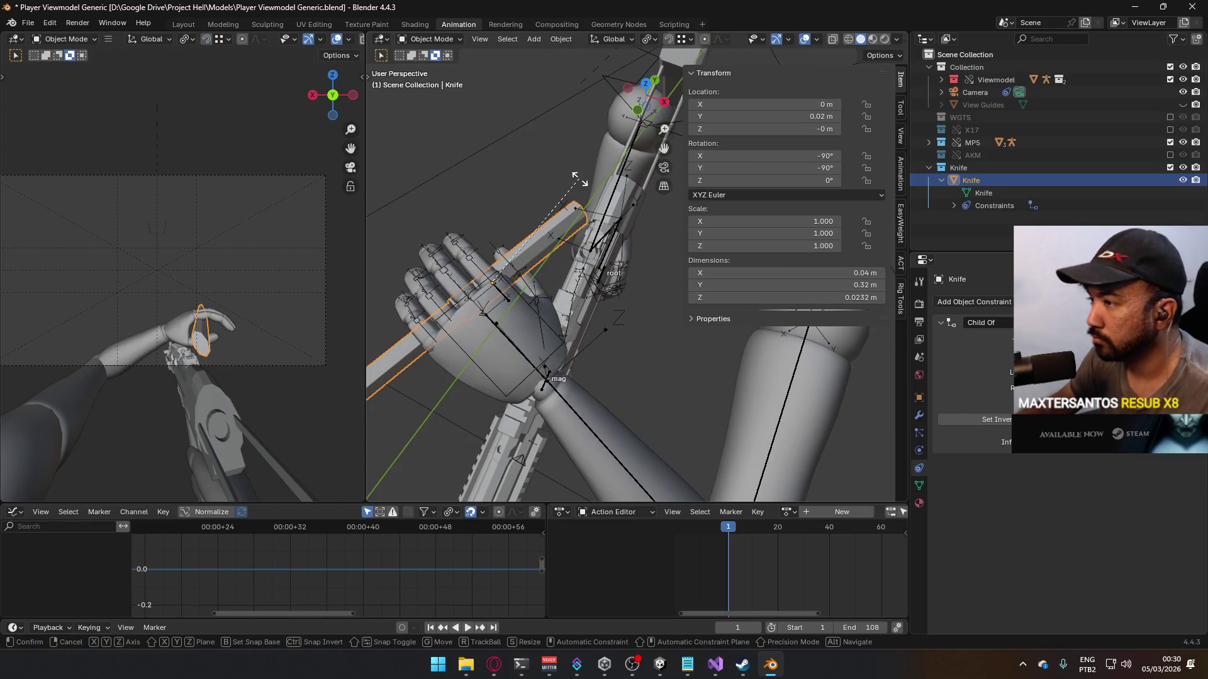
pyautogui.press('r')
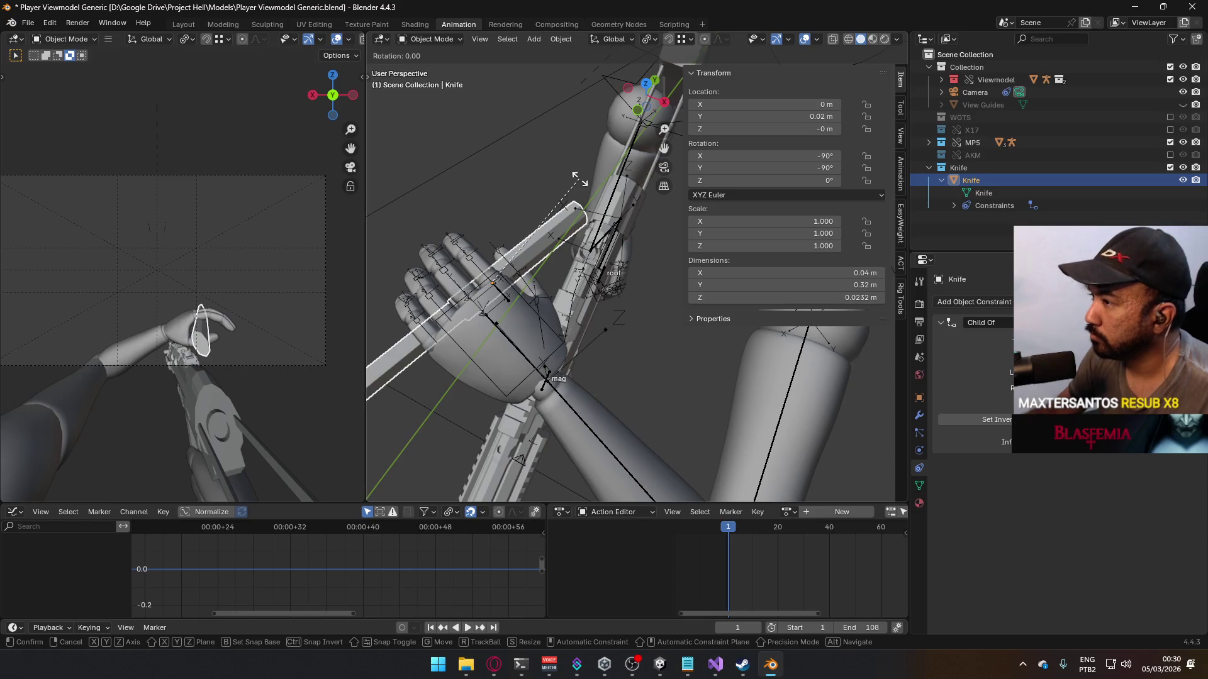
pyautogui.press('y')
pyautogui.press('y')
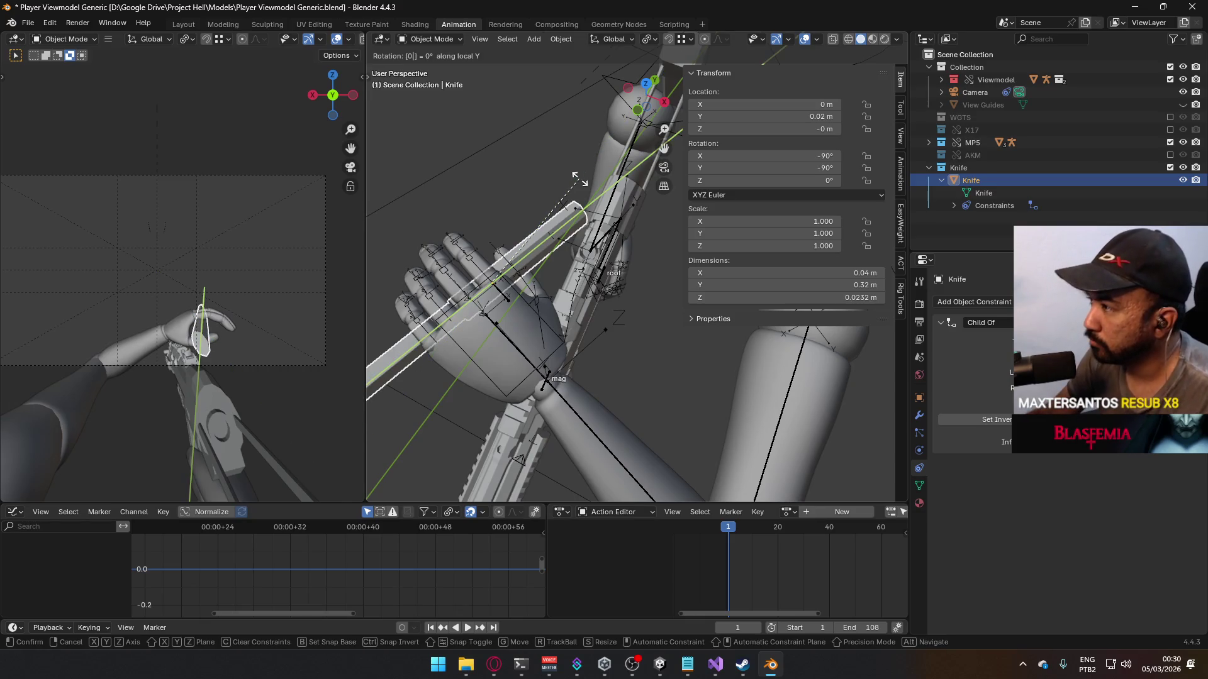
pyautogui.press('Return')
pyautogui.press('r')
pyautogui.press('y')
pyautogui.press('y')
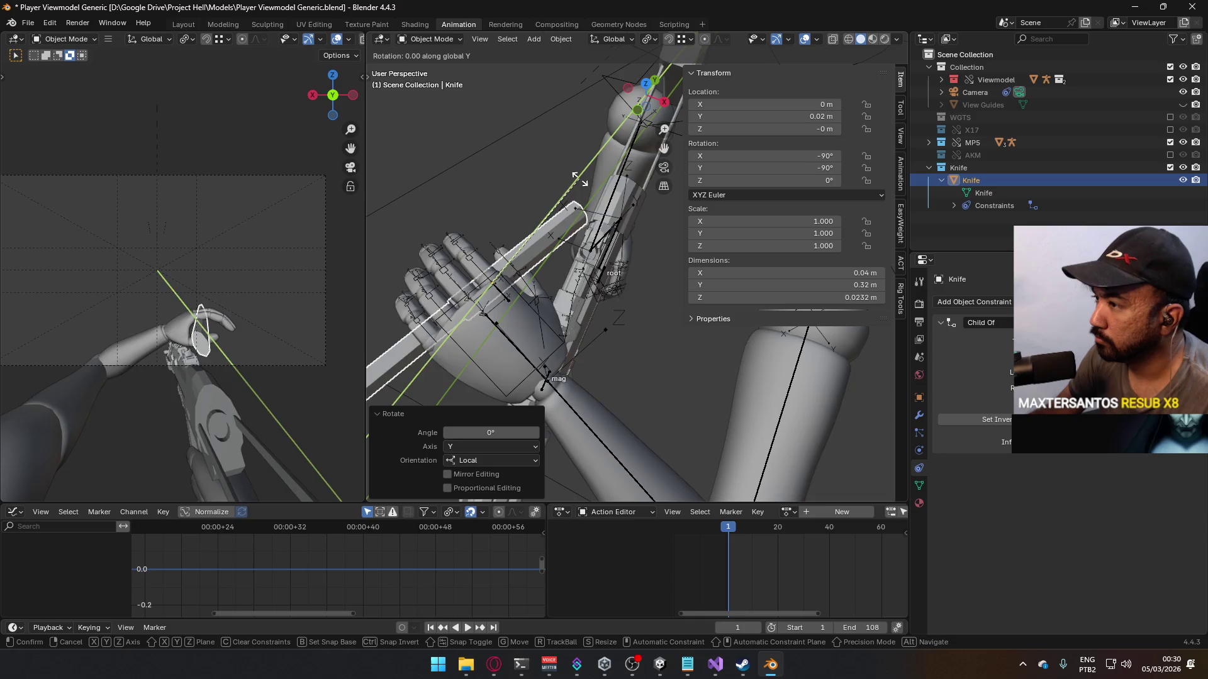
pyautogui.write('90')
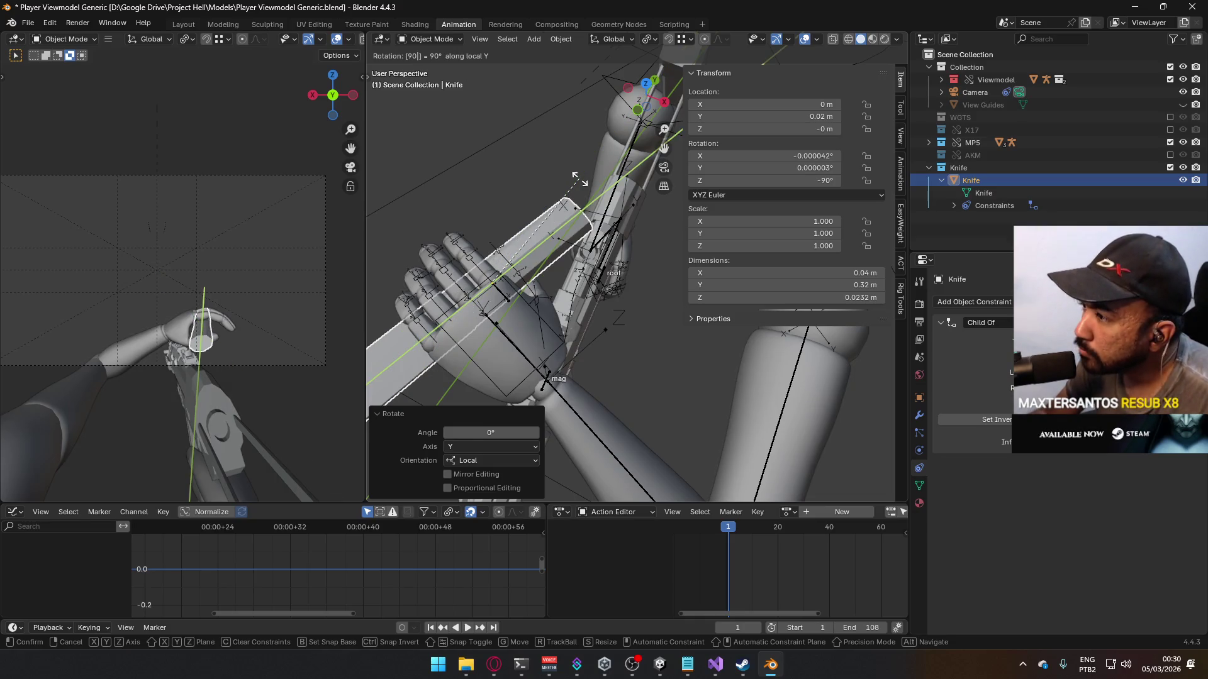
pyautogui.press('Return')
# Step: Slide the knife 0.051 m along its length into the grip and save the file
pyautogui.moveTo(604, 175)
pyautogui.mouseDown(button='middle')
pyautogui.moveTo(602, 217)
pyautogui.moveTo(664, 78)
pyautogui.moveTo(669, 469)
pyautogui.moveTo(649, 497)
pyautogui.moveTo(639, 52)
pyautogui.moveTo(585, 195)
pyautogui.moveTo(534, 222)
pyautogui.moveTo(550, 195)
pyautogui.moveTo(538, 208)
pyautogui.mouseUp(button='middle')
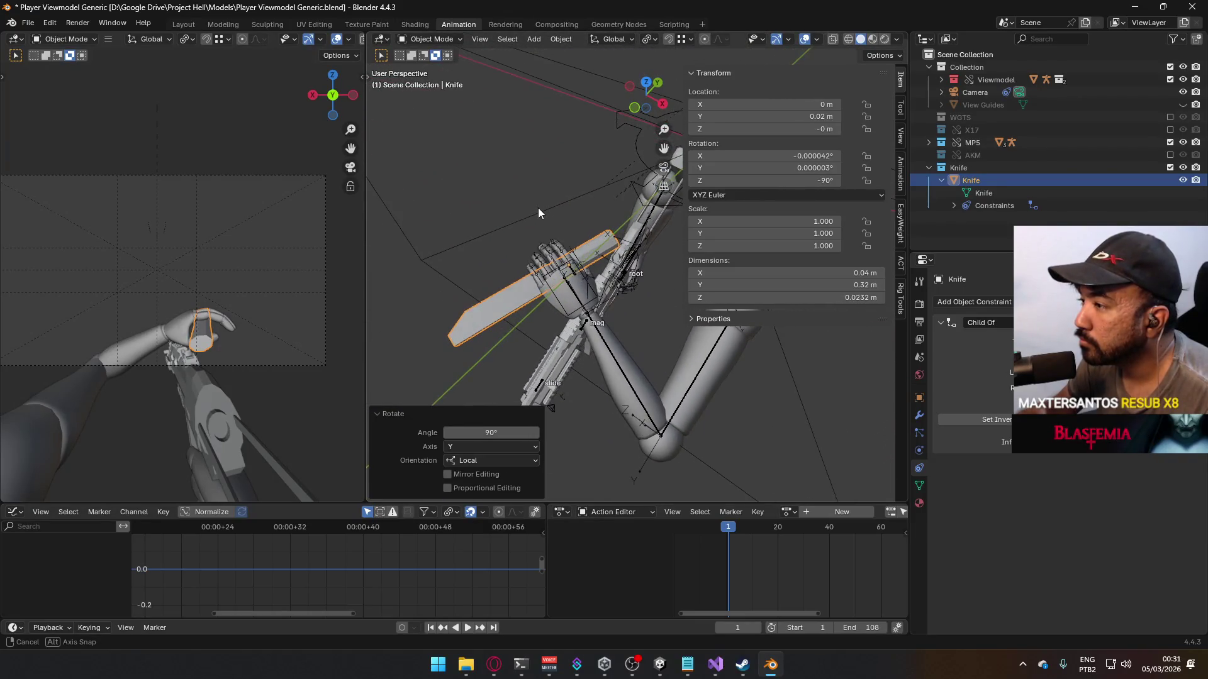
pyautogui.scroll(4, 545, 222)
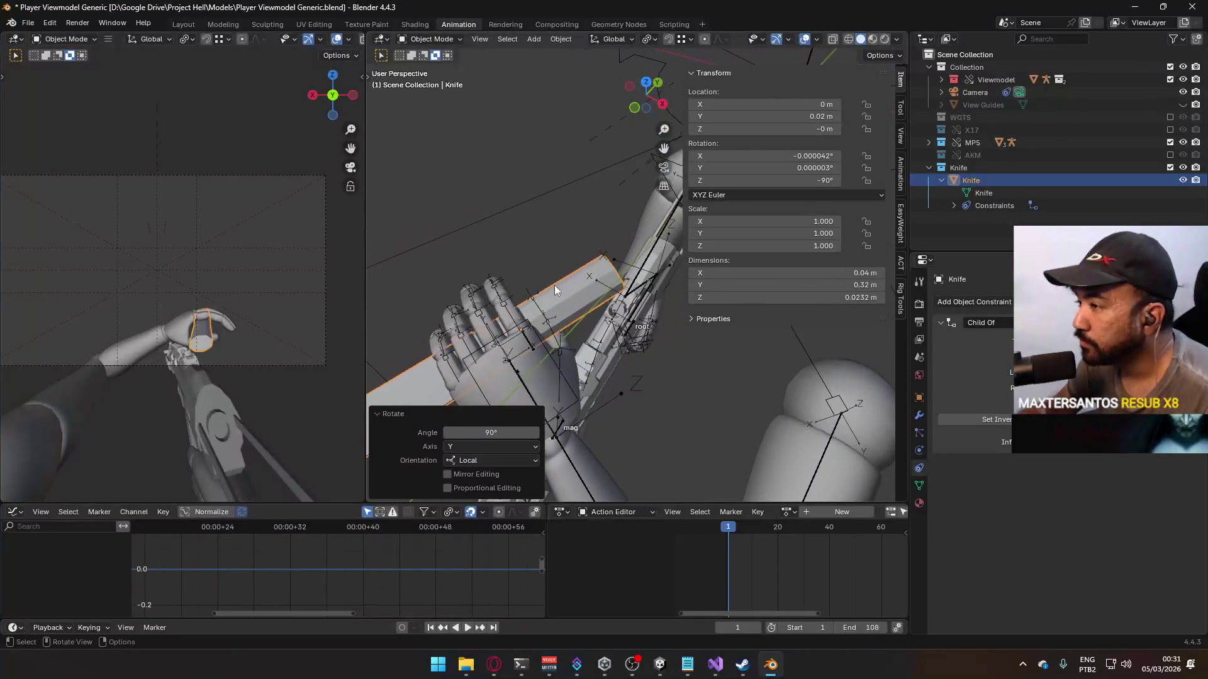
pyautogui.press('g')
pyautogui.press('y')
pyautogui.press('y')
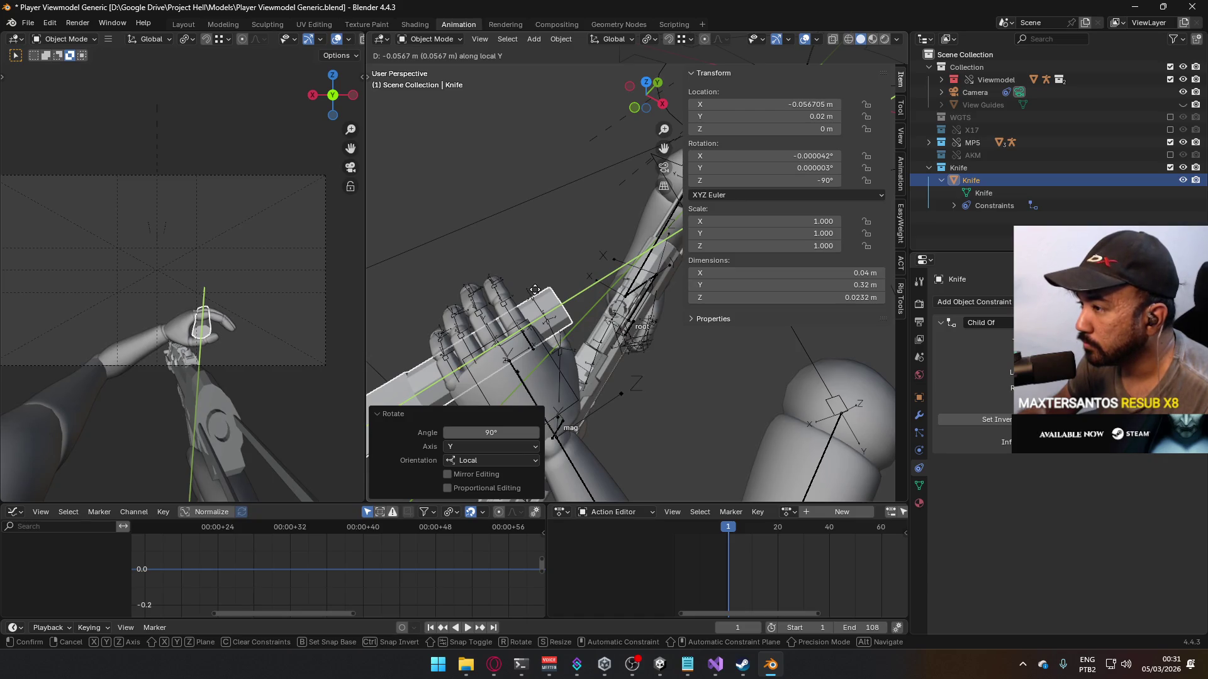
pyautogui.press('Escape')
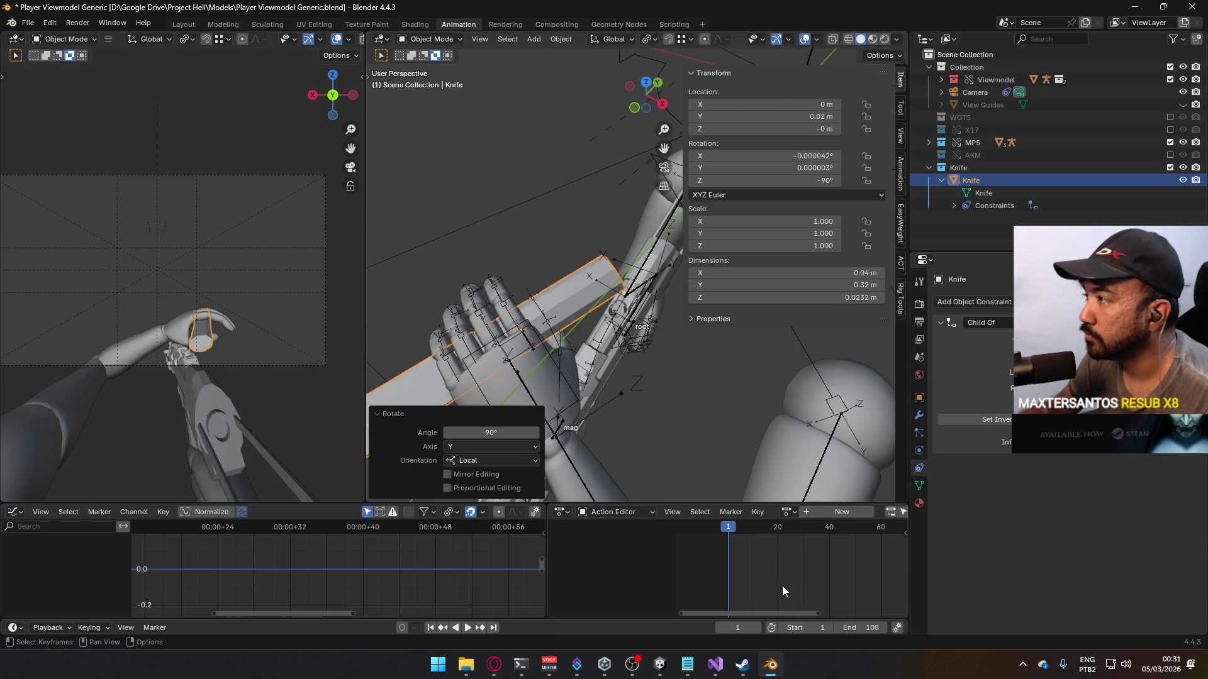
pyautogui.press('y')
pyautogui.press('y')
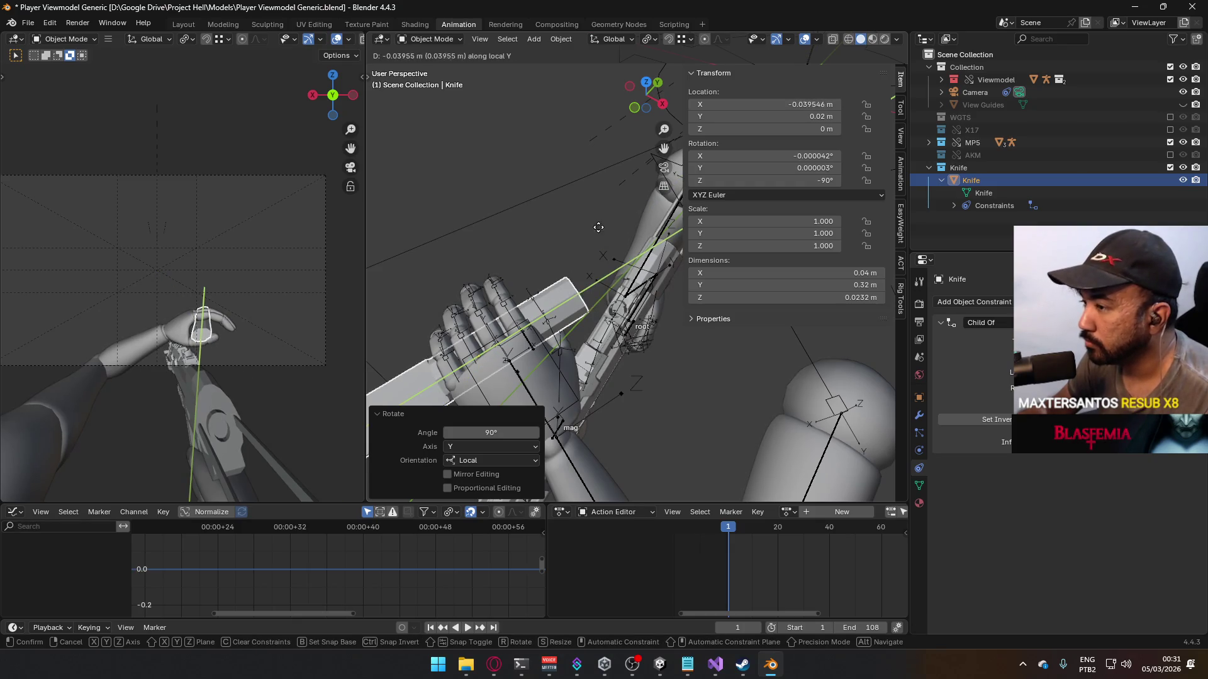
pyautogui.click(588, 232)
pyautogui.moveTo(564, 260)
pyautogui.mouseDown(button='middle')
pyautogui.moveTo(633, 156)
pyautogui.moveTo(595, 231)
pyautogui.moveTo(644, 123)
pyautogui.moveTo(684, 74)
pyautogui.moveTo(632, 154)
pyautogui.moveTo(636, 182)
pyautogui.mouseUp(button='middle')
pyautogui.hotkey('ctrl', 's')
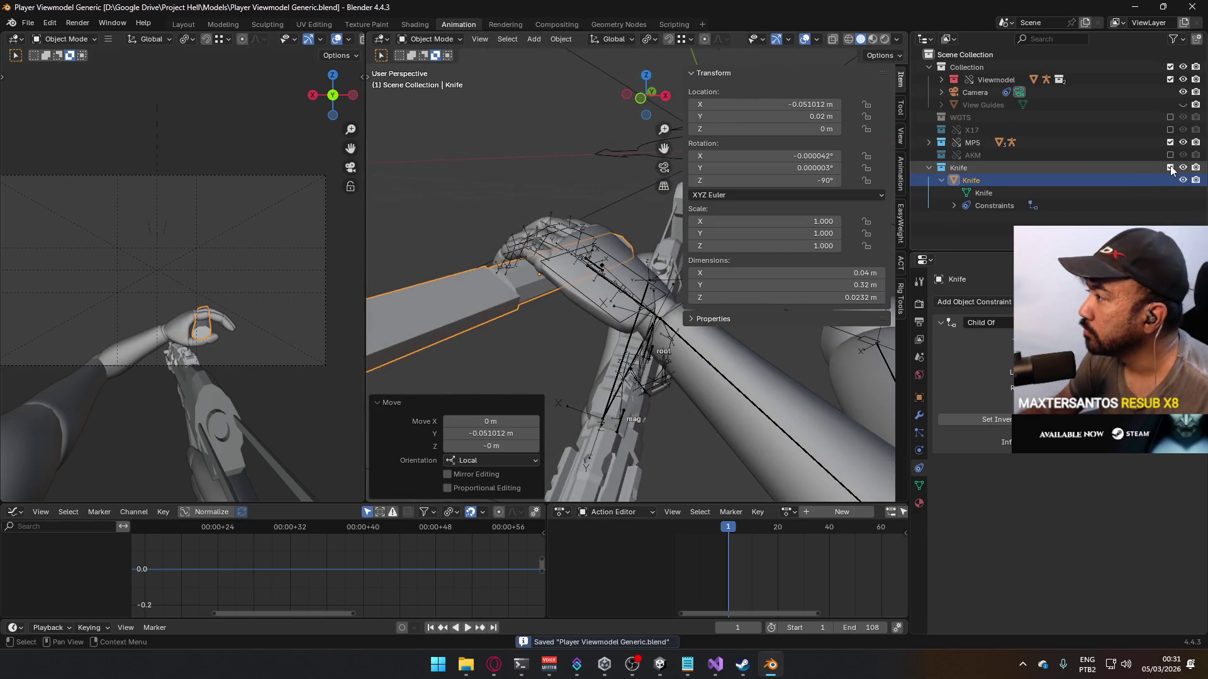
pyautogui.keyDown('ctrl'); pyautogui.click(1171, 165); pyautogui.keyUp('ctrl')
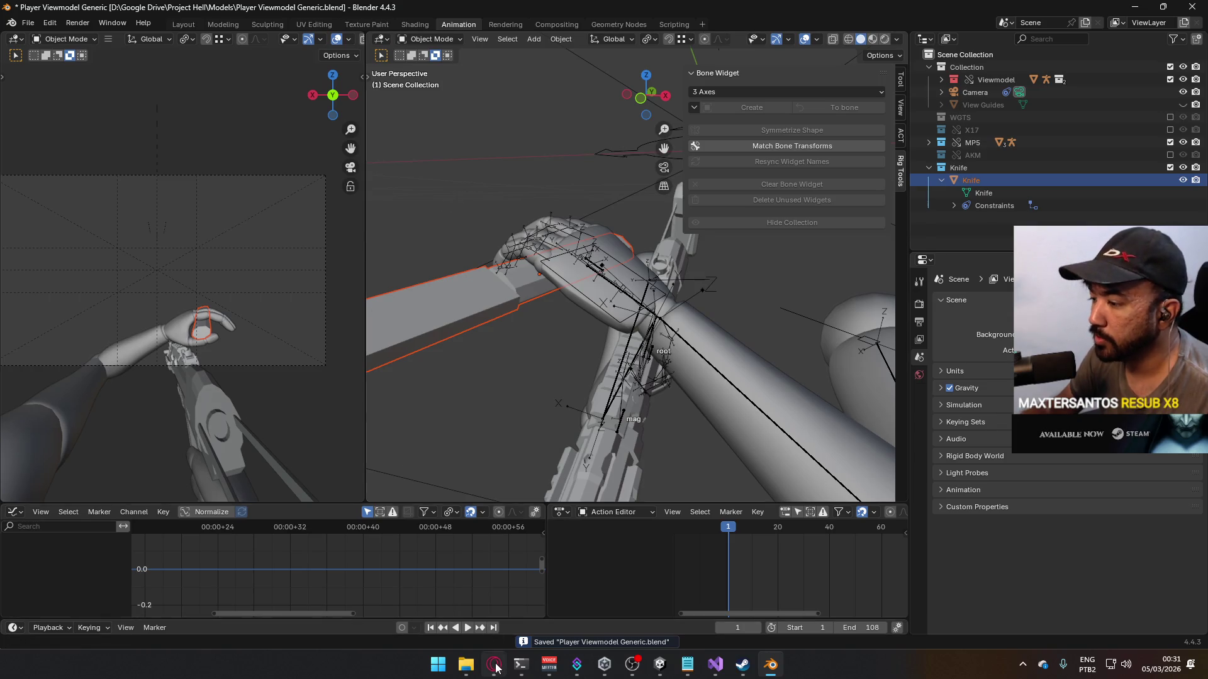
# Step: Check the browser's music tab, dismiss the continue-watching prompt, and return to Blender
pyautogui.click(494, 664)
pyautogui.click(894, 225)
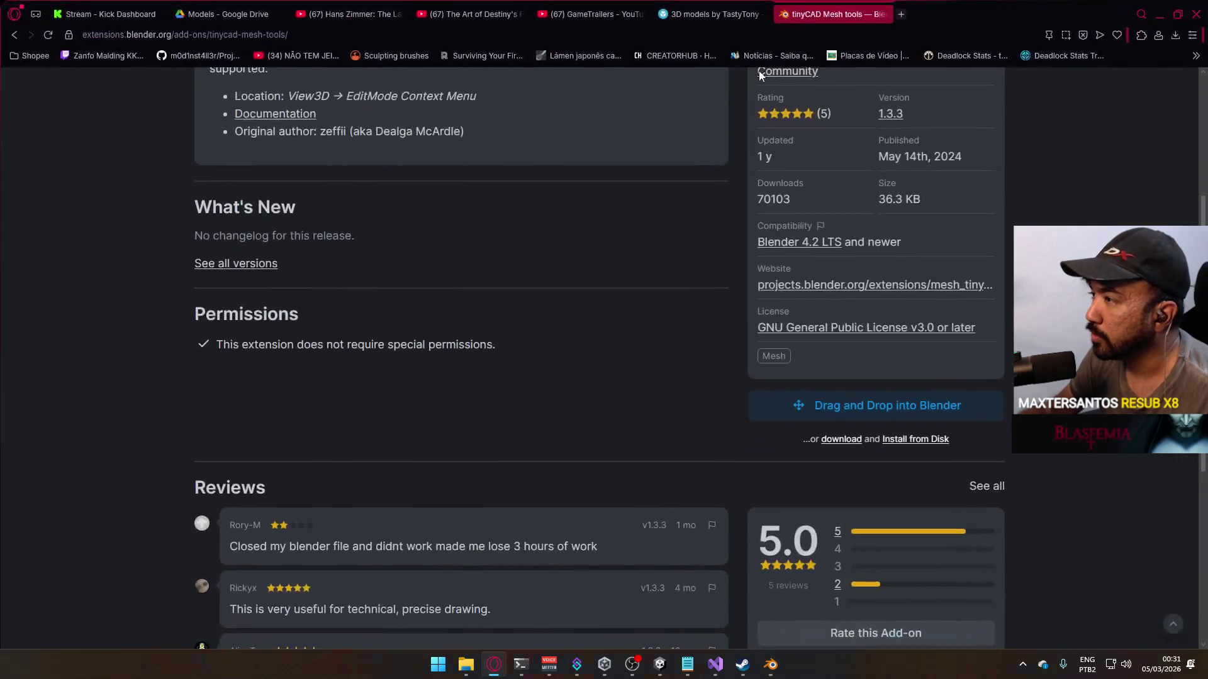
pyautogui.click(565, 20)
pyautogui.click(470, 14)
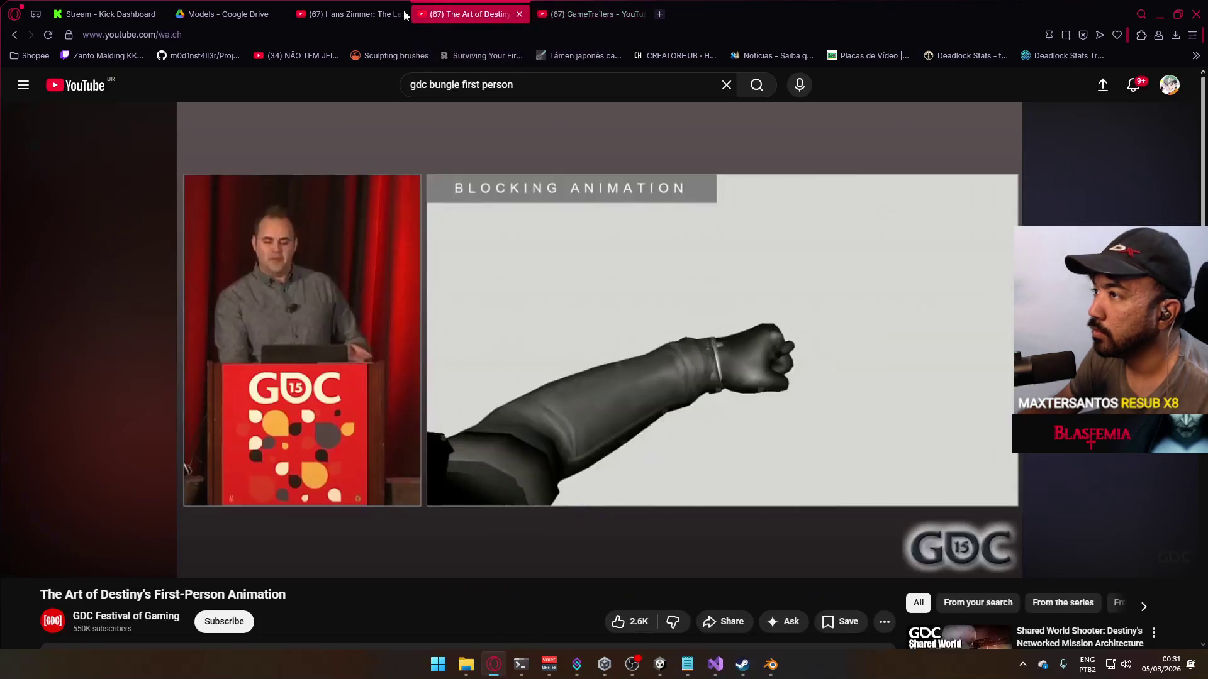
pyautogui.click(356, 13)
pyautogui.click(666, 380)
pyautogui.click(1158, 18)
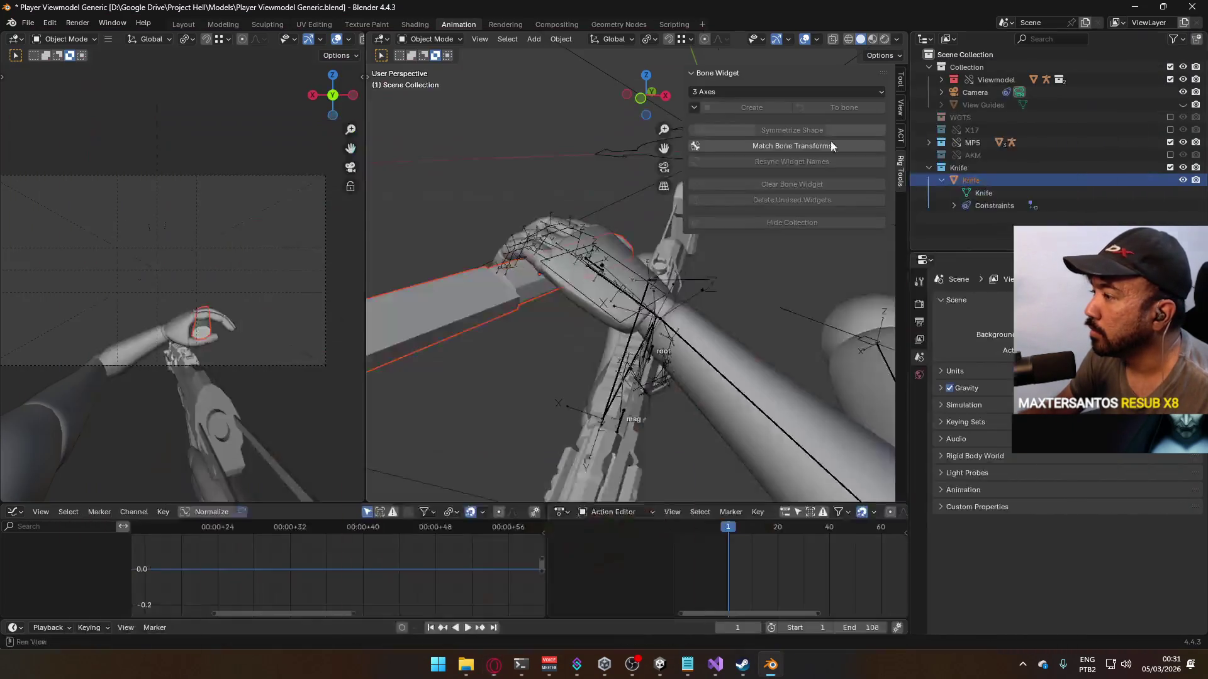
# Step: Put the Viewmodel Rig in Pose Mode and curl Pointer1.L about -9.45° on local X
pyautogui.moveTo(541, 214); pyautogui.dragTo(510, 217, button='middle')
pyautogui.click(562, 293)
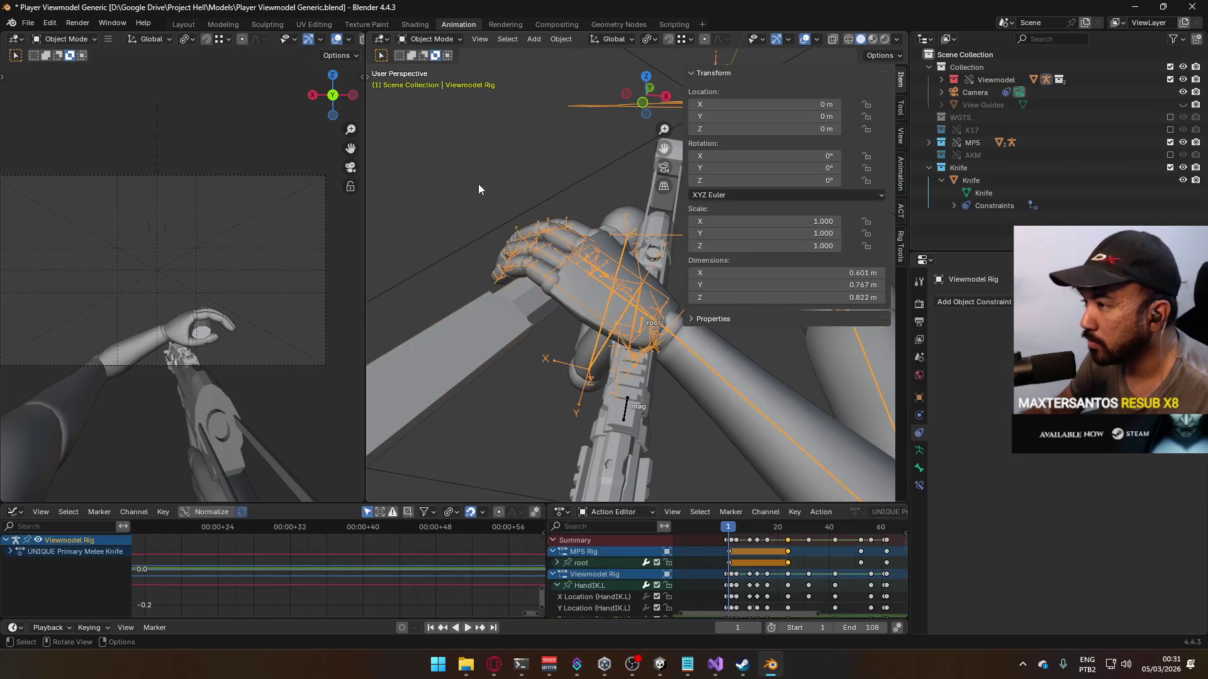
pyautogui.click(434, 81)
pyautogui.moveTo(453, 100)
pyautogui.mouseDown(button='middle')
pyautogui.moveTo(629, 131)
pyautogui.moveTo(760, 123)
pyautogui.moveTo(771, 160)
pyautogui.moveTo(452, 276)
pyautogui.moveTo(571, 210)
pyautogui.moveTo(608, 336)
pyautogui.mouseUp(button='middle')
pyautogui.click(608, 337)
pyautogui.press('r')
pyautogui.press('x')
pyautogui.press('x')
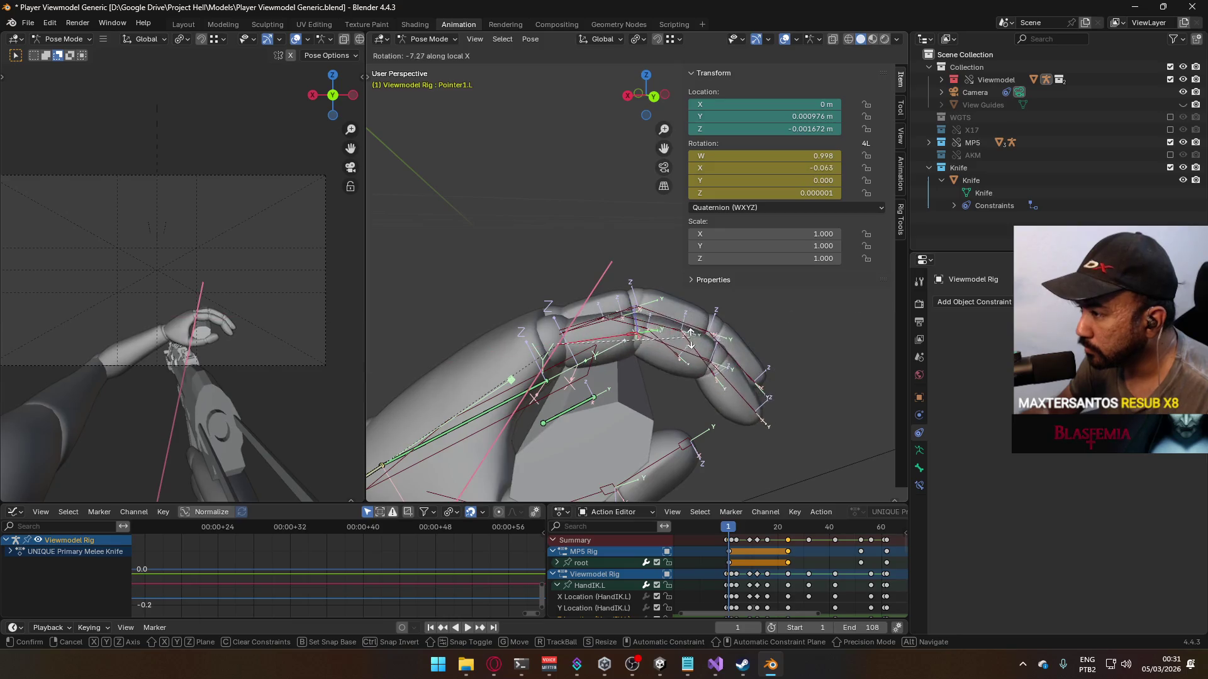
pyautogui.click(658, 351)
pyautogui.hotkey('alt', 'Tab')
pyautogui.press('/')
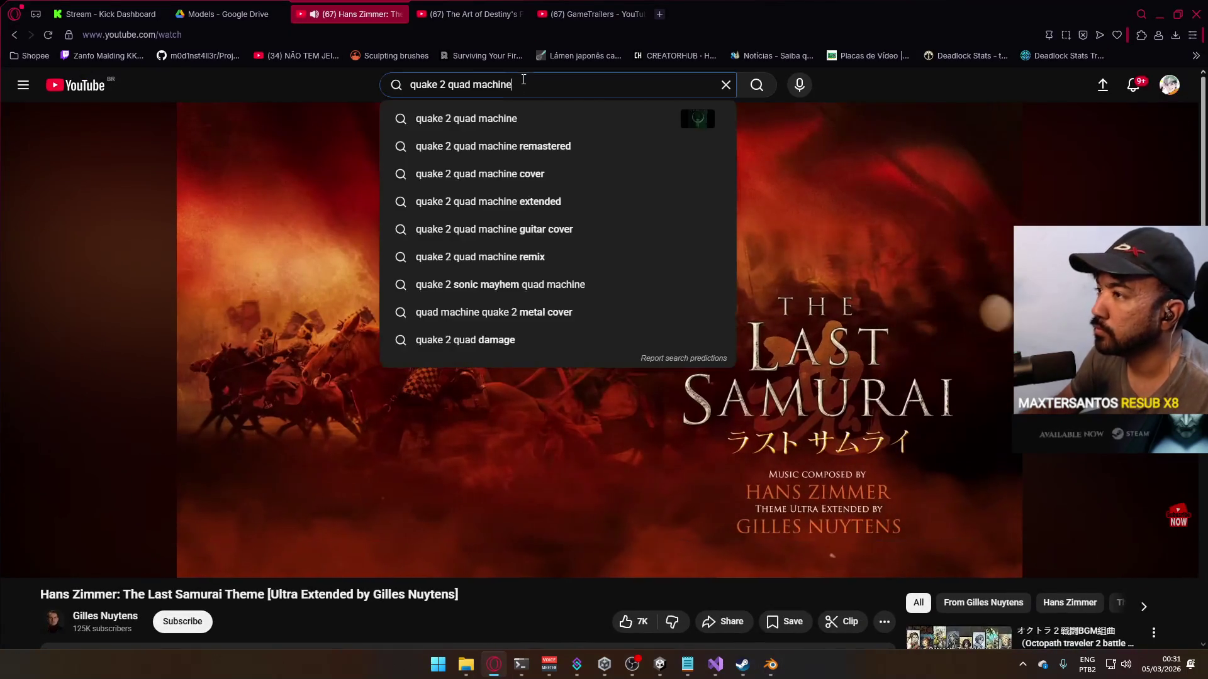
# Step: Search YouTube for 'now we are free', then go back to the hand in Blender
pyautogui.hotkey('ctrl', 'a')
pyautogui.write('now we are free')
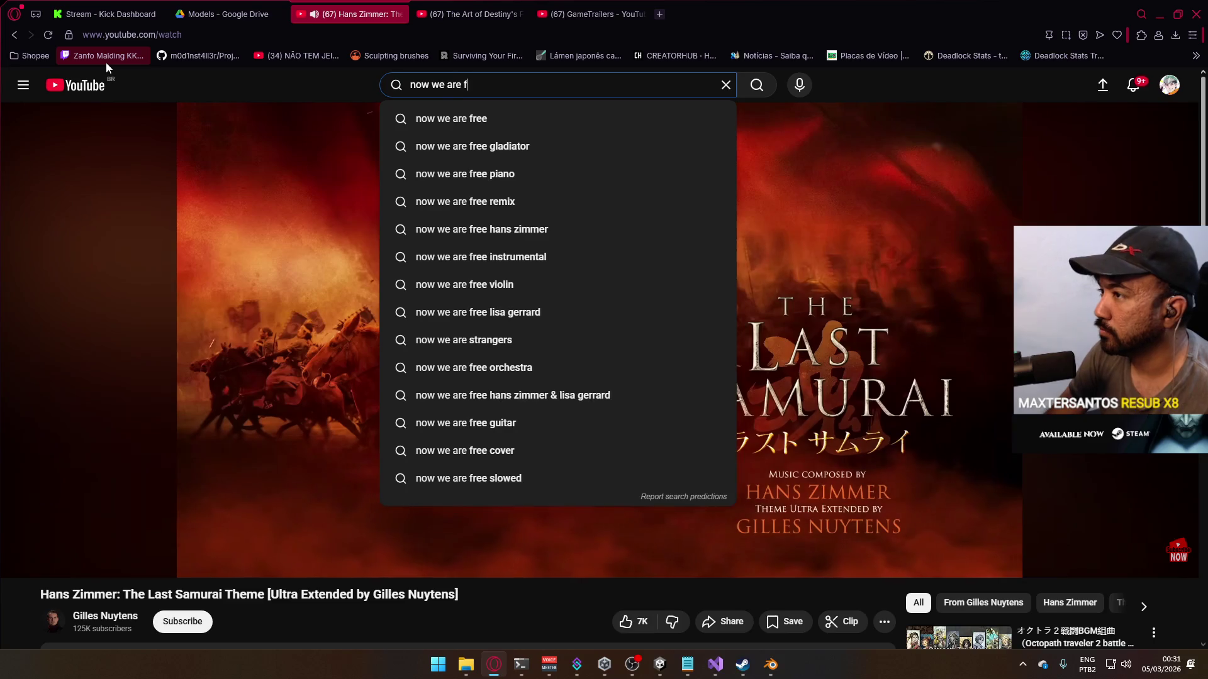
pyautogui.press('Return')
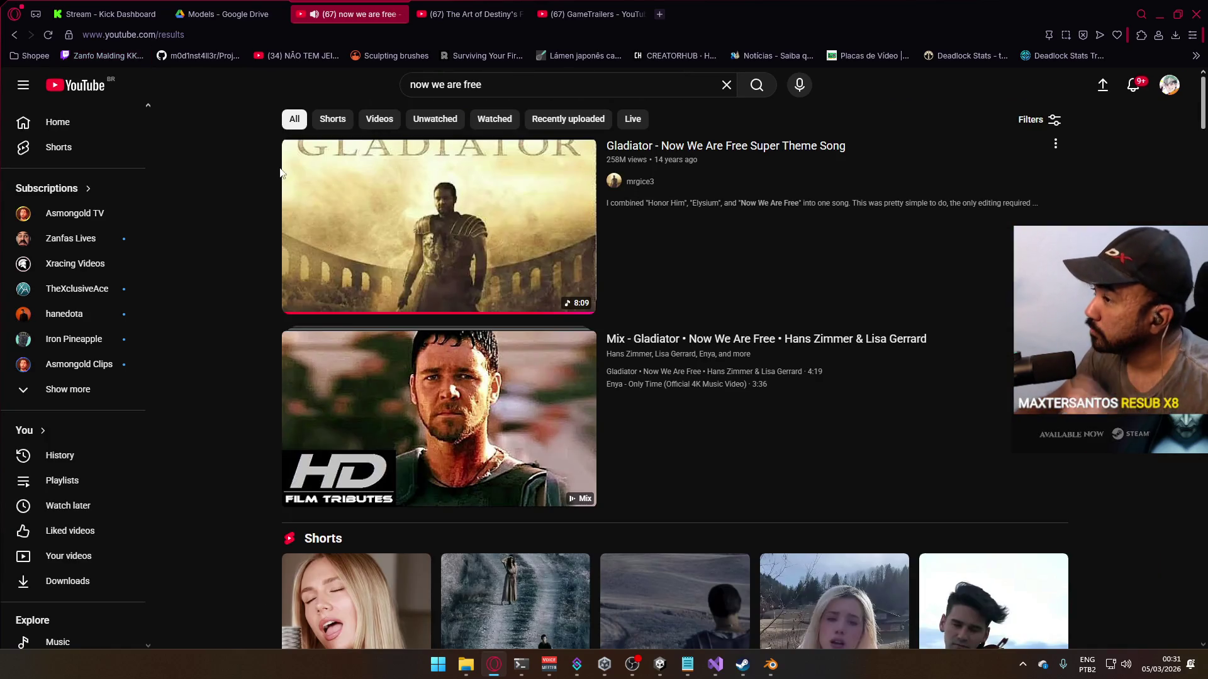
pyautogui.hotkey('alt', 'Tab')
pyautogui.moveTo(584, 228)
pyautogui.mouseDown(button='middle')
pyautogui.moveTo(650, 340)
pyautogui.moveTo(667, 280)
pyautogui.moveTo(569, 293)
pyautogui.moveTo(626, 295)
pyautogui.moveTo(544, 310)
pyautogui.mouseUp(button='middle')
pyautogui.click(626, 295)
# Step: Curl the middle, ring (8.37°) and pinky (-10.3°) base finger bones about local X
pyautogui.press('r')
pyautogui.press('x')
pyautogui.press('x')
pyautogui.click(644, 302)
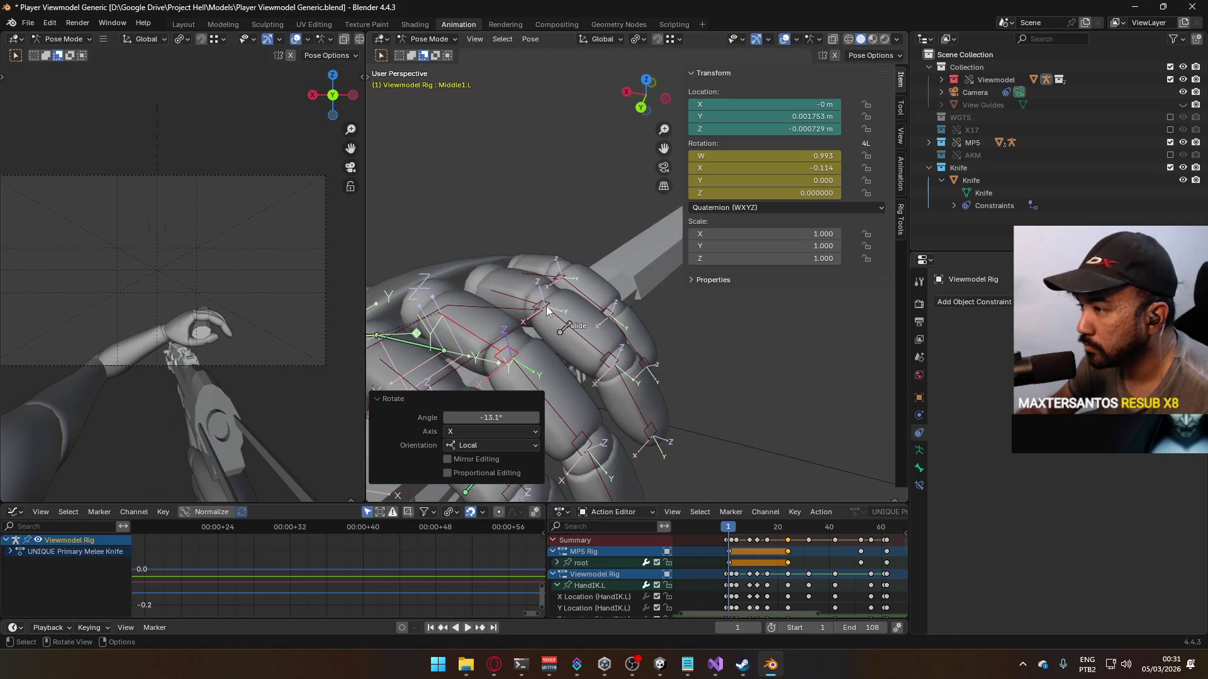
pyautogui.click(544, 310)
pyautogui.press('r')
pyautogui.press('x')
pyautogui.press('x')
pyautogui.click(621, 350)
pyautogui.moveTo(620, 349)
pyautogui.mouseDown(button='middle')
pyautogui.moveTo(538, 258)
pyautogui.moveTo(492, 255)
pyautogui.moveTo(556, 235)
pyautogui.moveTo(562, 287)
pyautogui.moveTo(661, 290)
pyautogui.mouseUp(button='middle')
pyautogui.press('r')
pyautogui.press('x')
pyautogui.click(604, 250)
pyautogui.click(660, 290)
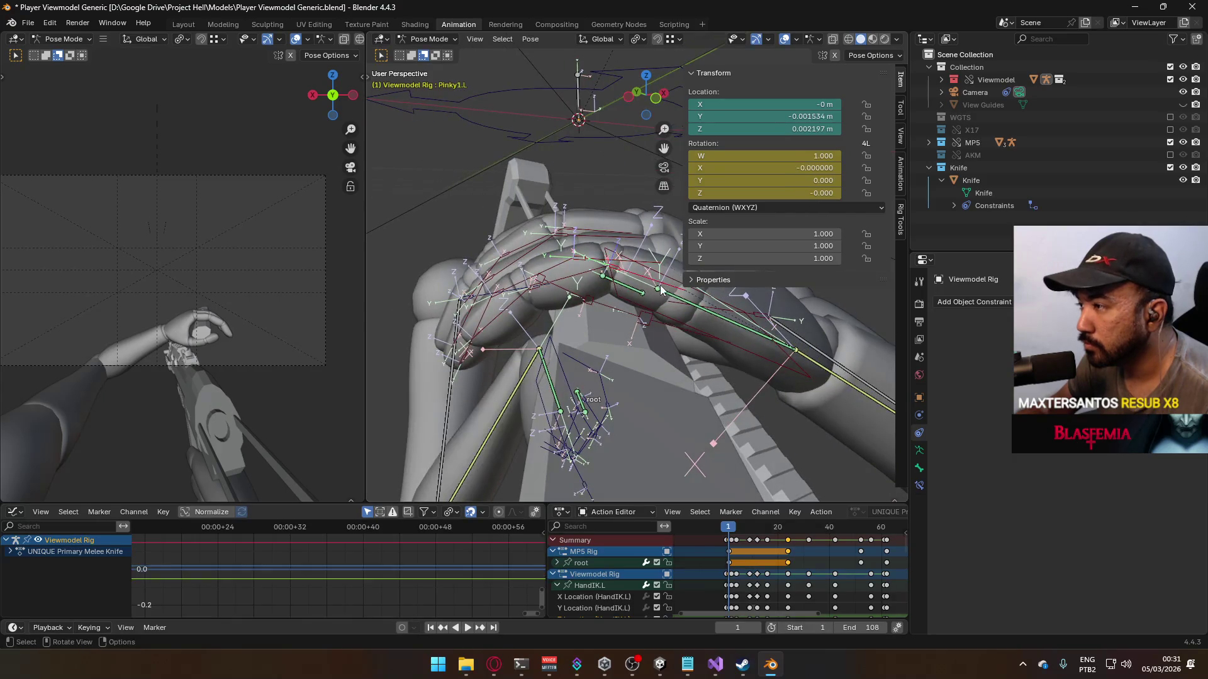
pyautogui.click(601, 228)
# Step: Bend the selected second finger joints further about local X
pyautogui.moveTo(600, 228)
pyautogui.mouseDown(button='middle')
pyautogui.moveTo(675, 228)
pyautogui.moveTo(526, 221)
pyautogui.moveTo(617, 167)
pyautogui.moveTo(690, 65)
pyautogui.moveTo(684, 55)
pyautogui.moveTo(625, 158)
pyautogui.moveTo(610, 250)
pyautogui.moveTo(533, 209)
pyautogui.mouseUp(button='middle')
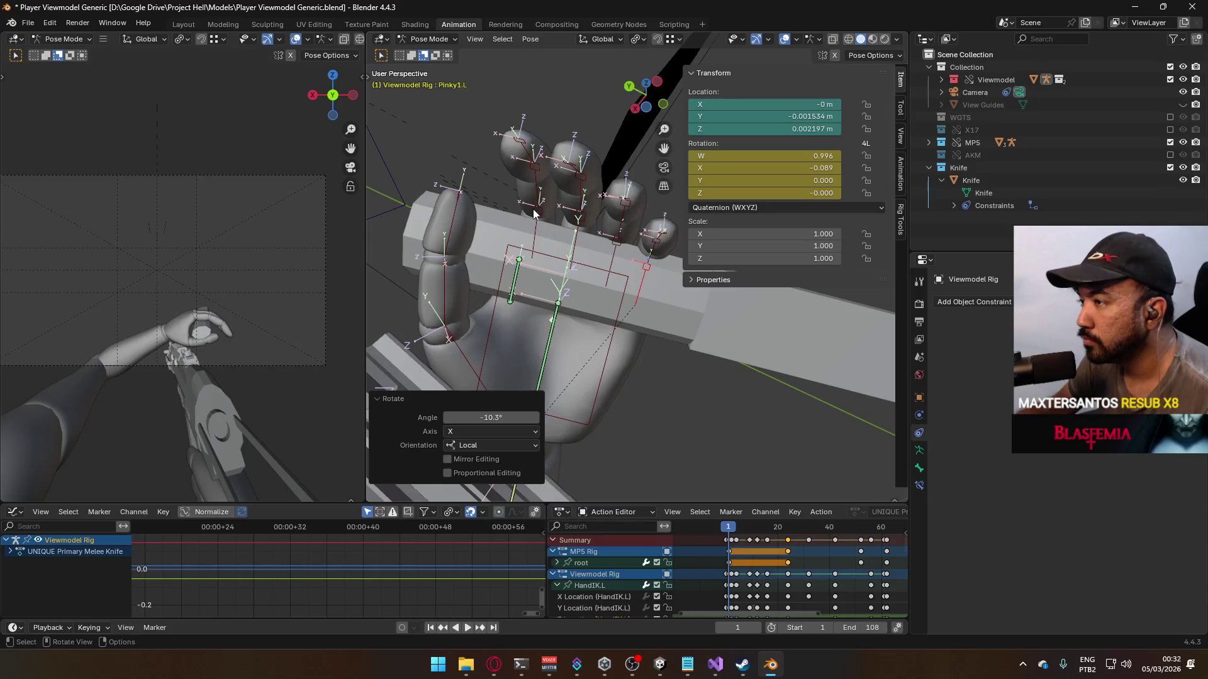
pyautogui.click(567, 215)
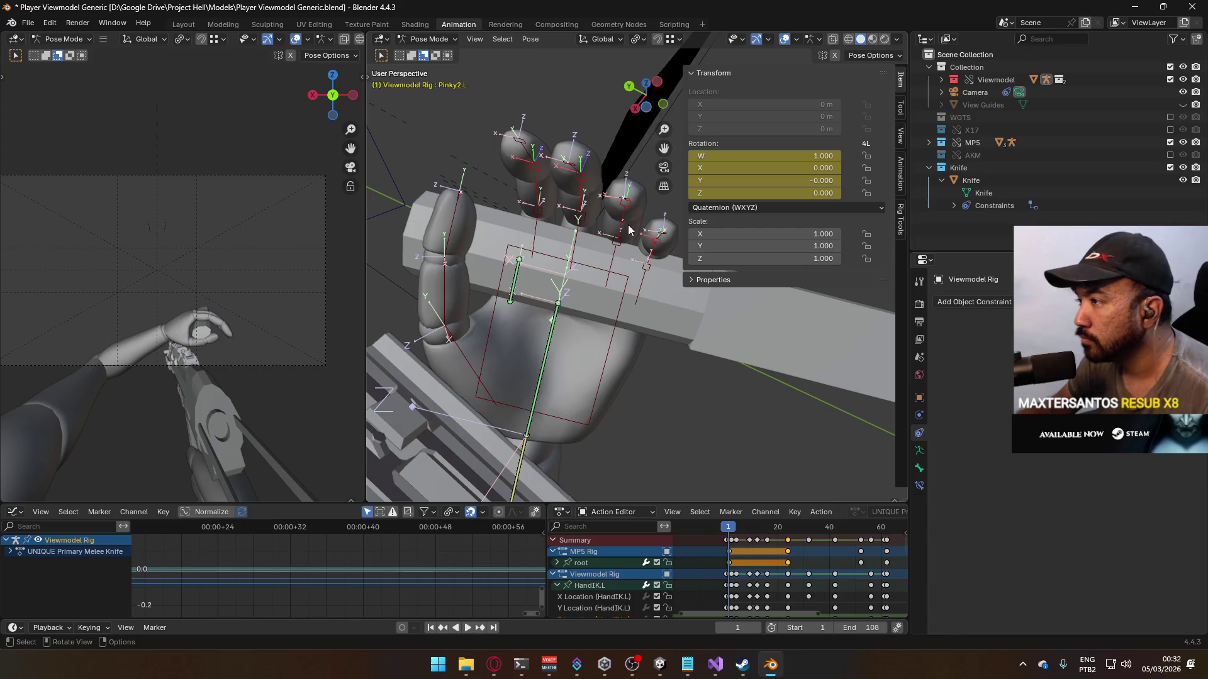
pyautogui.press('r')
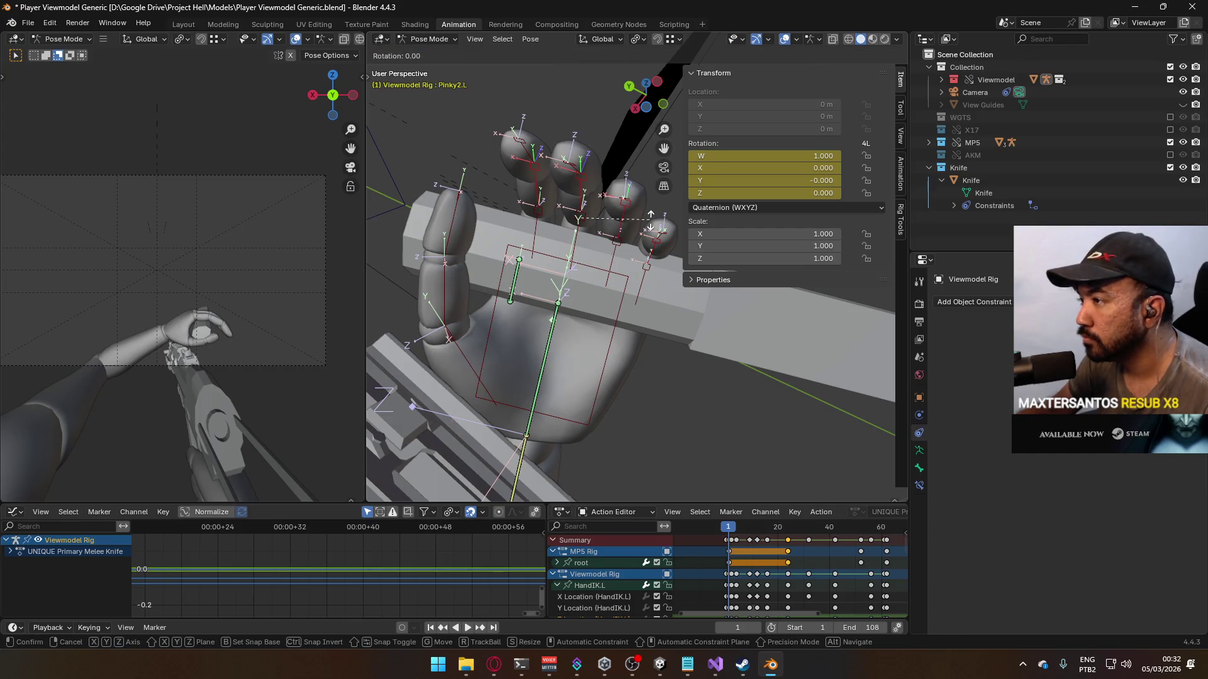
pyautogui.press('x')
pyautogui.press('x')
pyautogui.click(634, 173)
# Step: Curl the pointer and middle (-51.5°) fingertip bones about local X
pyautogui.moveTo(635, 174)
pyautogui.mouseDown(button='middle')
pyautogui.moveTo(586, 248)
pyautogui.moveTo(727, 259)
pyautogui.moveTo(706, 240)
pyautogui.moveTo(617, 324)
pyautogui.moveTo(697, 353)
pyautogui.moveTo(678, 329)
pyautogui.moveTo(689, 314)
pyautogui.moveTo(586, 307)
pyautogui.moveTo(541, 352)
pyautogui.moveTo(607, 361)
pyautogui.mouseUp(button='middle')
pyautogui.click(617, 324)
pyautogui.press('r')
pyautogui.press('x')
pyautogui.press('x')
pyautogui.click(641, 341)
pyautogui.click(641, 336)
pyautogui.press('r')
pyautogui.press('x')
pyautogui.press('x')
pyautogui.click(668, 331)
# Step: Curl the ring (-58.1°) and pinky (-55.8°) fingertip bones about local X
pyautogui.press('r')
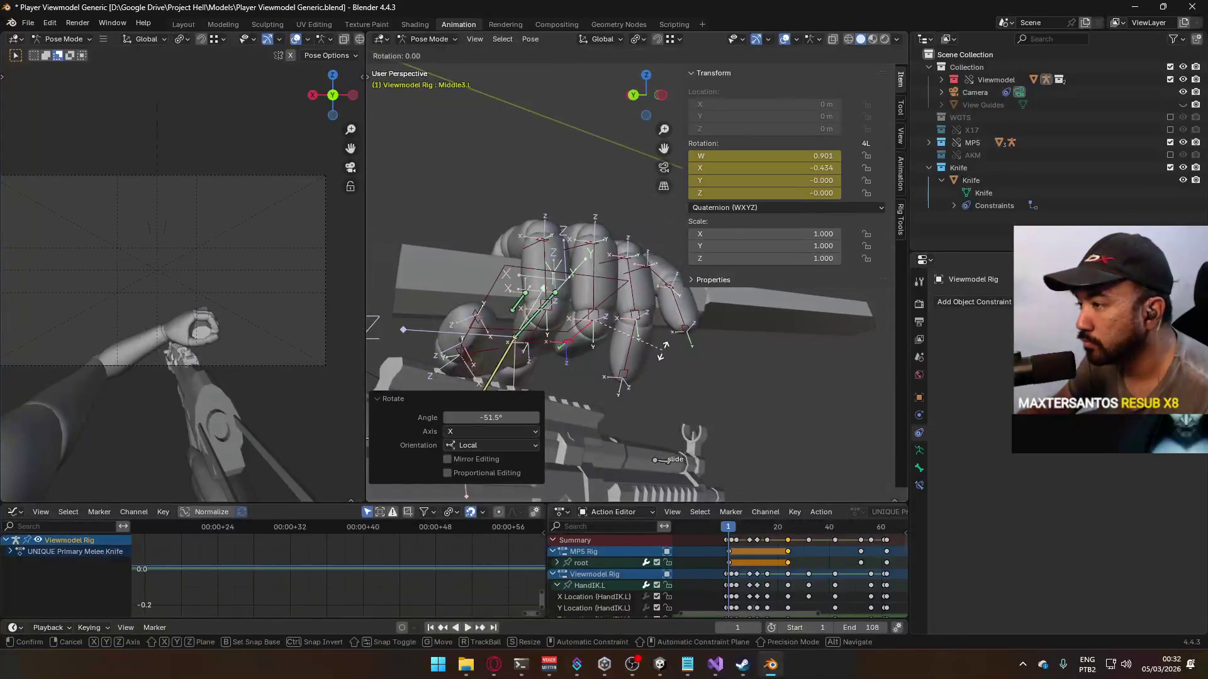
pyautogui.click(661, 352)
pyautogui.click(617, 368)
pyautogui.press('r')
pyautogui.press('x')
pyautogui.press('x')
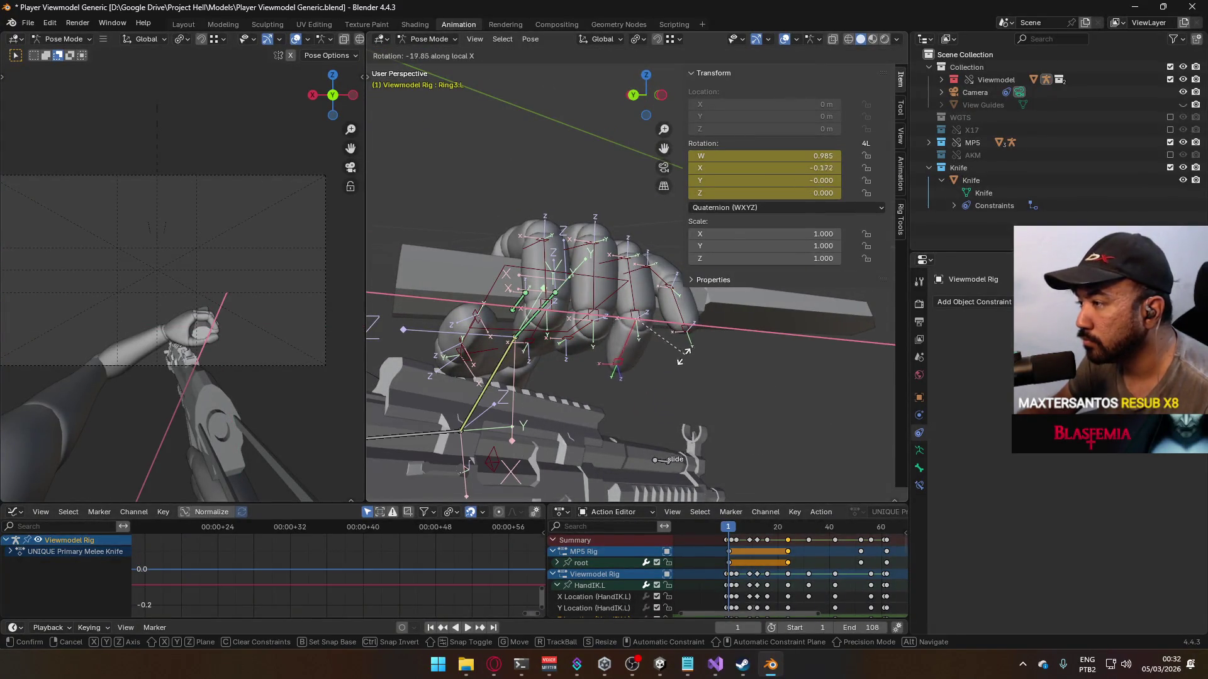
pyautogui.click(651, 370)
pyautogui.moveTo(651, 370); pyautogui.dragTo(602, 274, button='middle')
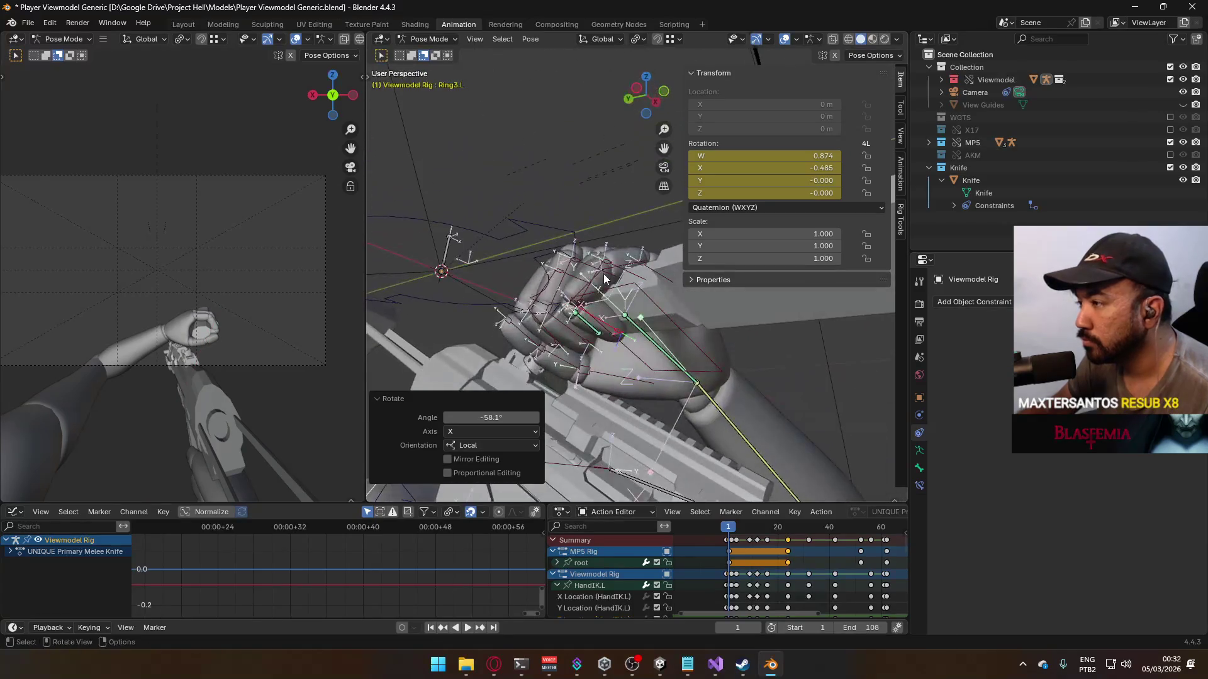
pyautogui.press('r')
pyautogui.press('x')
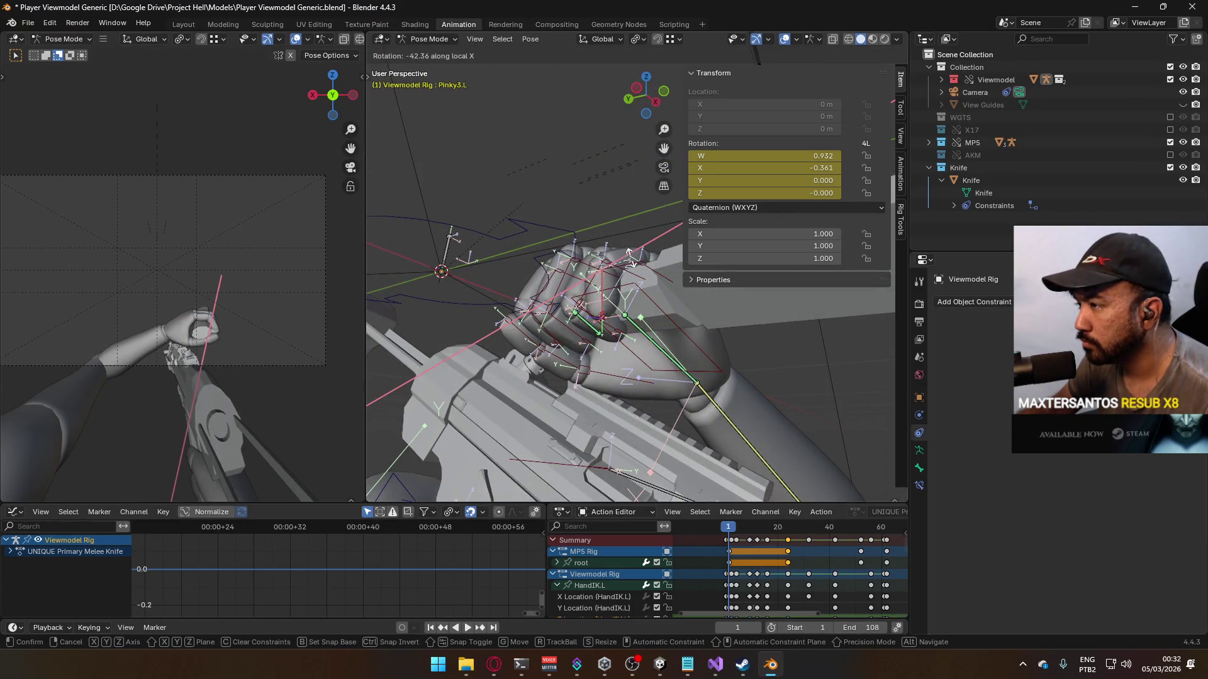
pyautogui.click(634, 248)
pyautogui.moveTo(634, 249)
pyautogui.mouseDown(button='middle')
pyautogui.moveTo(742, 215)
pyautogui.moveTo(691, 294)
pyautogui.moveTo(602, 289)
pyautogui.mouseUp(button='middle')
# Step: Rotate the ring and pinky middle bones to close those fingers
pyautogui.click(611, 274)
pyautogui.press('x')
pyautogui.press('x')
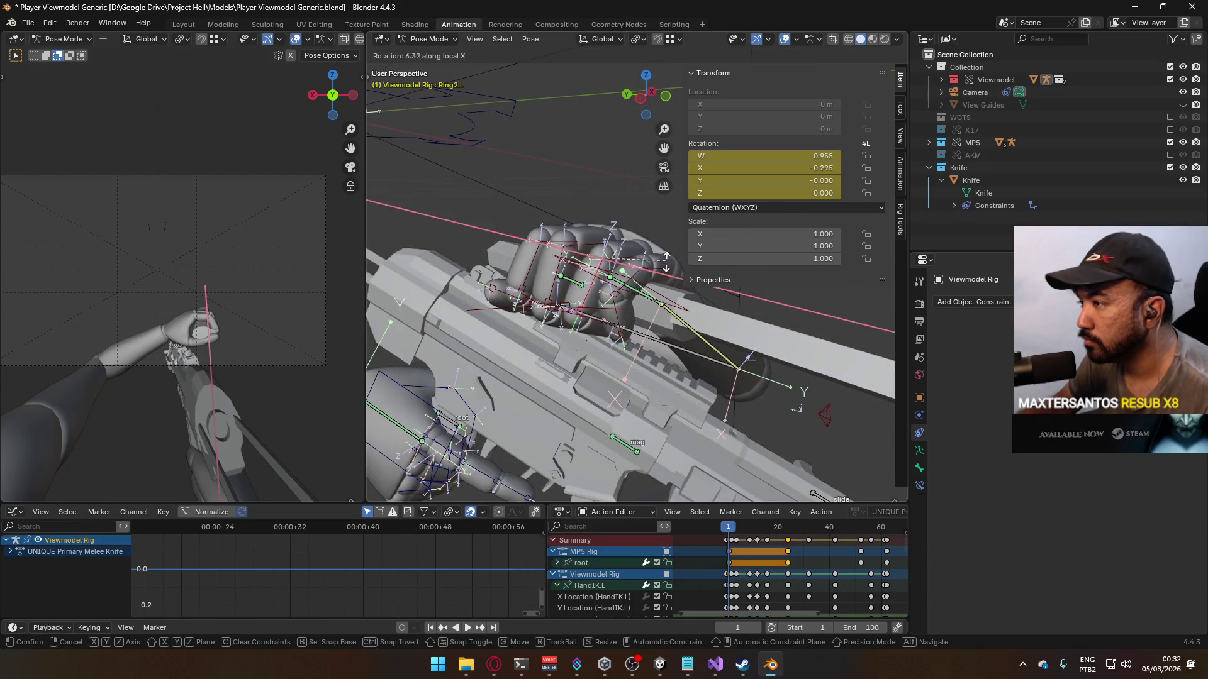
pyautogui.click(666, 268)
pyautogui.moveTo(634, 283)
pyautogui.mouseDown(button='middle')
pyautogui.moveTo(621, 152)
pyautogui.moveTo(650, 285)
pyautogui.mouseUp(button='middle')
pyautogui.click(650, 285)
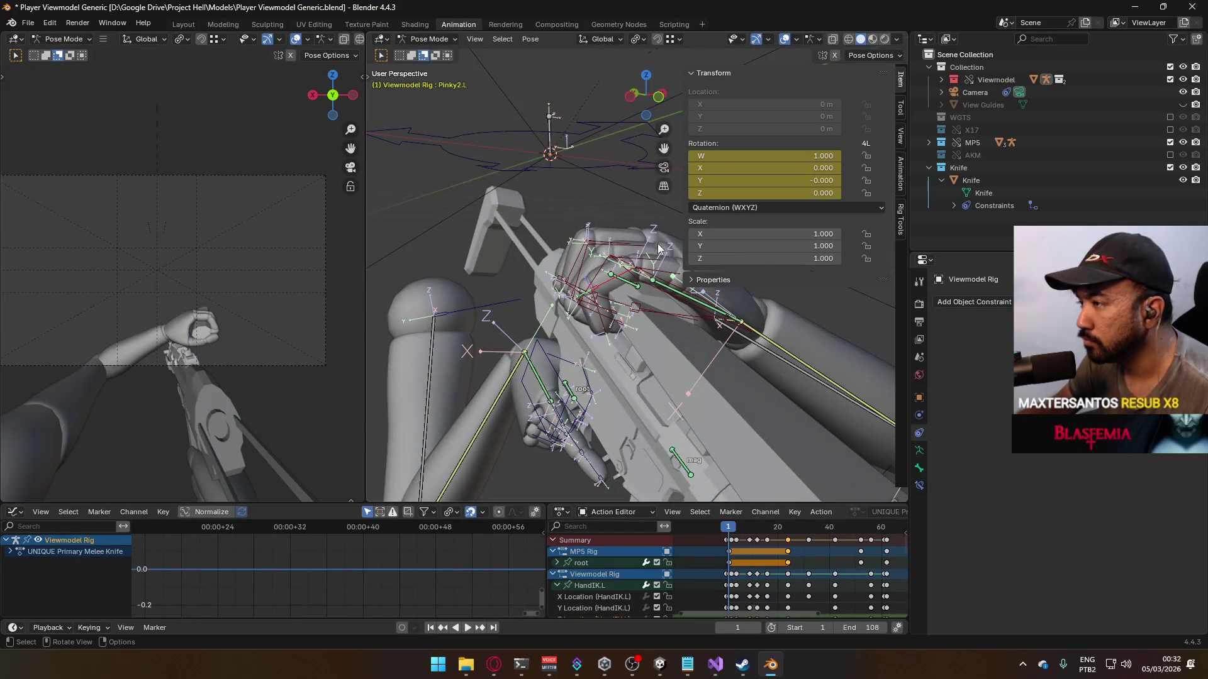
pyautogui.press('r')
pyautogui.press('x')
pyautogui.press('x')
pyautogui.click(591, 224)
pyautogui.moveTo(595, 225)
pyautogui.mouseDown(button='middle')
pyautogui.moveTo(622, 224)
pyautogui.moveTo(643, 304)
pyautogui.moveTo(531, 230)
pyautogui.moveTo(584, 179)
pyautogui.moveTo(614, 351)
pyautogui.moveTo(595, 424)
pyautogui.moveTo(572, 373)
pyautogui.moveTo(616, 334)
pyautogui.moveTo(658, 343)
pyautogui.mouseUp(button='middle')
# Step: Fine-tune the pointer (-3.85°), ring and pinky (8.88°) base bones to tighten the fist
pyautogui.click(572, 372)
pyautogui.press('r')
pyautogui.click(677, 348)
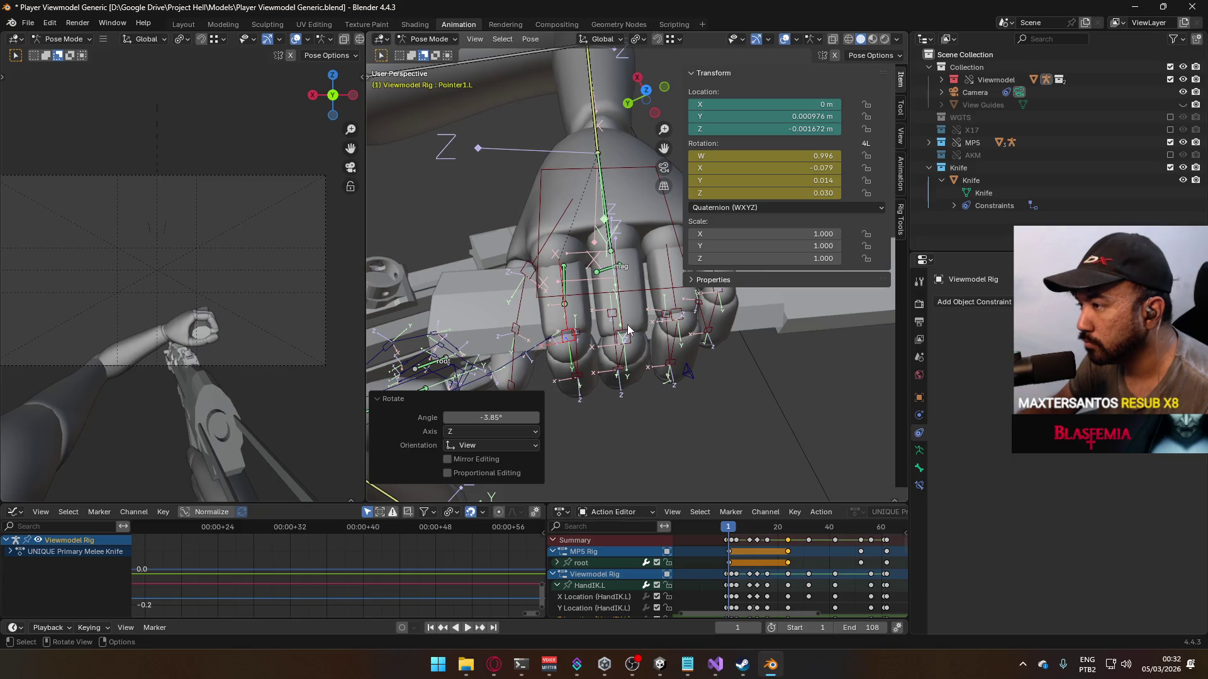
pyautogui.press('r')
pyautogui.click(648, 350)
pyautogui.click(670, 315)
pyautogui.moveTo(670, 314)
pyautogui.mouseDown(button='middle')
pyautogui.moveTo(649, 320)
pyautogui.moveTo(617, 168)
pyautogui.mouseUp(button='middle')
pyautogui.press('r')
pyautogui.click(668, 318)
pyautogui.click(670, 302)
pyautogui.press('r')
pyautogui.click(654, 318)
pyautogui.hotkey('ctrl', 'Tab')
pyautogui.click(668, 381)
# Step: Nudge the Knife about 0.009 m along local X, then return the Viewmodel Rig to Pose Mode
pyautogui.press('g')
pyautogui.press('x')
pyautogui.press('x')
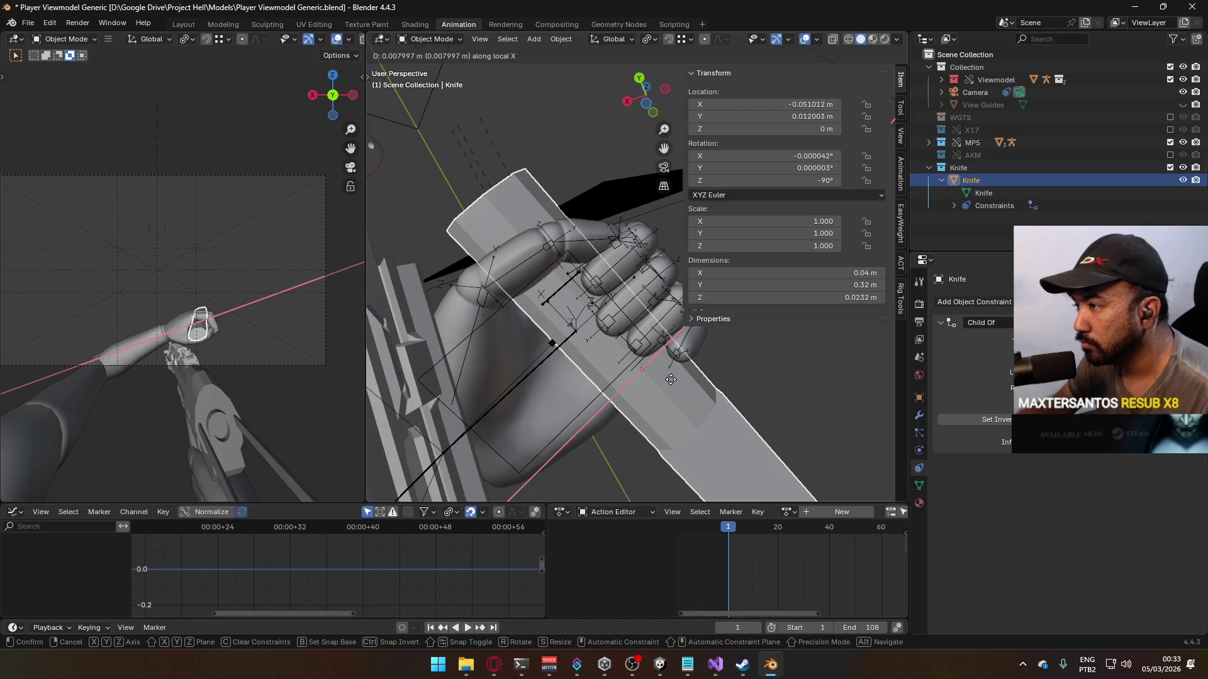
pyautogui.click(654, 363)
pyautogui.moveTo(654, 363)
pyautogui.mouseDown(button='middle')
pyautogui.moveTo(692, 428)
pyautogui.moveTo(689, 470)
pyautogui.moveTo(714, 439)
pyautogui.moveTo(714, 453)
pyautogui.moveTo(614, 451)
pyautogui.mouseUp(button='middle')
pyautogui.scroll(5, 590, 307)
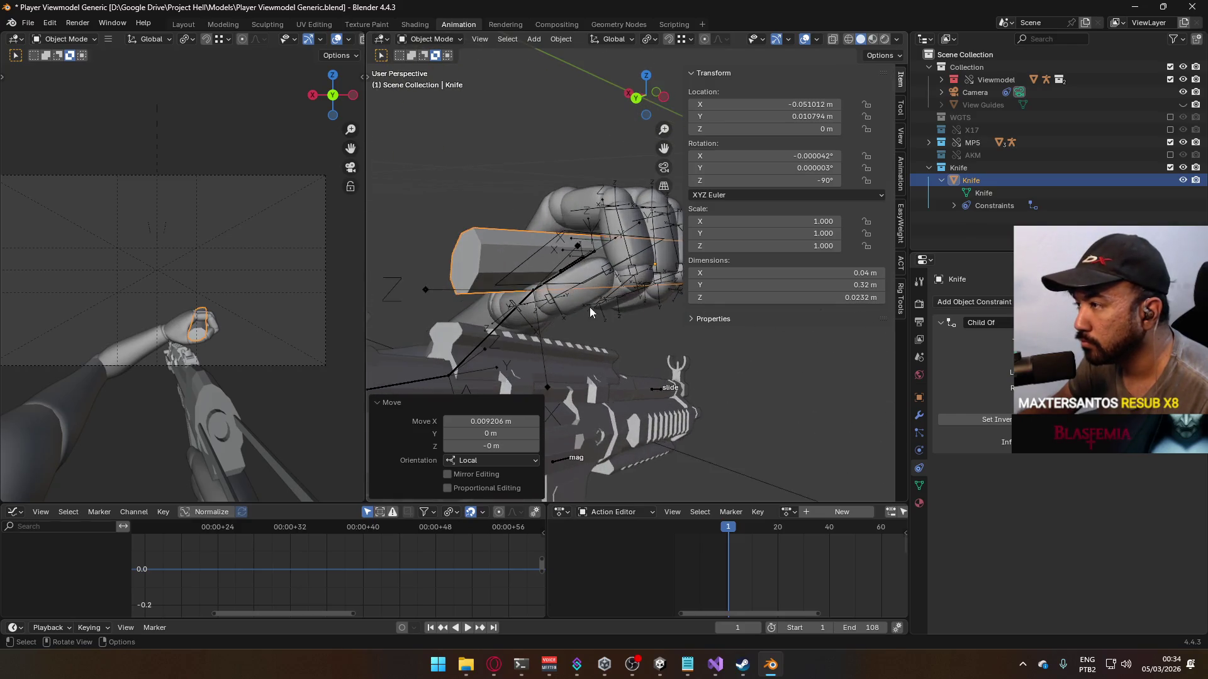
pyautogui.click(570, 190)
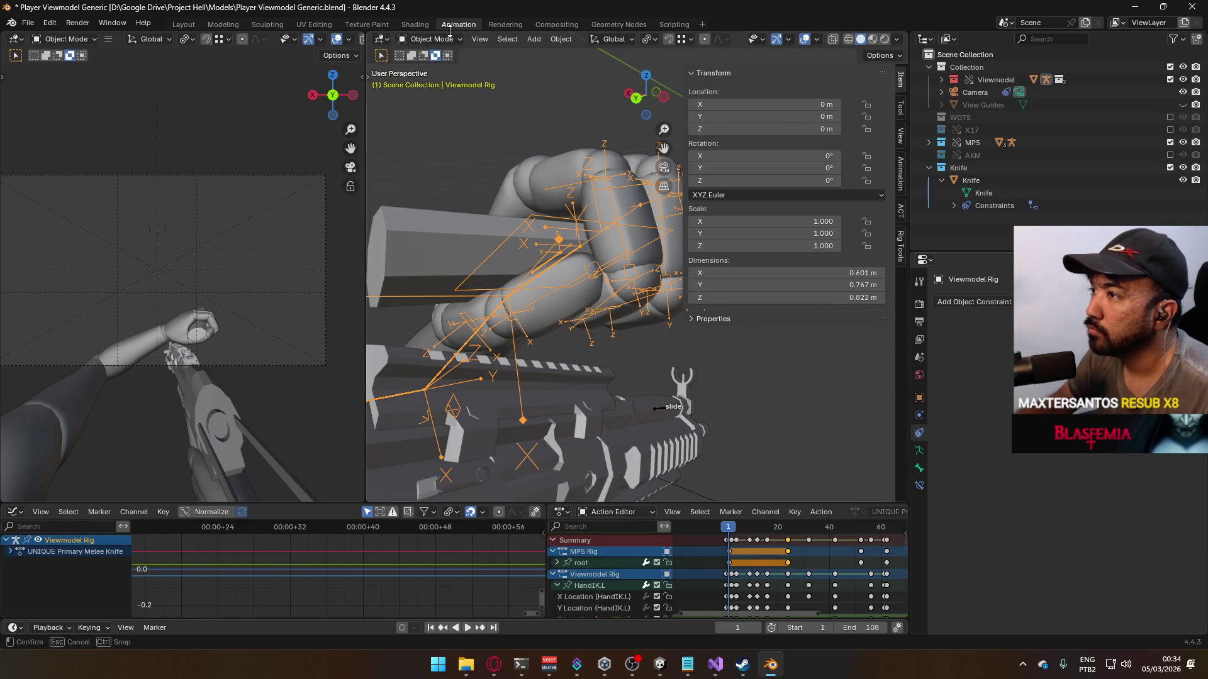
pyautogui.click(465, 81)
pyautogui.moveTo(552, 154)
pyautogui.mouseDown(button='middle')
pyautogui.moveTo(554, 202)
pyautogui.moveTo(584, 183)
pyautogui.moveTo(640, 193)
pyautogui.mouseUp(button='middle')
pyautogui.click(554, 201)
# Step: Curl the pointer finger's base and middle bones about local X, the middle to -10.4°
pyautogui.scroll(3, 563, 217)
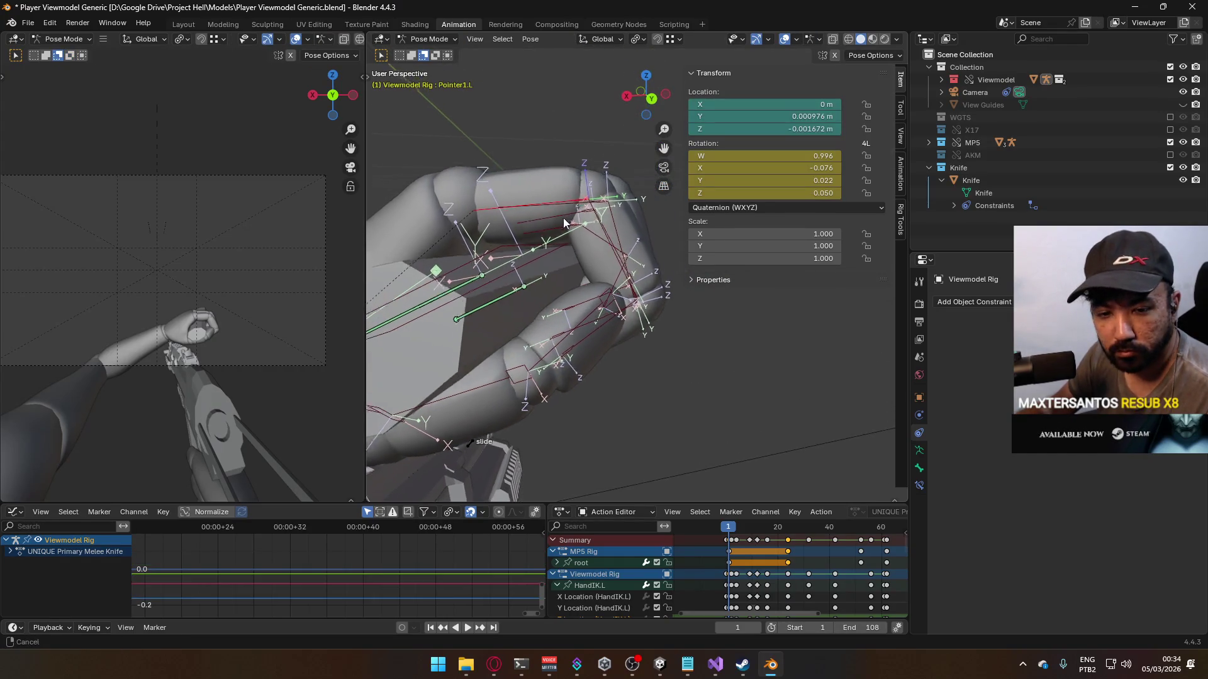
pyautogui.press('r')
pyautogui.press('x')
pyautogui.press('x')
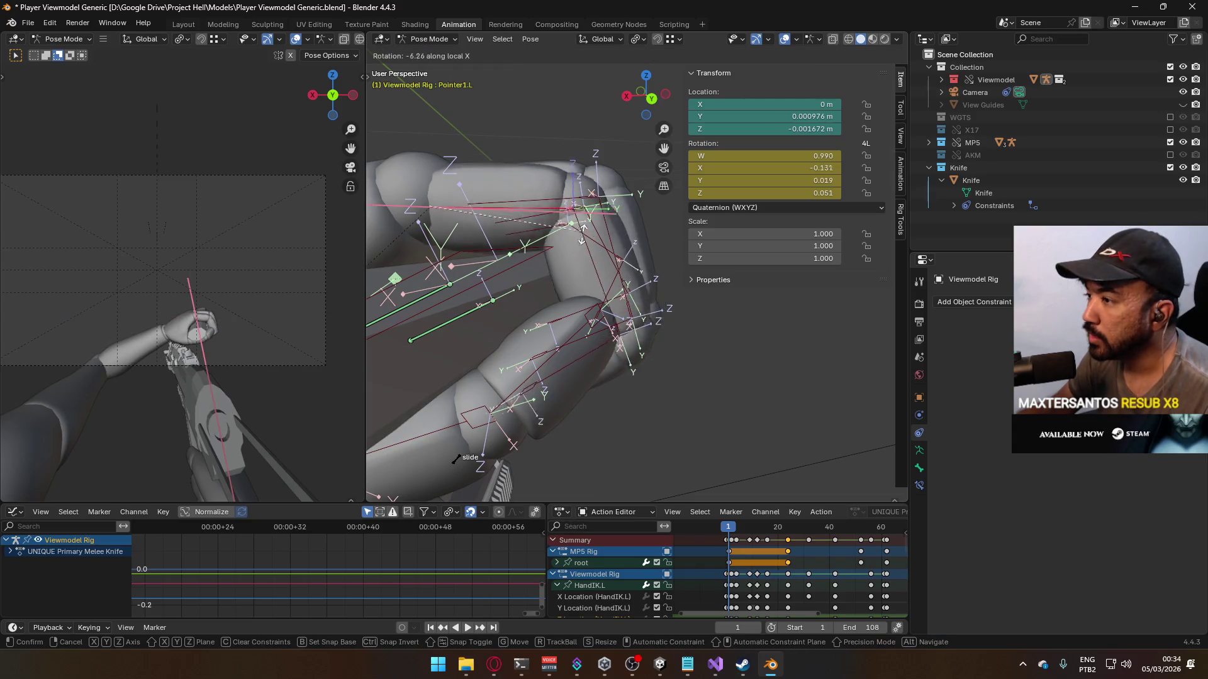
pyautogui.click(456, 460)
pyautogui.click(579, 271)
pyautogui.press('r')
pyautogui.press('x')
pyautogui.press('x')
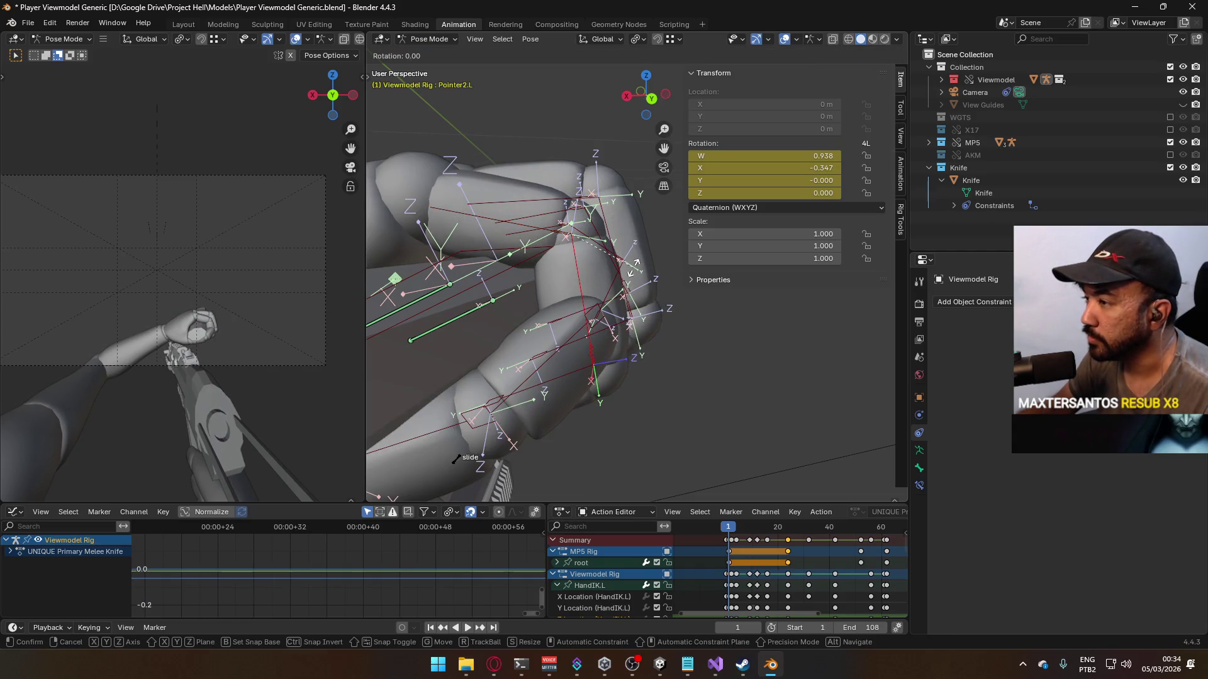
pyautogui.click(624, 287)
pyautogui.moveTo(624, 286)
pyautogui.mouseDown(button='middle')
pyautogui.moveTo(602, 167)
pyautogui.moveTo(537, 199)
pyautogui.moveTo(627, 234)
pyautogui.mouseUp(button='middle')
# Step: Curl the middle finger's base bone -16.7° and middle bone -9.32° about local X
pyautogui.click(566, 208)
pyautogui.press('r')
pyautogui.press('x')
pyautogui.press('x')
pyautogui.click(620, 283)
pyautogui.moveTo(620, 283)
pyautogui.mouseDown(button='middle')
pyautogui.moveTo(599, 259)
pyautogui.moveTo(624, 149)
pyautogui.moveTo(648, 154)
pyautogui.moveTo(533, 297)
pyautogui.moveTo(606, 265)
pyautogui.mouseUp(button='middle')
pyautogui.click(642, 279)
pyautogui.press('r')
pyautogui.press('x')
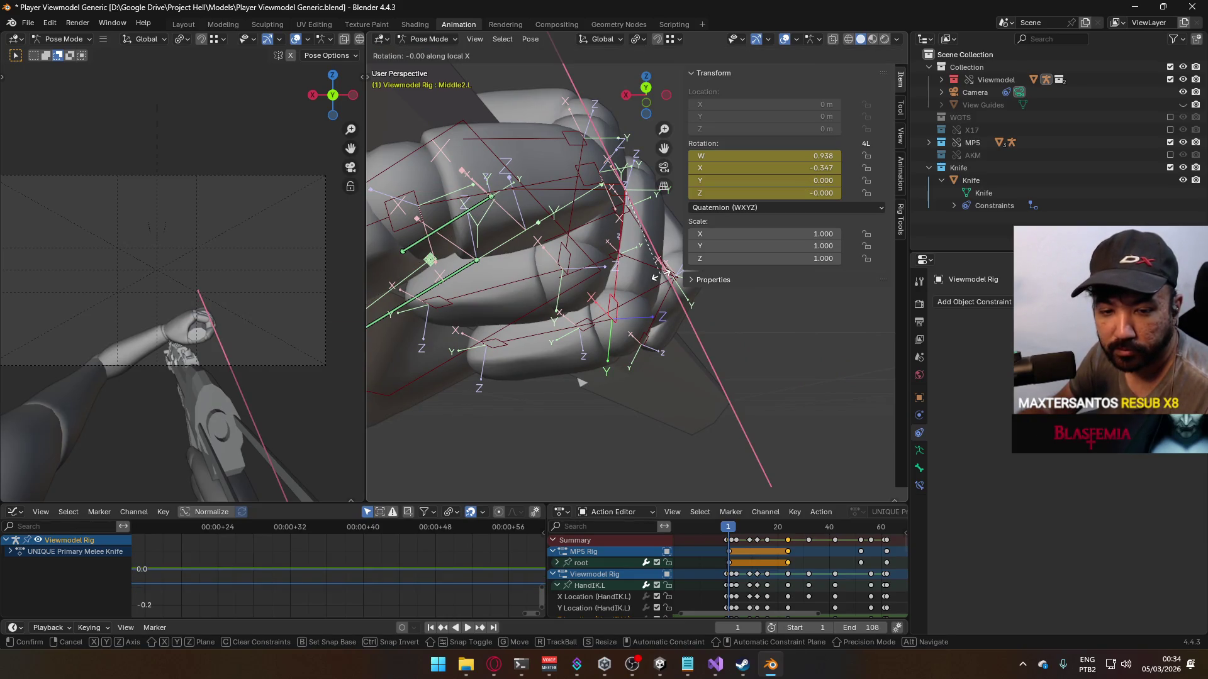
pyautogui.click(653, 308)
pyautogui.moveTo(653, 308)
pyautogui.mouseDown(button='middle')
pyautogui.moveTo(642, 292)
pyautogui.moveTo(528, 359)
pyautogui.moveTo(465, 335)
pyautogui.moveTo(522, 334)
pyautogui.mouseUp(button='middle')
# Step: Curl the ring finger's base (-23.4°), middle and tip (6.88°) bones about local X
pyautogui.scroll(2, 522, 333)
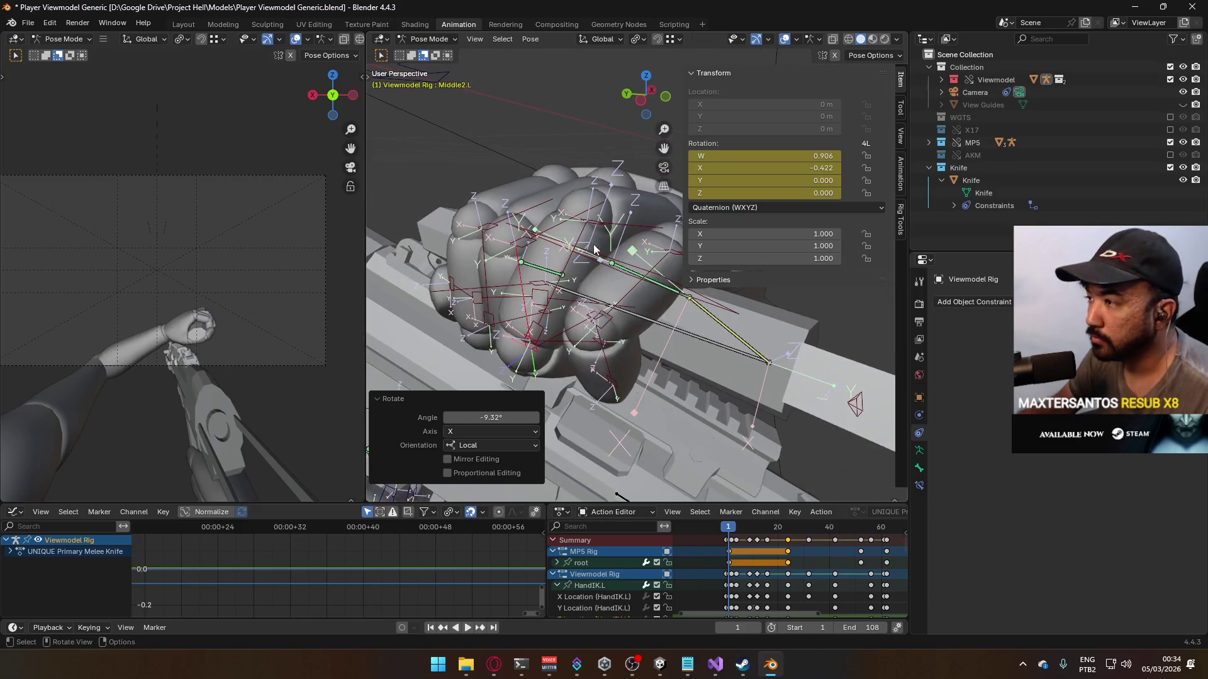
pyautogui.click(604, 258)
pyautogui.moveTo(604, 258)
pyautogui.mouseDown(button='middle')
pyautogui.moveTo(652, 255)
pyautogui.moveTo(627, 199)
pyautogui.moveTo(632, 241)
pyautogui.moveTo(653, 168)
pyautogui.moveTo(566, 257)
pyautogui.mouseUp(button='middle')
pyautogui.press('r')
pyautogui.press('x')
pyautogui.press('x')
pyautogui.click(634, 240)
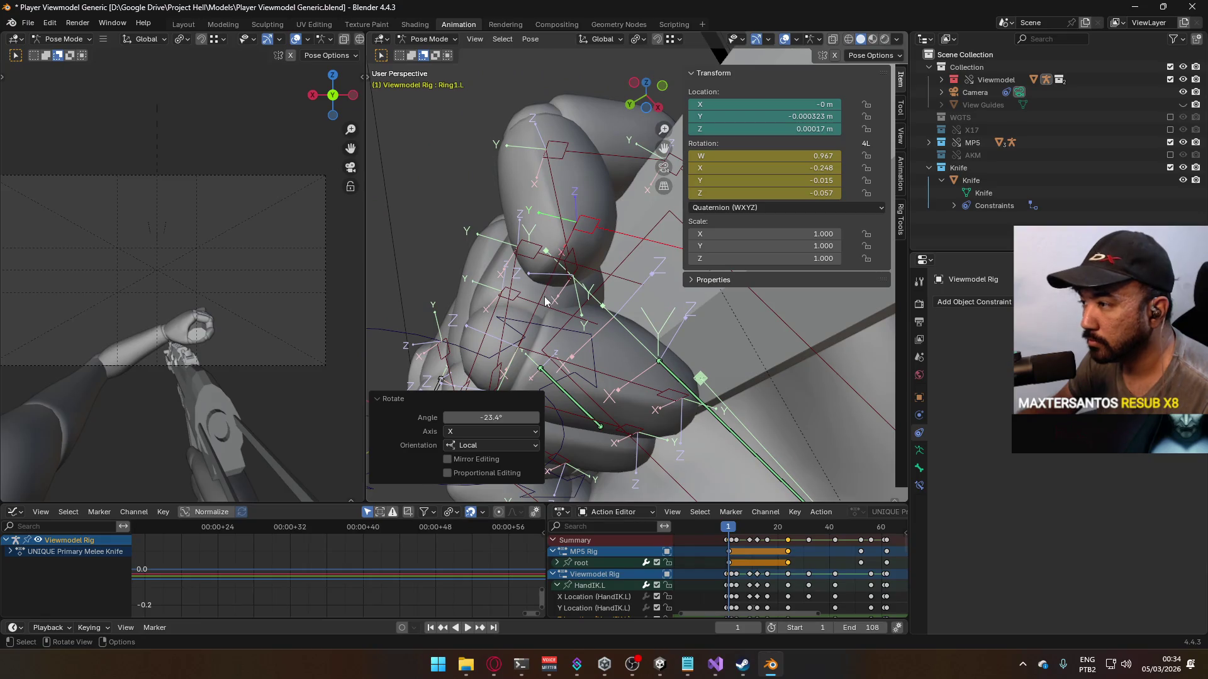
pyautogui.click(545, 301)
pyautogui.moveTo(546, 301); pyautogui.dragTo(546, 277, button='middle')
pyautogui.press('r')
pyautogui.press('x')
pyautogui.press('x')
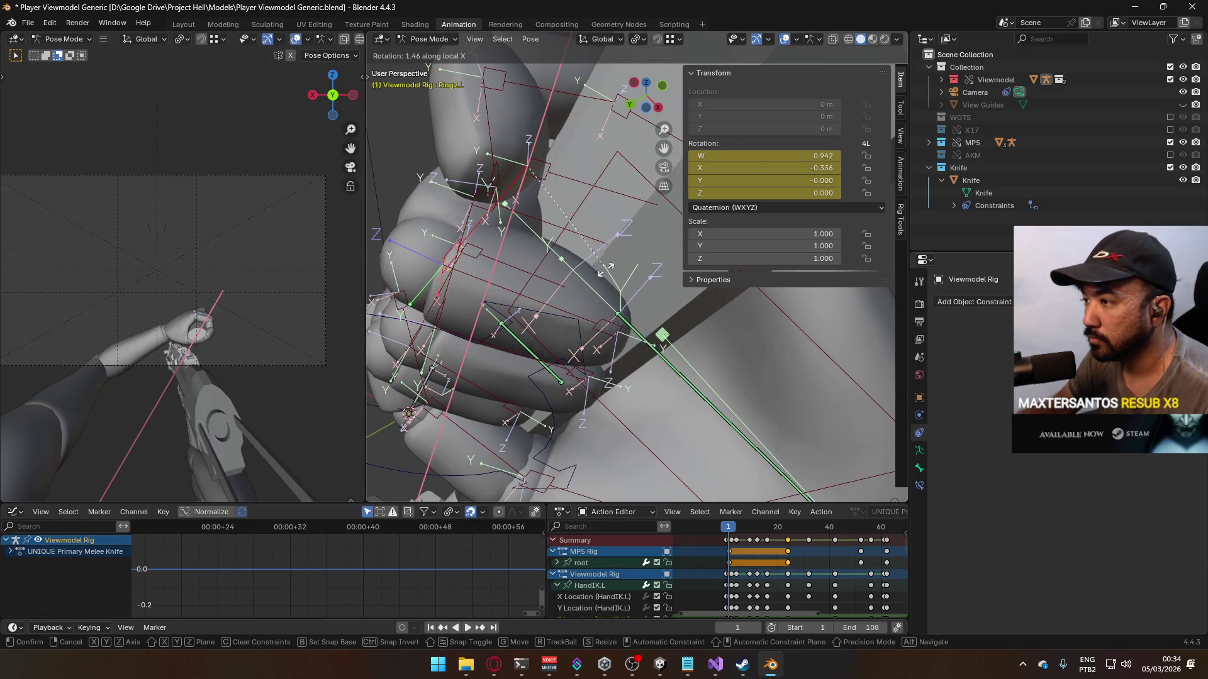
pyautogui.click(599, 235)
pyautogui.click(634, 311)
pyautogui.press('r')
pyautogui.press('x')
pyautogui.press('x')
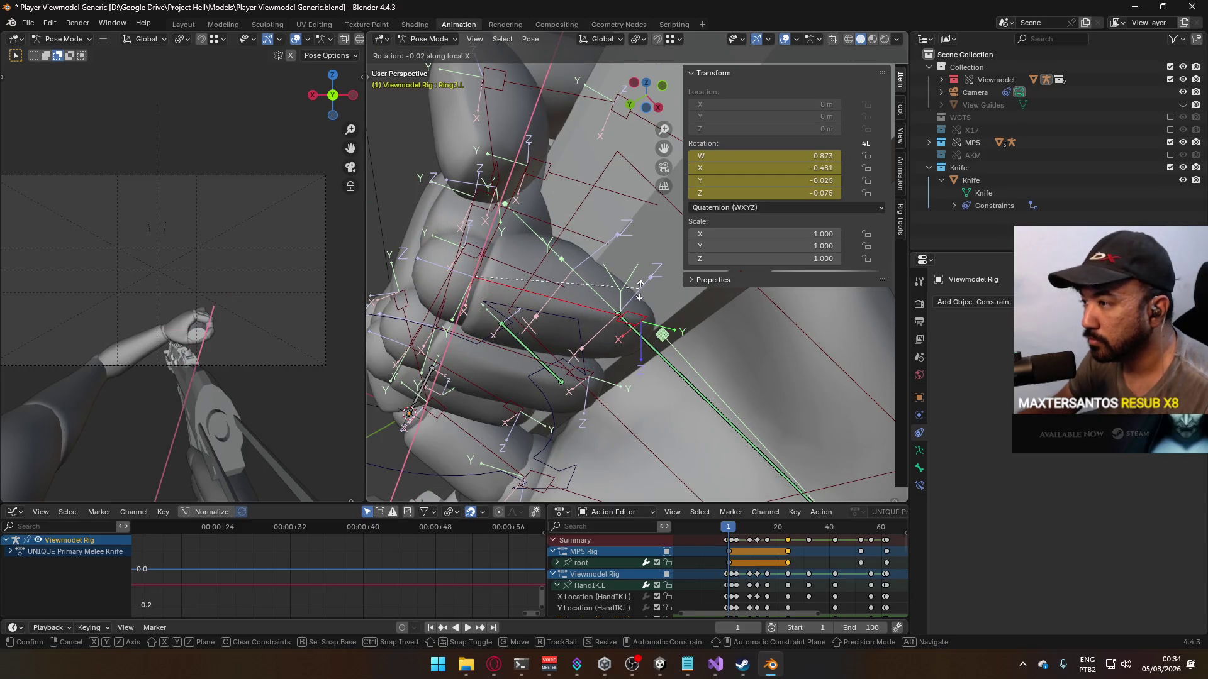
pyautogui.click(634, 312)
pyautogui.moveTo(634, 312); pyautogui.dragTo(582, 310, button='middle')
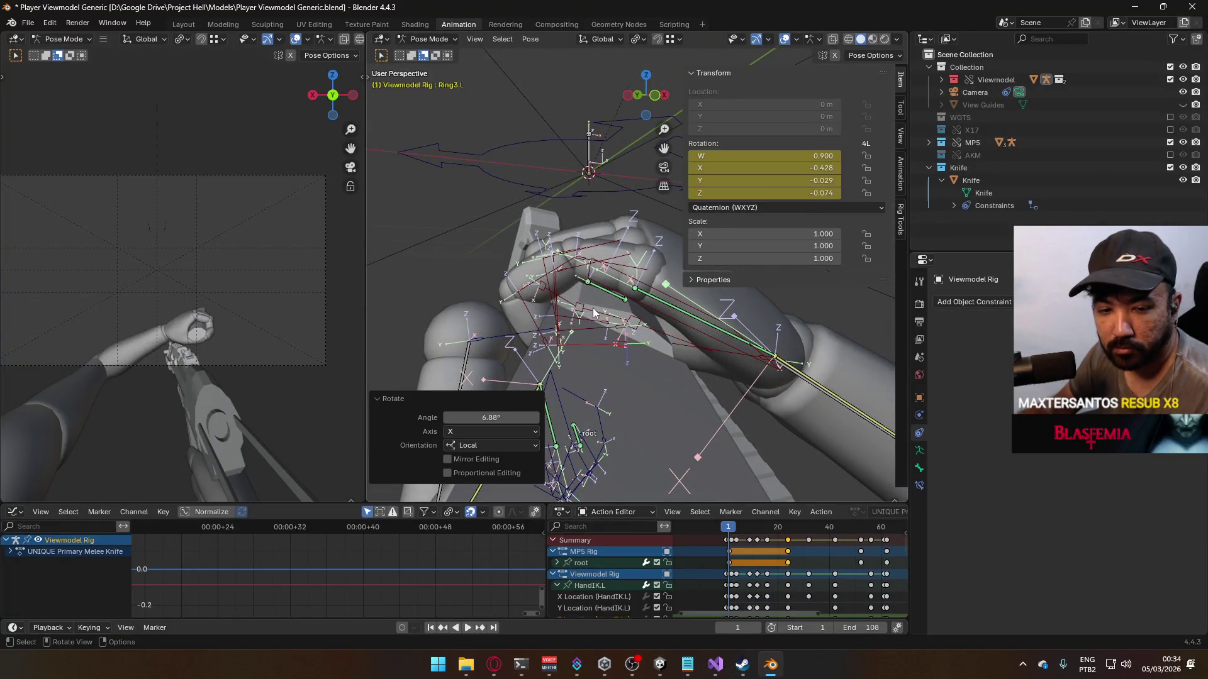
# Step: Curl the pinky's base bone and its Pinky2.L joint to -36.7° about local X
pyautogui.moveTo(568, 280); pyautogui.dragTo(584, 289, button='middle')
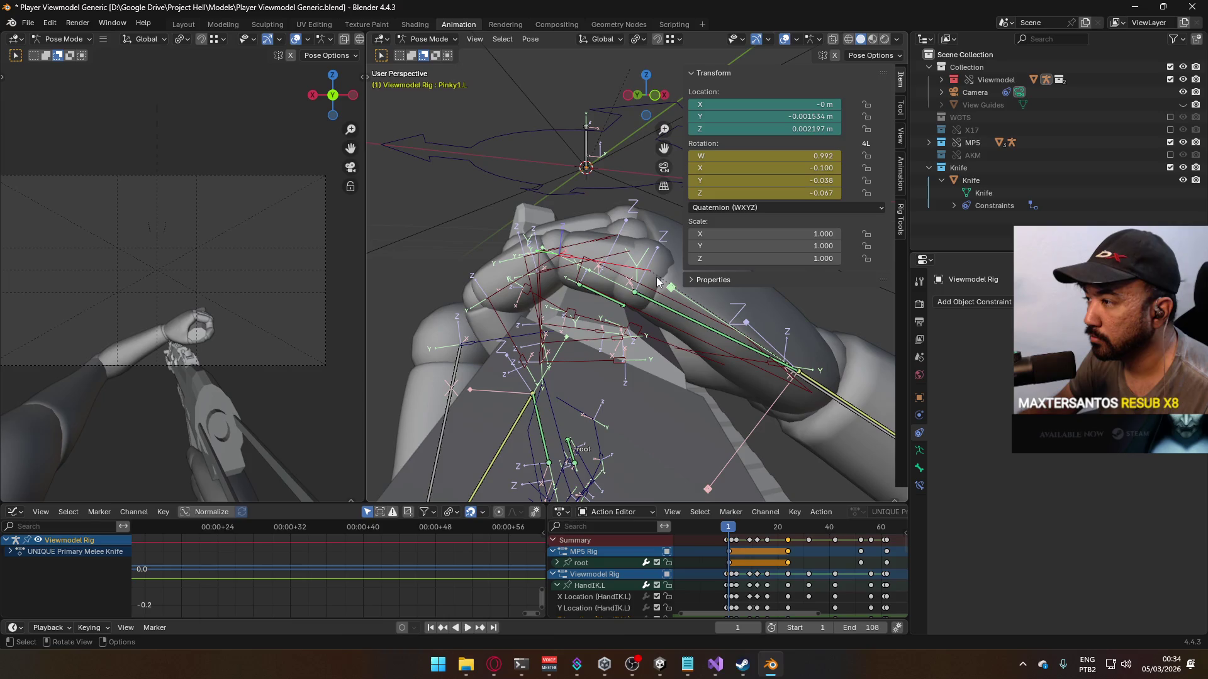
pyautogui.click(623, 269)
pyautogui.press('r')
pyautogui.press('x')
pyautogui.press('x')
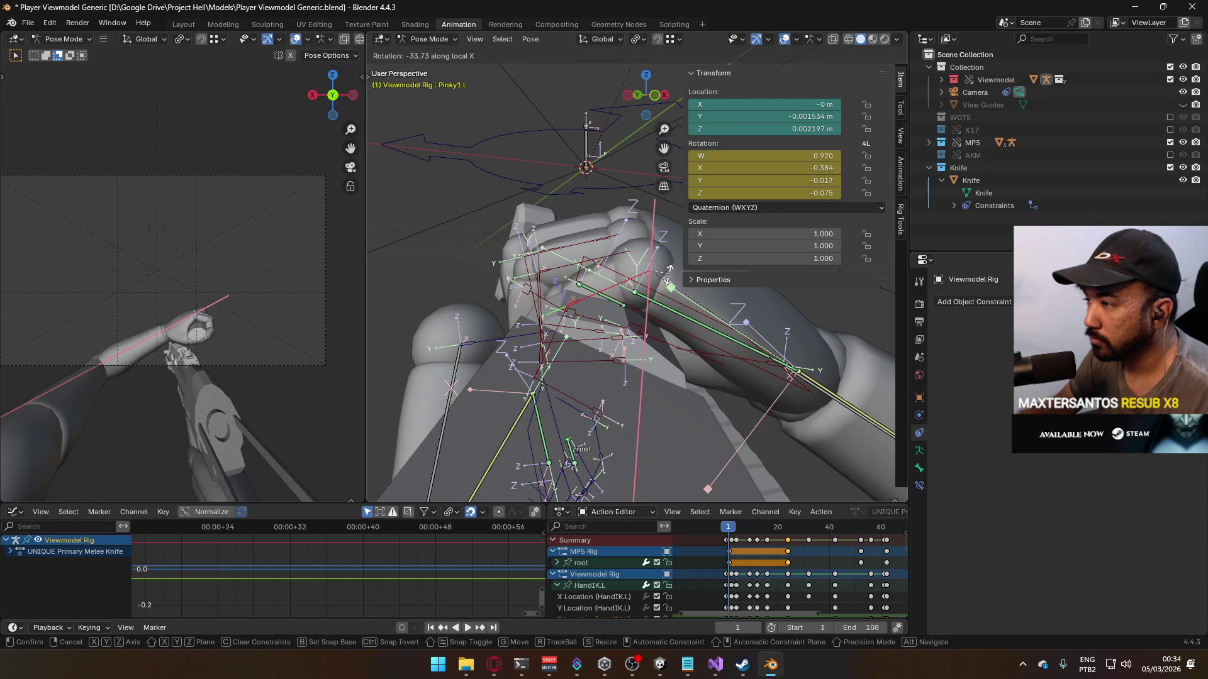
pyautogui.click(531, 169)
pyautogui.moveTo(530, 170)
pyautogui.mouseDown(button='middle')
pyautogui.moveTo(561, 225)
pyautogui.moveTo(655, 277)
pyautogui.mouseUp(button='middle')
pyautogui.click(669, 284)
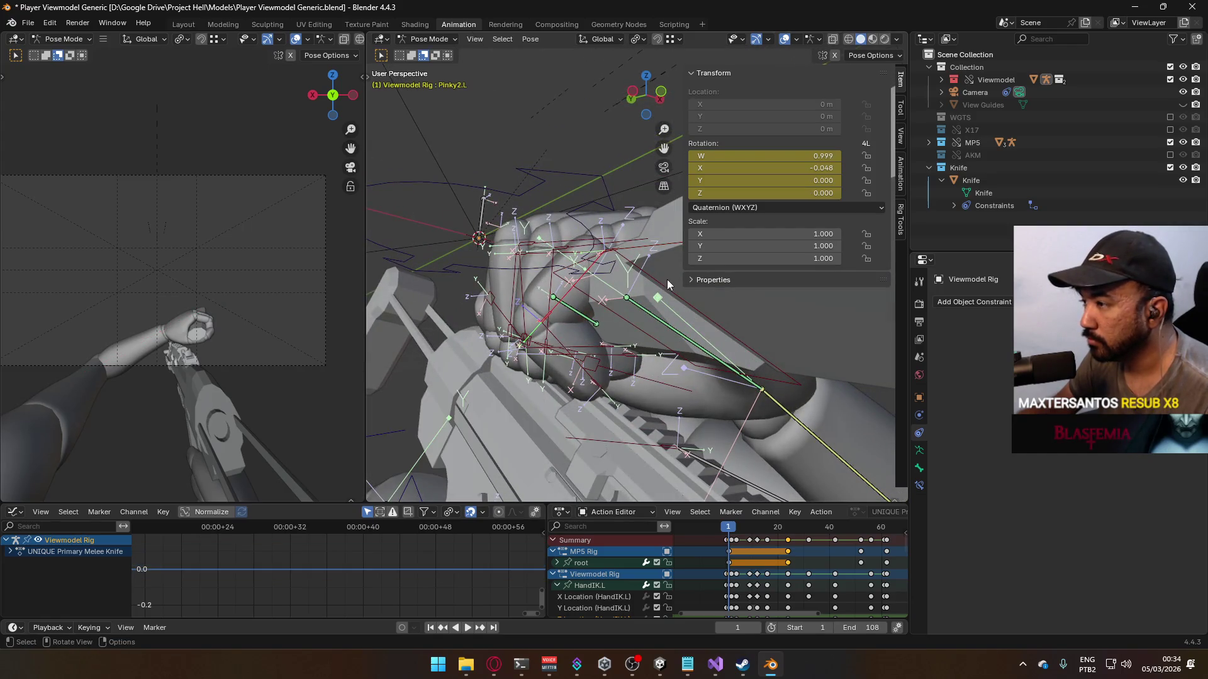
pyautogui.press('r')
pyautogui.press('x')
pyautogui.press('x')
pyautogui.click(629, 251)
pyautogui.moveTo(629, 252)
pyautogui.mouseDown(button='middle')
pyautogui.moveTo(591, 235)
pyautogui.moveTo(669, 206)
pyautogui.moveTo(749, 221)
pyautogui.moveTo(780, 272)
pyautogui.moveTo(751, 303)
pyautogui.moveTo(735, 293)
pyautogui.mouseUp(button='middle')
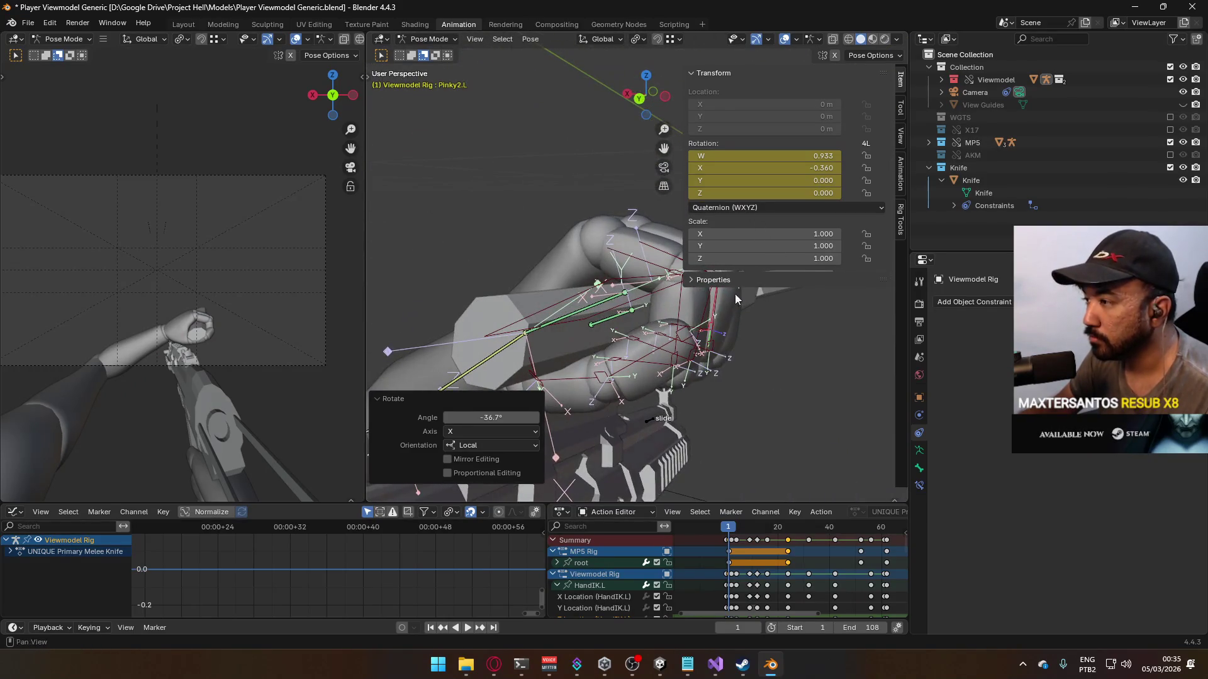
pyautogui.press('KP_1')
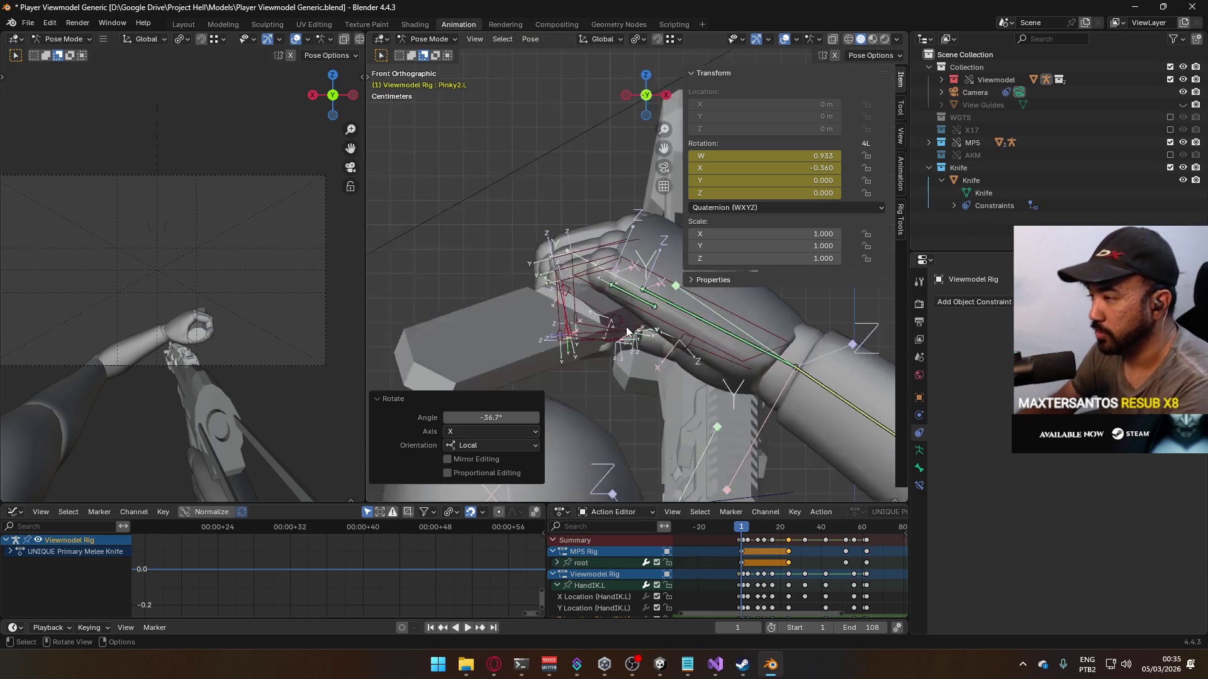
# Step: From a top-down view, rotate the HandIK.L control -22.7° to angle the fist on the knife
pyautogui.keyDown('alt'); pyautogui.moveTo(662, 318); pyautogui.dragTo(546, 295, button='middle'); pyautogui.keyUp('alt')
pyautogui.scroll(8, 553, 273)
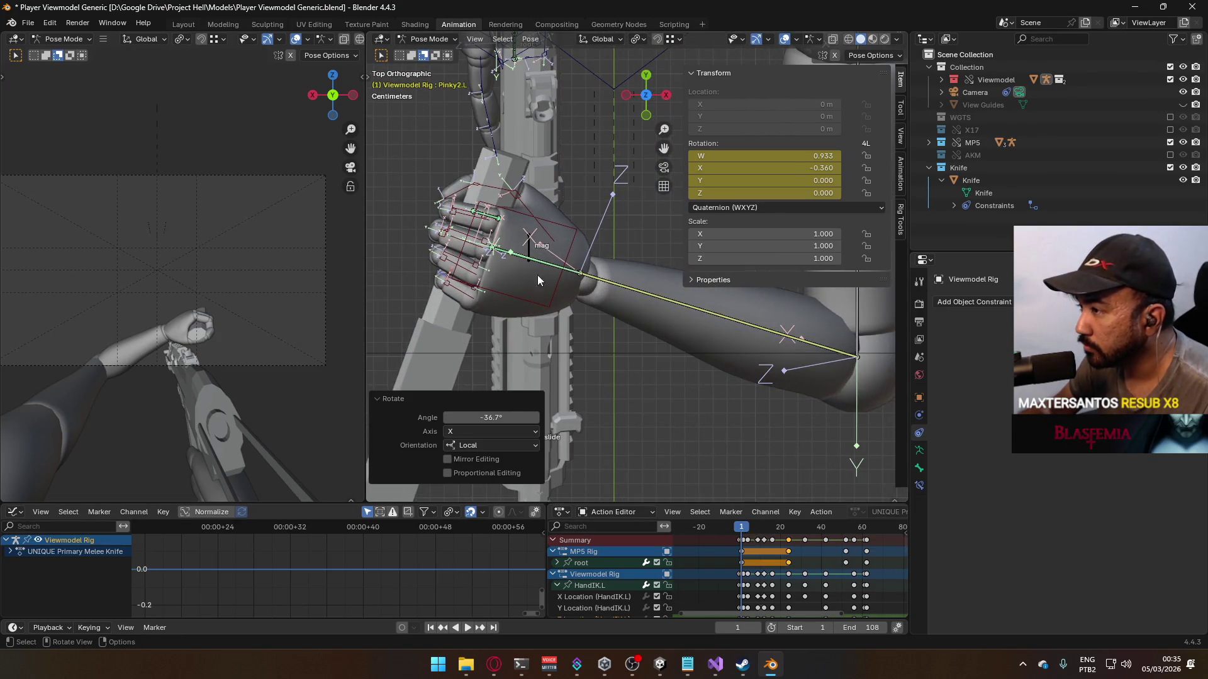
pyautogui.click(580, 237)
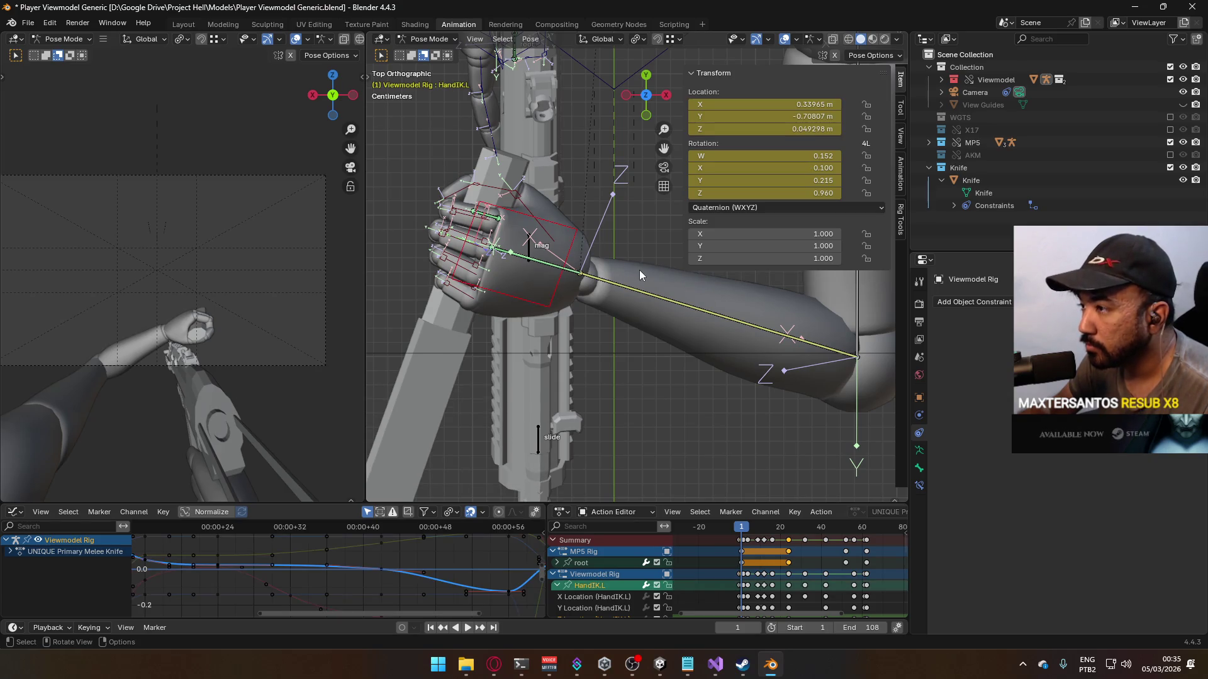
pyautogui.press('r')
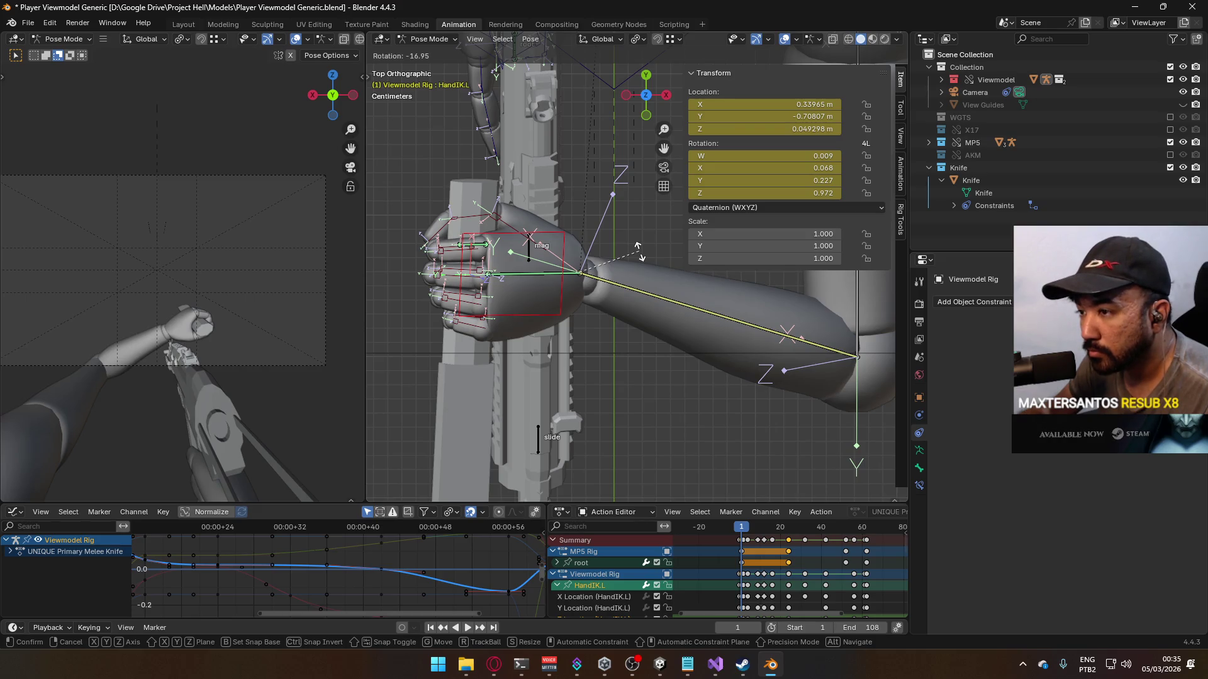
pyautogui.click(639, 244)
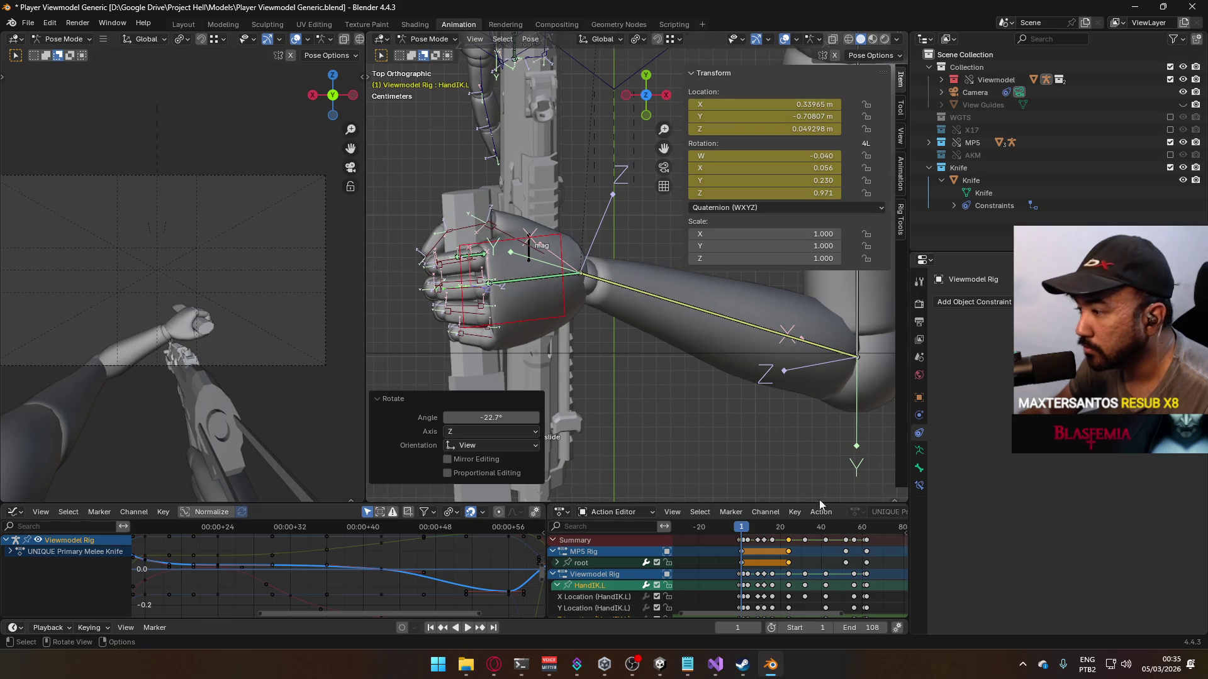
pyautogui.scroll(3, 758, 547)
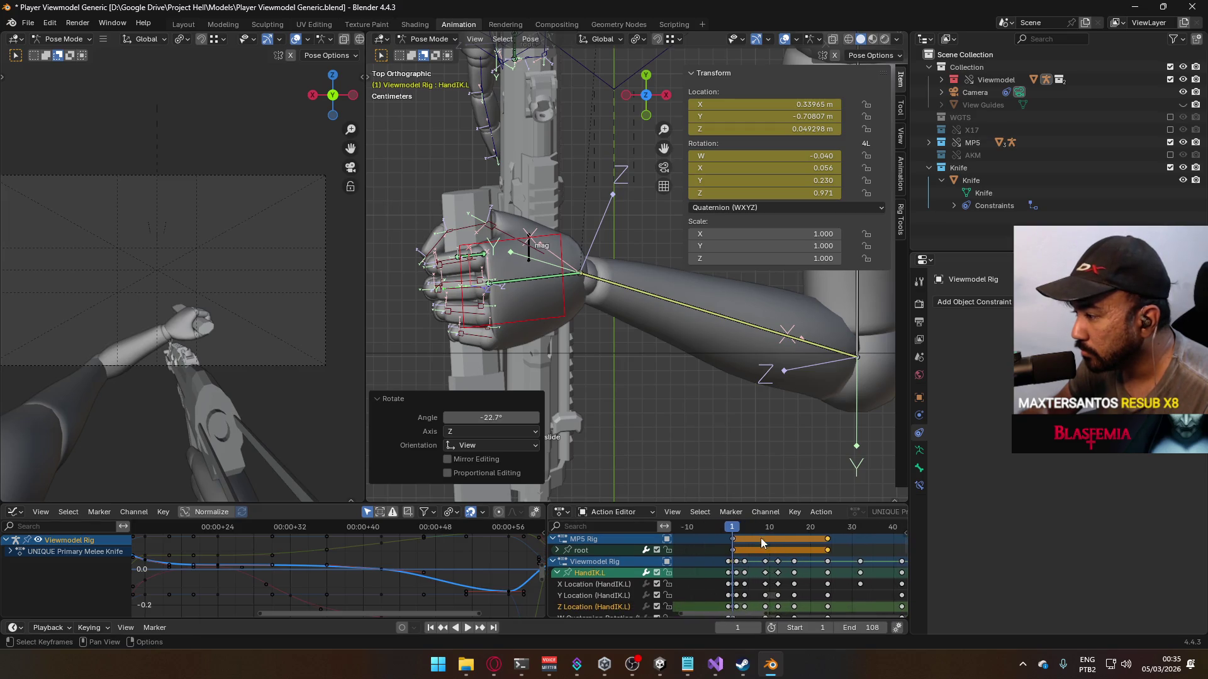
# Step: Play the swing animation from the start, stop it, and orbit around the hand
pyautogui.click(702, 527)
pyautogui.press('space')
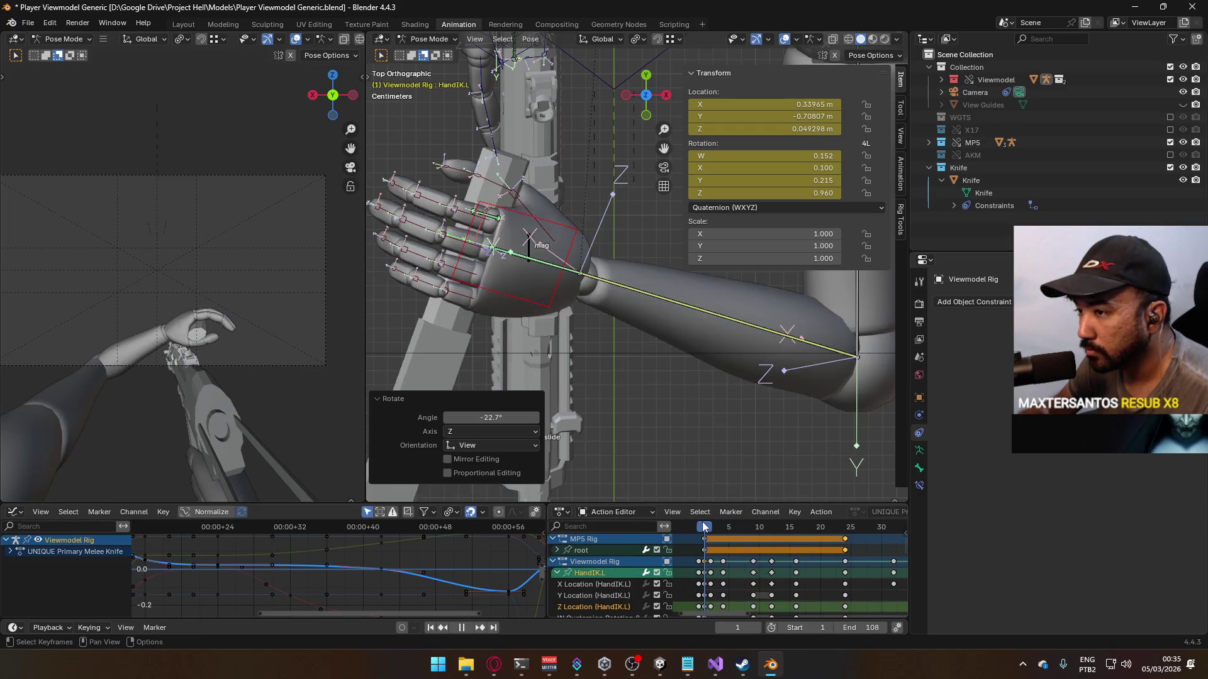
pyautogui.press('space')
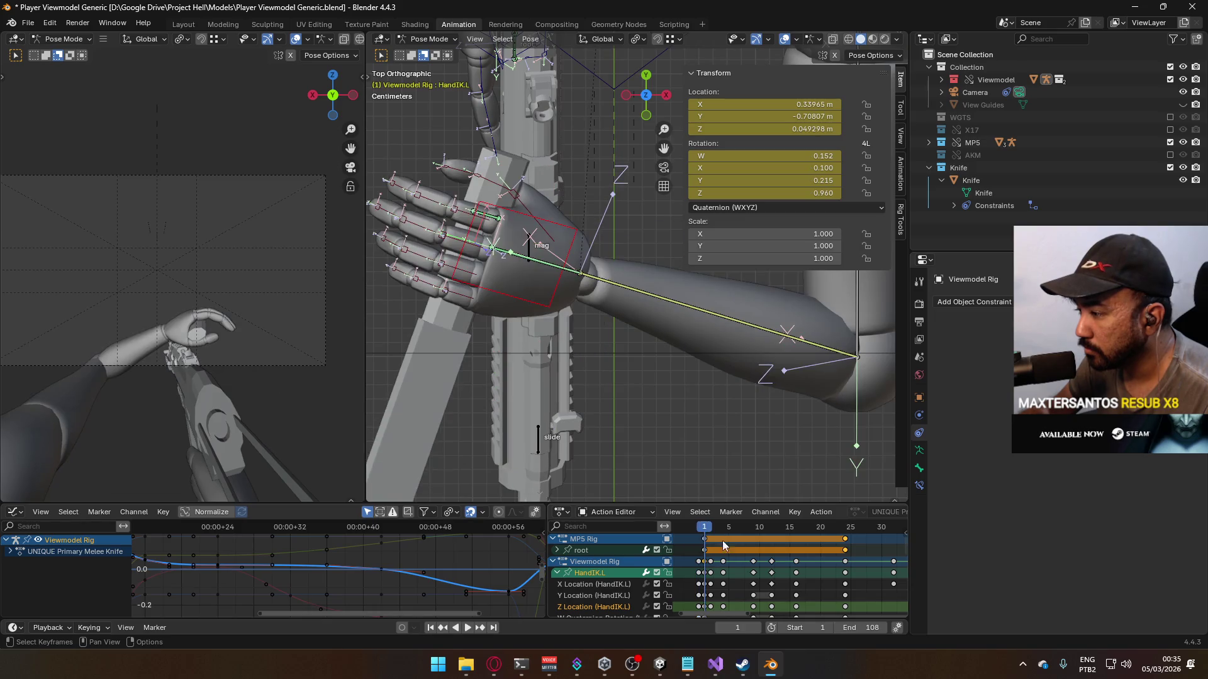
pyautogui.scroll(-5, 746, 604)
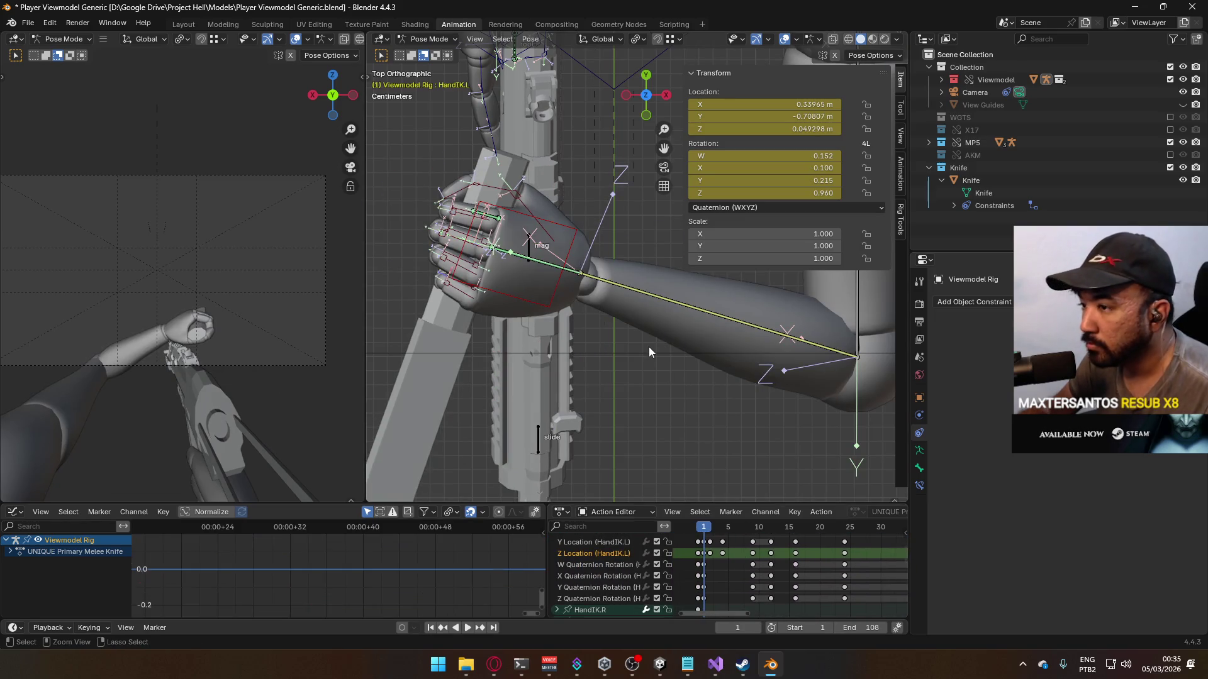
pyautogui.moveTo(537, 349)
pyautogui.mouseDown(button='middle')
pyautogui.moveTo(631, 307)
pyautogui.moveTo(771, 283)
pyautogui.moveTo(612, 333)
pyautogui.mouseUp(button='middle')
pyautogui.moveTo(608, 374)
pyautogui.mouseDown(button='middle')
pyautogui.moveTo(636, 368)
pyautogui.moveTo(693, 394)
pyautogui.moveTo(723, 364)
pyautogui.moveTo(681, 411)
pyautogui.mouseUp(button='middle')
# Step: Key the left-hand fist pose at frame 1 and scrub frames 1–14 to review the swing
pyautogui.click(642, 372)
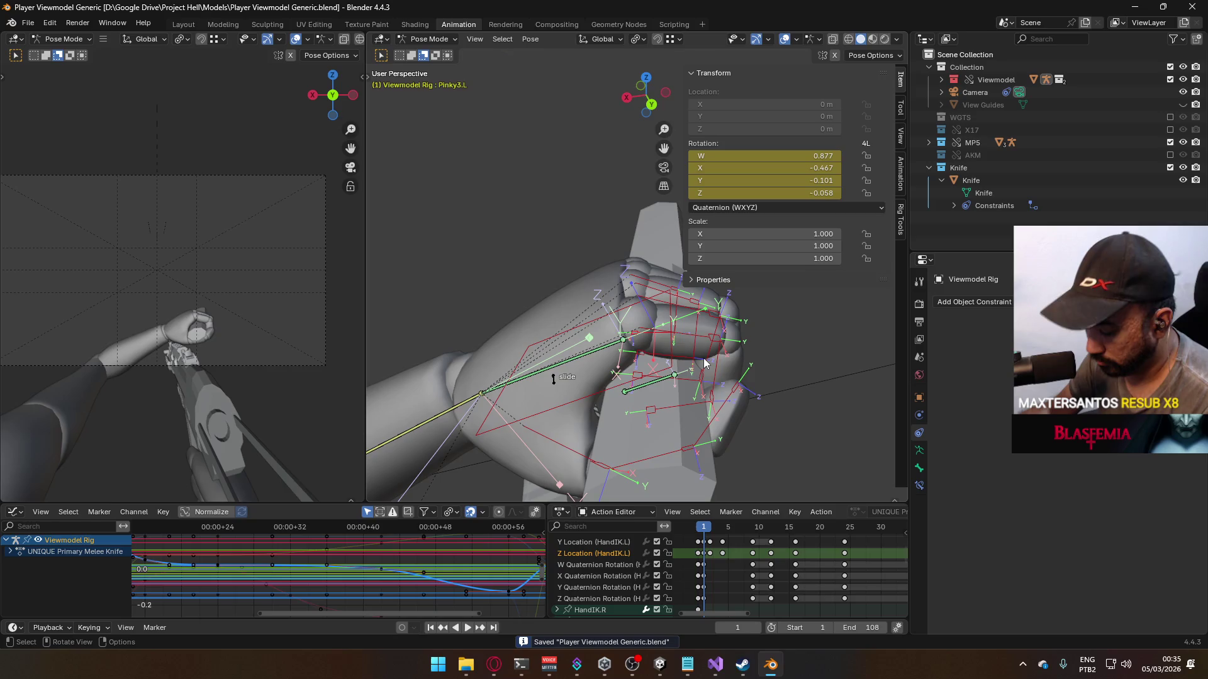
pyautogui.press('i')
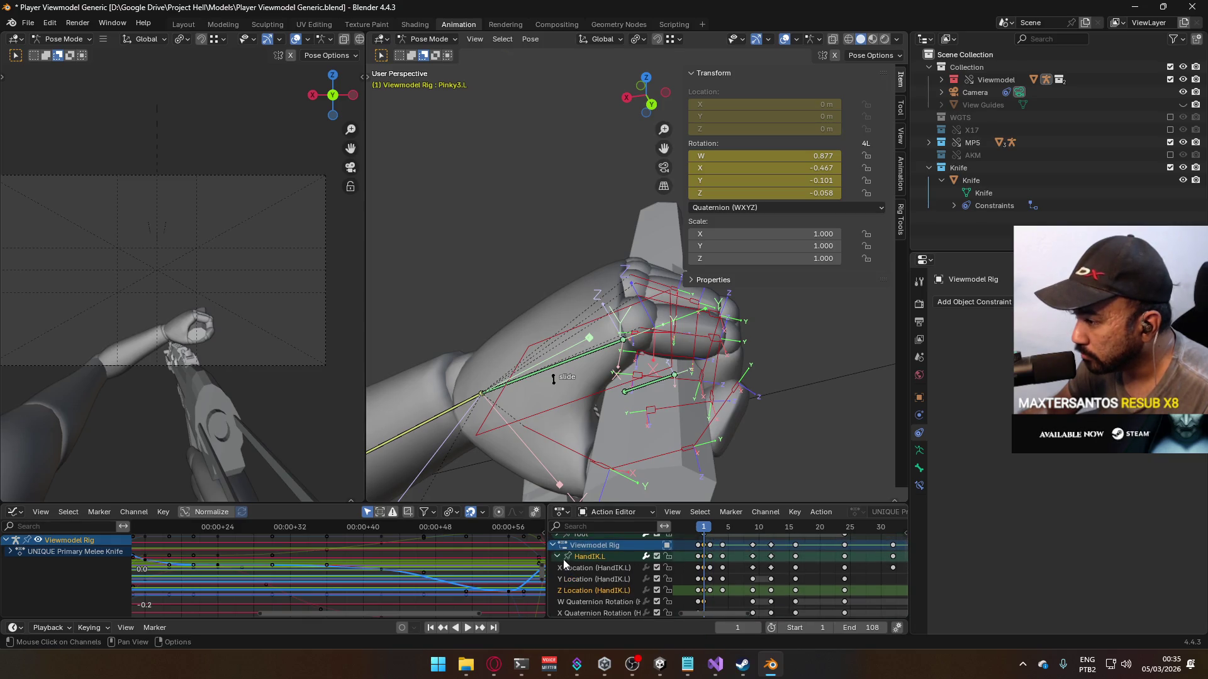
pyautogui.scroll(-15, 564, 564)
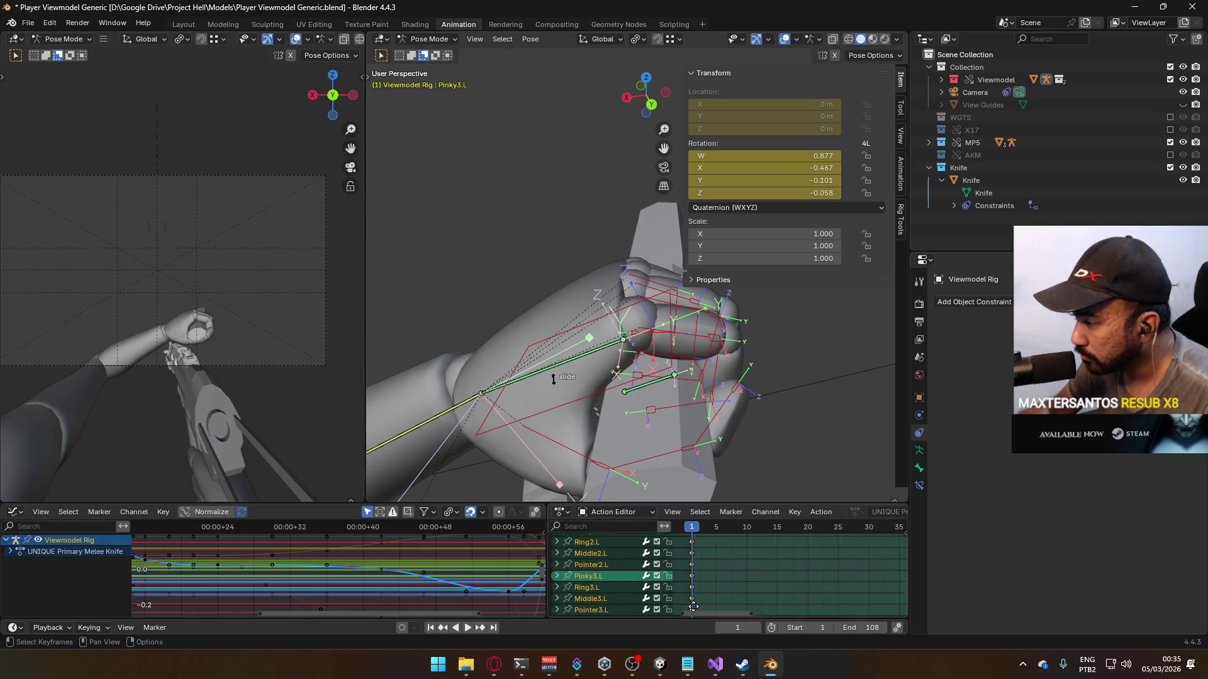
pyautogui.scroll(20, 692, 606)
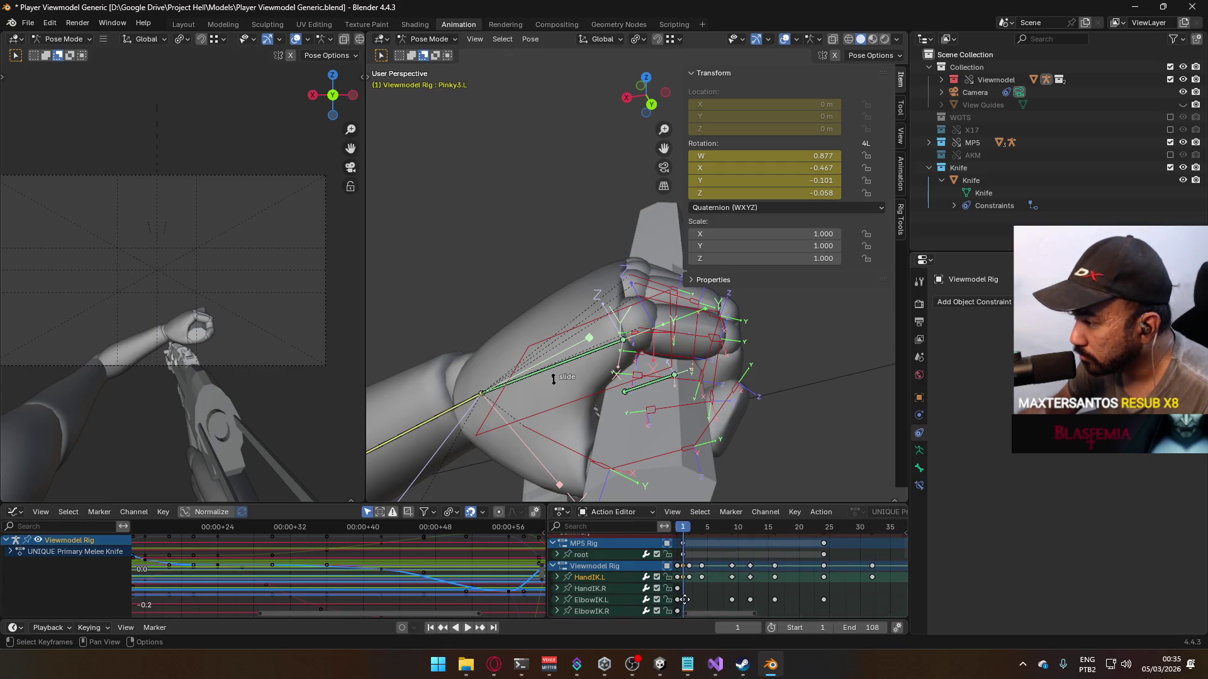
pyautogui.moveTo(684, 599); pyautogui.dragTo(691, 531, button='middle')
pyautogui.moveTo(691, 529)
pyautogui.mouseDown()
pyautogui.moveTo(814, 522)
pyautogui.moveTo(691, 528)
pyautogui.mouseUp()
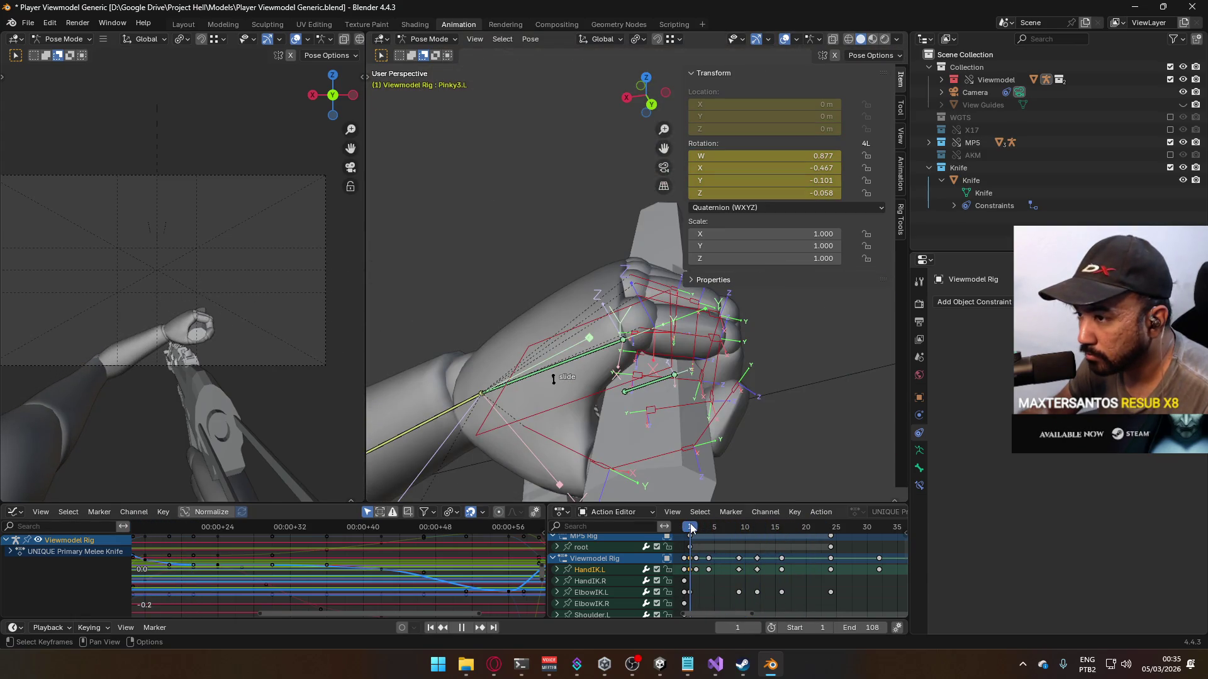
pyautogui.click(632, 391)
# Step: Re-angle HandIK.L to -25.6° in top view and key its location and rotation at frame 1
pyautogui.press('KP_7')
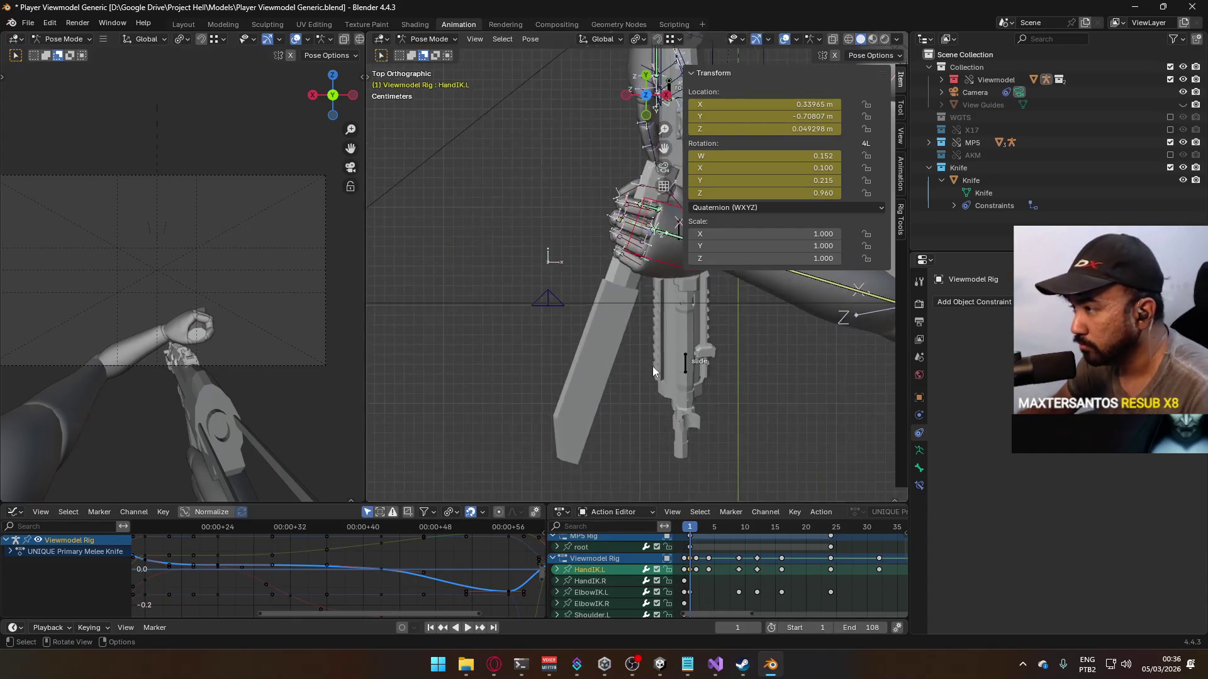
pyautogui.press('r')
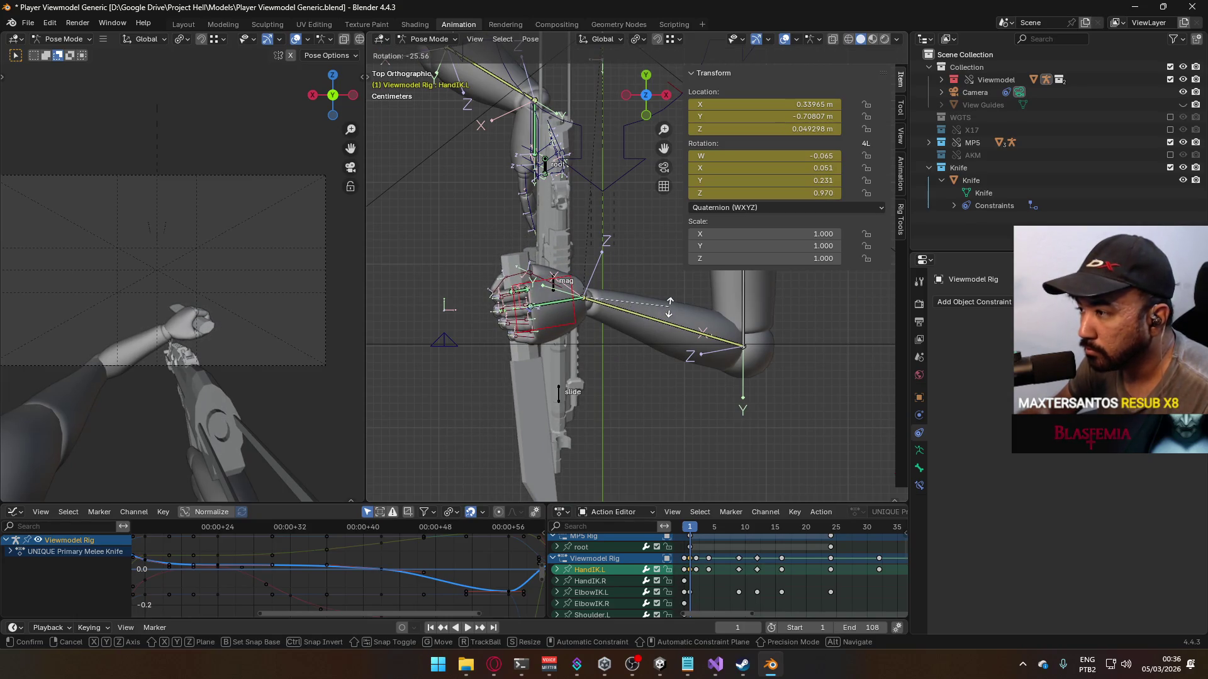
pyautogui.click(669, 309)
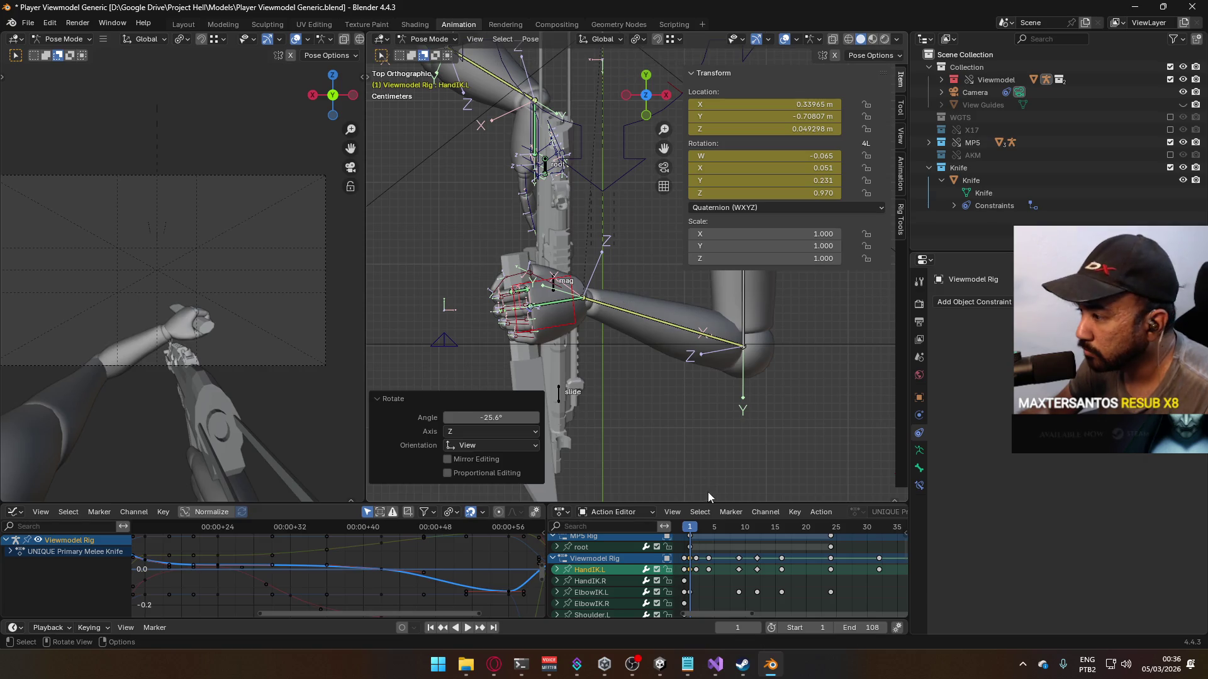
pyautogui.click(690, 530)
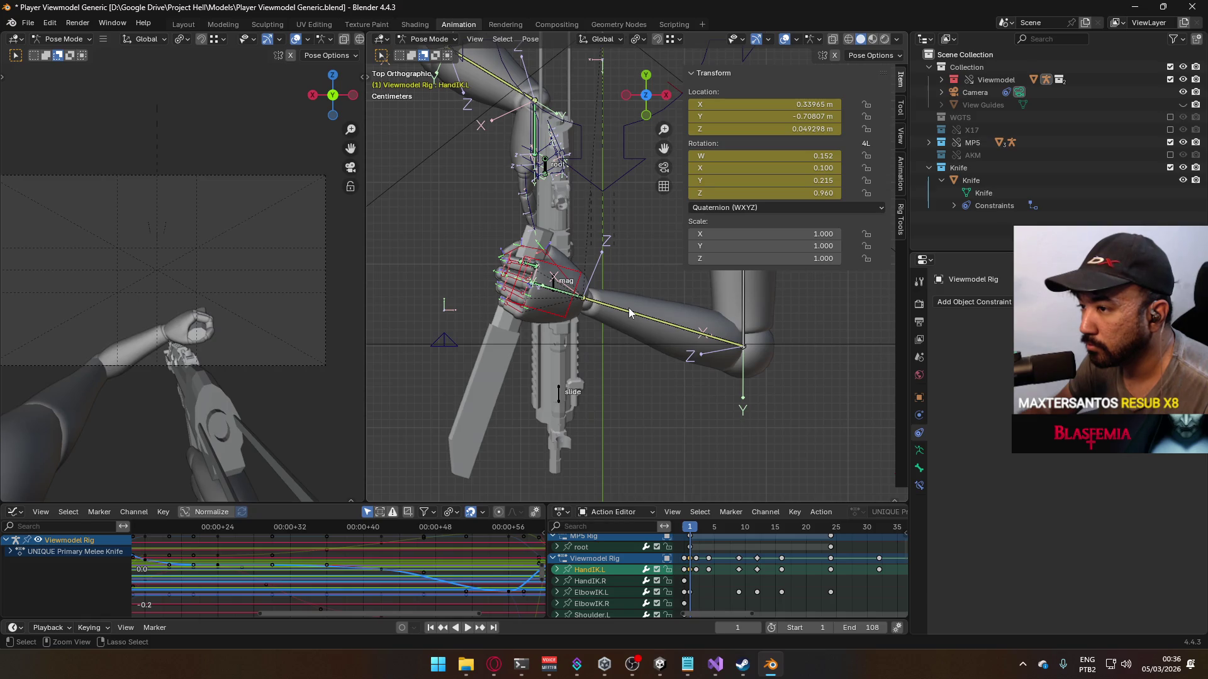
pyautogui.hotkey('ctrl', 'shift', 'z')
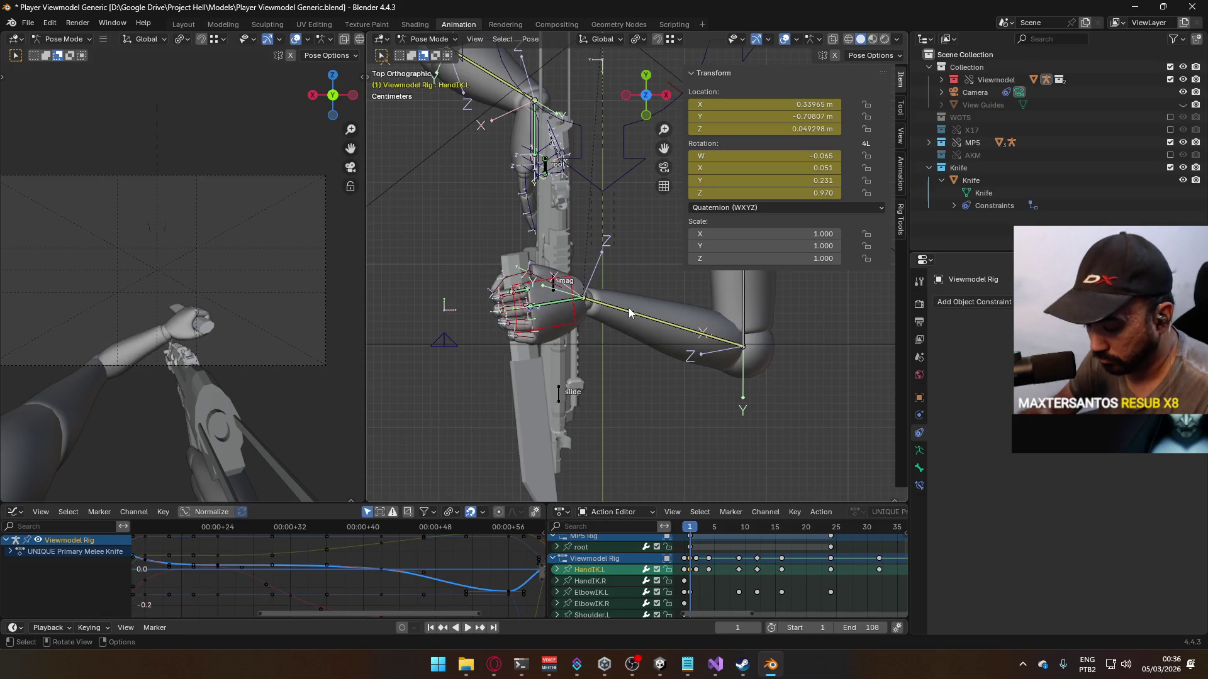
pyautogui.press('i')
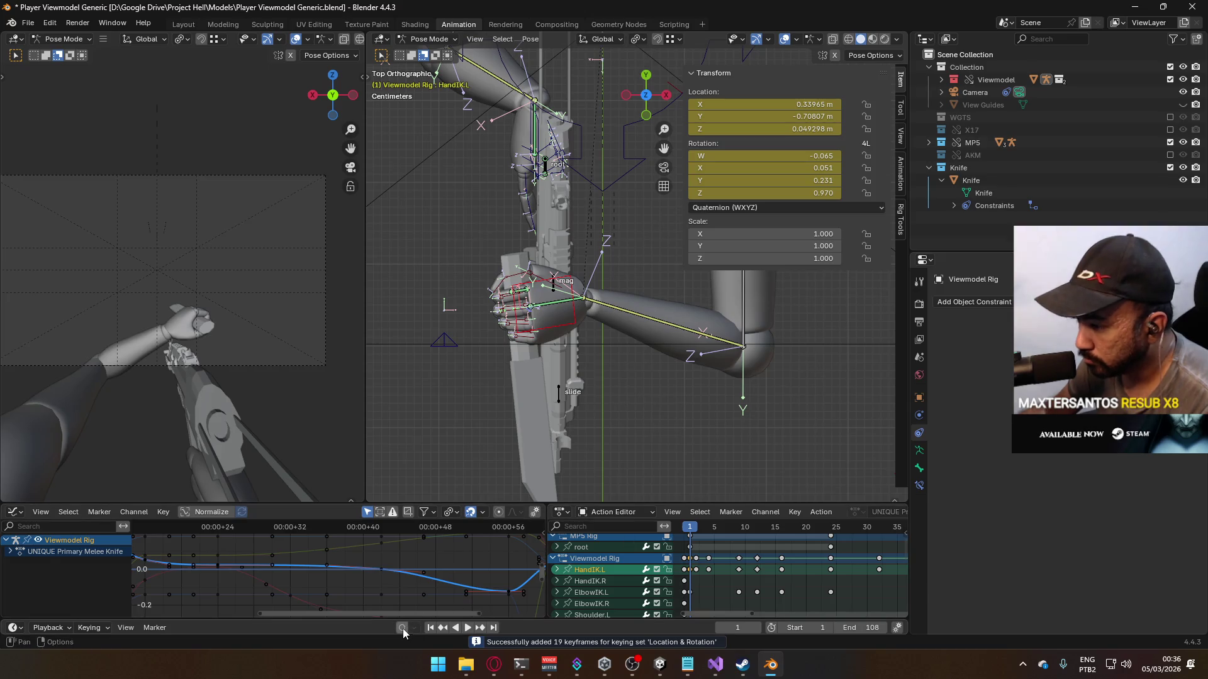
pyautogui.moveTo(690, 531); pyautogui.dragTo(696, 532)
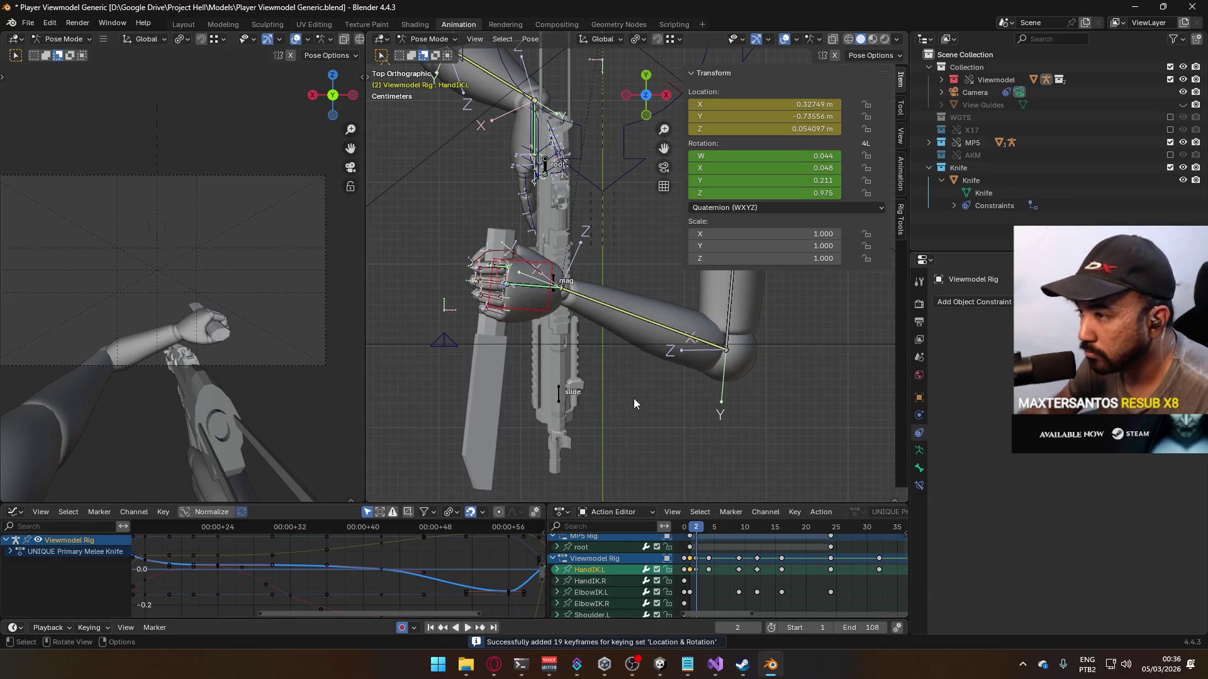
# Step: Play the swing and rotate HandIK.L slightly, by -6.4°, at frame 6
pyautogui.press('space')
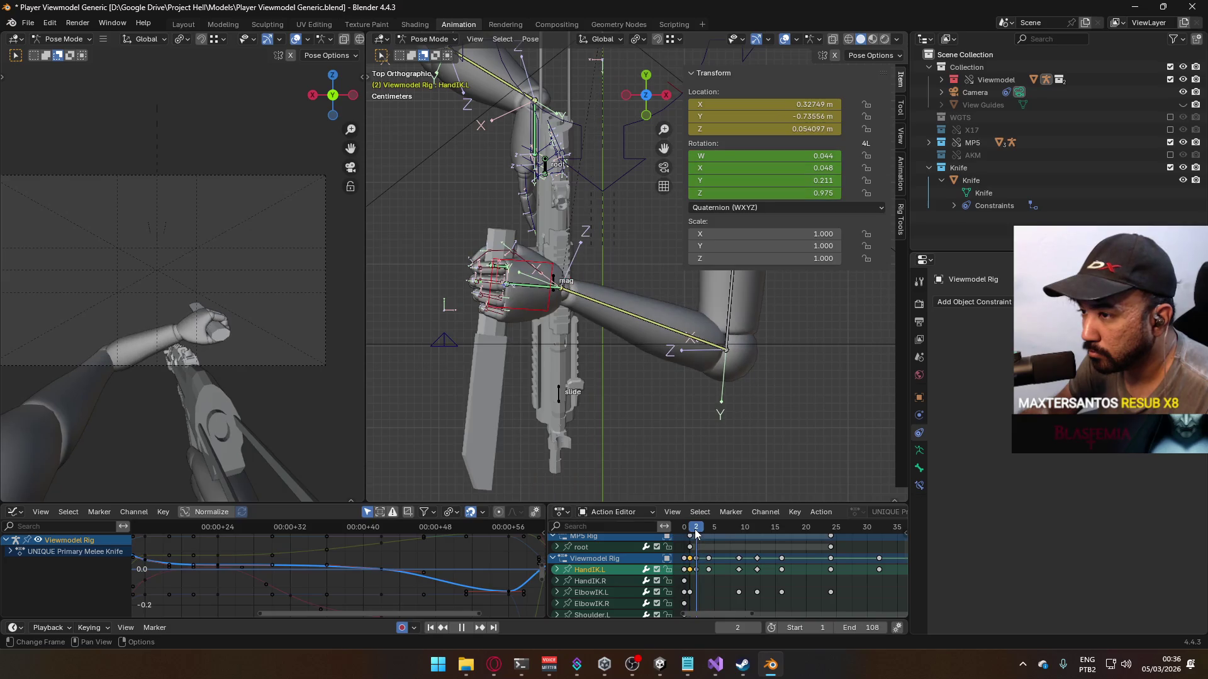
pyautogui.moveTo(697, 534)
pyautogui.mouseDown()
pyautogui.moveTo(722, 532)
pyautogui.moveTo(699, 531)
pyautogui.mouseUp()
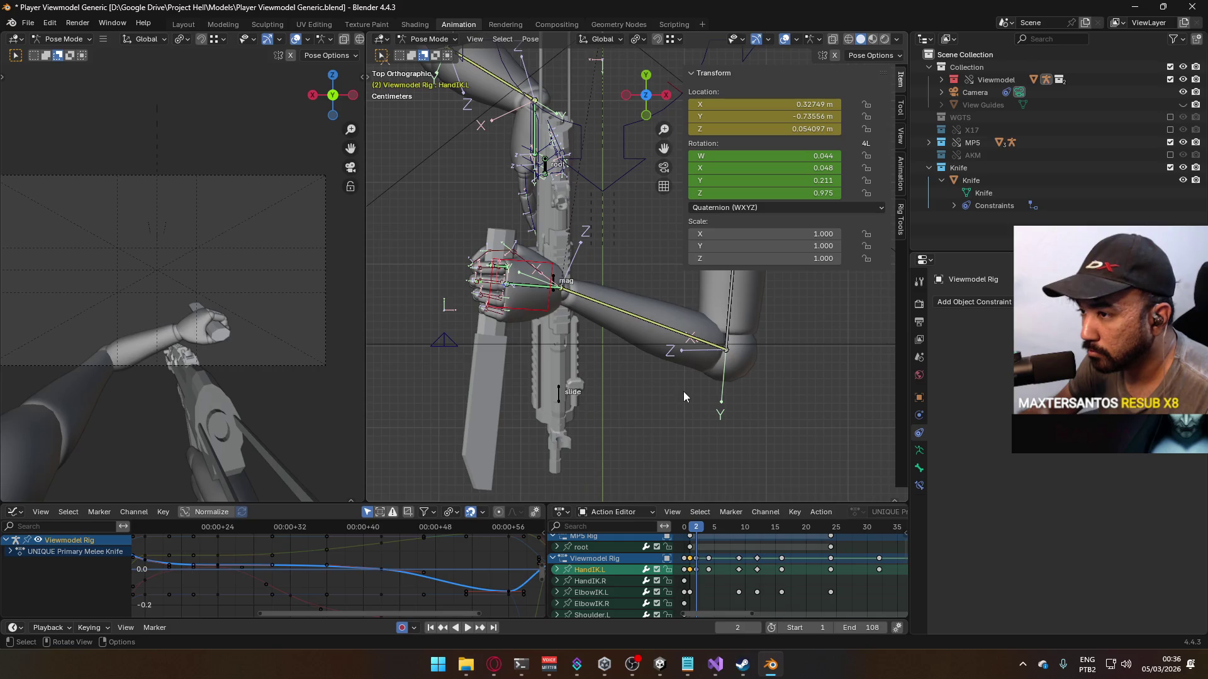
pyautogui.press('r')
pyautogui.click(670, 371)
# Step: Rotate HandIK.L a further -19.8° at frame 9 and inspect the knife grip
pyautogui.press('space')
pyautogui.moveTo(715, 531); pyautogui.dragTo(742, 520)
pyautogui.press('Left')
pyautogui.press('r')
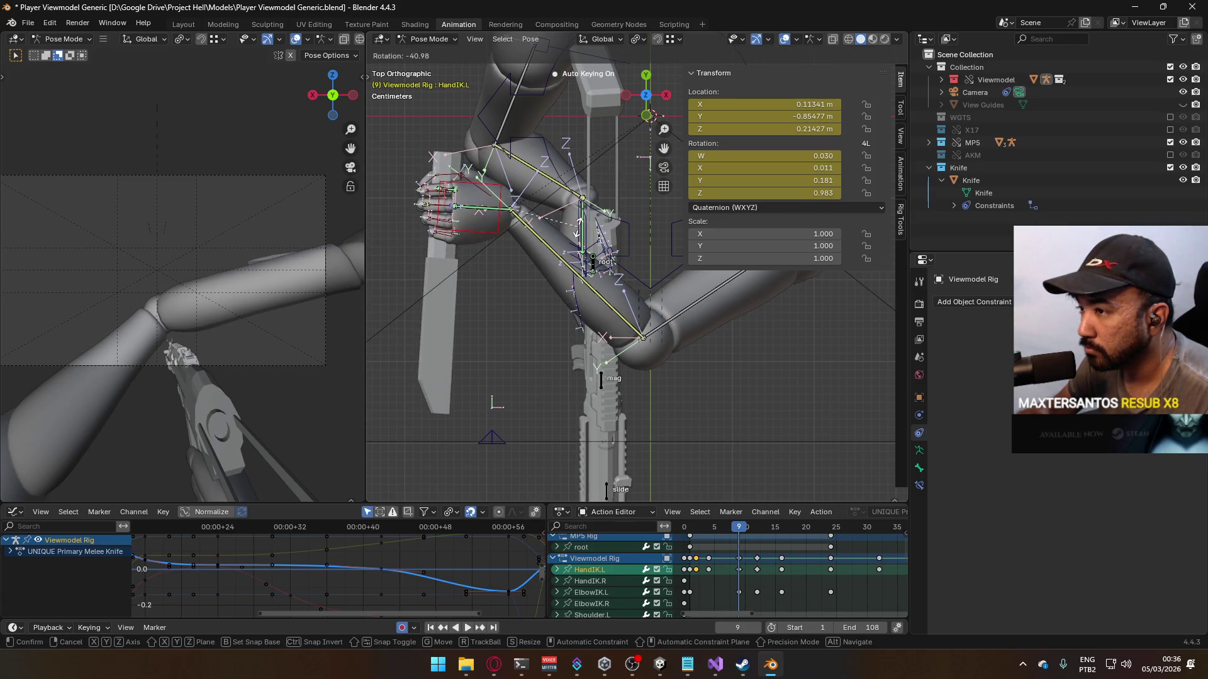
pyautogui.click(596, 284)
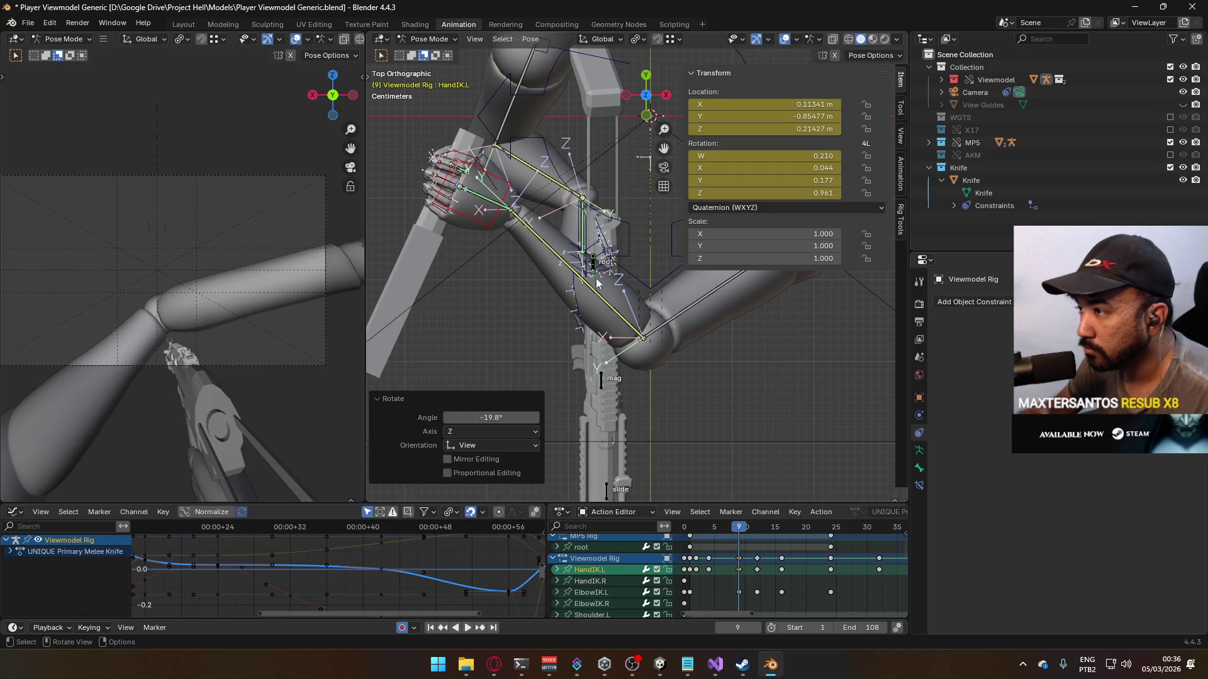
pyautogui.moveTo(738, 474); pyautogui.dragTo(668, 187, button='middle')
pyautogui.moveTo(591, 183)
pyautogui.mouseDown(button='middle')
pyautogui.moveTo(614, 228)
pyautogui.moveTo(569, 233)
pyautogui.mouseUp(button='middle')
pyautogui.moveTo(746, 534); pyautogui.dragTo(780, 533)
# Step: At frame 16, rotate HandIK.L from the top and right-side views, ending at -11.3°
pyautogui.moveTo(697, 477); pyautogui.dragTo(543, 364, button='middle')
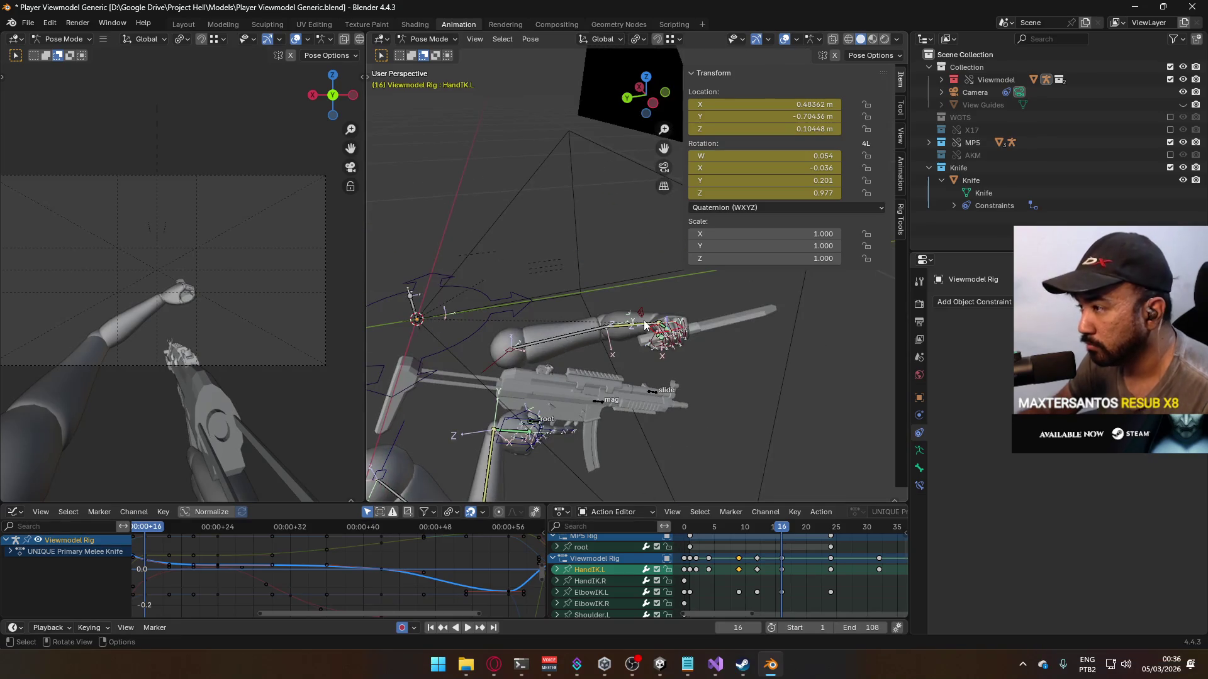
pyautogui.press('KP_7')
pyautogui.scroll(3, 618, 351)
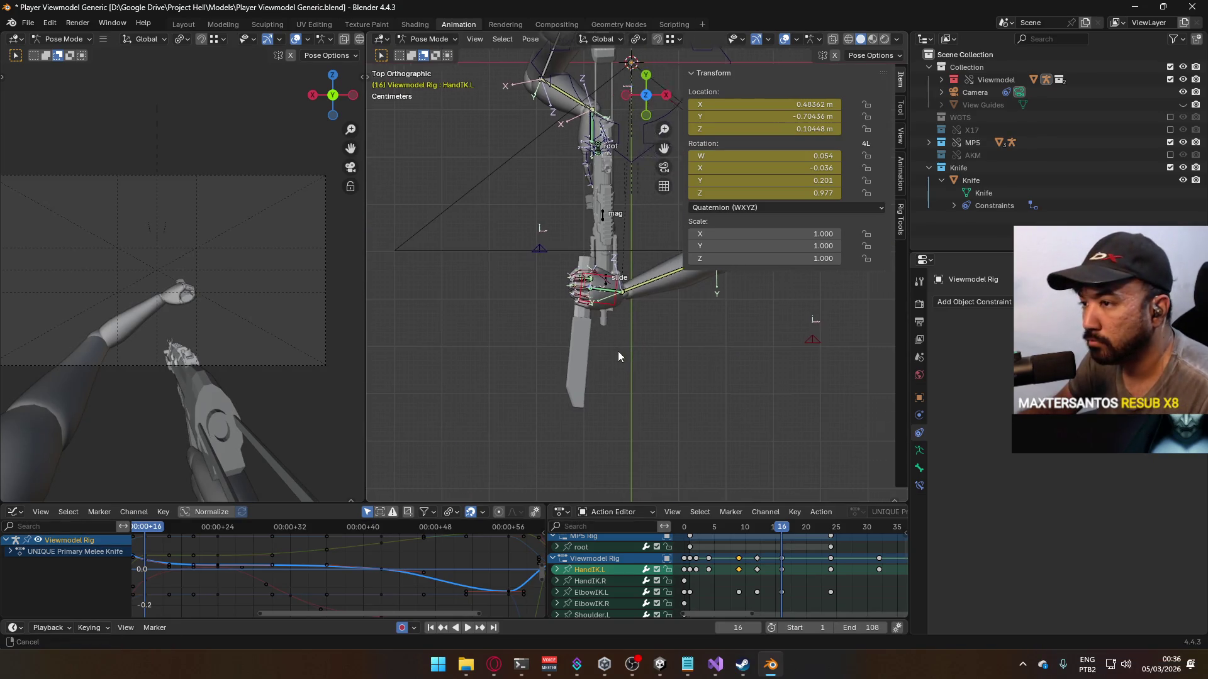
pyautogui.press('r')
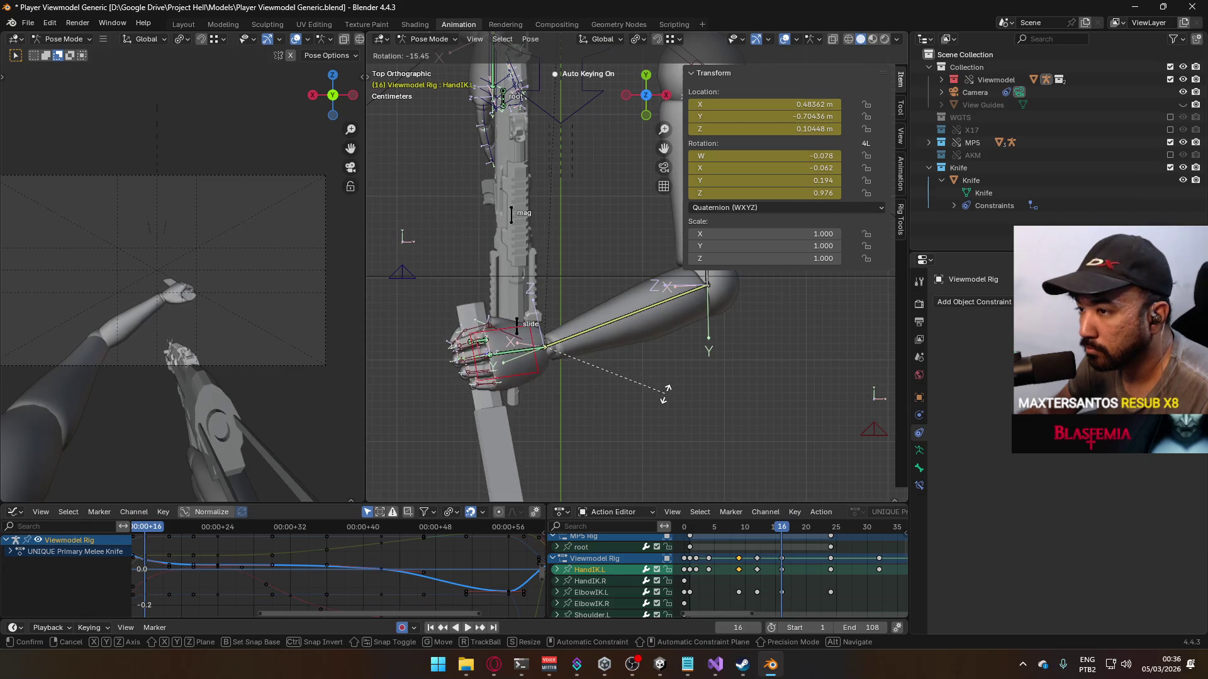
pyautogui.click(657, 398)
pyautogui.press('KP_1')
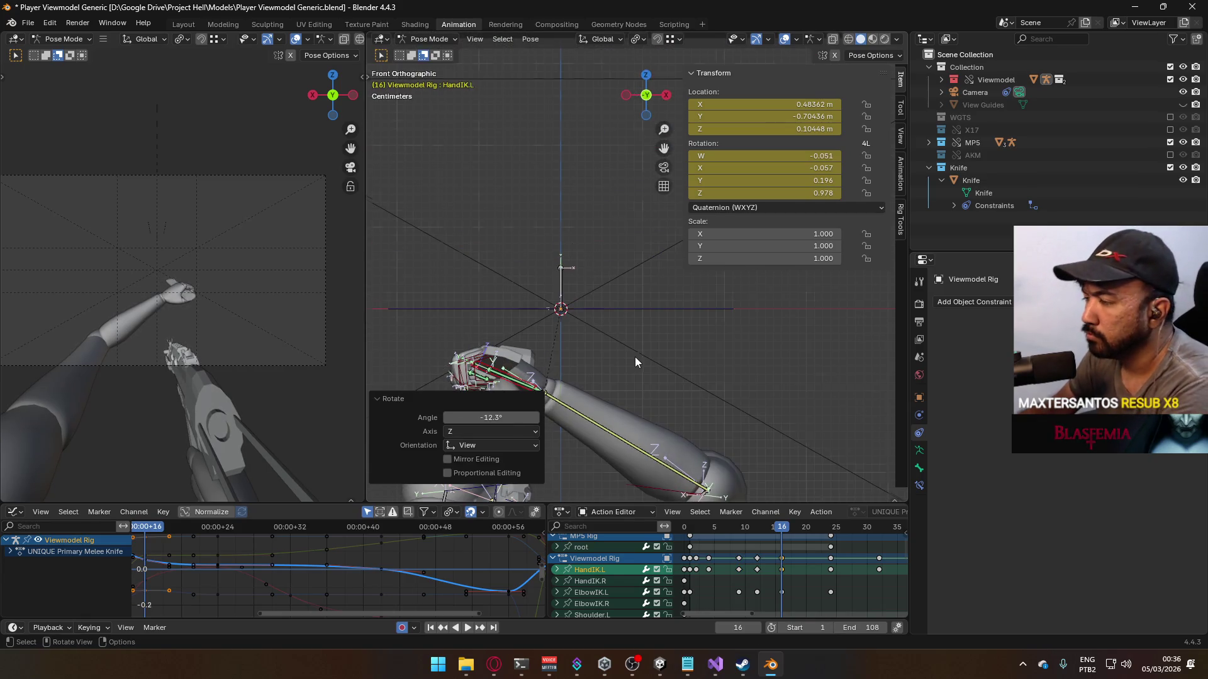
pyautogui.press('KP_3')
pyautogui.keyDown('shift'); pyautogui.moveTo(605, 375); pyautogui.dragTo(631, 311, button='middle'); pyautogui.keyUp('shift')
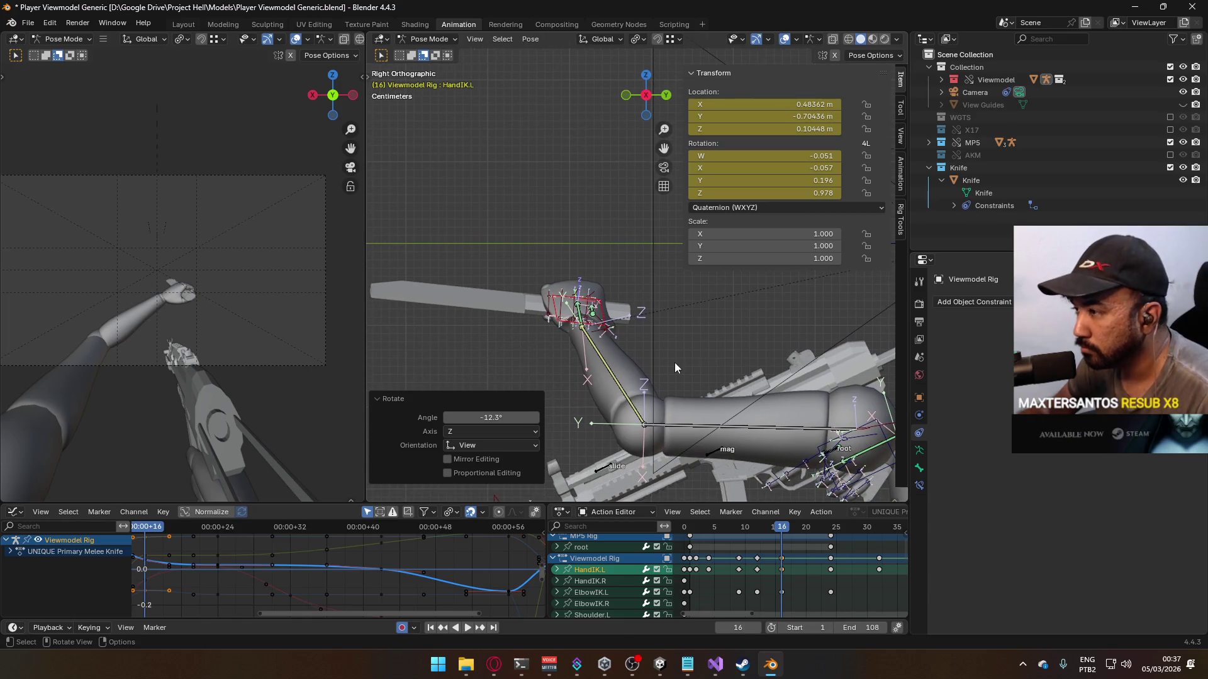
pyautogui.press('r')
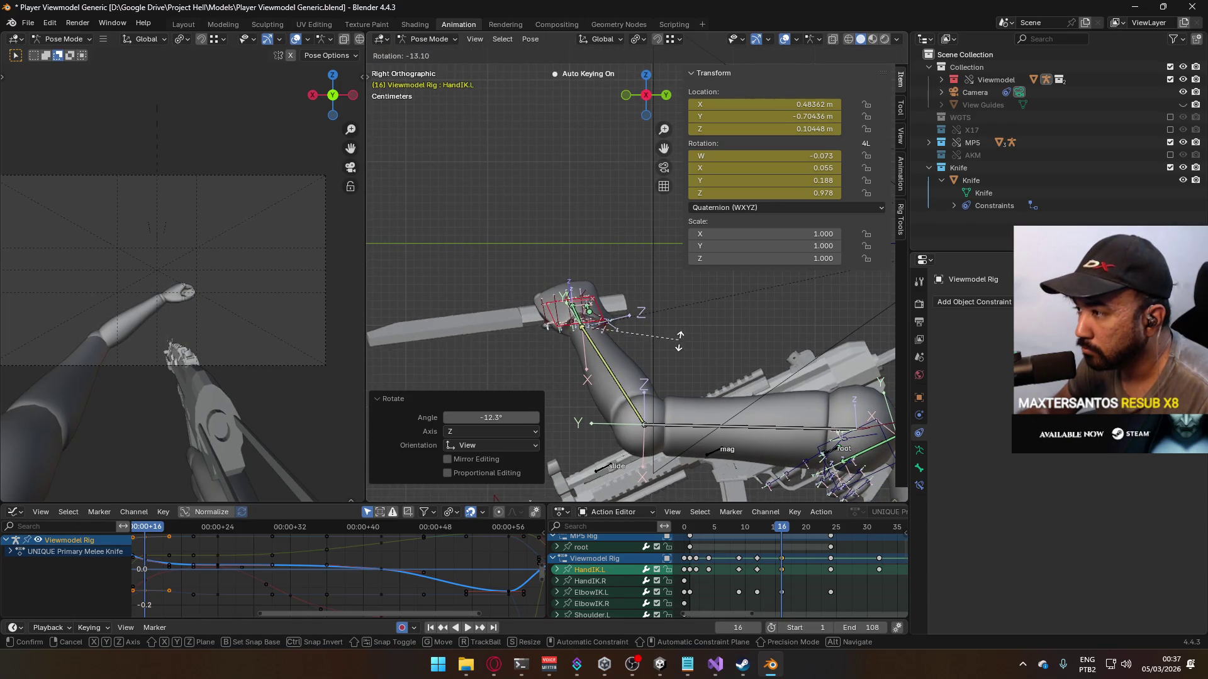
pyautogui.click(659, 351)
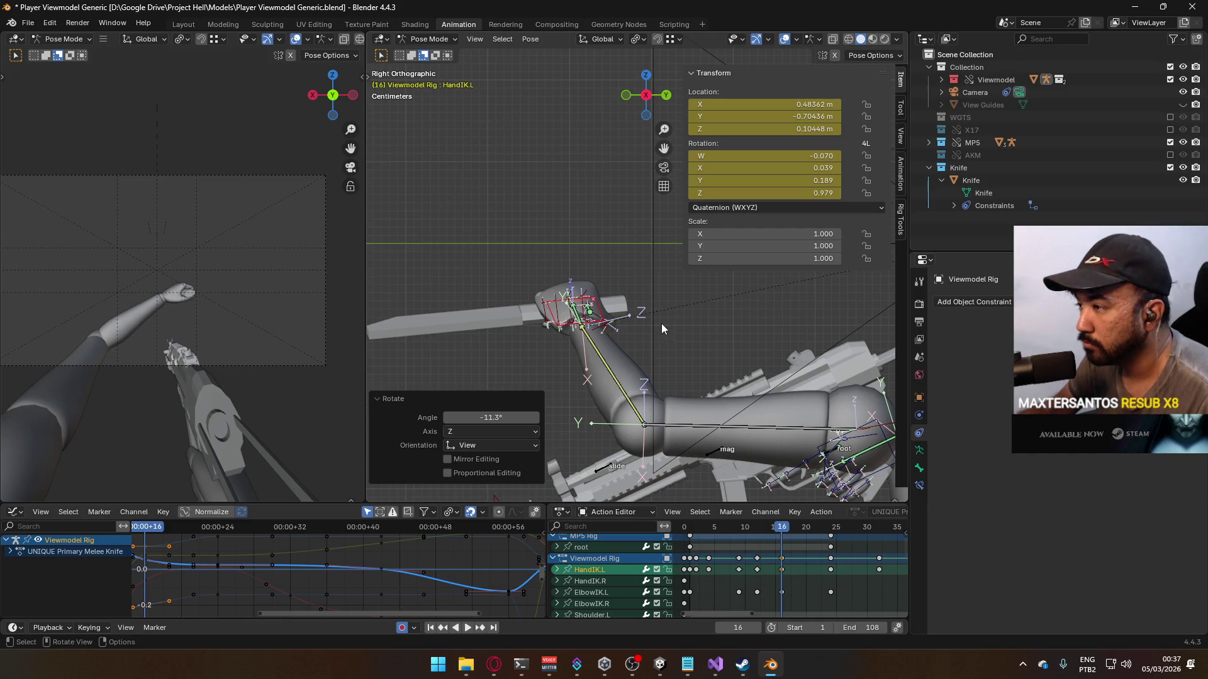
# Step: Turn HandIK.L 11° around global Z from the front view and play the swing to check
pyautogui.press('KP_1')
pyautogui.press('r')
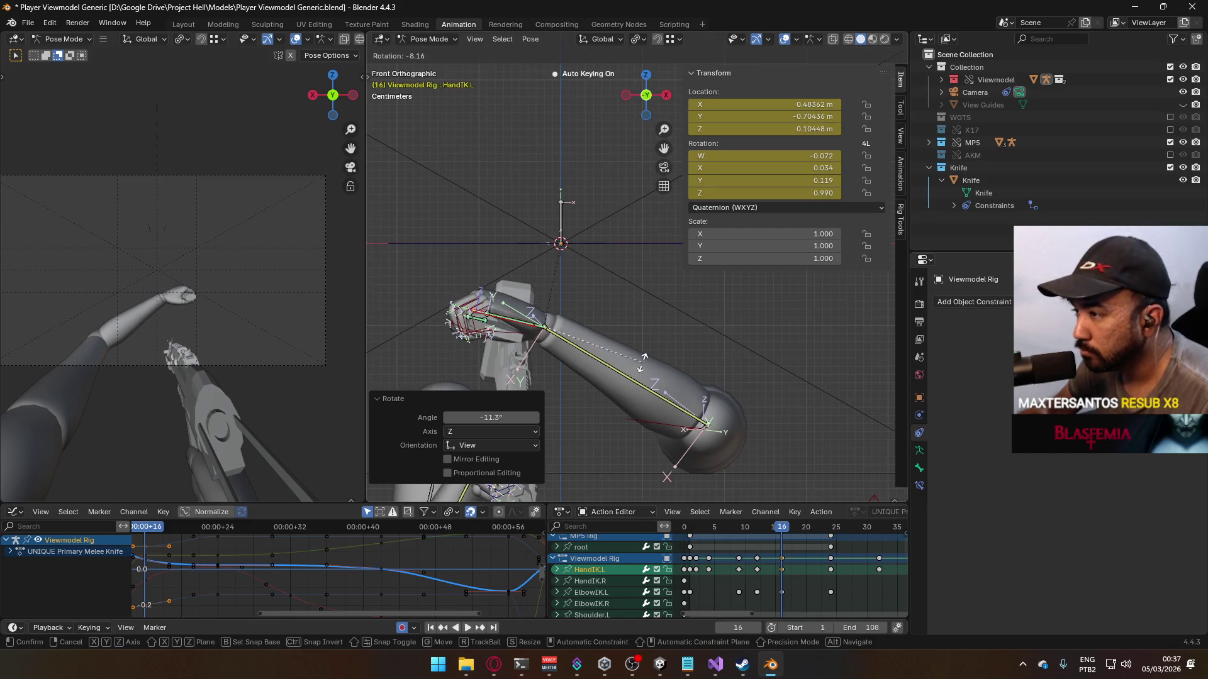
pyautogui.press('z')
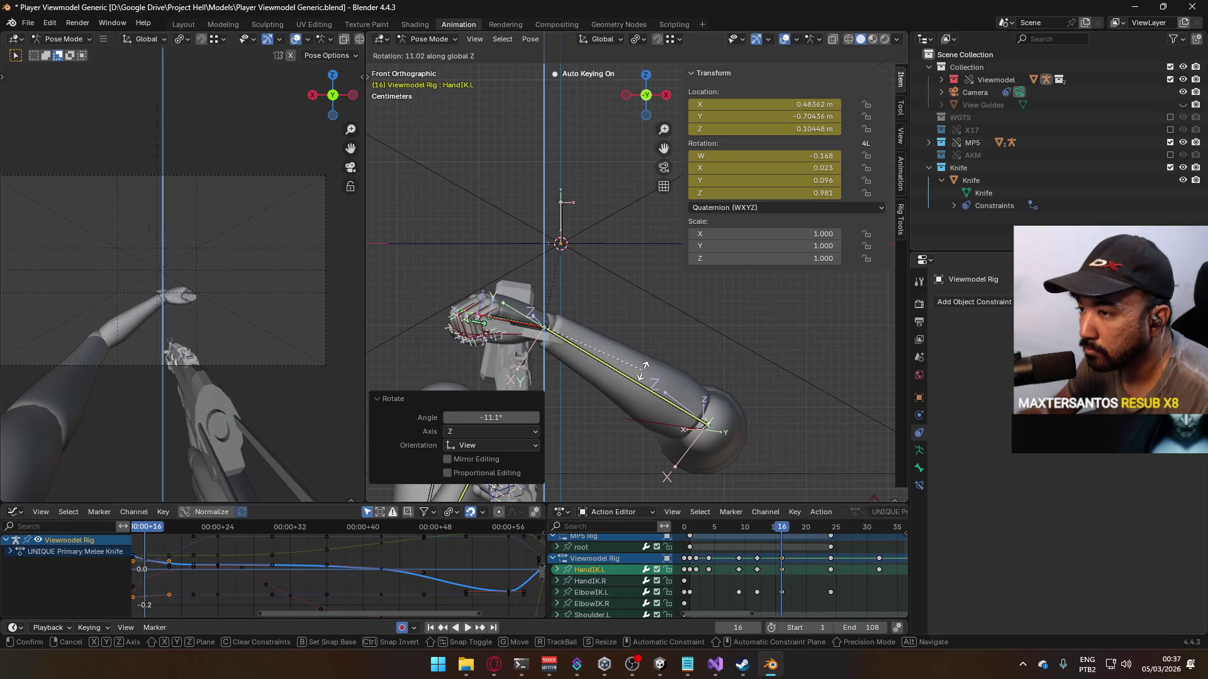
pyautogui.click(632, 369)
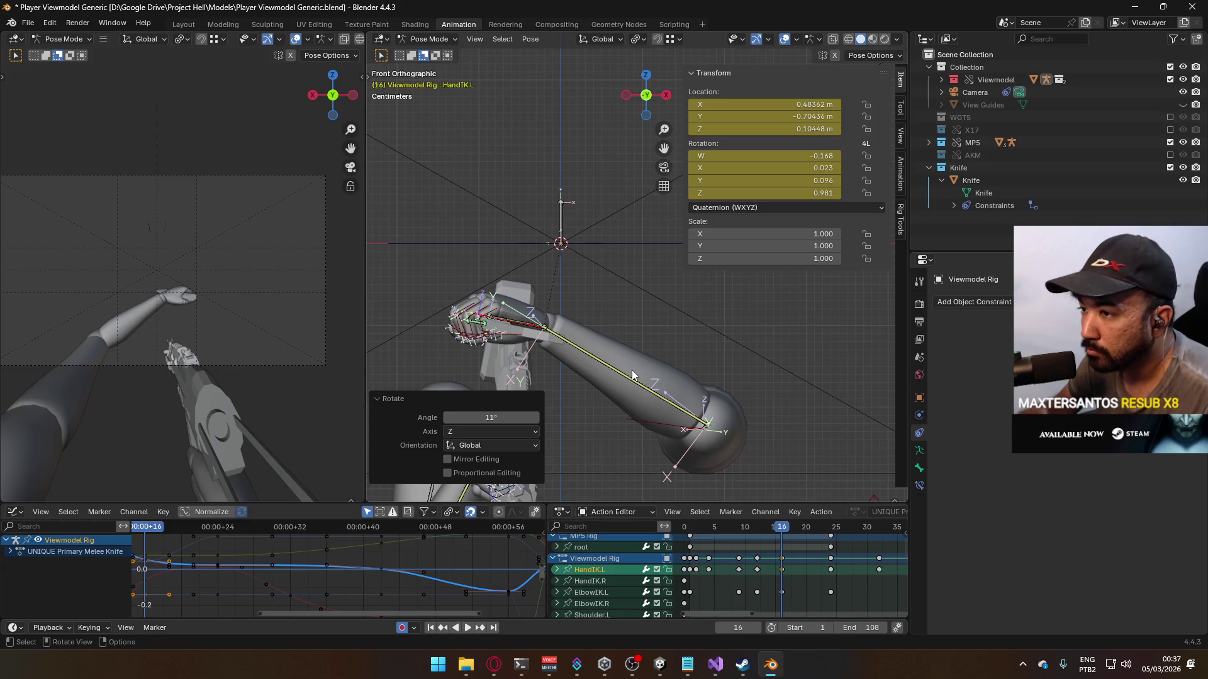
pyautogui.scroll(2, 631, 444)
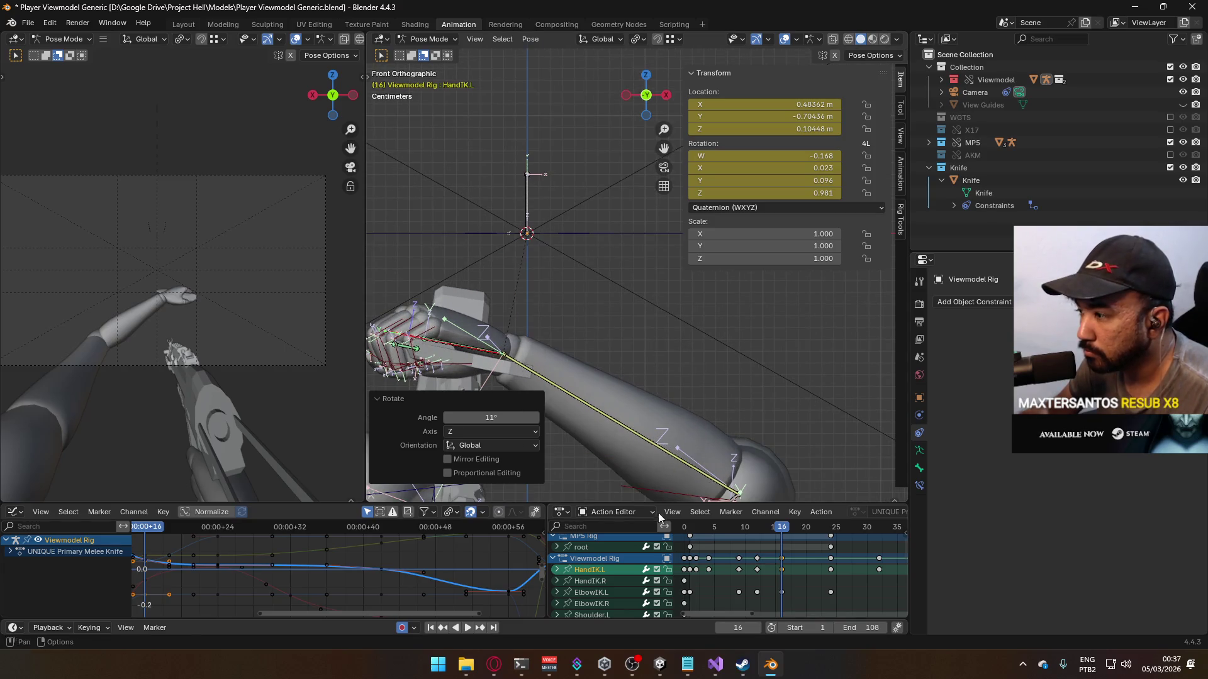
pyautogui.press('space')
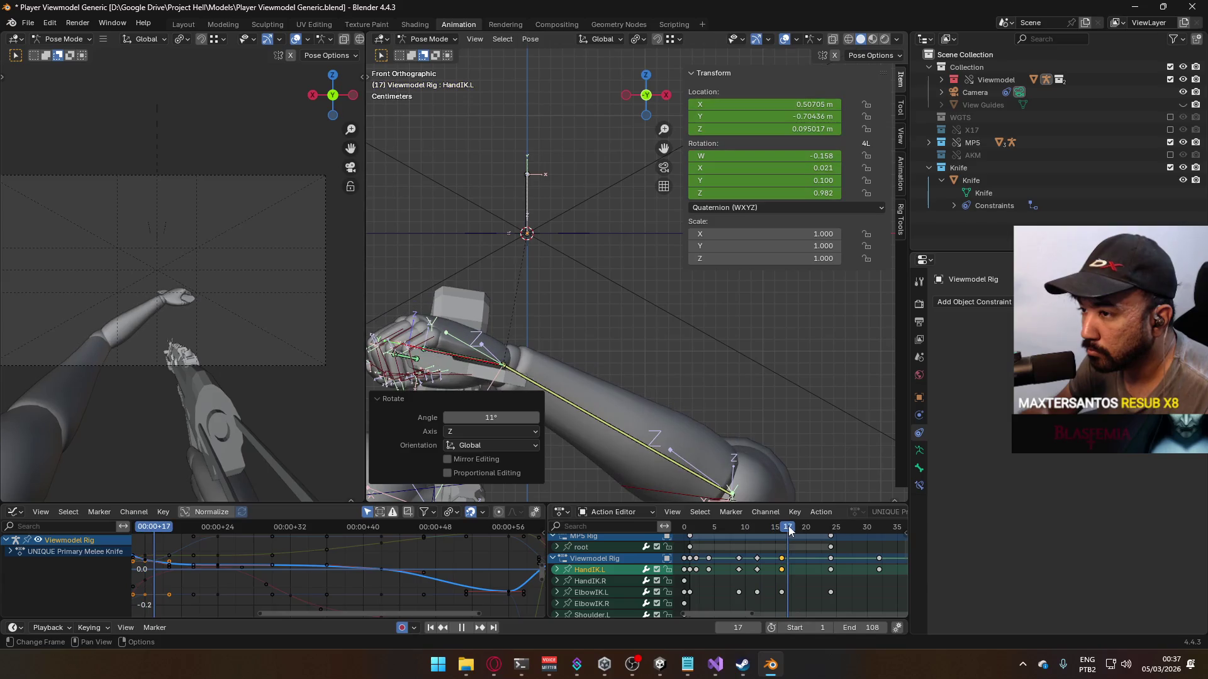
pyautogui.press('Escape')
pyautogui.moveTo(789, 545); pyautogui.dragTo(751, 544, button='middle')
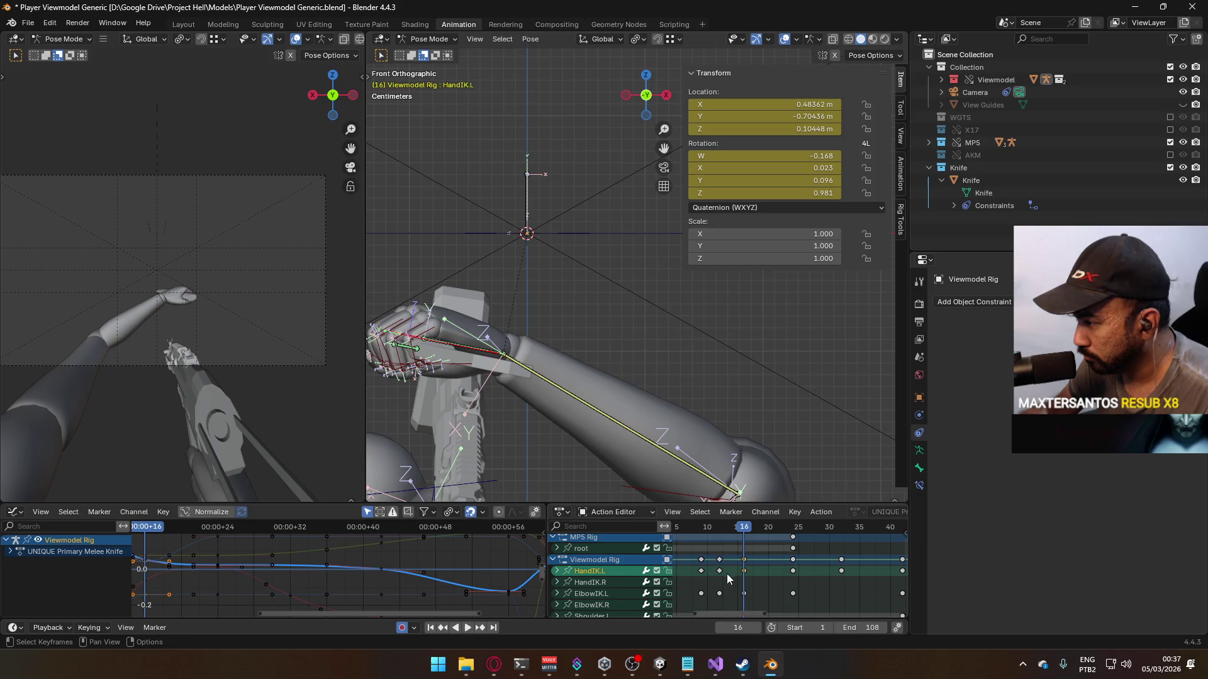
# Step: Copy HandIK.L's frame-16 quaternion rotation keys and paste them at frame 24
pyautogui.click(557, 571)
pyautogui.moveTo(761, 604); pyautogui.dragTo(741, 555, button='middle')
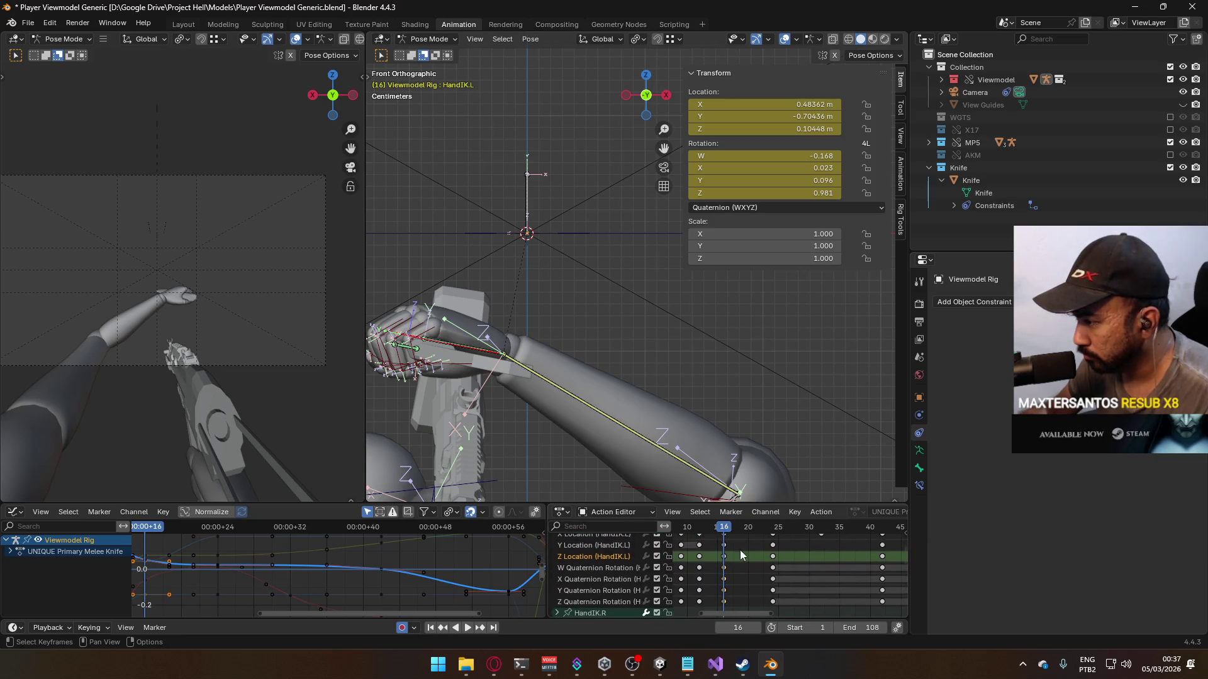
pyautogui.moveTo(592, 569); pyautogui.dragTo(601, 600)
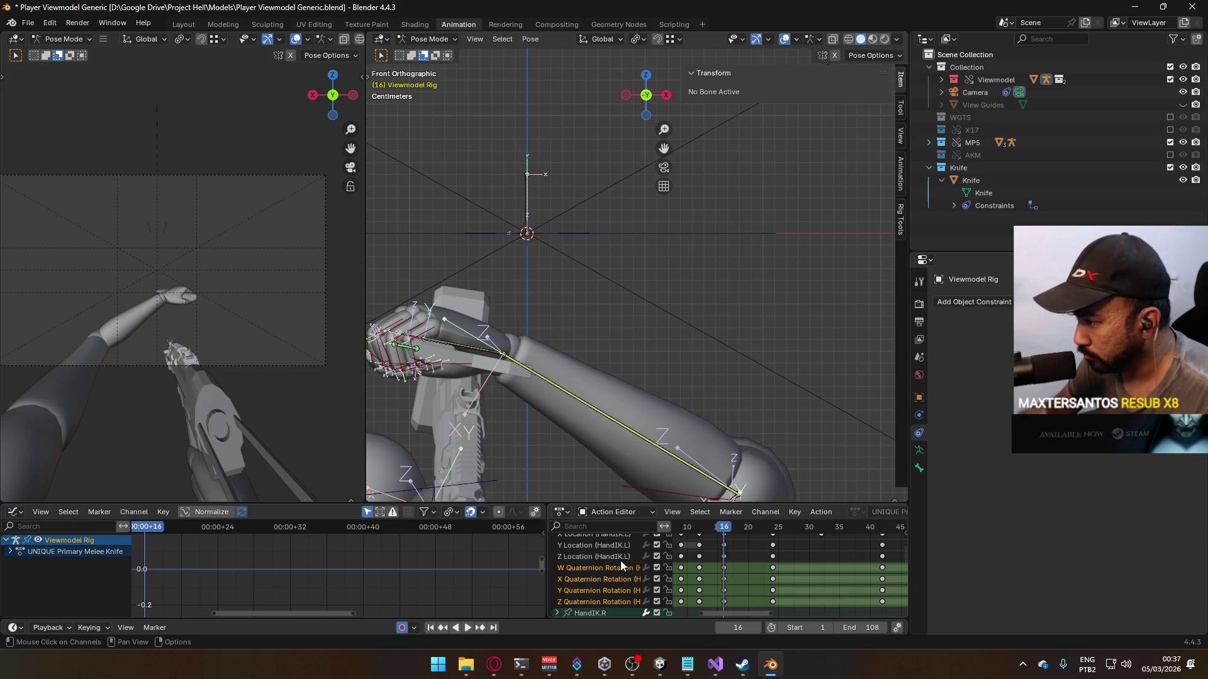
pyautogui.scroll(2, 654, 560)
pyautogui.click(705, 554)
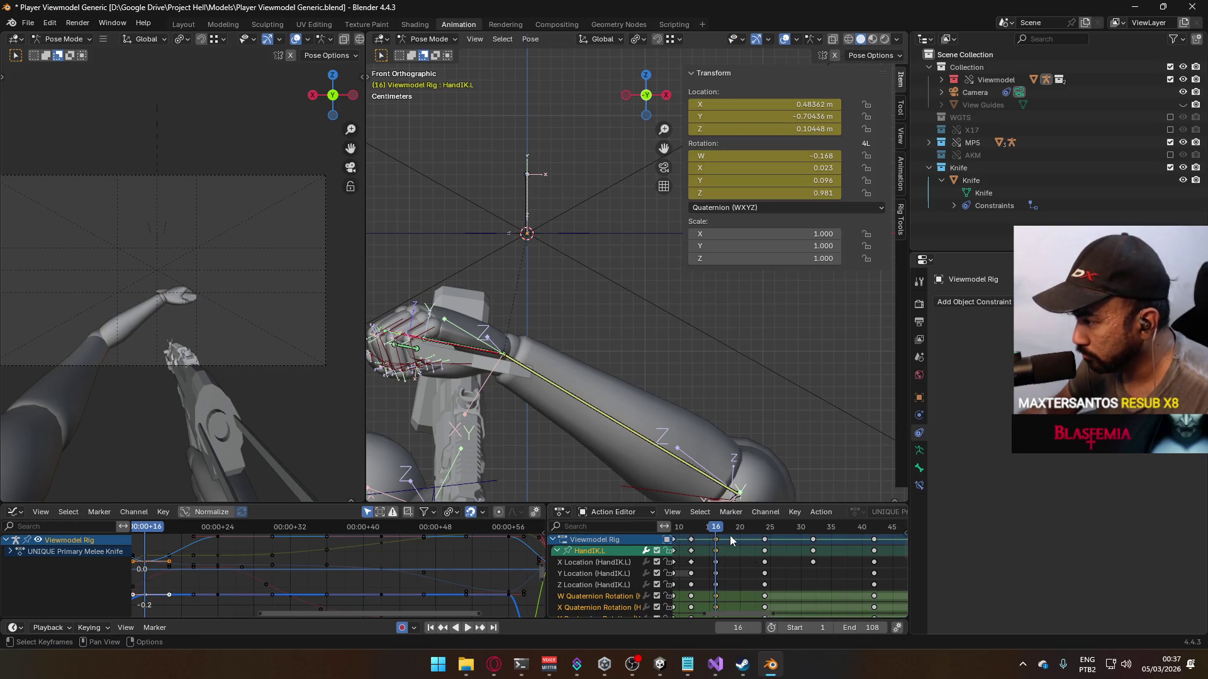
pyautogui.press('space')
pyautogui.hotkey('ctrl', 'v')
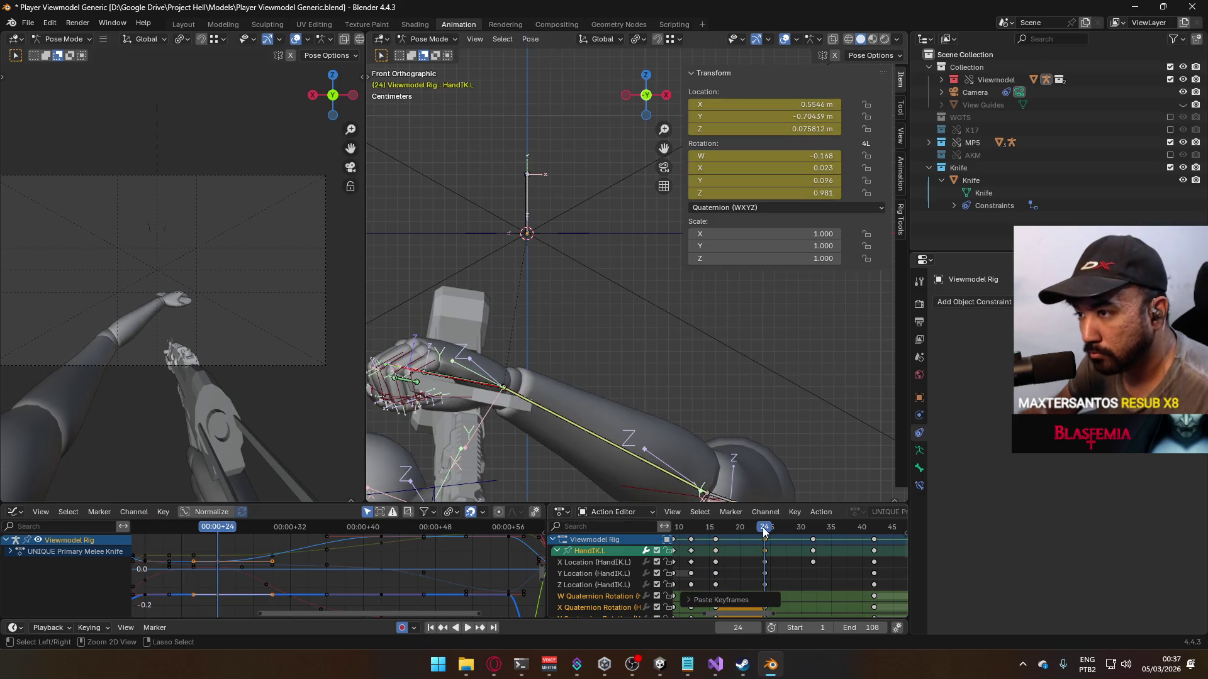
# Step: Play frames 16 to 24 from the right side to review the held hand rotation
pyautogui.moveTo(763, 531)
pyautogui.mouseDown()
pyautogui.moveTo(692, 532)
pyautogui.moveTo(795, 535)
pyautogui.moveTo(715, 542)
pyautogui.moveTo(745, 544)
pyautogui.moveTo(716, 545)
pyautogui.moveTo(729, 546)
pyautogui.mouseUp()
pyautogui.press('space')
pyautogui.press('KP_3')
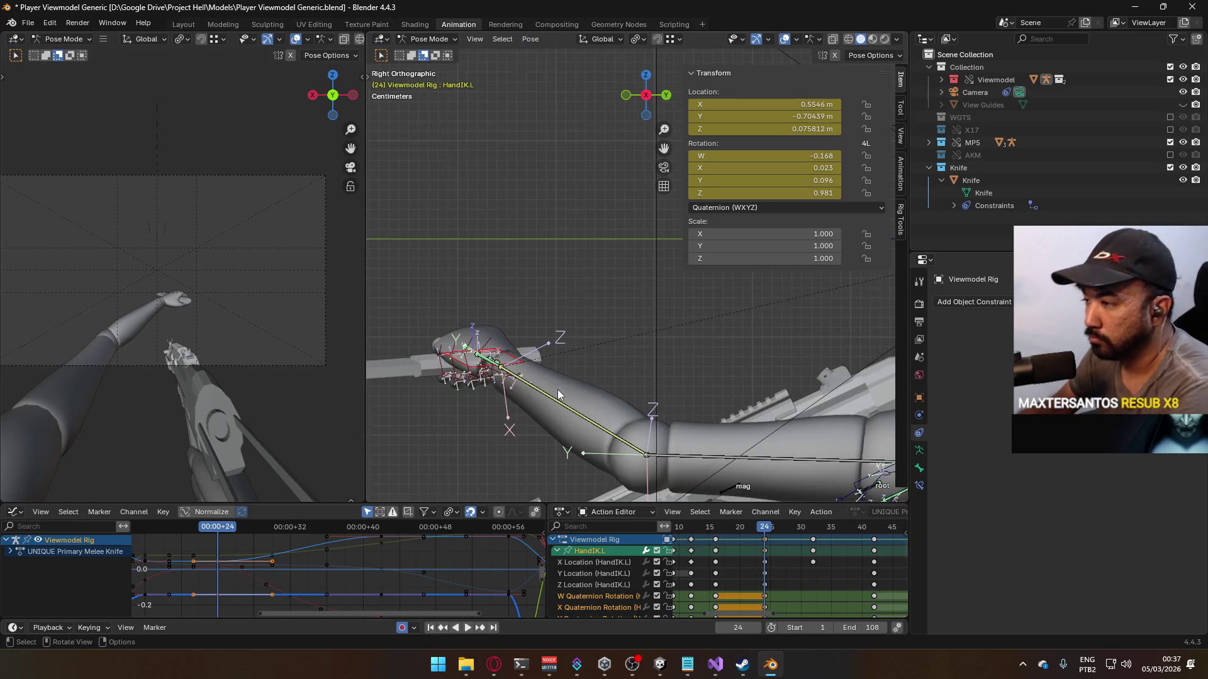
pyautogui.press('space')
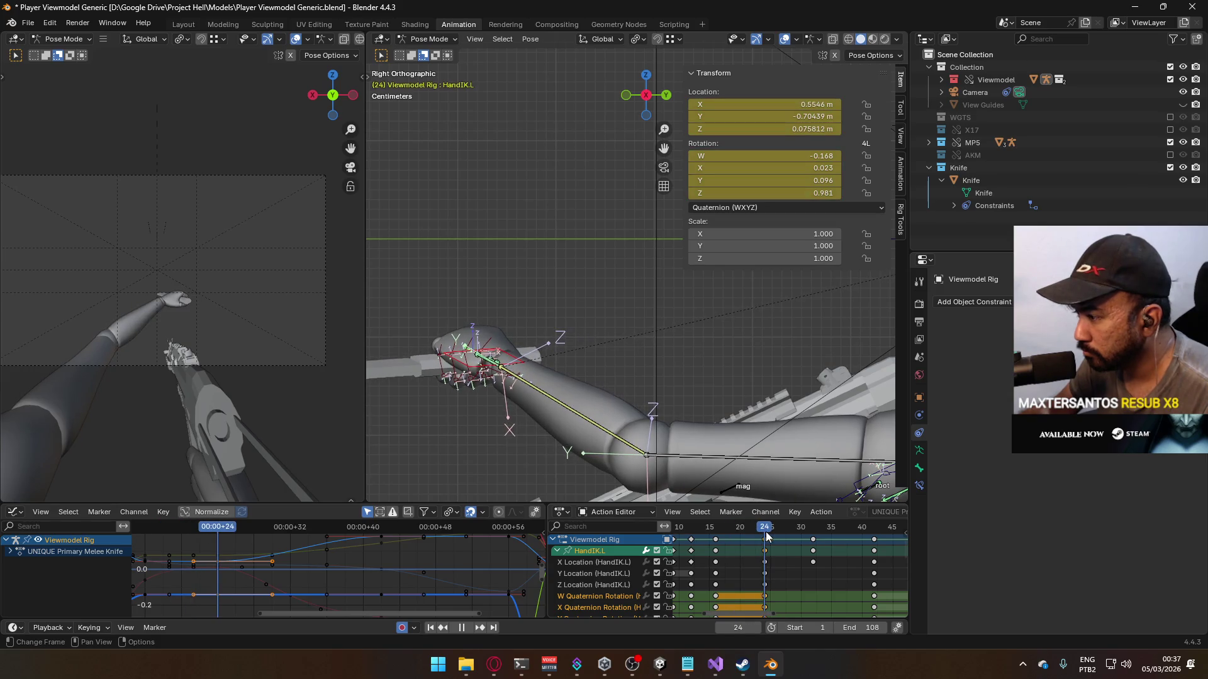
pyautogui.moveTo(766, 536)
pyautogui.mouseDown()
pyautogui.moveTo(776, 532)
pyautogui.moveTo(702, 539)
pyautogui.moveTo(764, 540)
pyautogui.mouseUp()
pyautogui.press('space')
pyautogui.scroll(-1, 635, 557)
pyautogui.click(635, 556)
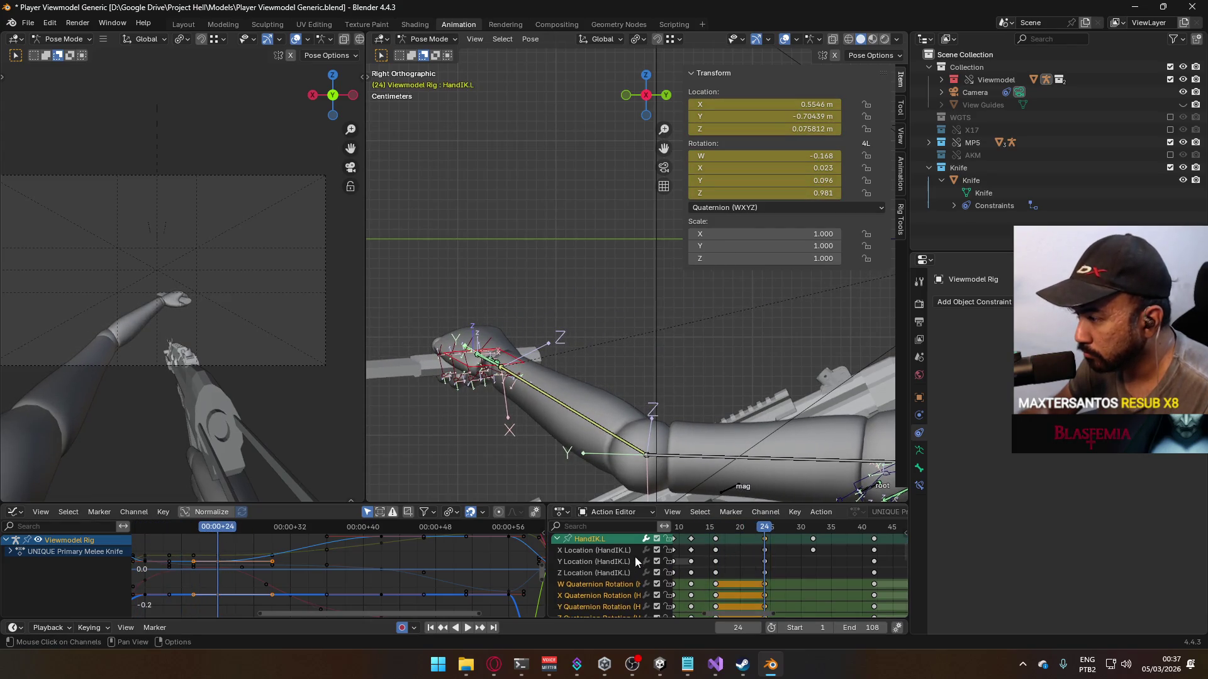
# Step: Nudge HandIK.L's frame-24 X Location key from 0.5546 m to 0.53349 m in the Graph Editor
pyautogui.click(606, 541)
pyautogui.press('Home')
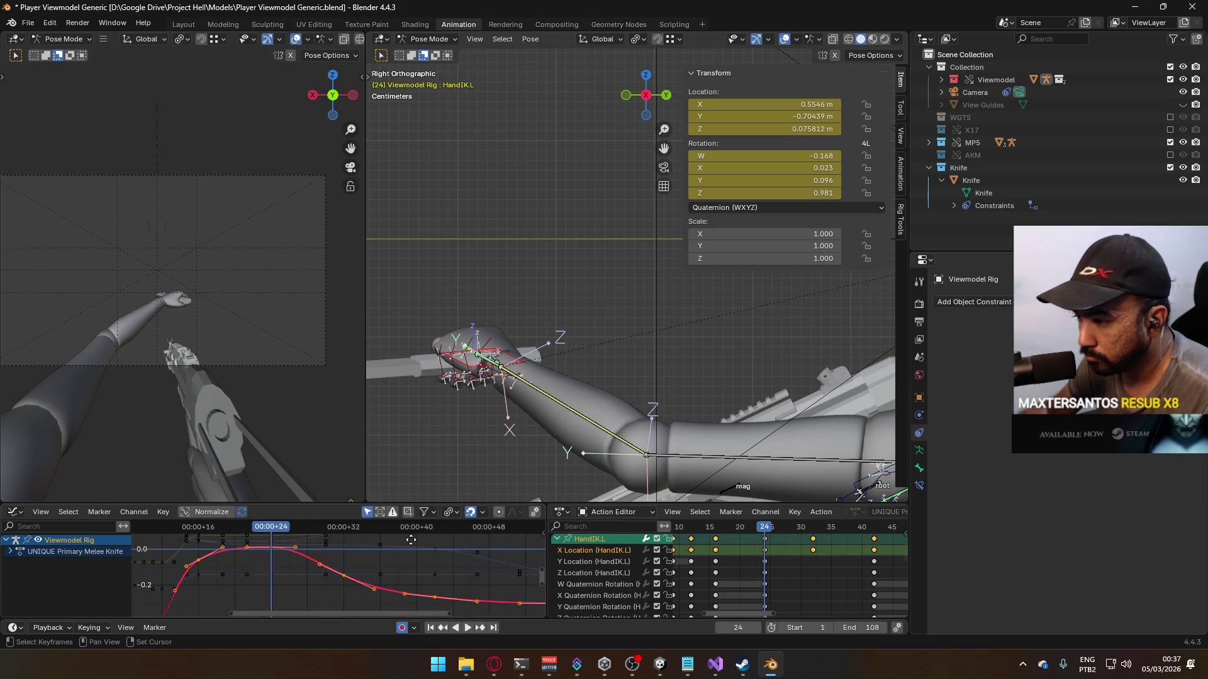
pyautogui.click(275, 553)
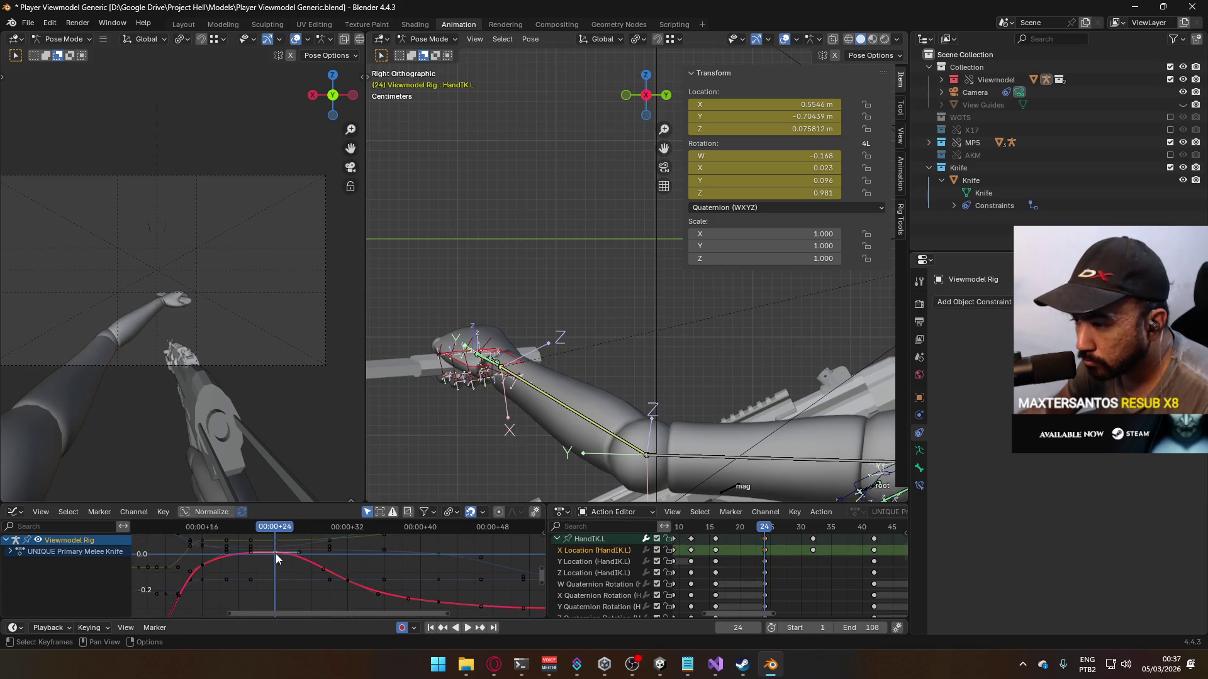
pyautogui.press('g')
pyautogui.click(359, 536)
pyautogui.moveTo(493, 495)
pyautogui.mouseDown(button='middle')
pyautogui.moveTo(640, 399)
pyautogui.moveTo(552, 372)
pyautogui.moveTo(489, 413)
pyautogui.mouseUp(button='middle')
pyautogui.click(501, 408)
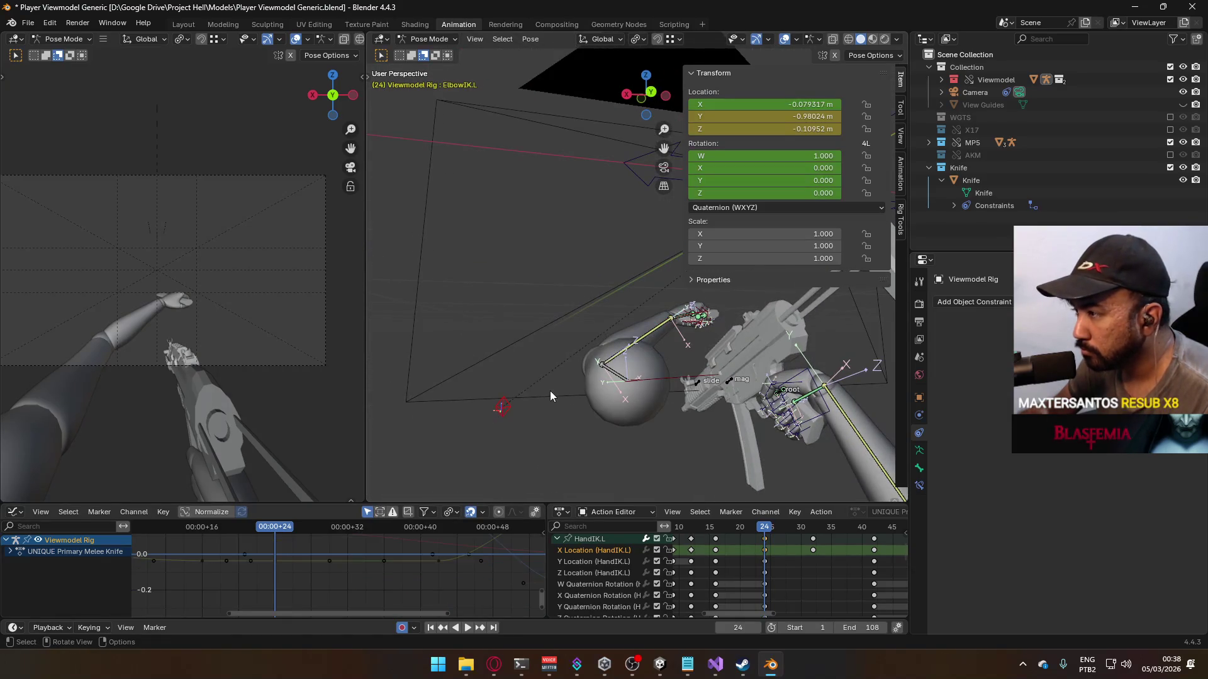
# Step: Move ElbowIK.L by −0.016, −0.007, −0.063 m at frame 24 and play the swing to frame 26
pyautogui.press('g')
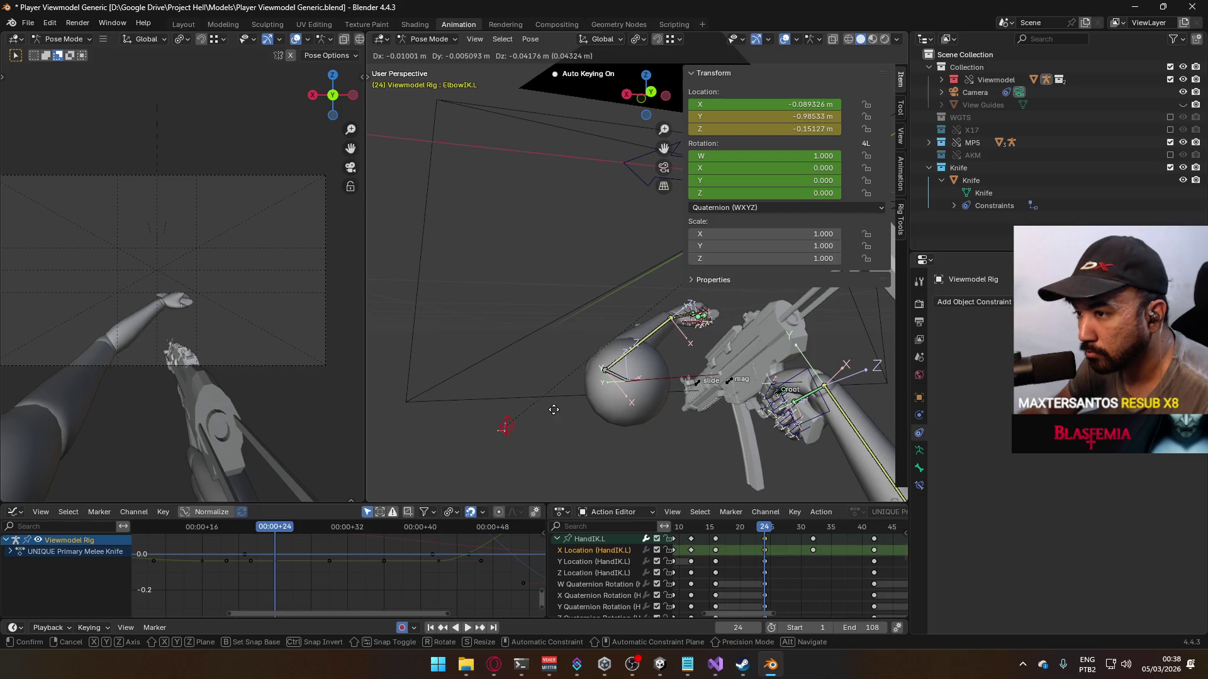
pyautogui.click(556, 416)
pyautogui.click(704, 532)
pyautogui.press('space')
pyautogui.moveTo(703, 532); pyautogui.dragTo(874, 526)
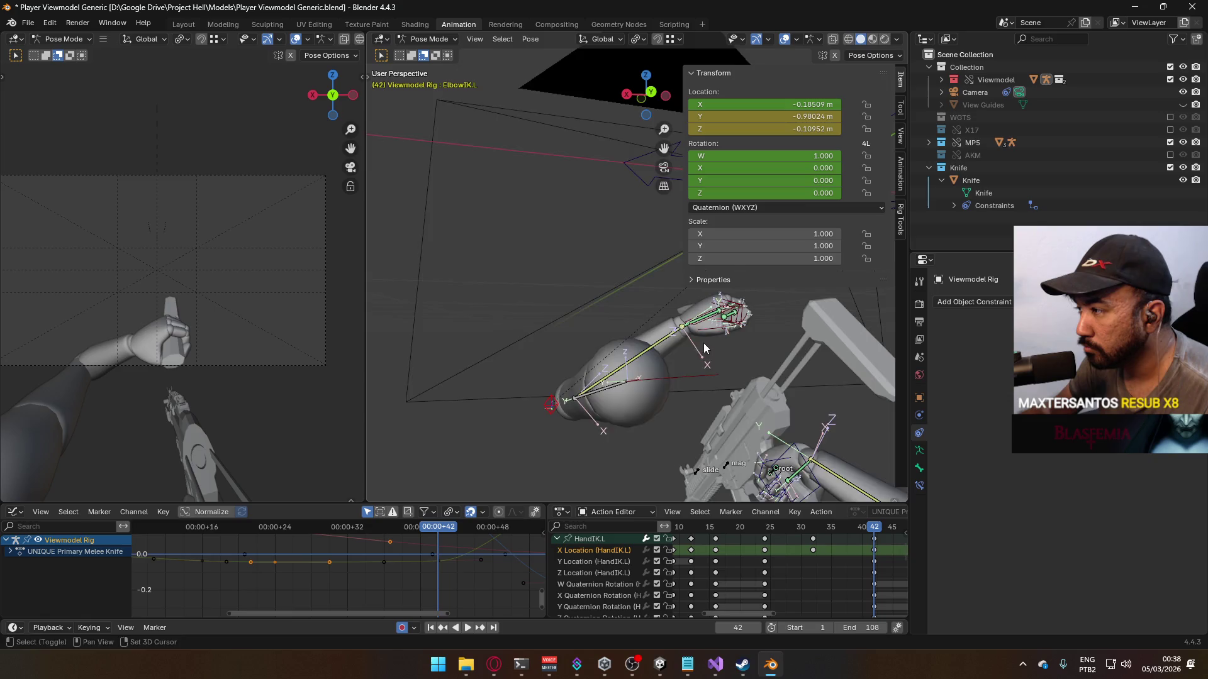
# Step: Select HandIK.L in top view and show the armature's data properties
pyautogui.click(658, 395)
pyautogui.press('KP_7')
pyautogui.moveTo(652, 301)
pyautogui.keyDown('shift'); pyautogui.mouseDown(button='middle')
pyautogui.moveTo(574, 323)
pyautogui.moveTo(590, 386)
pyautogui.mouseUp(button='middle'); pyautogui.keyUp('shift')
pyautogui.click(918, 450)
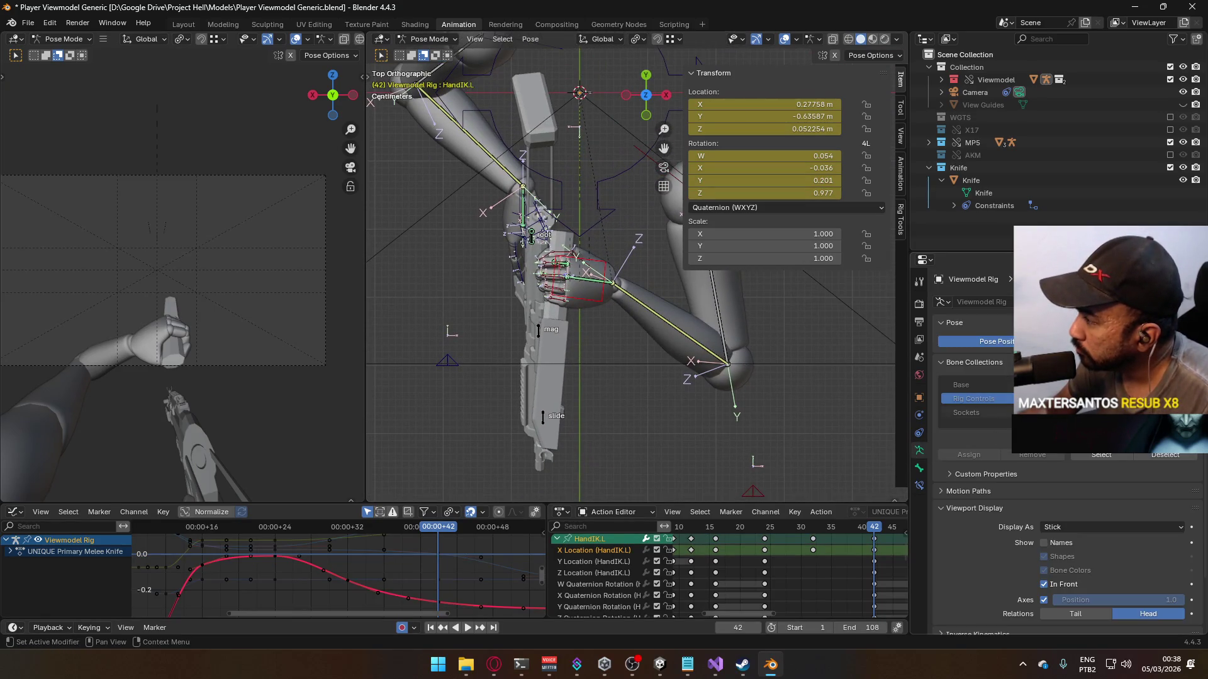
# Step: Save Player Viewmodel Generic.blend and rotate HandIK.L by -23.5° at frame 42
pyautogui.hotkey('ctrl', 's')
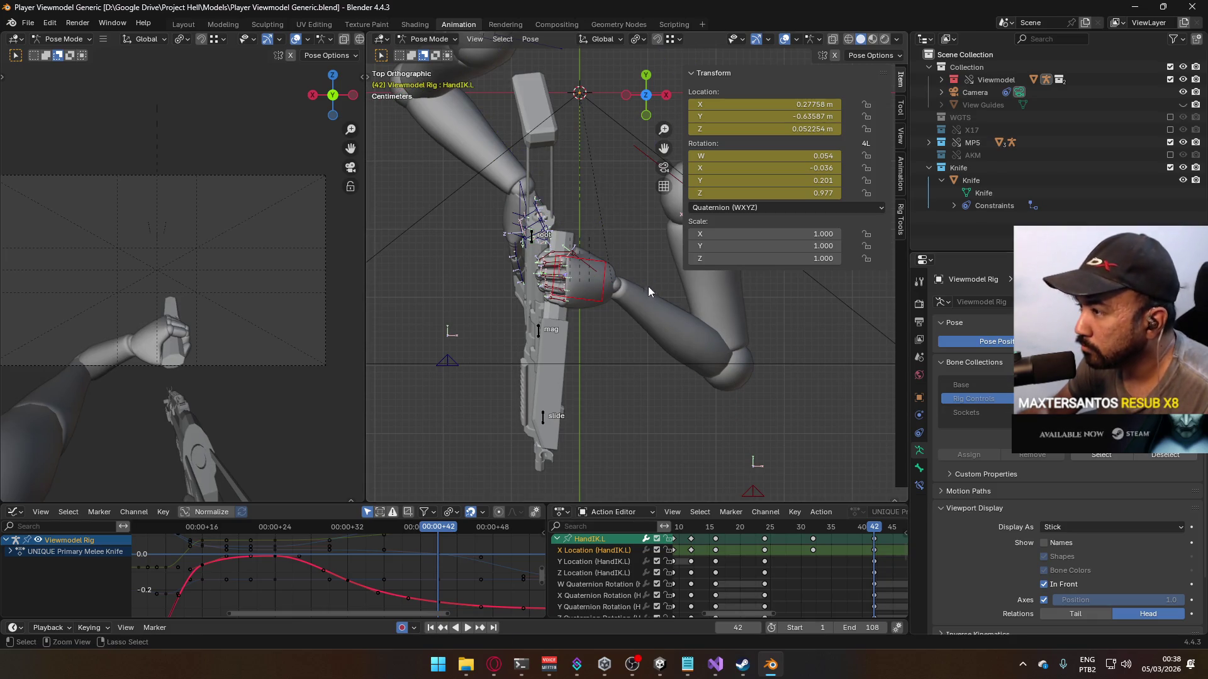
pyautogui.scroll(3, 648, 286)
pyautogui.press('r')
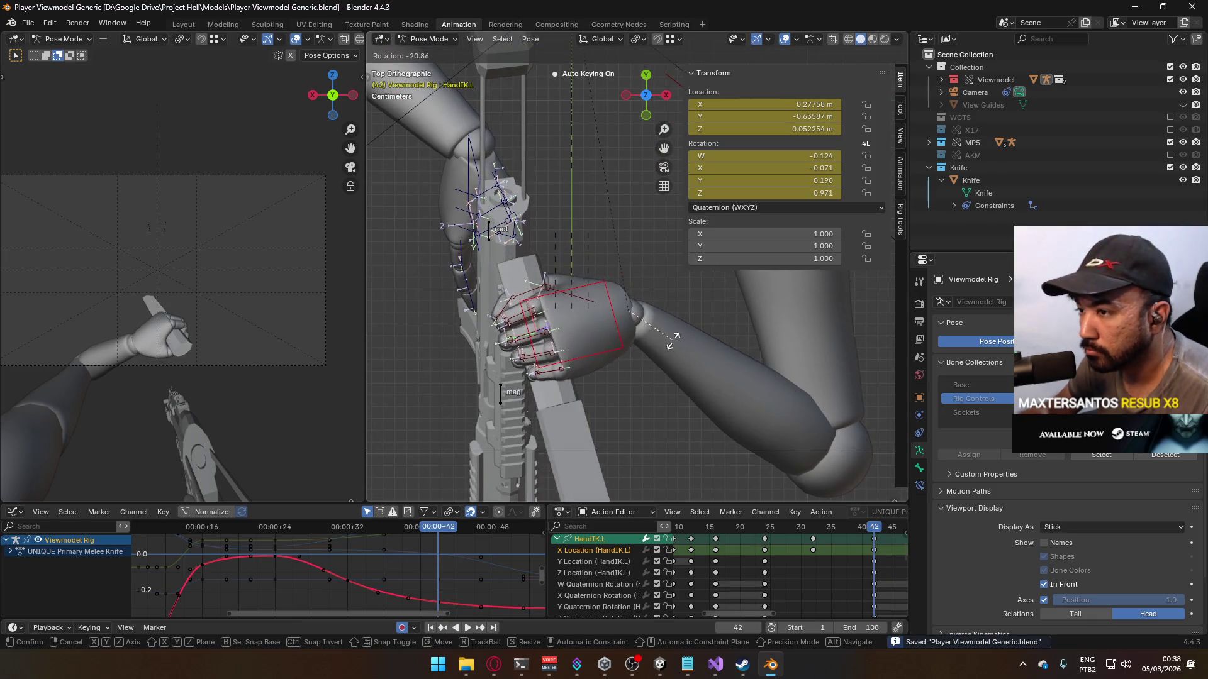
pyautogui.click(679, 356)
# Step: Cancel a second hand rotation, leaving it unchanged, and switch to Right Orthographic view
pyautogui.moveTo(680, 369)
pyautogui.mouseDown(button='middle')
pyautogui.moveTo(568, 245)
pyautogui.moveTo(632, 335)
pyautogui.moveTo(707, 337)
pyautogui.mouseUp(button='middle')
pyautogui.press('r')
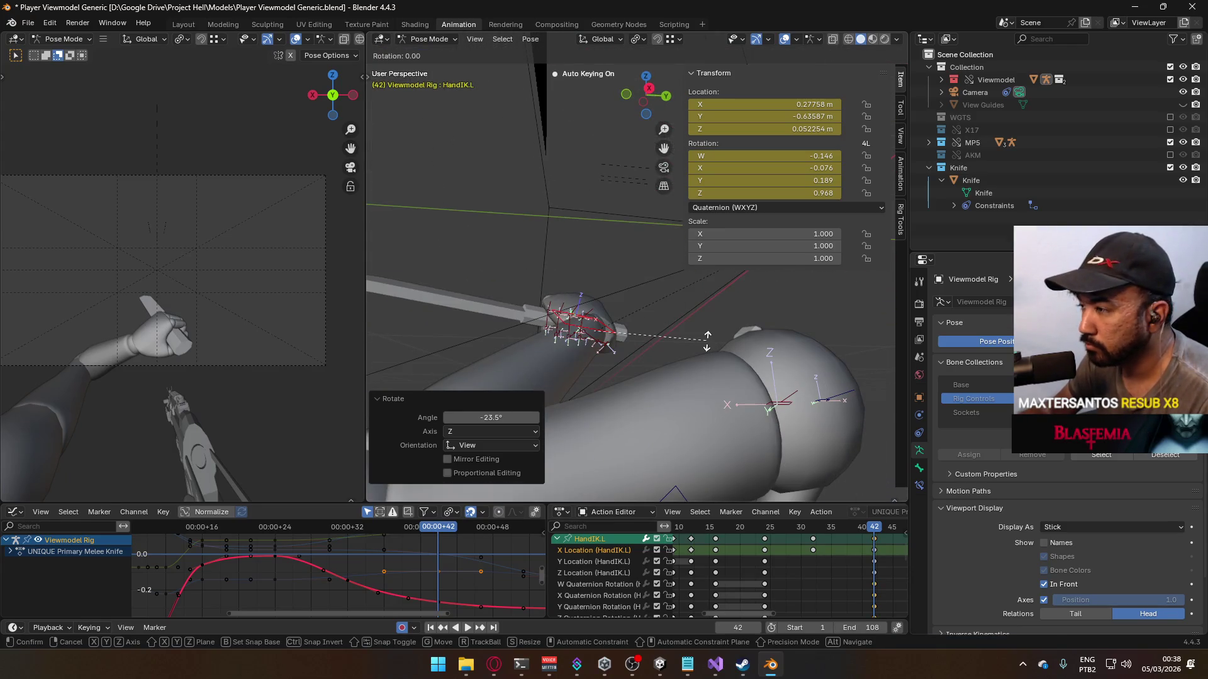
pyautogui.press('Escape')
pyautogui.press('KP_3')
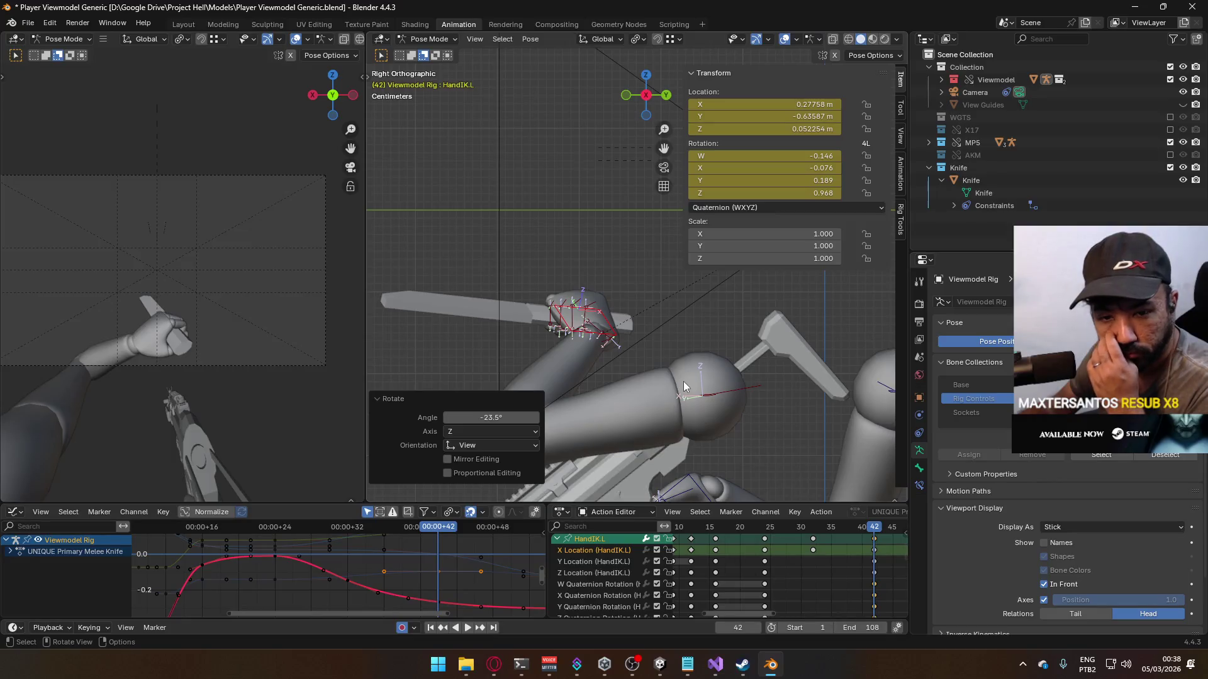
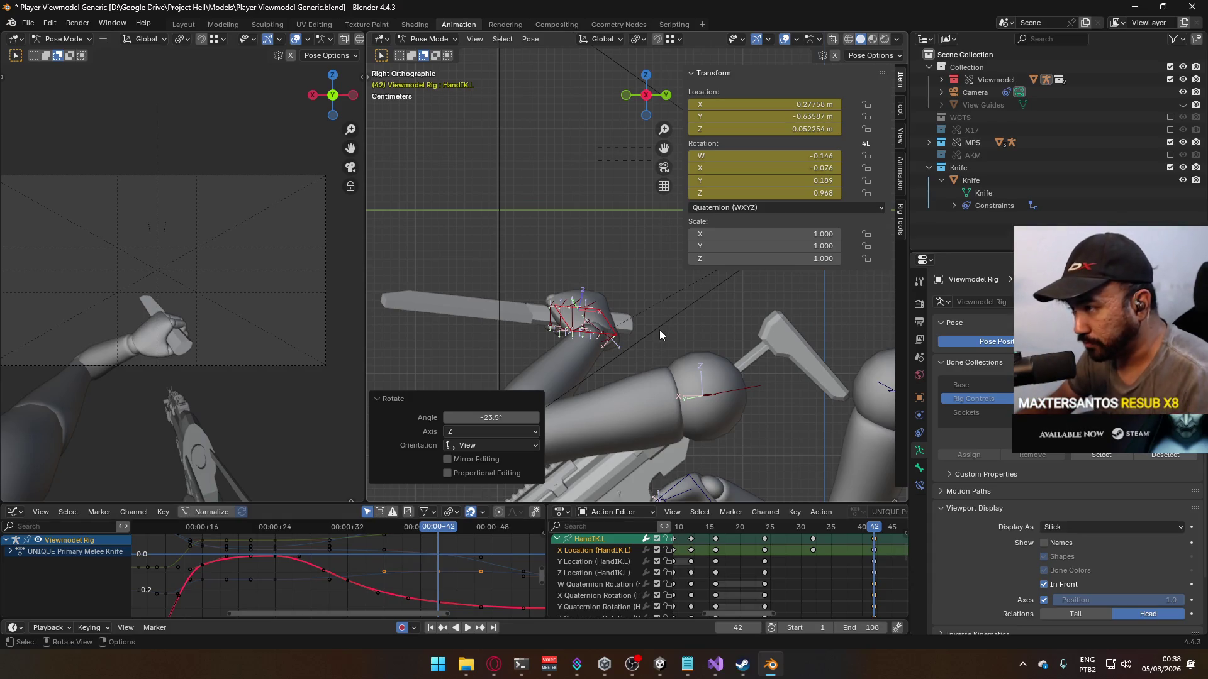
# Step: Rotate HandIK.L at frame 42, then play the swing through to frame 56
pyautogui.press('r')
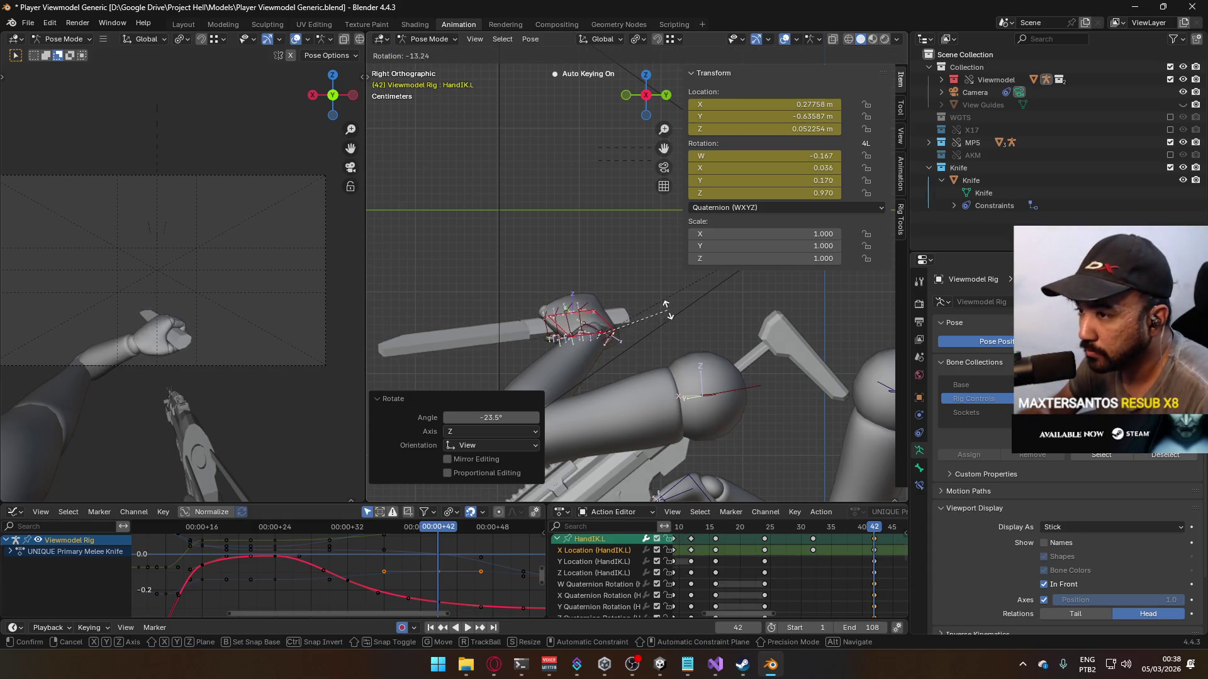
pyautogui.click(667, 306)
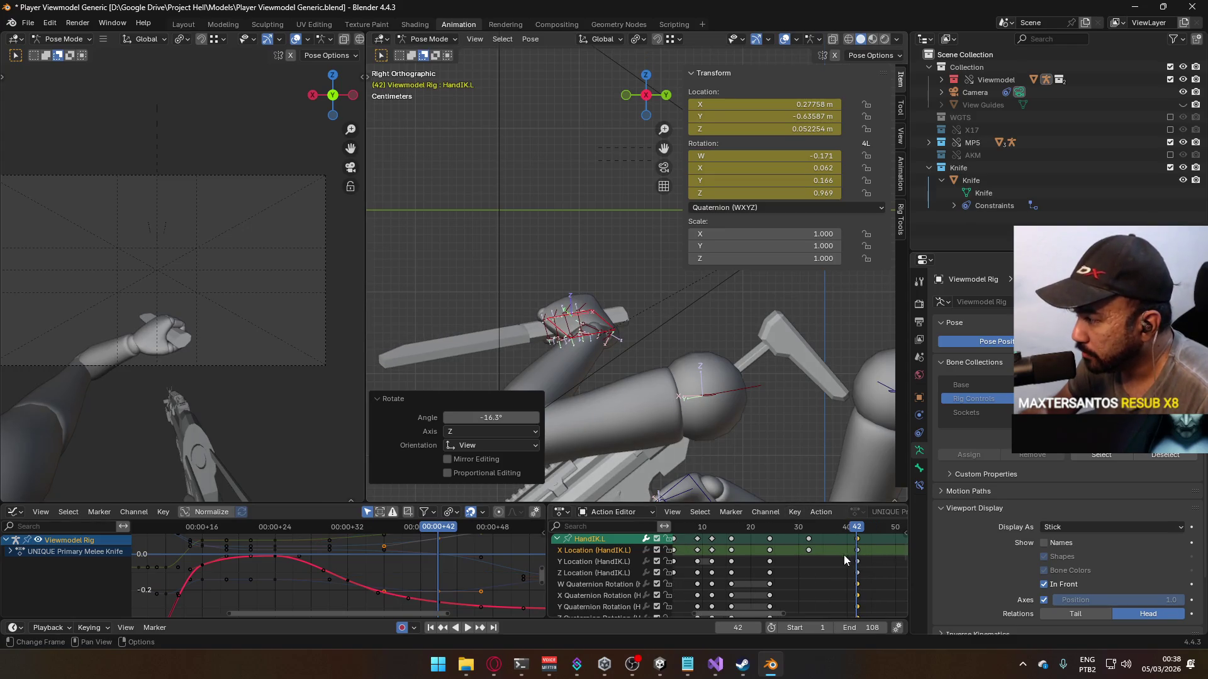
pyautogui.scroll(-3, 818, 554)
pyautogui.press('space')
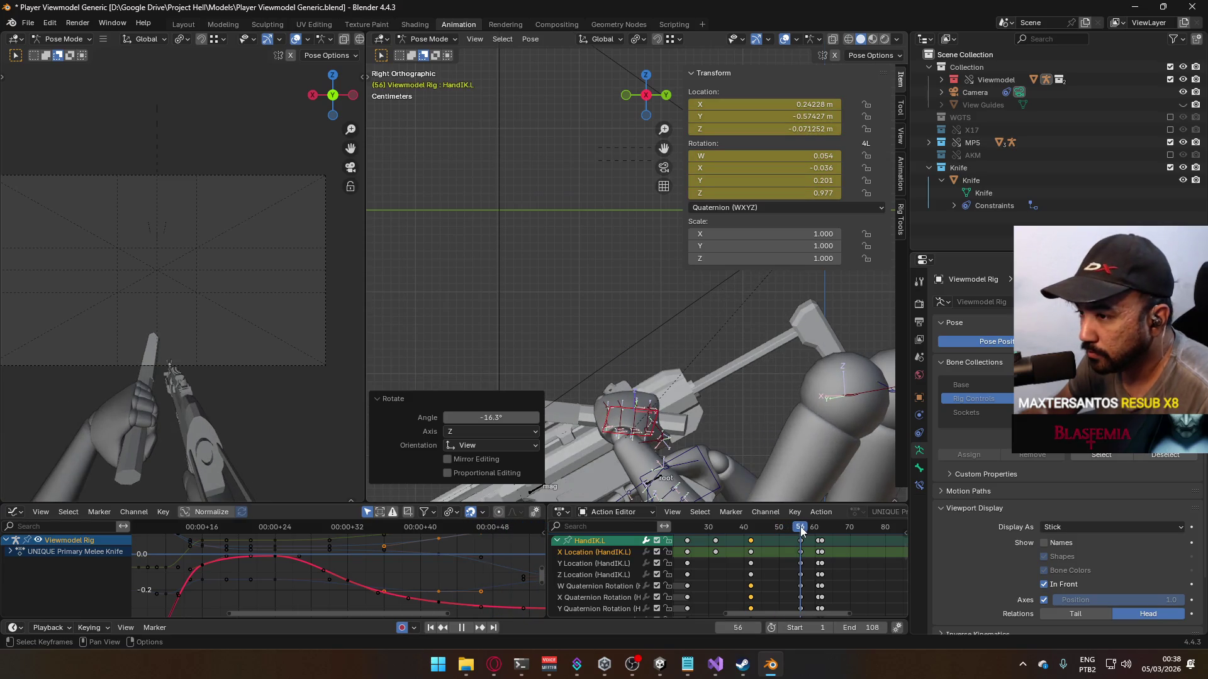
pyautogui.press('space')
# Step: Rotate HandIK.L by -37.6° at frame 56, then refine it around the global Z axis
pyautogui.keyDown('shift'); pyautogui.moveTo(708, 420); pyautogui.dragTo(663, 364, button='middle'); pyautogui.keyUp('shift')
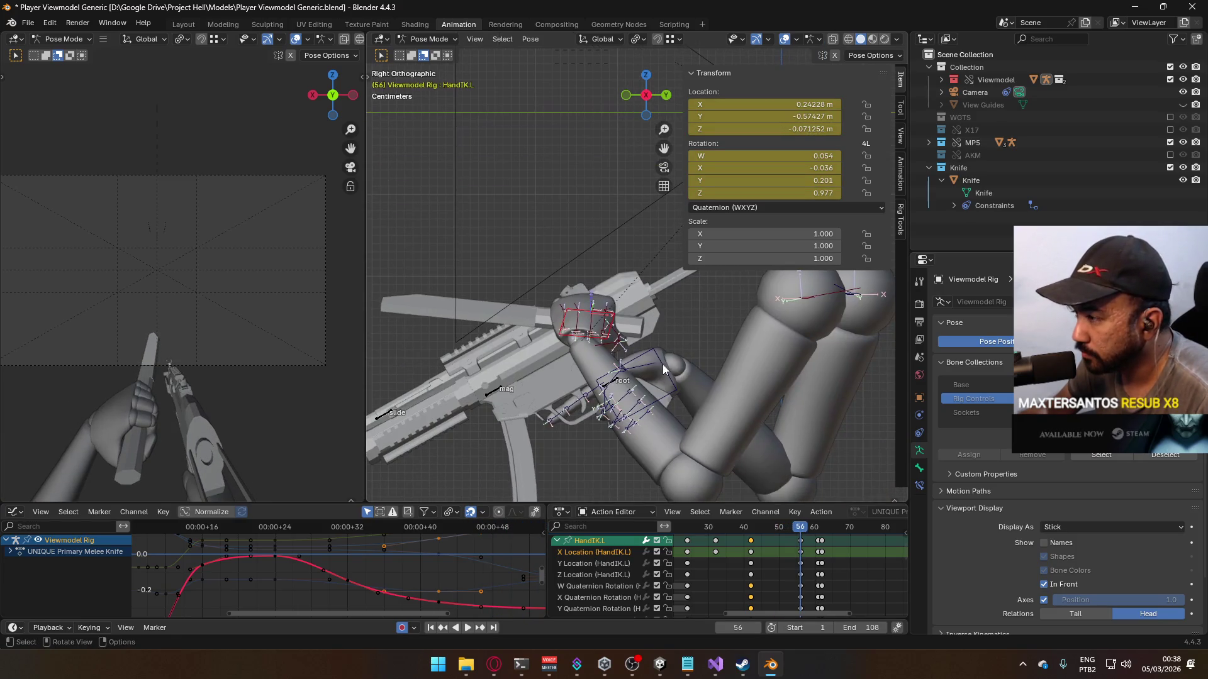
pyautogui.press('r')
pyautogui.click(652, 319)
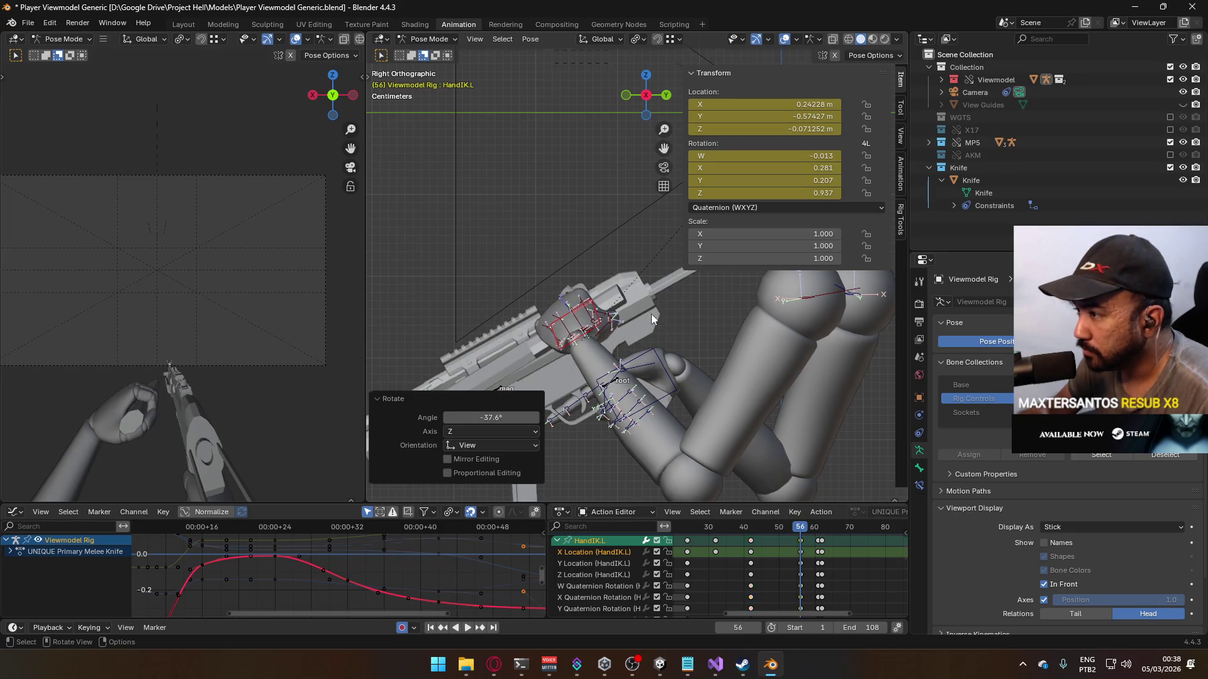
pyautogui.moveTo(600, 319); pyautogui.dragTo(600, 387, button='middle')
pyautogui.press('r')
pyautogui.press('z')
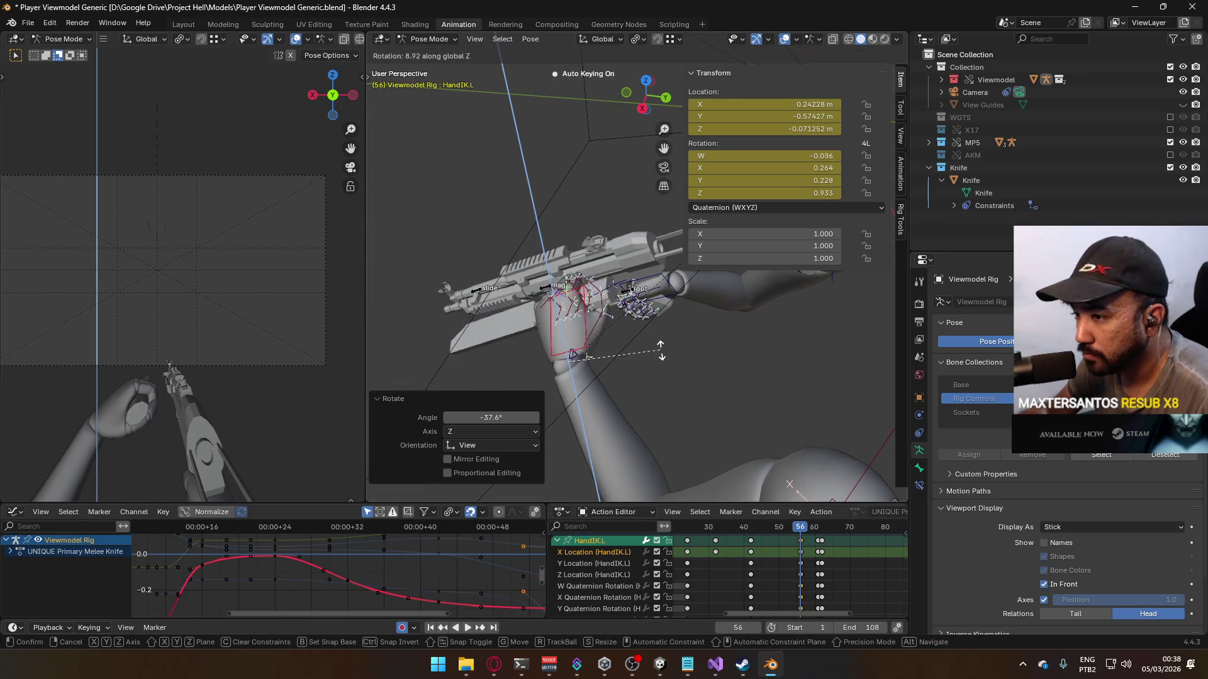
pyautogui.click(657, 340)
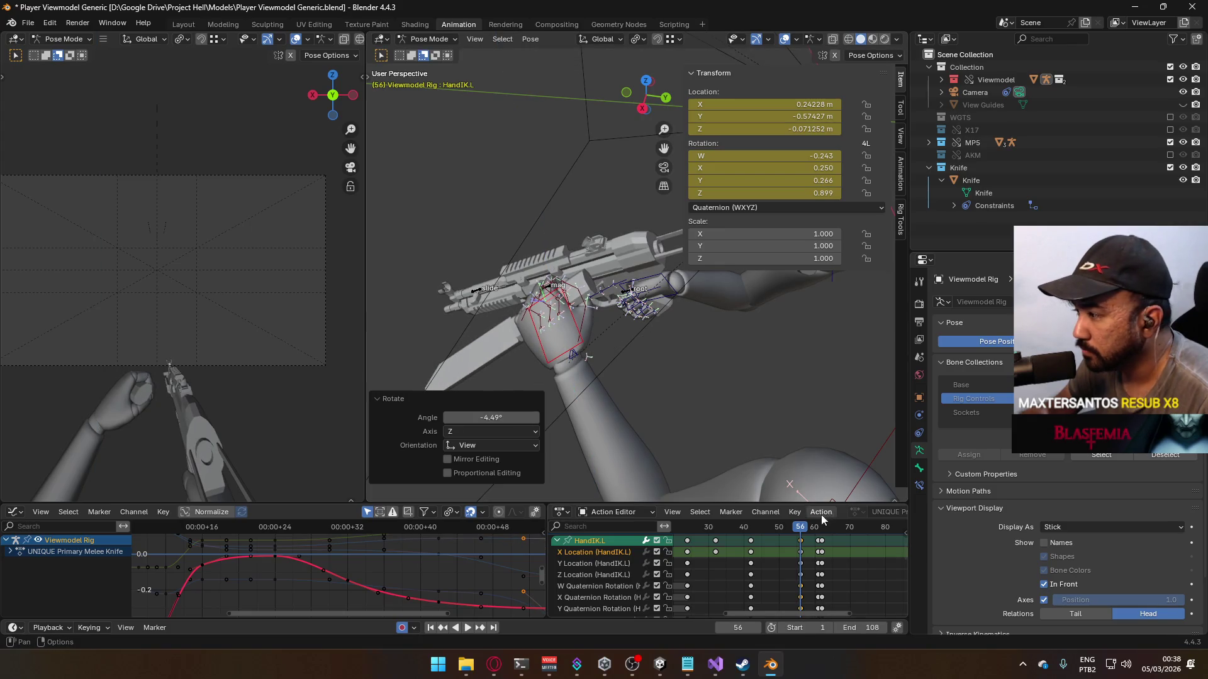
# Step: Play and scrub the opening frames to review the swing, ending around frame 22
pyautogui.press('space')
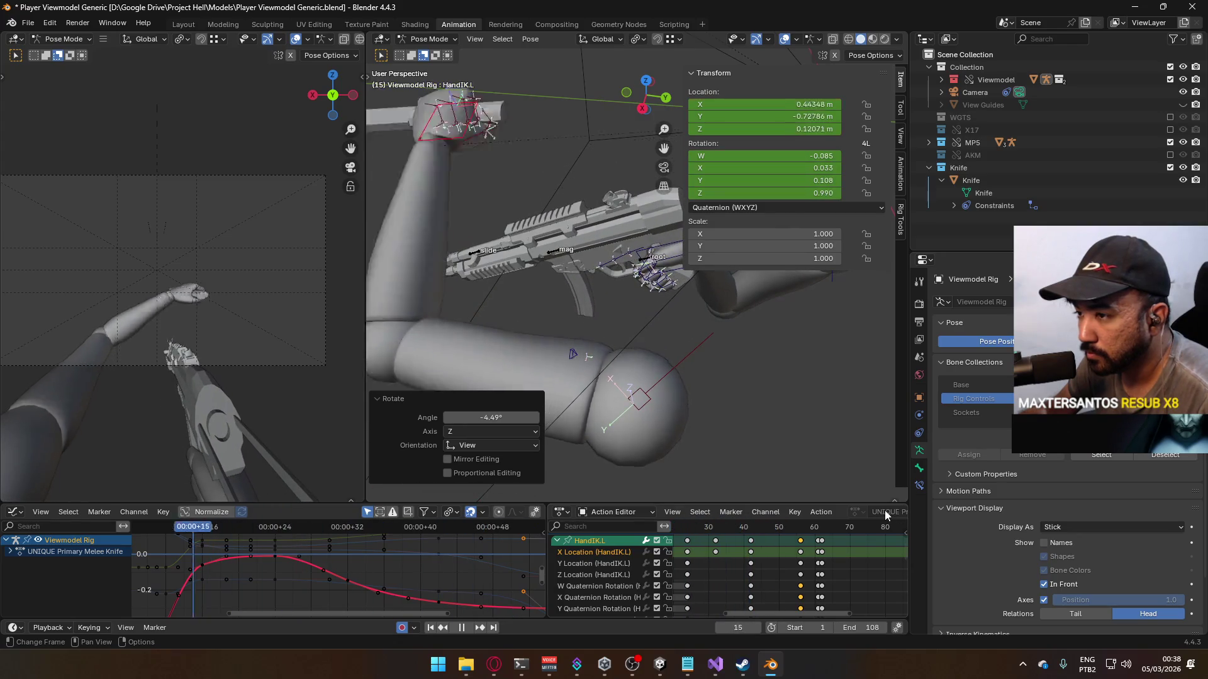
pyautogui.press('Escape')
pyautogui.scroll(-5, 805, 541)
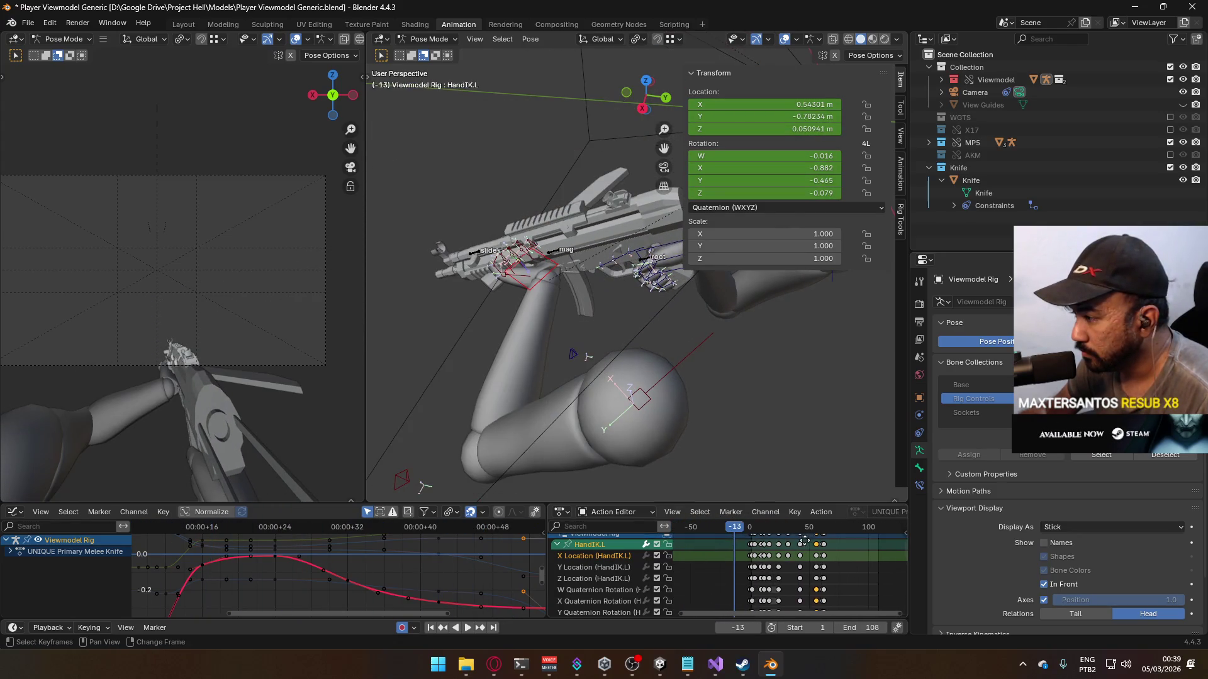
pyautogui.moveTo(746, 532); pyautogui.dragTo(758, 525)
pyautogui.press('space')
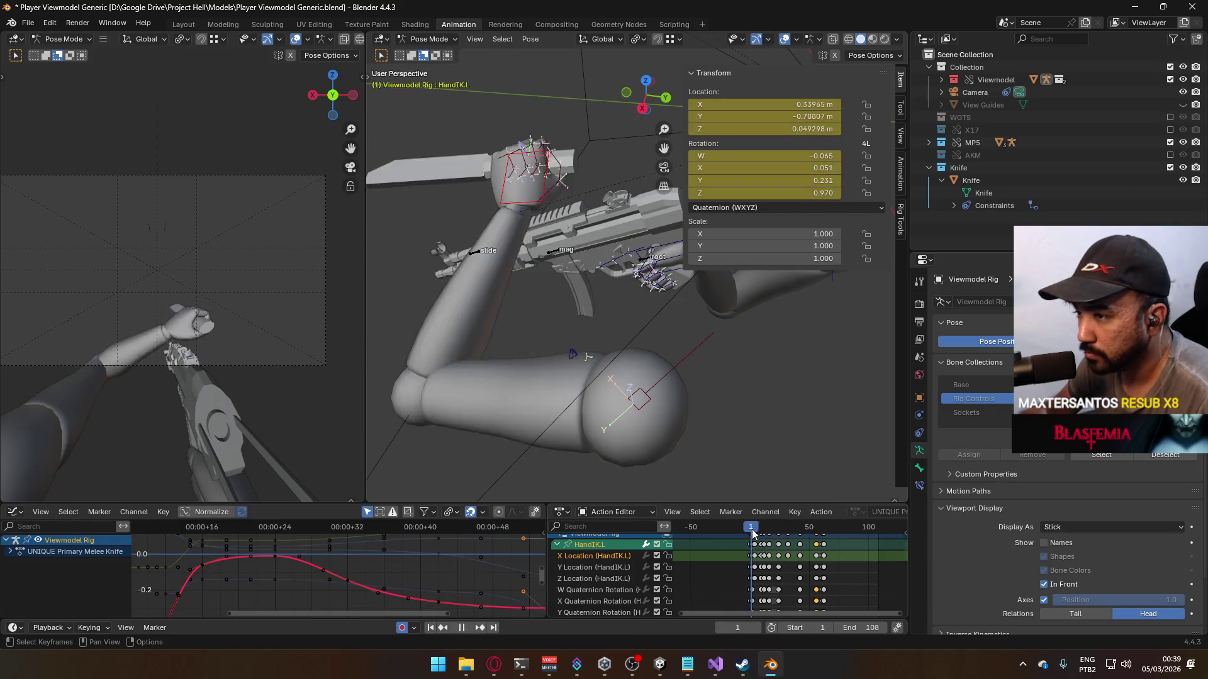
pyautogui.press('space')
pyautogui.moveTo(774, 530); pyautogui.dragTo(787, 528)
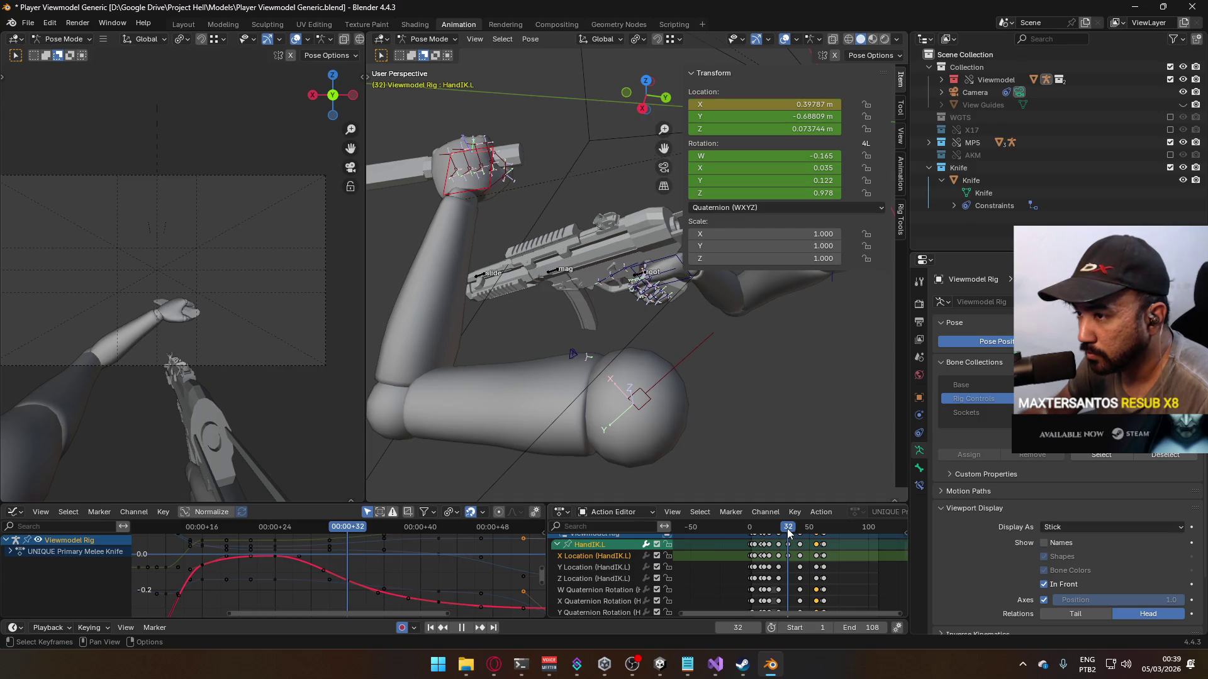
pyautogui.moveTo(787, 528); pyautogui.dragTo(779, 530)
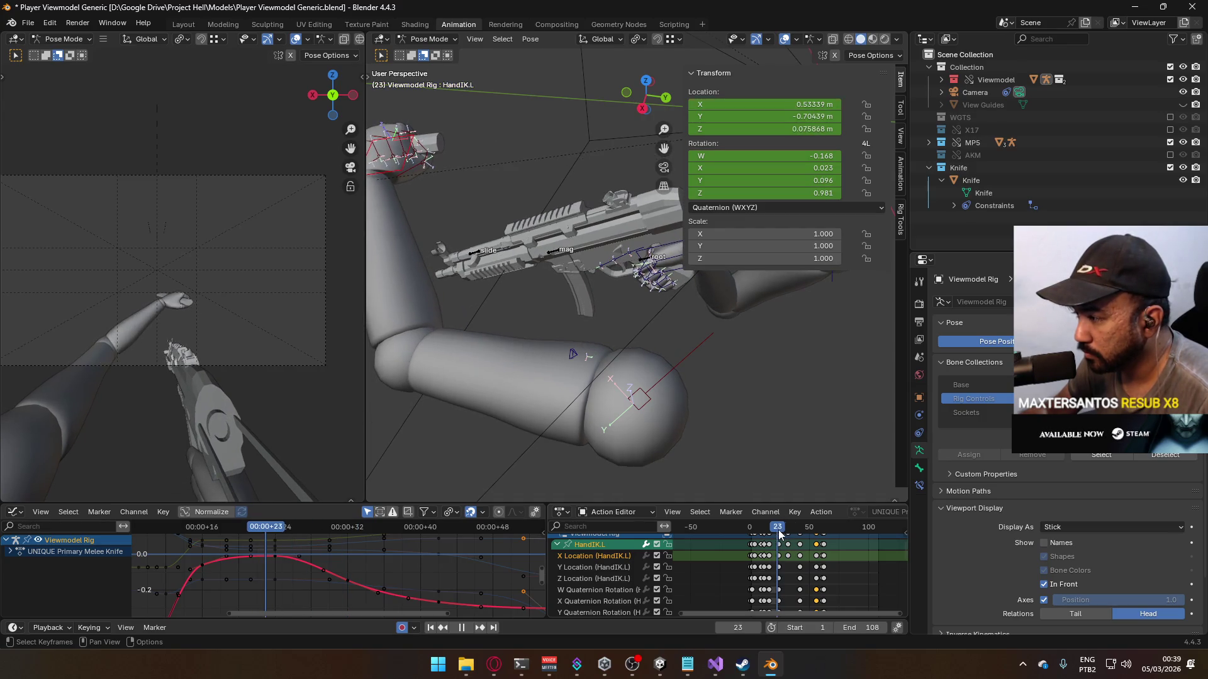
# Step: Collapse the HandIK.L channels to reveal the root and Viewmodel Rig rows, and replay from frame 24
pyautogui.click(557, 545)
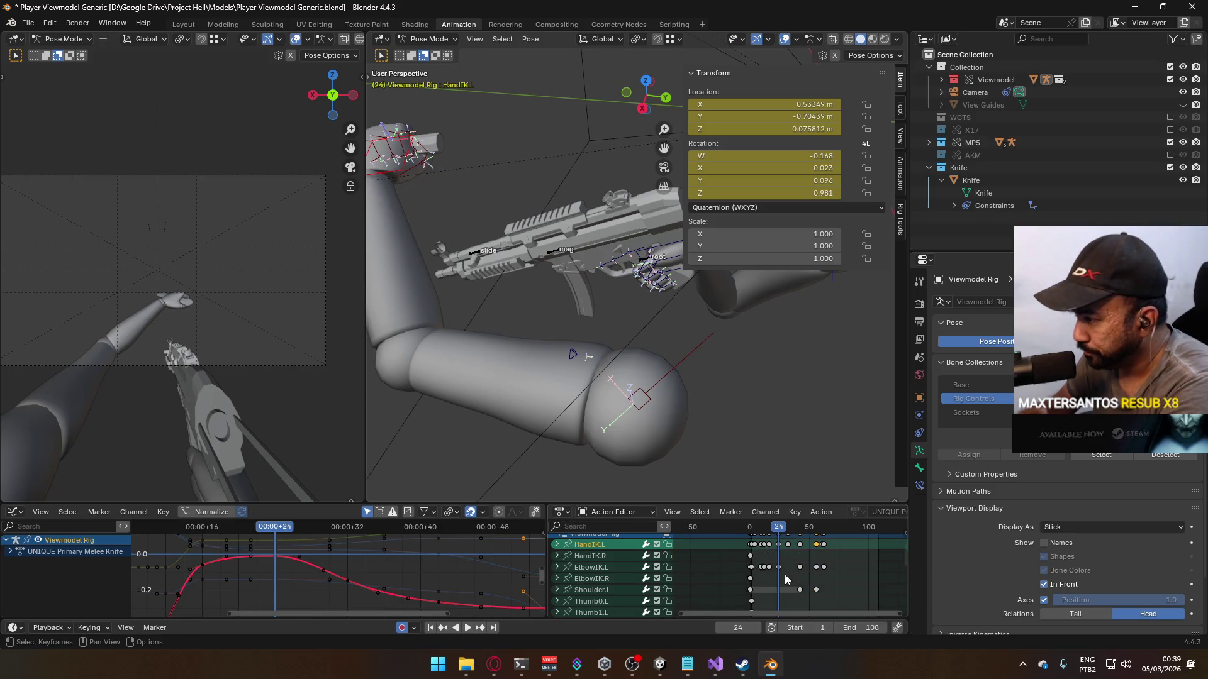
pyautogui.scroll(4, 784, 575)
pyautogui.moveTo(784, 557); pyautogui.dragTo(757, 543, button='middle')
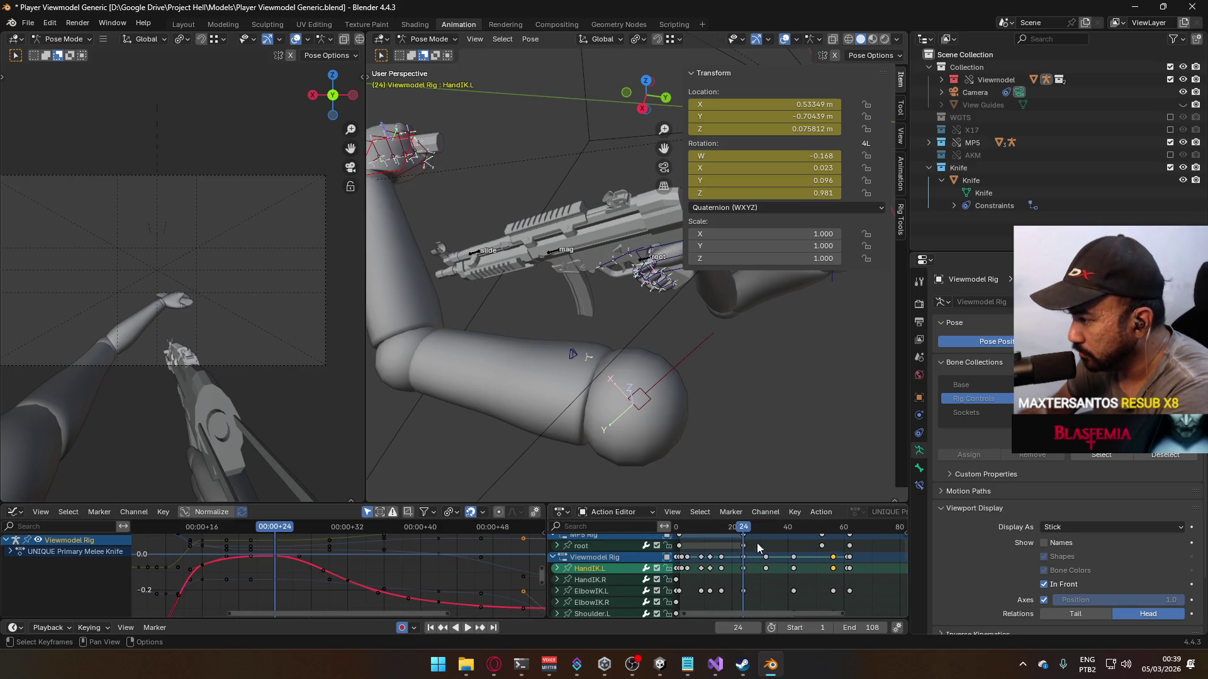
pyautogui.press('space')
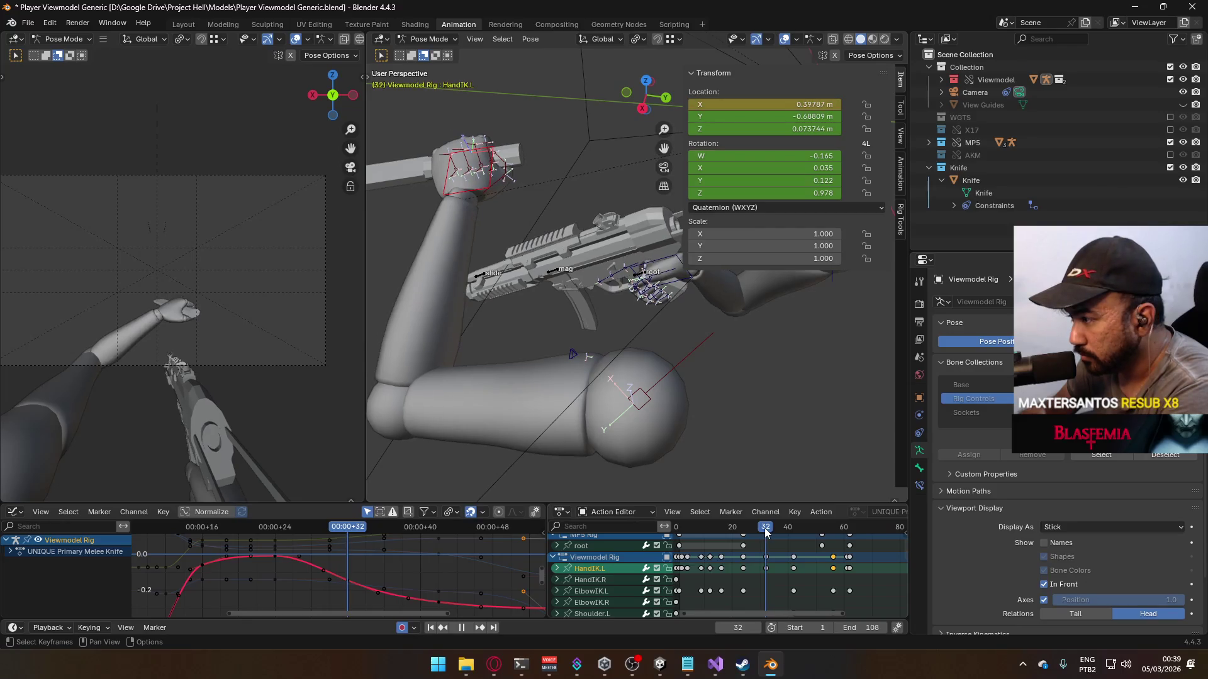
pyautogui.moveTo(606, 251)
pyautogui.mouseDown(button='middle')
pyautogui.moveTo(526, 210)
pyautogui.moveTo(670, 398)
pyautogui.moveTo(681, 349)
pyautogui.mouseUp(button='middle')
# Step: Rotate the hand at frame 32 and play forward to frame 42
pyautogui.scroll(3, 682, 348)
pyautogui.press('r')
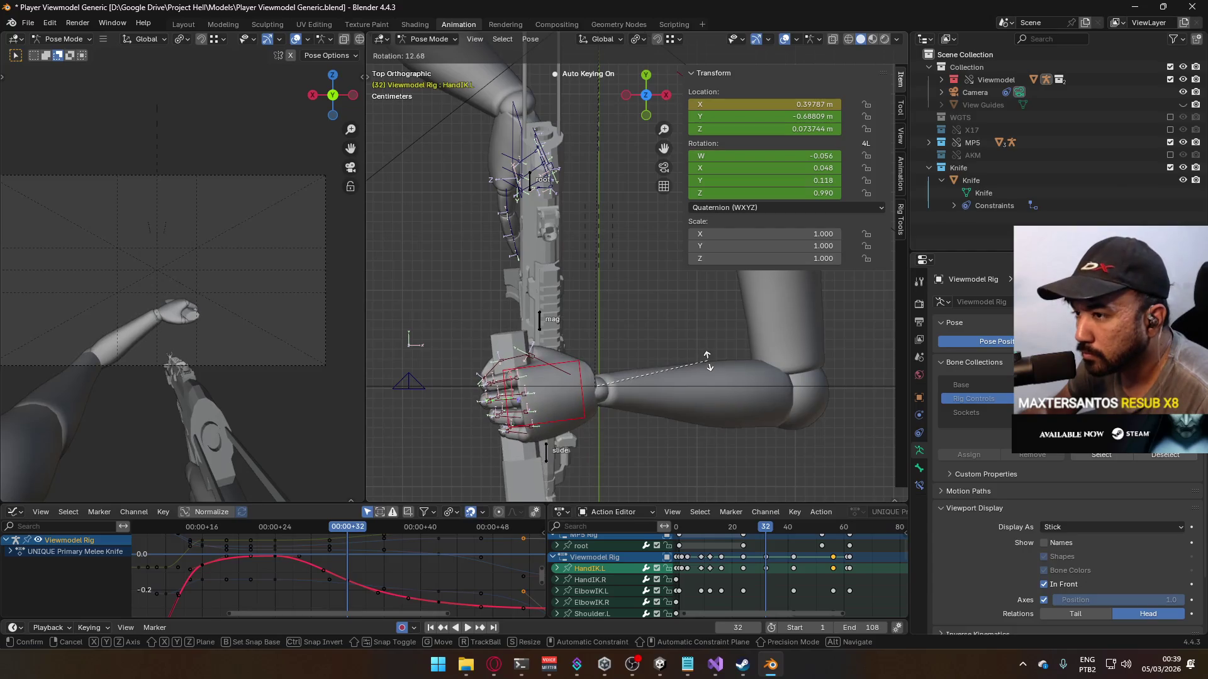
pyautogui.click(708, 368)
pyautogui.press('space')
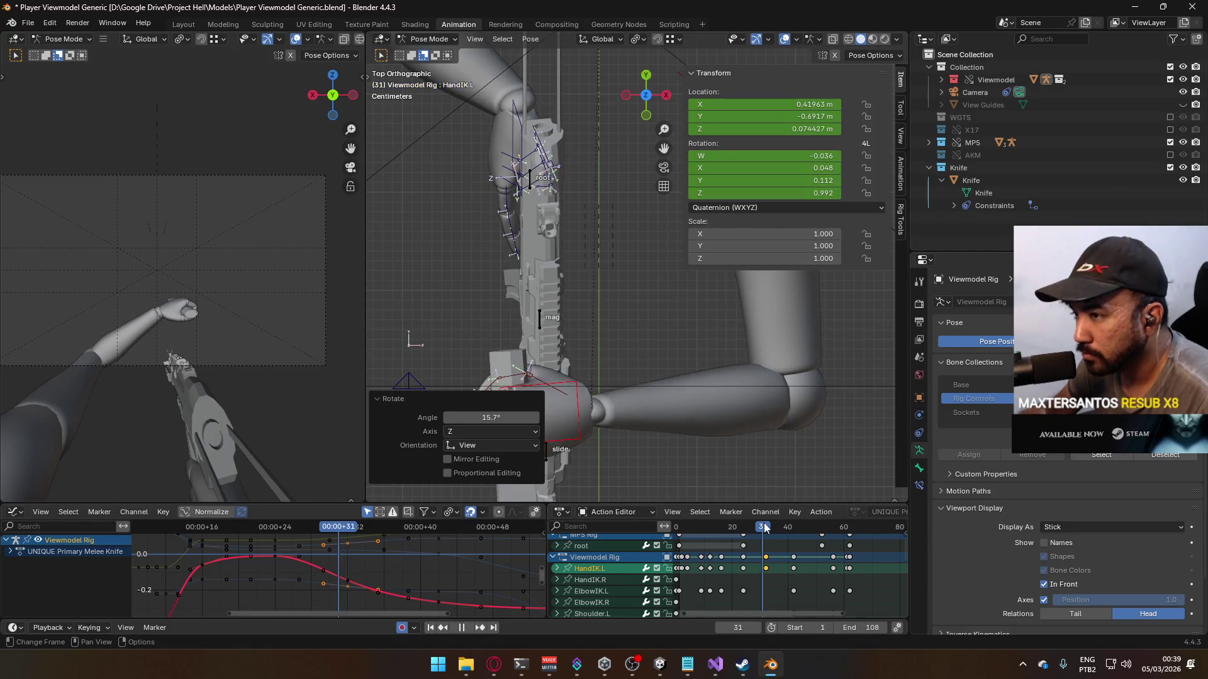
pyautogui.press('space')
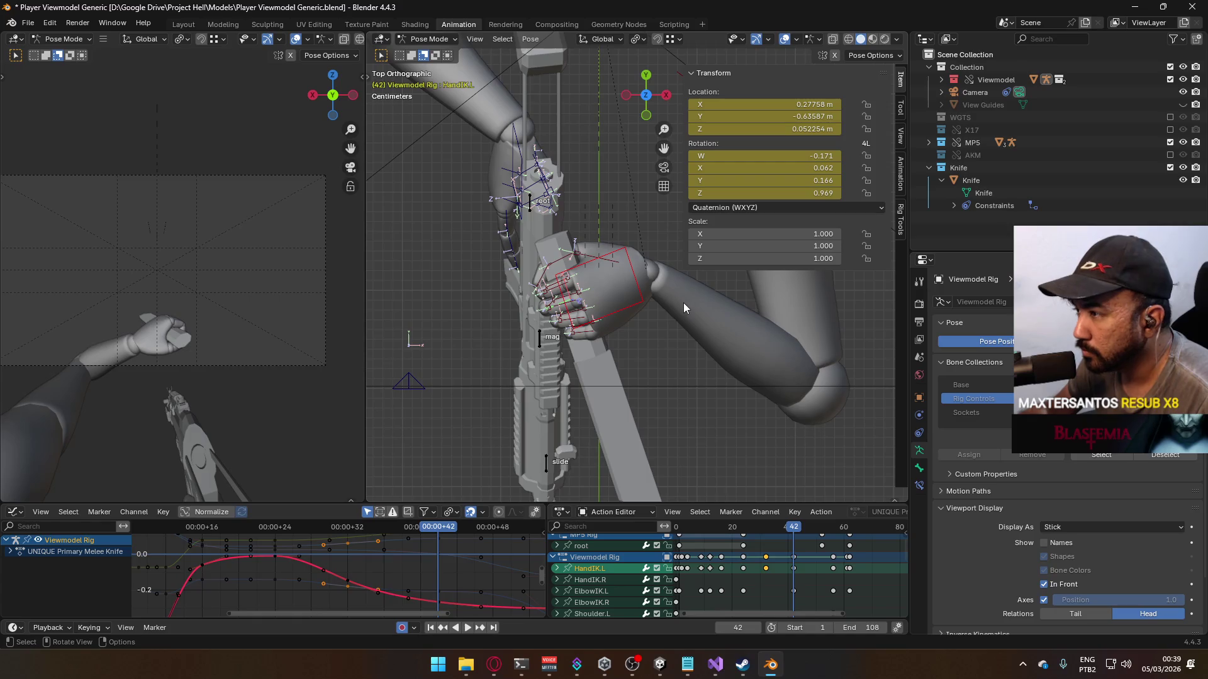
# Step: At frame 42, rotate the hand 29.4°, twist it on local Y, then rotate it -10.6°
pyautogui.press('r')
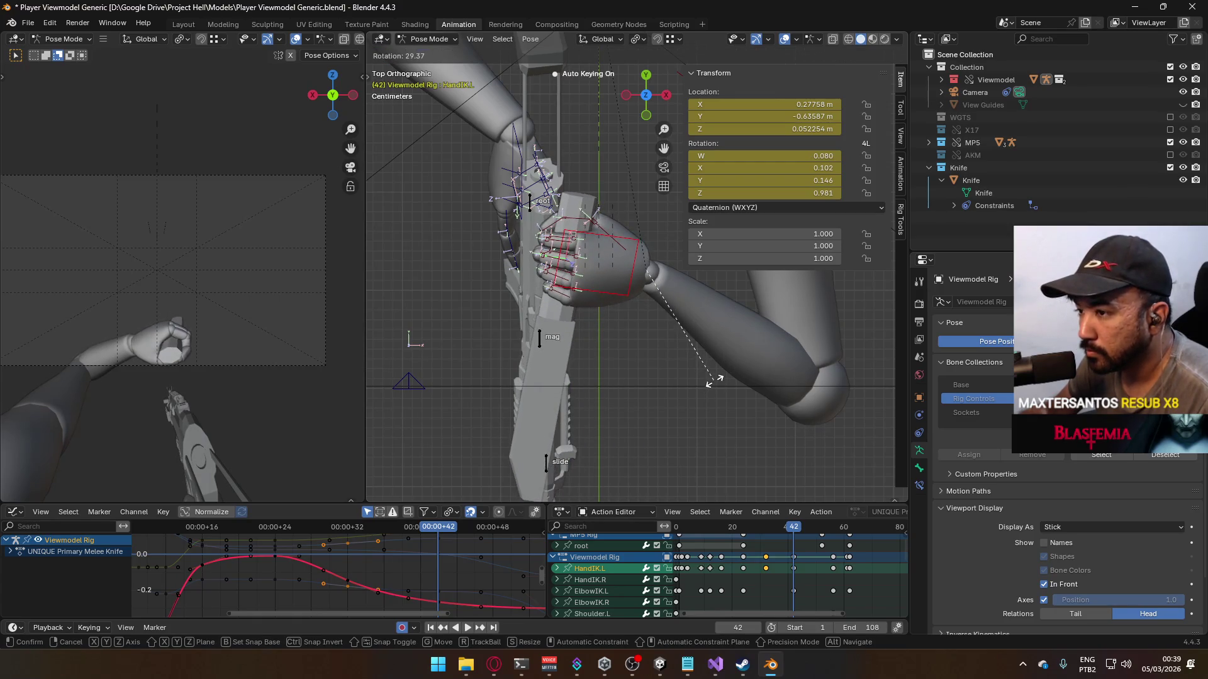
pyautogui.click(714, 380)
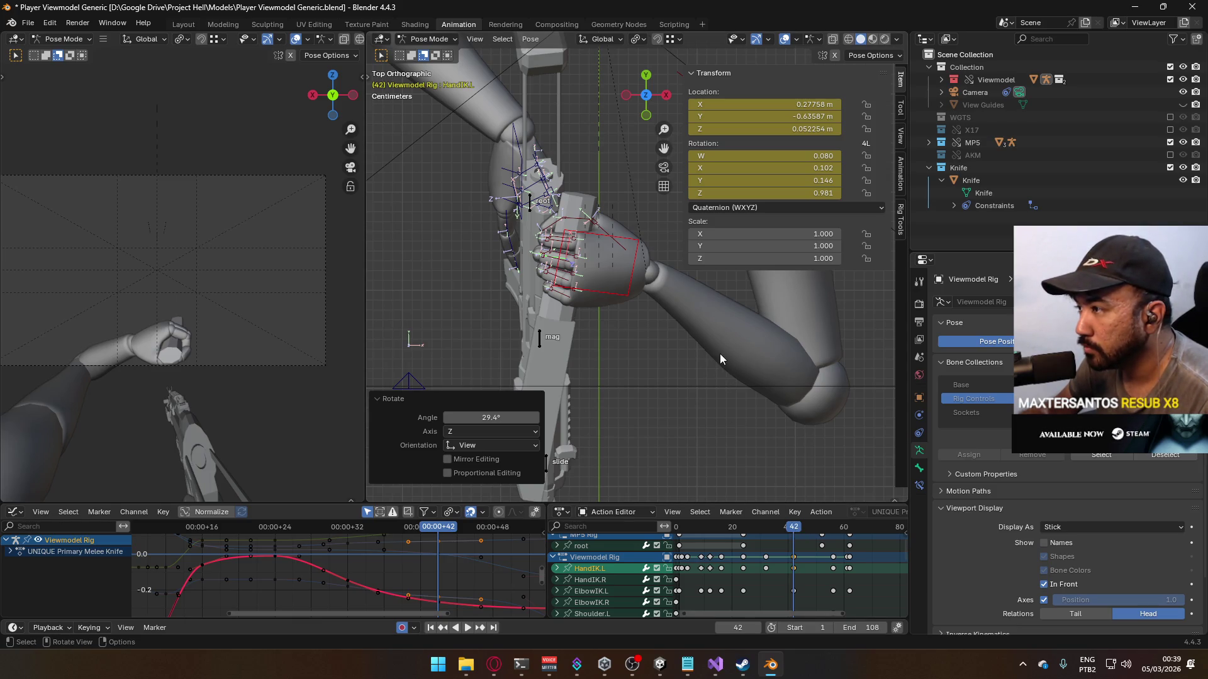
pyautogui.press('r')
pyautogui.press('y')
pyautogui.press('y')
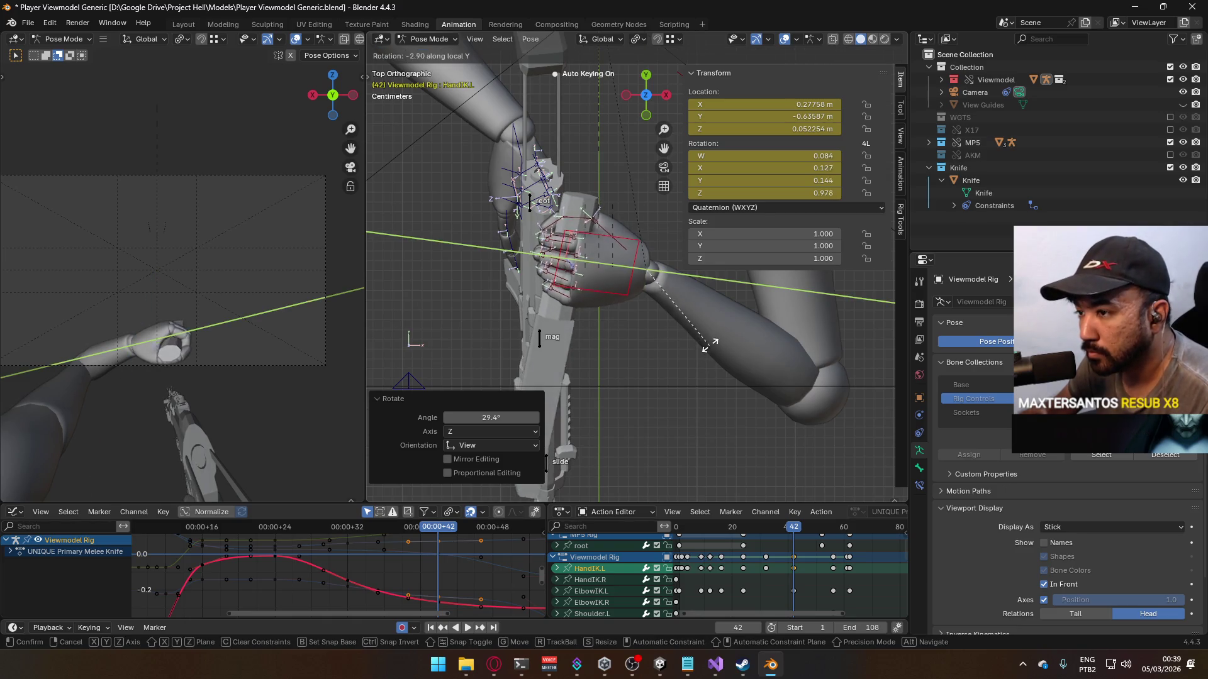
pyautogui.click(701, 317)
pyautogui.press('r')
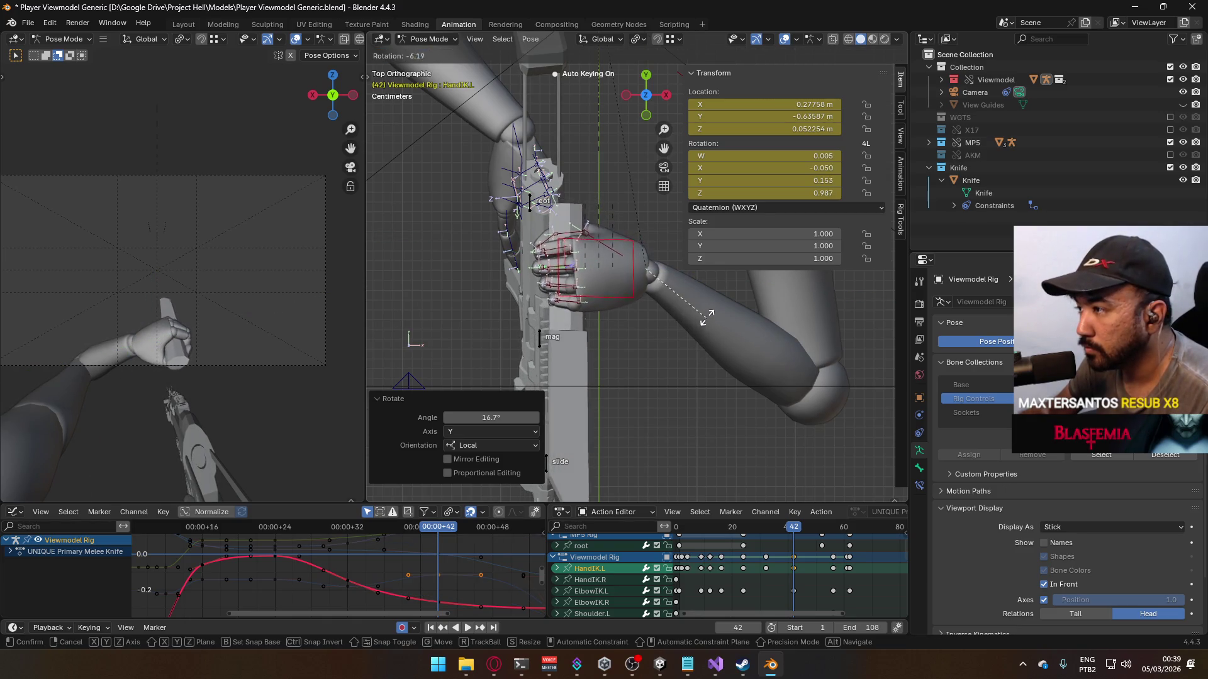
pyautogui.click(707, 316)
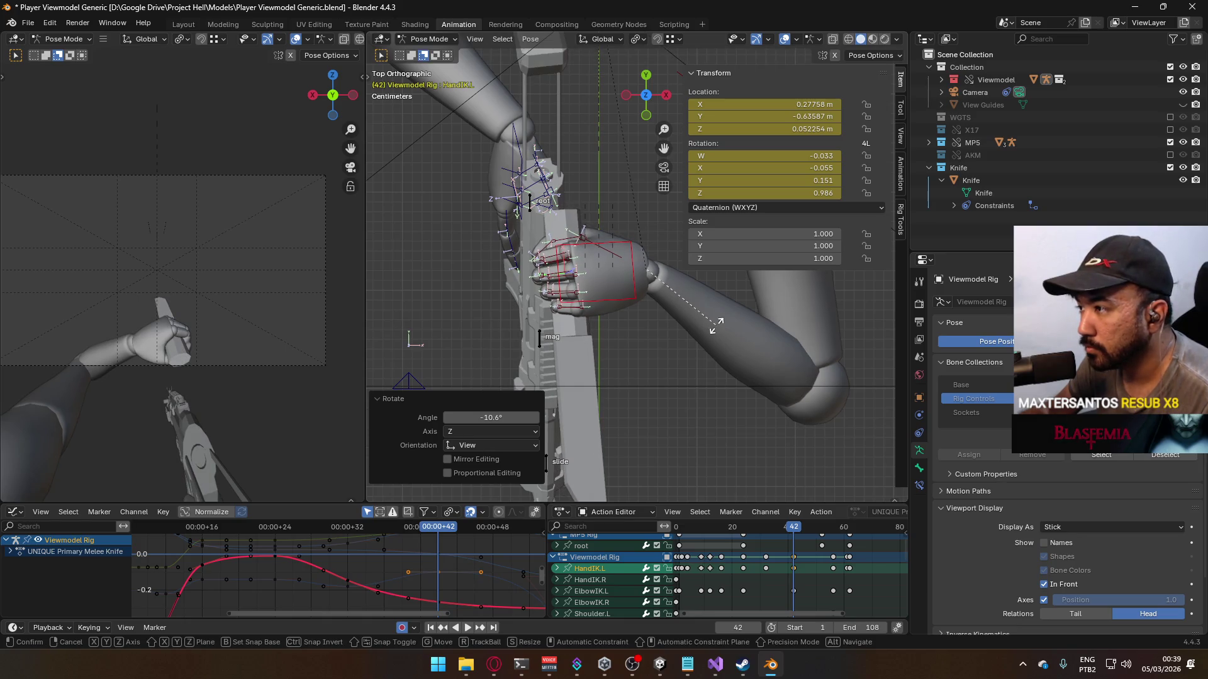
# Step: Twist the hand -10.8° on local Y, then review playback and stop at frame 56
pyautogui.press('r')
pyautogui.press('y')
pyautogui.press('y')
pyautogui.click(706, 352)
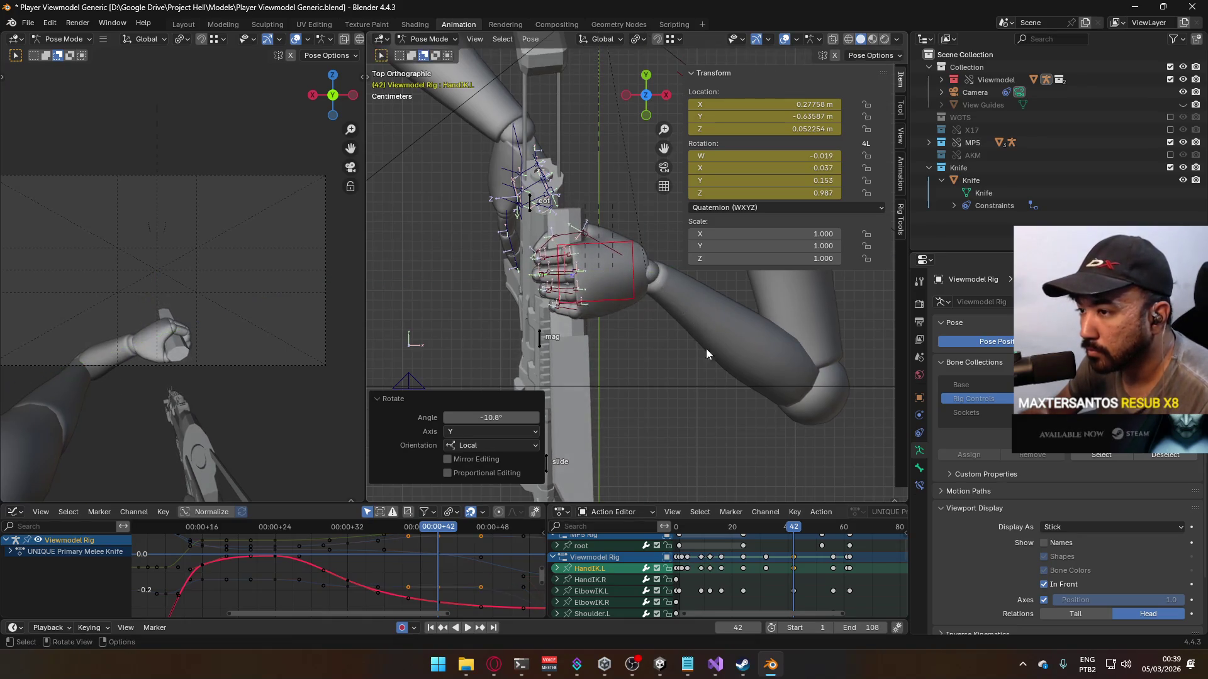
pyautogui.press('space')
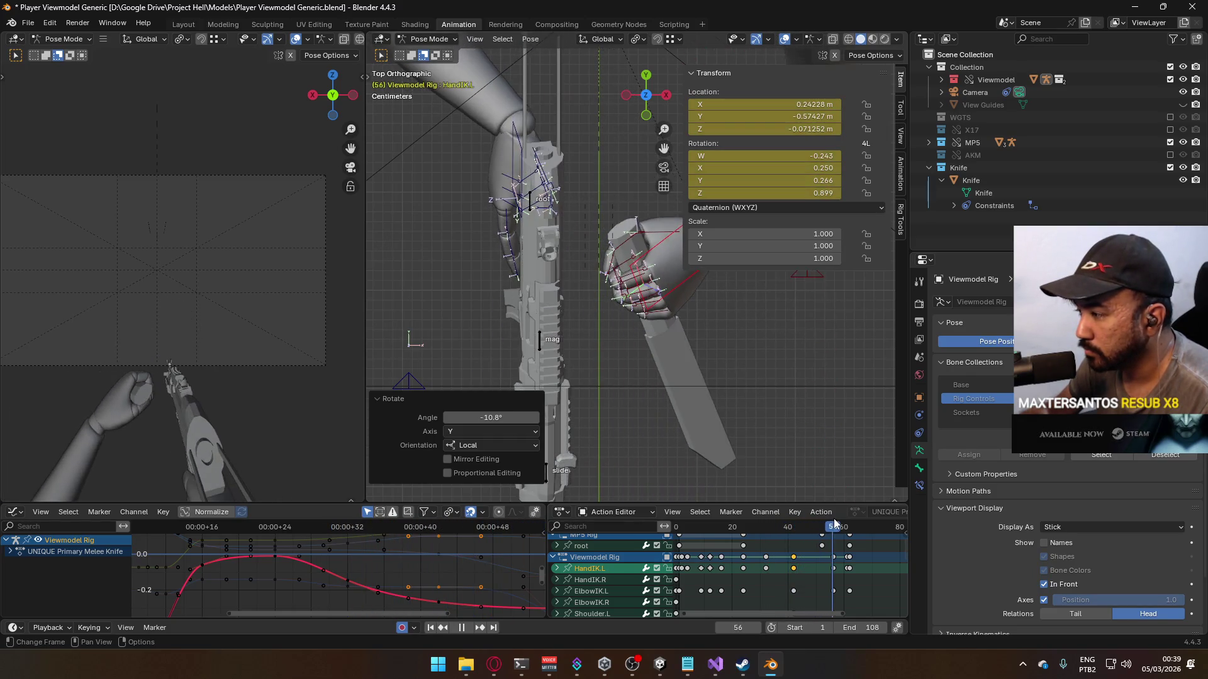
pyautogui.moveTo(829, 524); pyautogui.dragTo(815, 525)
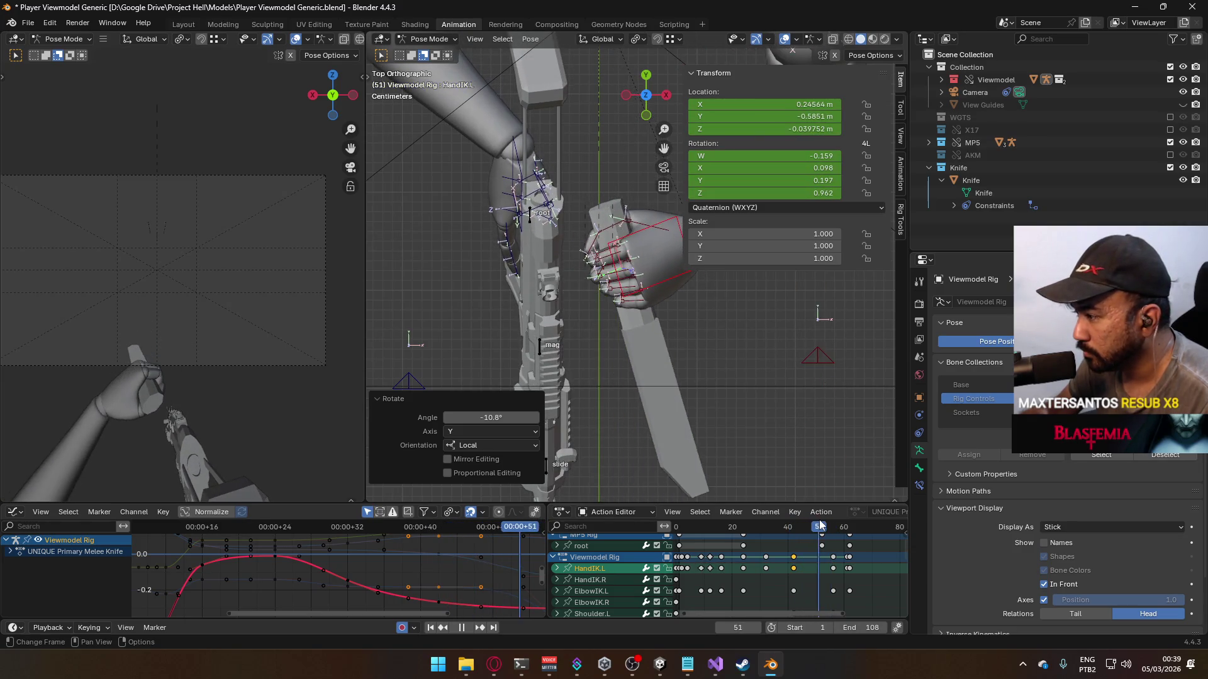
pyautogui.press('space')
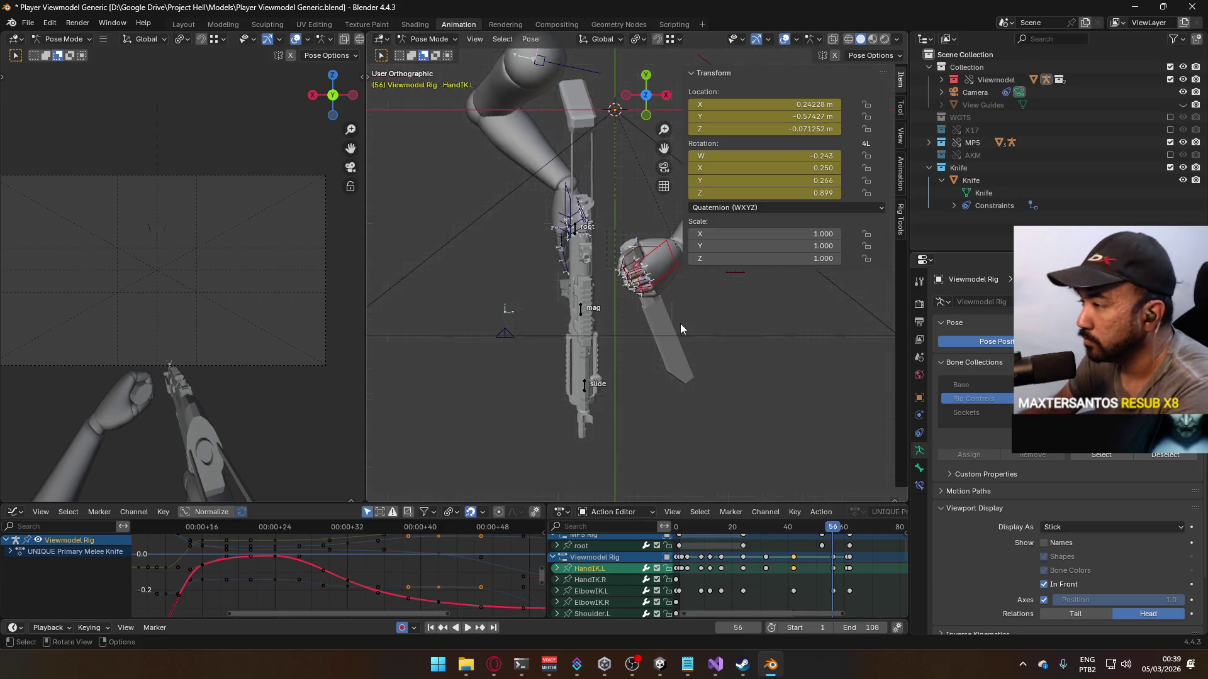
# Step: At frame 56 in front view, move HandIK.L and rotate it 24.9° on Z
pyautogui.press('KP_1')
pyautogui.press('g')
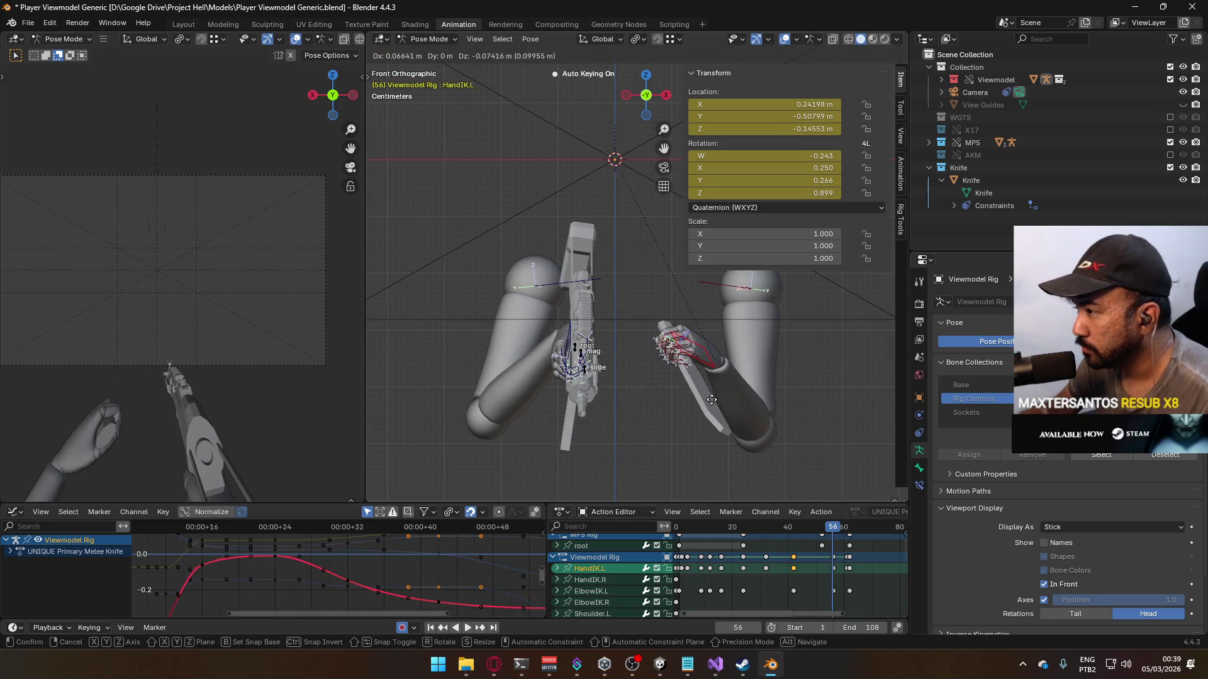
pyautogui.click(711, 403)
pyautogui.moveTo(764, 405); pyautogui.dragTo(721, 419, button='middle')
pyautogui.press('r')
pyautogui.press('z')
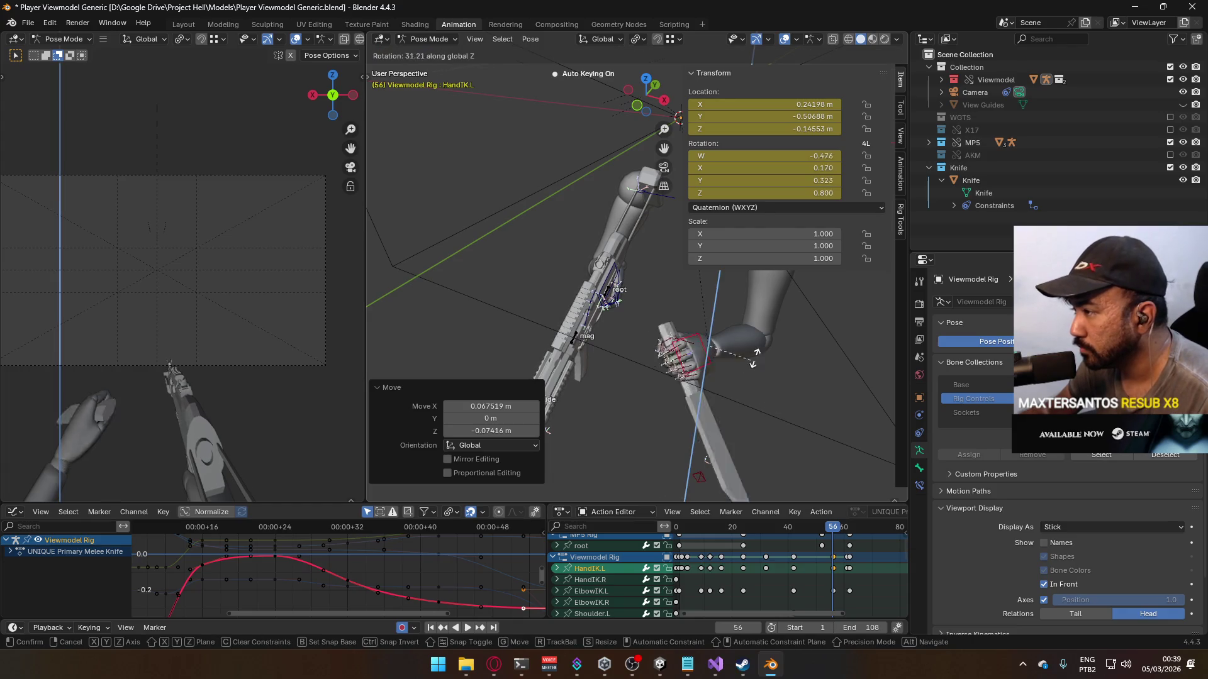
pyautogui.click(818, 500)
# Step: Shift the ElbowIK.L target 0.25477 m in X at frame 56 from the front view
pyautogui.moveTo(833, 530)
pyautogui.mouseDown()
pyautogui.moveTo(810, 516)
pyautogui.moveTo(840, 513)
pyautogui.moveTo(800, 510)
pyautogui.moveTo(833, 509)
pyautogui.mouseUp()
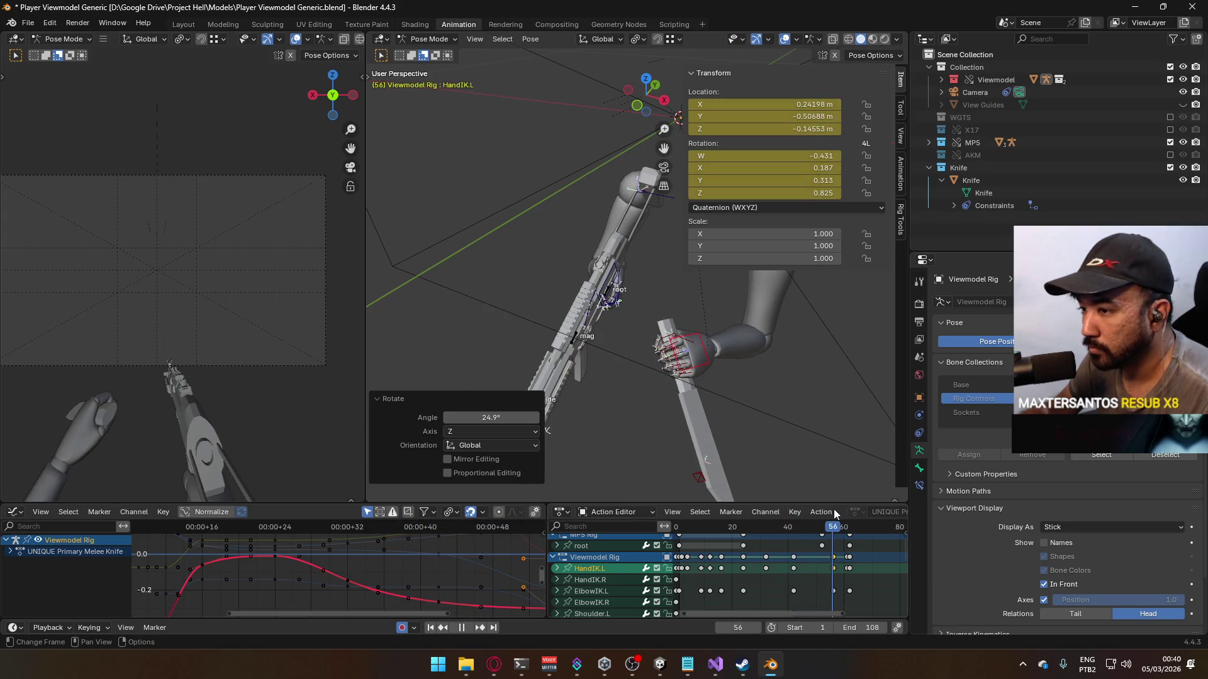
pyautogui.press('Escape')
pyautogui.press('KP_1')
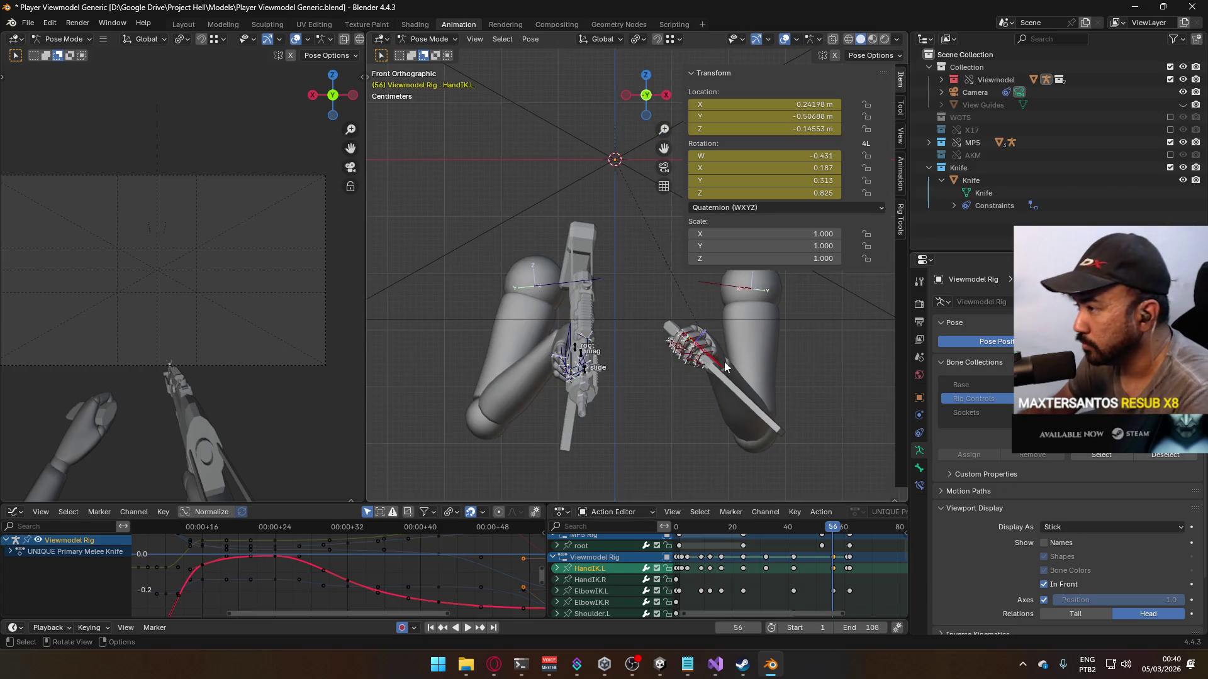
pyautogui.scroll(-3, 751, 399)
pyautogui.click(635, 400)
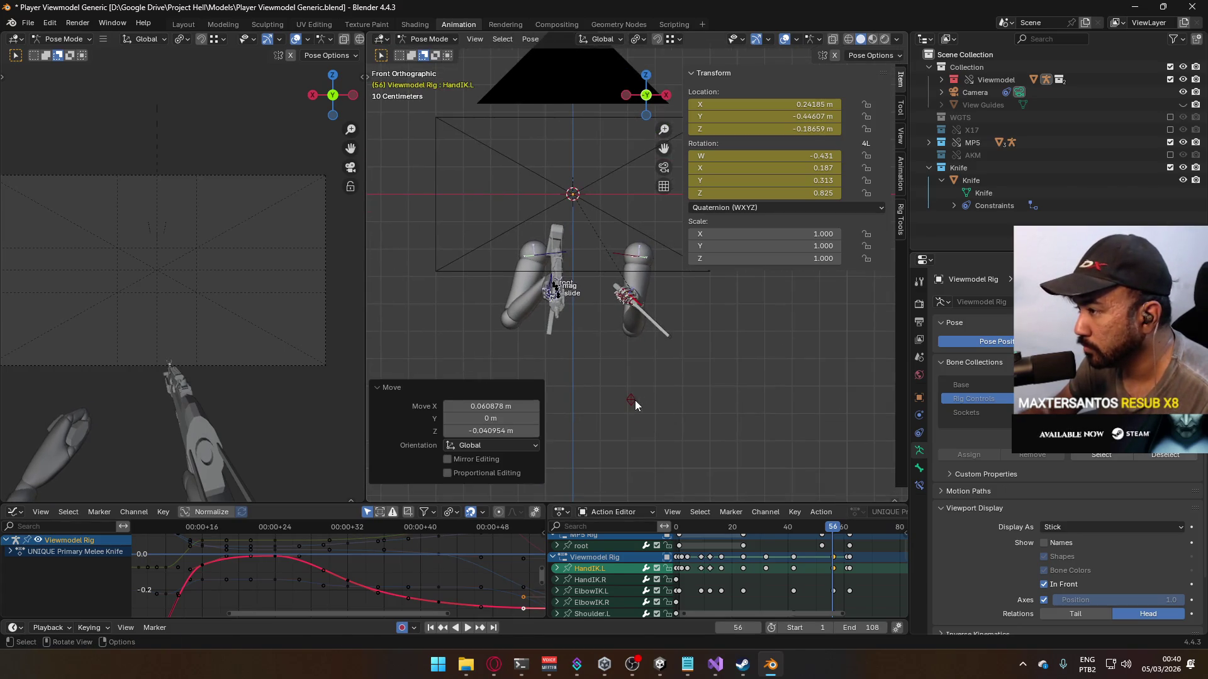
pyautogui.press('g')
pyautogui.click(725, 398)
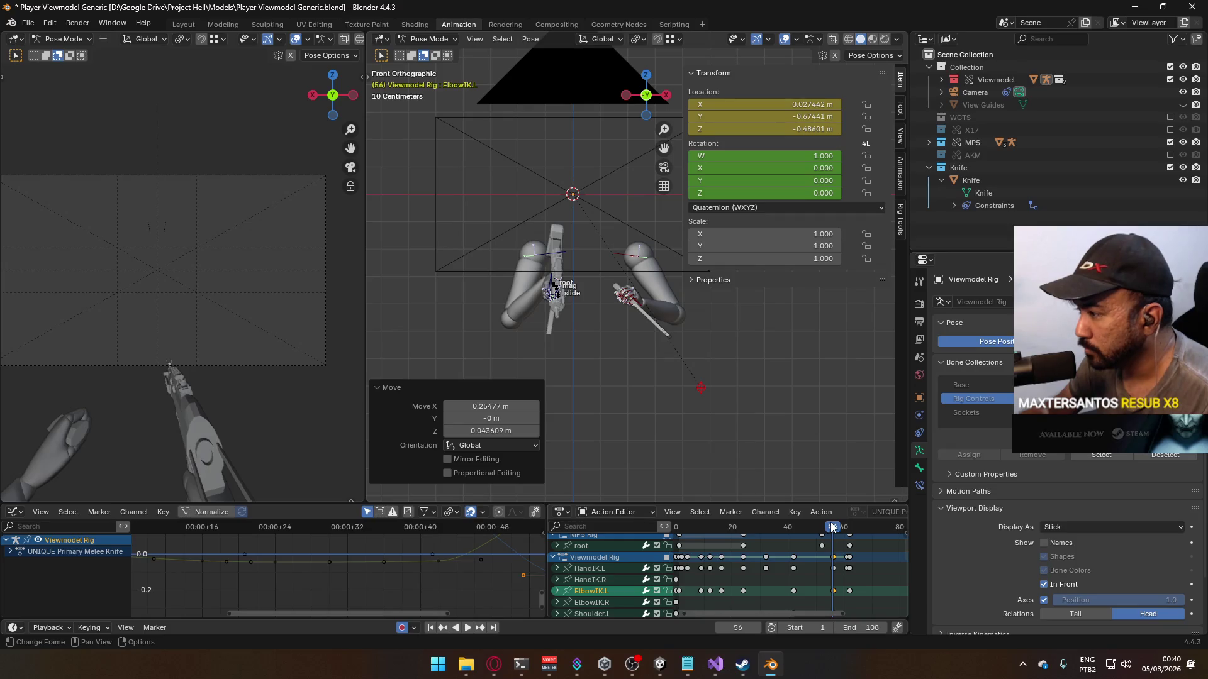
# Step: Box-select the knife hand's finger bones and insert Location & Rotation keys at frame 56 (323 keyframes)
pyautogui.moveTo(830, 524)
pyautogui.mouseDown()
pyautogui.moveTo(793, 524)
pyautogui.moveTo(840, 515)
pyautogui.moveTo(803, 514)
pyautogui.moveTo(831, 509)
pyautogui.mouseUp()
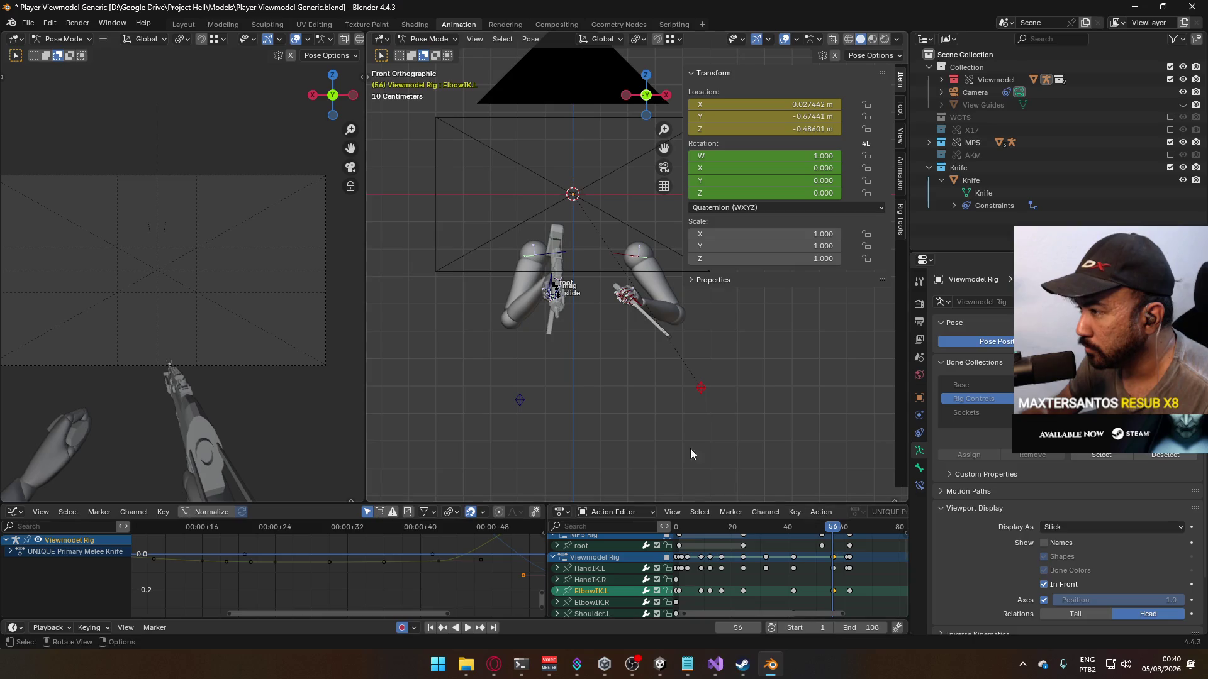
pyautogui.moveTo(763, 571)
pyautogui.mouseDown(button='middle')
pyautogui.moveTo(774, 539)
pyautogui.moveTo(751, 554)
pyautogui.moveTo(724, 549)
pyautogui.mouseUp(button='middle')
pyautogui.scroll(6, 667, 373)
pyautogui.moveTo(534, 328)
pyautogui.mouseDown()
pyautogui.moveTo(694, 502)
pyautogui.moveTo(727, 483)
pyautogui.mouseUp()
pyautogui.press('i')
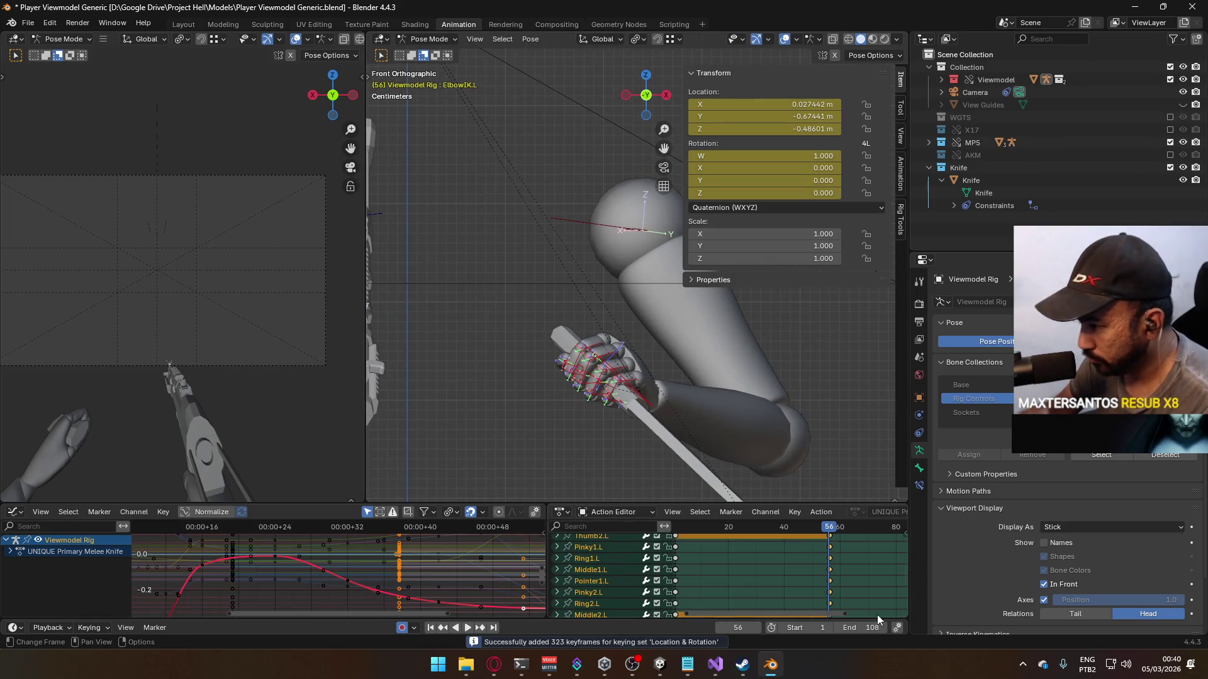
pyautogui.moveTo(846, 581); pyautogui.dragTo(798, 605, button='middle')
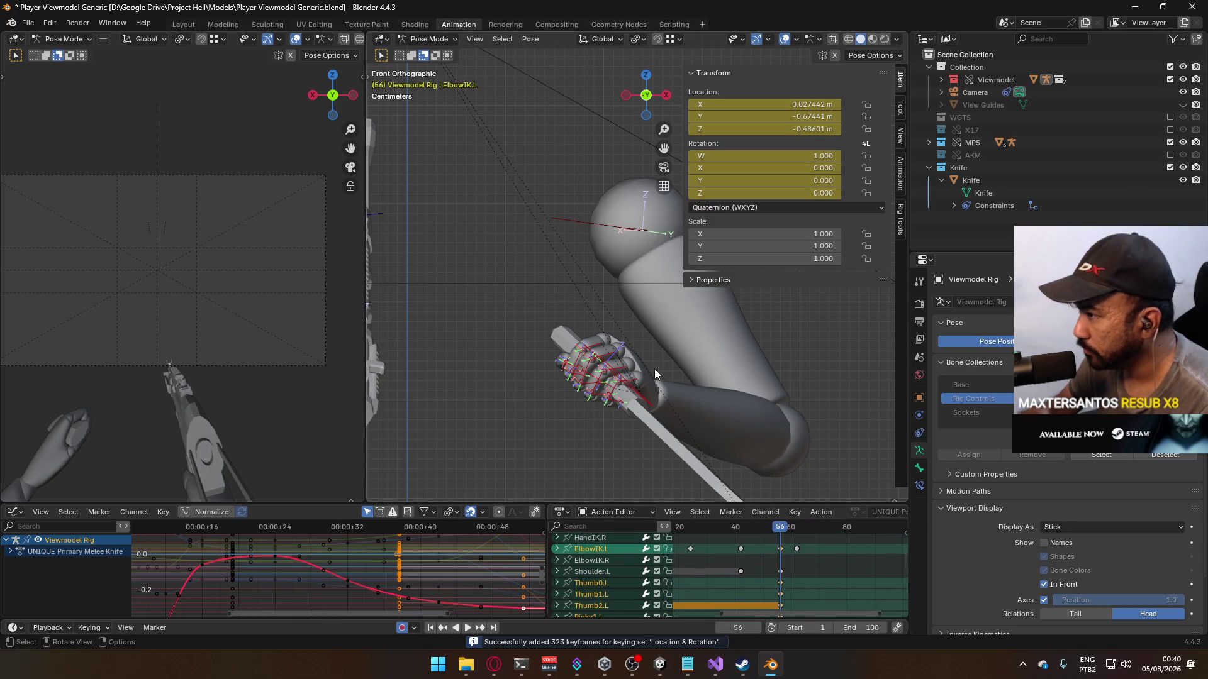
pyautogui.moveTo(654, 369); pyautogui.dragTo(645, 385, button='middle')
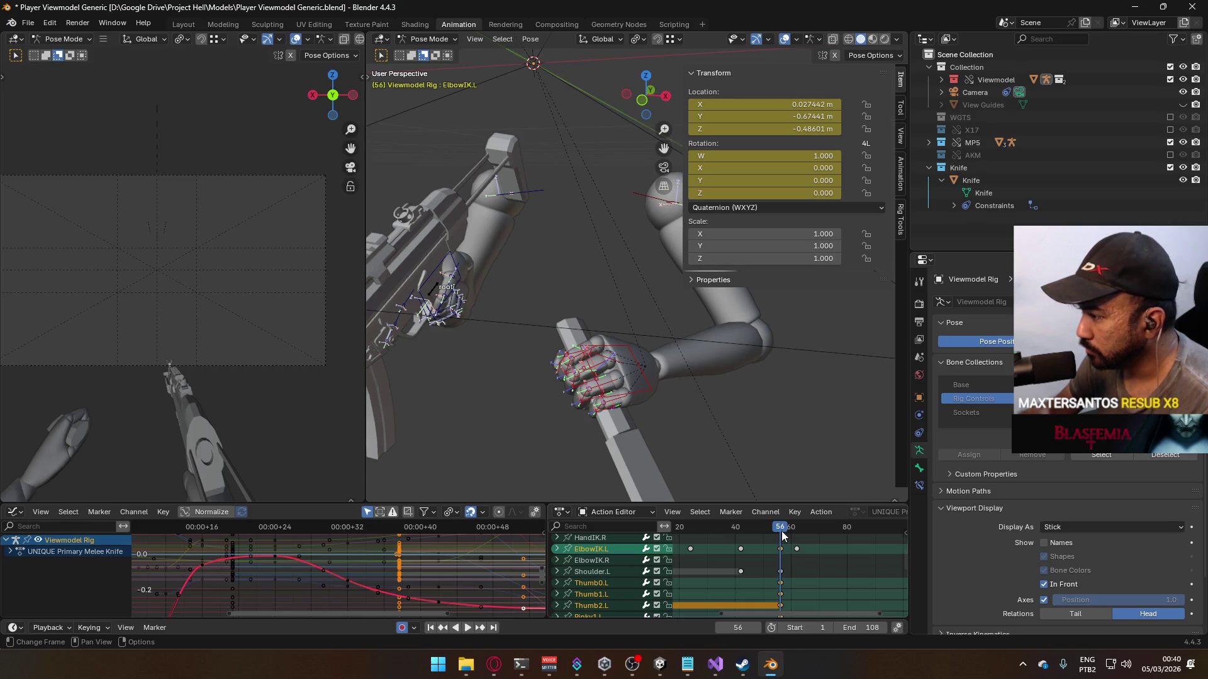
# Step: Play the knife action, then return to frame 1 and orbit around the rifle-gripping start pose
pyautogui.press('space')
pyautogui.moveTo(785, 536); pyautogui.dragTo(729, 530)
pyautogui.scroll(-4, 771, 552)
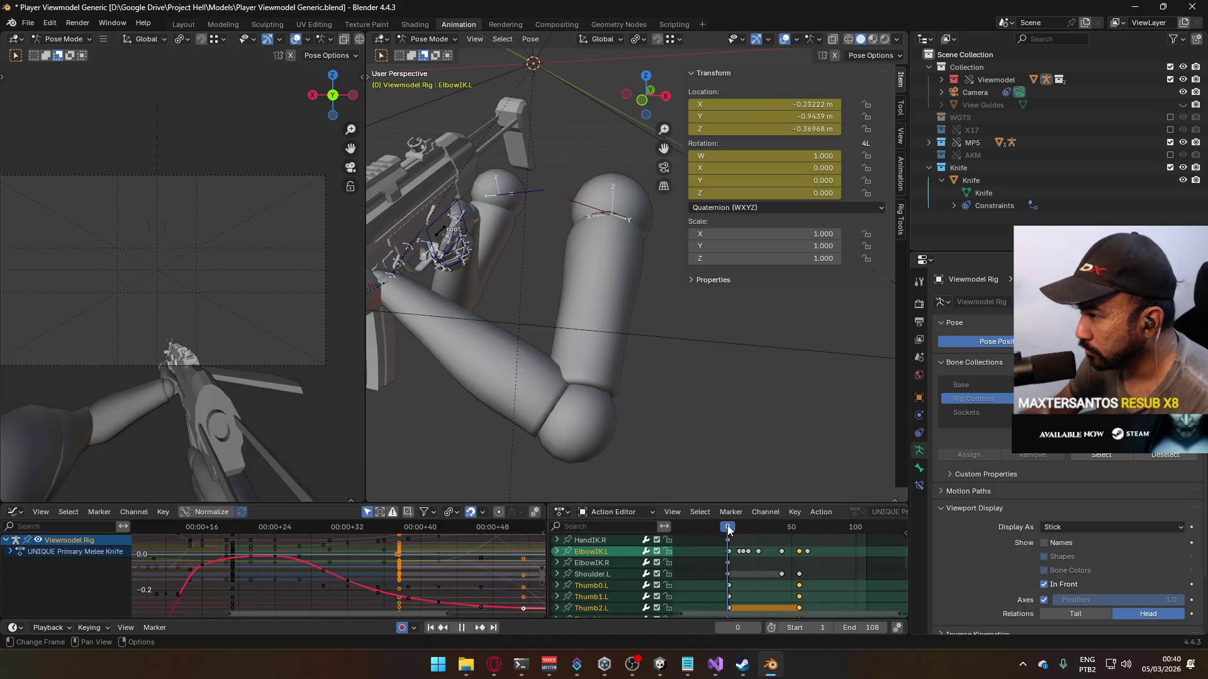
pyautogui.scroll(2, 793, 551)
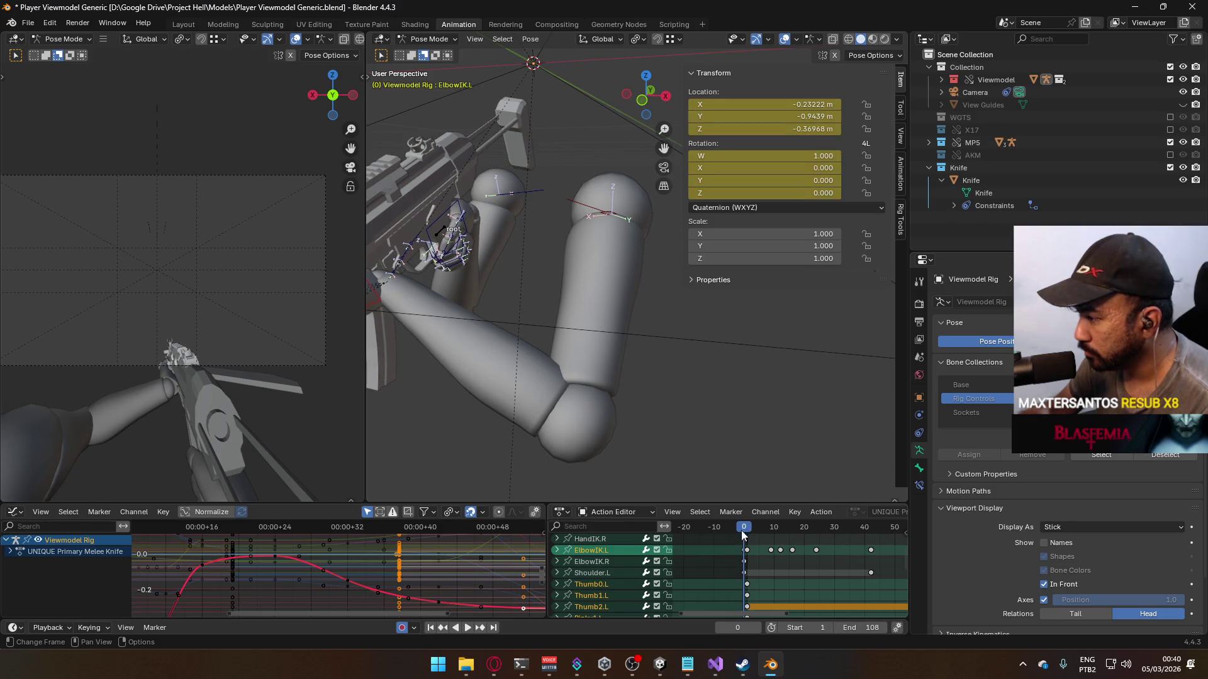
pyautogui.moveTo(532, 327)
pyautogui.mouseDown(button='middle')
pyautogui.moveTo(542, 342)
pyautogui.moveTo(637, 307)
pyautogui.moveTo(653, 328)
pyautogui.moveTo(658, 398)
pyautogui.moveTo(625, 345)
pyautogui.moveTo(631, 387)
pyautogui.moveTo(598, 405)
pyautogui.moveTo(572, 398)
pyautogui.moveTo(588, 343)
pyautogui.mouseUp(button='middle')
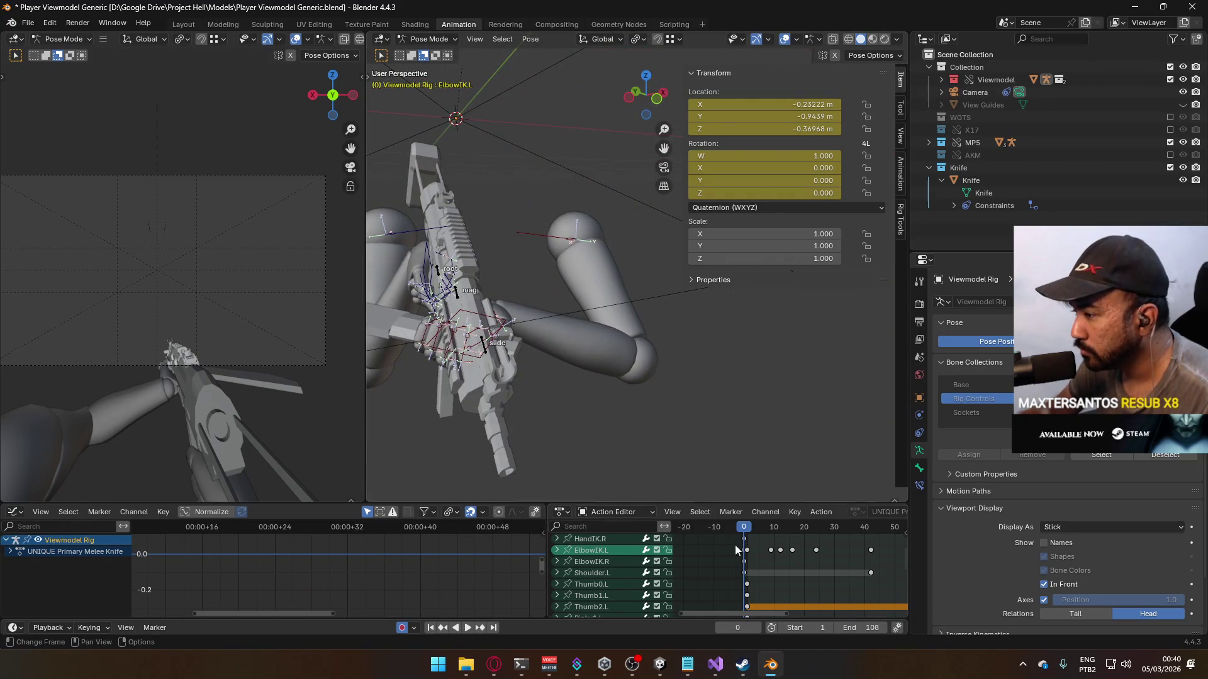
pyautogui.scroll(-10, 747, 569)
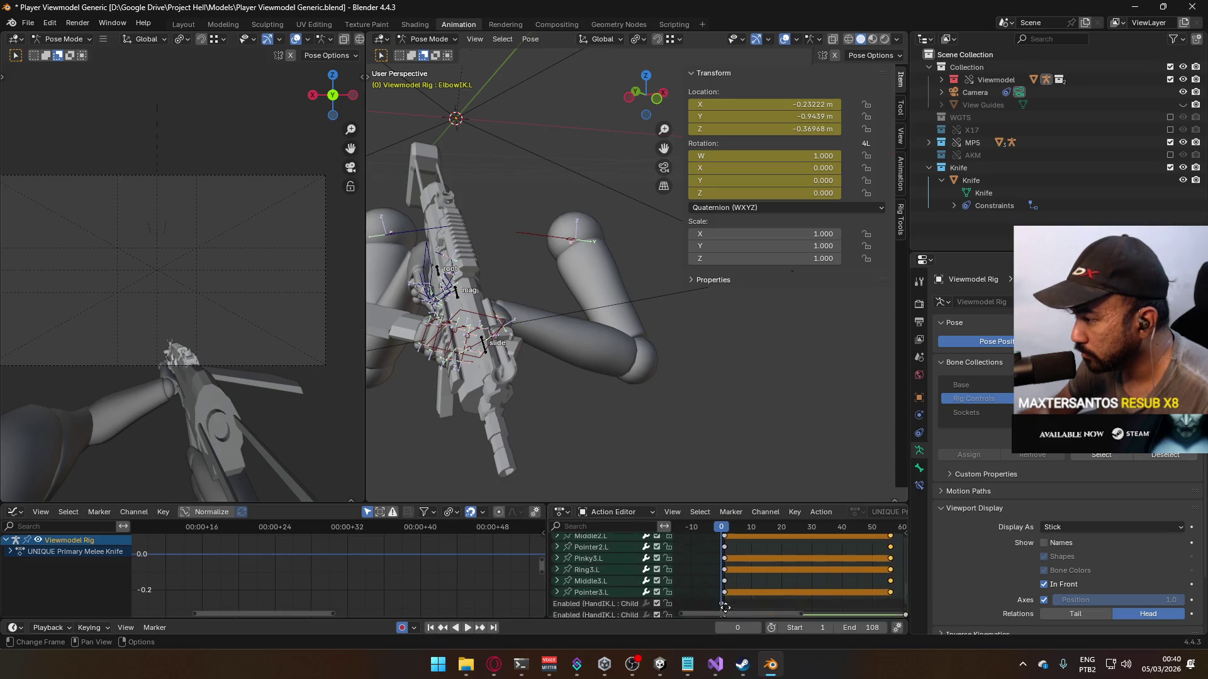
pyautogui.moveTo(747, 569); pyautogui.dragTo(725, 568, button='middle')
pyautogui.scroll(5, 725, 569)
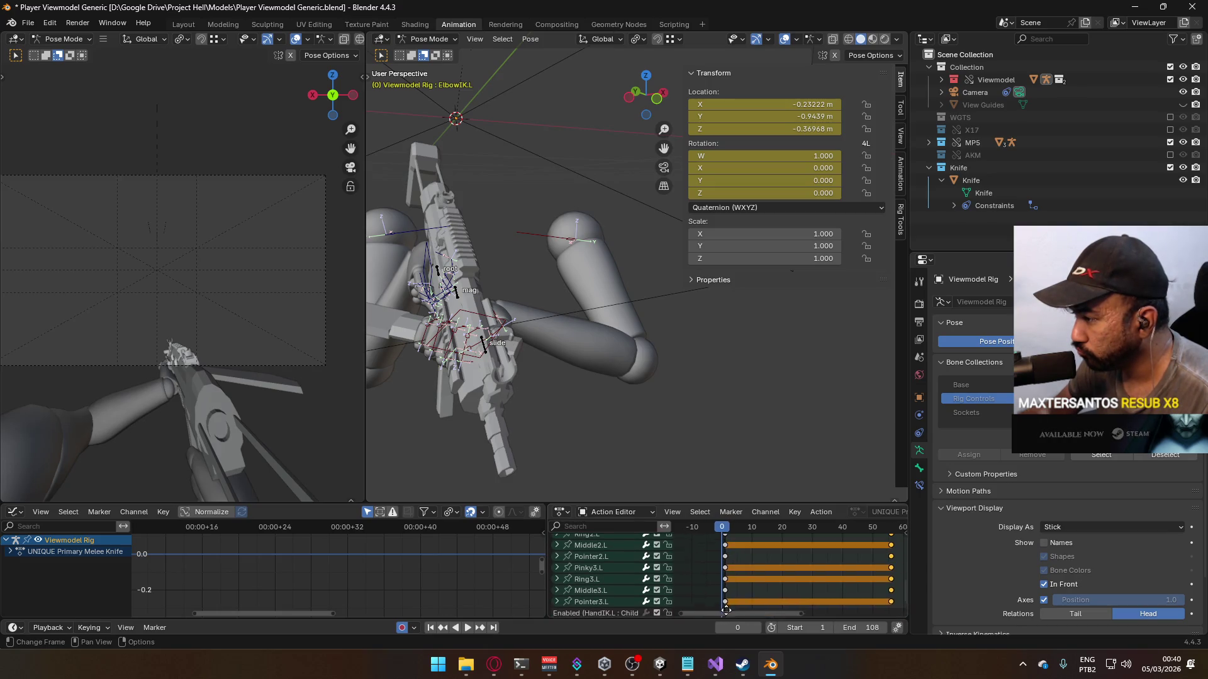
pyautogui.click(725, 527)
pyautogui.scroll(10, 745, 546)
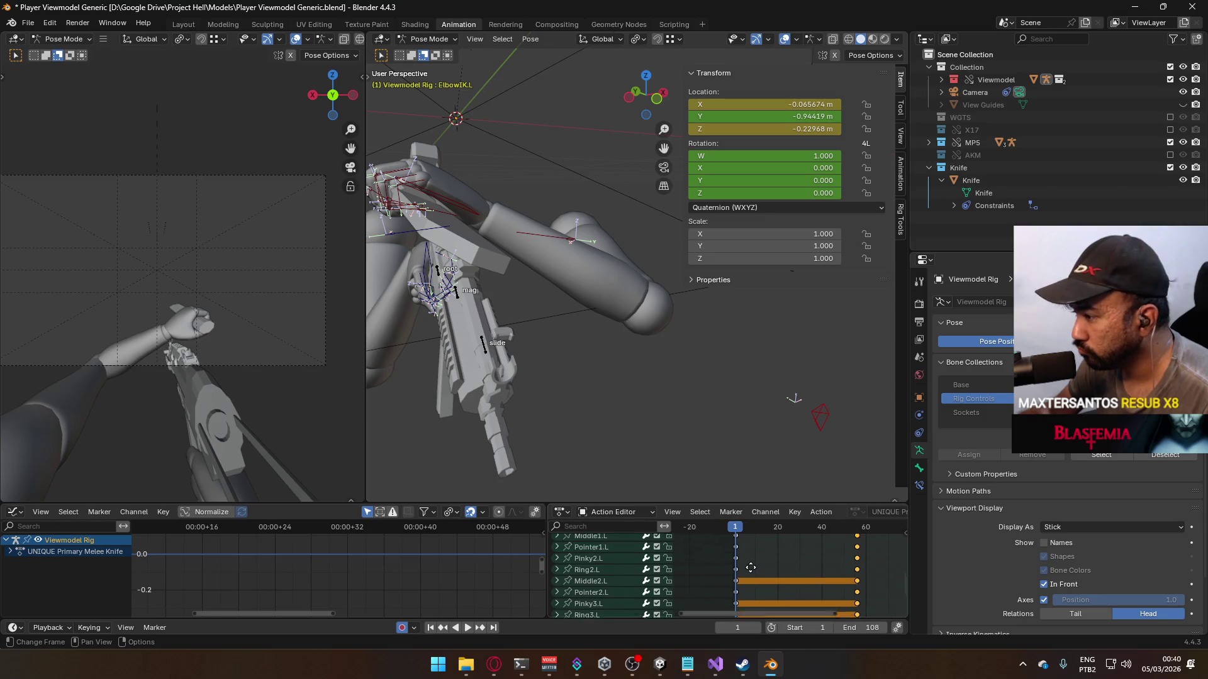
pyautogui.moveTo(745, 546)
pyautogui.keyDown('ctrl'); pyautogui.mouseDown(button='middle')
pyautogui.moveTo(734, 582)
pyautogui.moveTo(746, 558)
pyautogui.mouseUp(button='middle'); pyautogui.keyUp('ctrl')
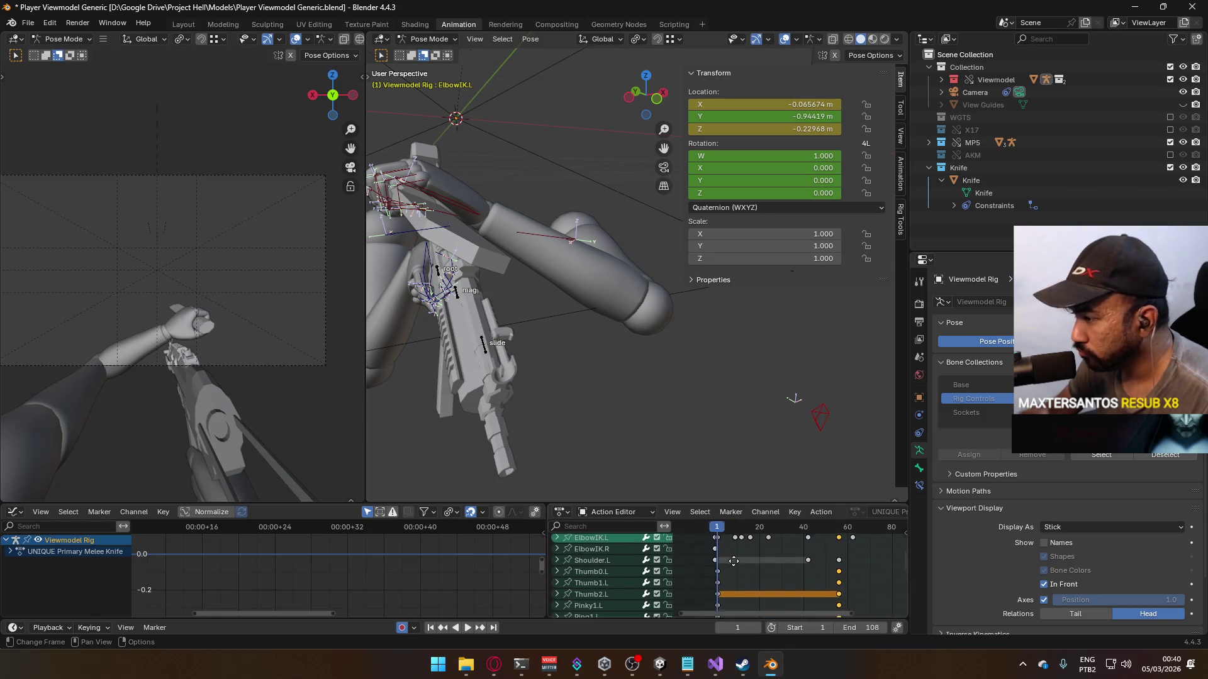
pyautogui.moveTo(585, 311); pyautogui.dragTo(667, 341, button='middle')
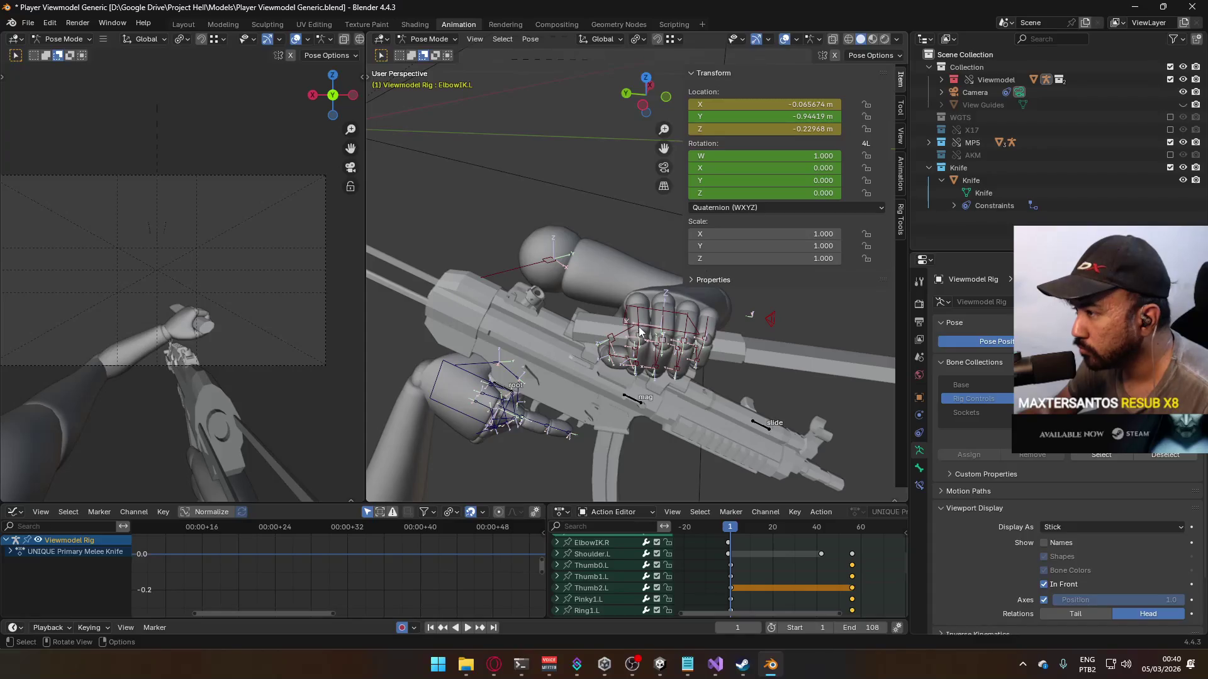
# Step: Circle-select the left thumb and finger bones with HandIK.L active, and copy their pose
pyautogui.press('c')
pyautogui.click(633, 356)
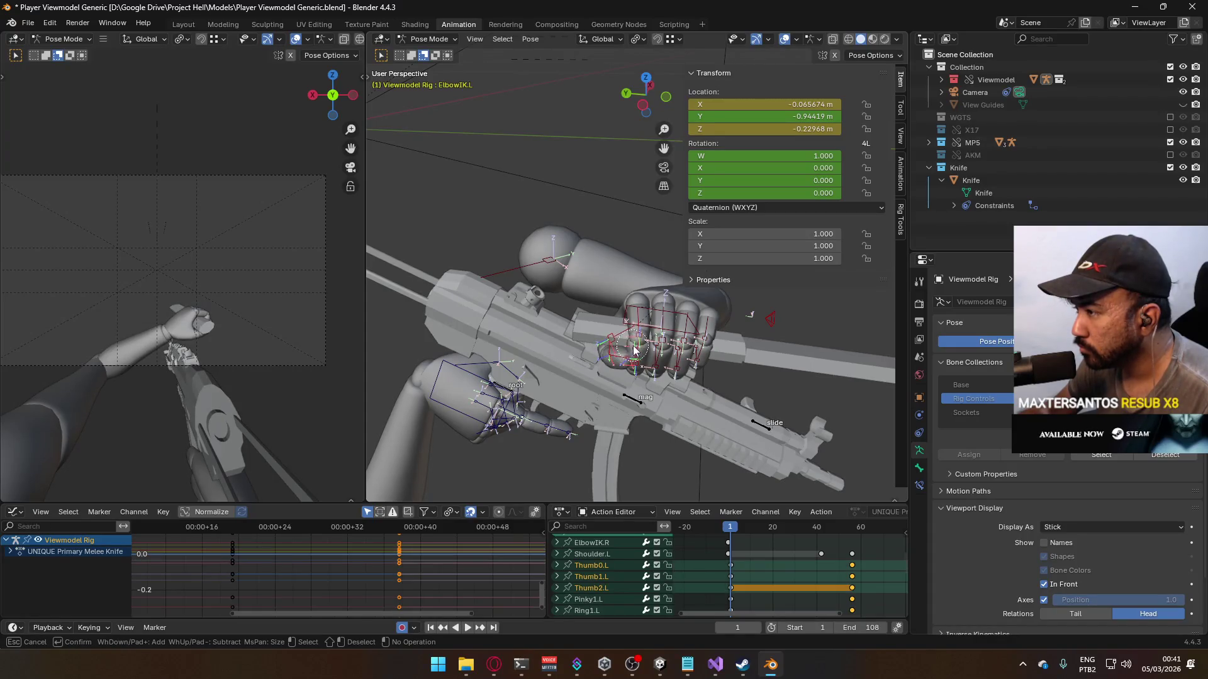
pyautogui.click(694, 360)
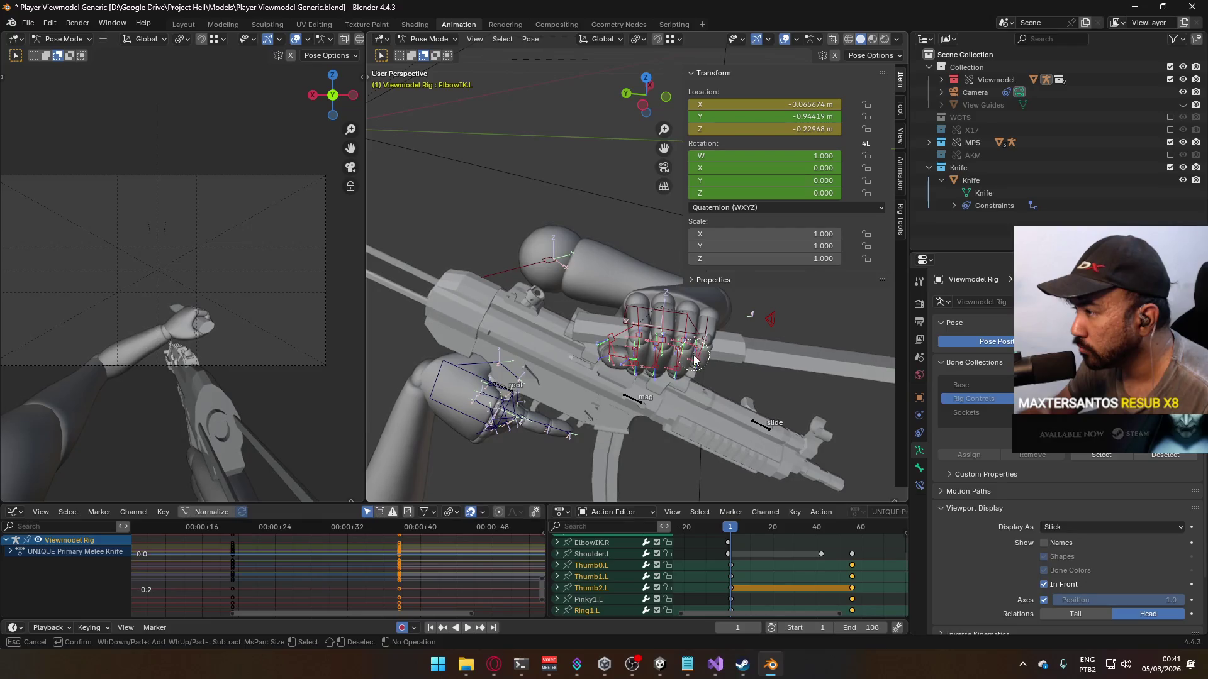
pyautogui.rightClick(724, 335)
pyautogui.click(705, 330)
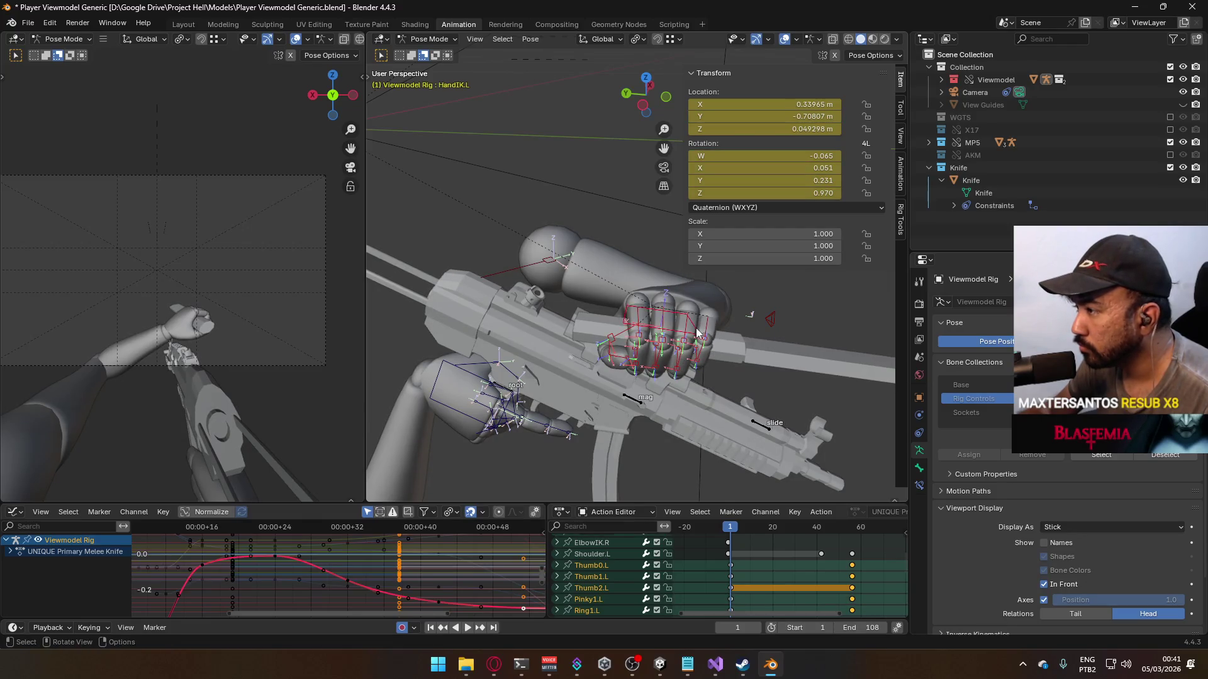
pyautogui.rightClick(686, 327)
pyautogui.click(686, 328)
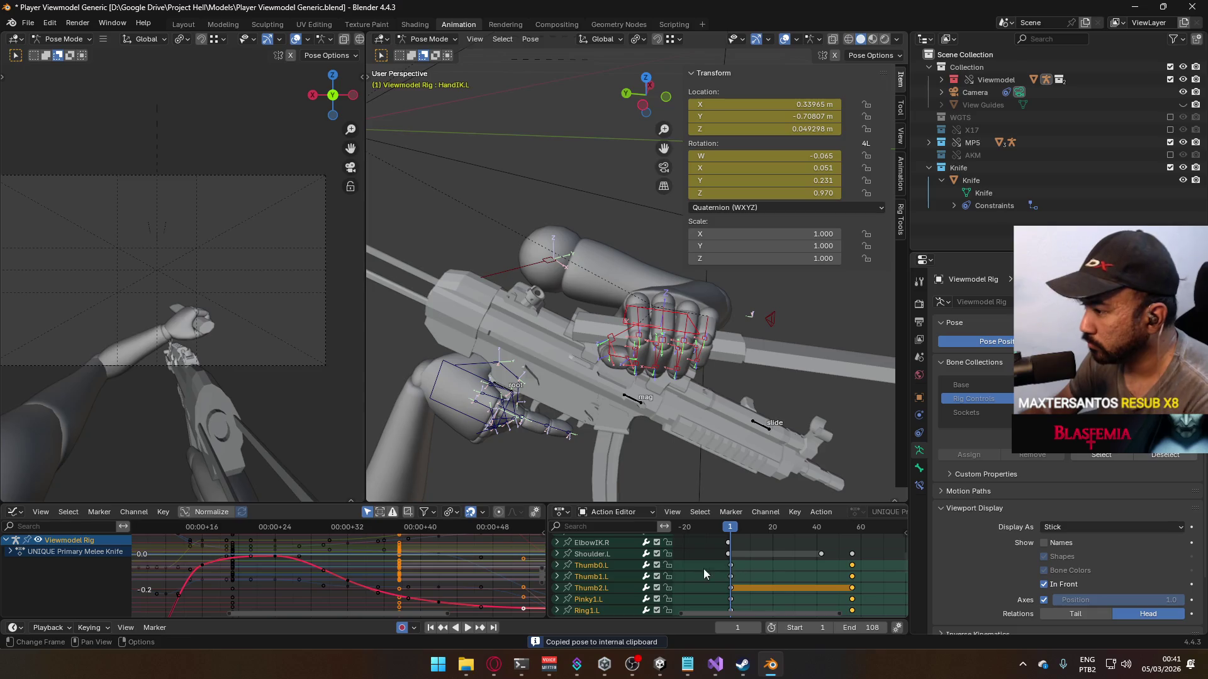
# Step: Make Pointer3.L the active bone and inspect the Thumb0.L–Ring1.L channels, undoing the channel selection
pyautogui.scroll(-4, 795, 563)
pyautogui.keyDown('shift'); pyautogui.scroll(-5, 793, 547); pyautogui.keyUp('shift')
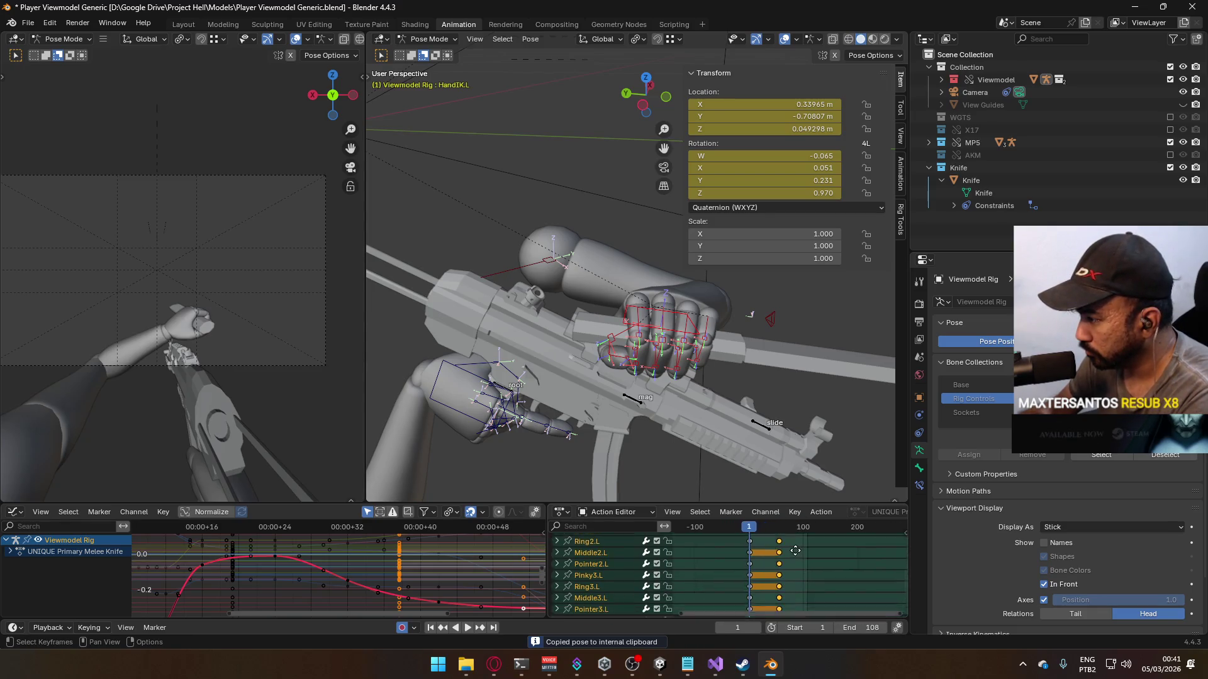
pyautogui.scroll(-5, 799, 545)
pyautogui.keyDown('shift'); pyautogui.scroll(2, 807, 560); pyautogui.keyUp('shift')
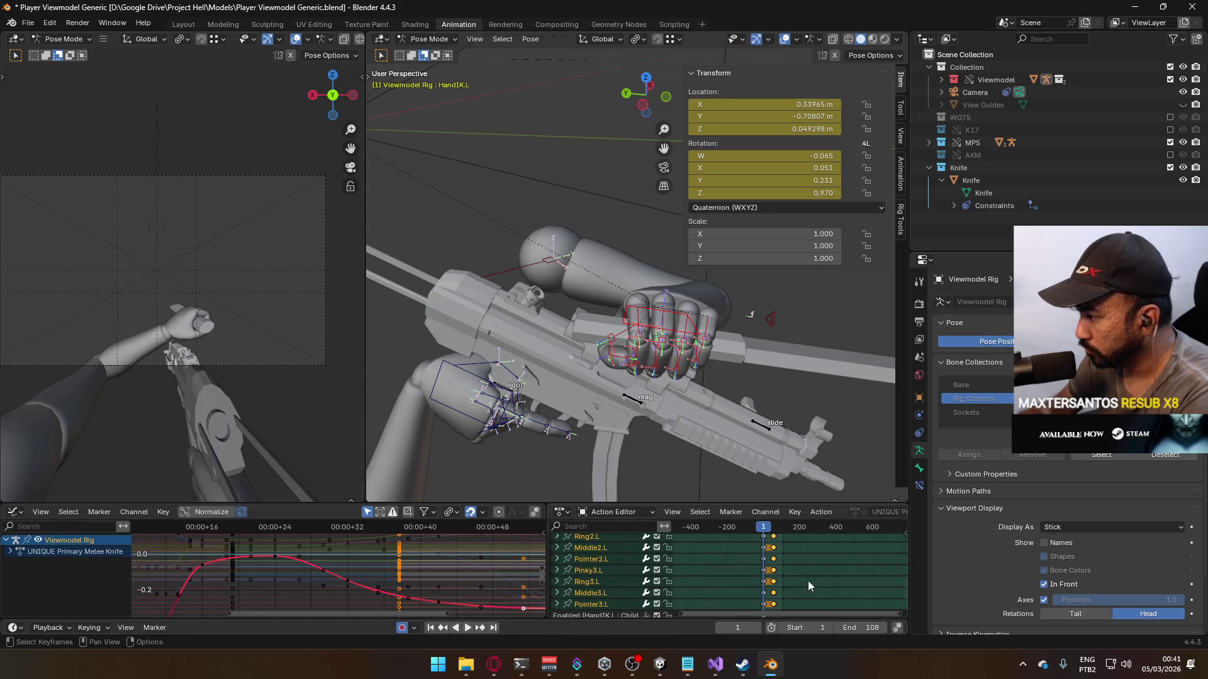
pyautogui.keyDown('shift'); pyautogui.scroll(-1, 802, 595); pyautogui.keyUp('shift')
pyautogui.keyDown('ctrl'); pyautogui.scroll(-1, 799, 594); pyautogui.keyUp('ctrl')
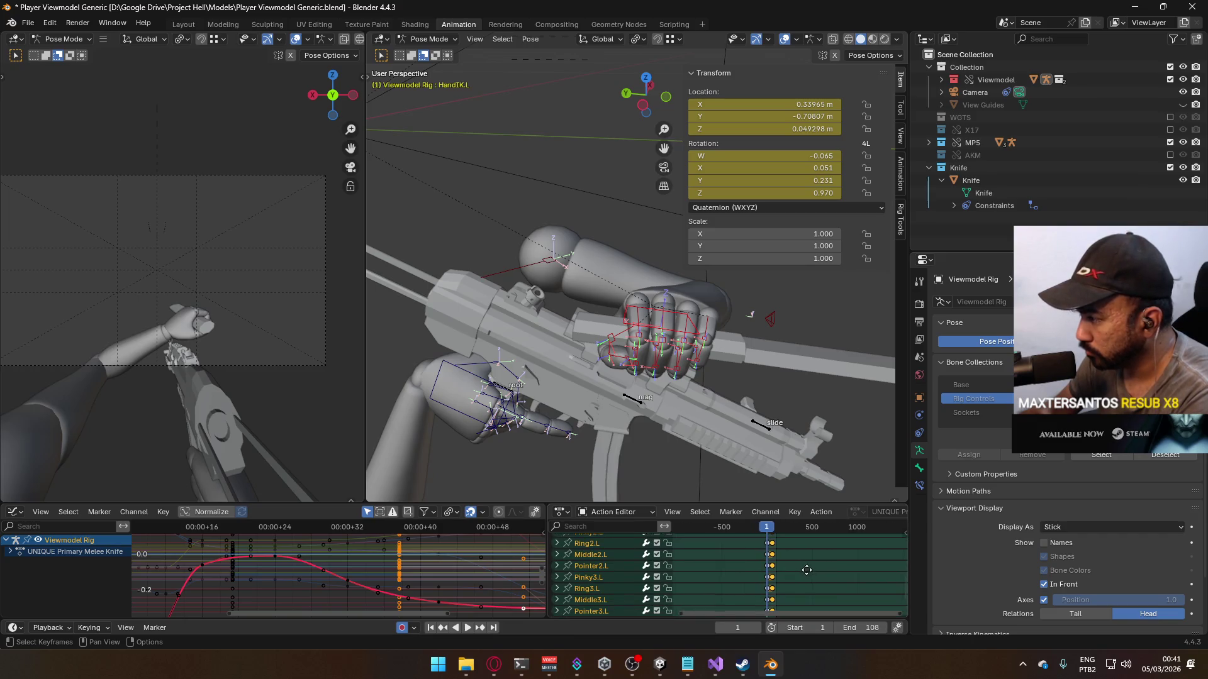
pyautogui.click(586, 592)
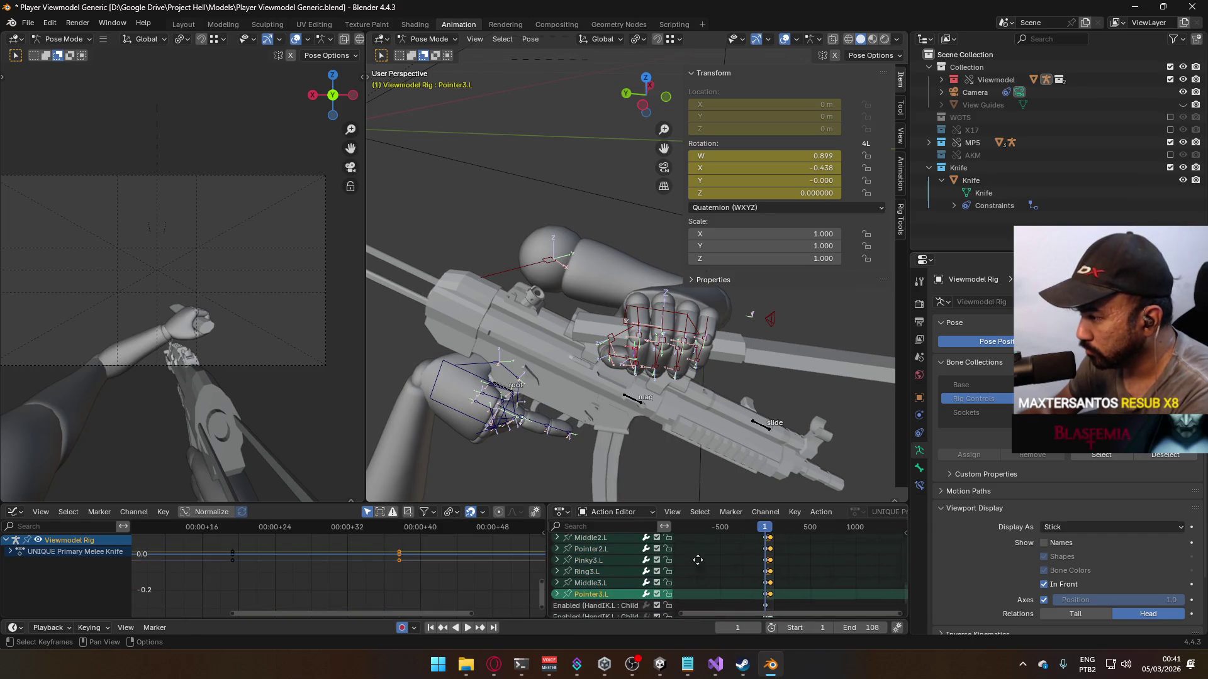
pyautogui.scroll(5, 690, 547)
pyautogui.scroll(3, 585, 566)
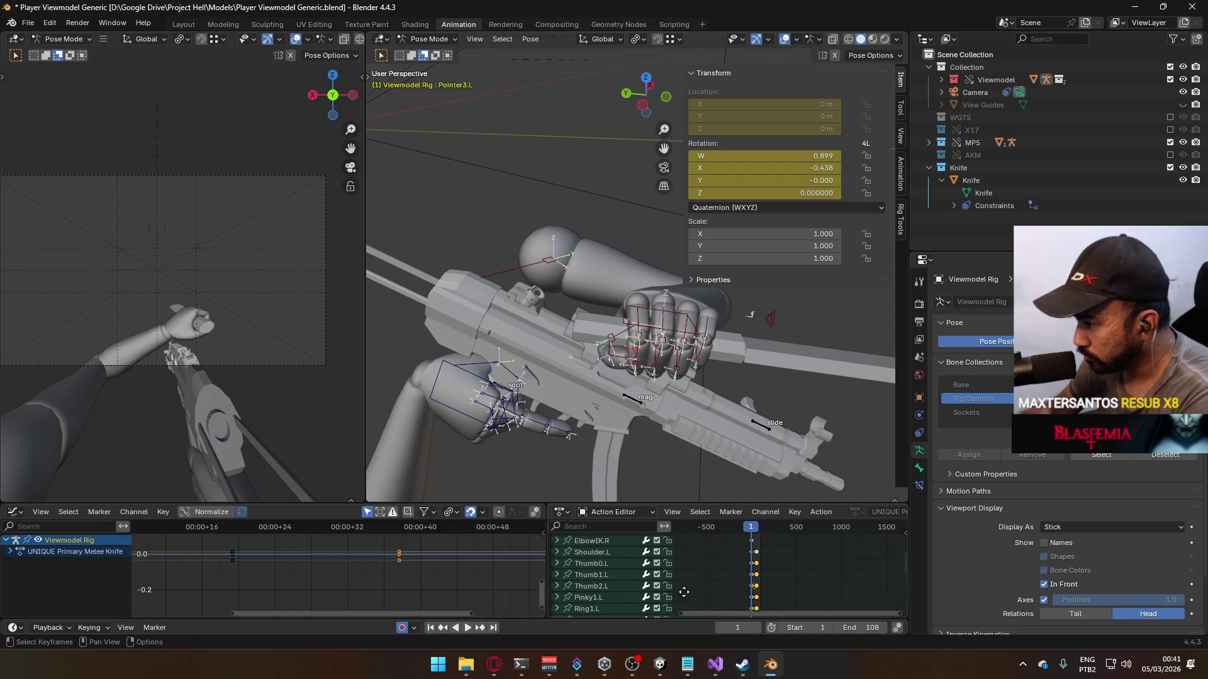
pyautogui.keyDown('ctrl'); pyautogui.click(605, 564); pyautogui.keyUp('ctrl')
pyautogui.hotkey('ctrl', 'z')
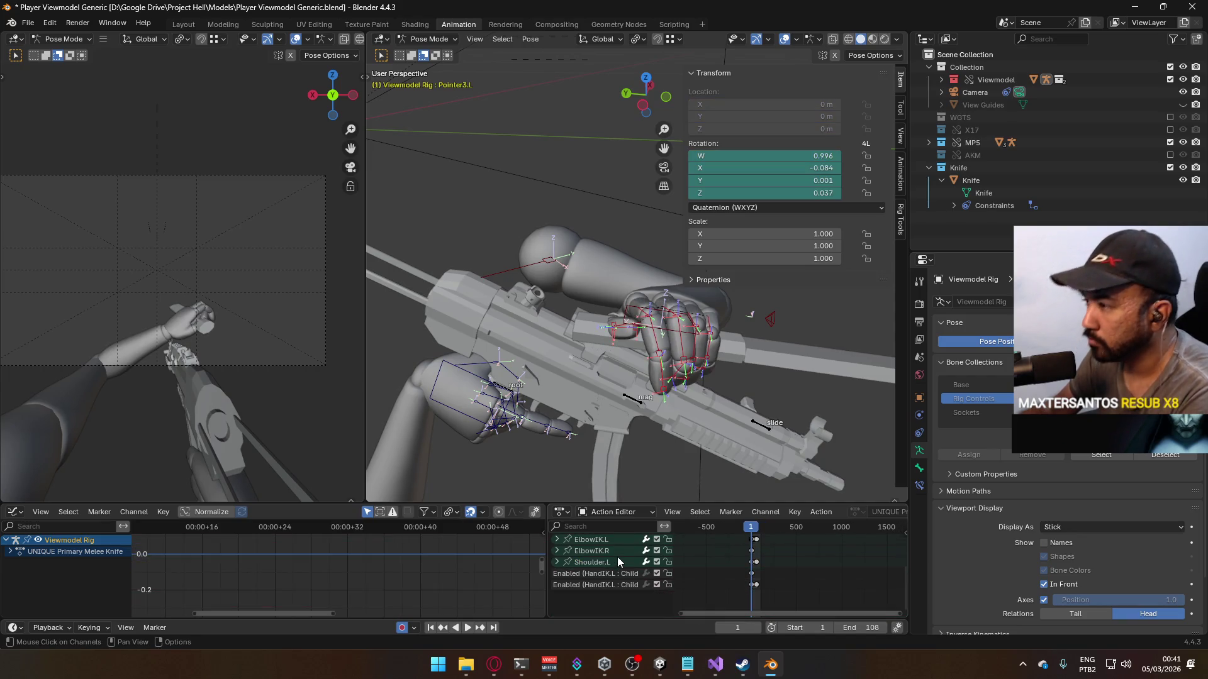
# Step: Orbit around the left hand and move the playhead back to frame 0
pyautogui.moveTo(695, 435)
pyautogui.mouseDown(button='middle')
pyautogui.moveTo(681, 399)
pyautogui.moveTo(719, 410)
pyautogui.moveTo(754, 394)
pyautogui.moveTo(739, 416)
pyautogui.mouseUp(button='middle')
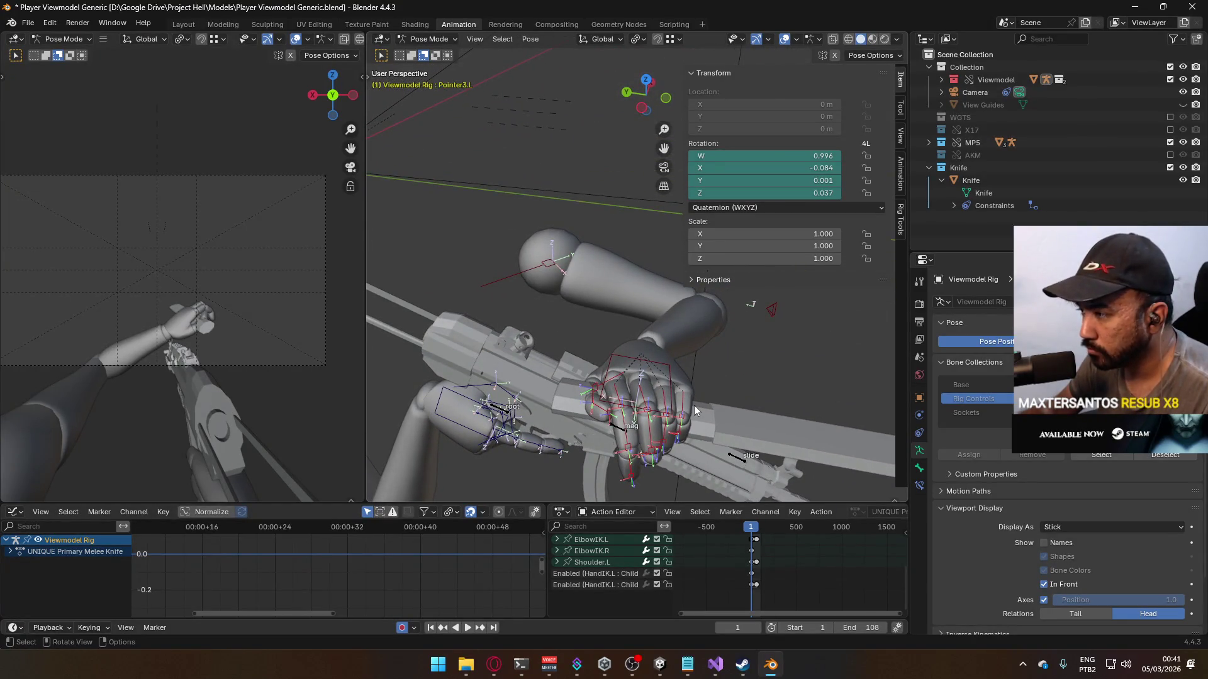
pyautogui.scroll(6, 758, 561)
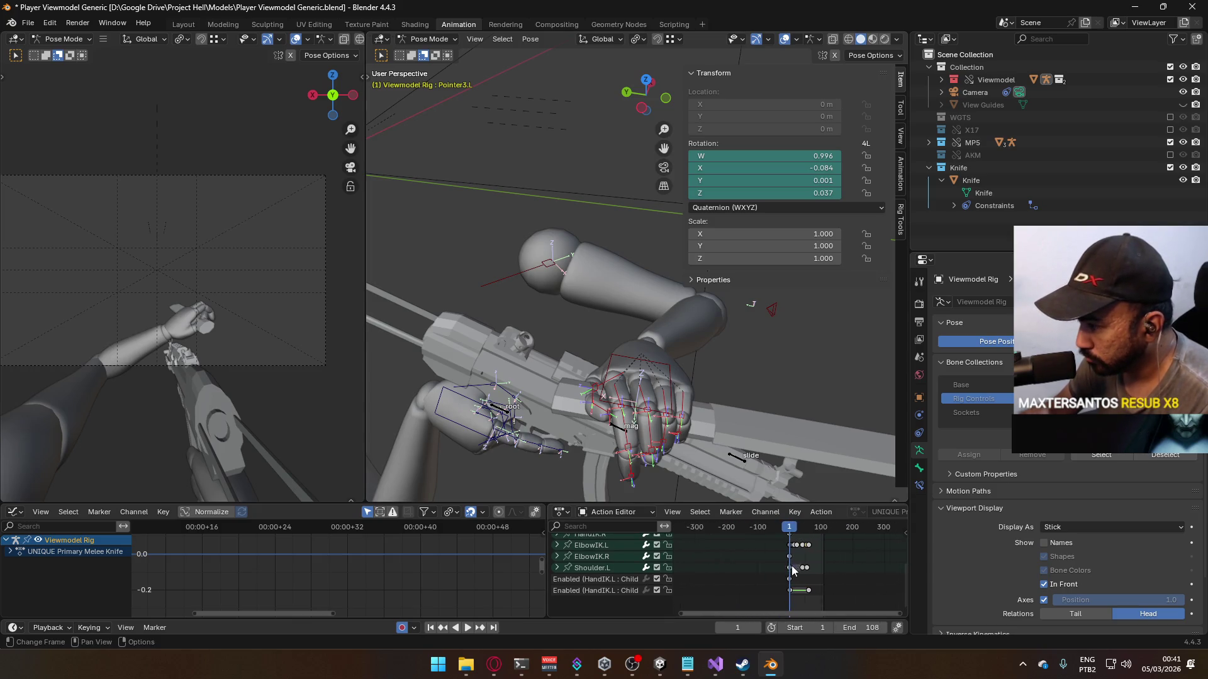
pyautogui.scroll(10, 793, 570)
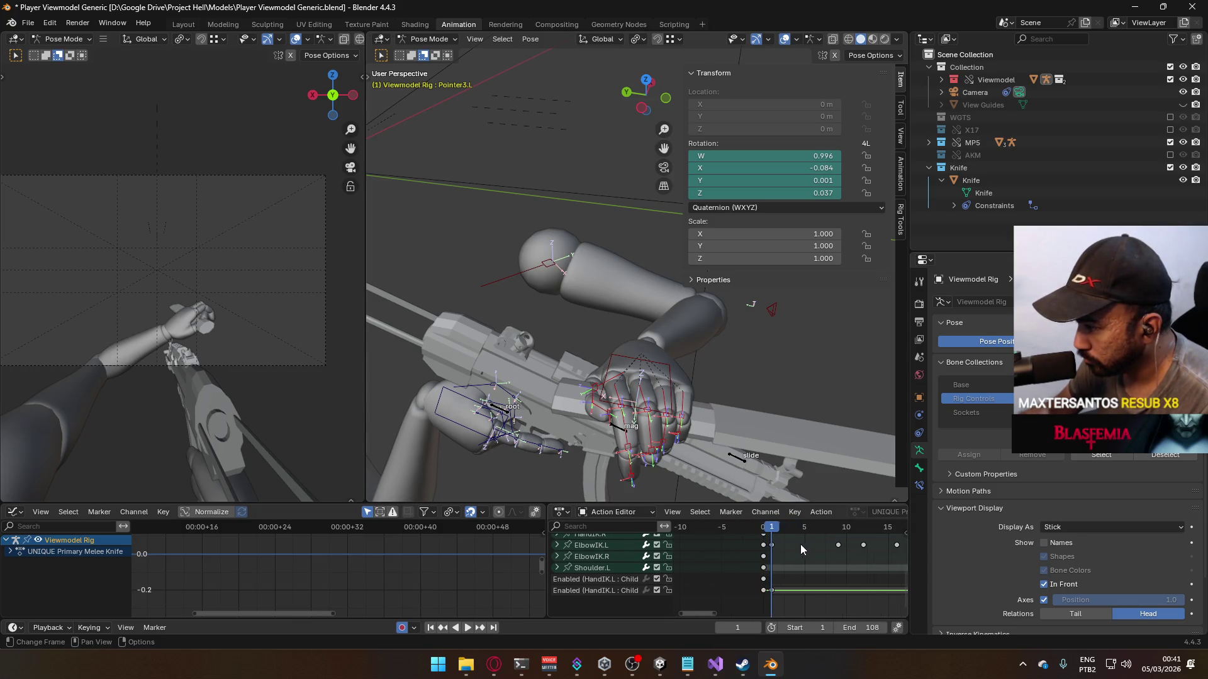
pyautogui.moveTo(768, 534); pyautogui.dragTo(765, 536)
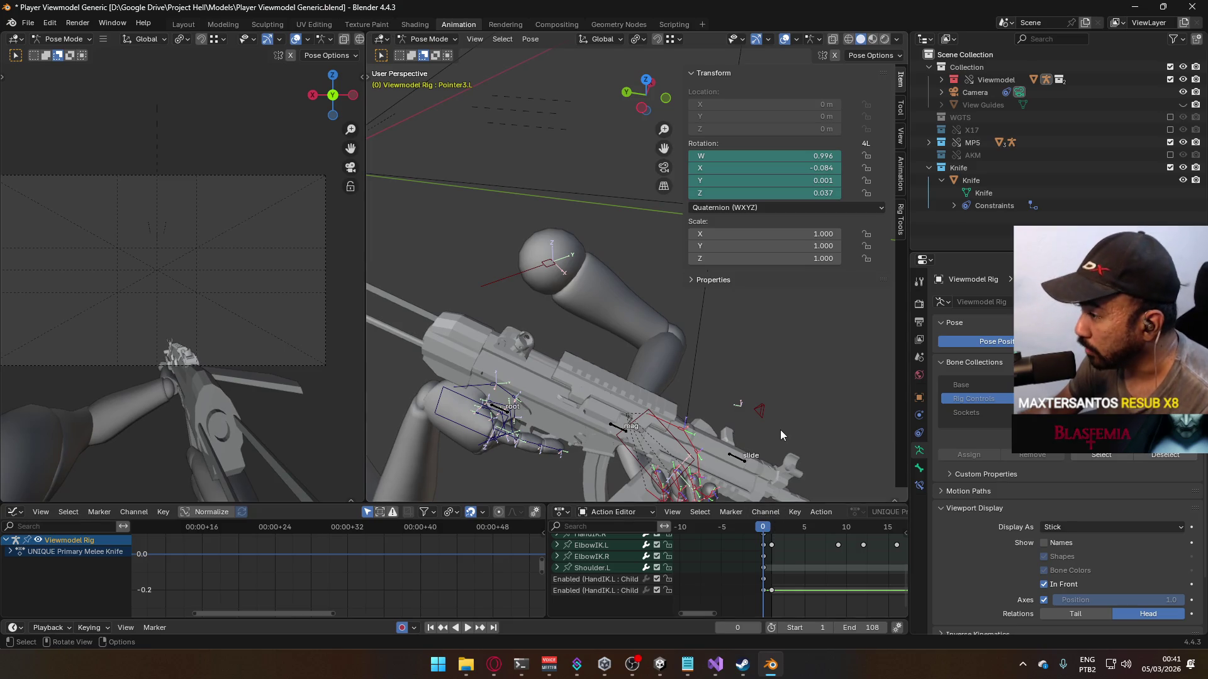
# Step: Key the rig pose at frame 0, paste the copied pose at frame 1, and compare both frames
pyautogui.press('i')
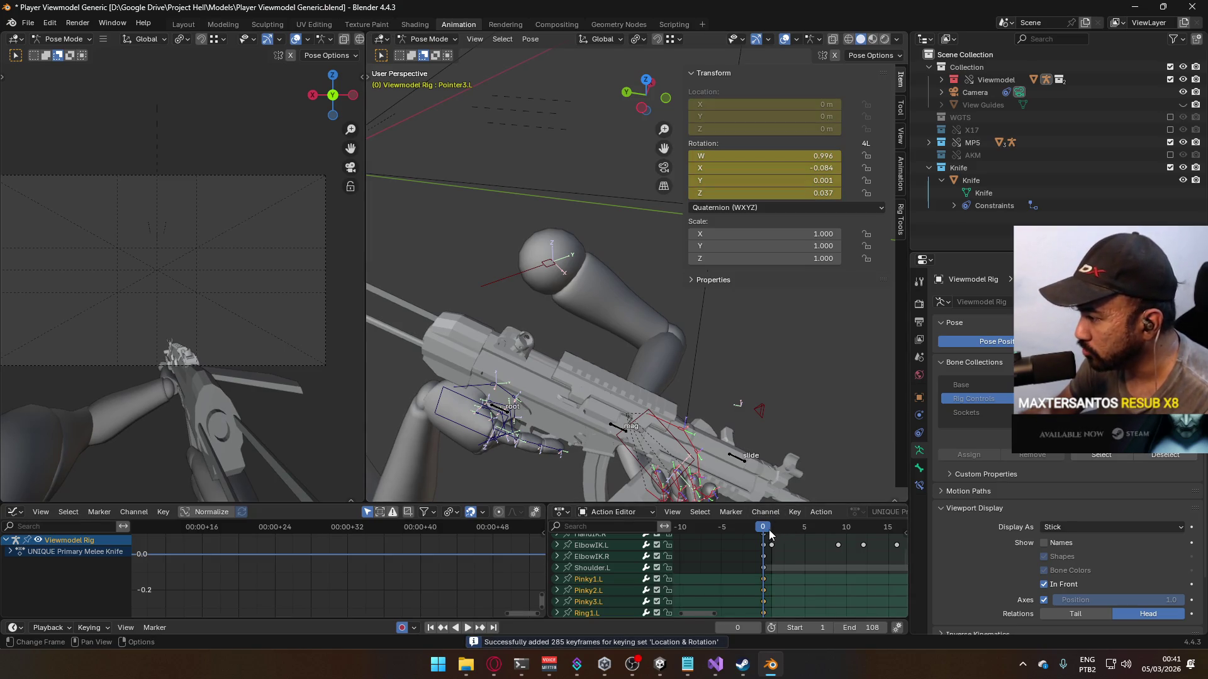
pyautogui.click(768, 534)
pyautogui.rightClick(673, 406)
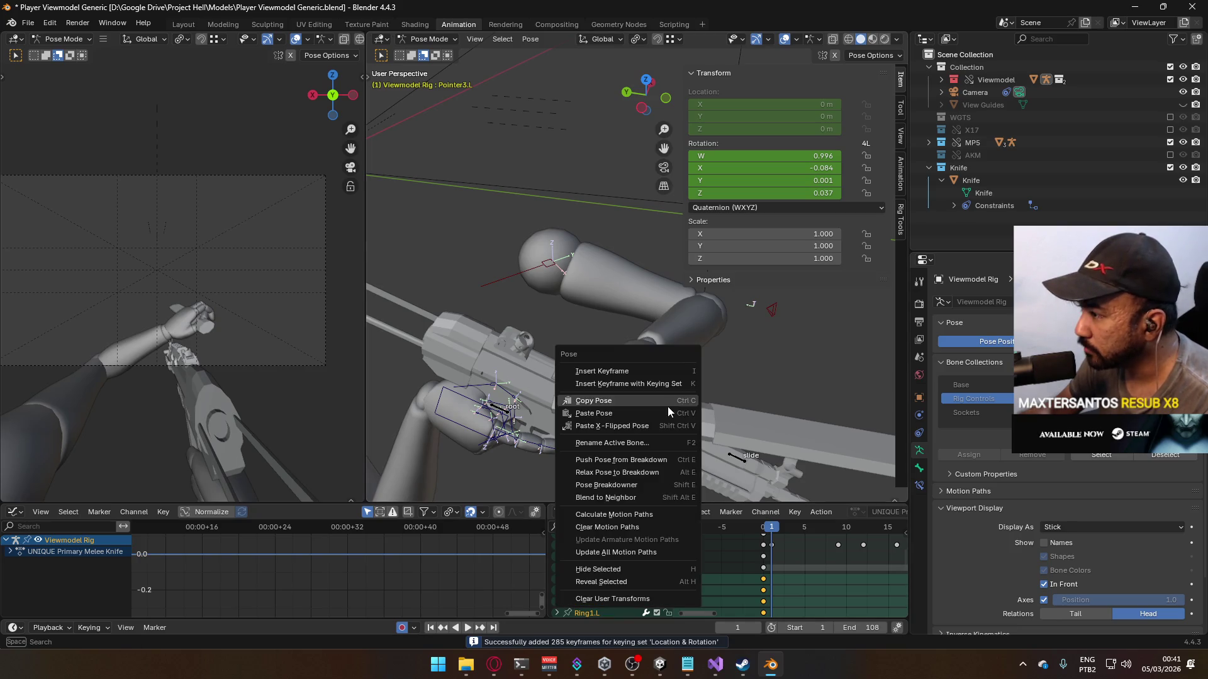
pyautogui.click(662, 414)
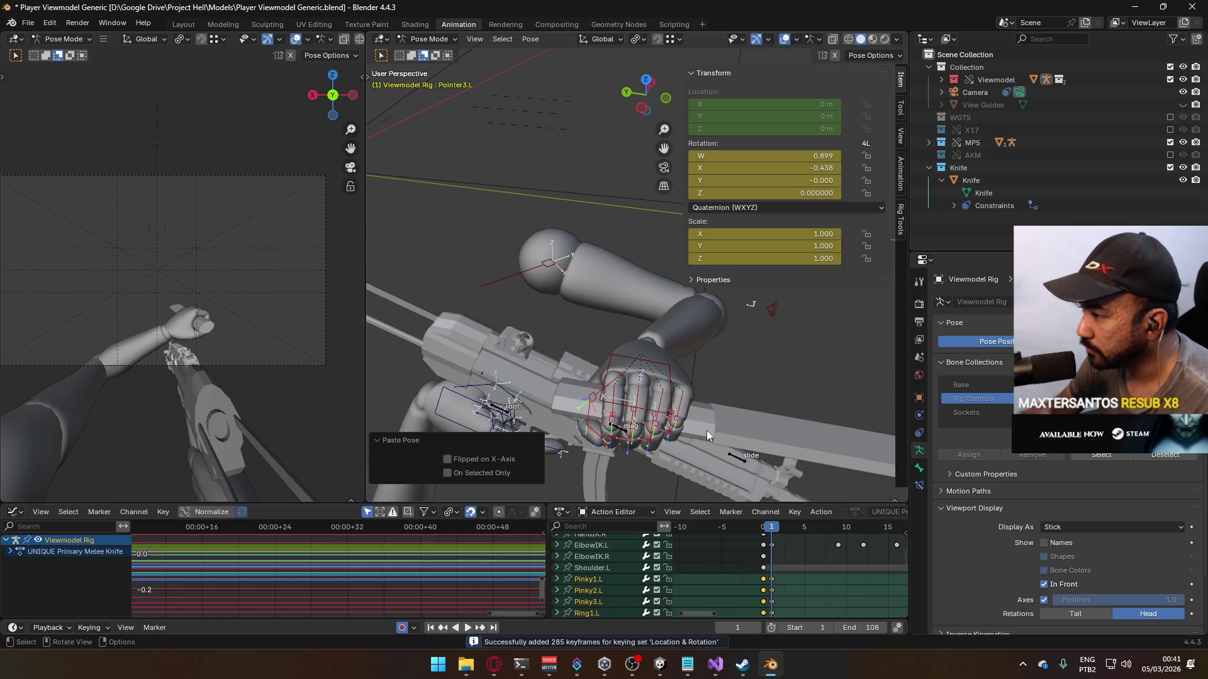
pyautogui.click(764, 535)
pyautogui.click(771, 535)
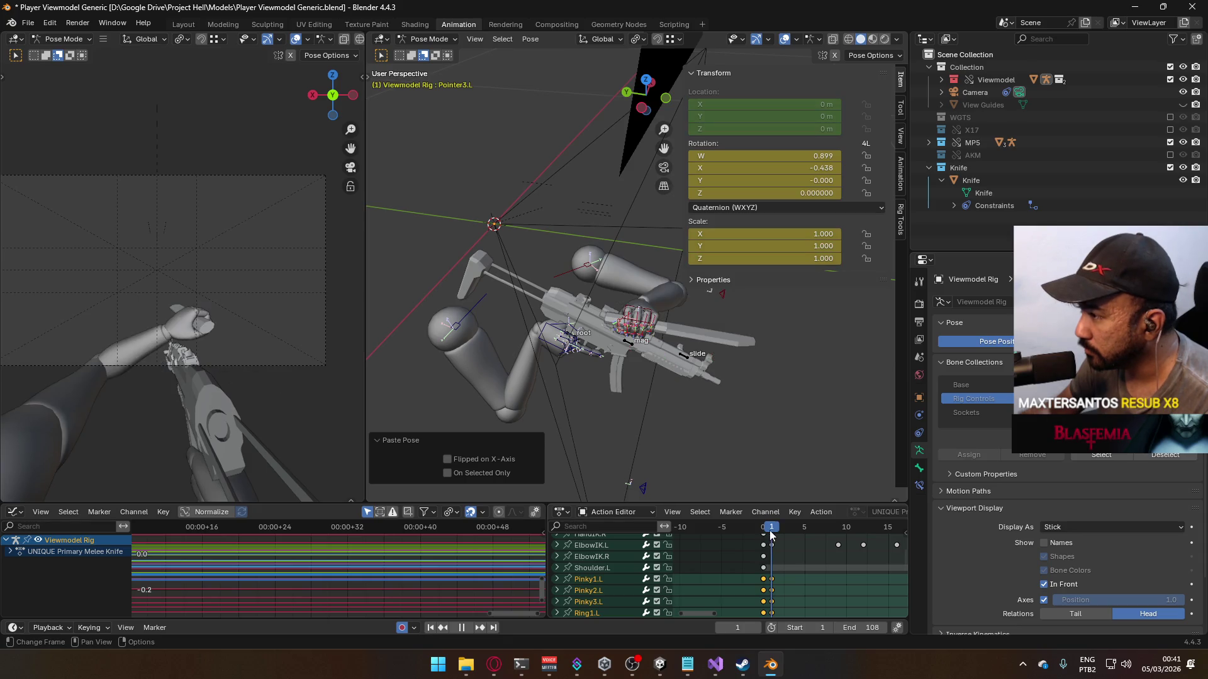
pyautogui.click(765, 536)
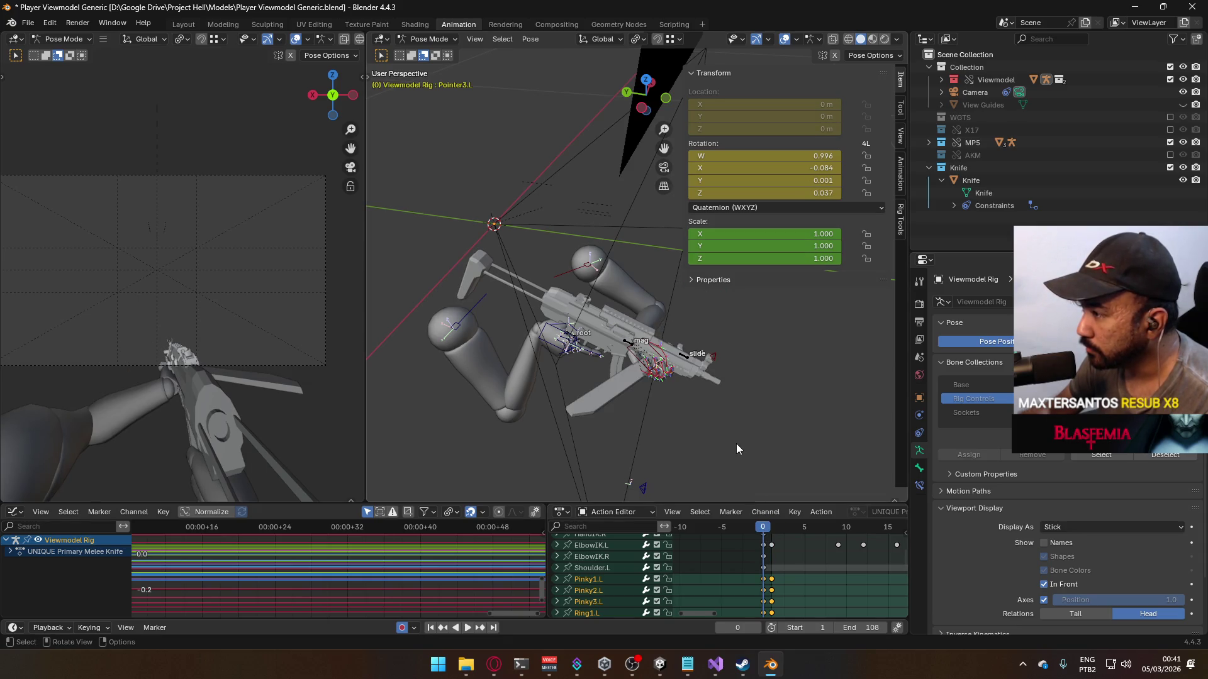
# Step: Delete all of the ElbowIK.L channel's keyframes
pyautogui.click(716, 356)
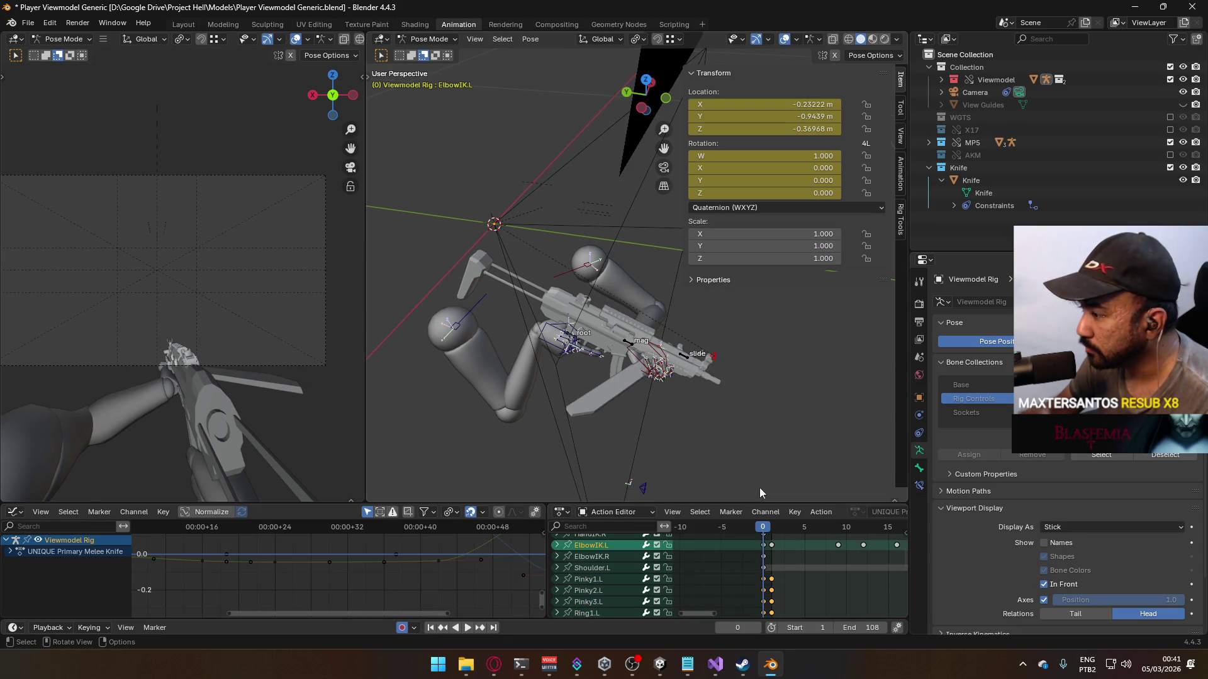
pyautogui.click(762, 549)
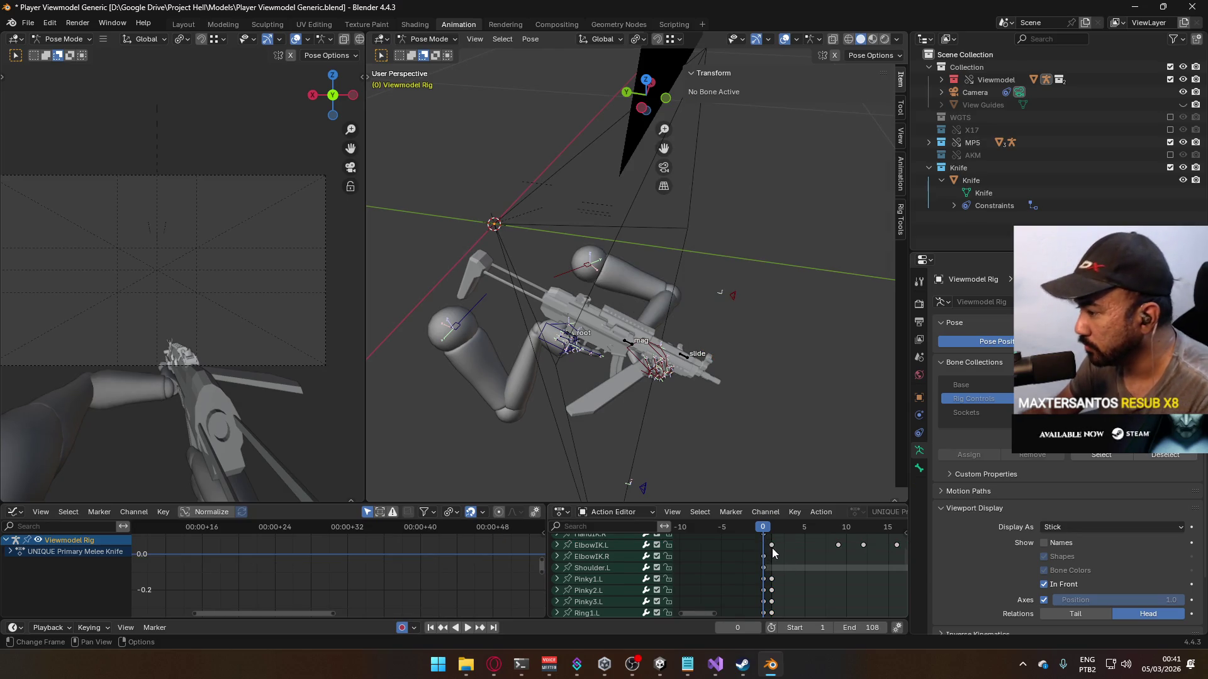
pyautogui.press('Home')
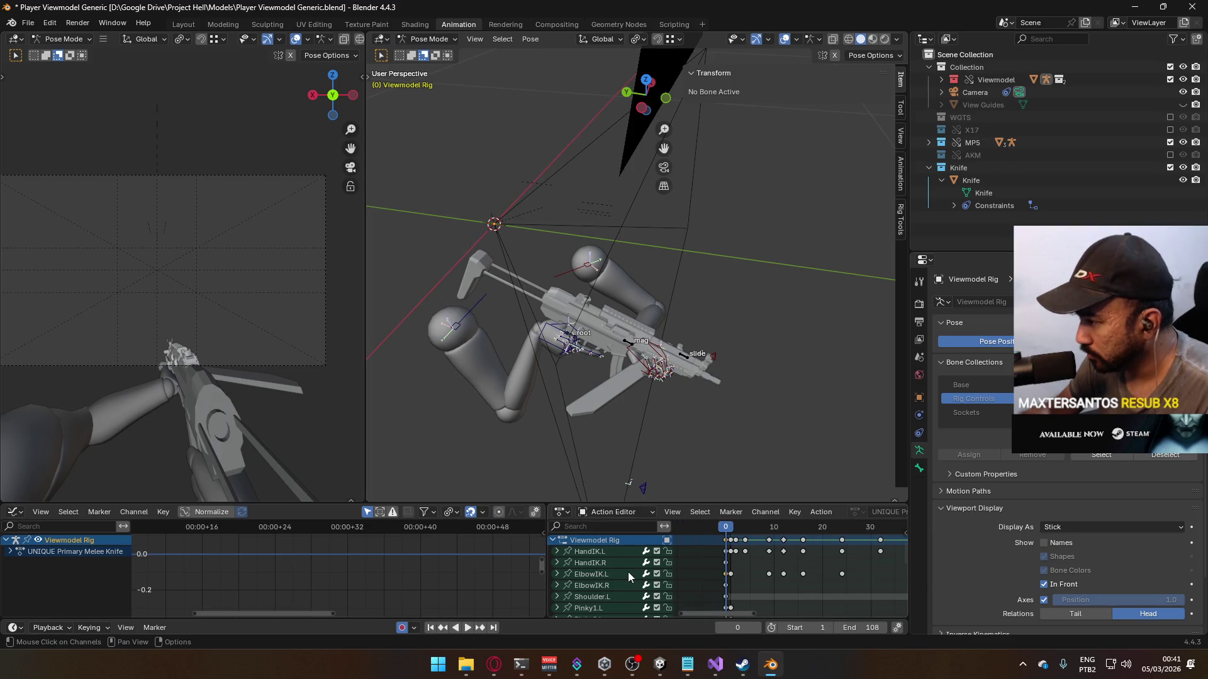
pyautogui.click(847, 575)
pyautogui.scroll(-5, 787, 584)
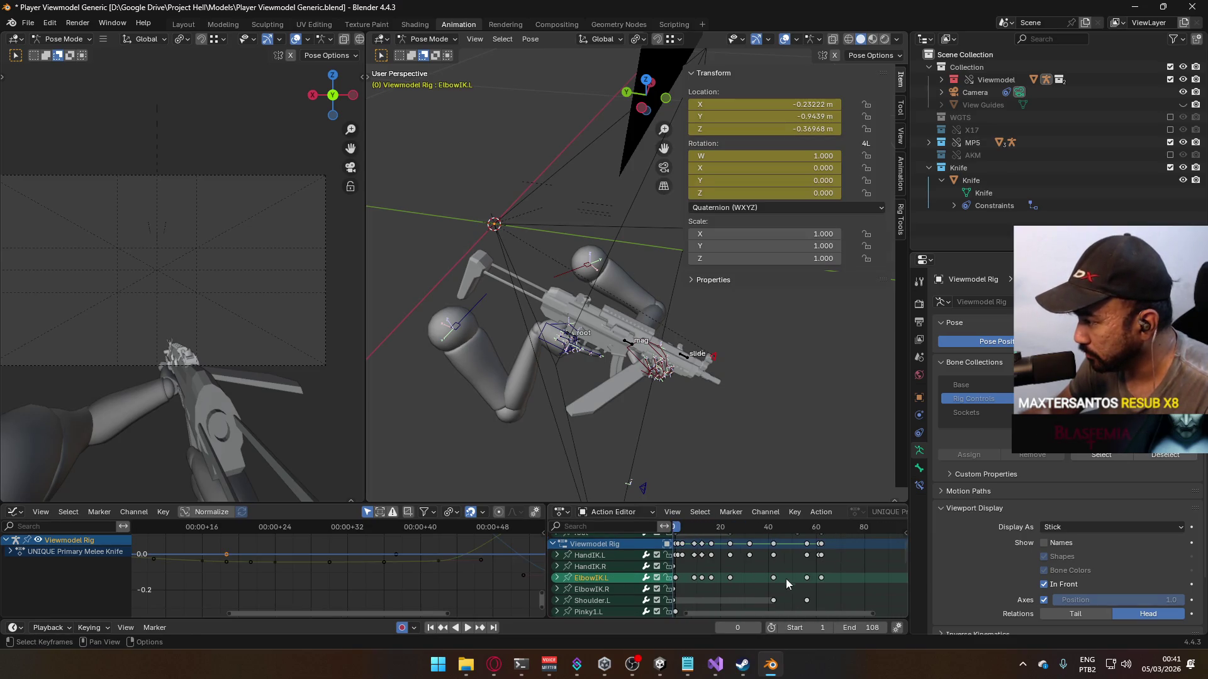
pyautogui.doubleClick(831, 582)
pyautogui.moveTo(830, 583); pyautogui.dragTo(880, 579, button='middle')
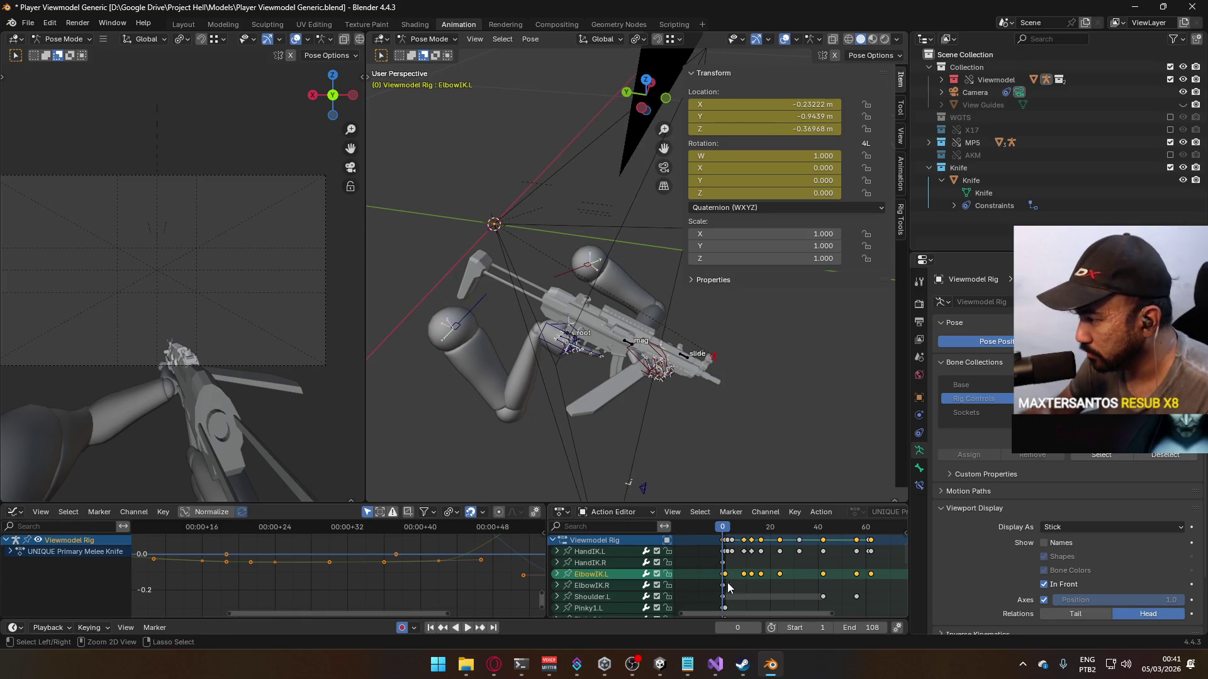
pyautogui.press('Delete')
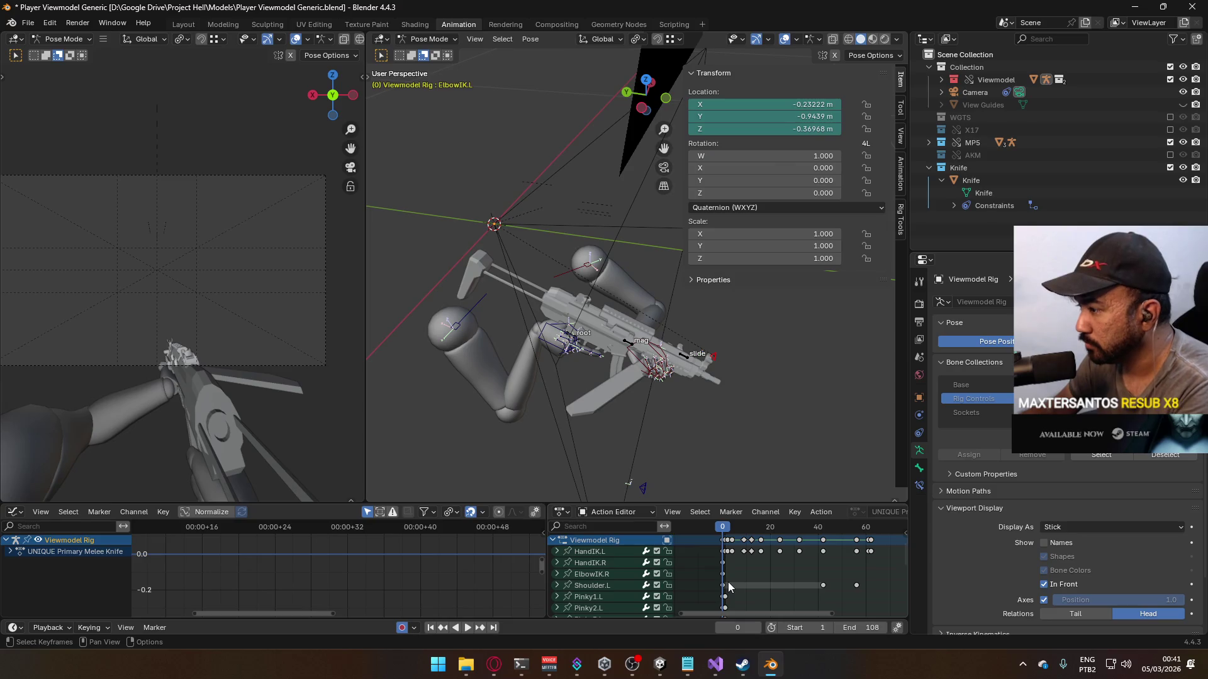
# Step: Re-key the current pose, paste the copied keyframes onto ElbowIK.L, and play back through frame 80
pyautogui.moveTo(616, 390)
pyautogui.mouseDown(button='middle')
pyautogui.moveTo(602, 349)
pyautogui.moveTo(462, 297)
pyautogui.moveTo(492, 311)
pyautogui.moveTo(636, 270)
pyautogui.moveTo(578, 291)
pyautogui.moveTo(614, 338)
pyautogui.mouseUp(button='middle')
pyautogui.press('i')
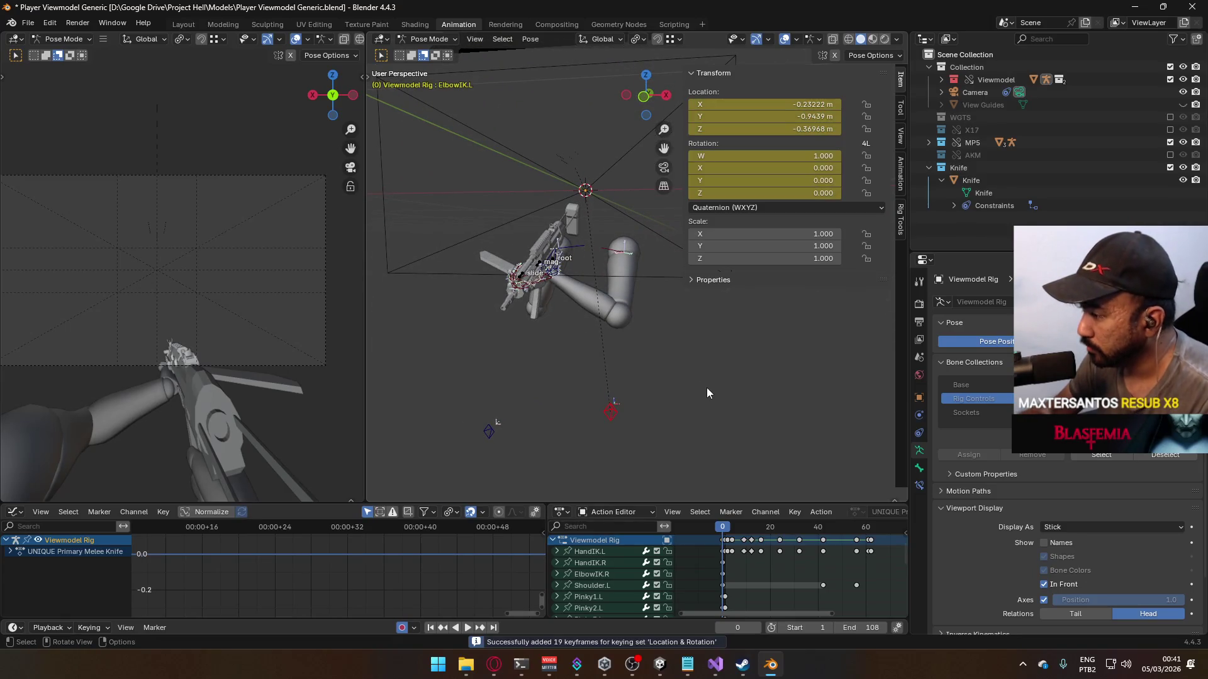
pyautogui.moveTo(771, 571); pyautogui.dragTo(746, 466, button='middle')
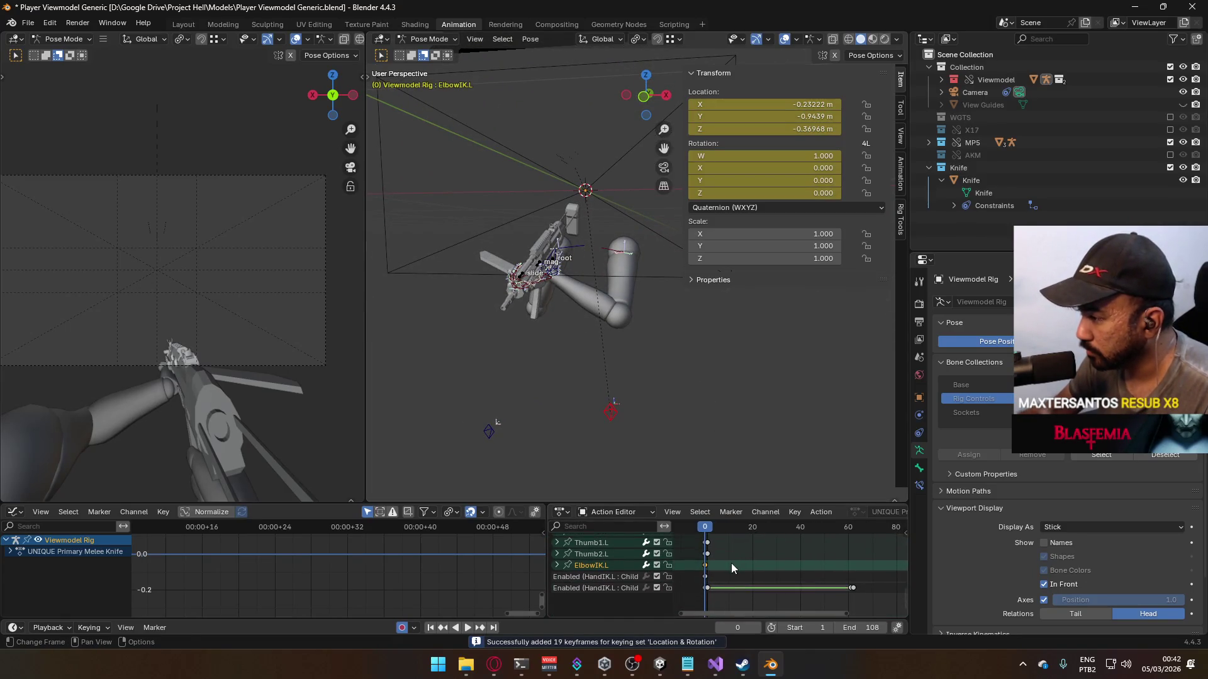
pyautogui.hotkey('ctrl', 'v')
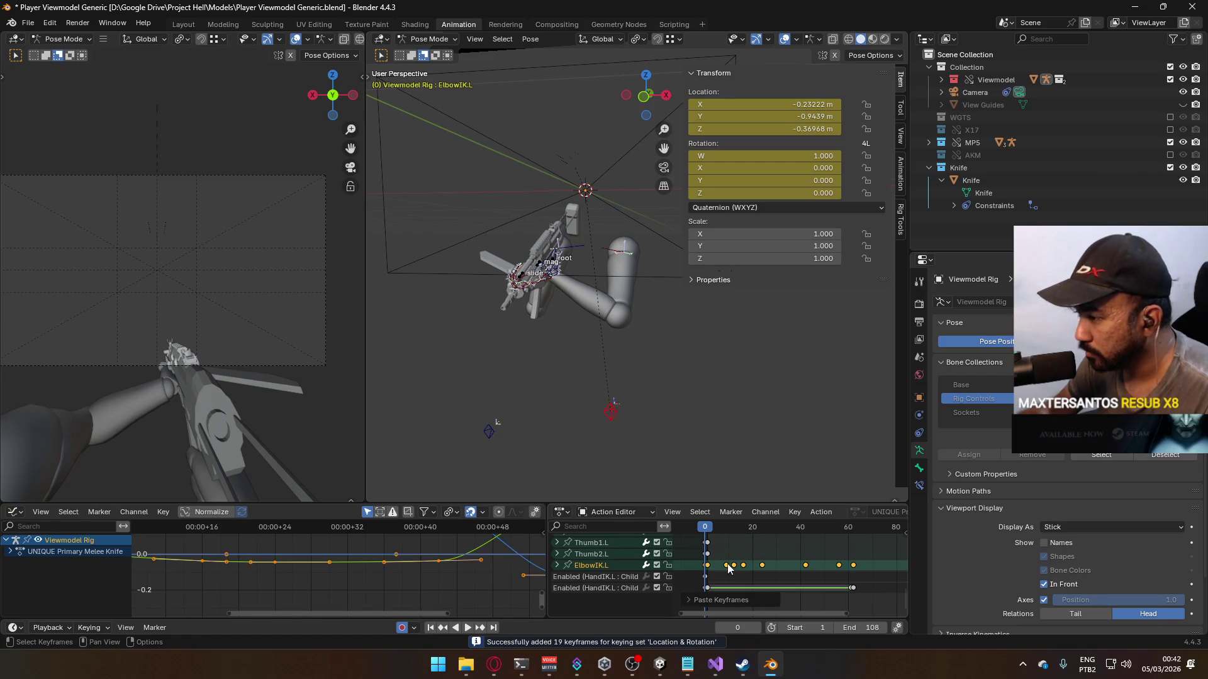
pyautogui.press('space')
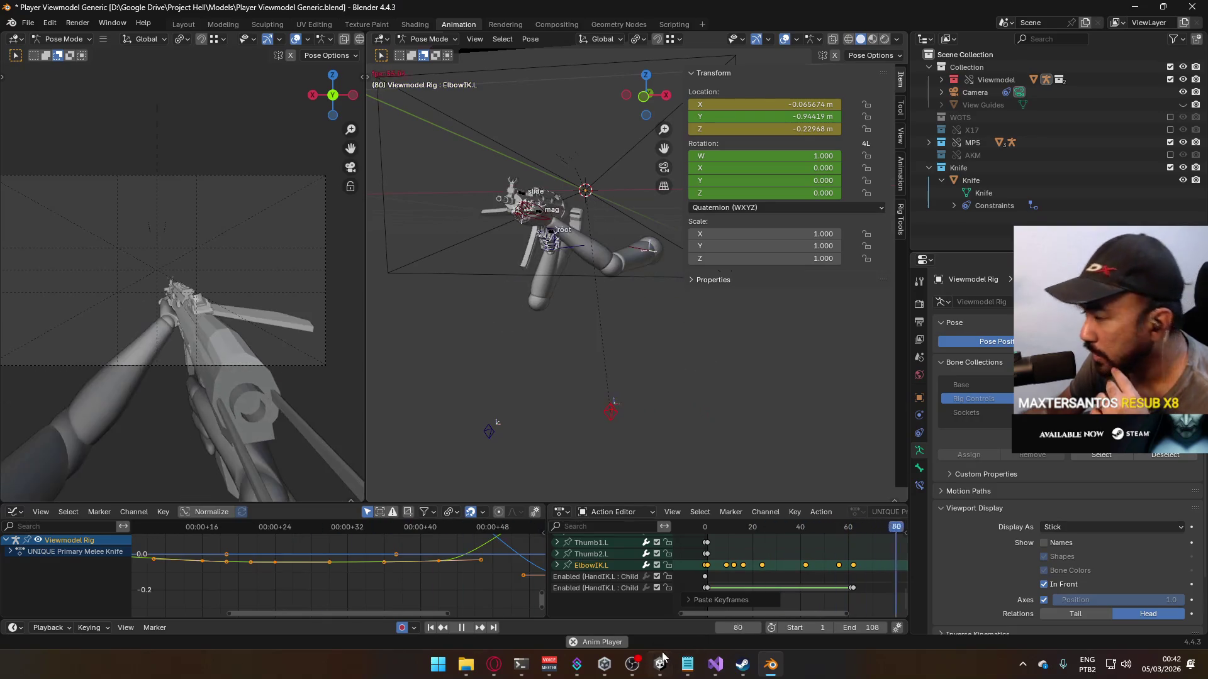
pyautogui.moveTo(662, 660)
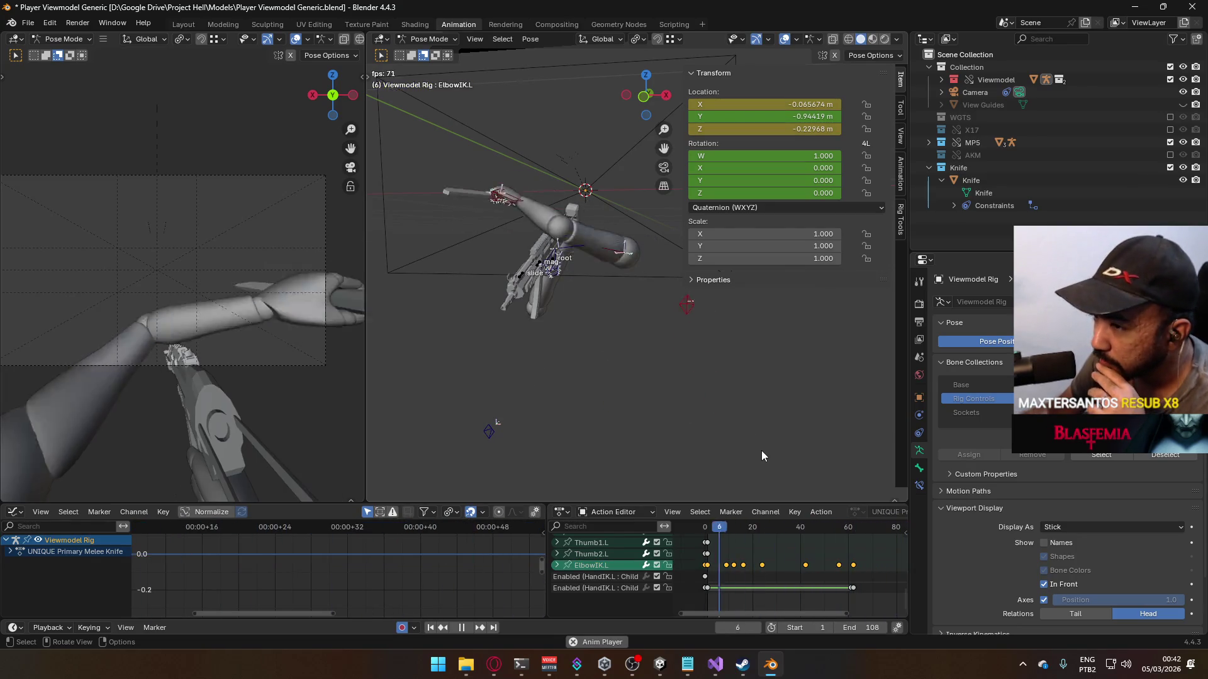
pyautogui.moveTo(824, 567); pyautogui.dragTo(804, 617, button='middle')
pyautogui.scroll(10, 799, 585)
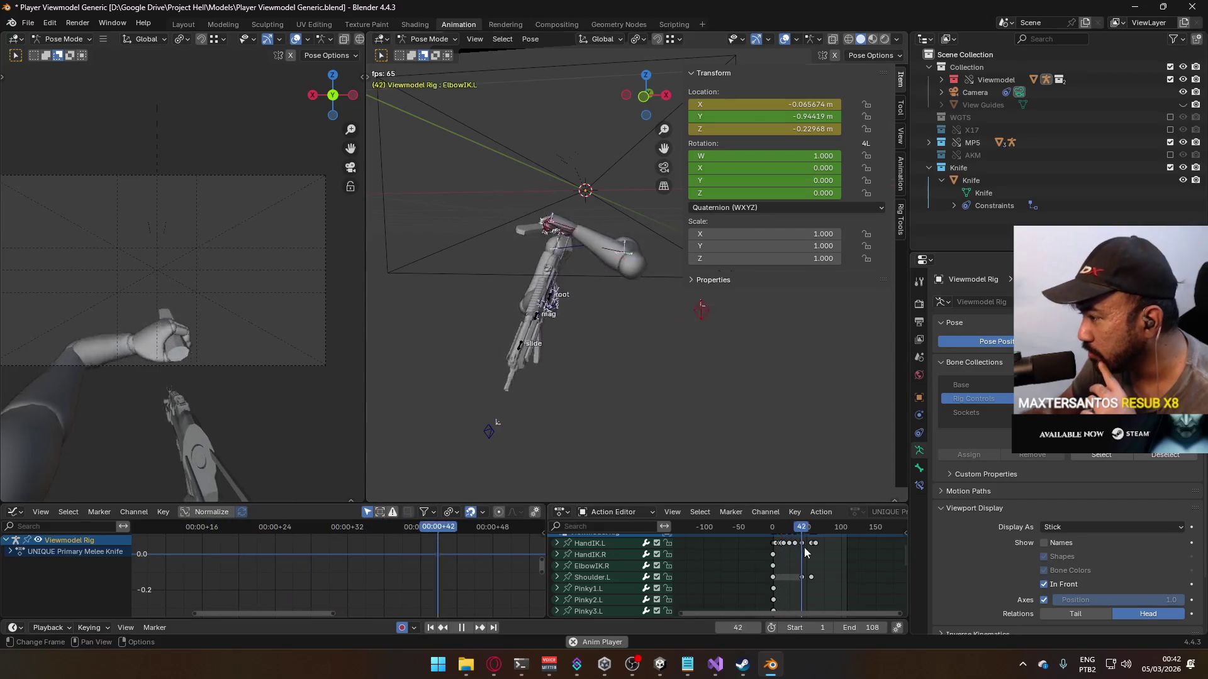
pyautogui.scroll(3, 812, 580)
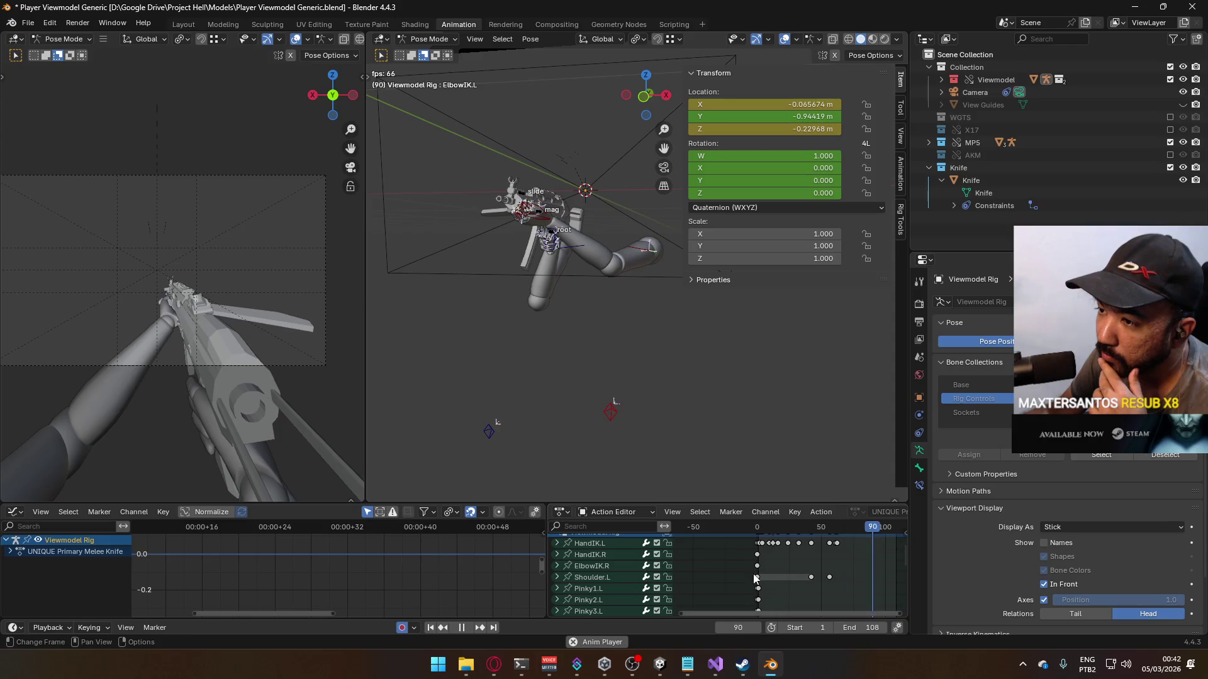
pyautogui.press('space')
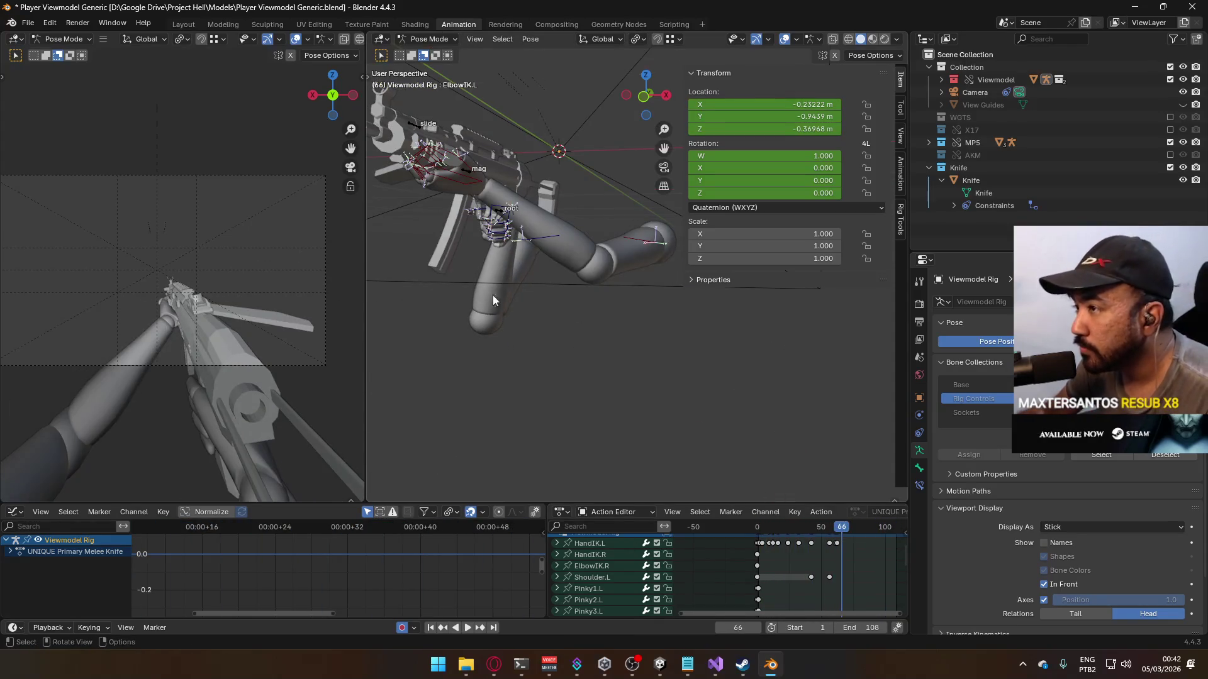
pyautogui.moveTo(493, 297)
pyautogui.mouseDown(button='middle')
pyautogui.moveTo(496, 334)
pyautogui.moveTo(568, 314)
pyautogui.moveTo(597, 395)
pyautogui.moveTo(707, 532)
pyautogui.mouseUp(button='middle')
pyautogui.moveTo(763, 536); pyautogui.dragTo(760, 538)
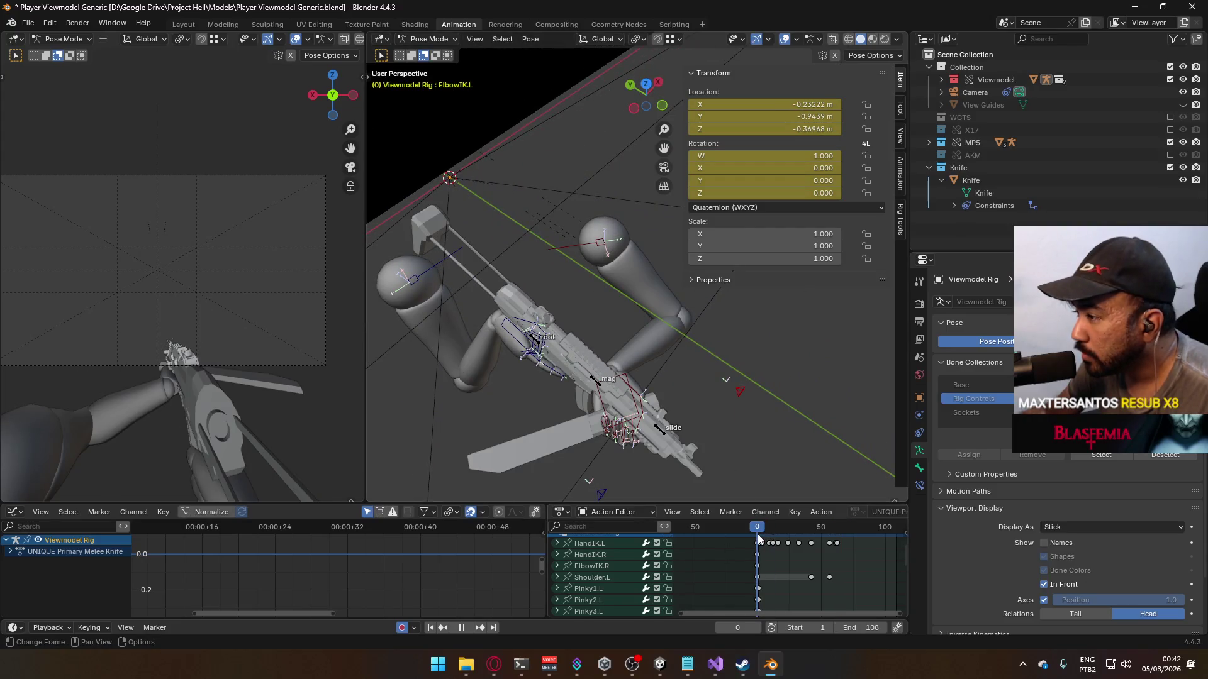
pyautogui.scroll(5, 755, 554)
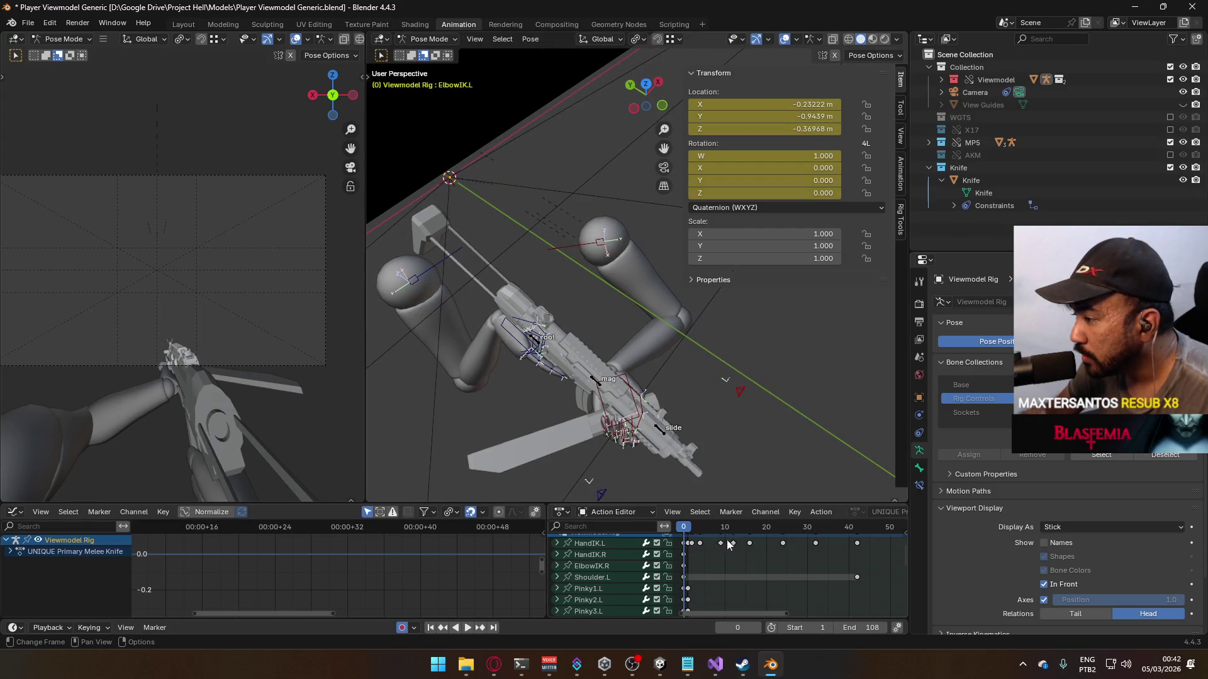
pyautogui.scroll(-1, 704, 566)
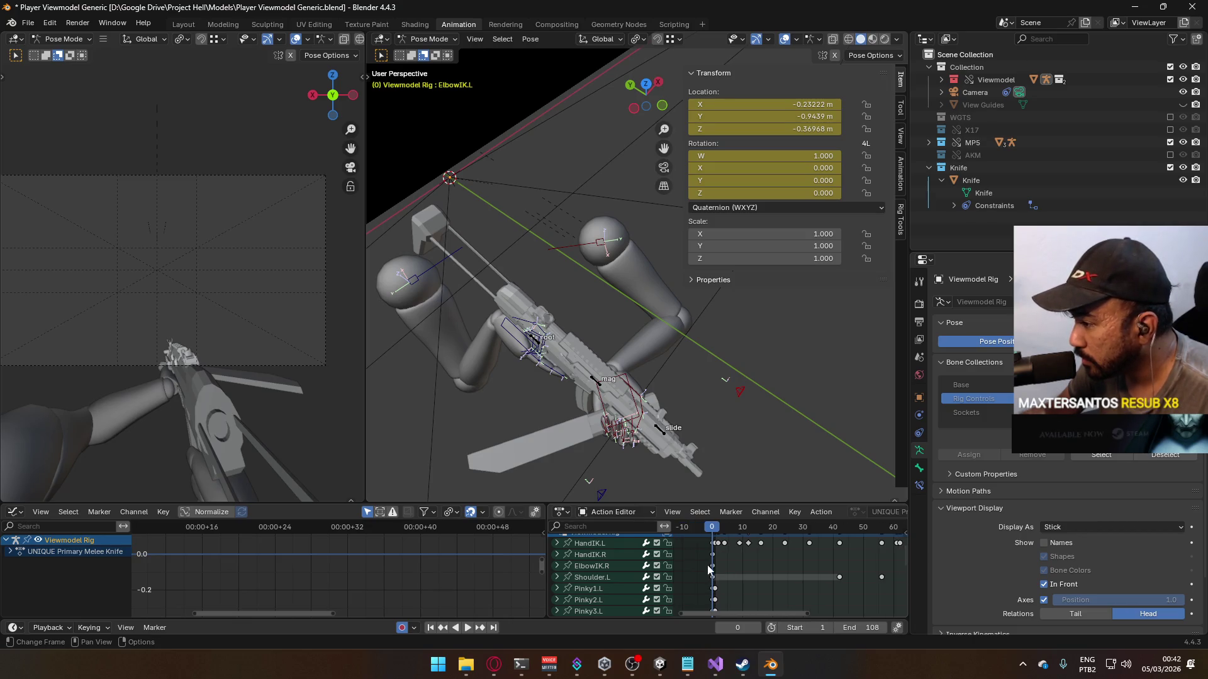
pyautogui.moveTo(626, 452)
pyautogui.mouseDown(button='middle')
pyautogui.moveTo(648, 406)
pyautogui.moveTo(609, 439)
pyautogui.moveTo(609, 470)
pyautogui.moveTo(647, 437)
pyautogui.moveTo(687, 296)
pyautogui.mouseUp(button='middle')
pyautogui.keyDown('shift'); pyautogui.click(613, 339); pyautogui.keyUp('shift')
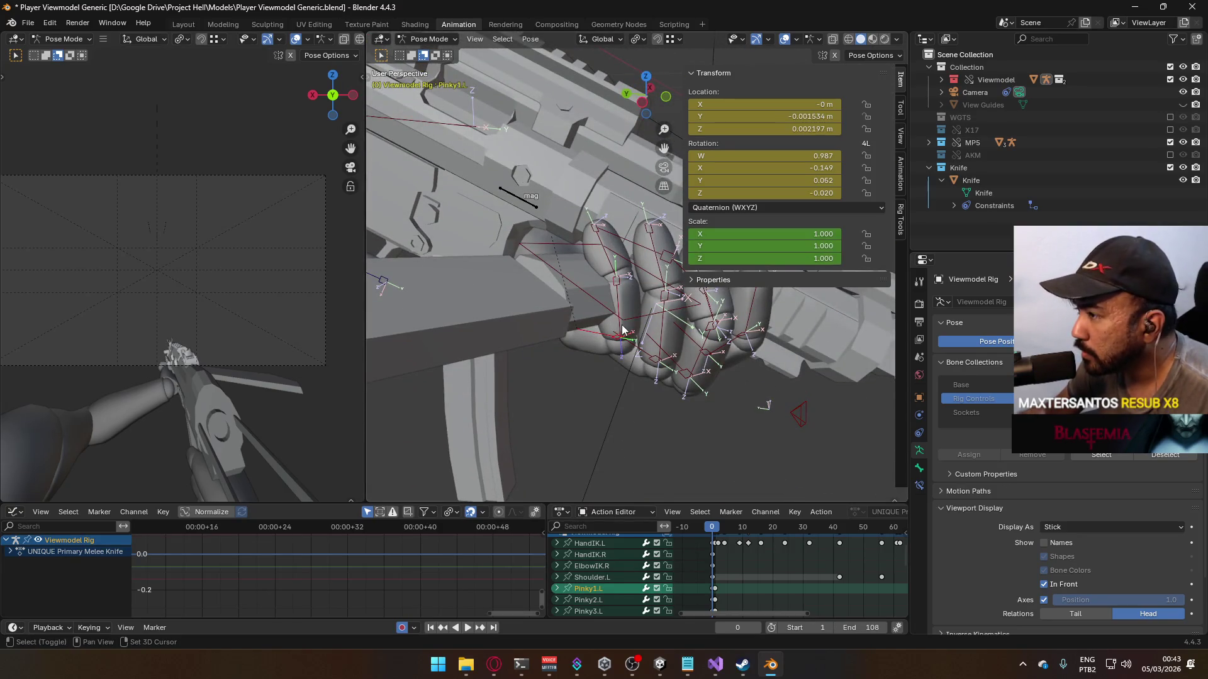
pyautogui.keyDown('shift'); pyautogui.click(620, 280); pyautogui.keyUp('shift')
pyautogui.keyDown('shift'); pyautogui.click(648, 358); pyautogui.keyUp('shift')
pyautogui.keyDown('shift'); pyautogui.click(658, 352); pyautogui.keyUp('shift')
pyautogui.keyDown('shift'); pyautogui.click(654, 280); pyautogui.keyUp('shift')
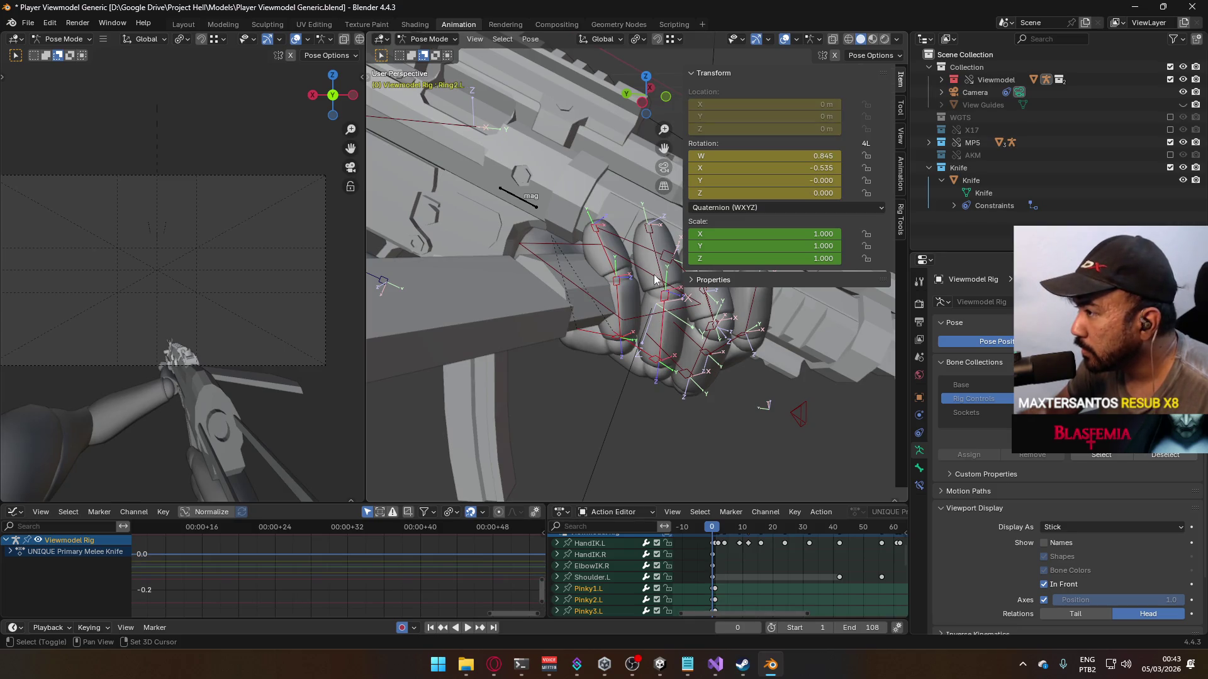
pyautogui.moveTo(724, 356)
pyautogui.mouseDown(button='middle')
pyautogui.moveTo(656, 315)
pyautogui.moveTo(673, 259)
pyautogui.moveTo(564, 299)
pyautogui.moveTo(587, 357)
pyautogui.moveTo(614, 382)
pyautogui.moveTo(622, 363)
pyautogui.mouseUp(button='middle')
pyautogui.keyDown('shift'); pyautogui.click(673, 332); pyautogui.keyUp('shift')
pyautogui.keyDown('shift'); pyautogui.click(628, 278); pyautogui.keyUp('shift')
pyautogui.keyDown('shift'); pyautogui.click(502, 298); pyautogui.keyUp('shift')
pyautogui.keyDown('shift'); pyautogui.click(625, 279); pyautogui.keyUp('shift')
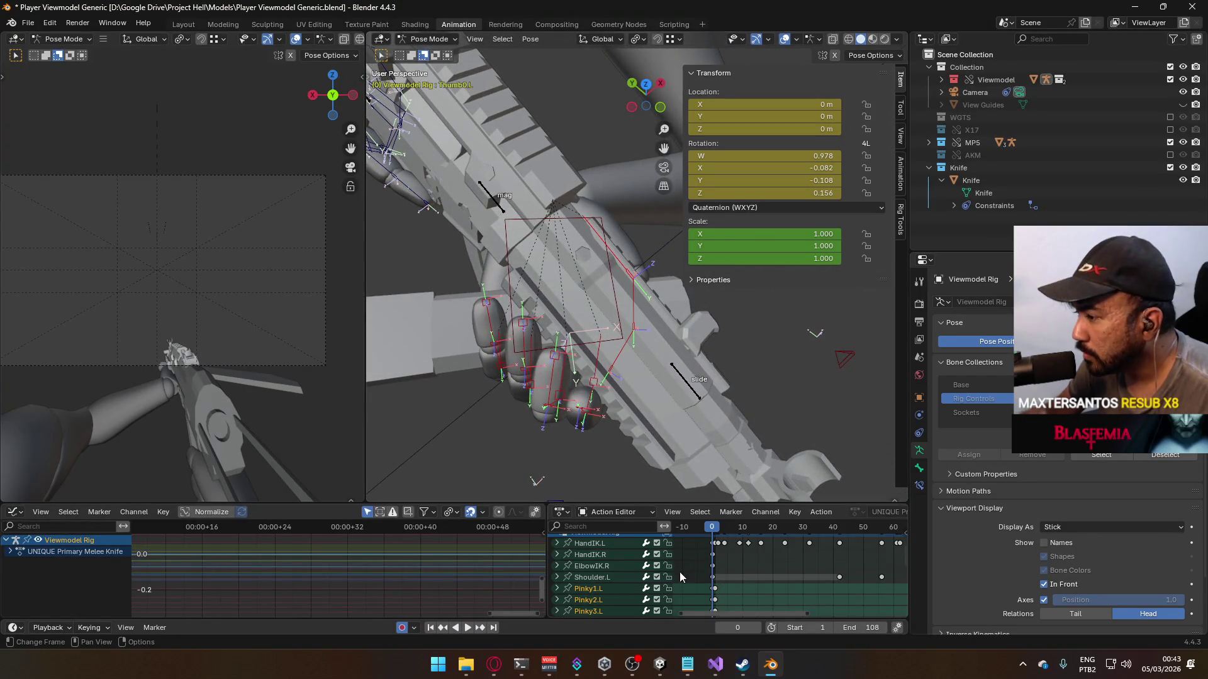
pyautogui.moveTo(680, 573); pyautogui.dragTo(746, 616, button='middle')
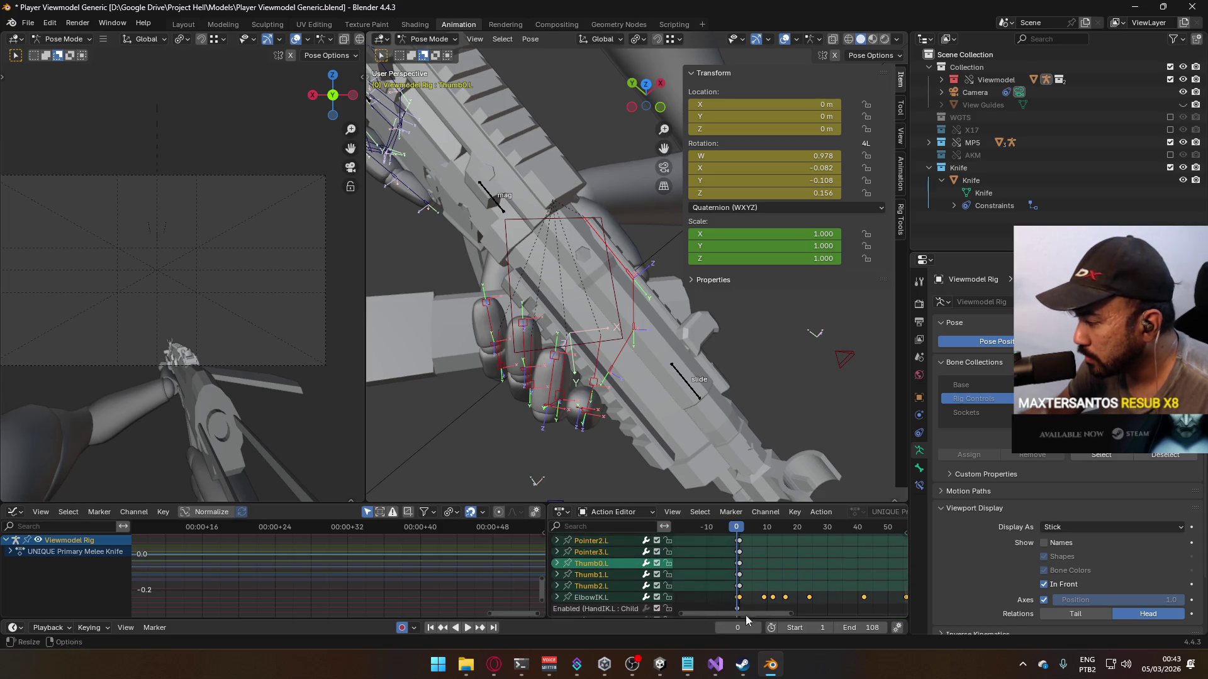
pyautogui.rightClick(549, 369)
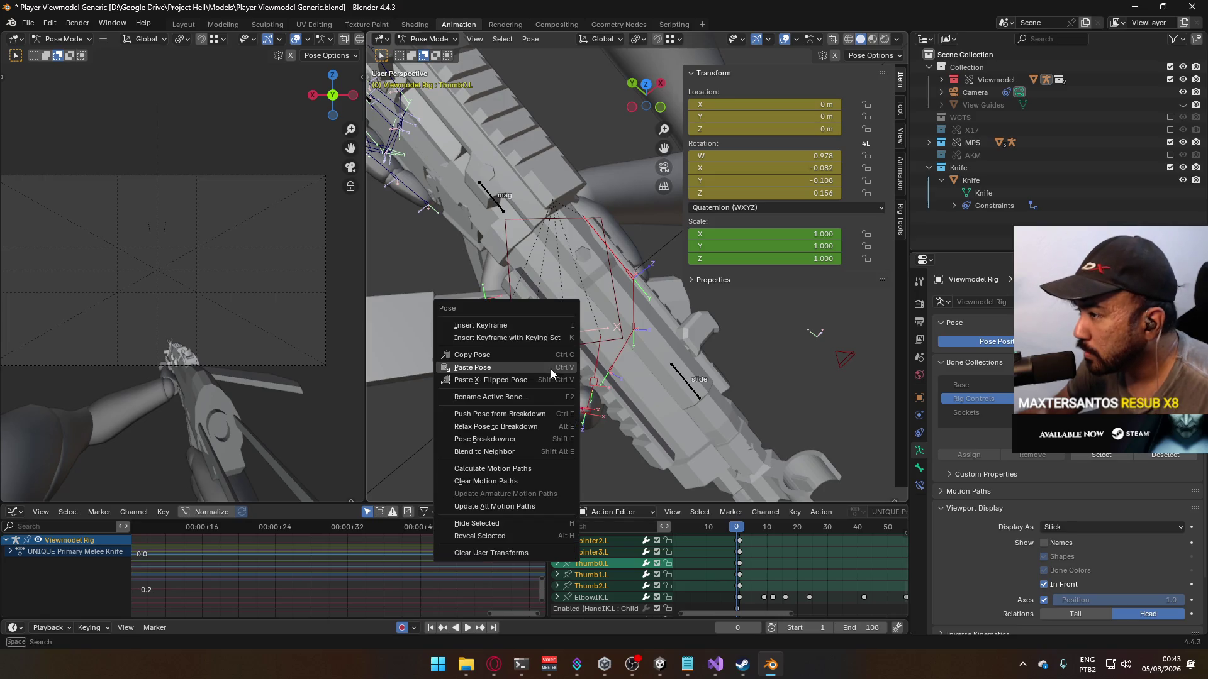
pyautogui.click(546, 357)
pyautogui.scroll(-3, 772, 557)
pyautogui.scroll(-3, 772, 557)
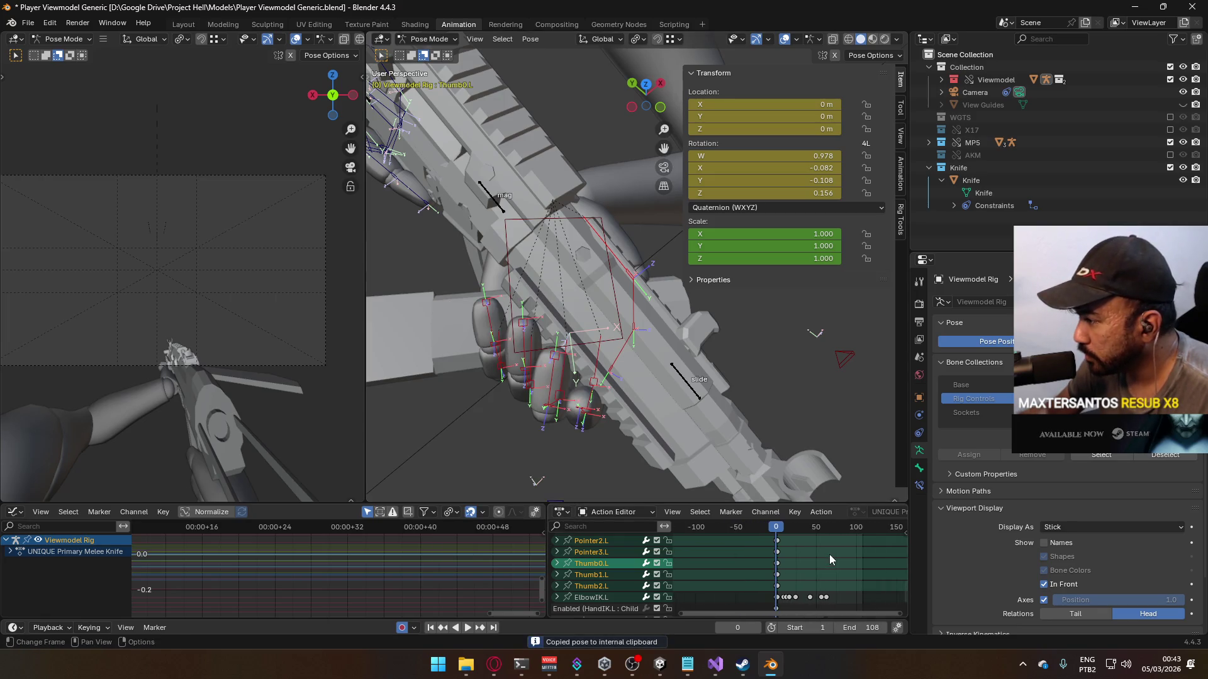
pyautogui.scroll(10, 829, 554)
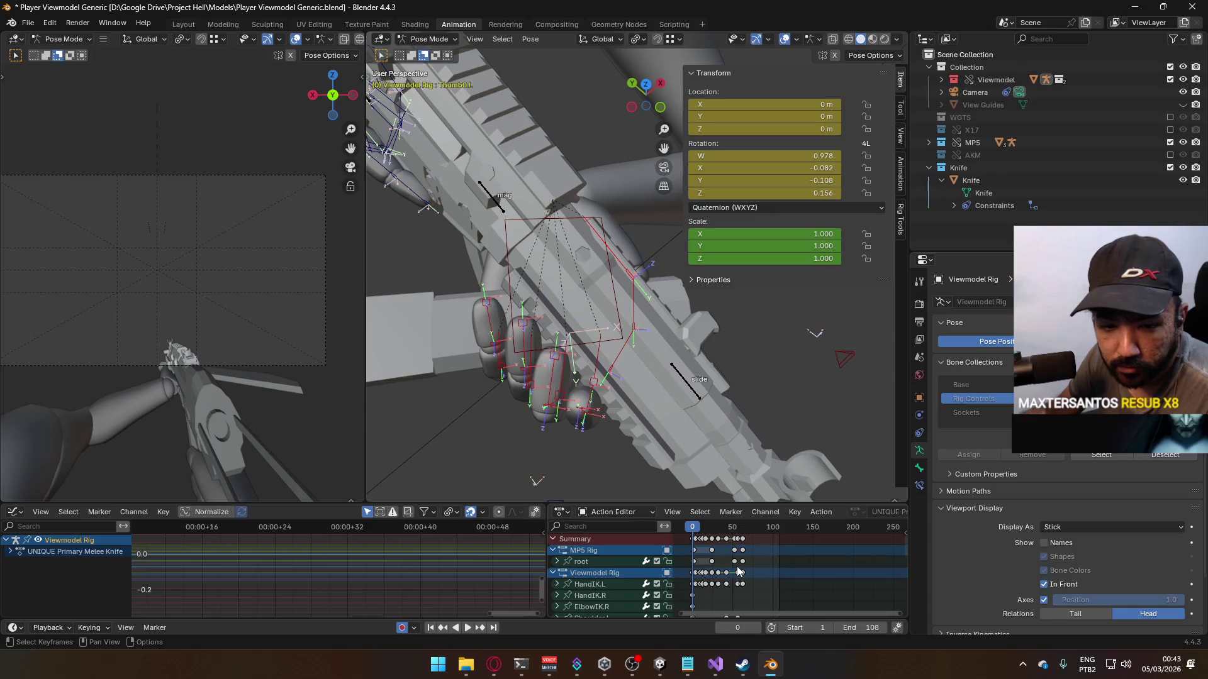
pyautogui.scroll(5, 746, 558)
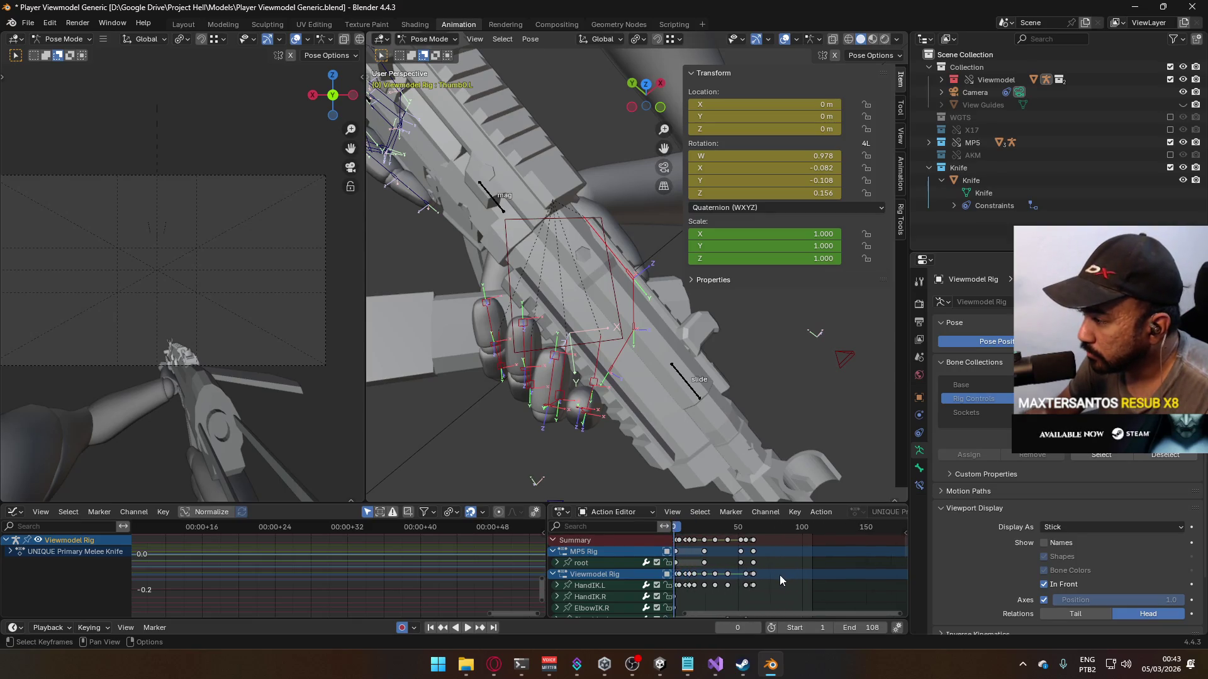
pyautogui.click(707, 529)
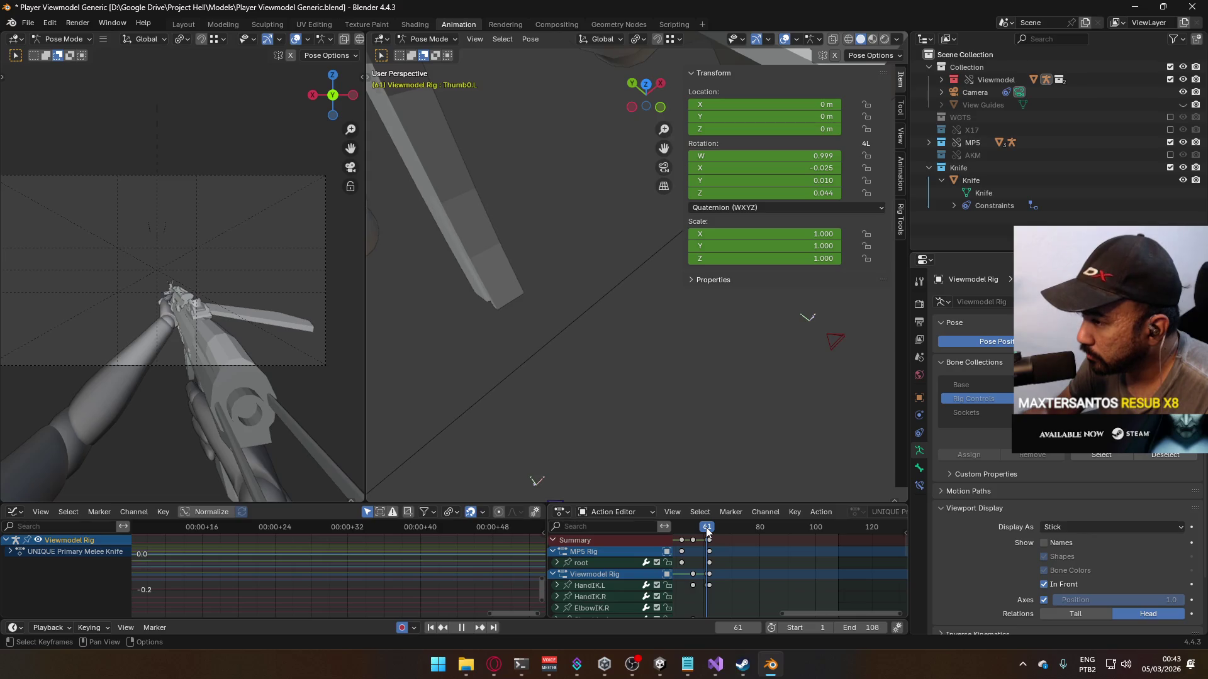
pyautogui.moveTo(711, 528); pyautogui.dragTo(692, 537)
pyautogui.scroll(-3, 742, 567)
pyautogui.moveTo(755, 604)
pyautogui.mouseDown(button='middle')
pyautogui.moveTo(791, 574)
pyautogui.moveTo(780, 574)
pyautogui.mouseUp(button='middle')
pyautogui.scroll(5, 792, 574)
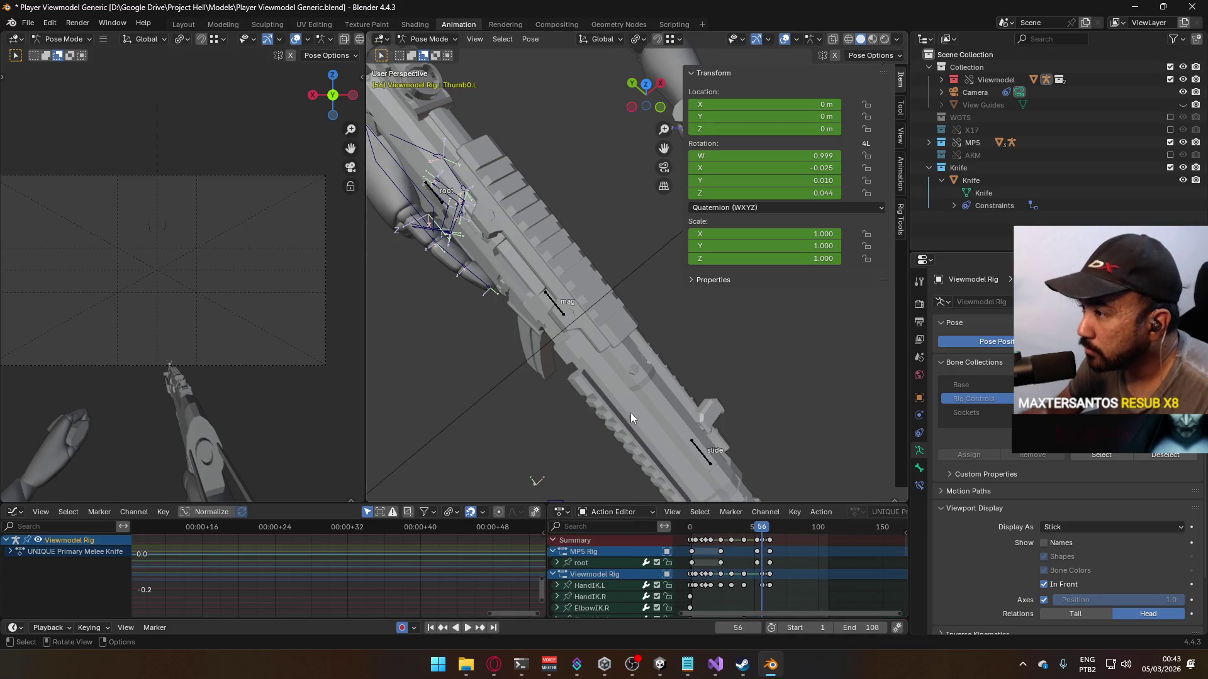
pyautogui.scroll(-3, 727, 377)
pyautogui.moveTo(739, 345)
pyautogui.mouseDown(button='middle')
pyautogui.moveTo(565, 299)
pyautogui.moveTo(500, 258)
pyautogui.moveTo(522, 264)
pyautogui.moveTo(560, 245)
pyautogui.moveTo(496, 257)
pyautogui.moveTo(606, 346)
pyautogui.mouseUp(button='middle')
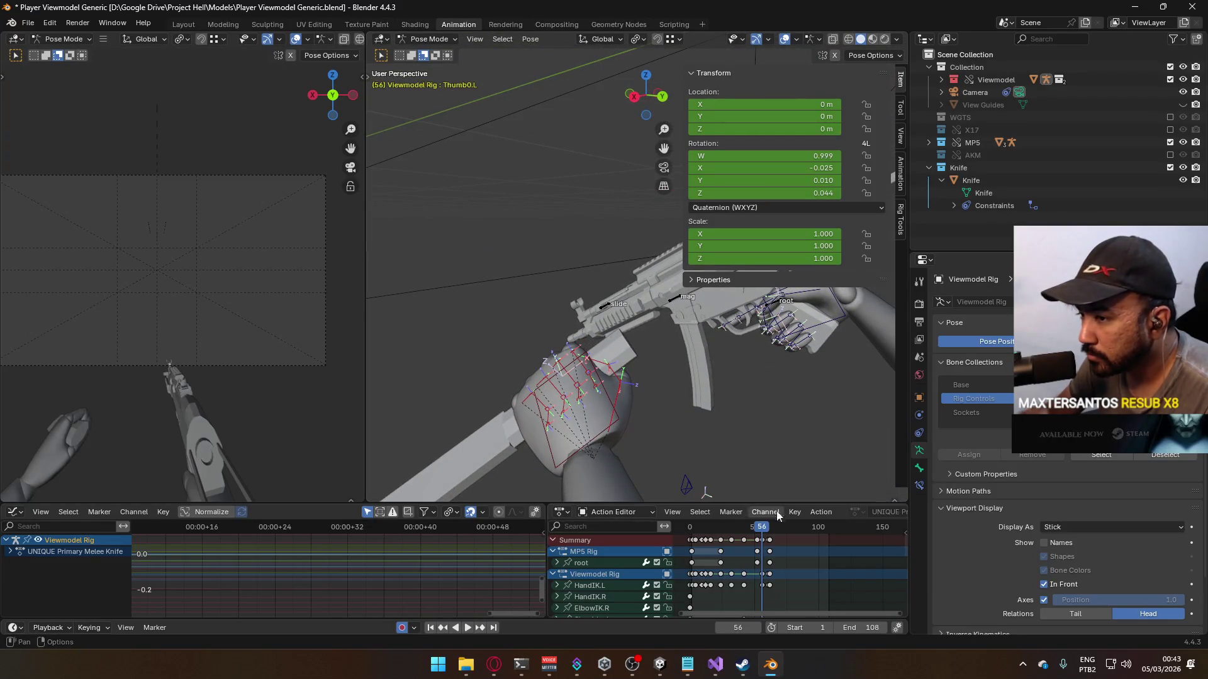
pyautogui.press('space')
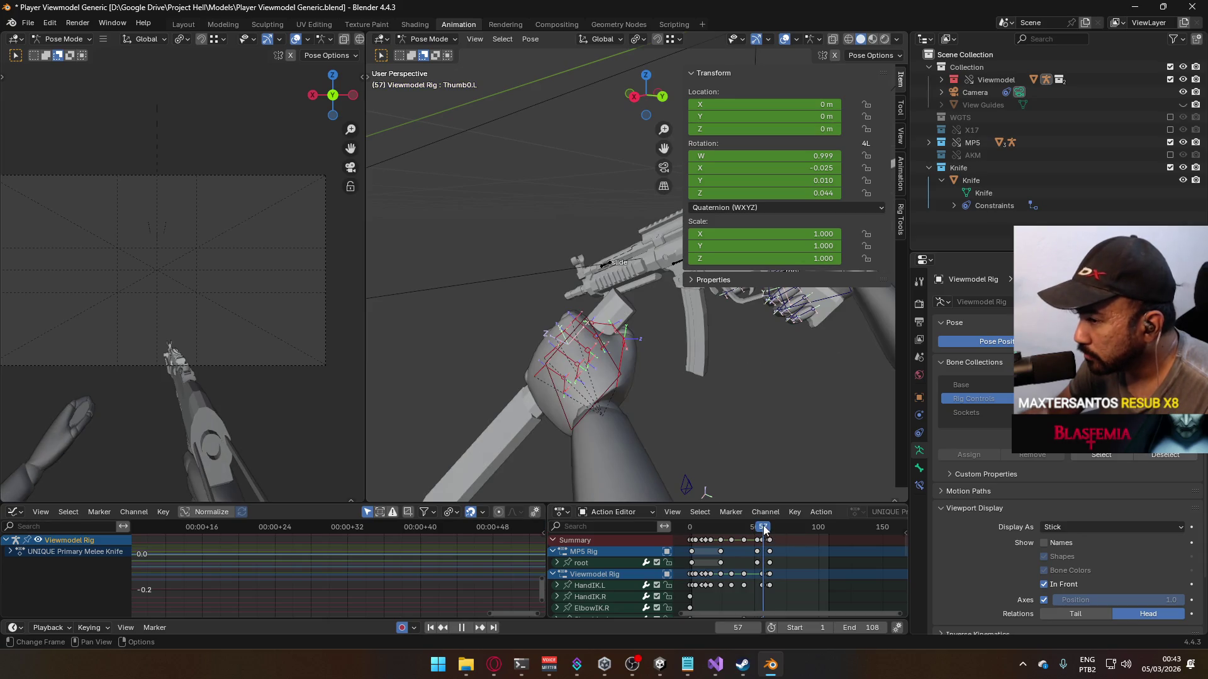
pyautogui.press('Escape')
pyautogui.scroll(5, 745, 562)
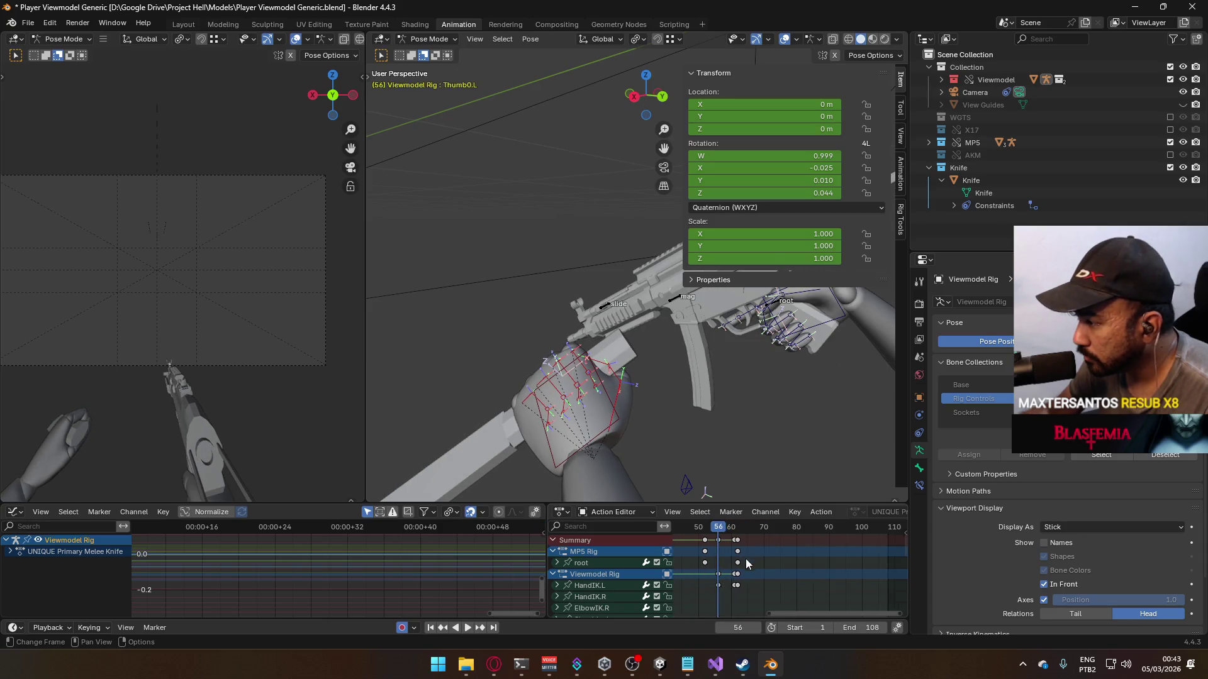
pyautogui.scroll(4, 746, 560)
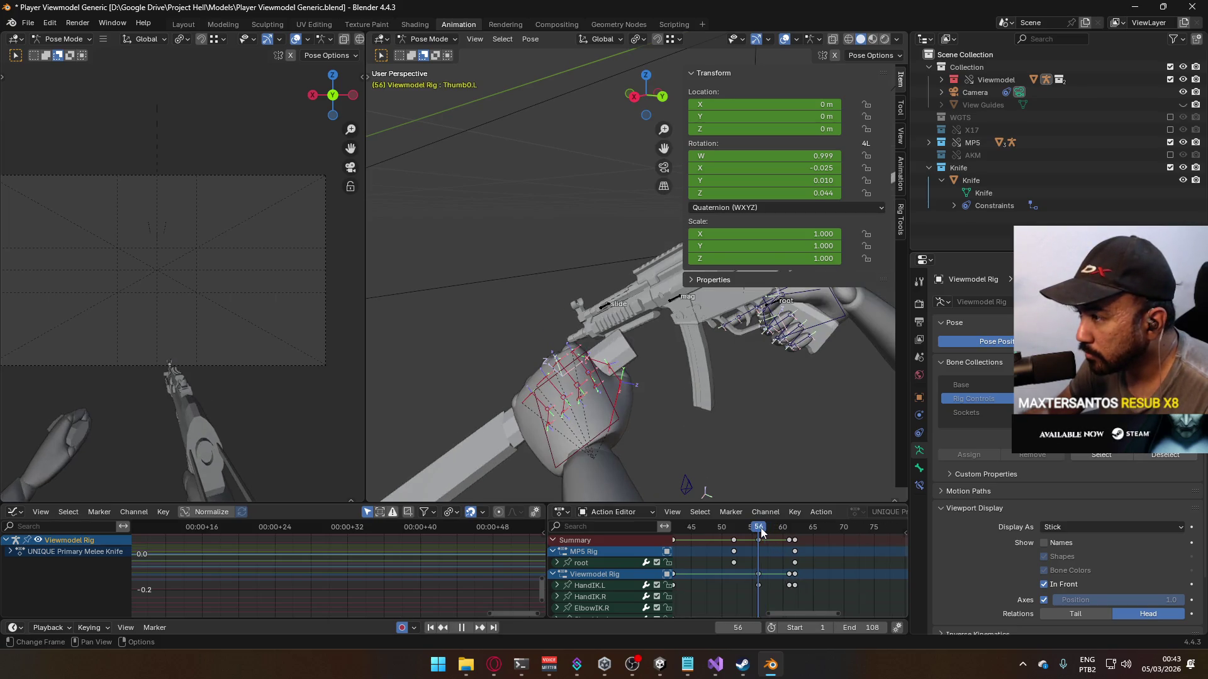
pyautogui.moveTo(761, 533); pyautogui.dragTo(761, 533)
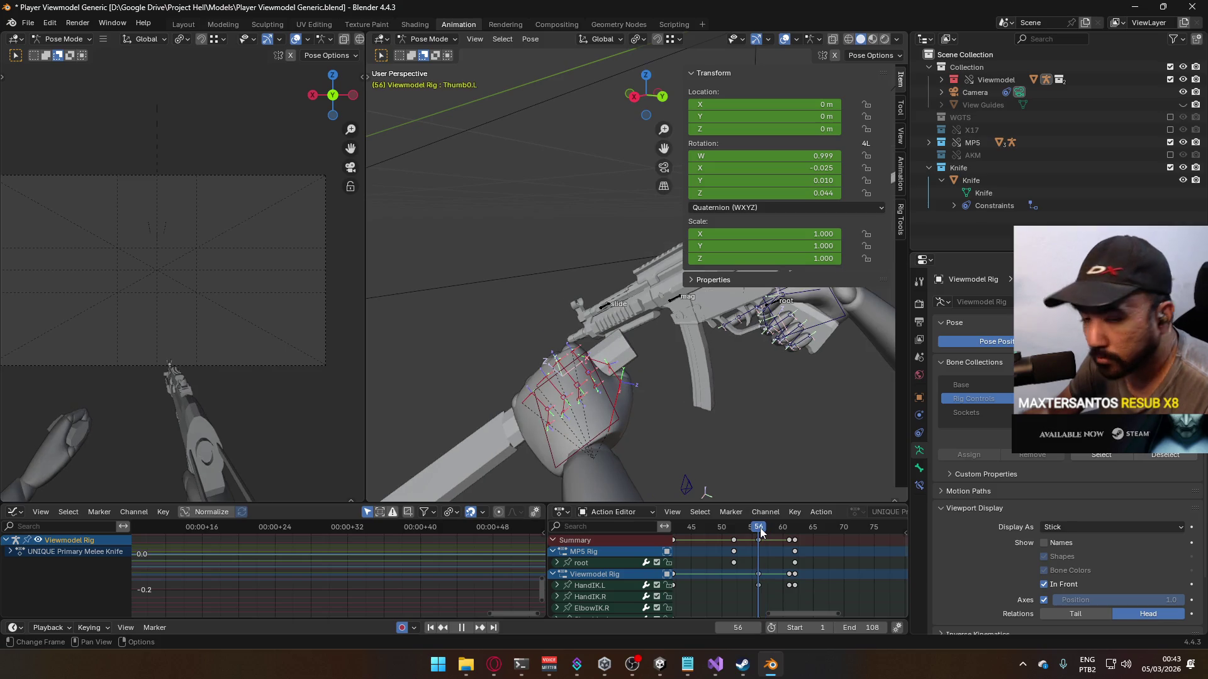
pyautogui.scroll(-8, 760, 535)
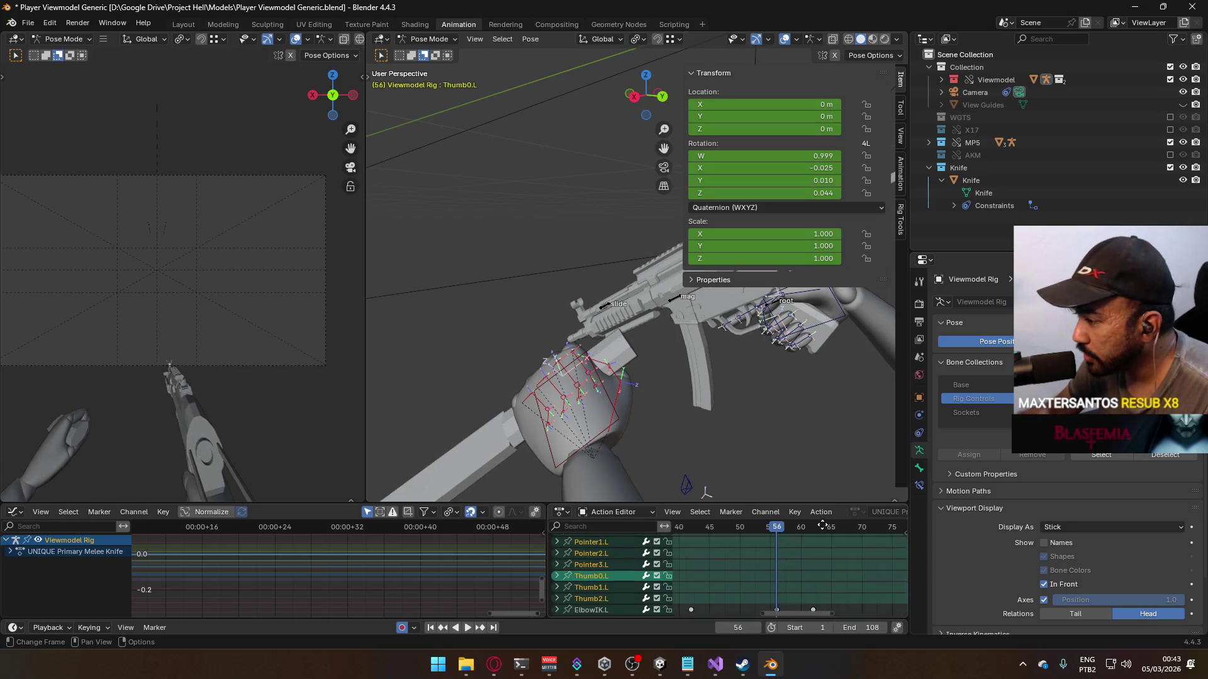
pyautogui.scroll(8, 845, 524)
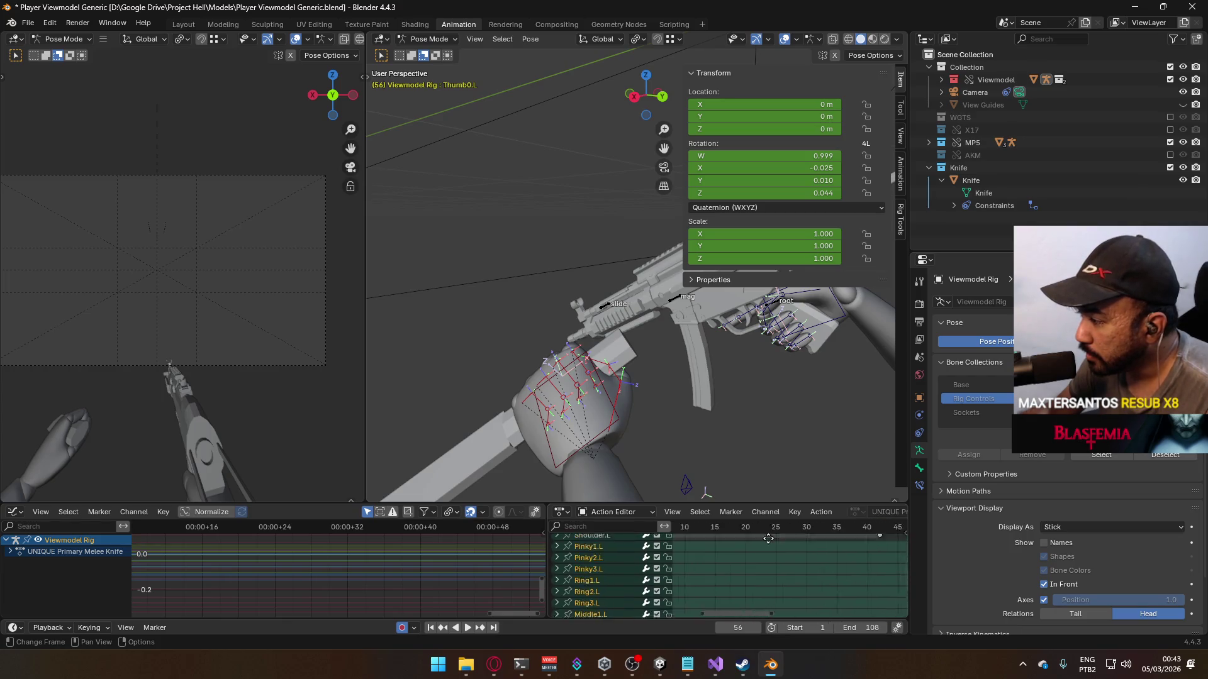
pyautogui.moveTo(865, 531); pyautogui.dragTo(818, 540, button='middle')
# Step: Copy the left hand's current pose and paste it back onto the hand
pyautogui.rightClick(587, 383)
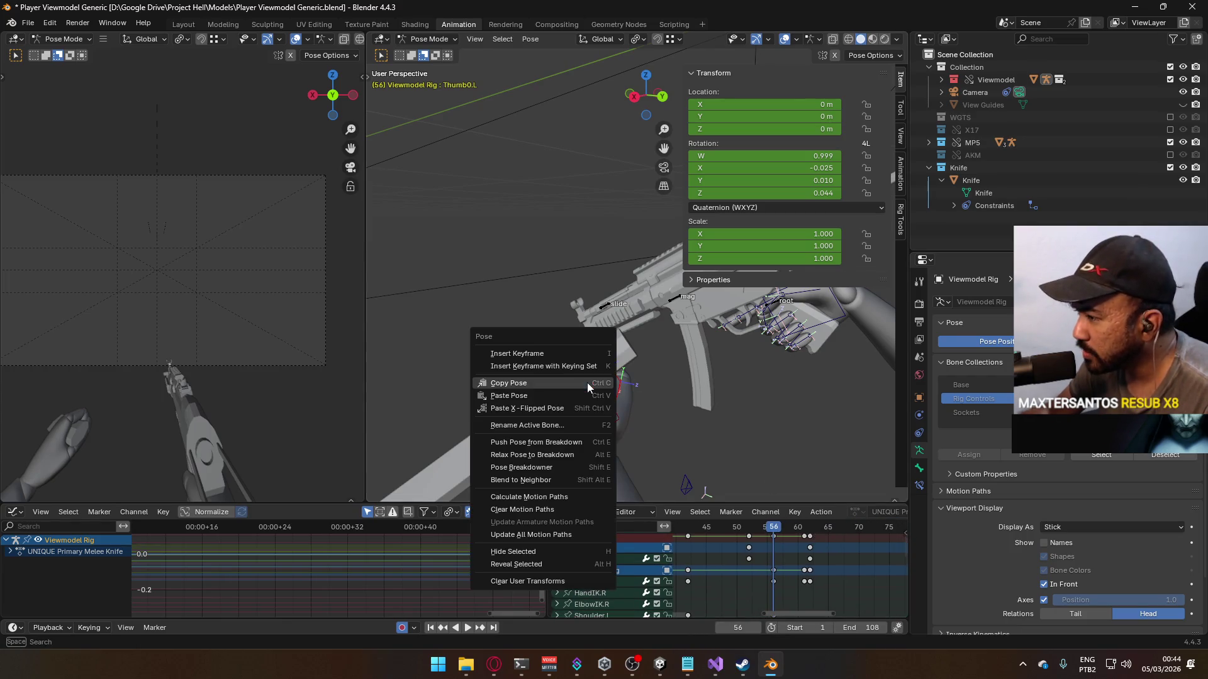
pyautogui.click(587, 383)
pyautogui.rightClick(585, 385)
pyautogui.click(589, 395)
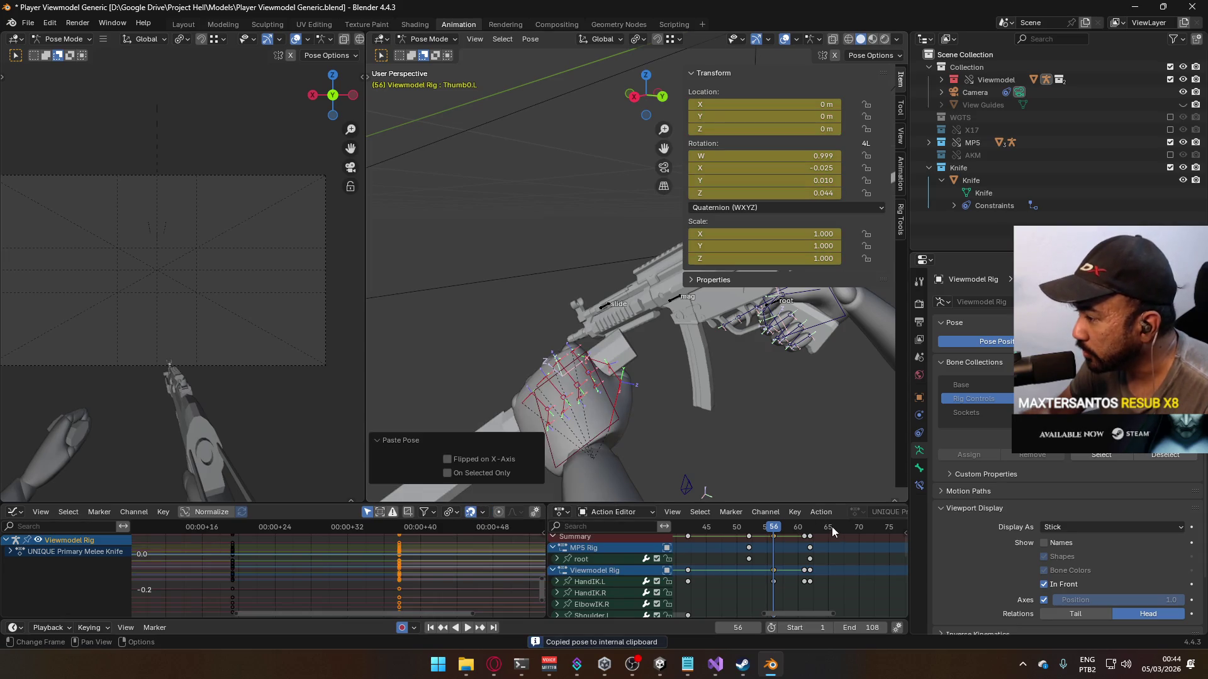
pyautogui.scroll(-5, 811, 566)
pyautogui.moveTo(811, 609); pyautogui.dragTo(819, 542, button='middle')
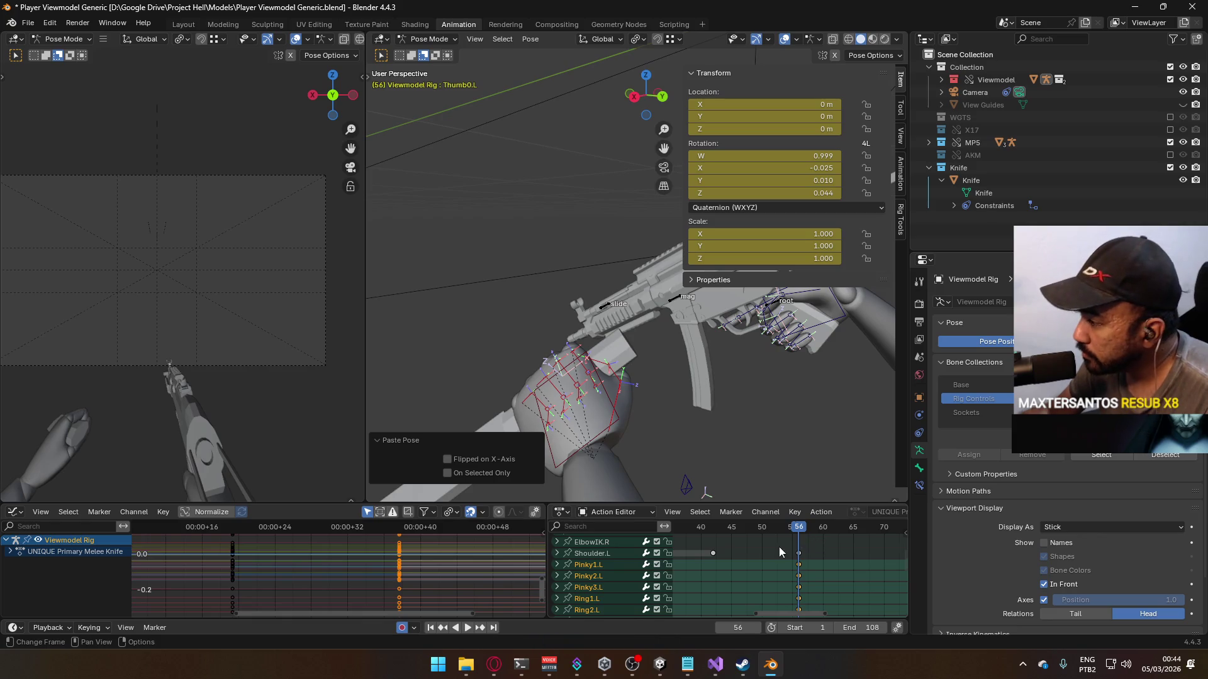
pyautogui.keyDown('ctrl'); pyautogui.hscroll(-10, 783, 541); pyautogui.keyUp('ctrl')
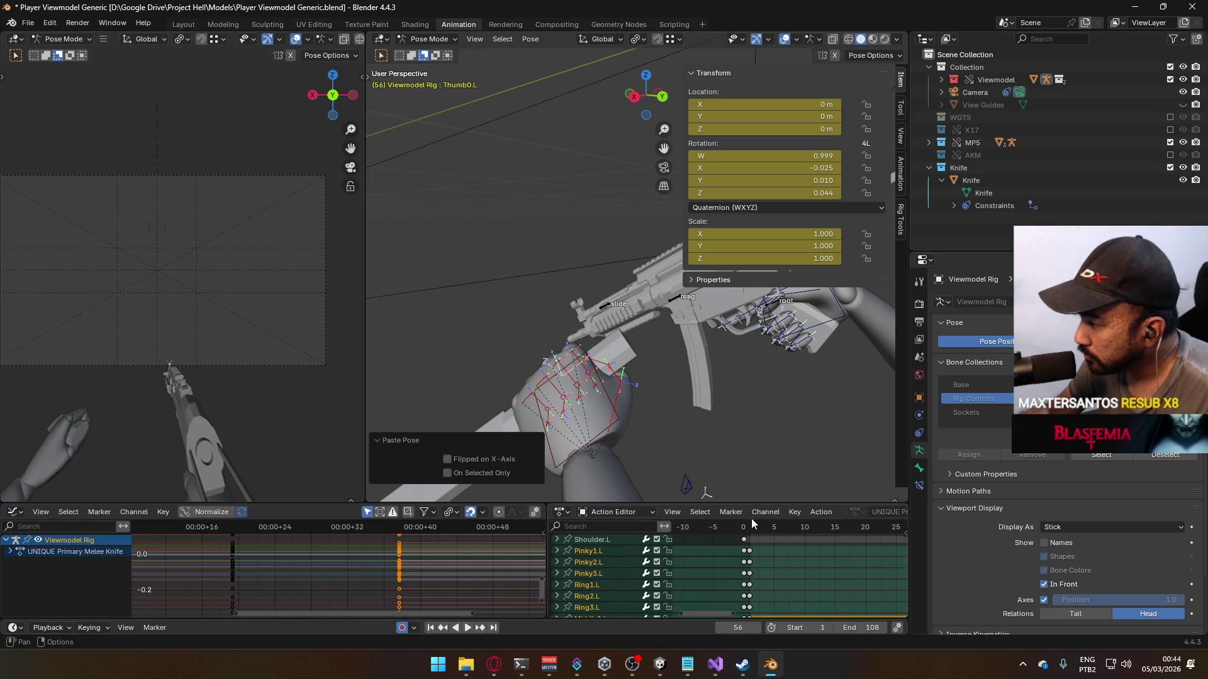
# Step: Copy the left hand's pose at frame 0
pyautogui.click(744, 526)
pyautogui.moveTo(625, 414)
pyautogui.mouseDown(button='middle')
pyautogui.moveTo(560, 334)
pyautogui.moveTo(686, 342)
pyautogui.moveTo(572, 269)
pyautogui.mouseUp(button='middle')
pyautogui.rightClick(568, 269)
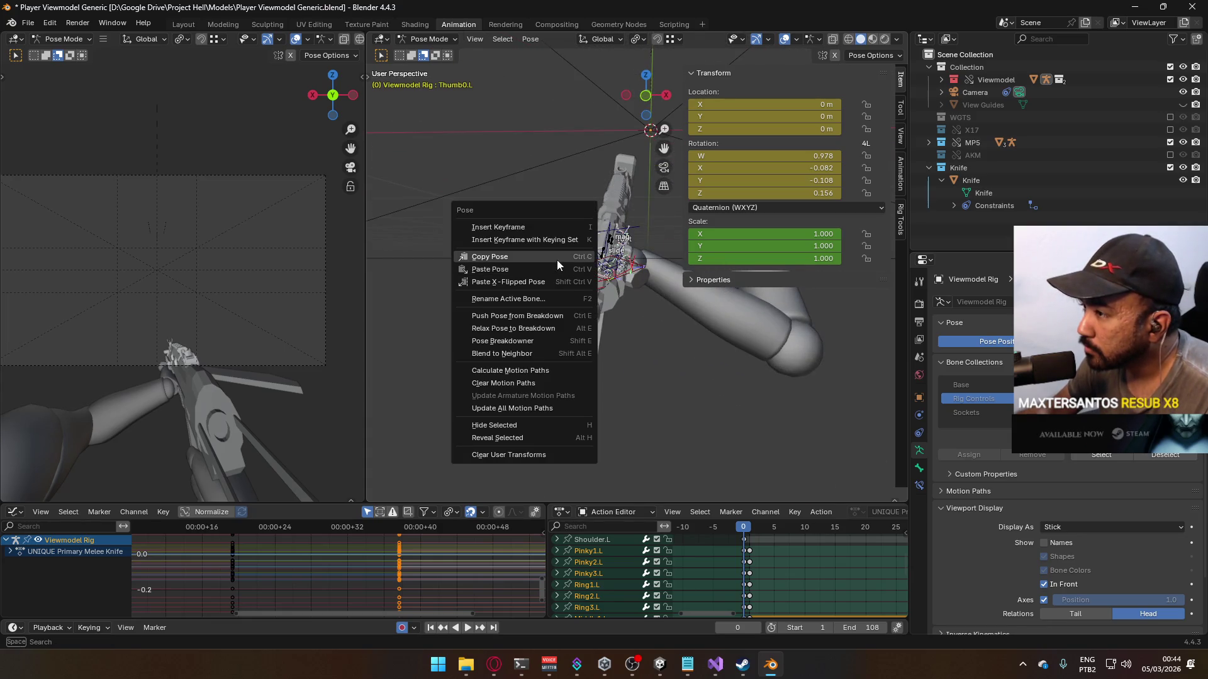
pyautogui.click(557, 259)
# Step: Paste the frame-0 hand pose onto the left hand at frame 57
pyautogui.keyDown('ctrl'); pyautogui.hscroll(10, 723, 566); pyautogui.keyUp('ctrl')
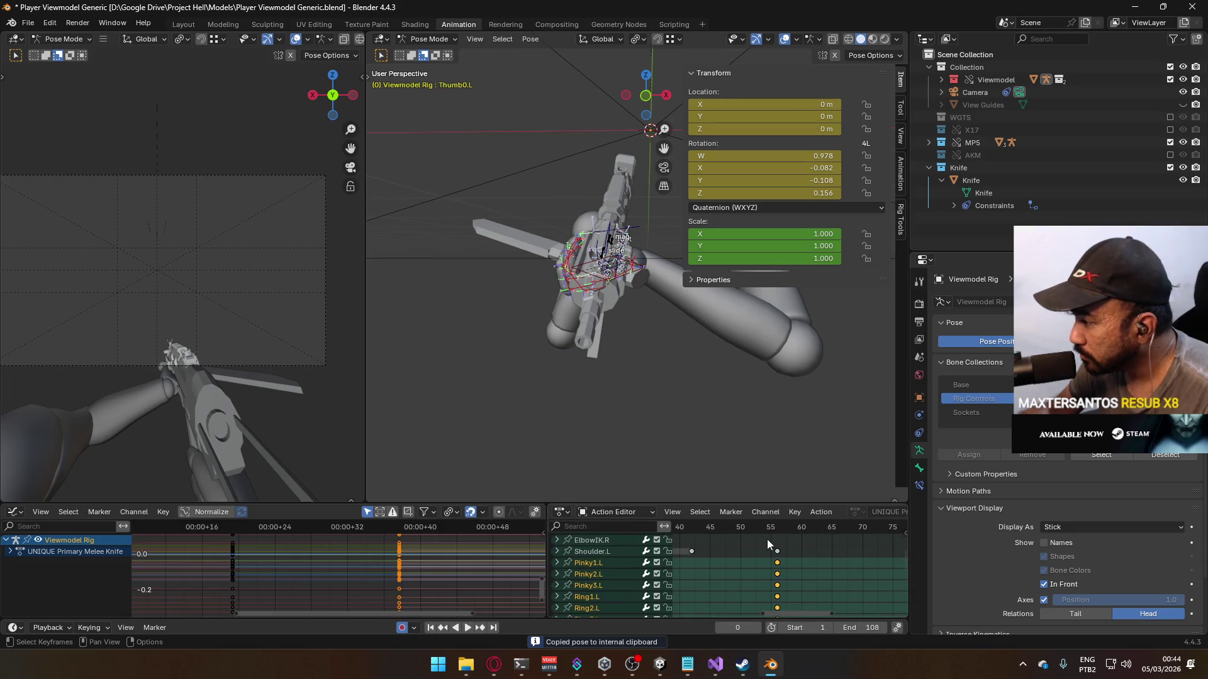
pyautogui.click(778, 532)
pyautogui.click(780, 533)
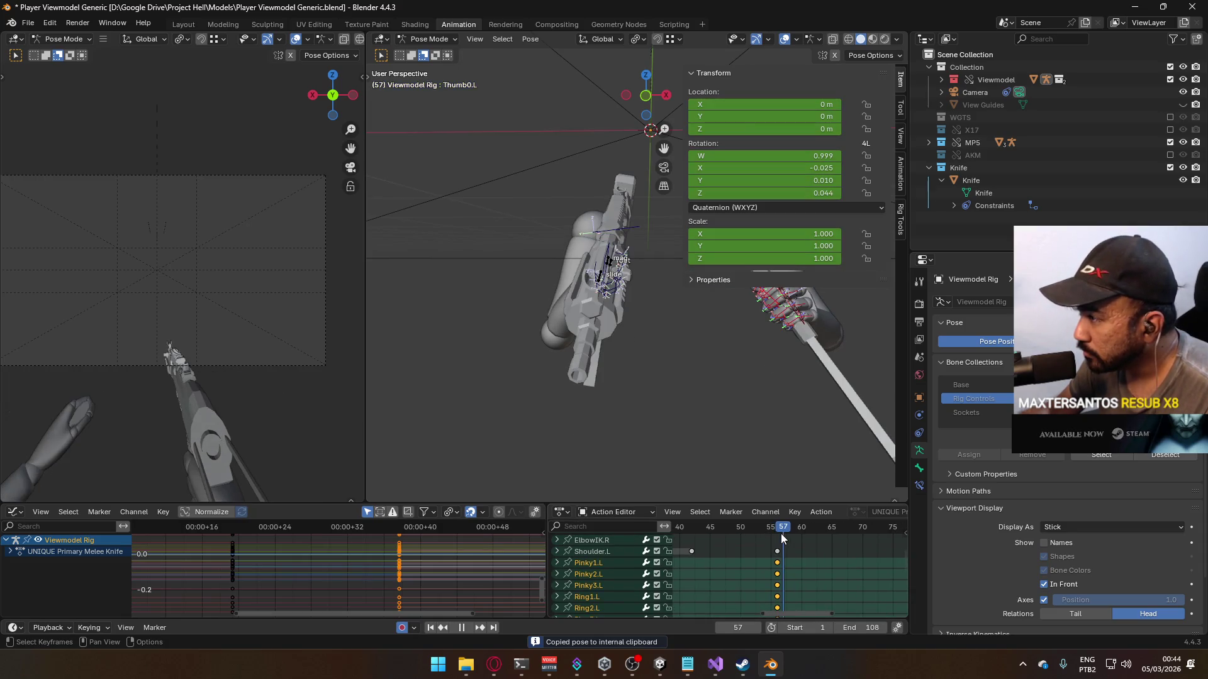
pyautogui.moveTo(771, 388)
pyautogui.mouseDown(button='middle')
pyautogui.moveTo(666, 396)
pyautogui.moveTo(621, 337)
pyautogui.moveTo(543, 375)
pyautogui.moveTo(582, 395)
pyautogui.mouseUp(button='middle')
pyautogui.rightClick(572, 268)
pyautogui.click(560, 280)
pyautogui.scroll(-3, 610, 315)
# Step: Play back to check the pasted pose, stop at frame 52, and select that keyframe column
pyautogui.press('space')
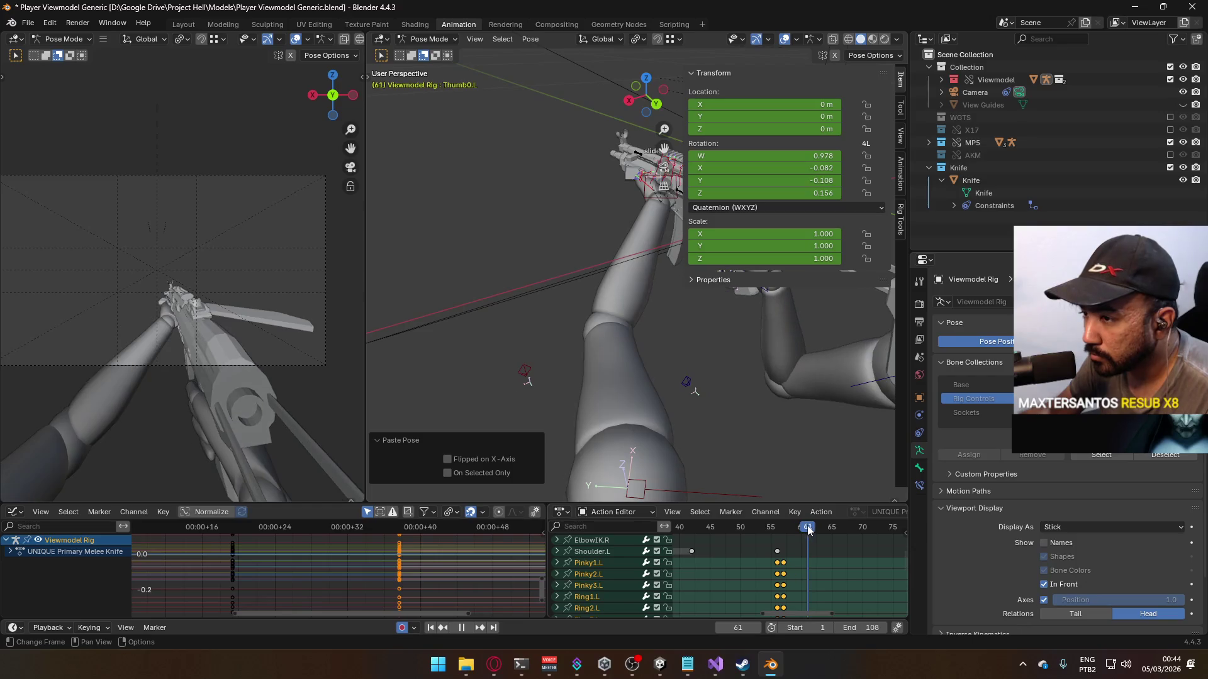
pyautogui.moveTo(797, 527); pyautogui.dragTo(778, 530)
pyautogui.moveTo(802, 530); pyautogui.dragTo(829, 530, button='middle')
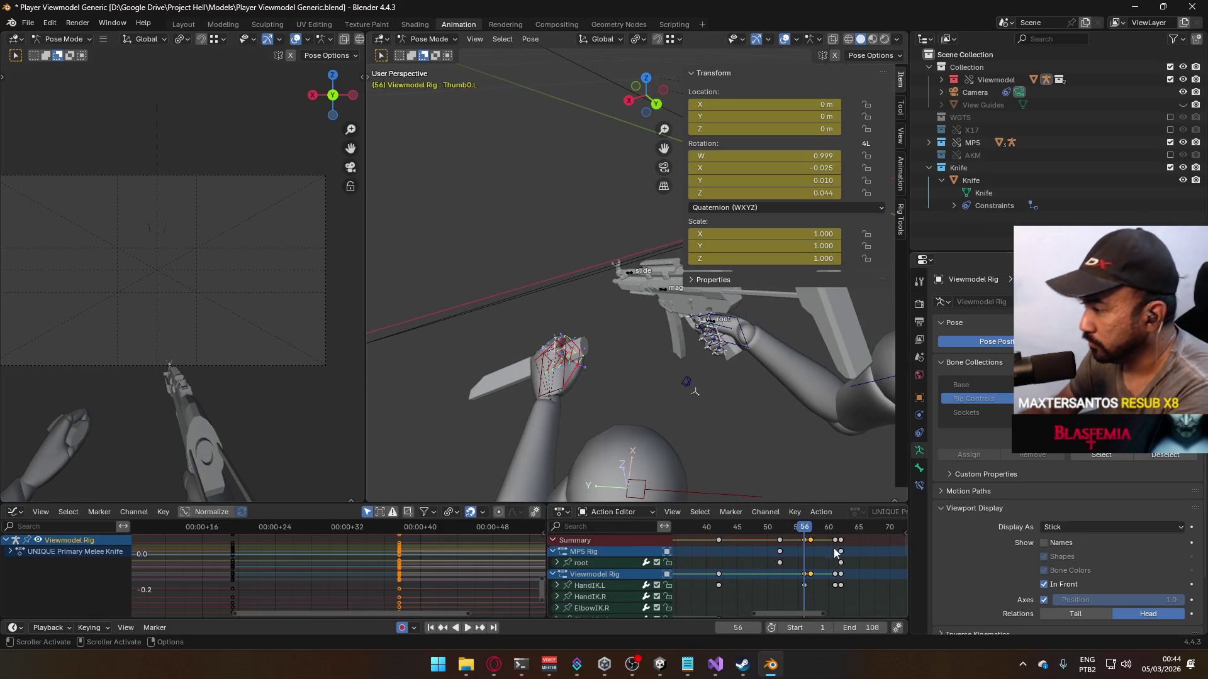
pyautogui.press('space')
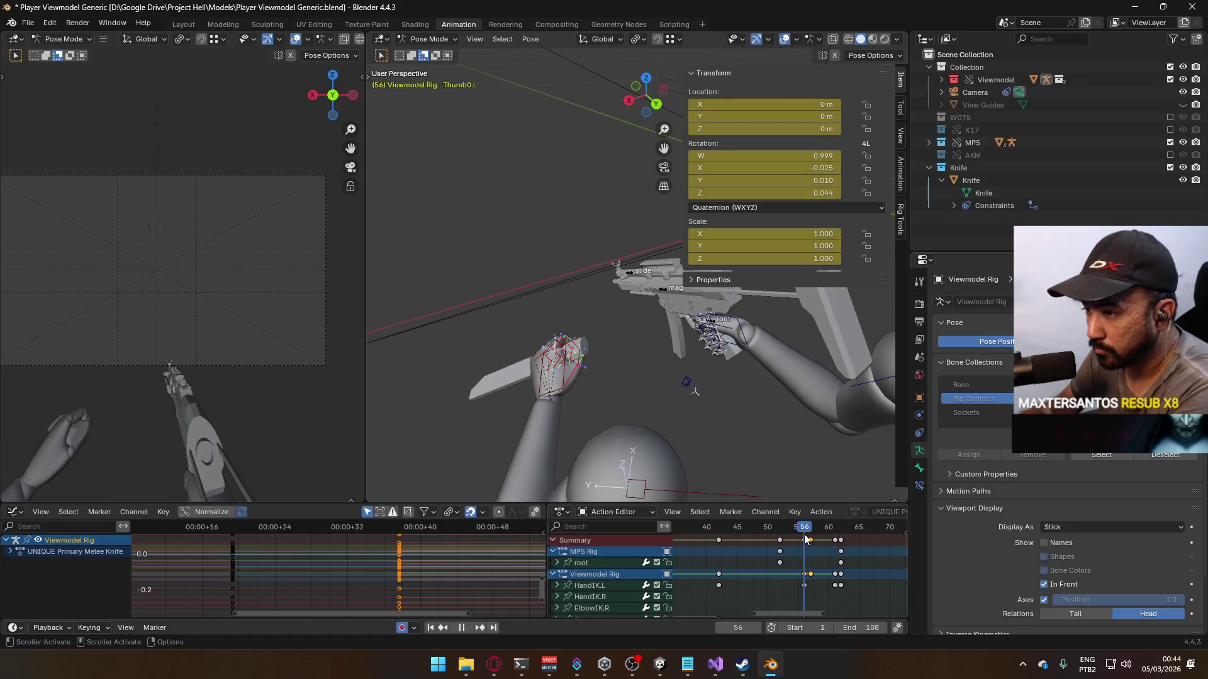
pyautogui.press('Escape')
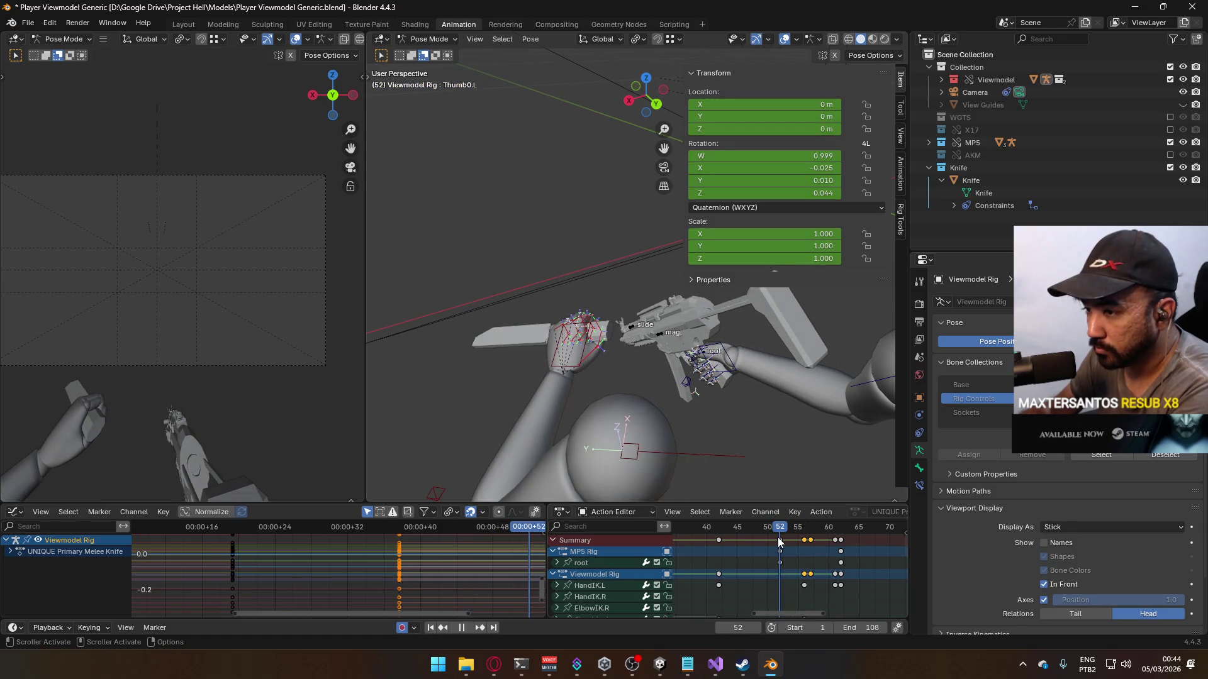
pyautogui.scroll(-3, 809, 603)
pyautogui.moveTo(809, 604)
pyautogui.mouseDown(button='middle')
pyautogui.moveTo(787, 527)
pyautogui.moveTo(795, 572)
pyautogui.mouseUp(button='middle')
pyautogui.click(773, 541)
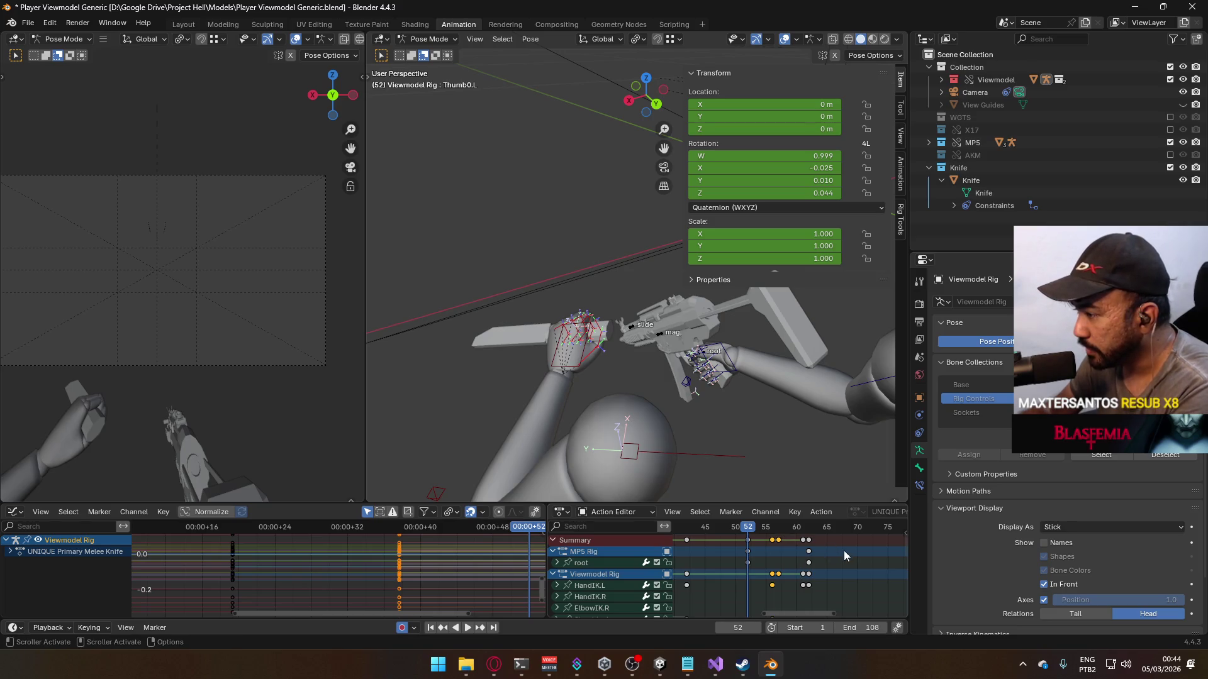
pyautogui.moveTo(814, 585)
pyautogui.mouseDown(button='middle')
pyautogui.moveTo(814, 572)
pyautogui.moveTo(816, 595)
pyautogui.mouseUp(button='middle')
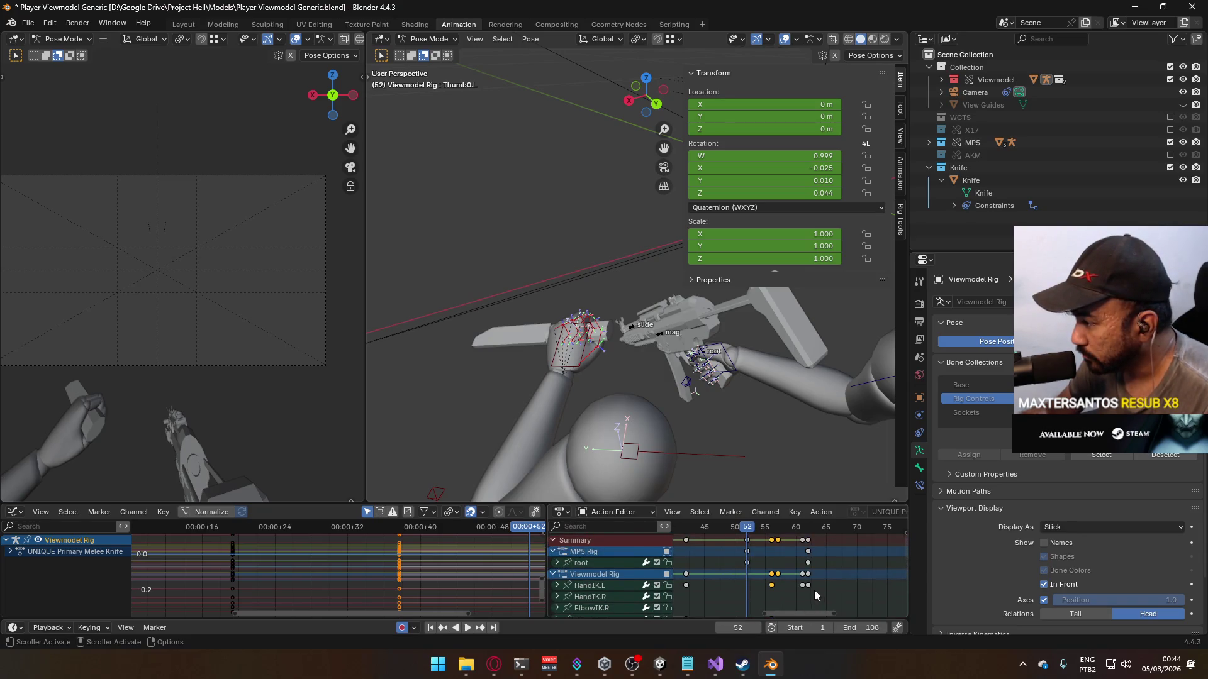
# Step: Shift the selected keyframes 4 frames earlier, then go to frame 8
pyautogui.press('g')
pyautogui.click(789, 589)
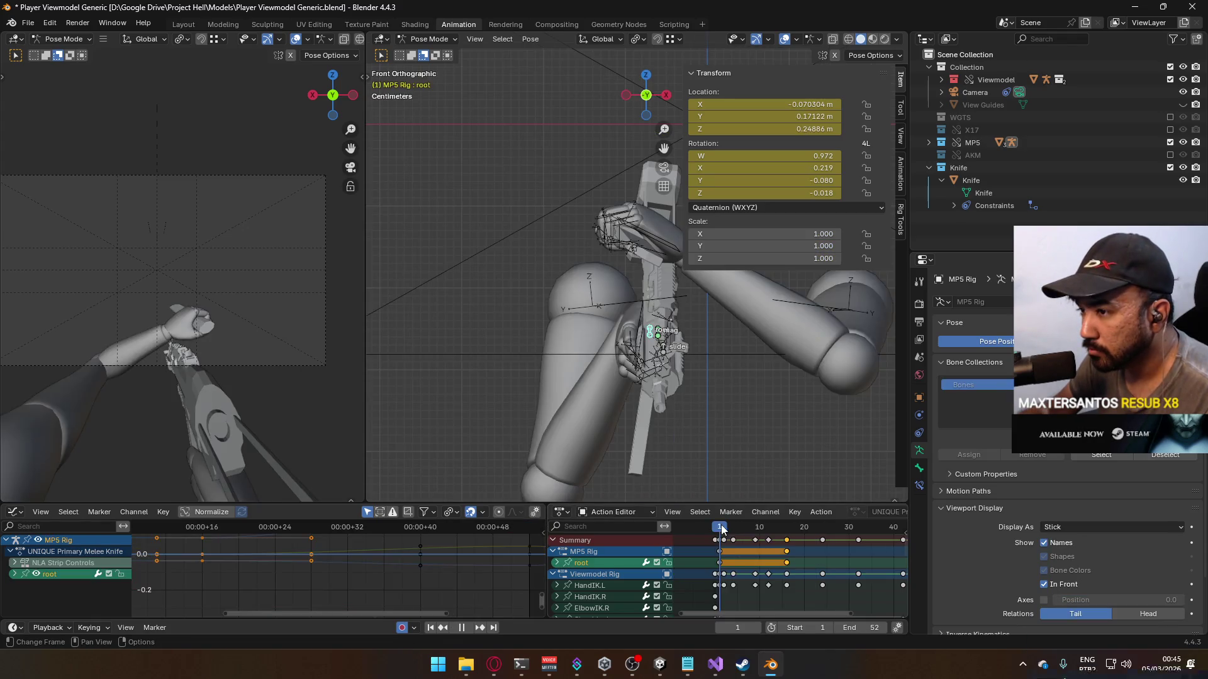
pyautogui.moveTo(729, 530); pyautogui.dragTo(754, 528)
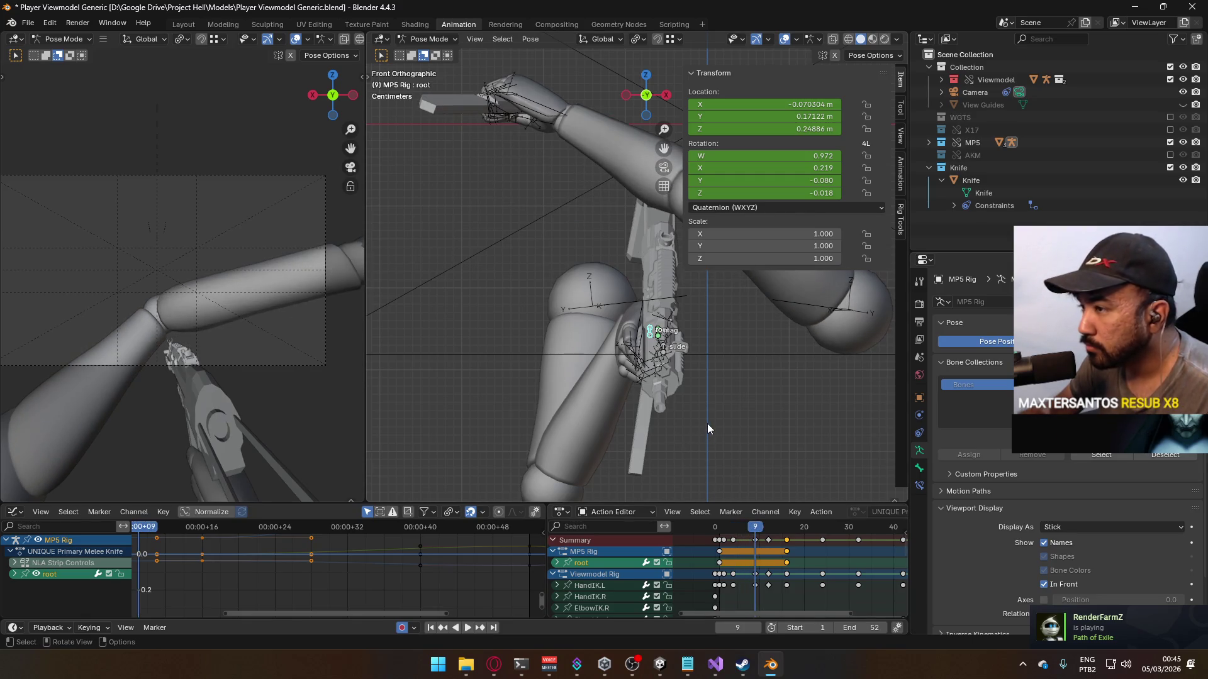
# Step: At frame 8, nudge the MP5 root's position and tilt it about the global X axis
pyautogui.press('g')
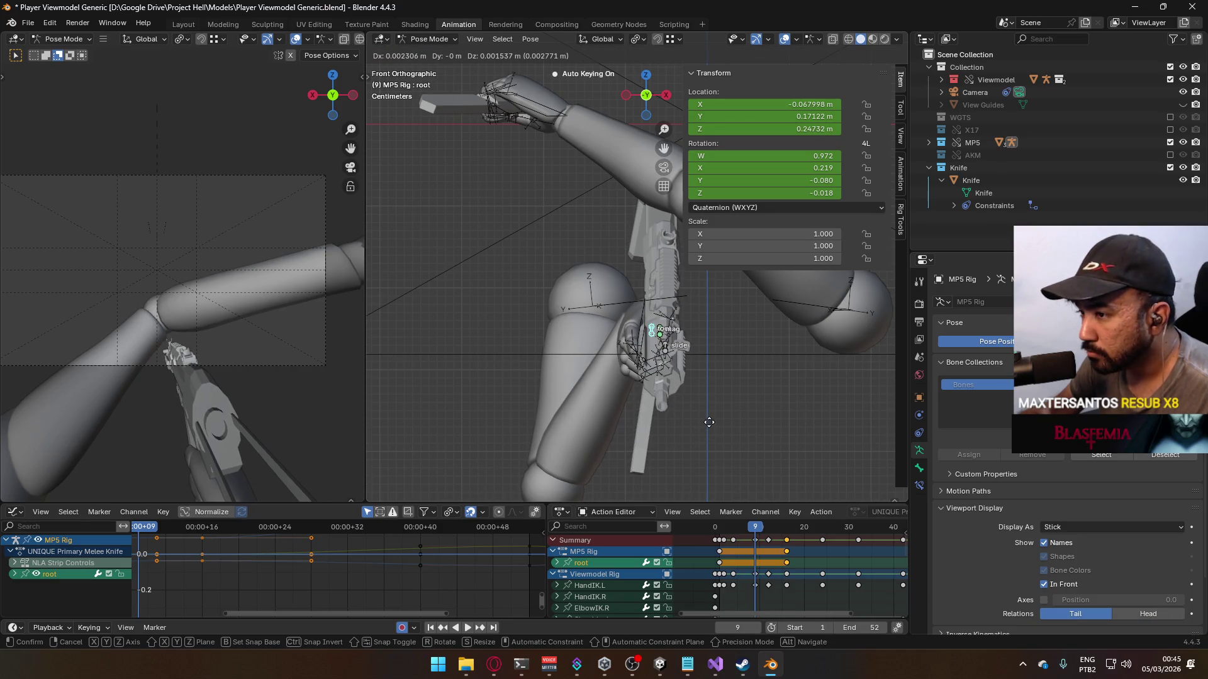
pyautogui.click(709, 432)
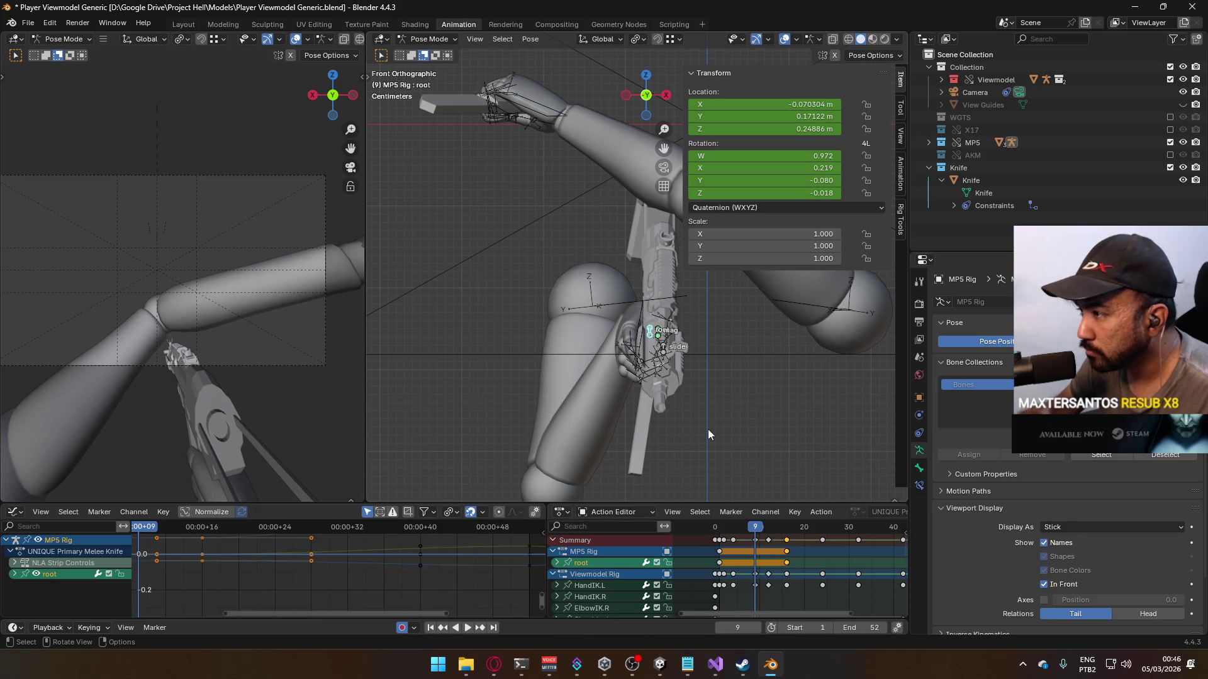
pyautogui.press('g')
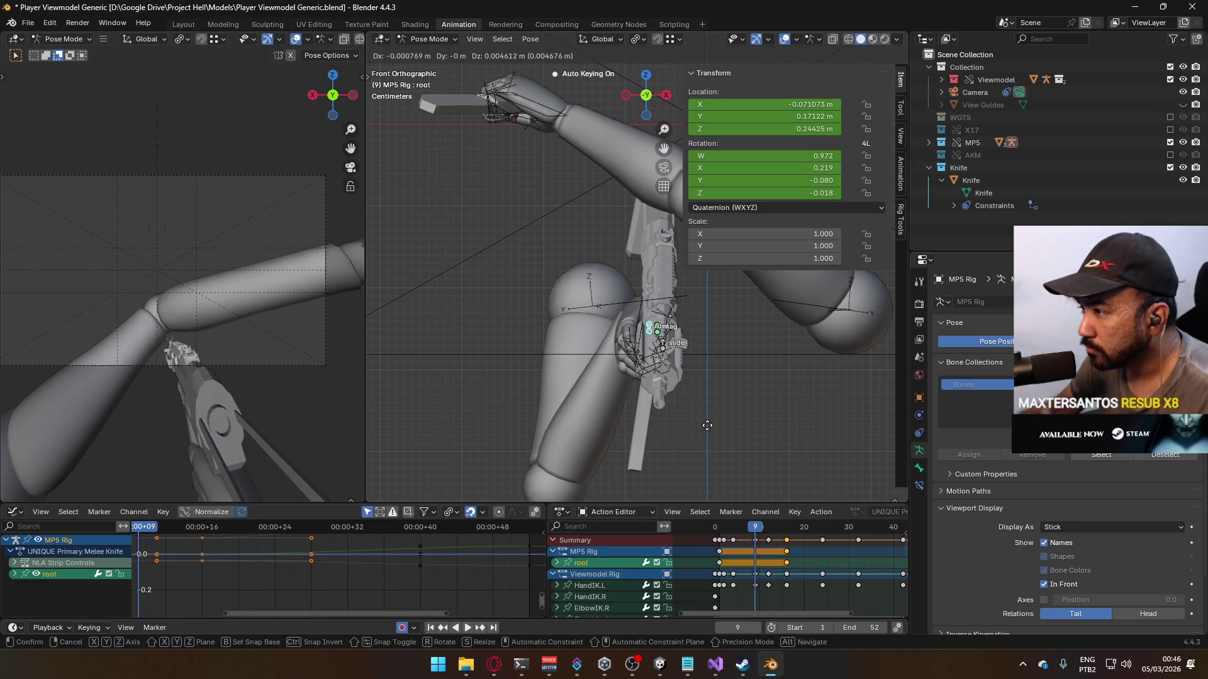
pyautogui.click(707, 425)
pyautogui.moveTo(735, 421); pyautogui.dragTo(799, 326, button='middle')
pyautogui.press('r')
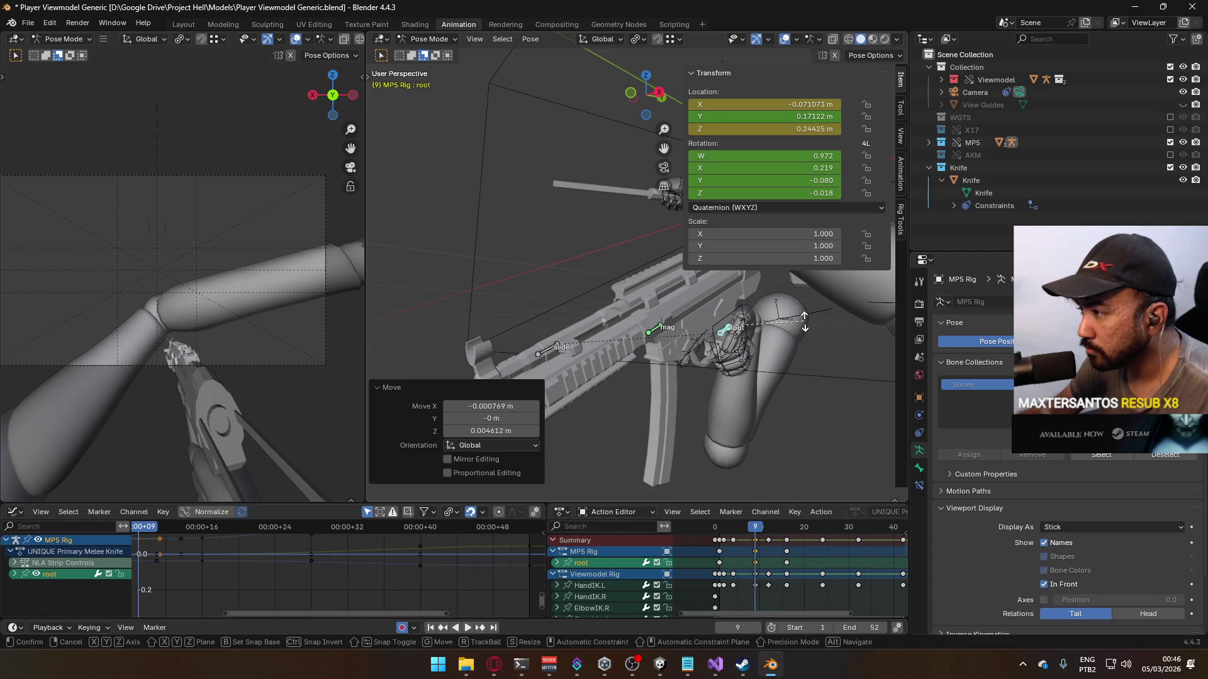
pyautogui.press('x')
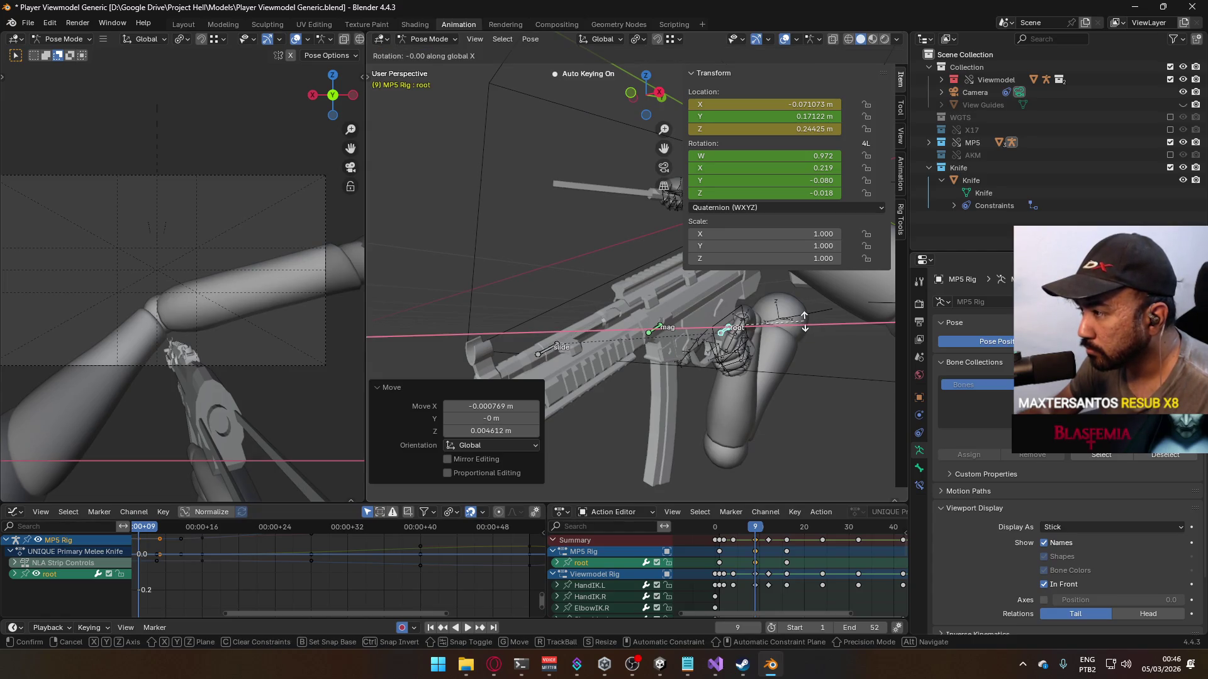
pyautogui.click(806, 323)
pyautogui.press('space')
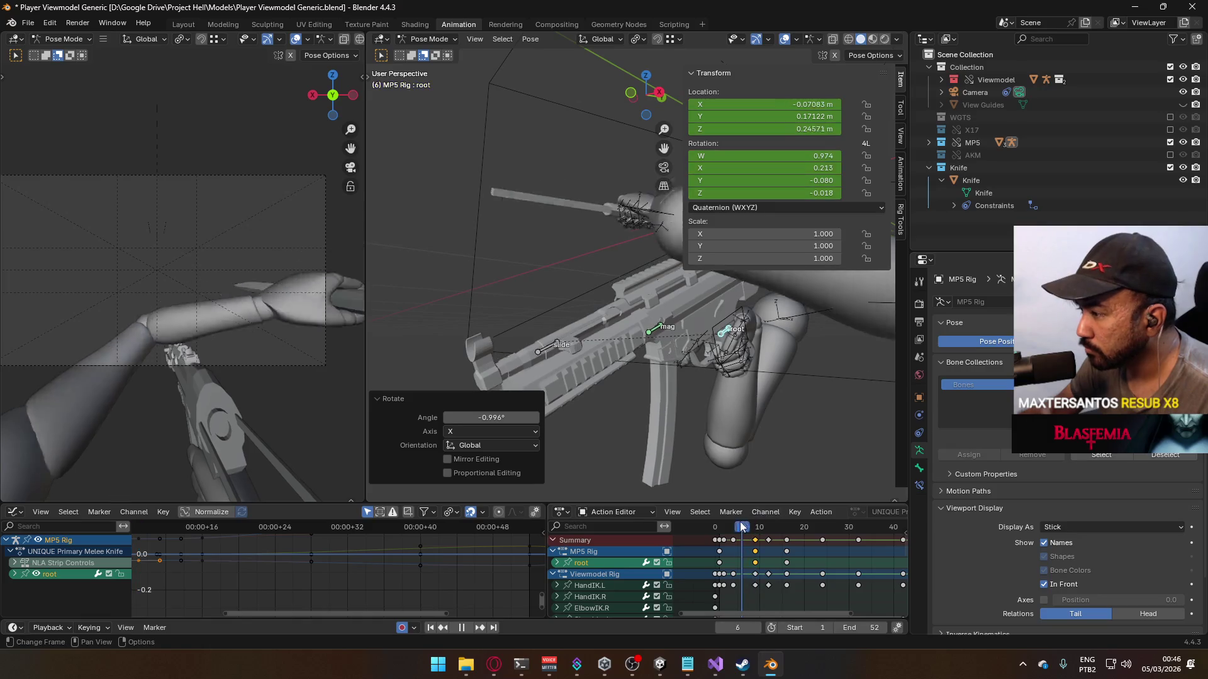
pyautogui.click(721, 526)
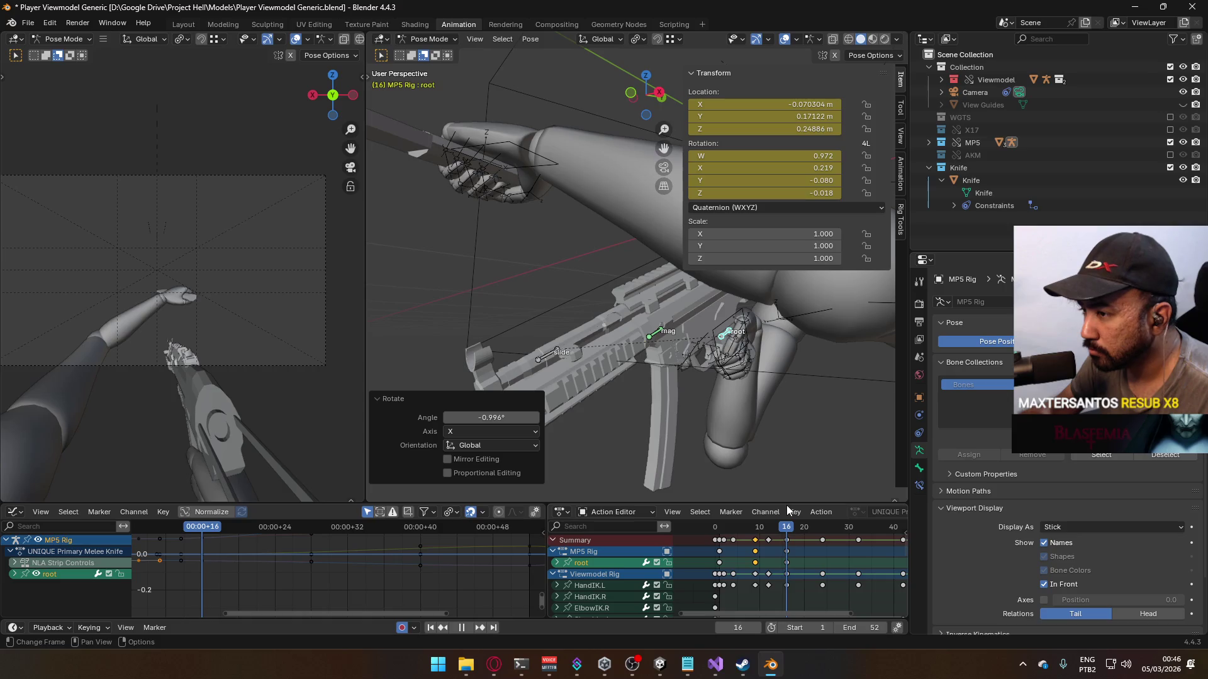
pyautogui.moveTo(787, 505)
pyautogui.mouseDown()
pyautogui.moveTo(890, 507)
pyautogui.moveTo(787, 514)
pyautogui.mouseUp()
# Step: Slide the MP5 Rig root keyframe at frame 16 later, checking timing up to frame 32
pyautogui.moveTo(802, 545); pyautogui.dragTo(742, 555, button='middle')
pyautogui.click(730, 556)
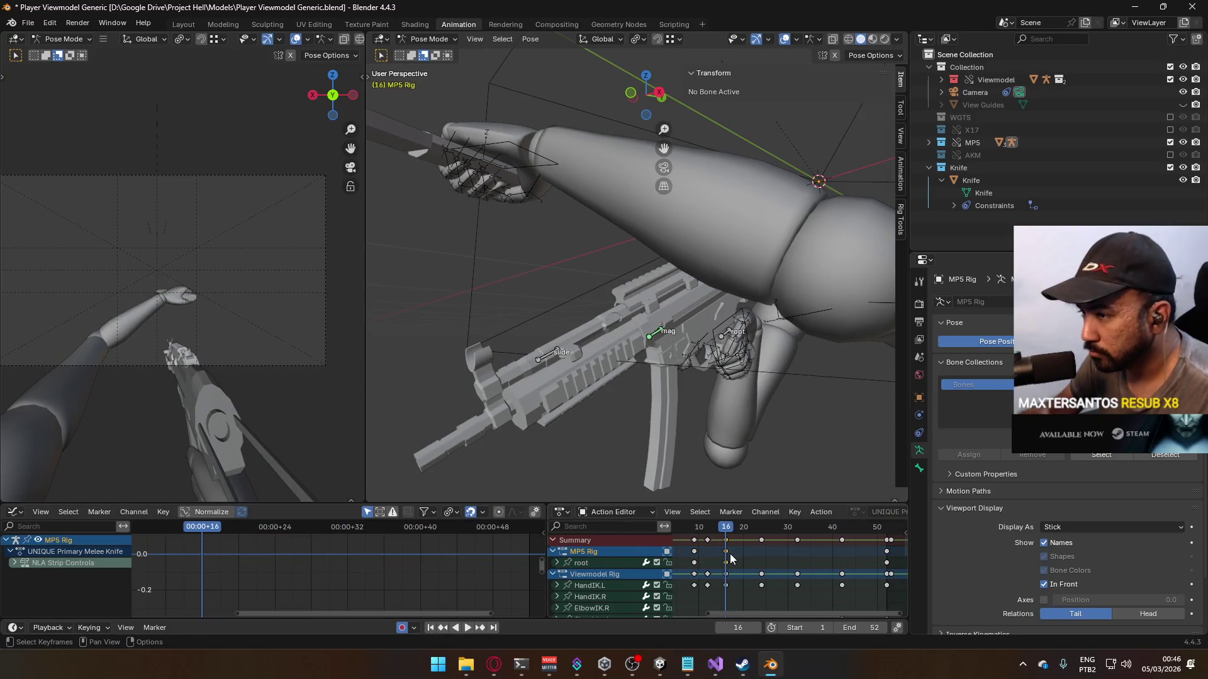
pyautogui.press('g')
pyautogui.click(788, 551)
pyautogui.press('space')
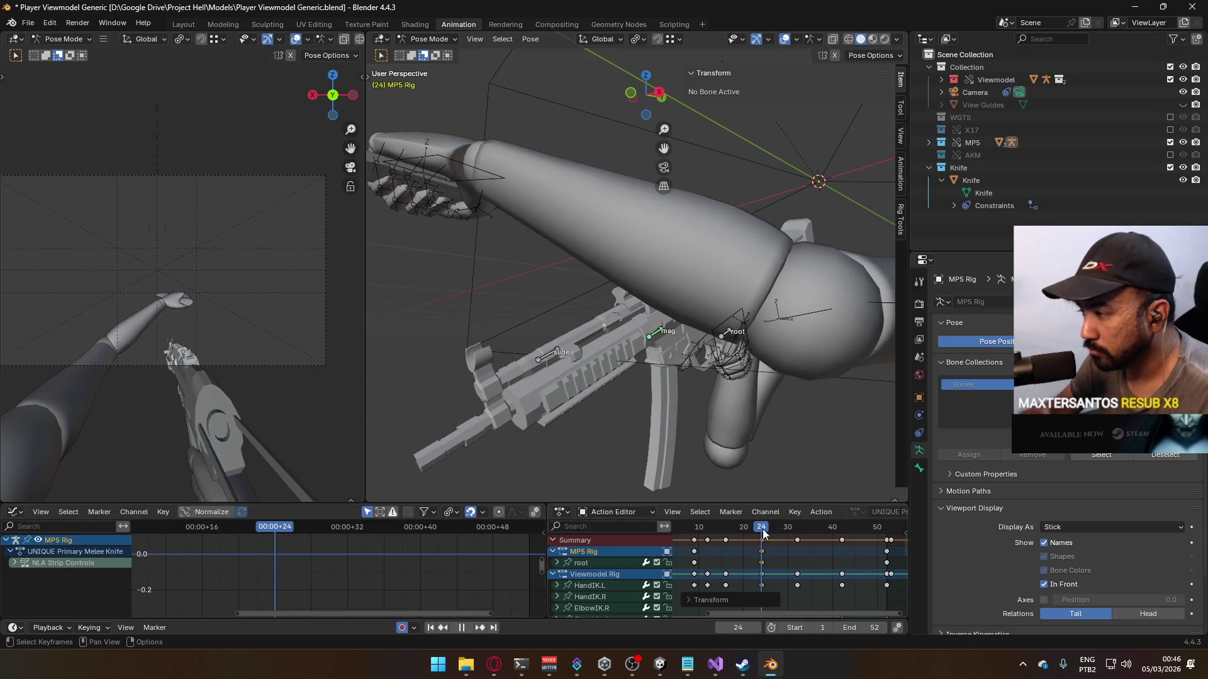
pyautogui.moveTo(775, 530)
pyautogui.mouseDown()
pyautogui.moveTo(795, 531)
pyautogui.moveTo(789, 551)
pyautogui.moveTo(812, 531)
pyautogui.moveTo(858, 532)
pyautogui.moveTo(696, 539)
pyautogui.mouseUp()
pyautogui.press('space')
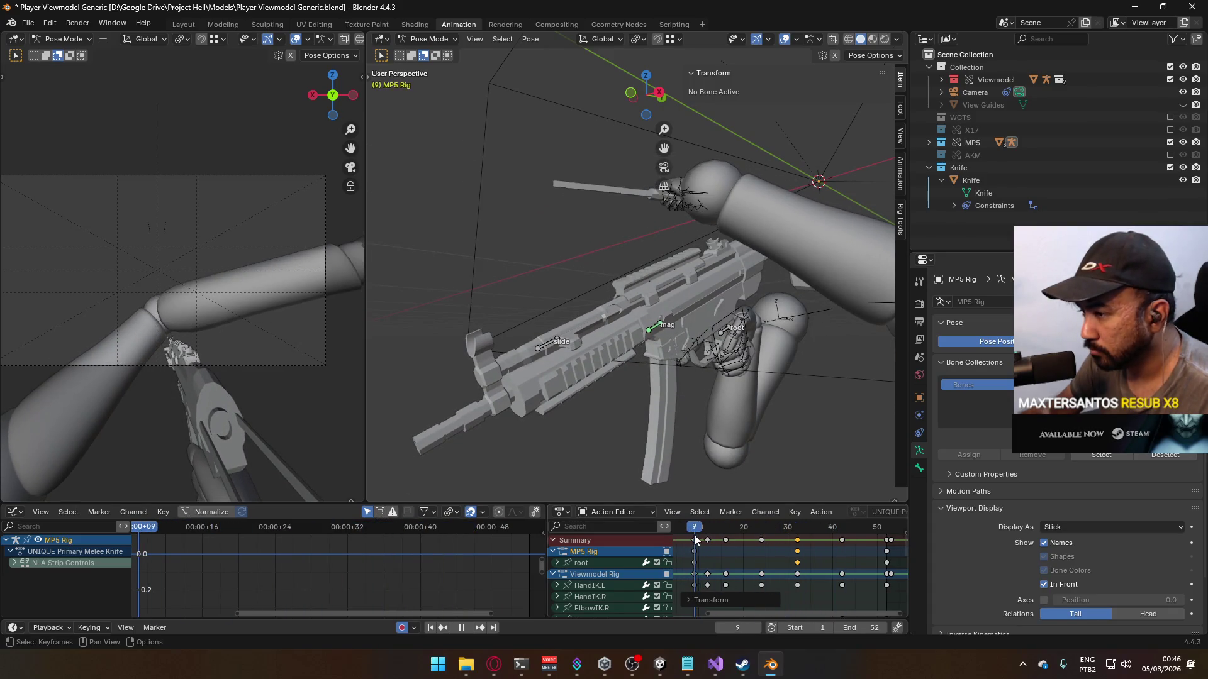
# Step: Paste the MP5 Rig root's frame-1 keys at frame 19 and play them back
pyautogui.keyDown('ctrl'); pyautogui.hscroll(-3, 708, 535); pyautogui.keyUp('ctrl')
pyautogui.click(725, 531)
pyautogui.moveTo(725, 531); pyautogui.dragTo(719, 531)
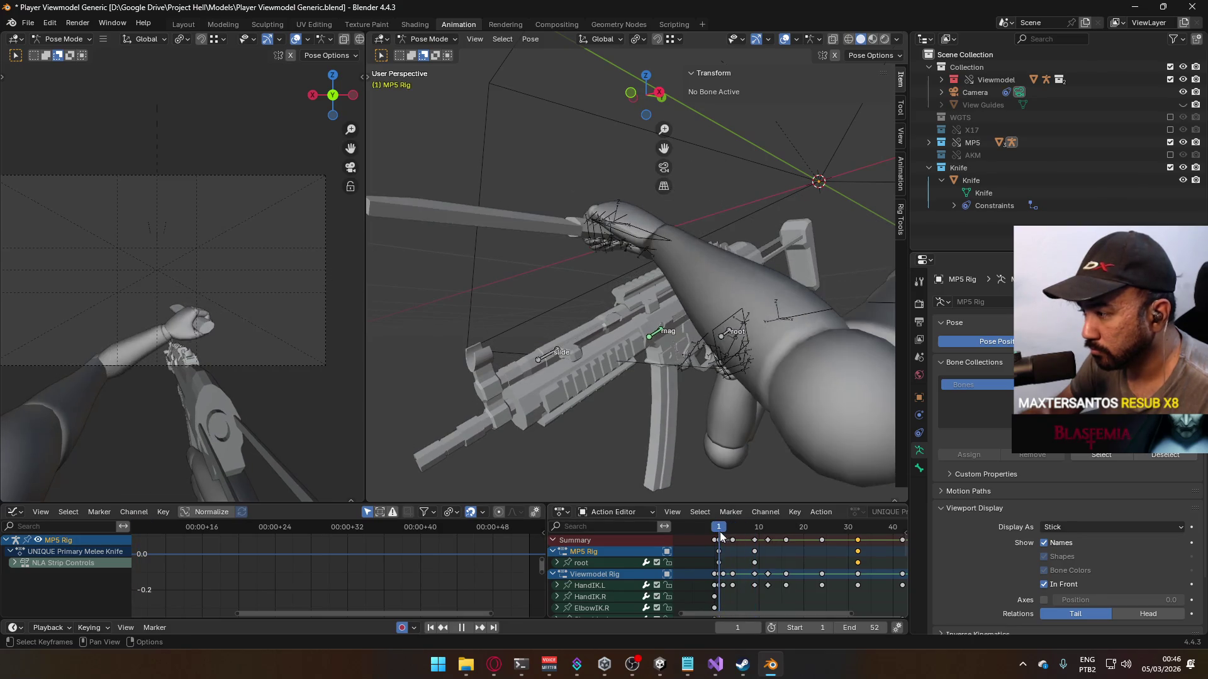
pyautogui.click(726, 553)
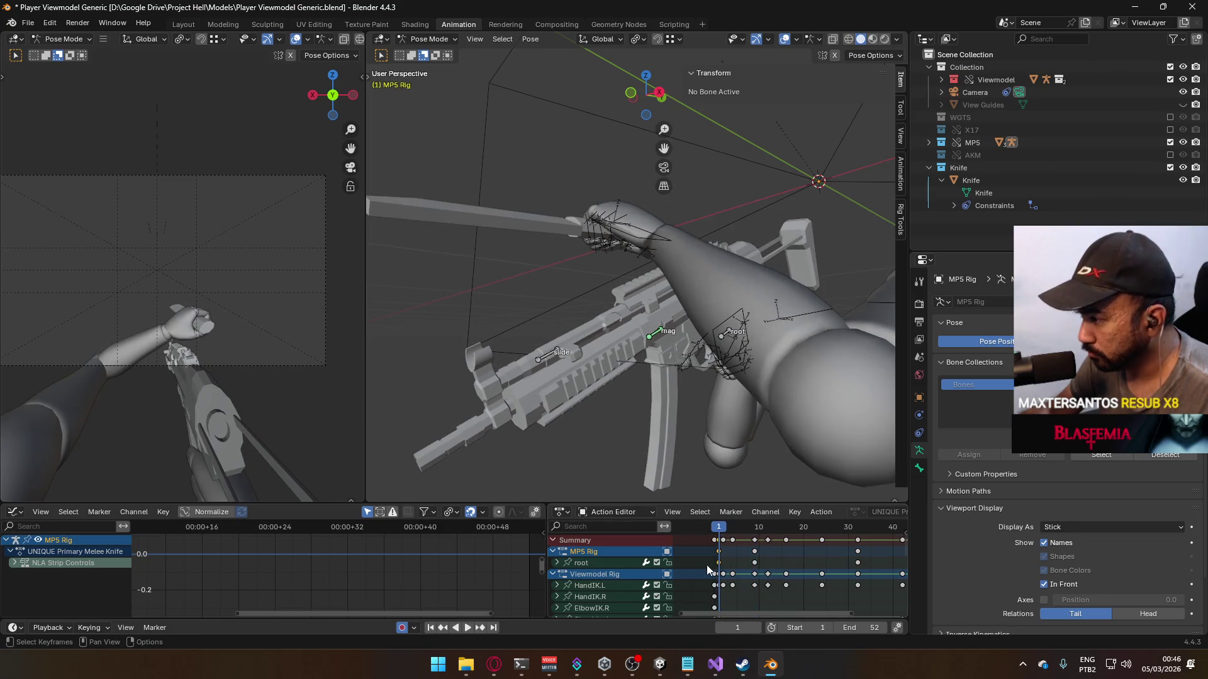
pyautogui.click(597, 565)
pyautogui.moveTo(721, 533); pyautogui.dragTo(798, 537)
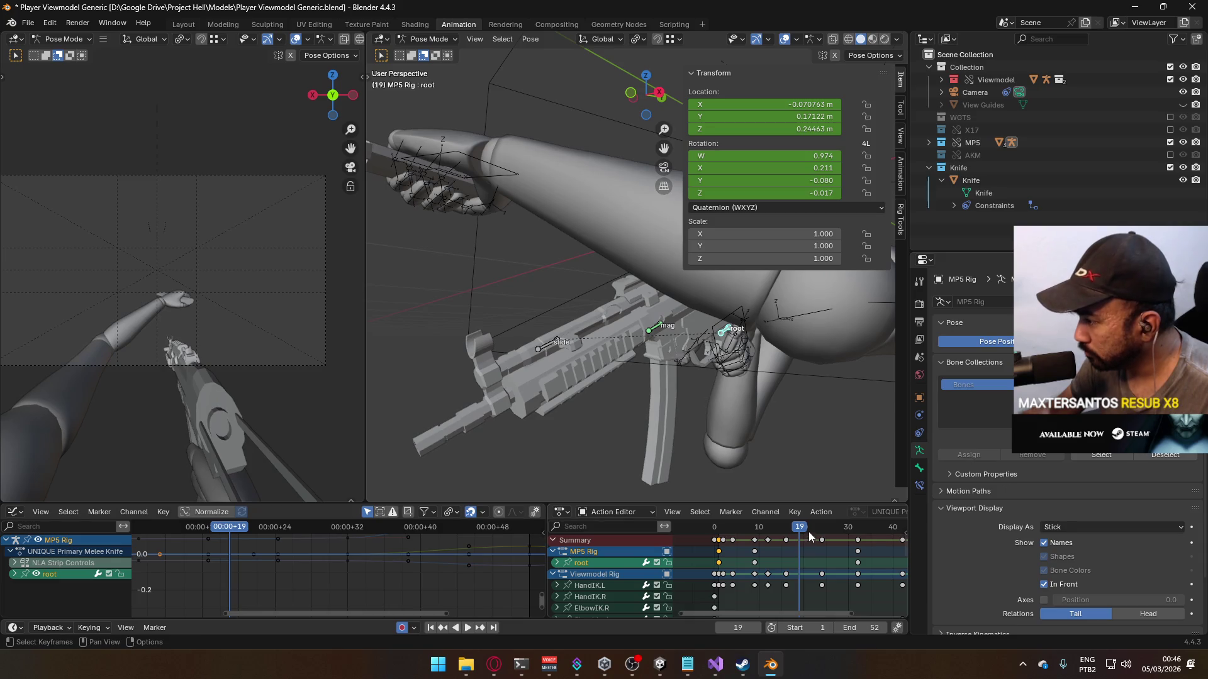
pyautogui.hotkey('ctrl', 'v')
pyautogui.press('space')
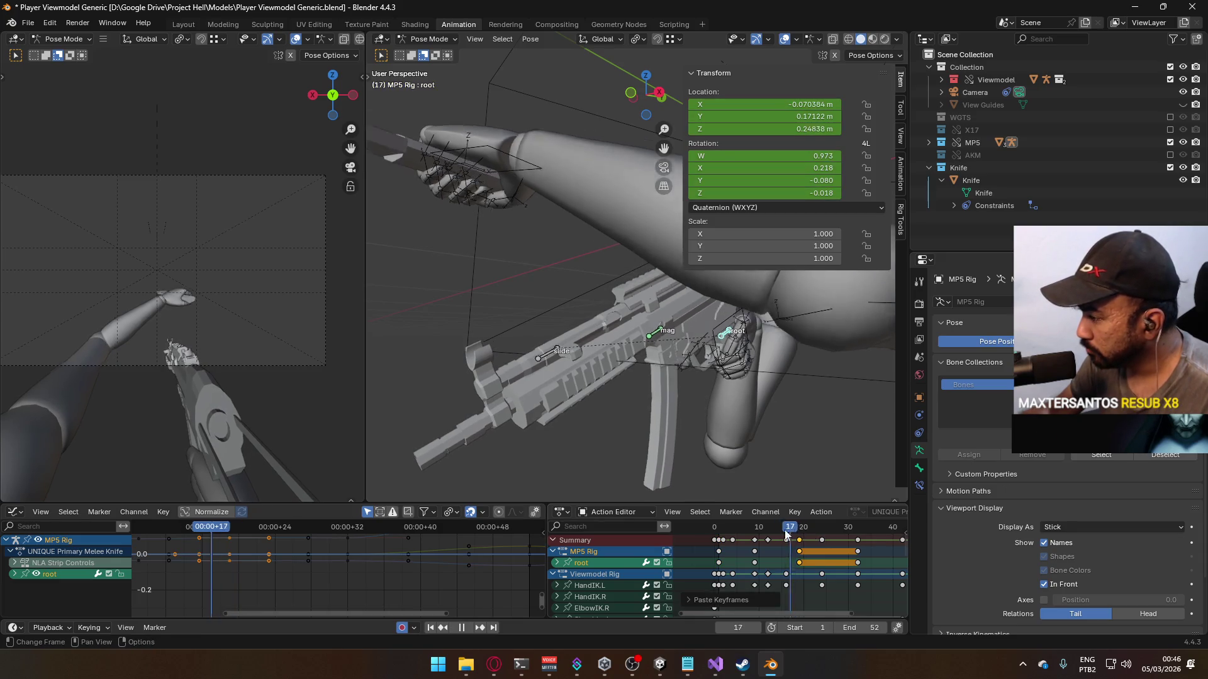
pyautogui.moveTo(749, 540)
pyautogui.mouseDown()
pyautogui.moveTo(803, 544)
pyautogui.moveTo(721, 545)
pyautogui.moveTo(799, 538)
pyautogui.mouseUp()
# Step: In Right Ortho view, shift and slightly rotate the root bone, then review playback
pyautogui.press('KP_3')
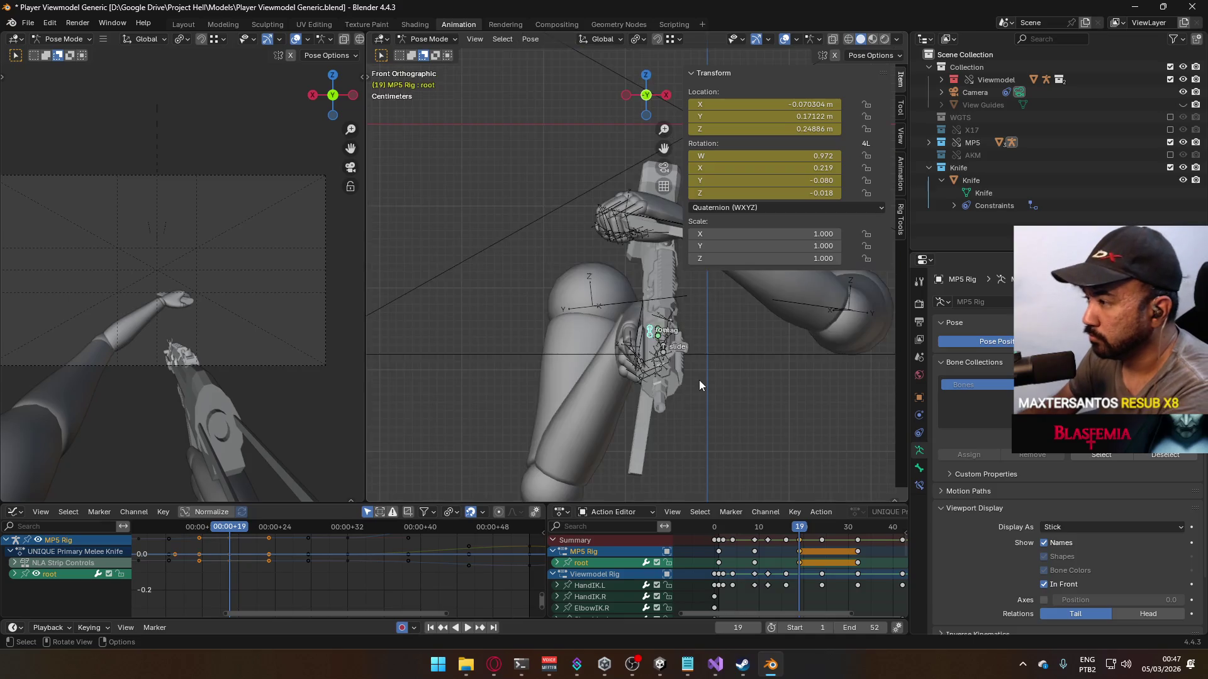
pyautogui.press('g')
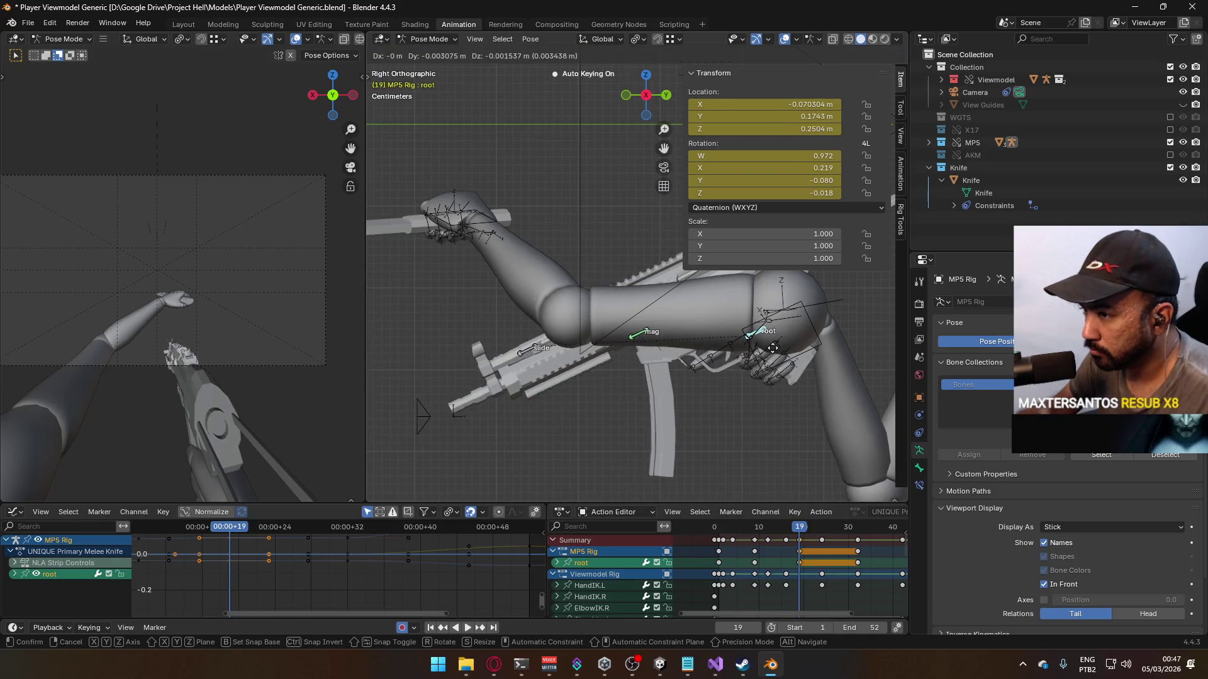
pyautogui.click(768, 358)
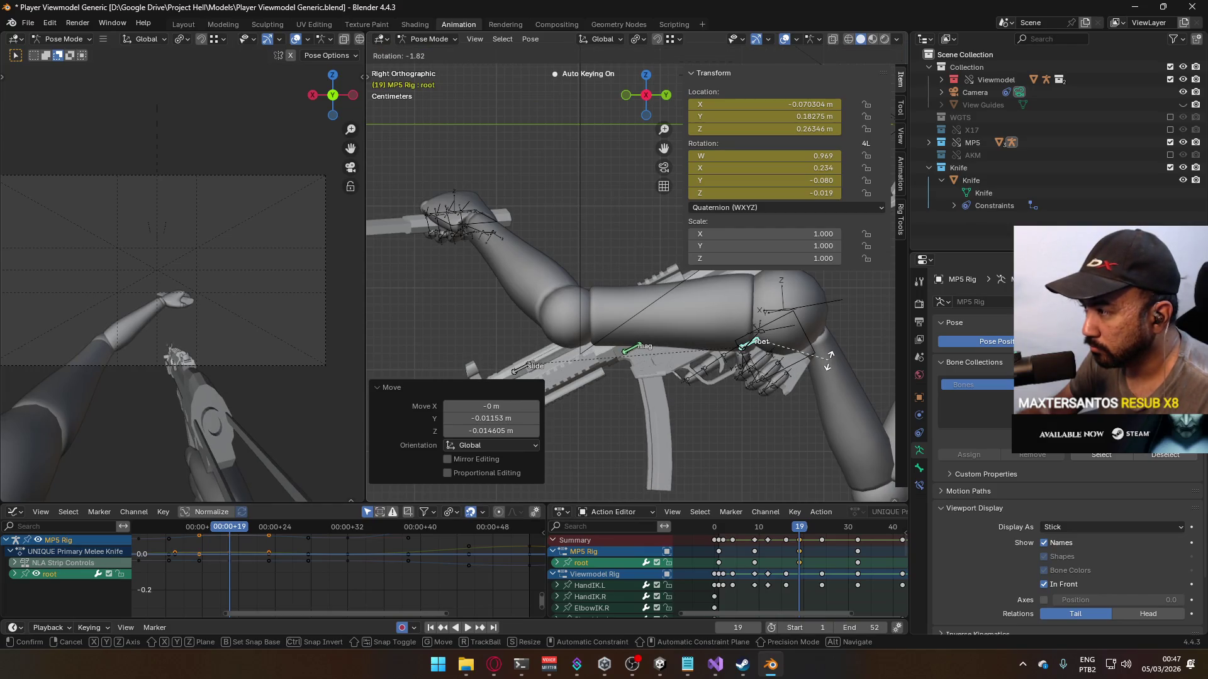
pyautogui.click(853, 311)
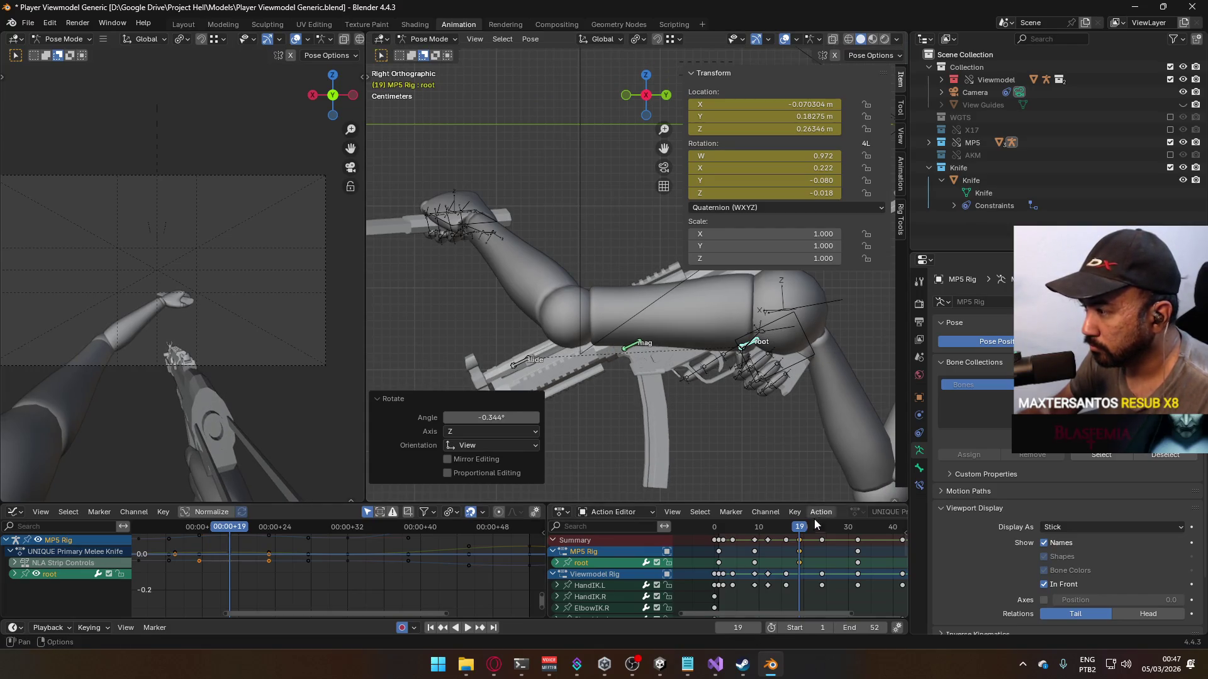
pyautogui.moveTo(799, 528); pyautogui.dragTo(733, 535)
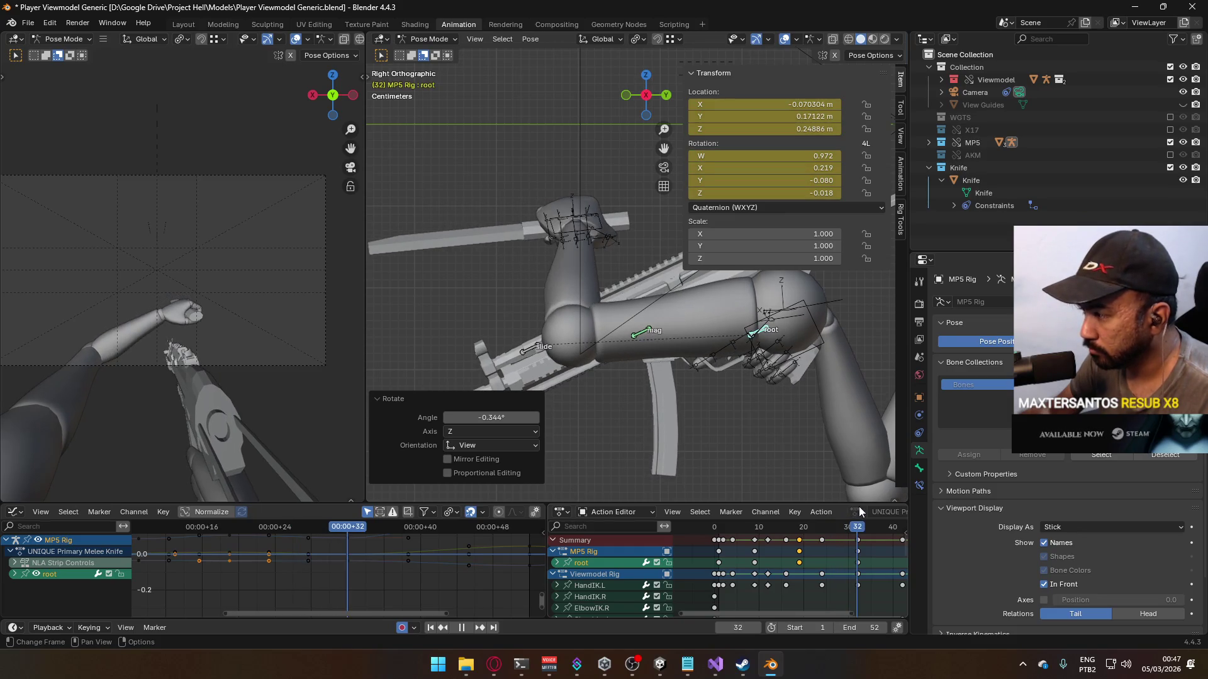
pyautogui.press('space')
pyautogui.scroll(-3, 746, 545)
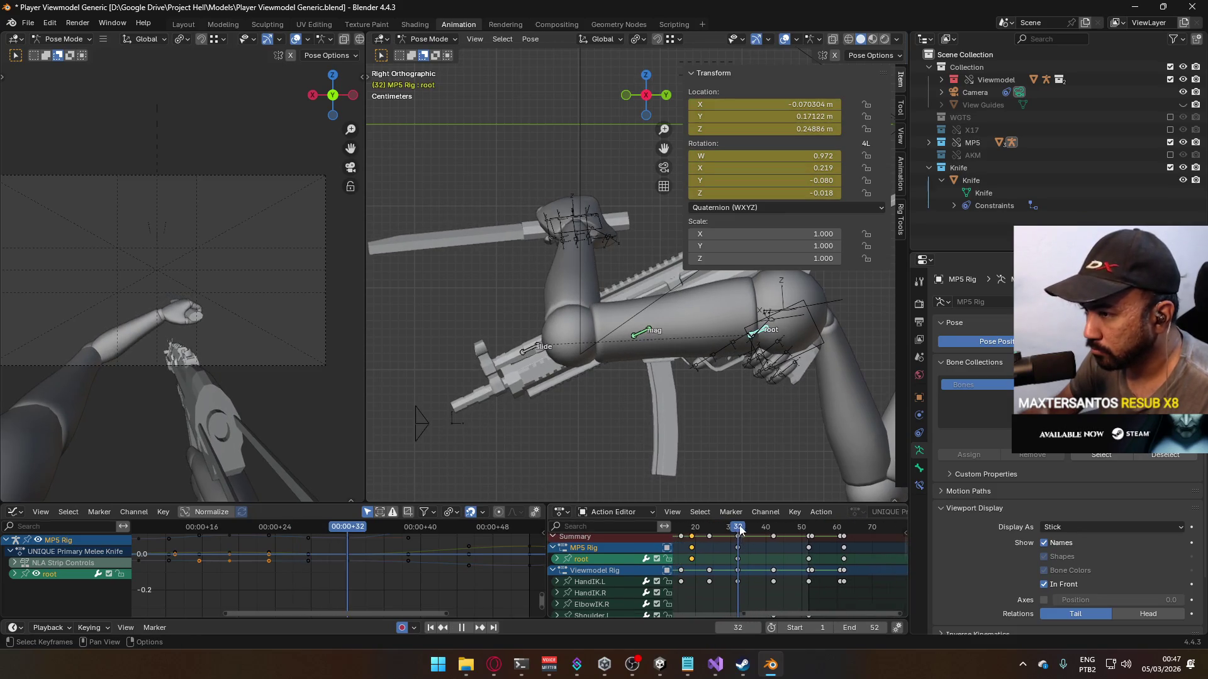
pyautogui.moveTo(740, 531); pyautogui.dragTo(810, 532)
pyautogui.press('space')
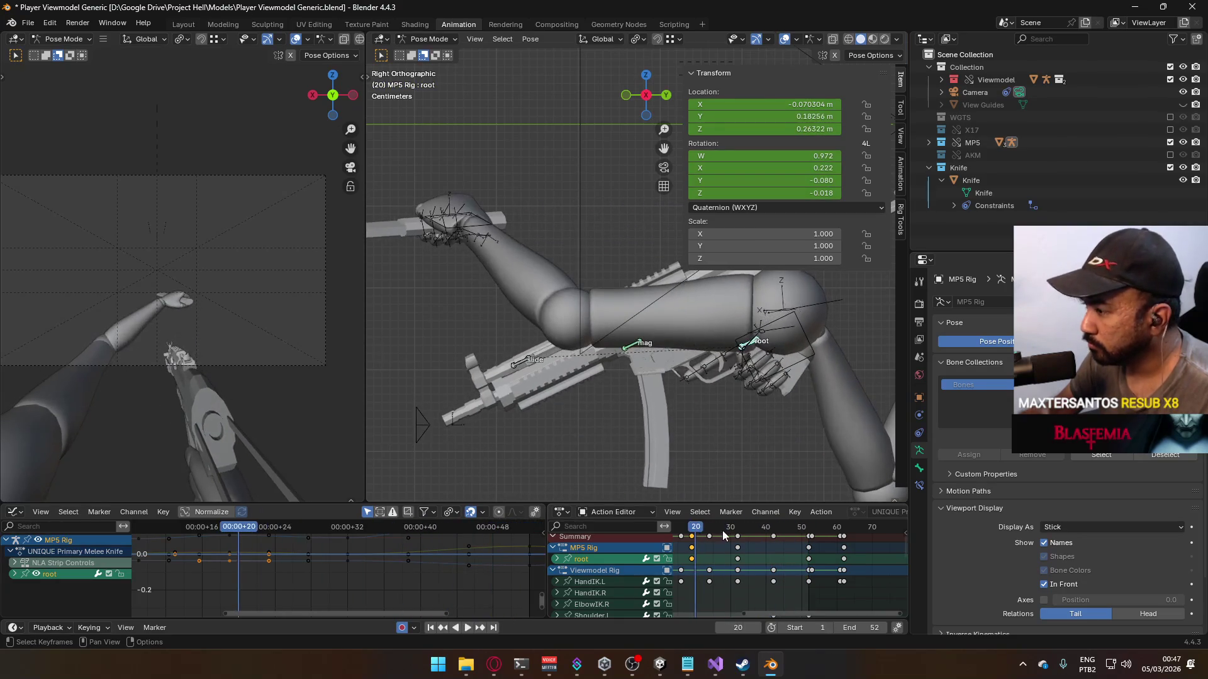
pyautogui.press('space')
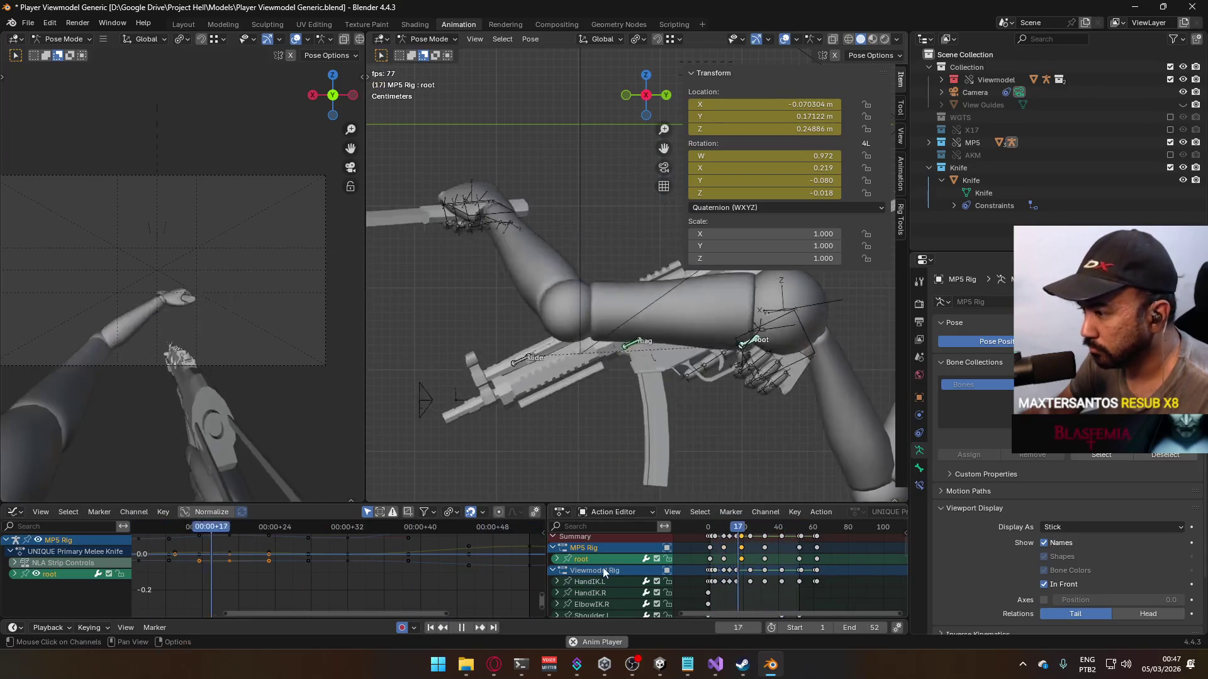
# Step: Expand the root channel and inspect its X Location curve, cancelling a trial key move
pyautogui.click(557, 559)
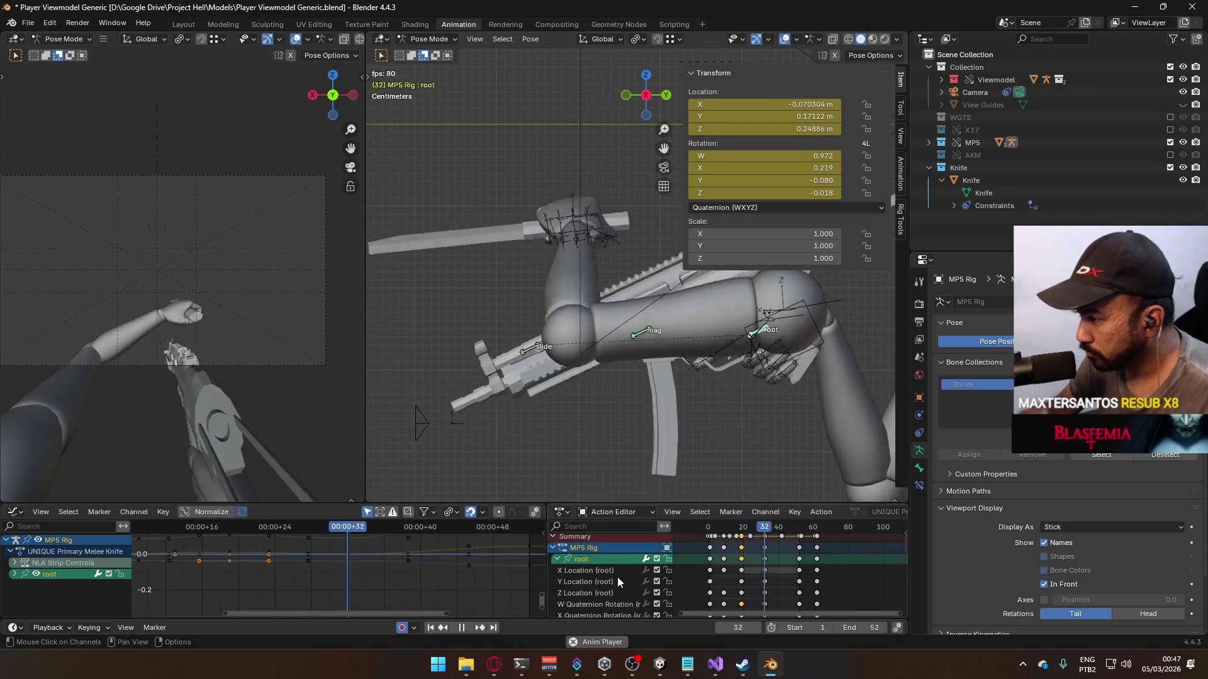
pyautogui.click(607, 570)
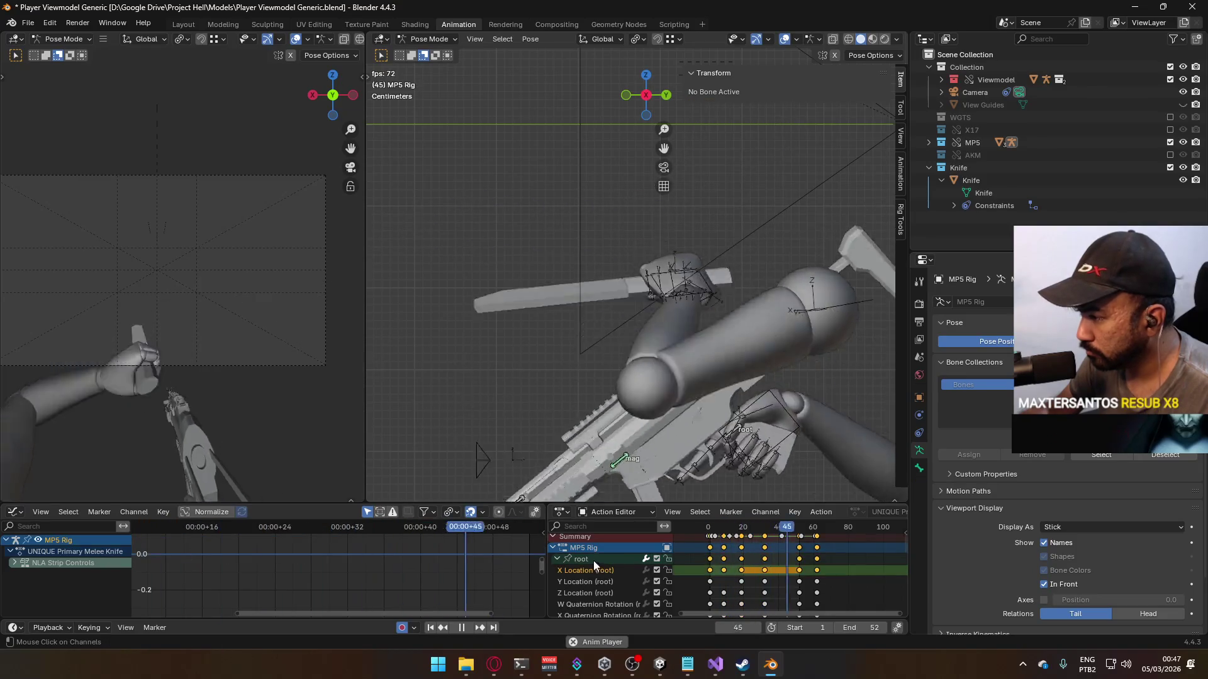
pyautogui.press('Home')
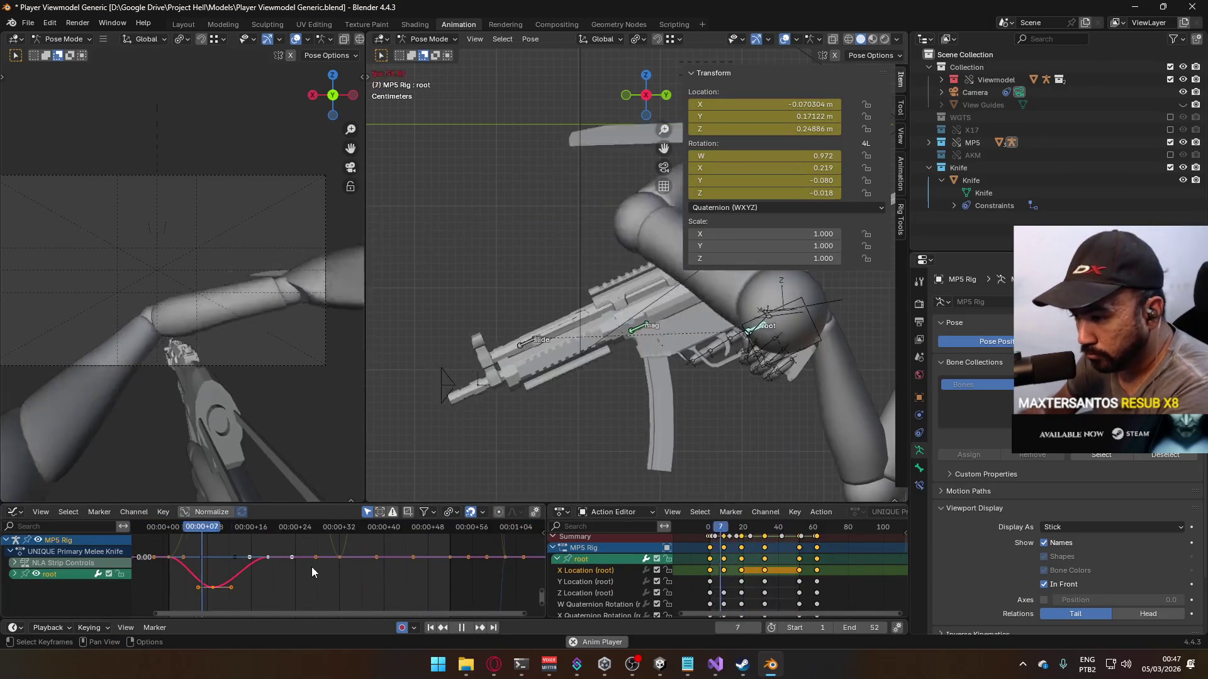
pyautogui.scroll(2, 270, 567)
pyautogui.moveTo(271, 567); pyautogui.dragTo(373, 580, button='middle')
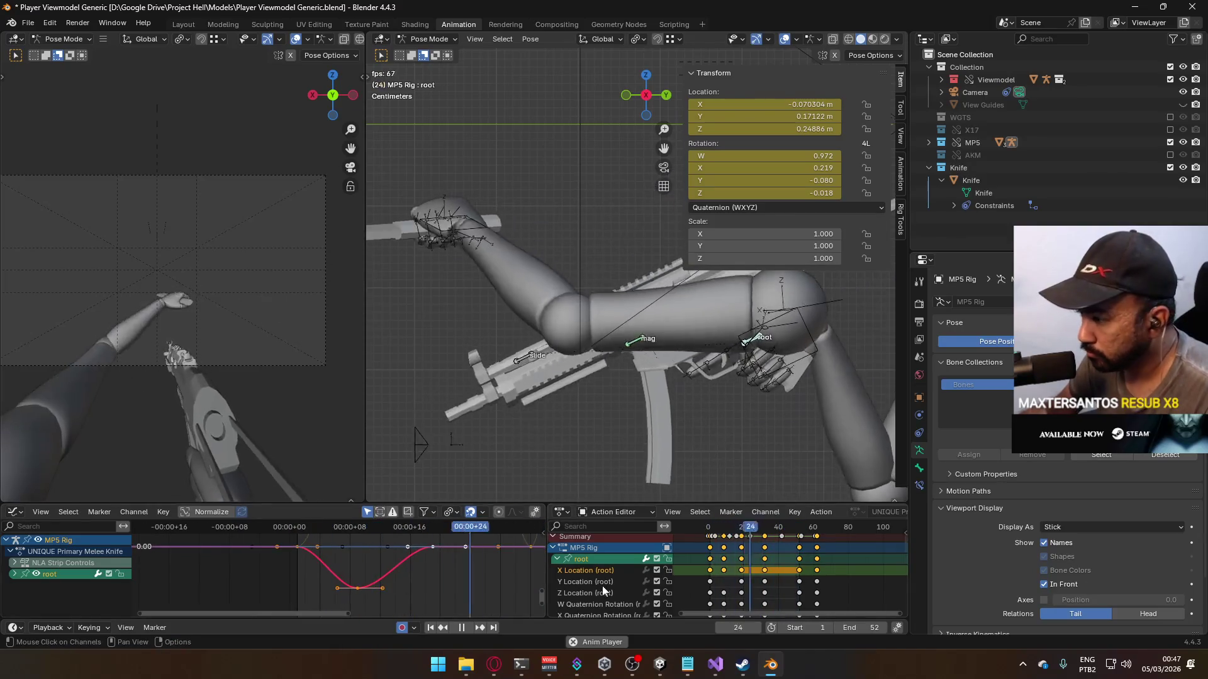
pyautogui.moveTo(357, 587); pyautogui.dragTo(378, 575)
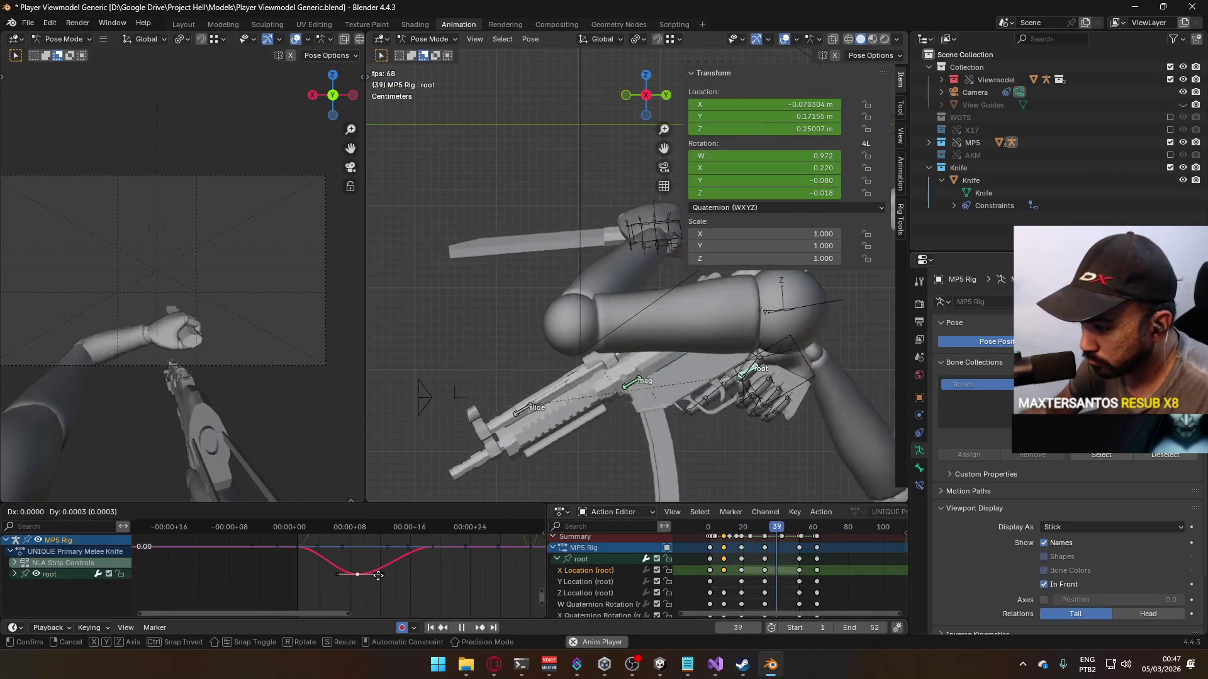
pyautogui.rightClick(378, 573)
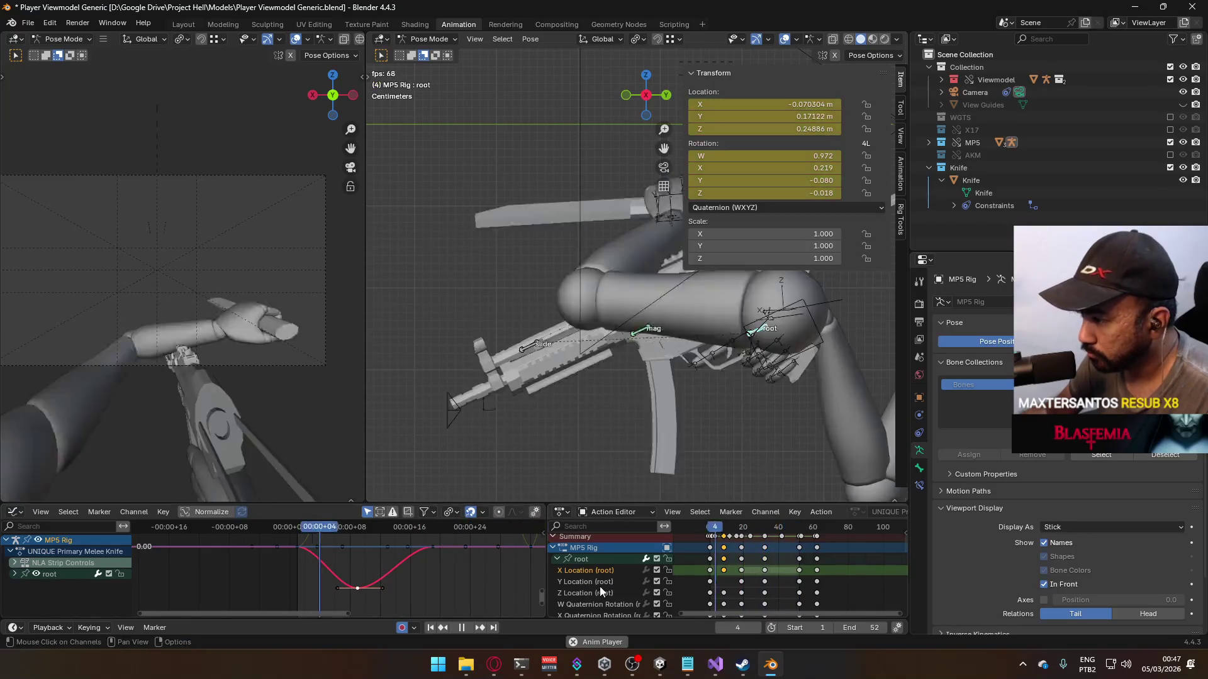
# Step: Select the root's Z Location channel and fit its curve in view
pyautogui.click(596, 591)
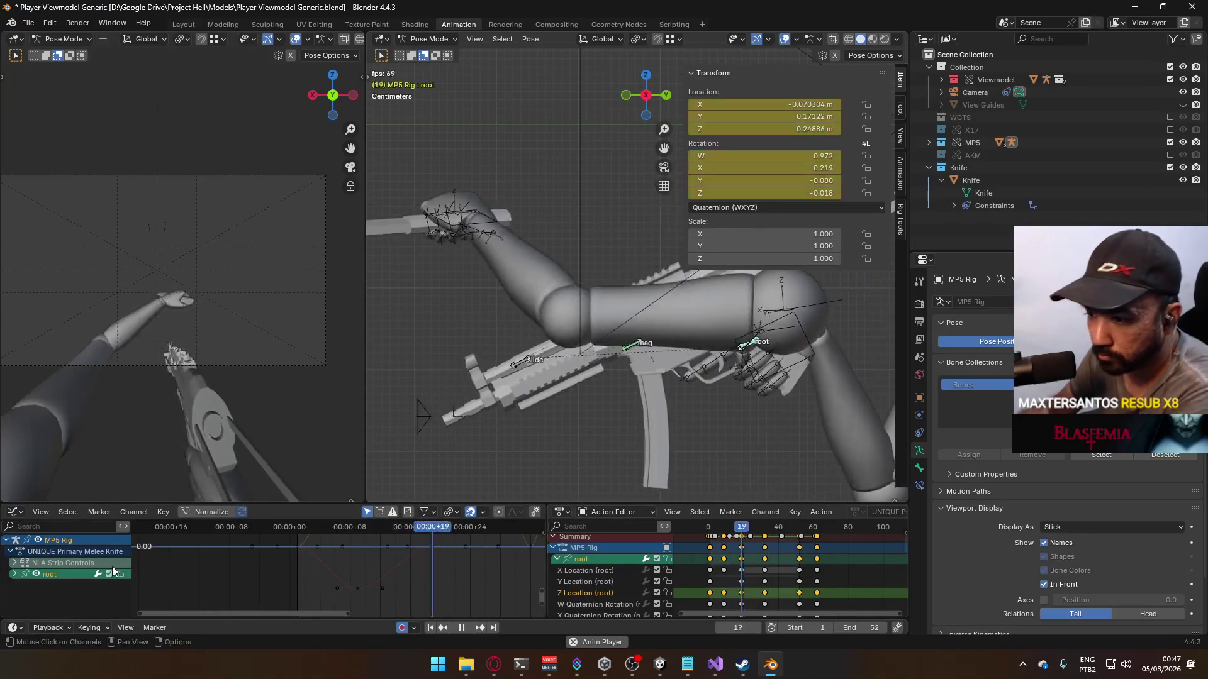
pyautogui.press('Home')
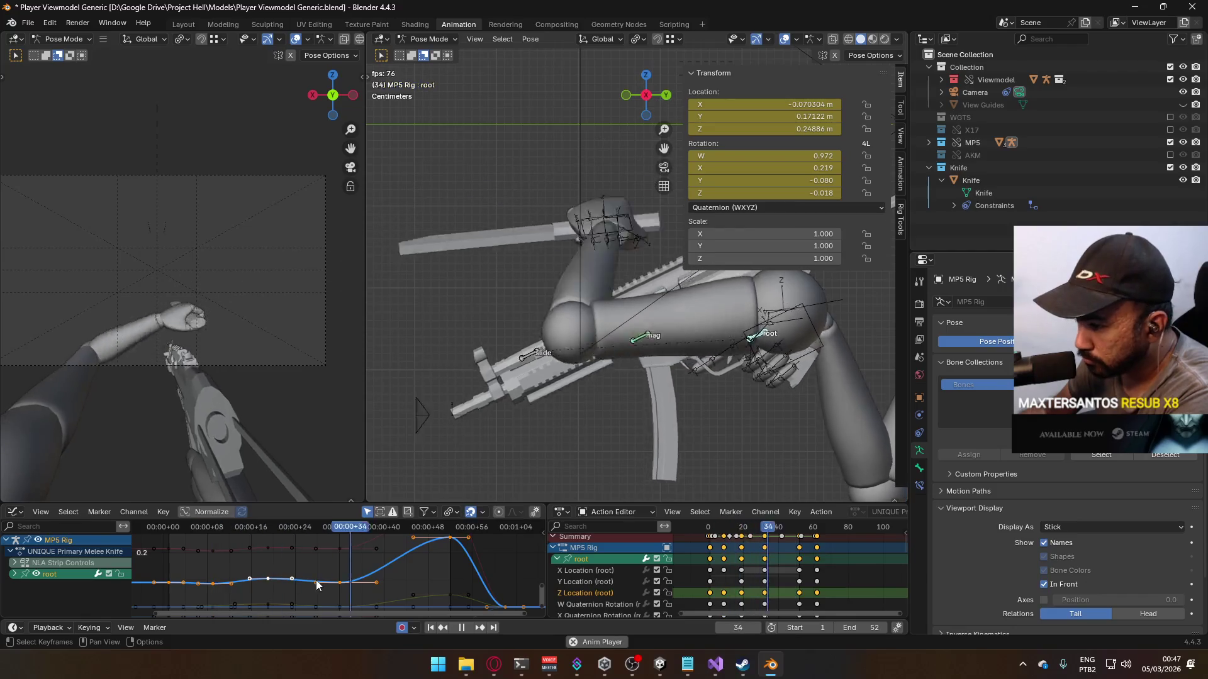
pyautogui.click(14, 574)
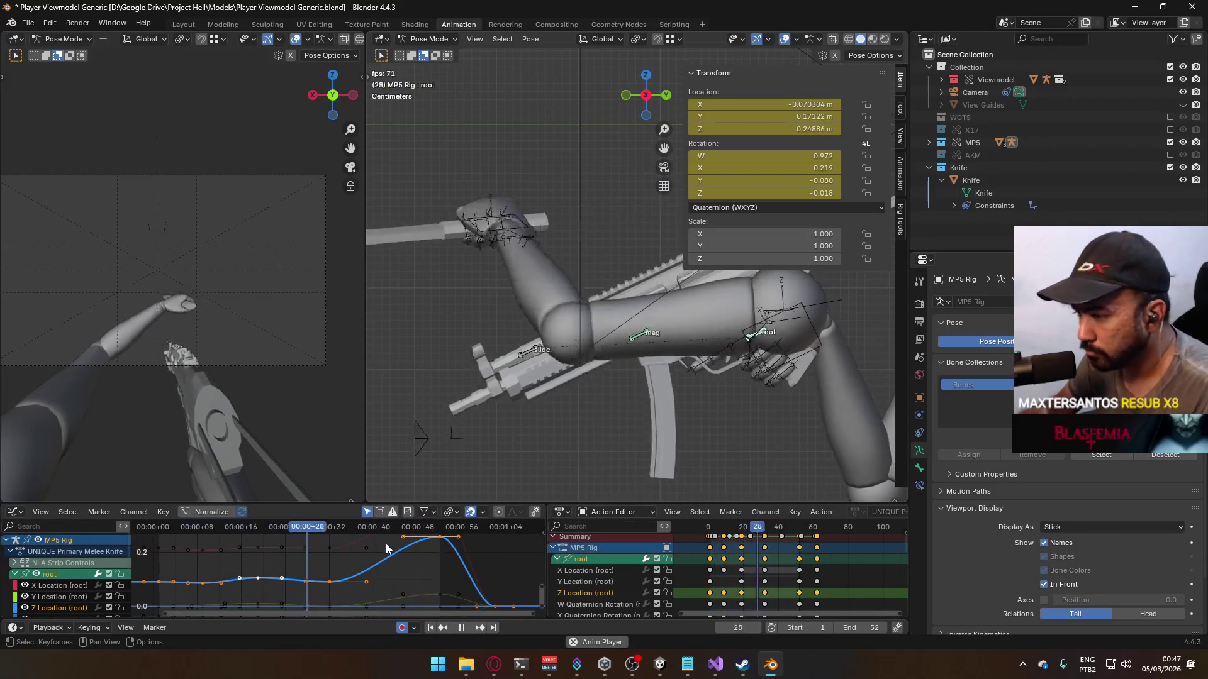
# Step: Lower the Z Location curve's middle keyframe slightly
pyautogui.click(108, 608)
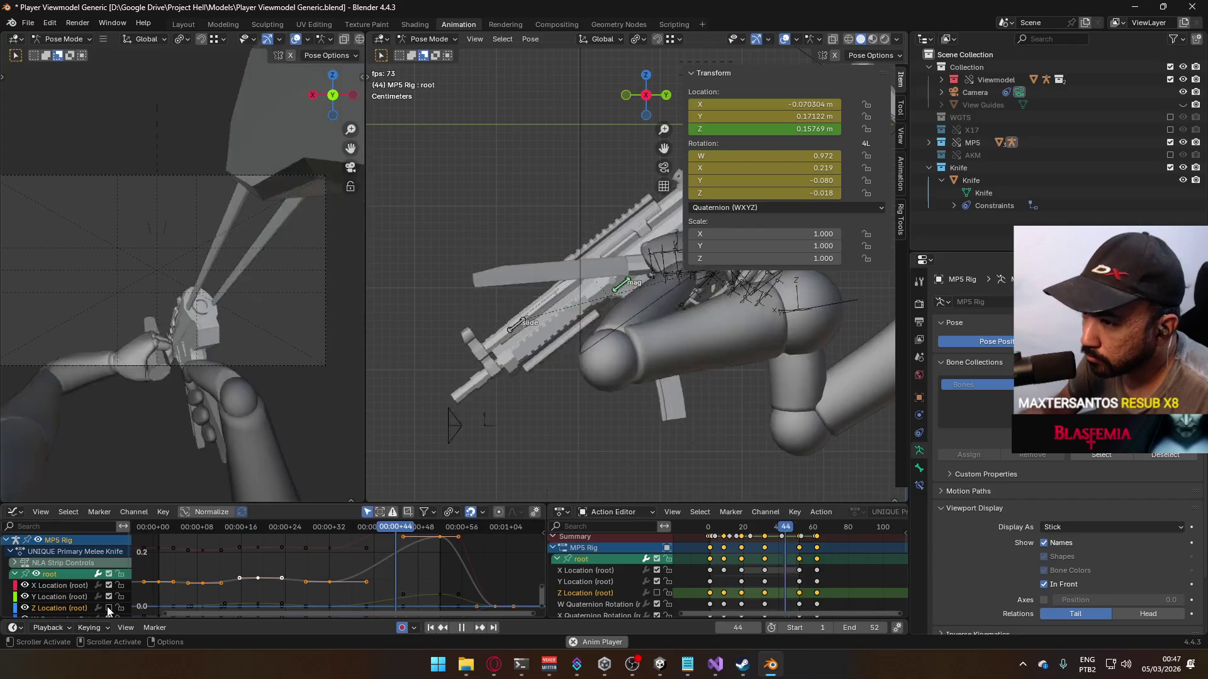
pyautogui.click(108, 607)
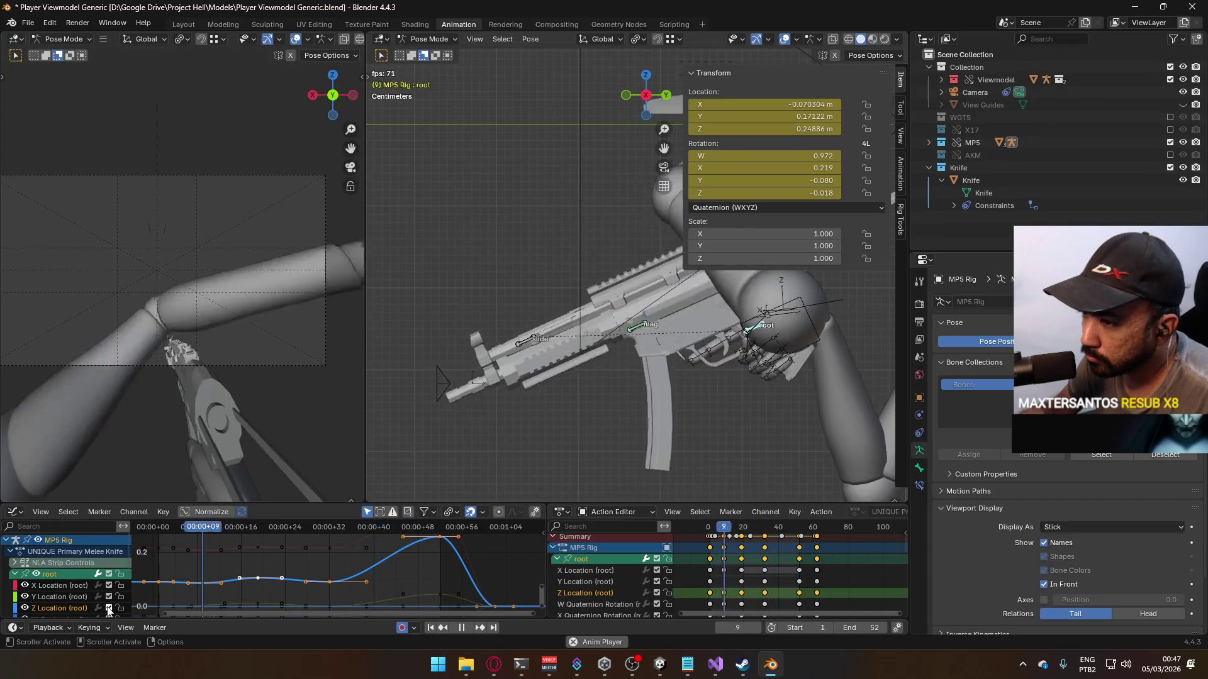
pyautogui.scroll(4, 369, 594)
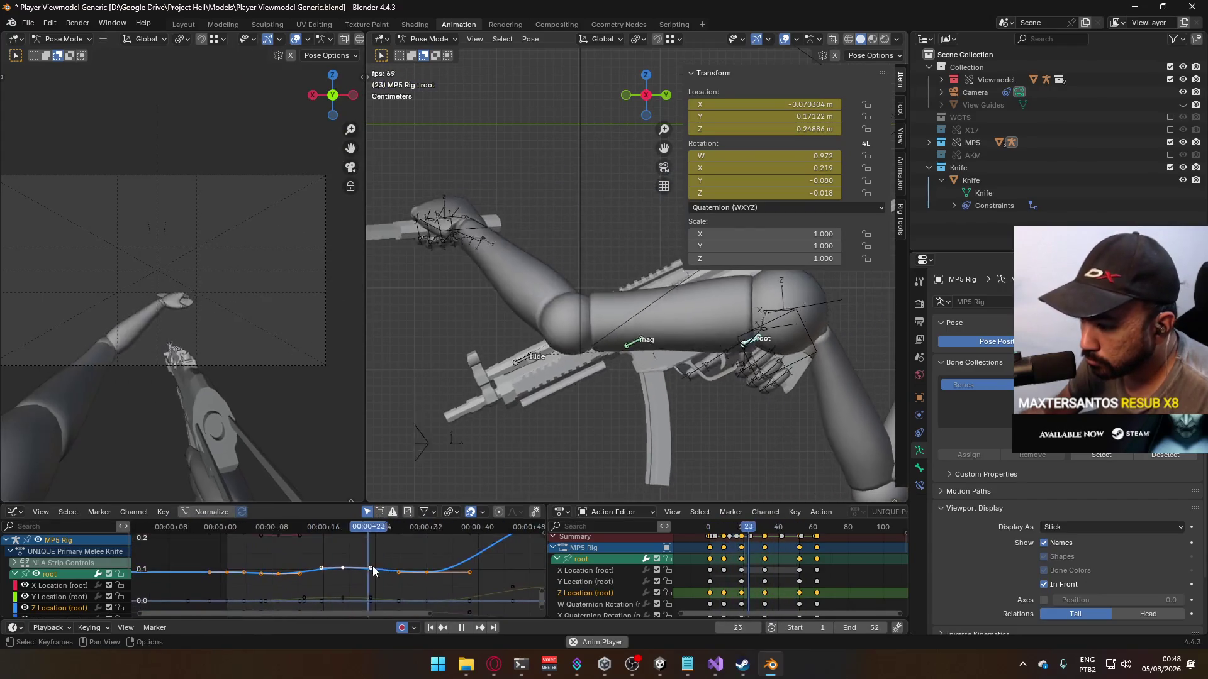
pyautogui.click(356, 571)
pyautogui.press('g')
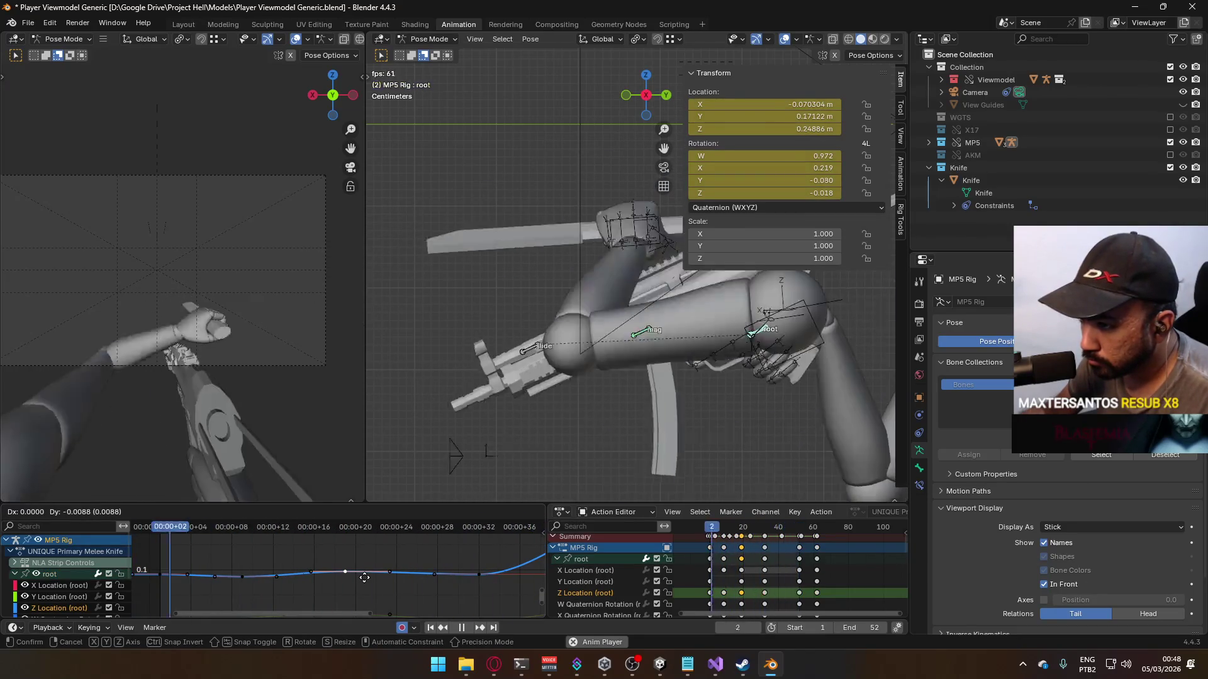
pyautogui.click(364, 578)
# Step: Show the root's Y Location curve and reposition its middle key
pyautogui.click(69, 597)
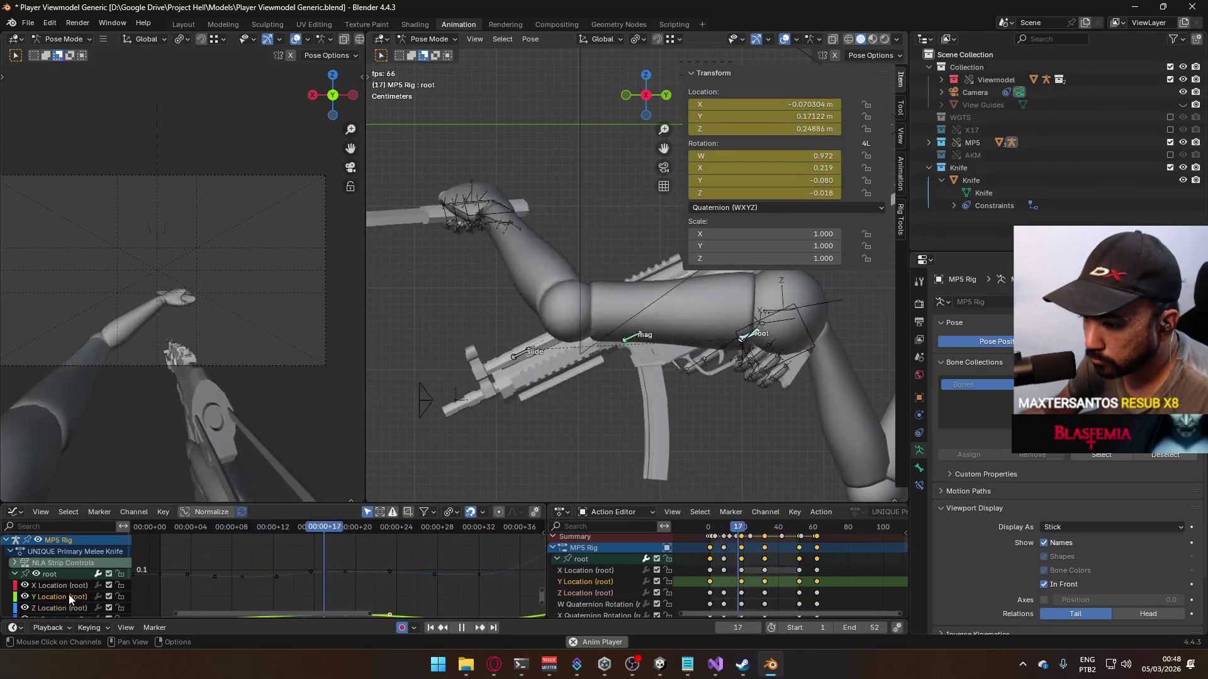
pyautogui.click(51, 572)
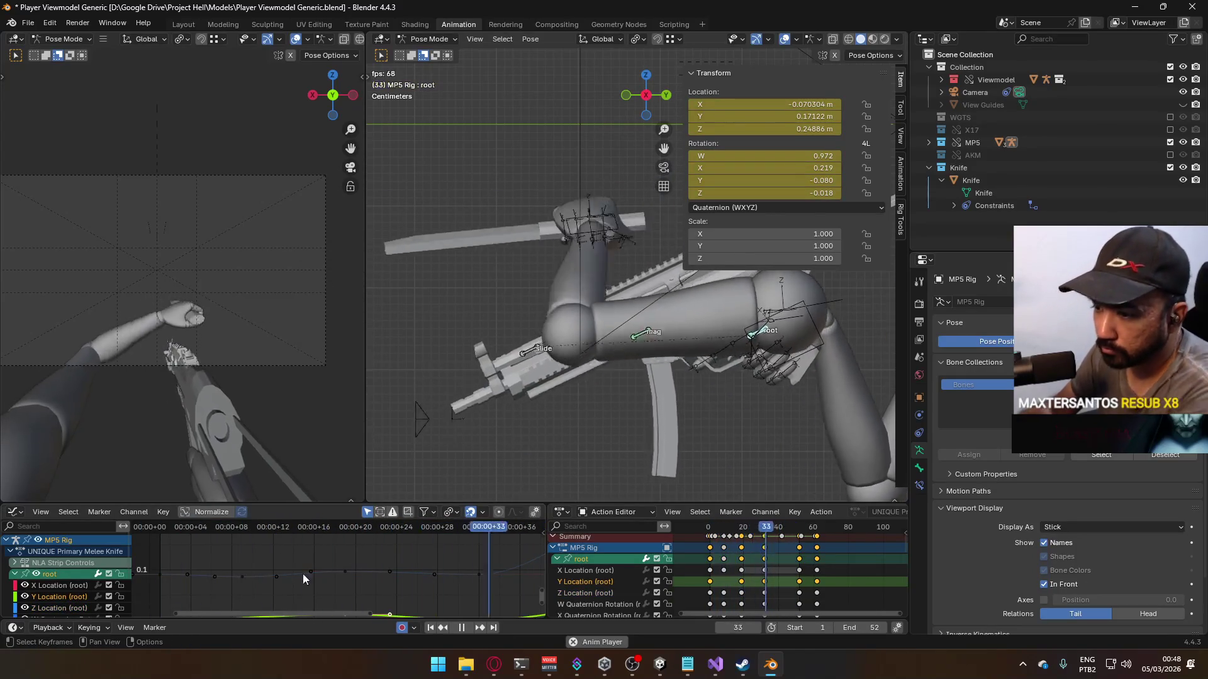
pyautogui.press('Home')
pyautogui.moveTo(360, 563)
pyautogui.keyDown('ctrl'); pyautogui.mouseDown(button='middle')
pyautogui.moveTo(359, 583)
pyautogui.moveTo(334, 562)
pyautogui.mouseUp(button='middle'); pyautogui.keyUp('ctrl')
pyautogui.click(334, 562)
pyautogui.press('g')
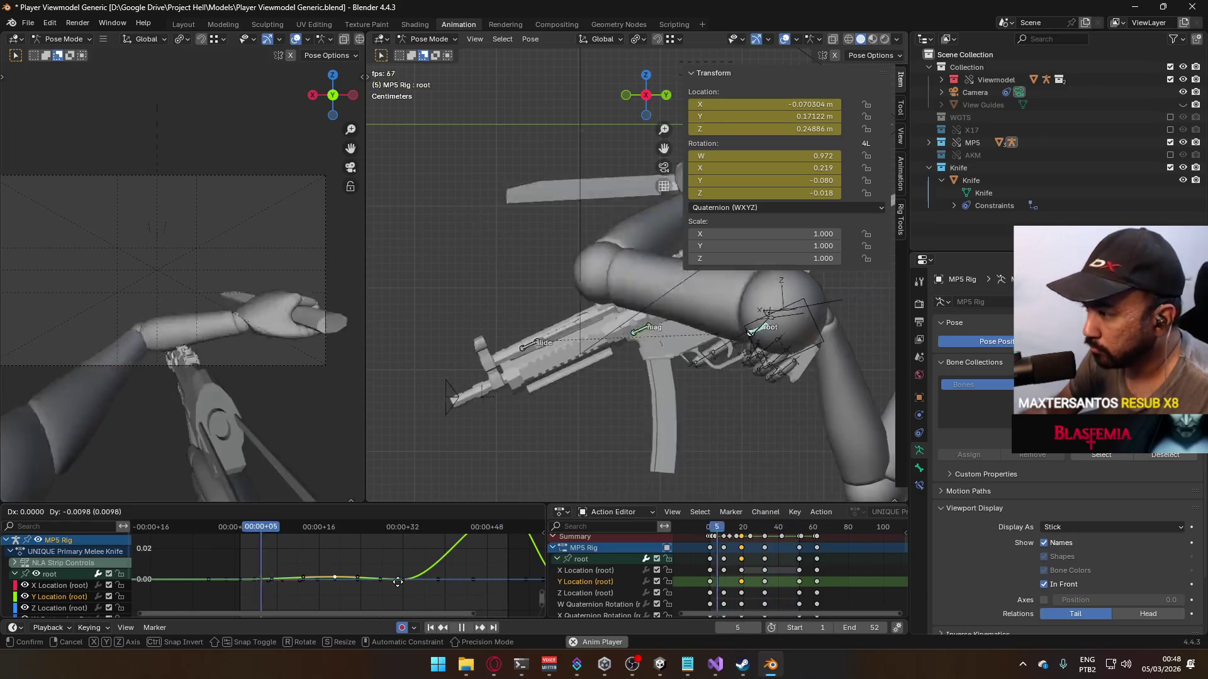
pyautogui.click(399, 582)
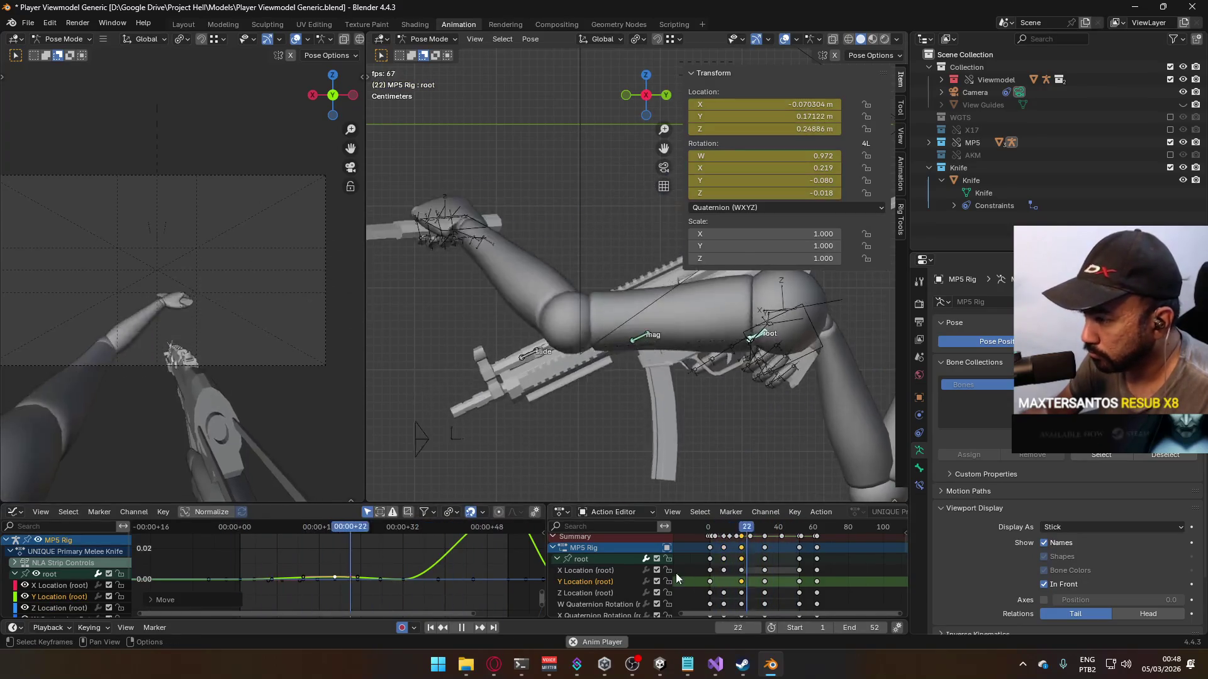
# Step: Delete the Y location key near frame 20 and the Z location keys near frames 5 and 10
pyautogui.moveTo(746, 582); pyautogui.dragTo(738, 575, button='middle')
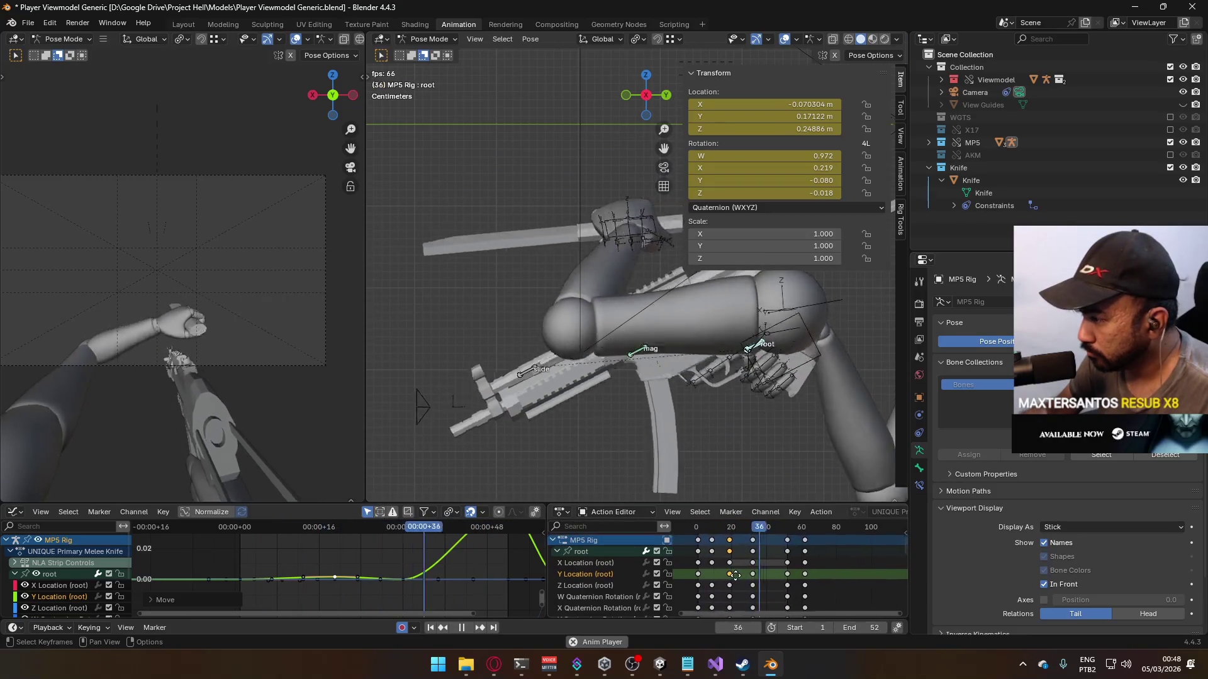
pyautogui.press('Delete')
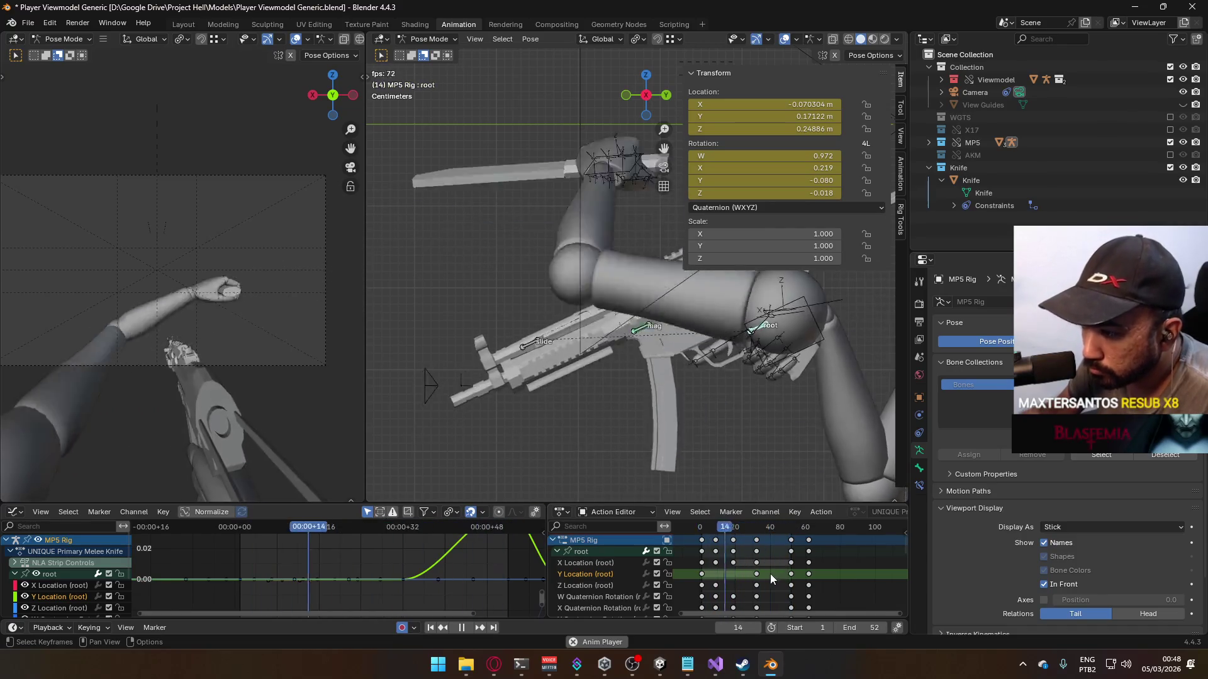
pyautogui.click(715, 585)
pyautogui.keyDown('shift'); pyautogui.click(733, 585); pyautogui.keyUp('shift')
pyautogui.press('Delete')
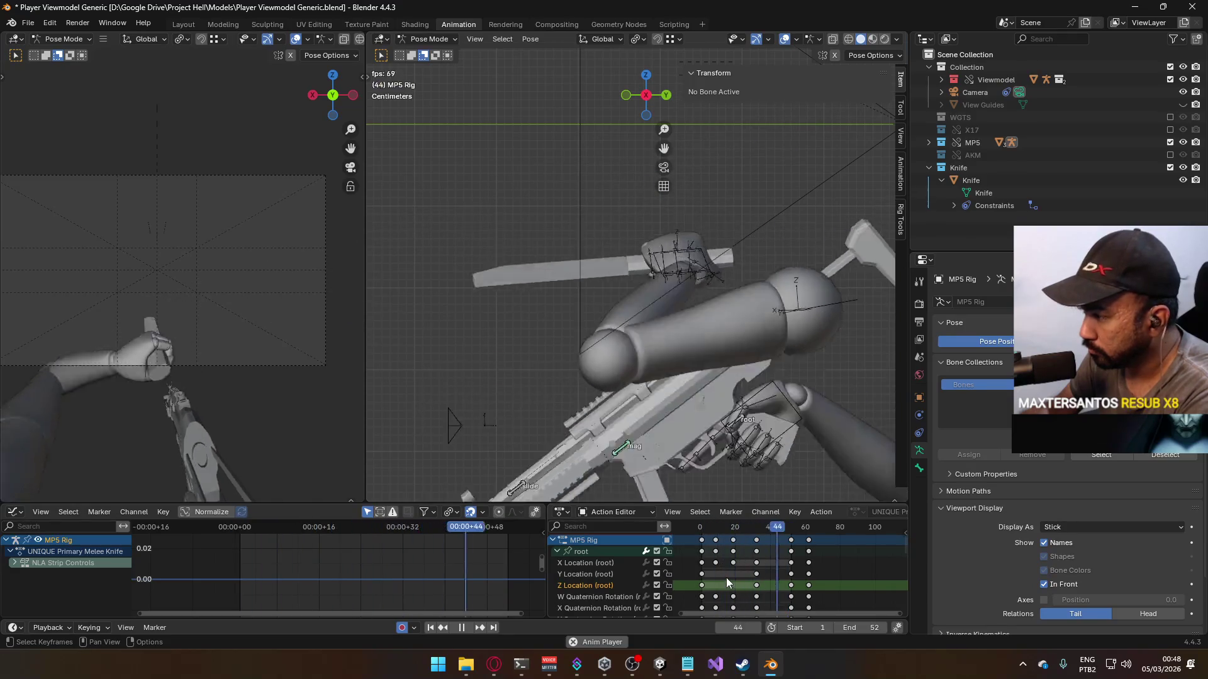
# Step: Delete the root's X location and quaternion rotation keys near frames 5–10
pyautogui.click(716, 562)
pyautogui.keyDown('shift'); pyautogui.click(733, 563); pyautogui.keyUp('shift')
pyautogui.press('Delete')
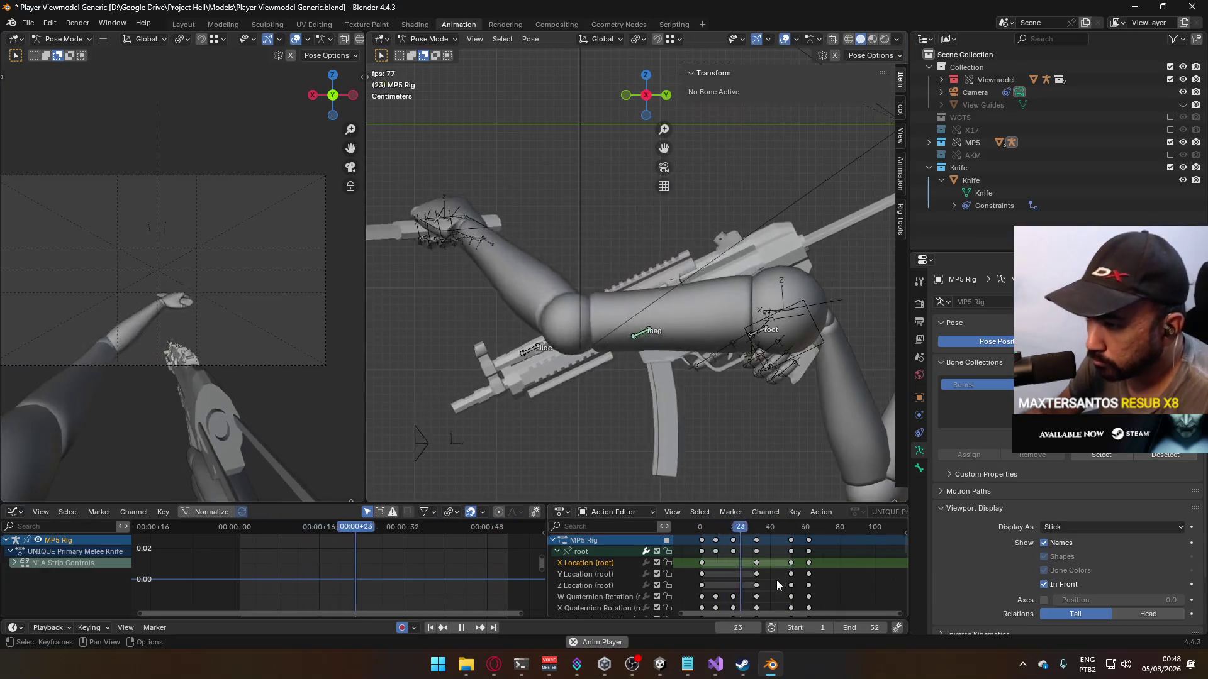
pyautogui.scroll(-3, 768, 585)
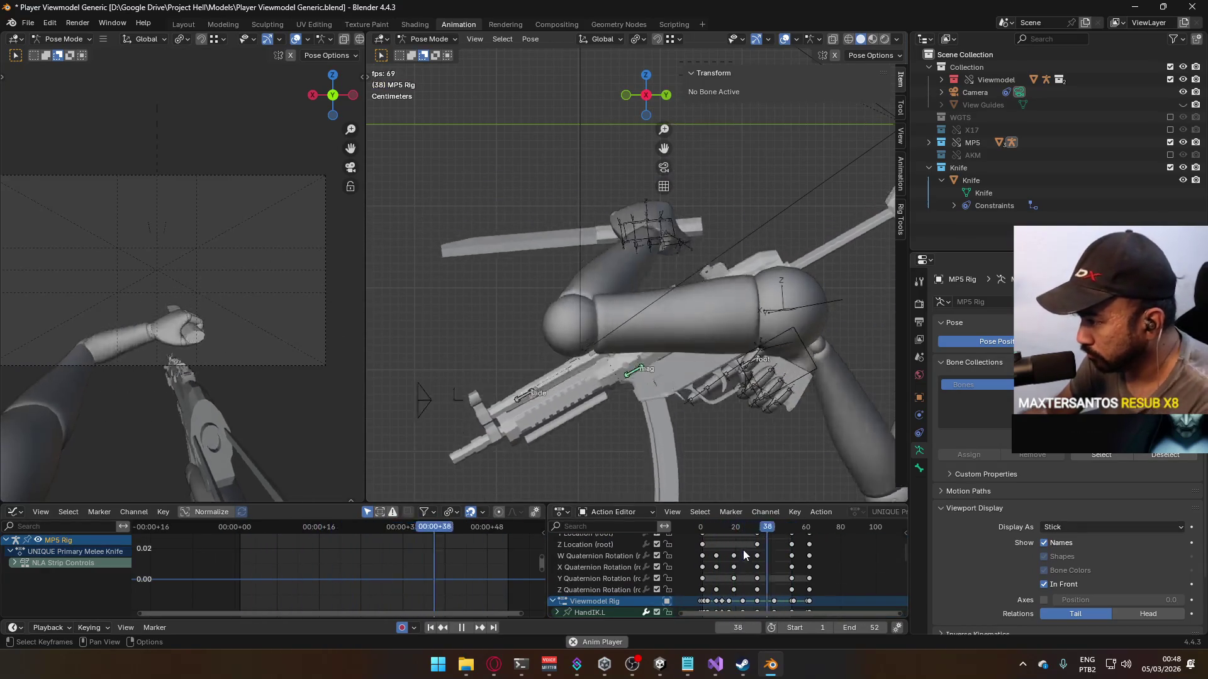
pyautogui.moveTo(742, 550); pyautogui.dragTo(719, 601)
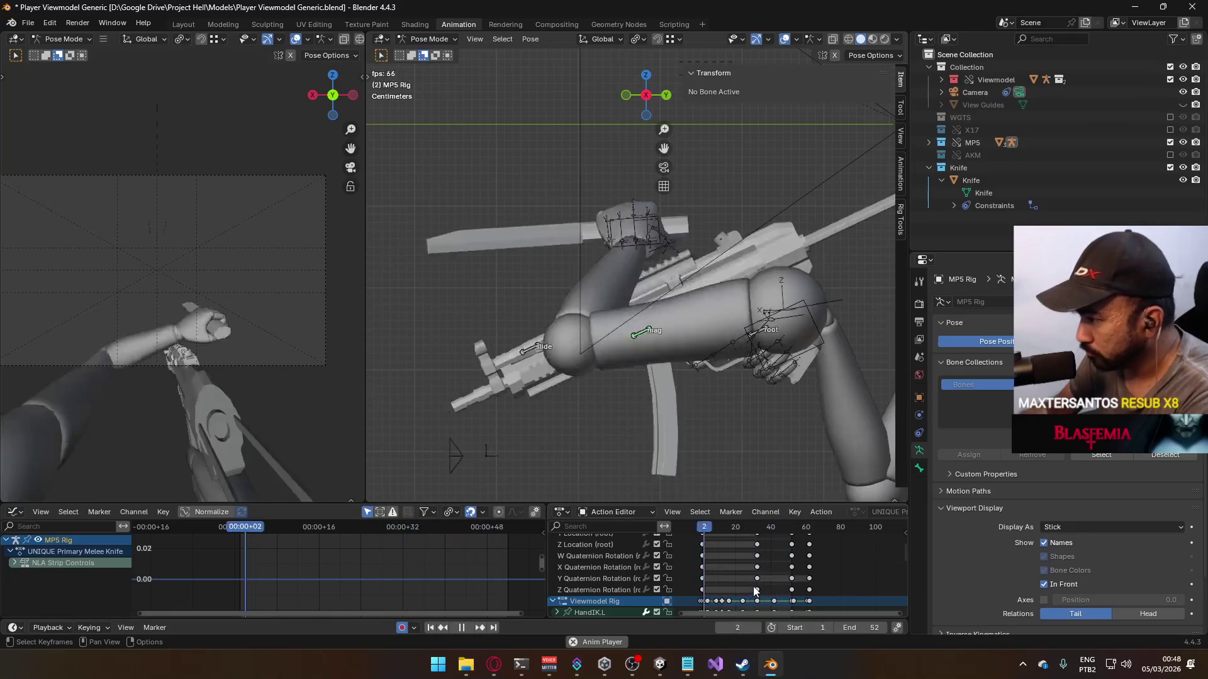
pyautogui.press('Delete')
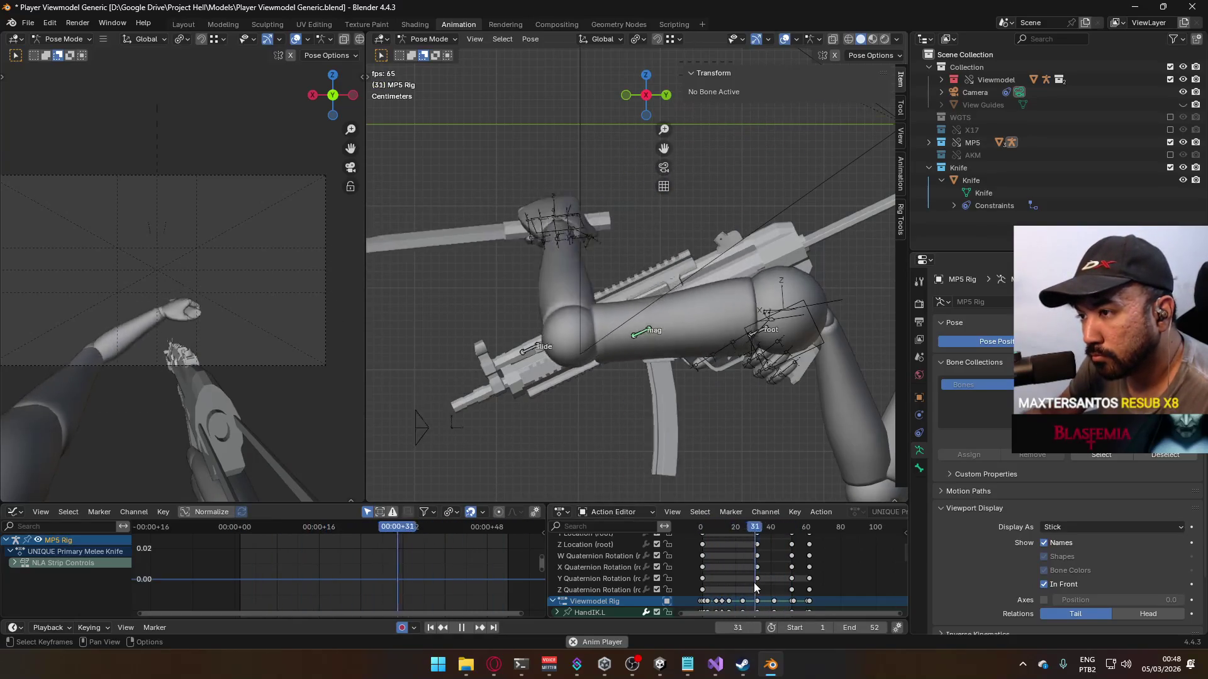
# Step: In Object Mode, select the Viewmodel arms rig and play the animation to around frame 41
pyautogui.press('Escape')
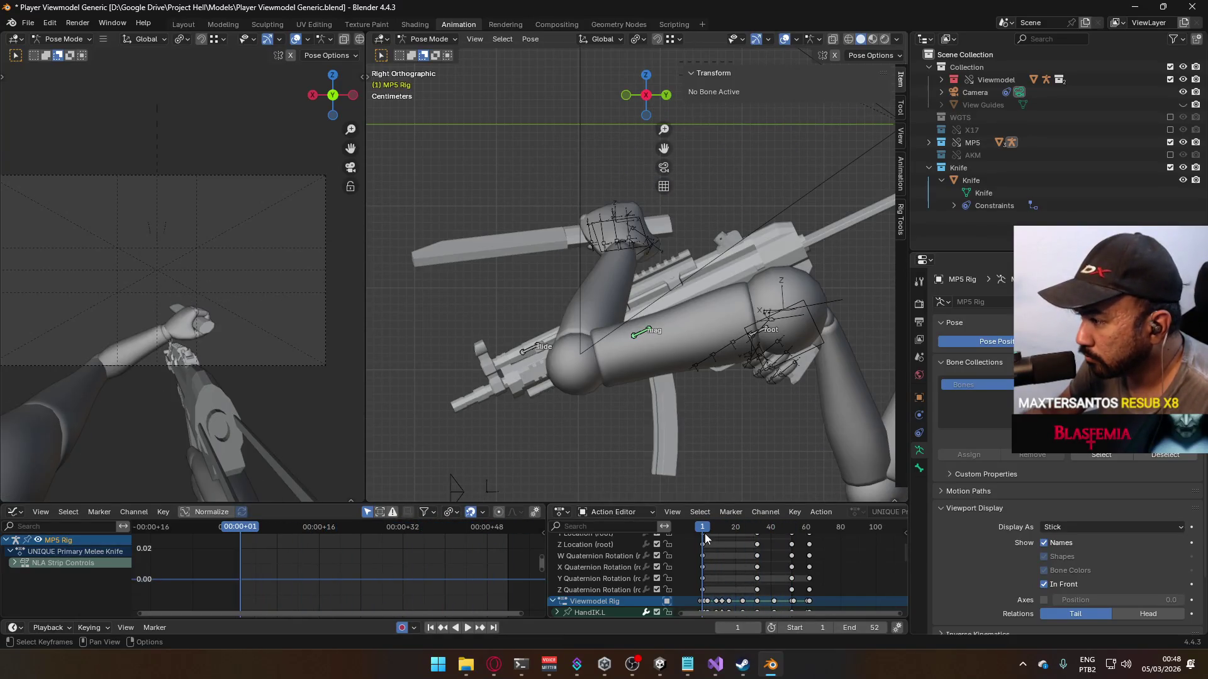
pyautogui.click(435, 53)
pyautogui.click(630, 243)
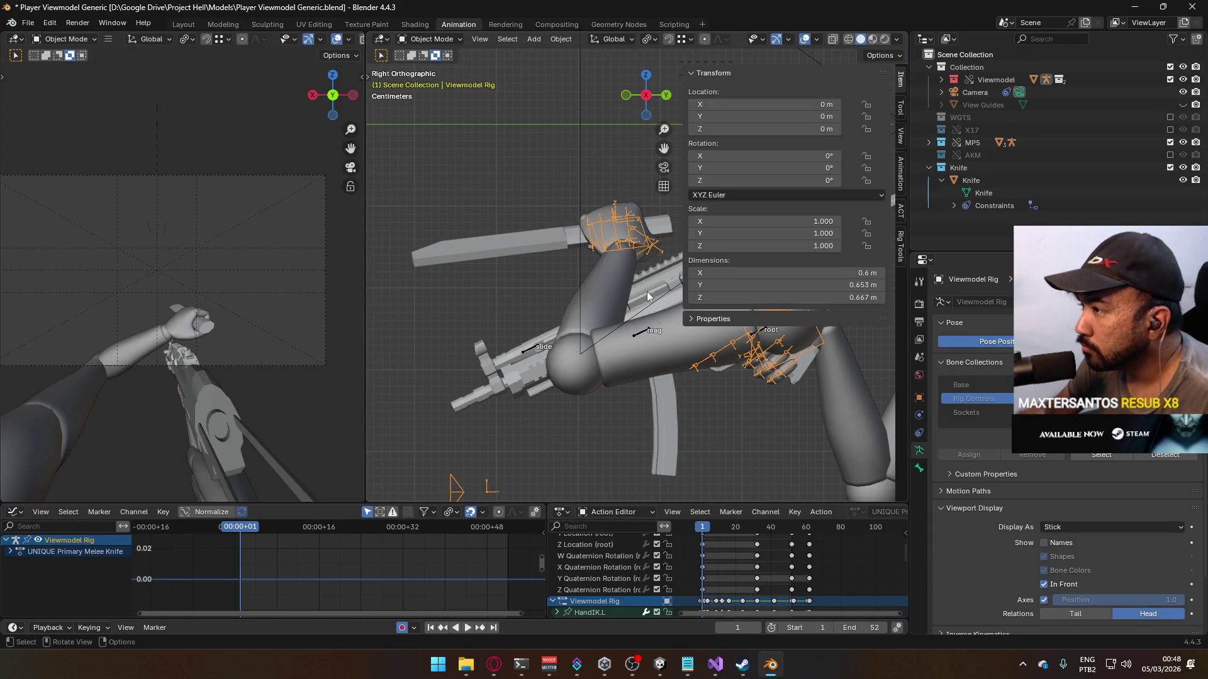
pyautogui.press('space')
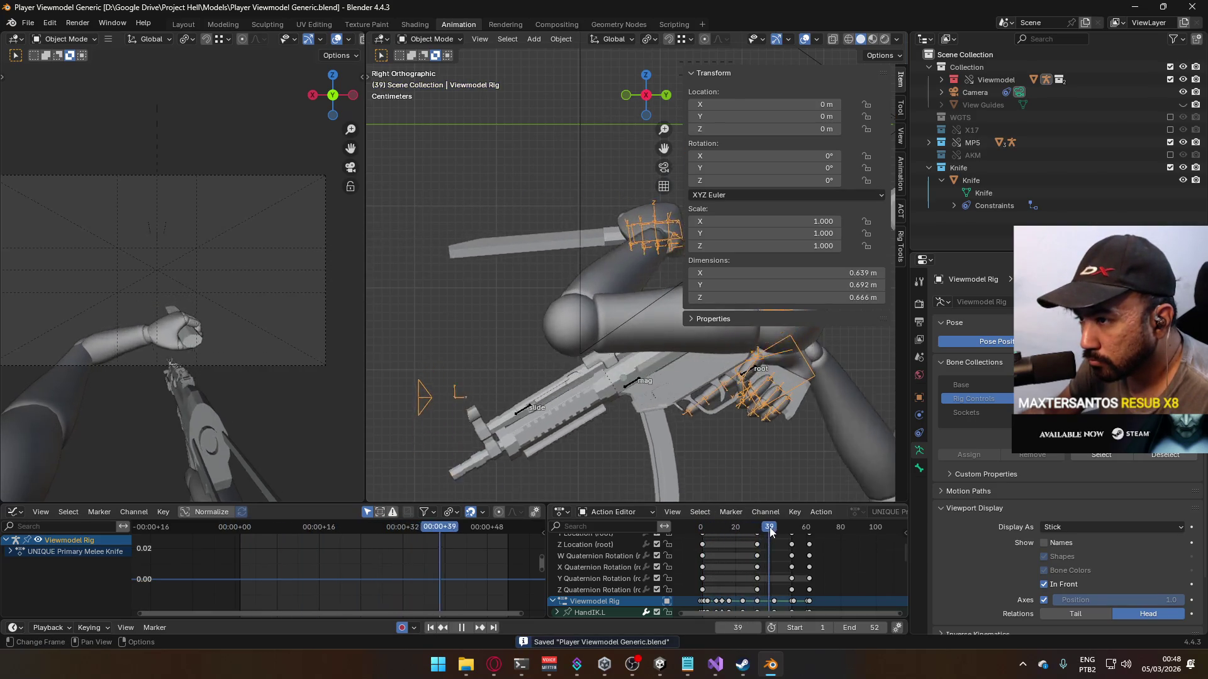
pyautogui.moveTo(754, 531)
pyautogui.mouseDown()
pyautogui.moveTo(791, 532)
pyautogui.moveTo(775, 532)
pyautogui.mouseUp()
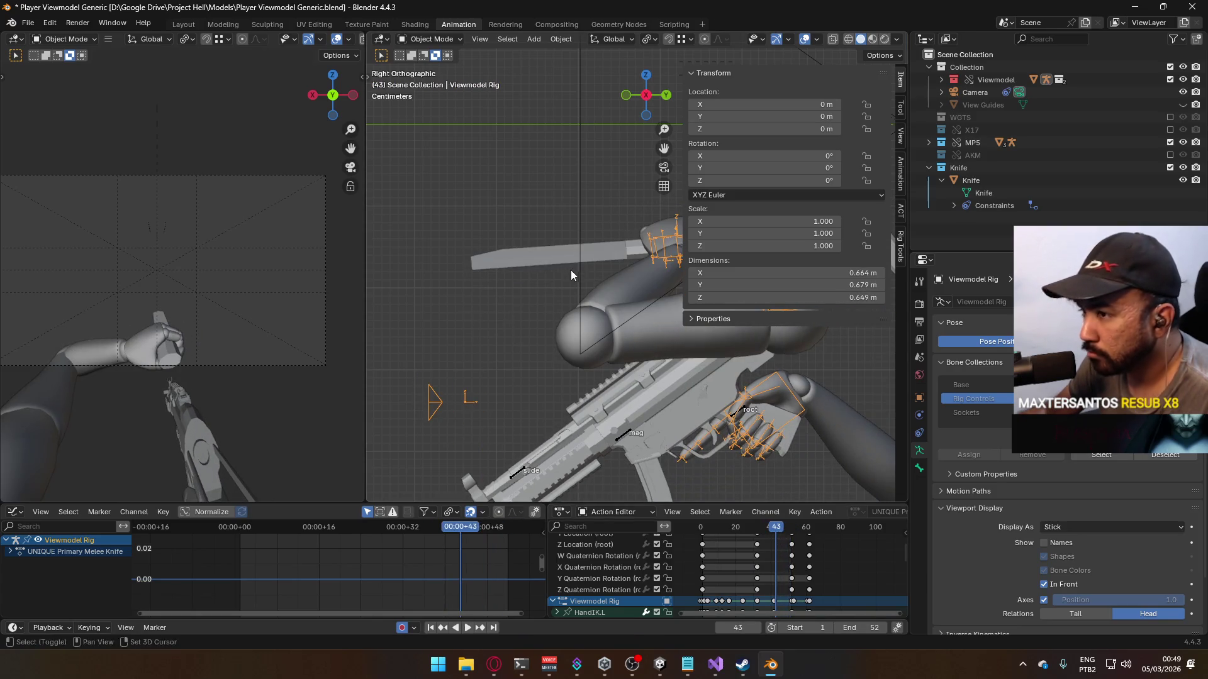
pyautogui.scroll(2, 571, 270)
# Step: Back in Pose Mode, select HandIK.L and delete its scale keys
pyautogui.click(431, 81)
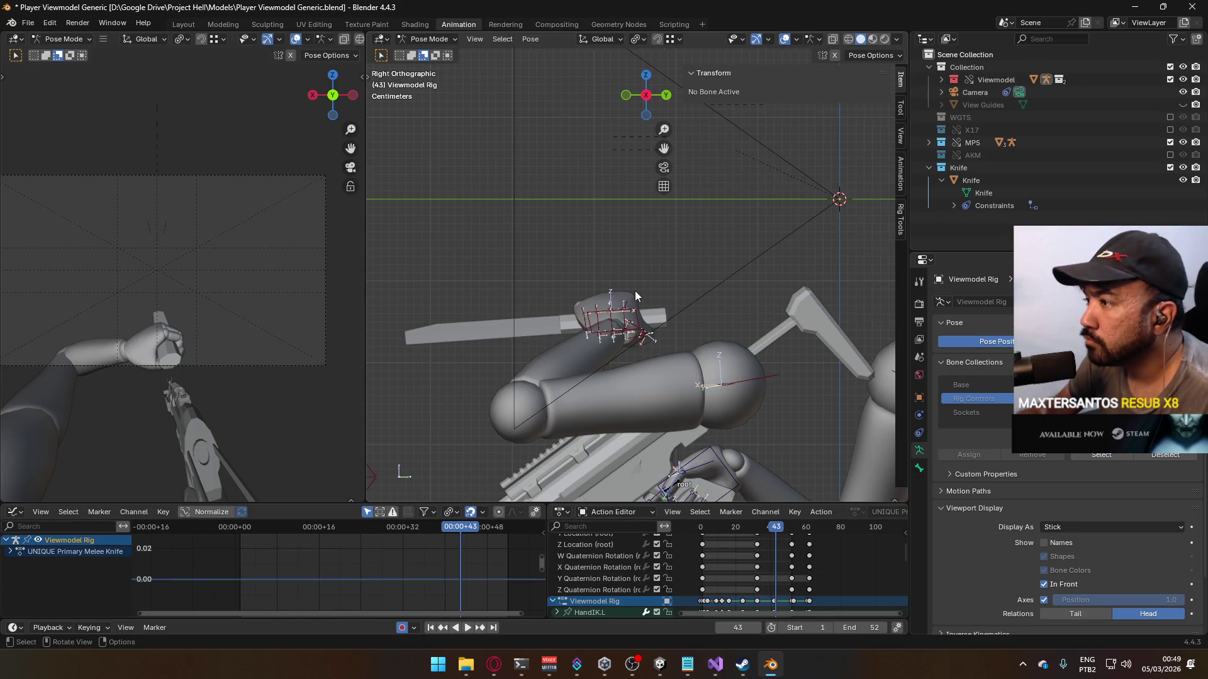
pyautogui.click(640, 325)
pyautogui.scroll(3, 774, 547)
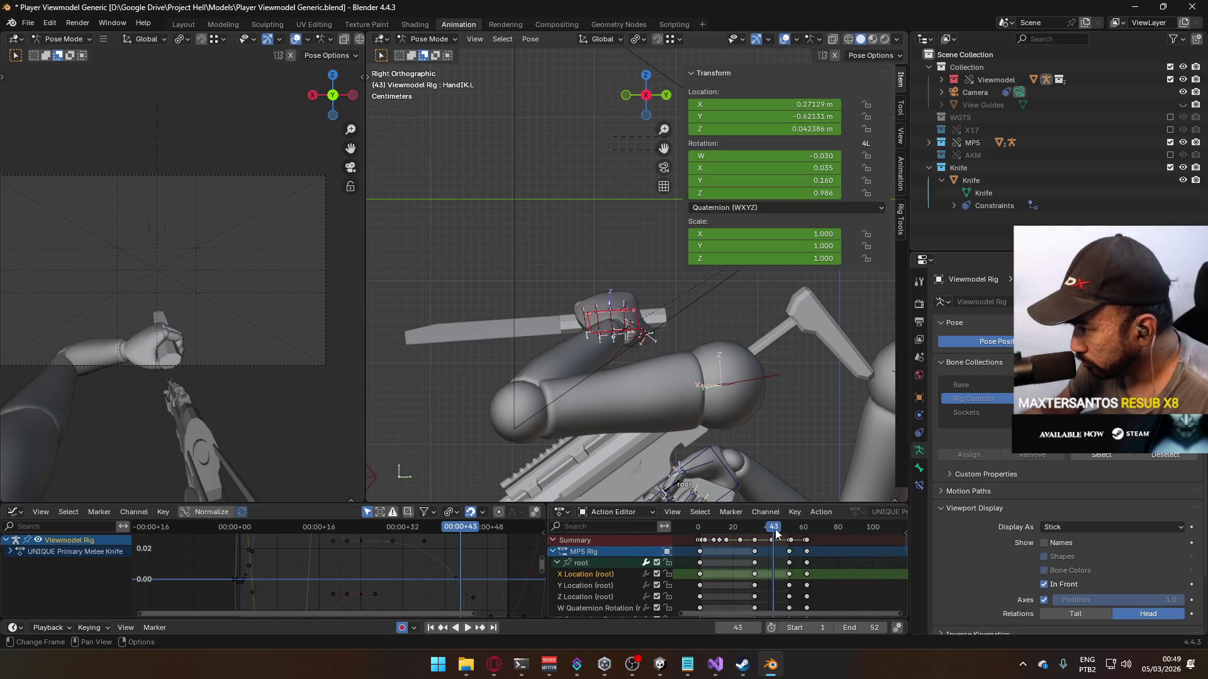
pyautogui.click(556, 564)
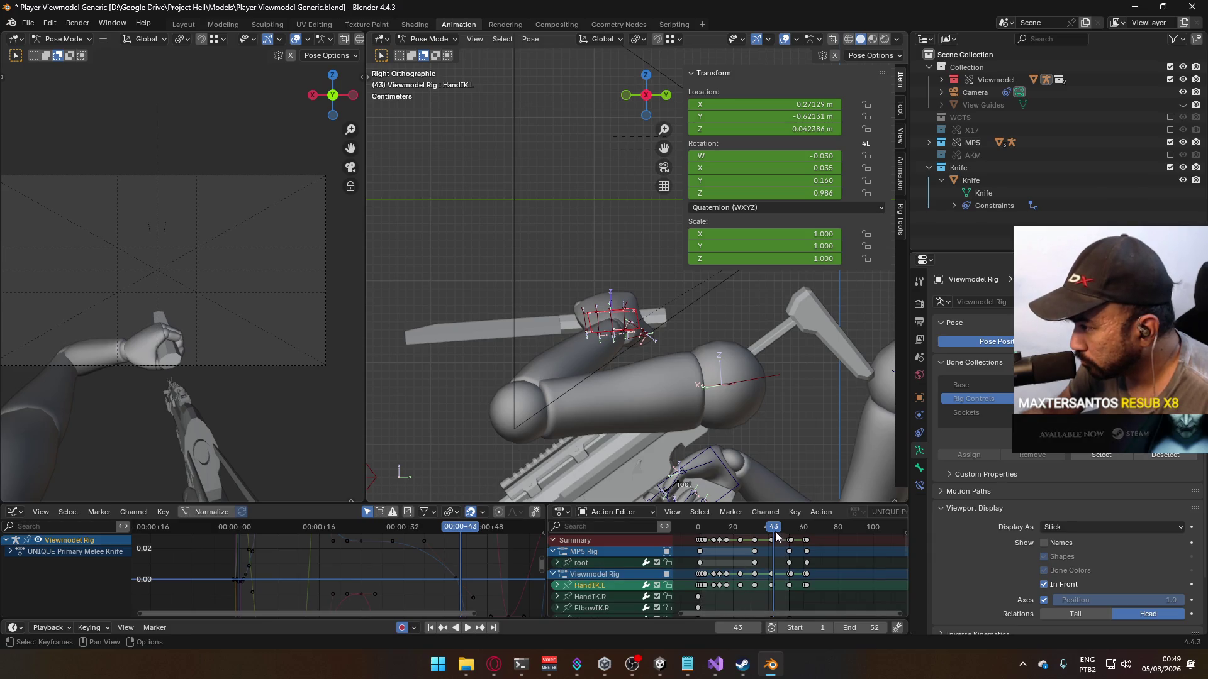
pyautogui.moveTo(775, 531)
pyautogui.mouseDown()
pyautogui.moveTo(743, 529)
pyautogui.moveTo(755, 528)
pyautogui.mouseUp()
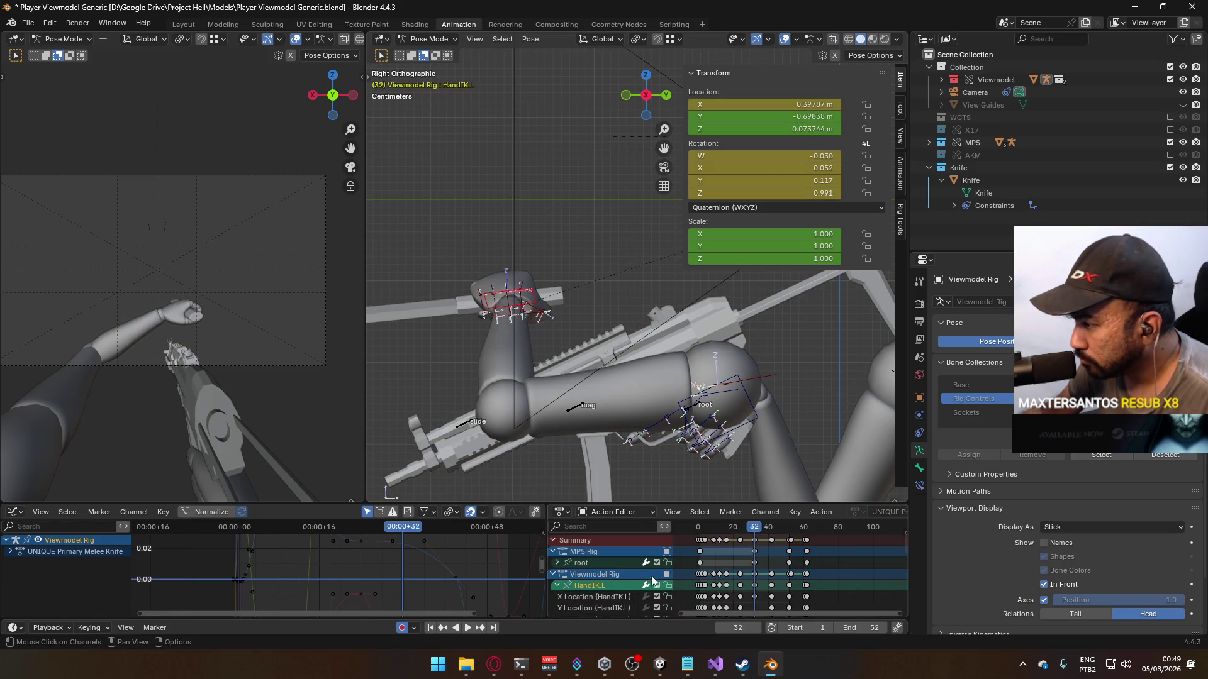
pyautogui.scroll(-5, 652, 580)
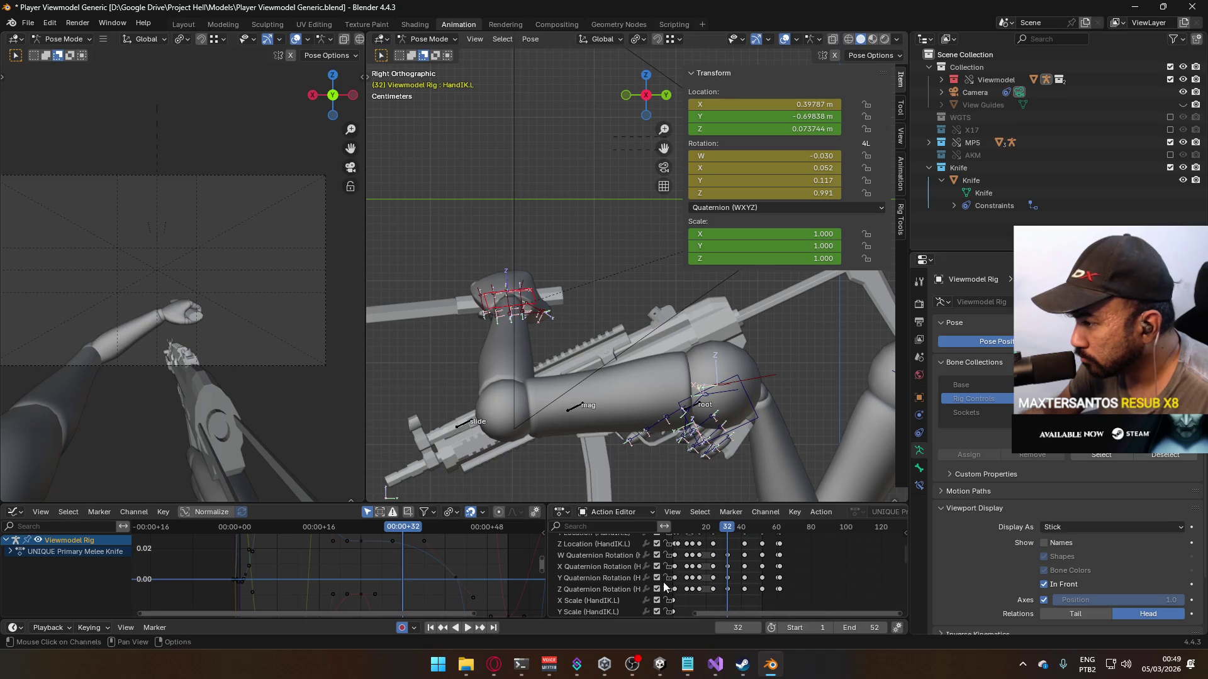
pyautogui.click(595, 590)
pyautogui.scroll(-3, 655, 549)
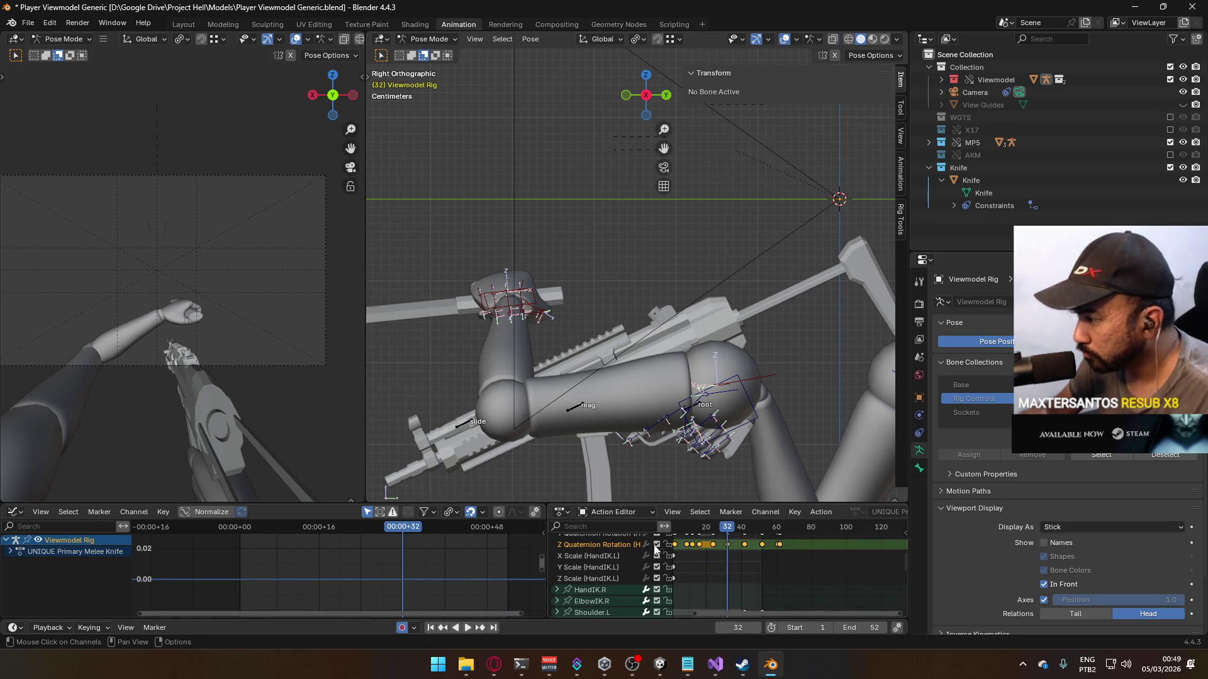
pyautogui.keyDown('ctrl'); pyautogui.hscroll(-3, 740, 578); pyautogui.keyUp('ctrl')
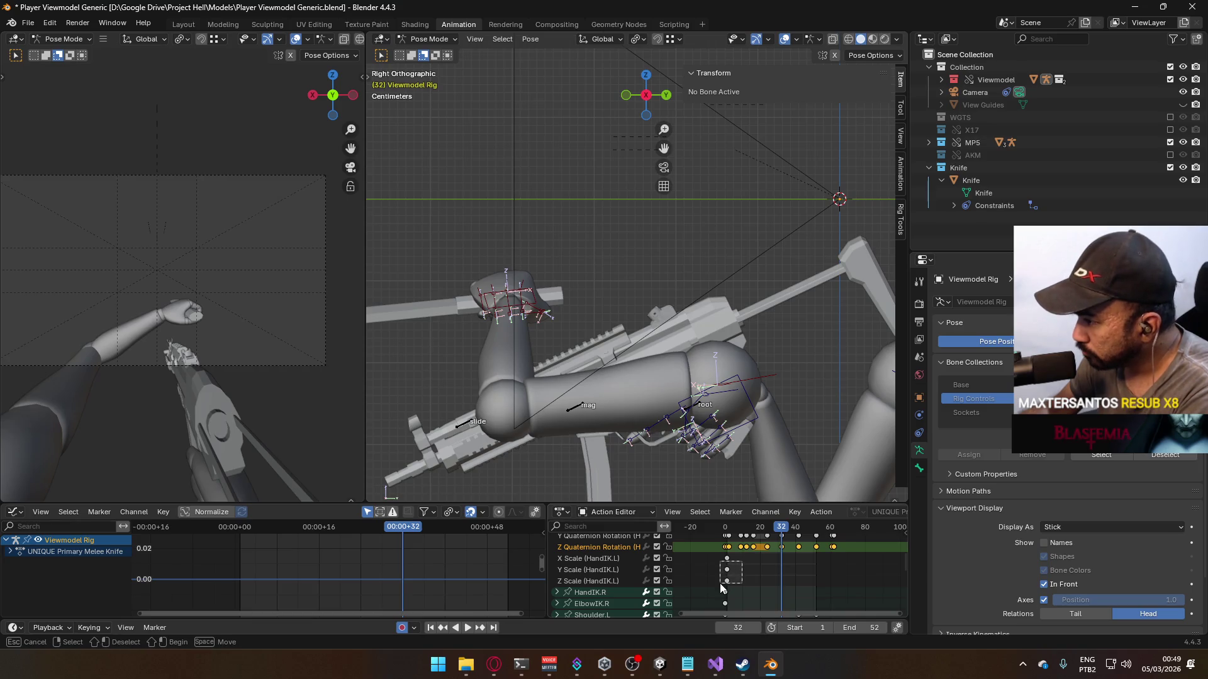
pyautogui.moveTo(720, 583); pyautogui.dragTo(718, 583)
pyautogui.press('Delete')
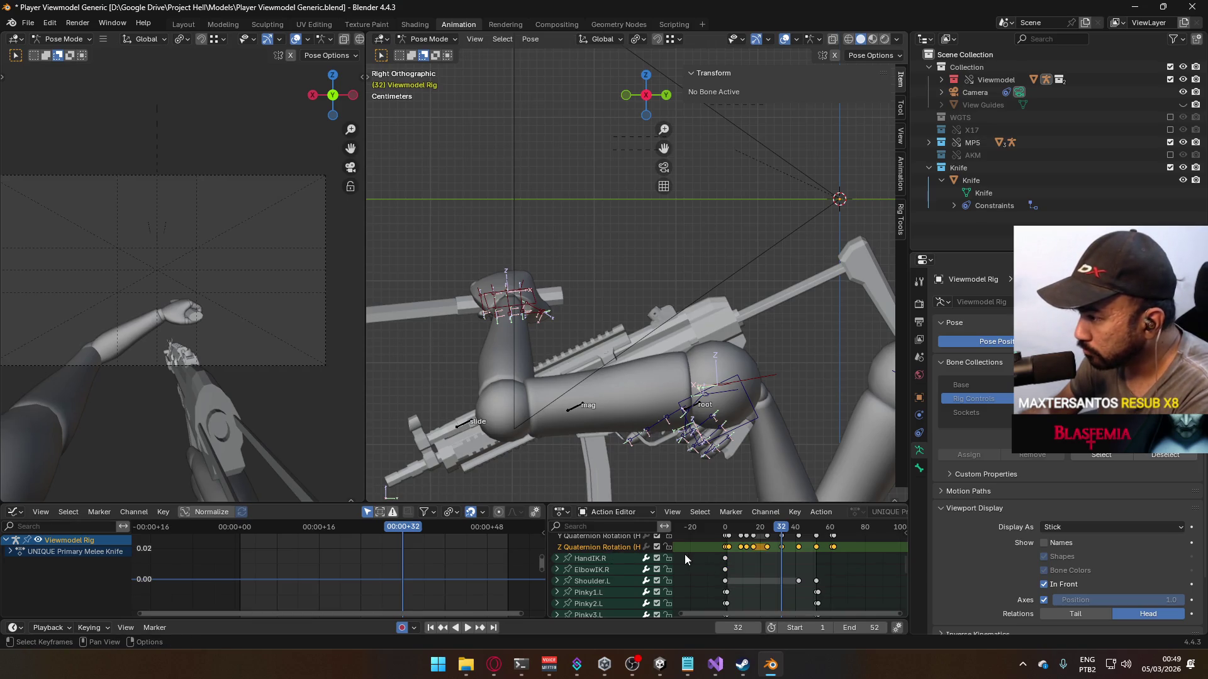
# Step: Fit all HandIK.L curves in the graph, move the selected keys, and scrub to frame 31
pyautogui.moveTo(685, 558)
pyautogui.mouseDown(button='middle')
pyautogui.moveTo(711, 566)
pyautogui.moveTo(739, 546)
pyautogui.mouseUp(button='middle')
pyautogui.click(590, 556)
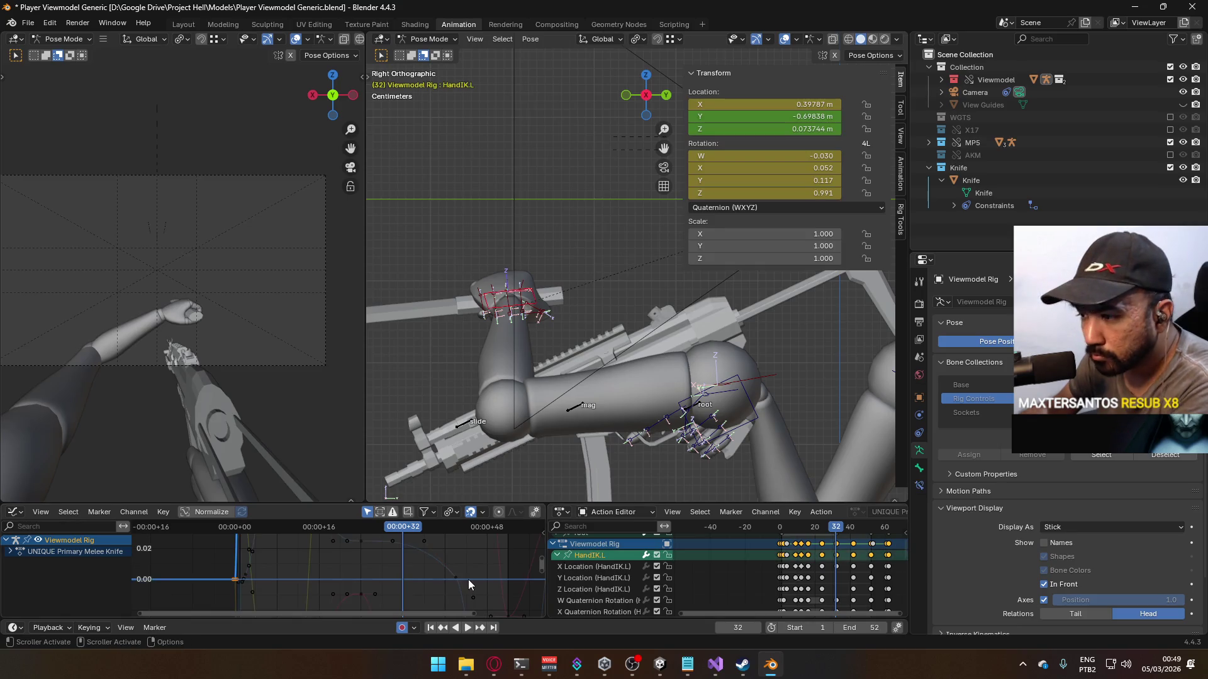
pyautogui.press('Home')
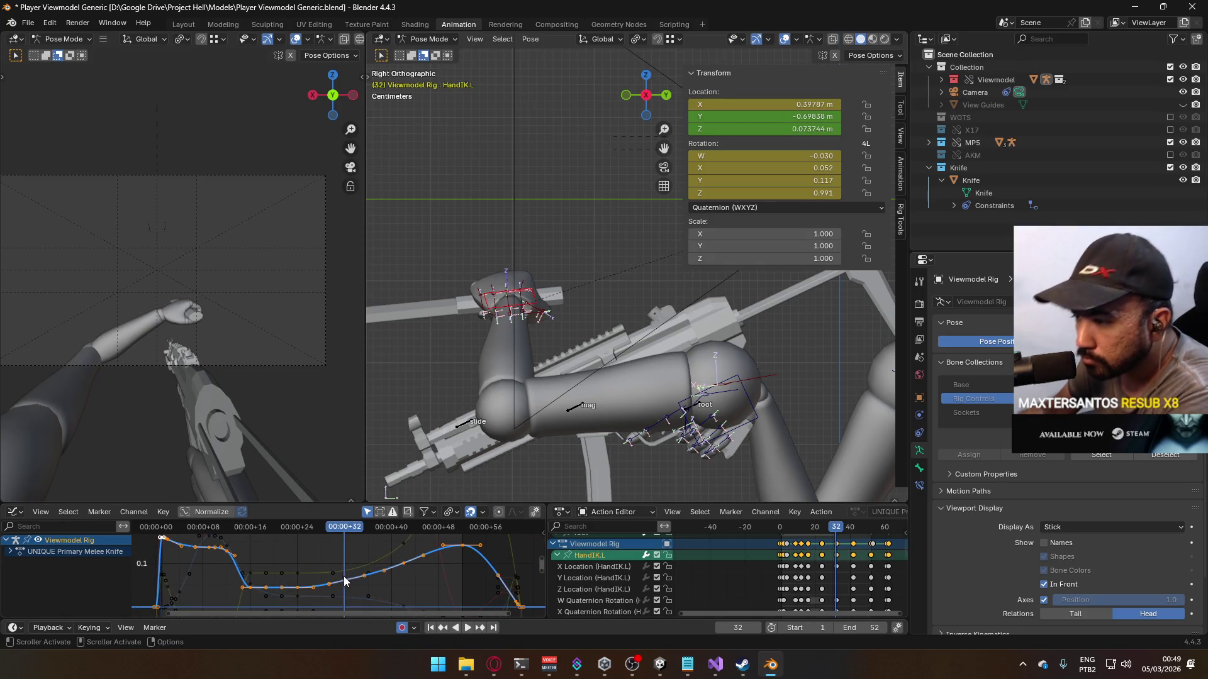
pyautogui.press('g')
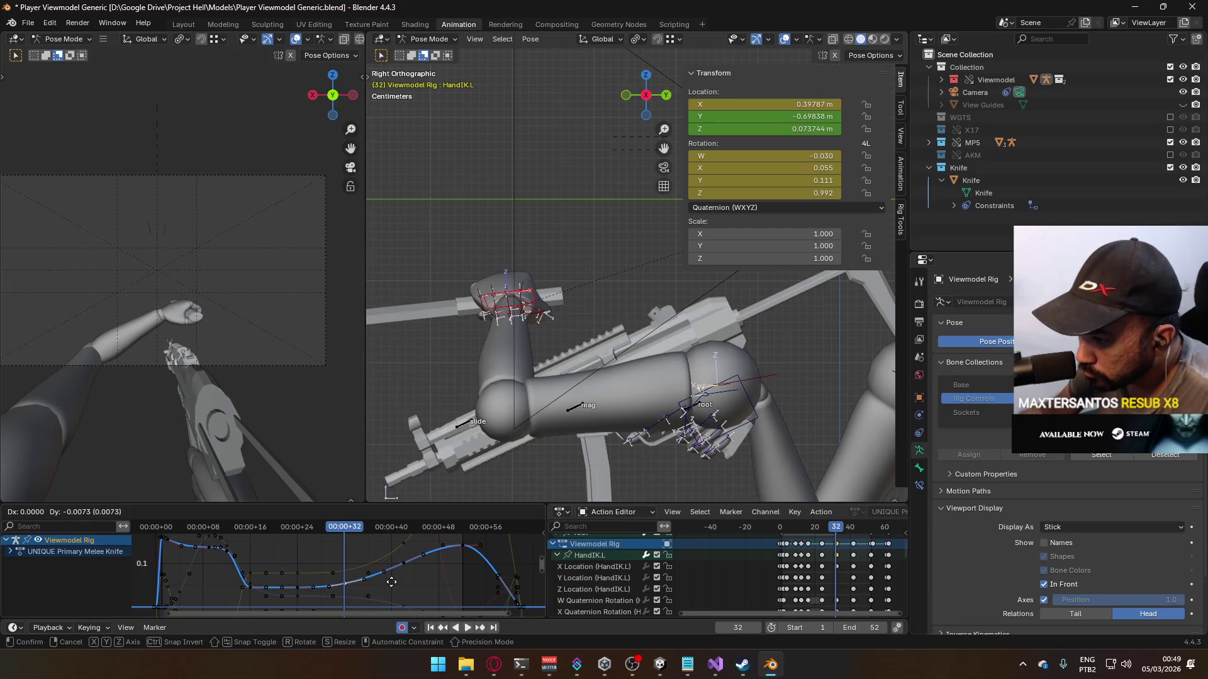
pyautogui.click(391, 582)
pyautogui.moveTo(345, 527)
pyautogui.mouseDown()
pyautogui.moveTo(319, 531)
pyautogui.moveTo(416, 532)
pyautogui.moveTo(303, 533)
pyautogui.moveTo(361, 531)
pyautogui.moveTo(346, 529)
pyautogui.mouseUp()
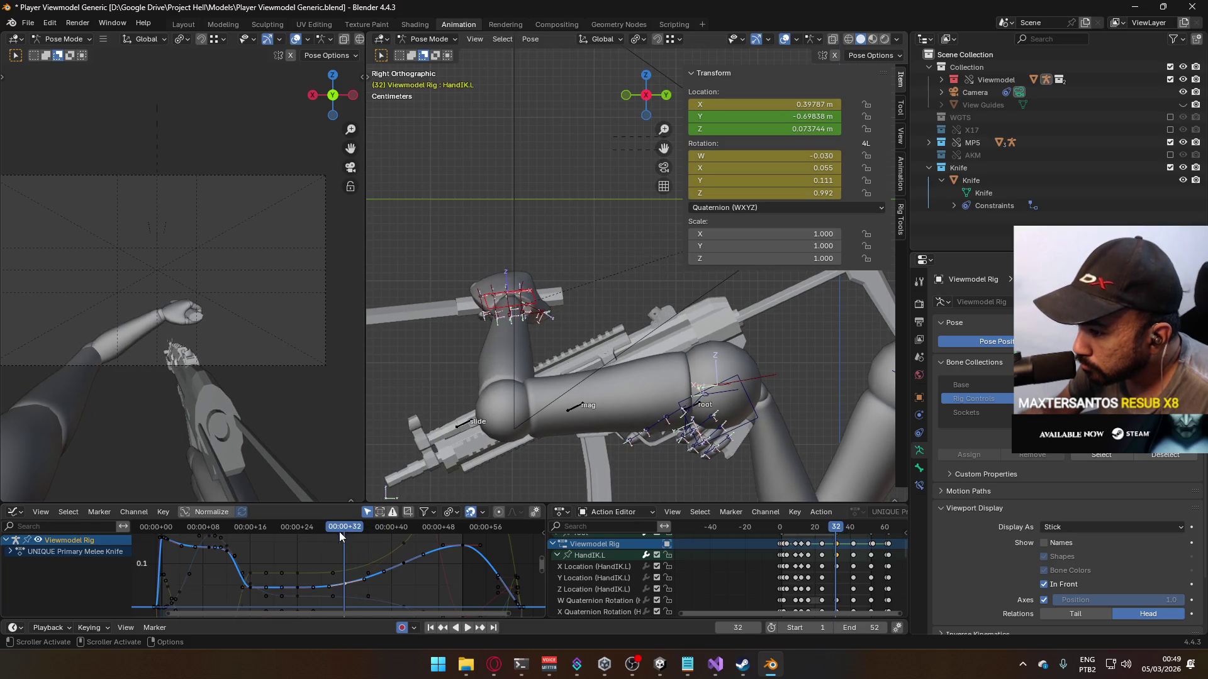
# Step: Bring HandIK.L's Y Quaternion Rotation channel into view and frame all curves
pyautogui.moveTo(782, 580); pyautogui.dragTo(753, 527, button='middle')
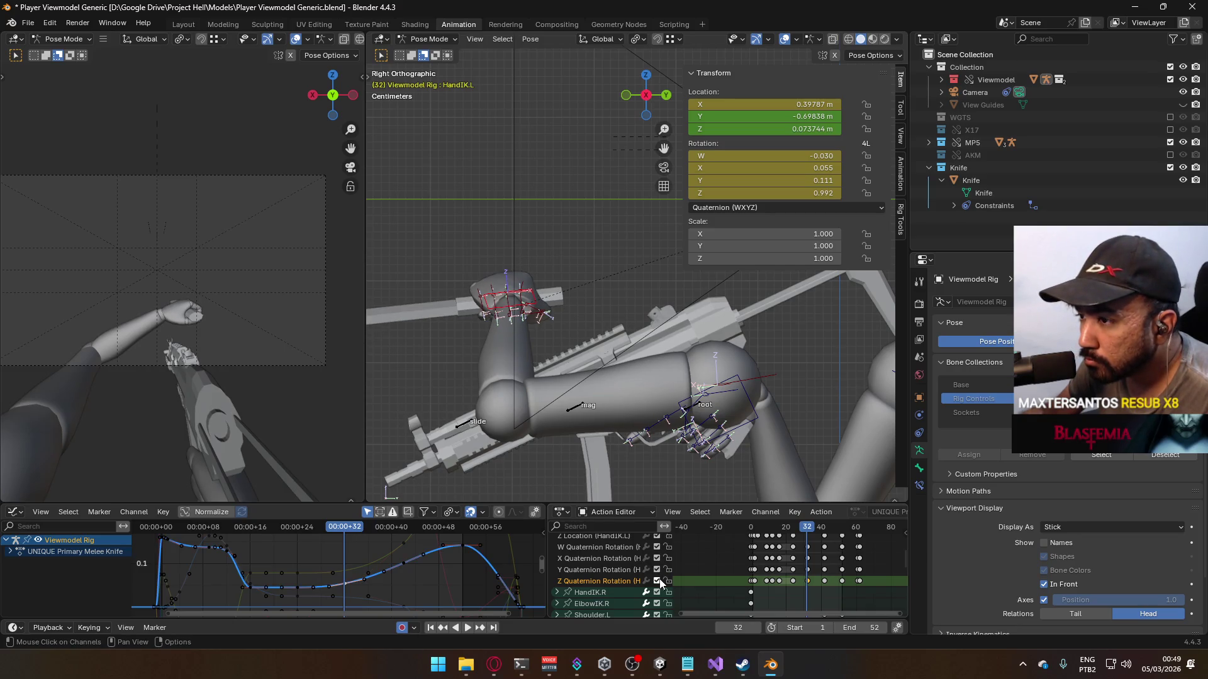
pyautogui.click(621, 572)
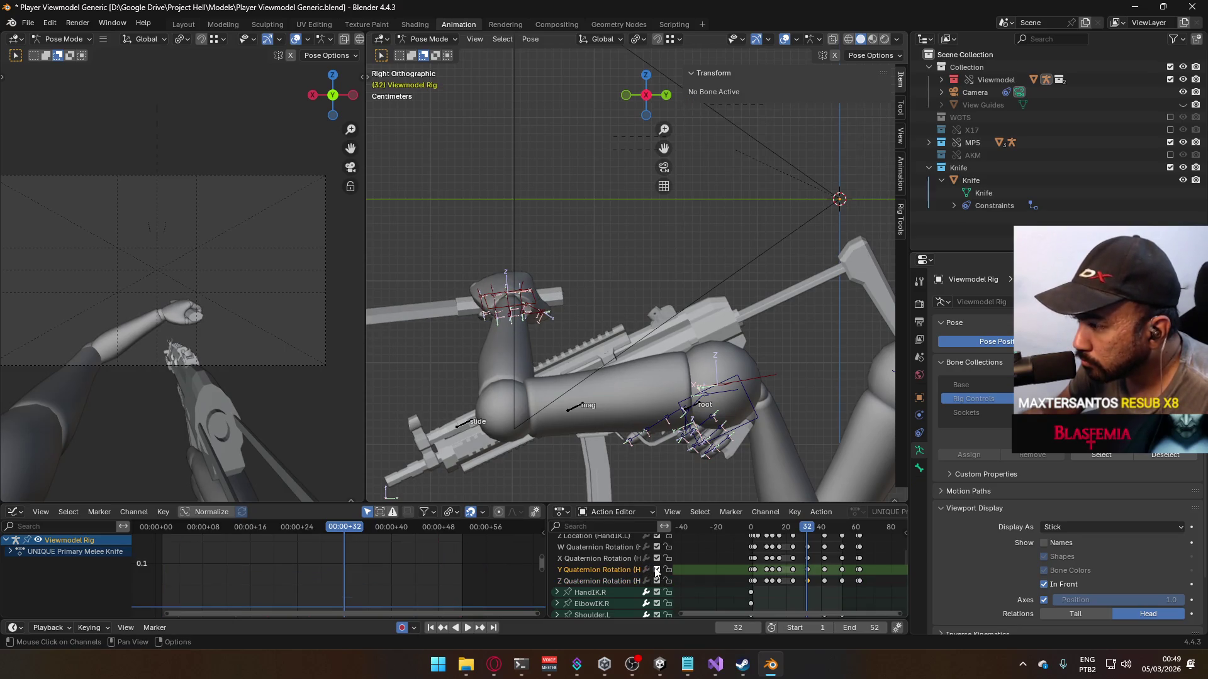
pyautogui.scroll(2, 606, 549)
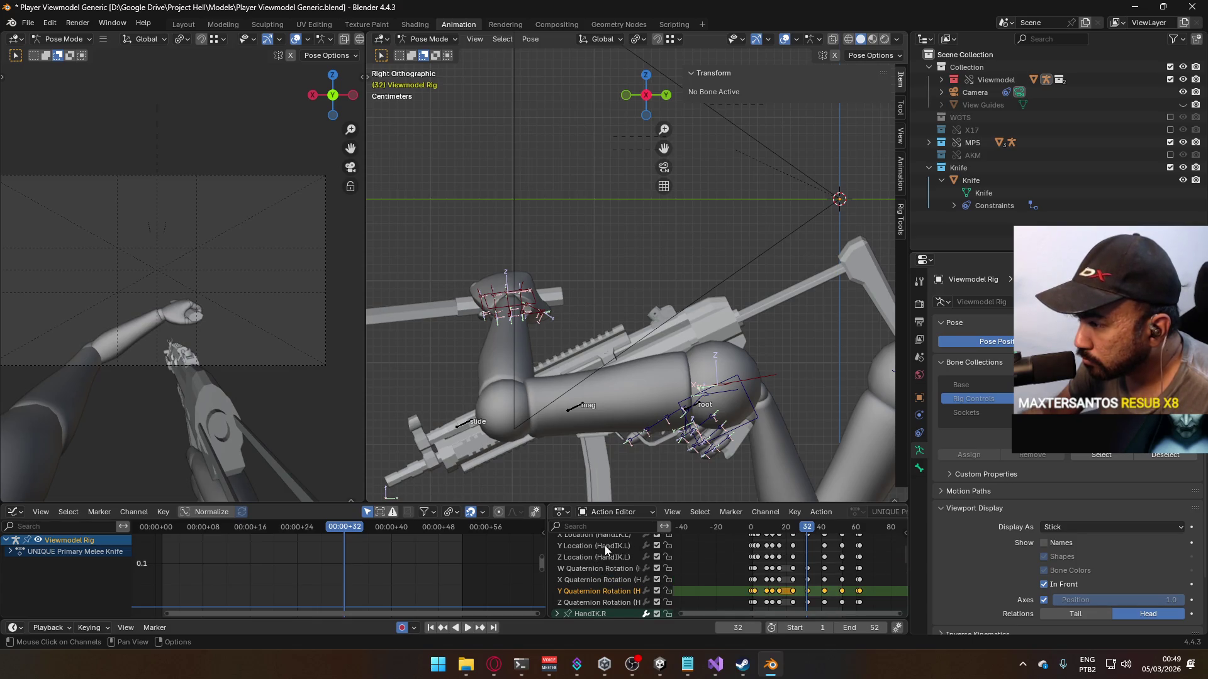
pyautogui.click(595, 548)
pyautogui.moveTo(471, 580); pyautogui.dragTo(451, 555, button='middle')
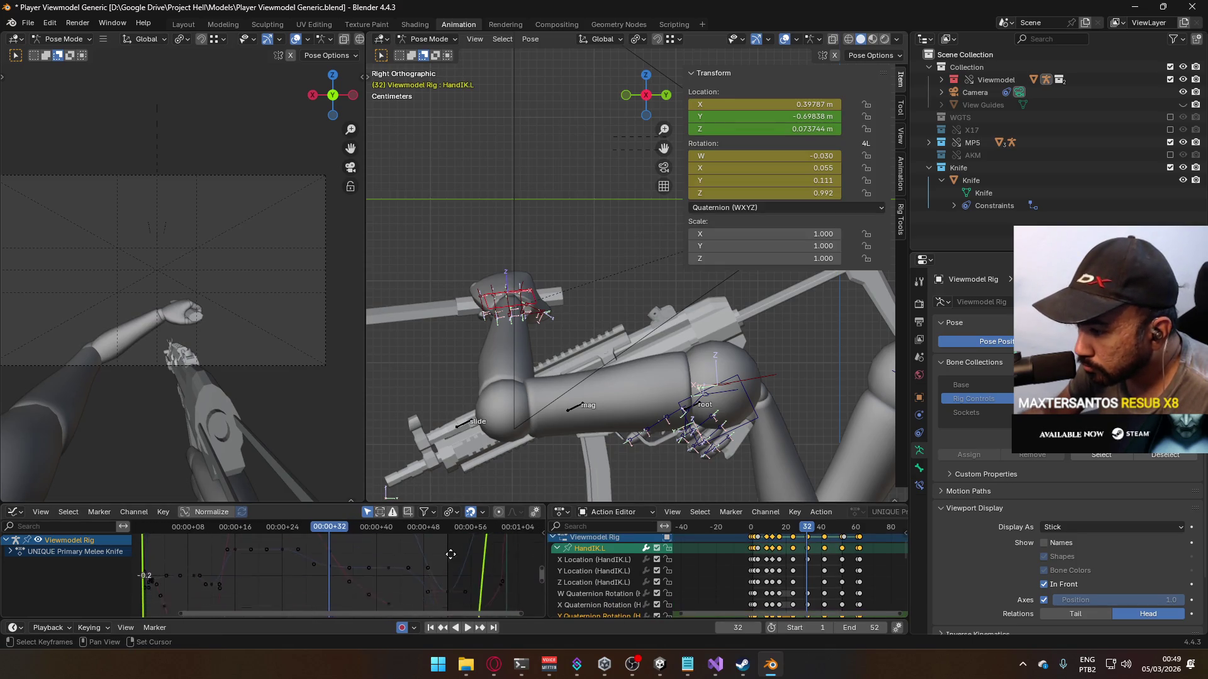
pyautogui.press('Home')
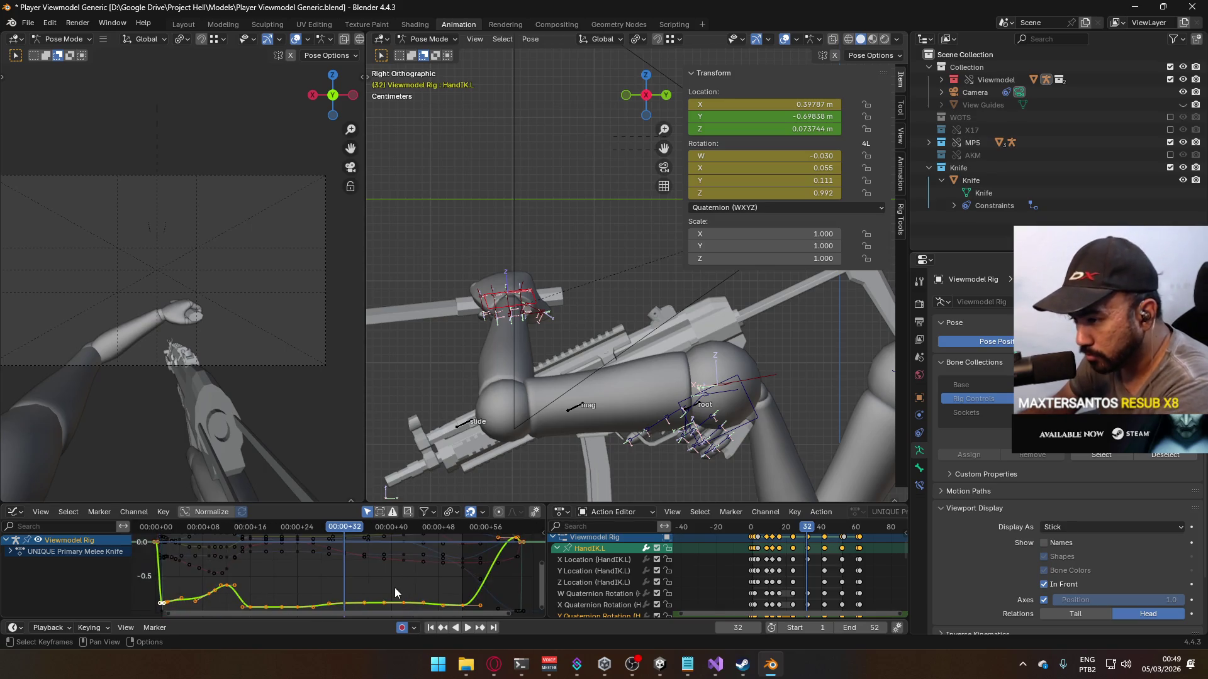
pyautogui.moveTo(536, 617); pyautogui.dragTo(545, 579, button='middle')
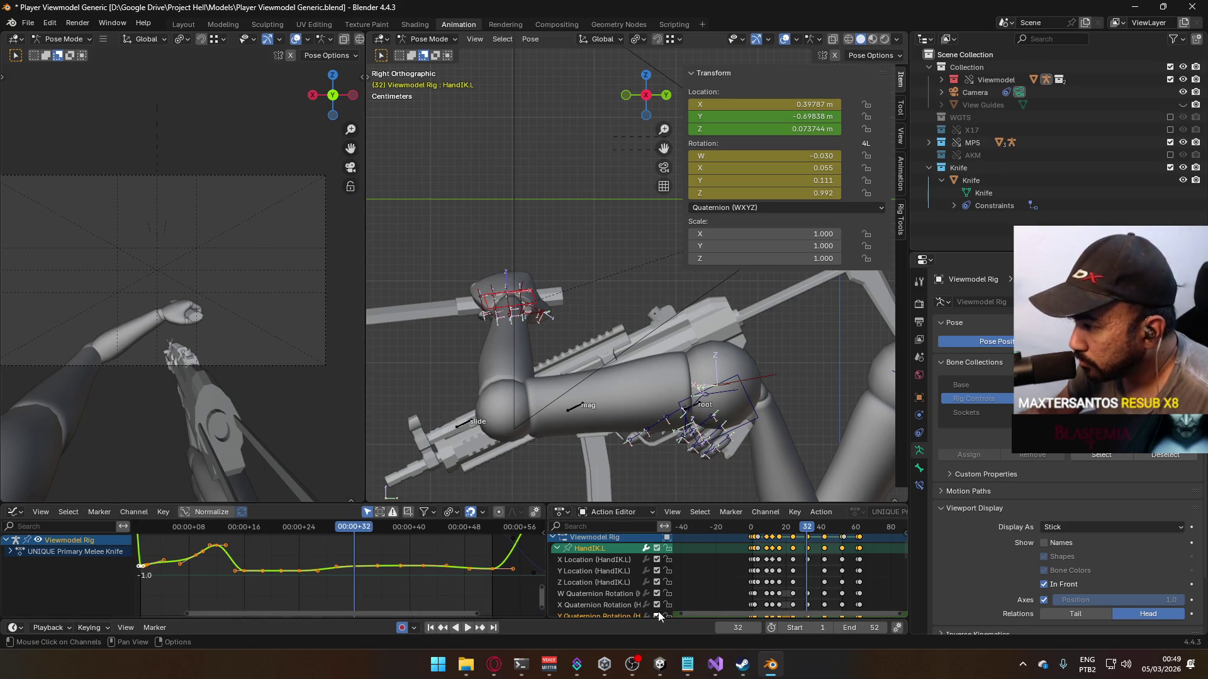
pyautogui.scroll(-2, 656, 551)
# Step: Reposition the Y Quaternion Rotation key near frame 32 and play the swing
pyautogui.click(656, 584)
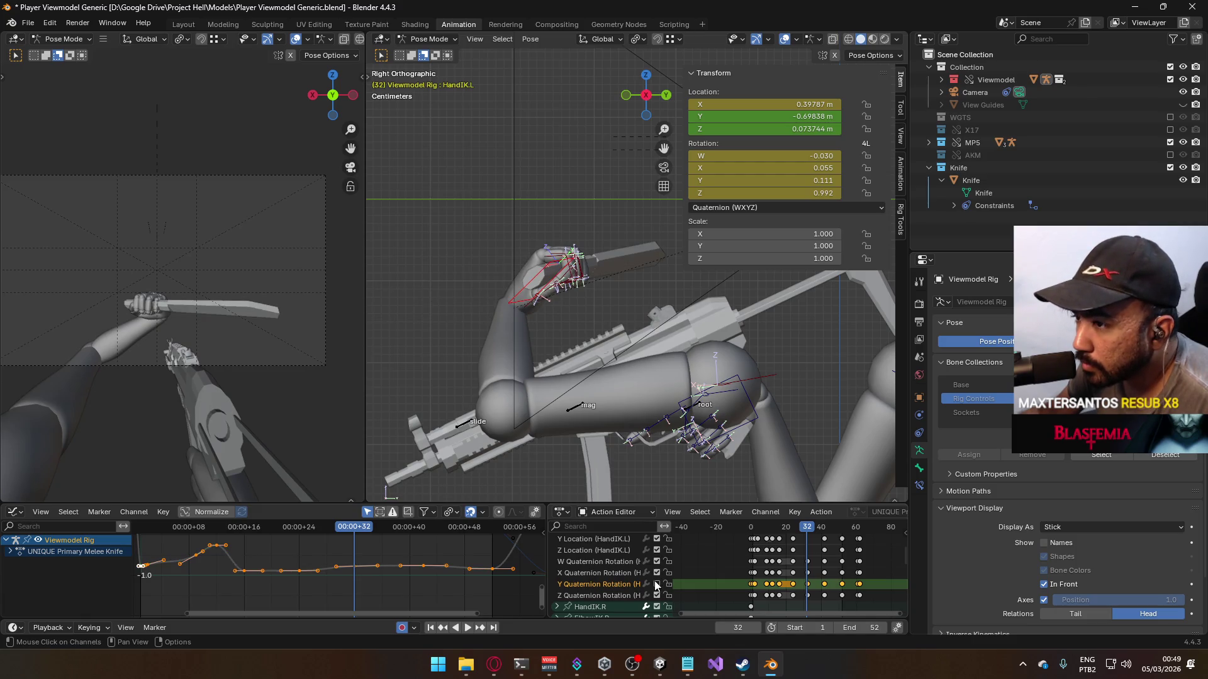
pyautogui.click(656, 584)
pyautogui.scroll(3, 346, 569)
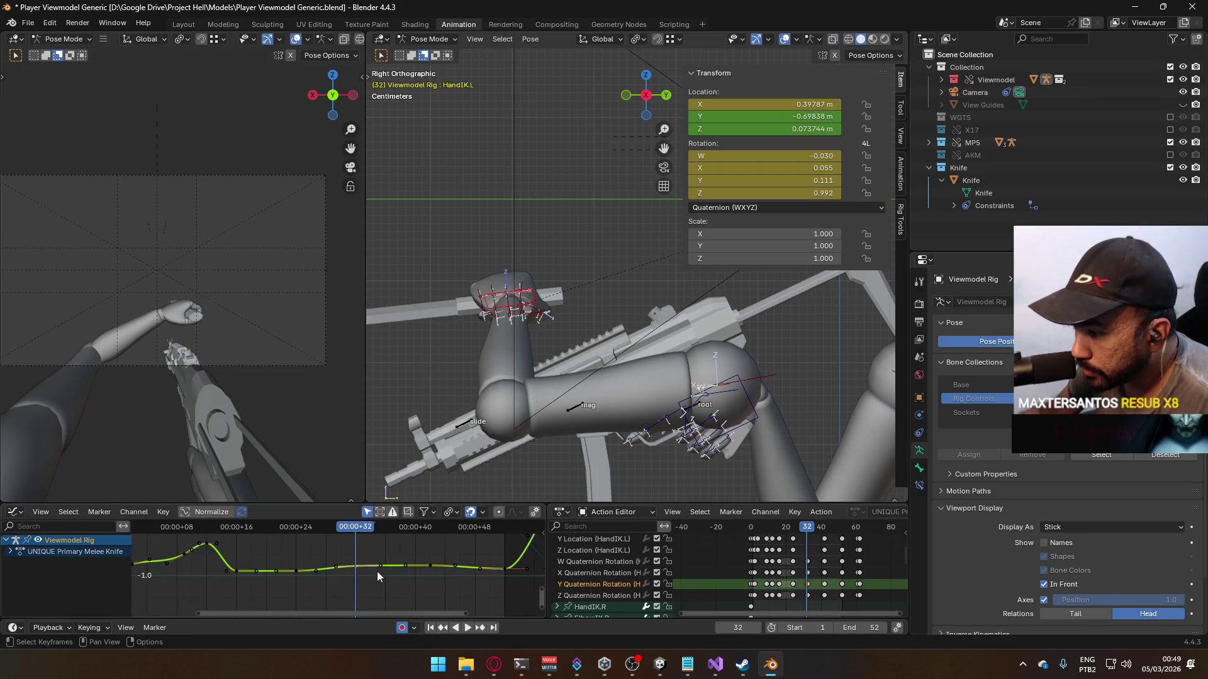
pyautogui.moveTo(395, 564); pyautogui.dragTo(396, 567)
pyautogui.moveTo(365, 527)
pyautogui.mouseDown()
pyautogui.moveTo(296, 530)
pyautogui.moveTo(405, 520)
pyautogui.mouseUp()
pyautogui.press('space')
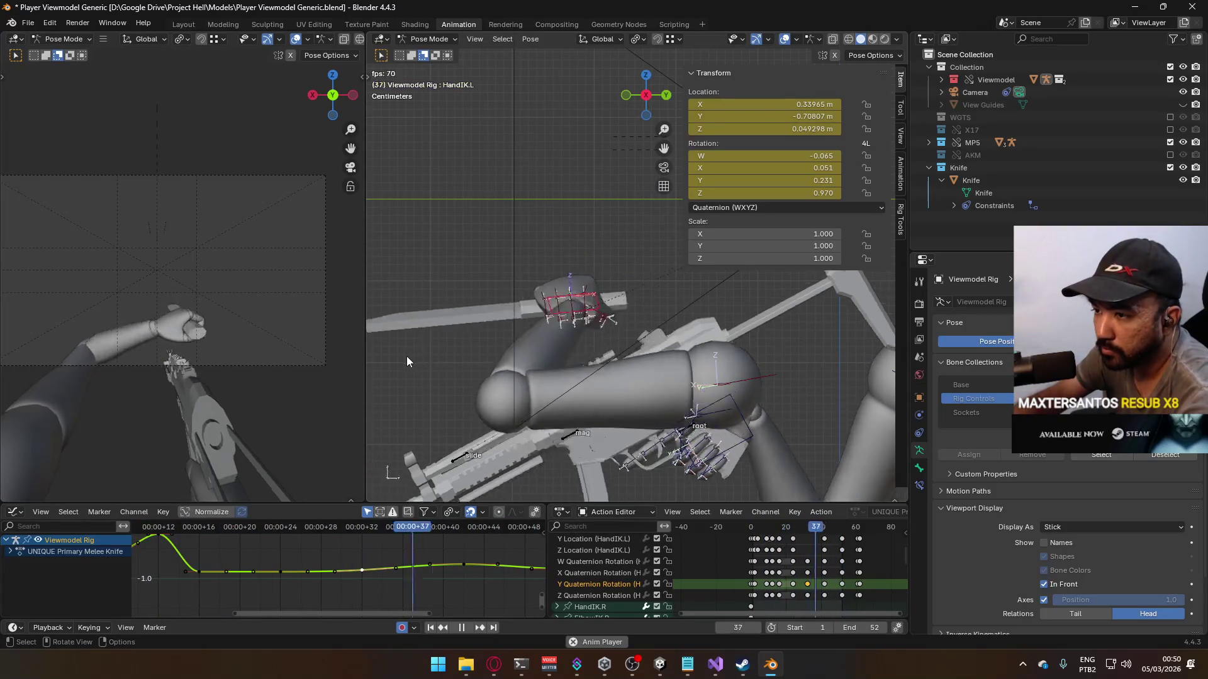
# Step: Collapse the HandIK.L channel group and restart the swing playback from frame 0
pyautogui.scroll(3, 705, 541)
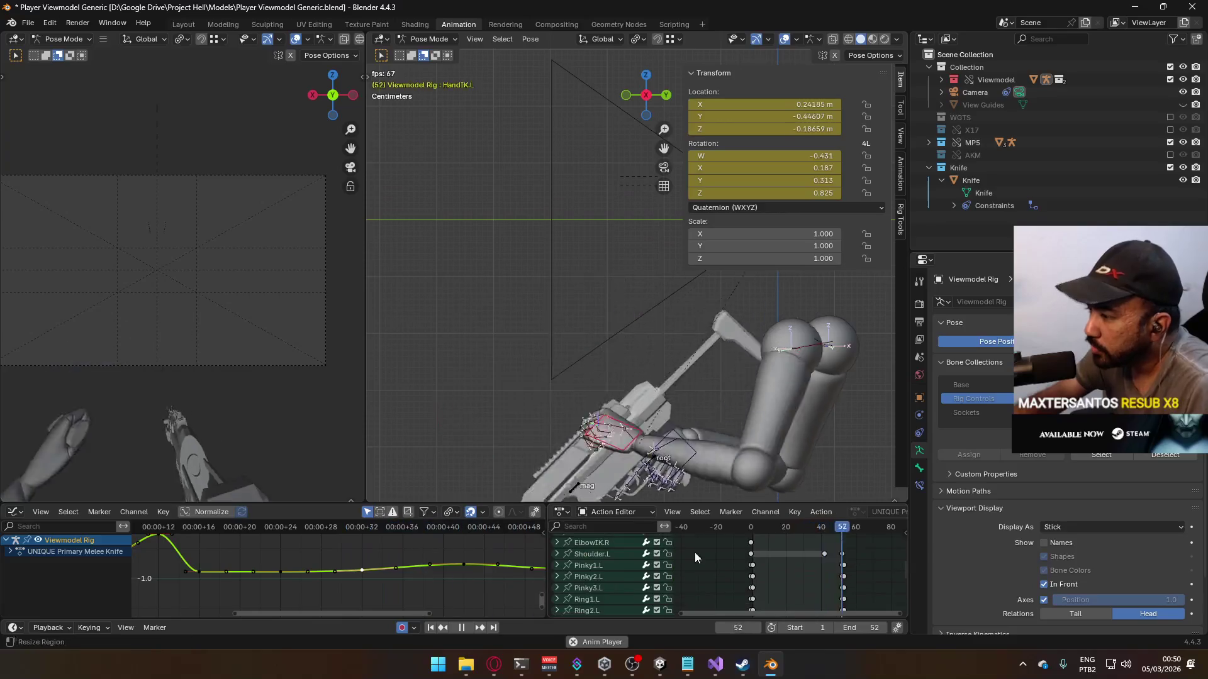
pyautogui.keyDown('ctrl'); pyautogui.hscroll(-3, 695, 552); pyautogui.keyUp('ctrl')
pyautogui.click(557, 576)
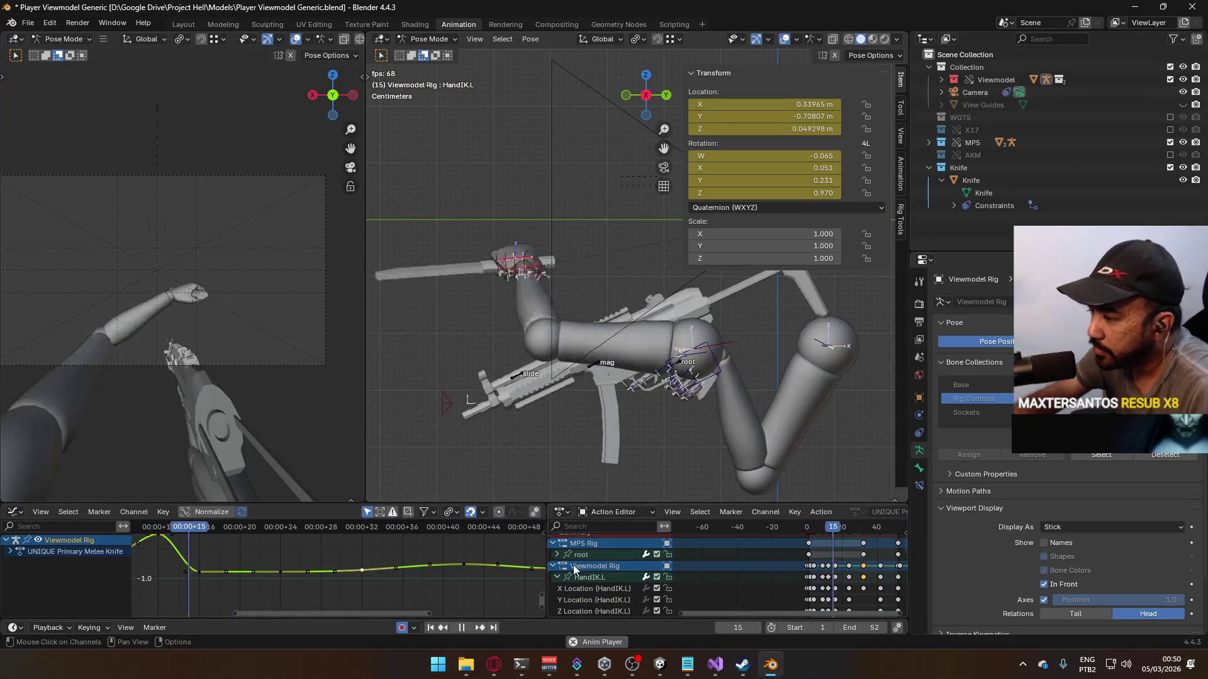
pyautogui.press('KP_3')
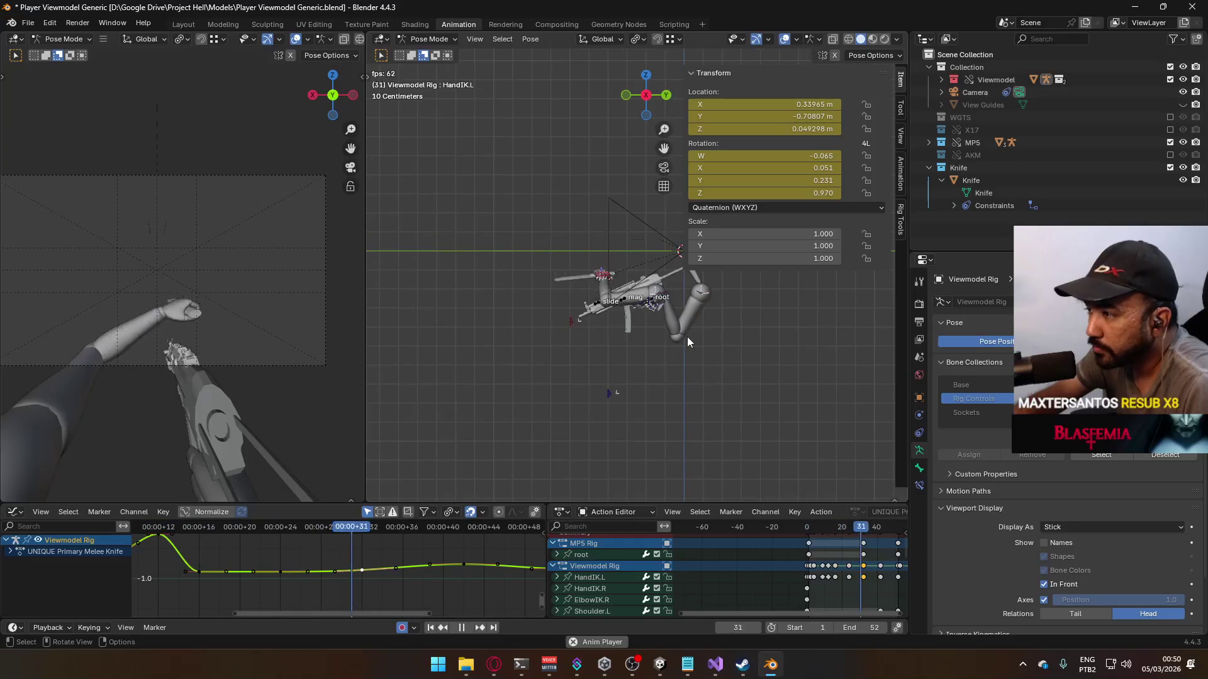
pyautogui.press('space')
pyautogui.click(810, 542)
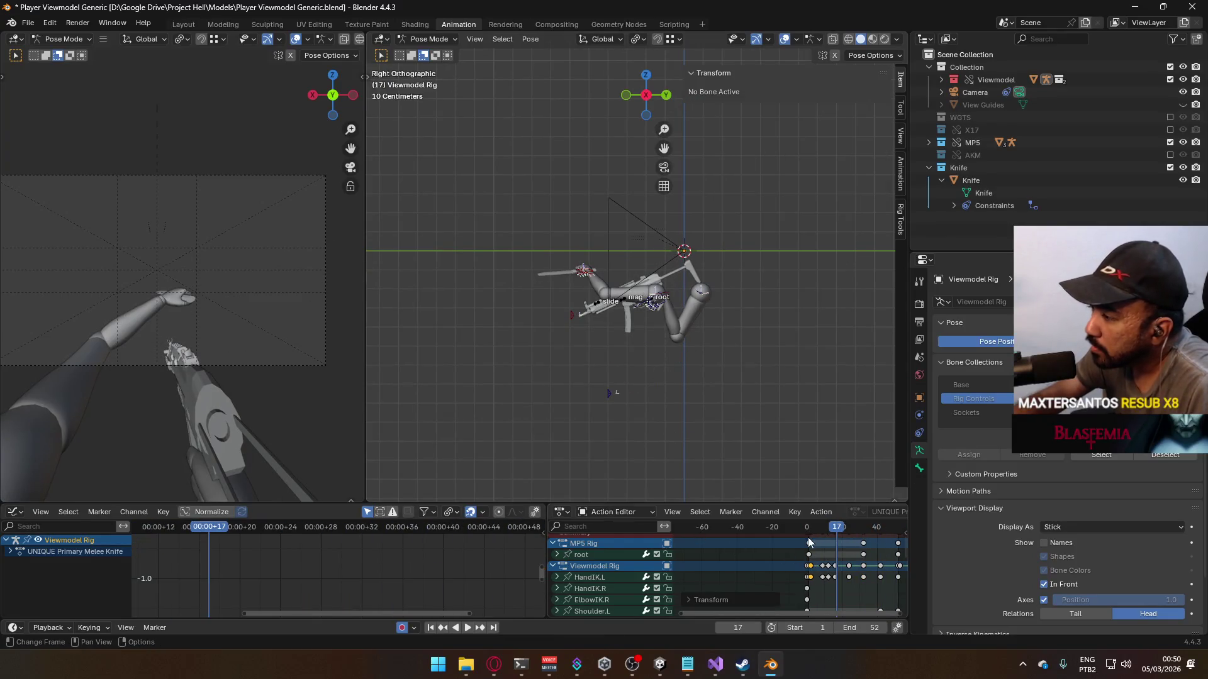
pyautogui.click(811, 537)
pyautogui.press('space')
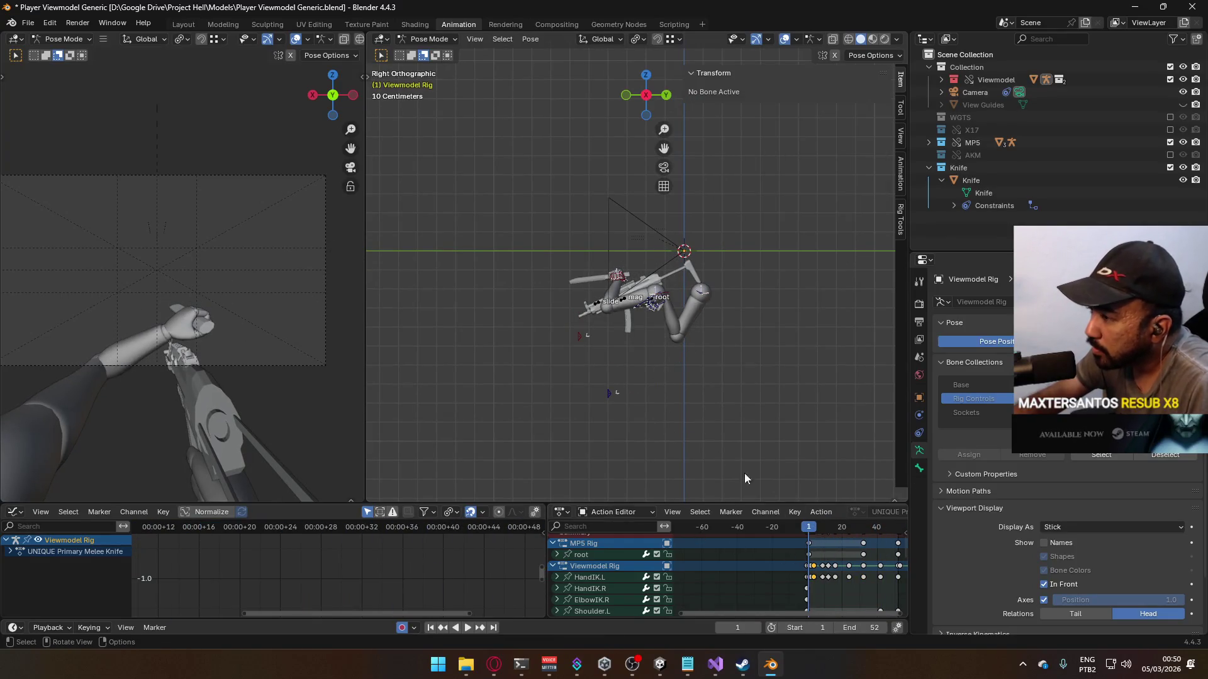
# Step: Select the ElbowIK.L bone, collapse the Viewmodel Rig channels and replay the animation
pyautogui.click(574, 339)
pyautogui.moveTo(535, 354)
pyautogui.mouseDown(button='middle')
pyautogui.moveTo(651, 355)
pyautogui.moveTo(641, 339)
pyautogui.mouseUp(button='middle')
pyautogui.scroll(2, 826, 577)
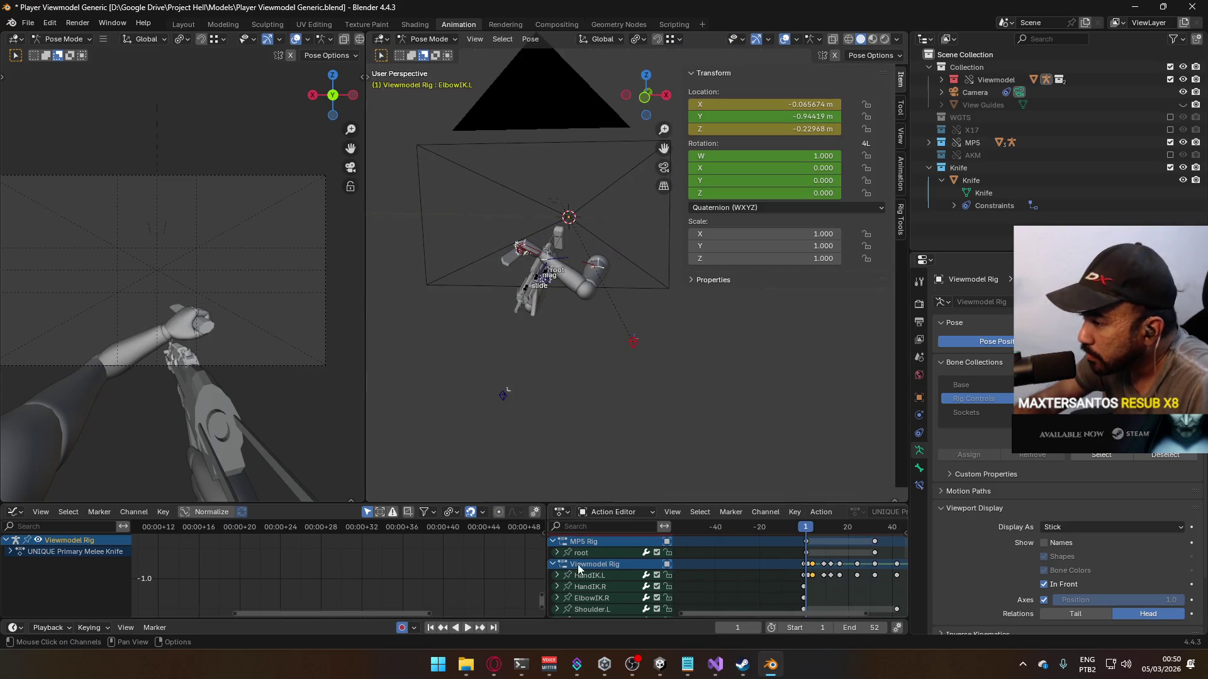
pyautogui.click(552, 573)
pyautogui.scroll(3, 644, 401)
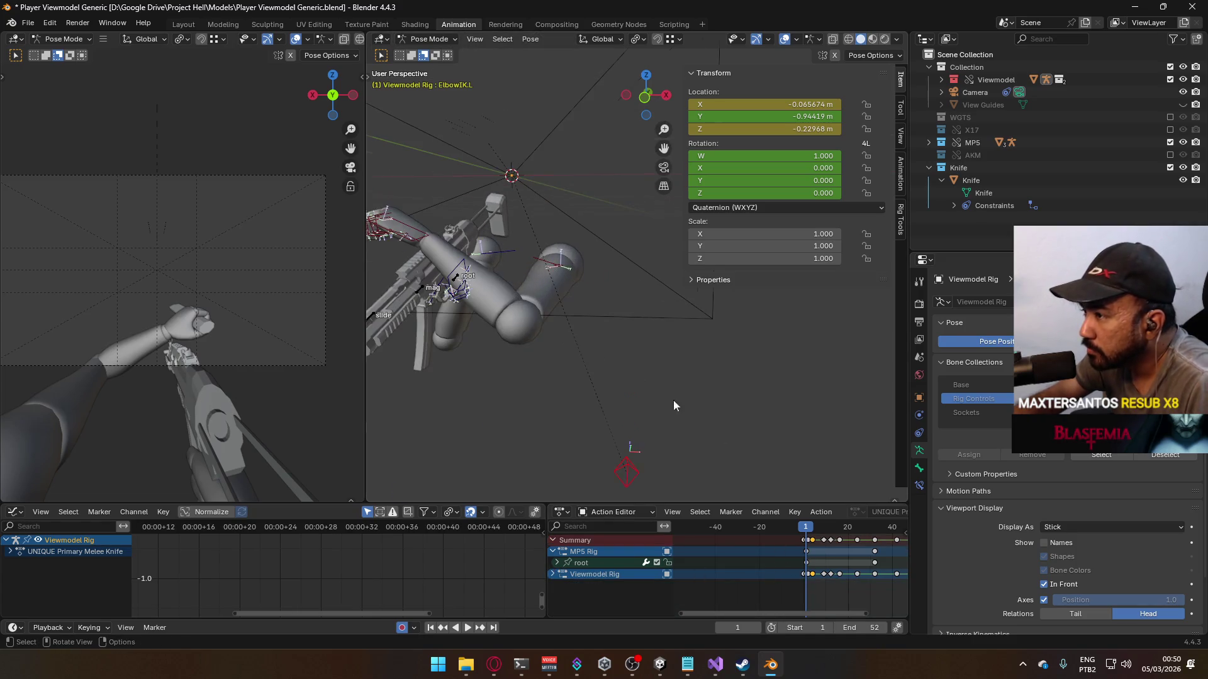
pyautogui.press('space')
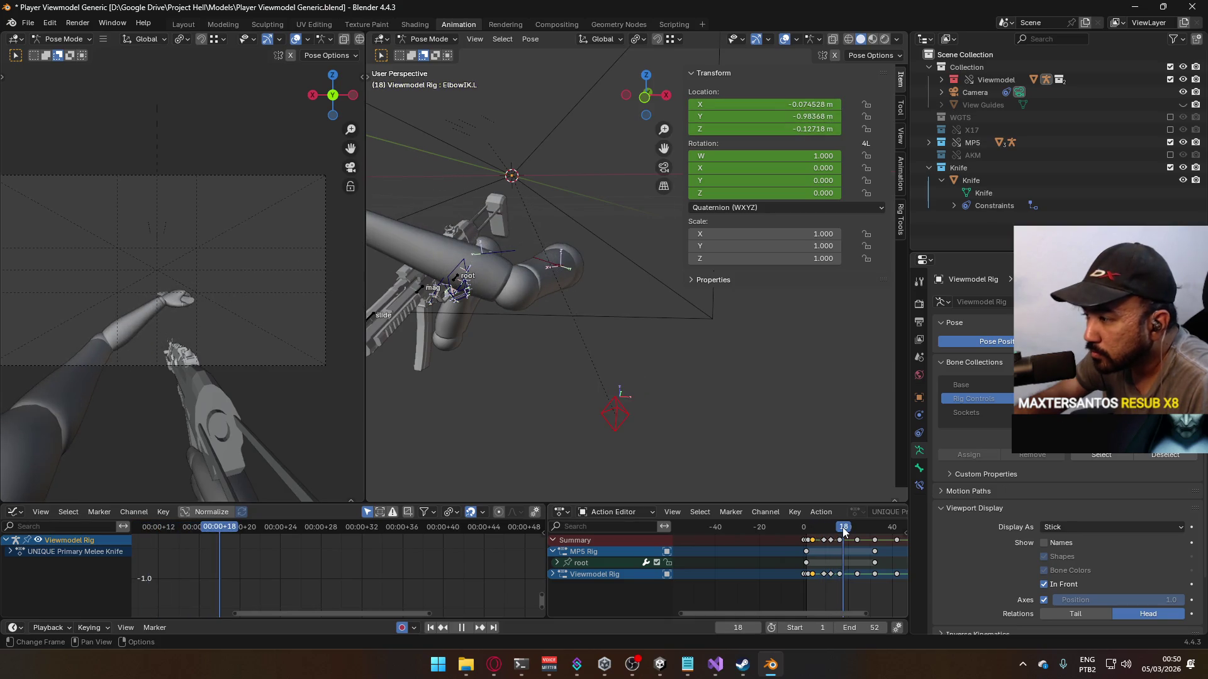
# Step: Move ElbowIK.L to a new keyed position at frame 32 and play it back
pyautogui.moveTo(857, 530); pyautogui.dragTo(874, 529)
pyautogui.moveTo(598, 378)
pyautogui.mouseDown(button='middle')
pyautogui.moveTo(551, 347)
pyautogui.moveTo(634, 307)
pyautogui.mouseUp(button='middle')
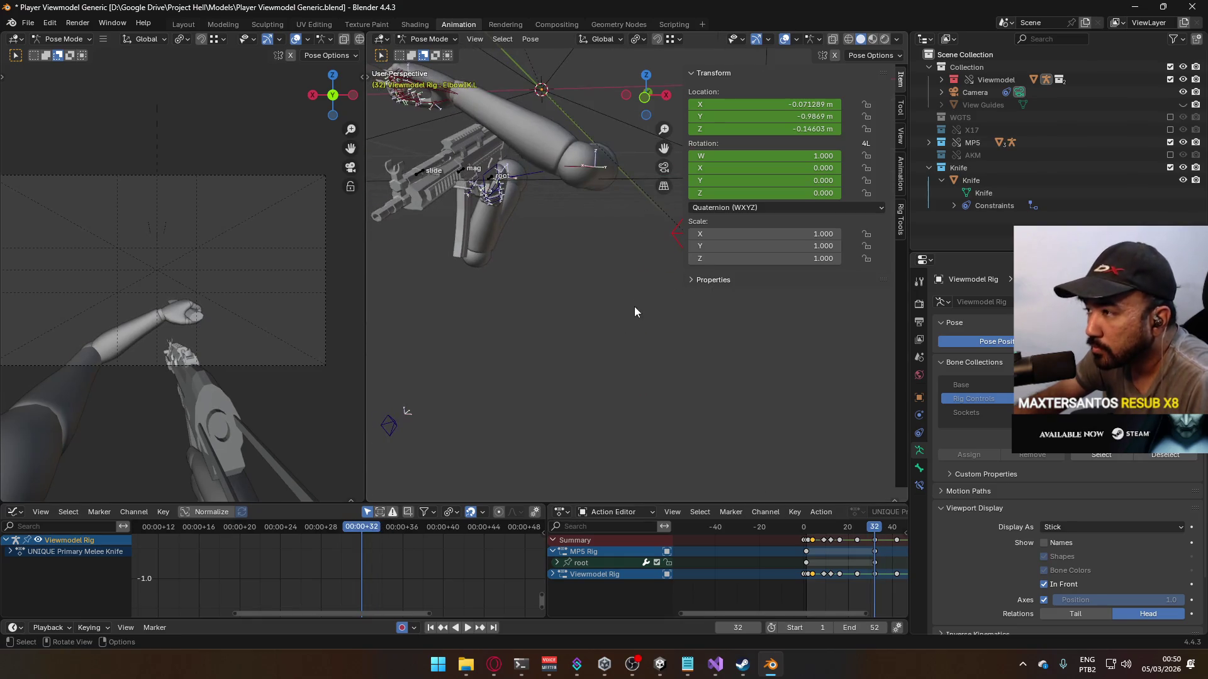
pyautogui.moveTo(578, 262)
pyautogui.mouseDown(button='middle')
pyautogui.moveTo(539, 256)
pyautogui.moveTo(591, 262)
pyautogui.mouseUp(button='middle')
pyautogui.press('g')
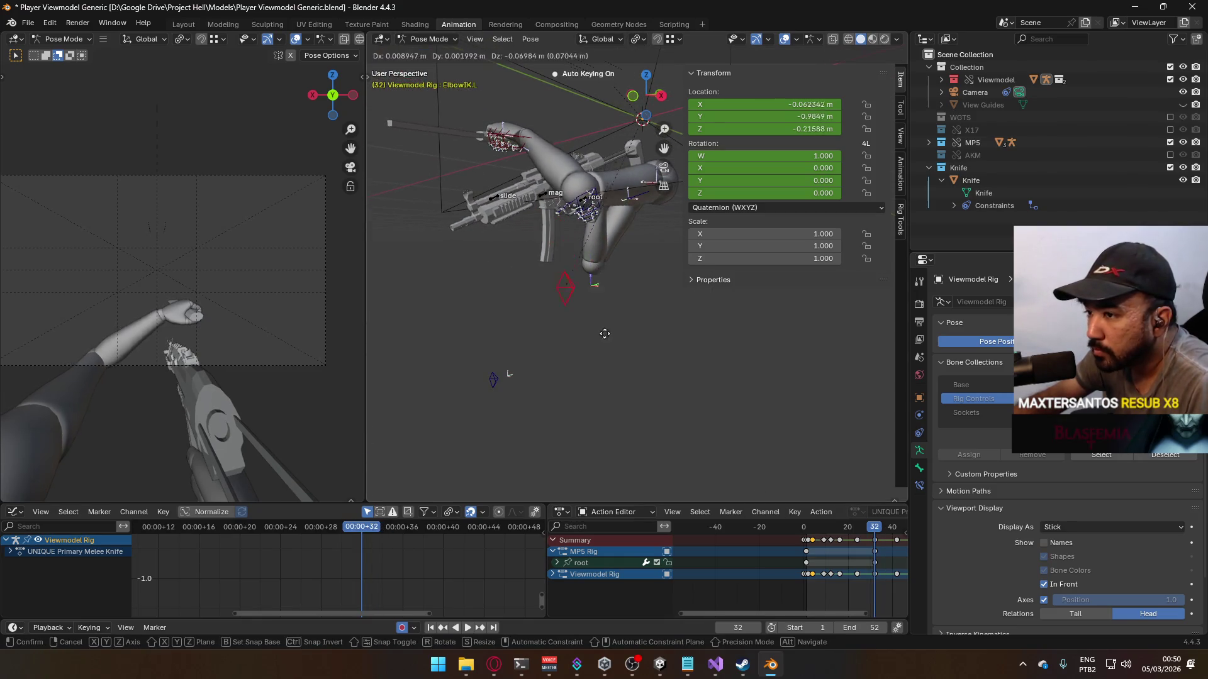
pyautogui.click(606, 362)
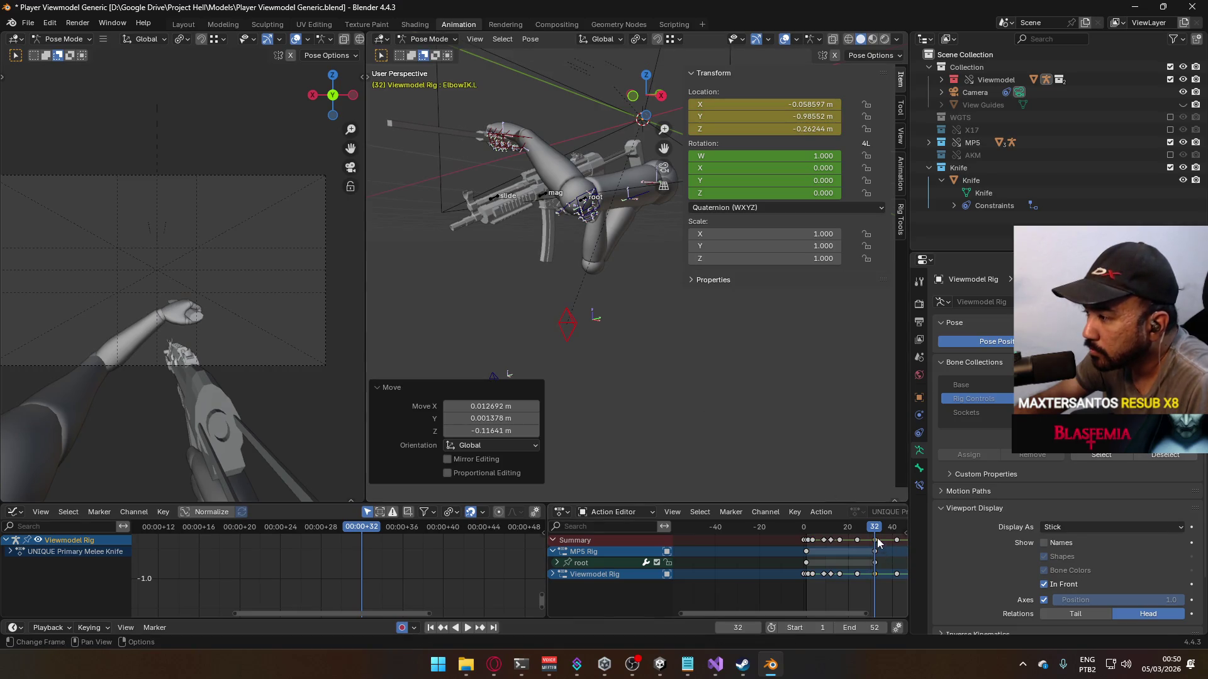
pyautogui.press('space')
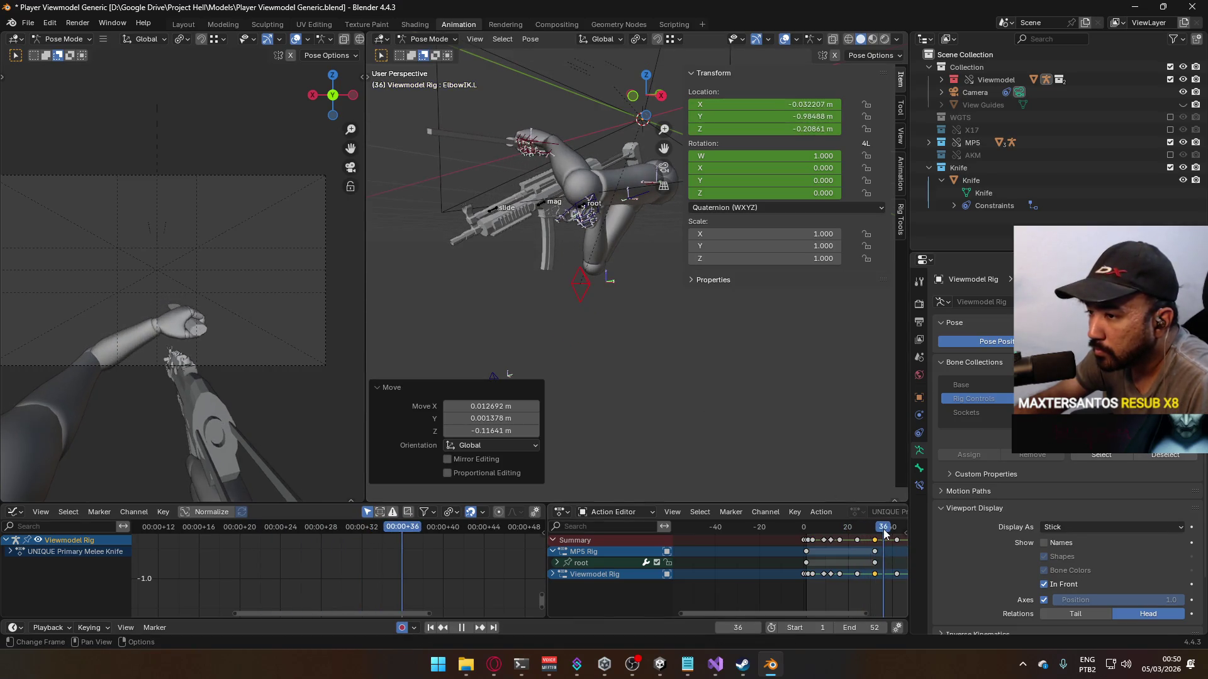
# Step: At frame 42, move ElbowIK.L to X 0.1316, Y -0.76687, Z -0.32777 m and review
pyautogui.moveTo(885, 534); pyautogui.dragTo(816, 538, button='middle')
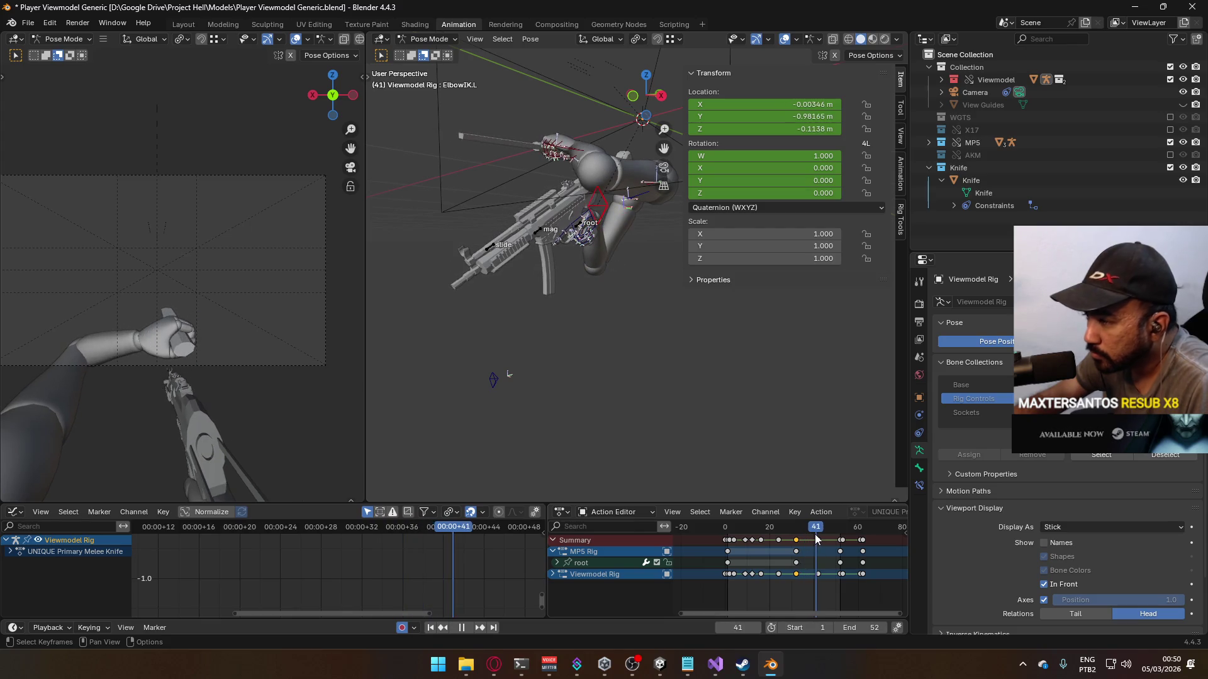
pyautogui.click(818, 528)
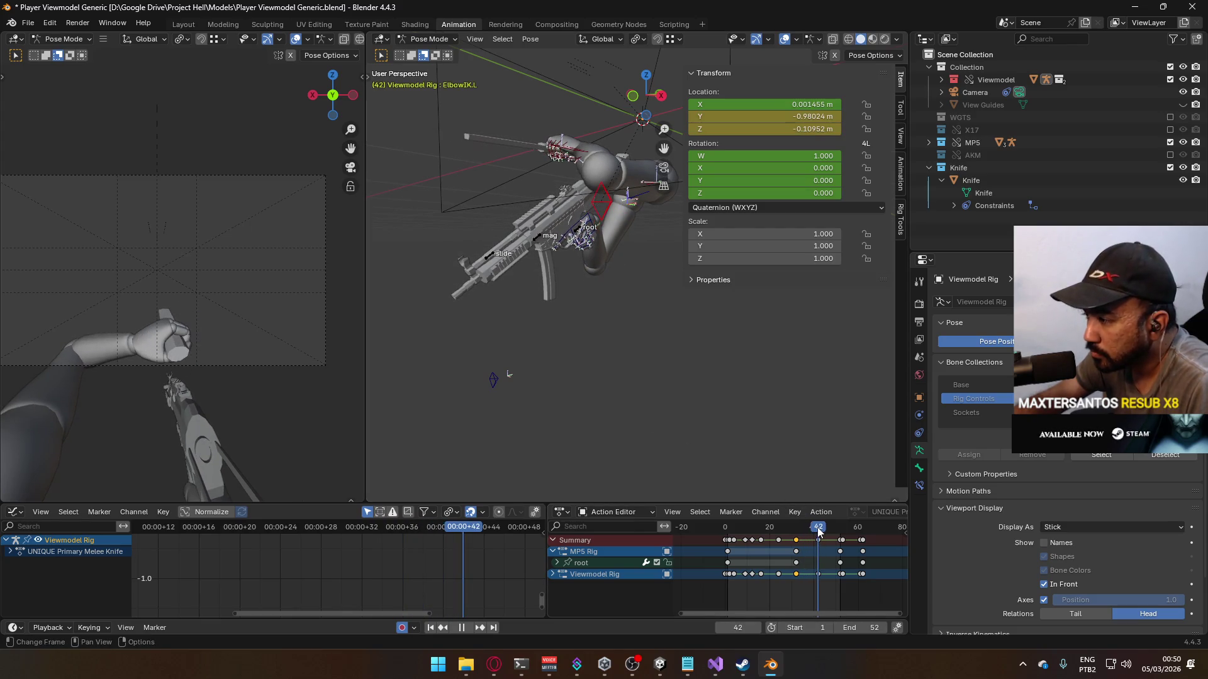
pyautogui.moveTo(651, 387)
pyautogui.mouseDown(button='middle')
pyautogui.moveTo(539, 309)
pyautogui.moveTo(539, 293)
pyautogui.mouseUp(button='middle')
pyautogui.press('g')
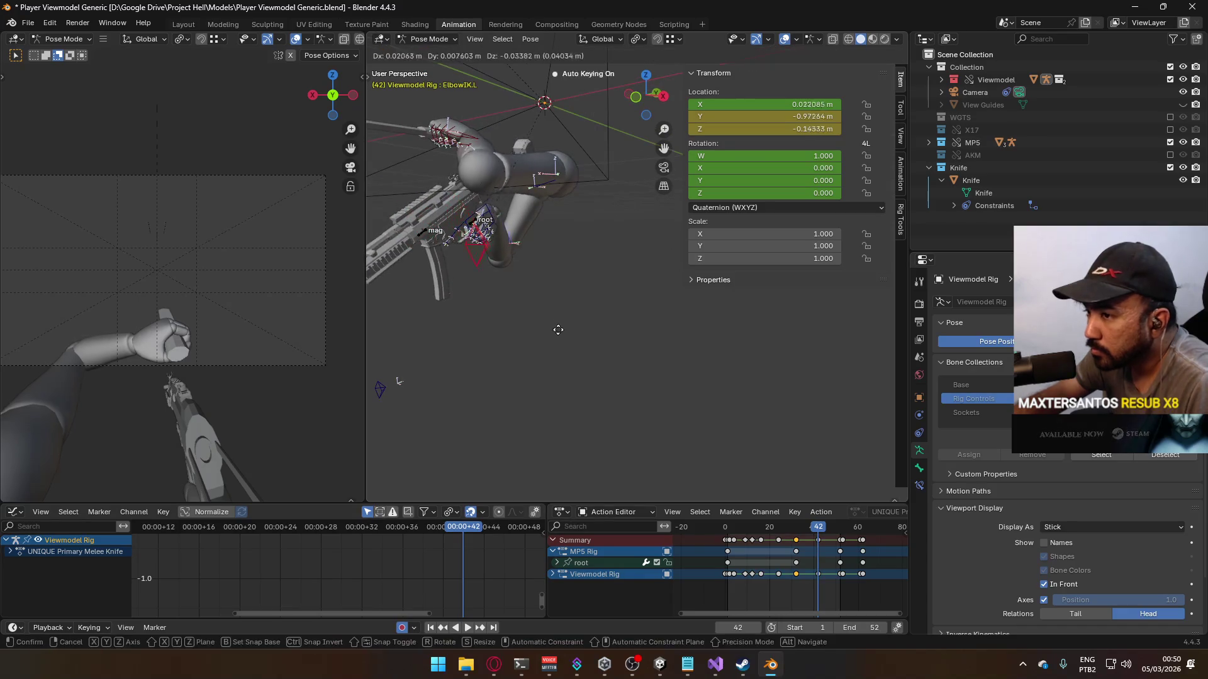
pyautogui.moveTo(724, 482)
pyautogui.keyDown('alt'); pyautogui.mouseDown(button='middle')
pyautogui.moveTo(539, 345)
pyautogui.moveTo(685, 41)
pyautogui.mouseUp(button='middle'); pyautogui.keyUp('alt')
pyautogui.click(685, 41)
pyautogui.scroll(5, 572, 420)
pyautogui.press('g')
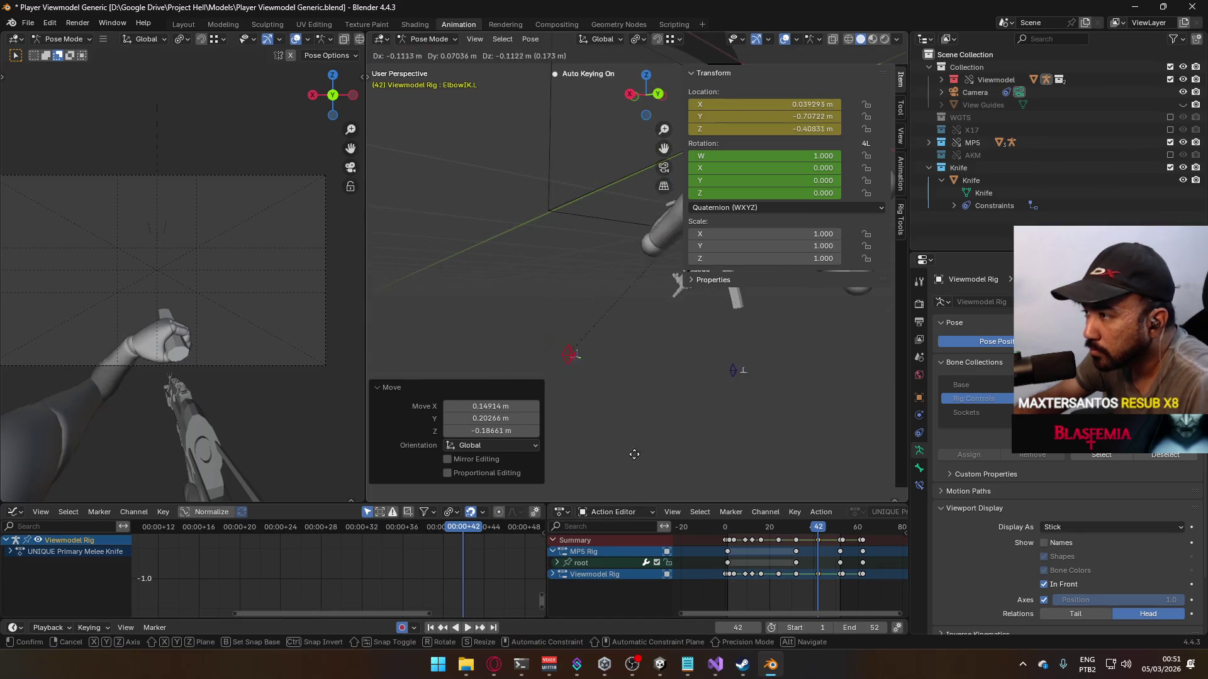
pyautogui.click(605, 431)
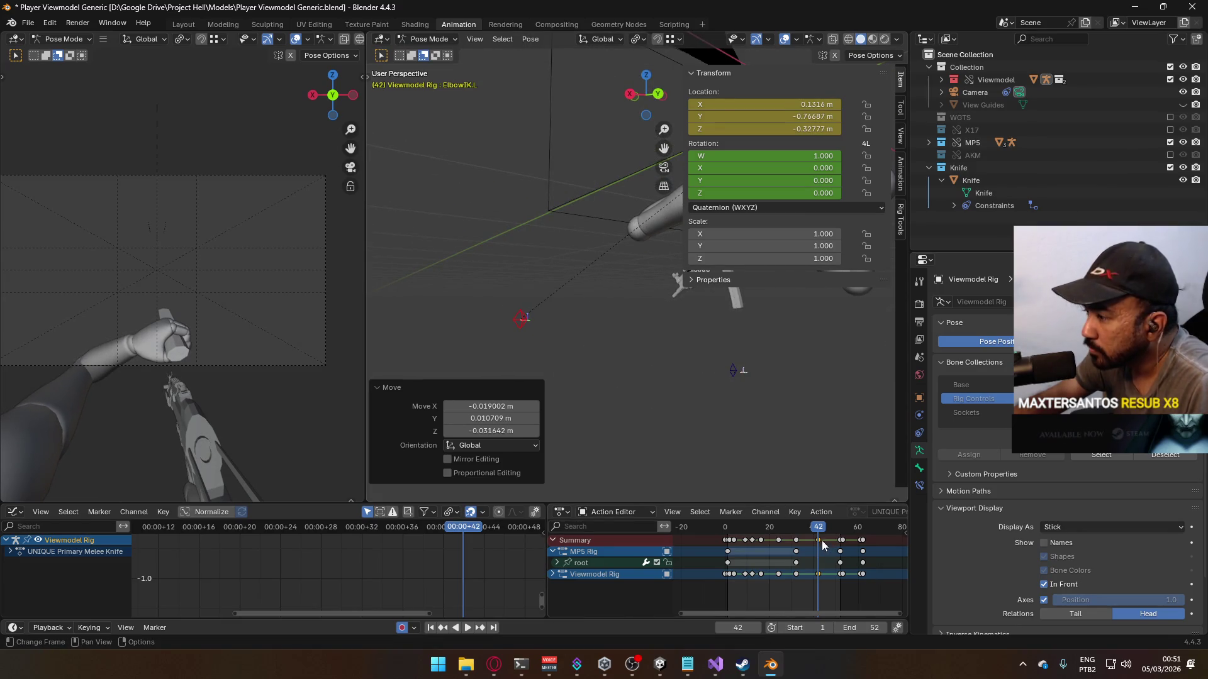
pyautogui.press('space')
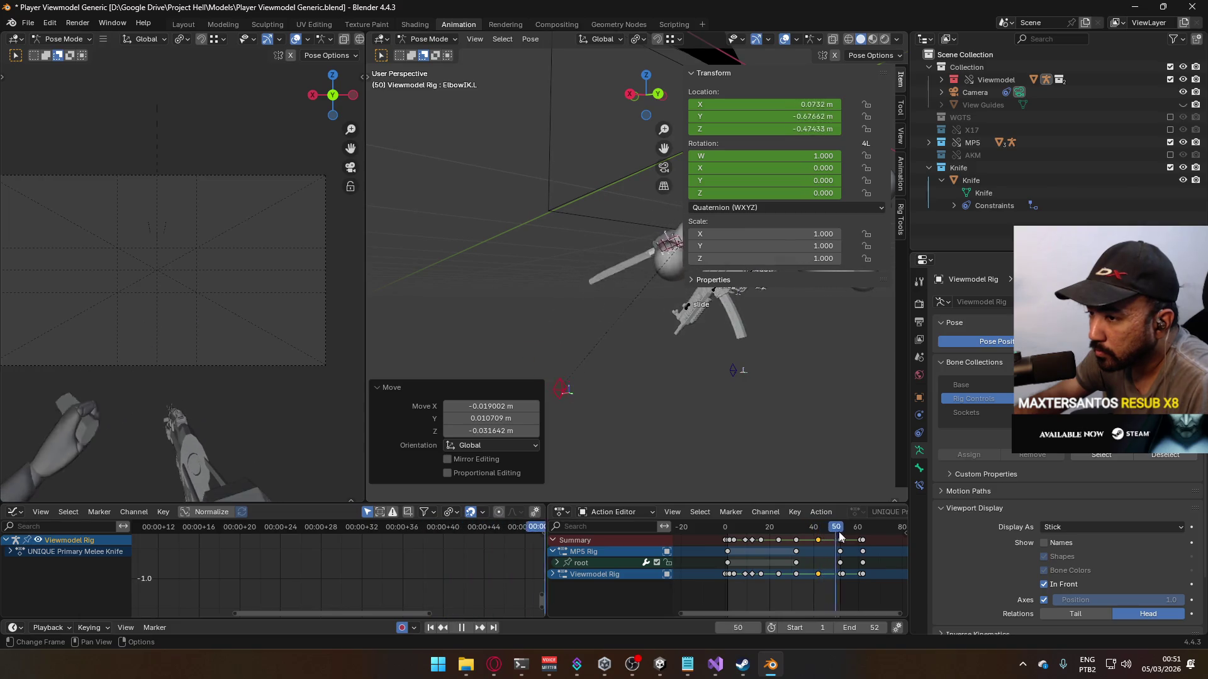
pyautogui.moveTo(840, 537); pyautogui.dragTo(846, 538)
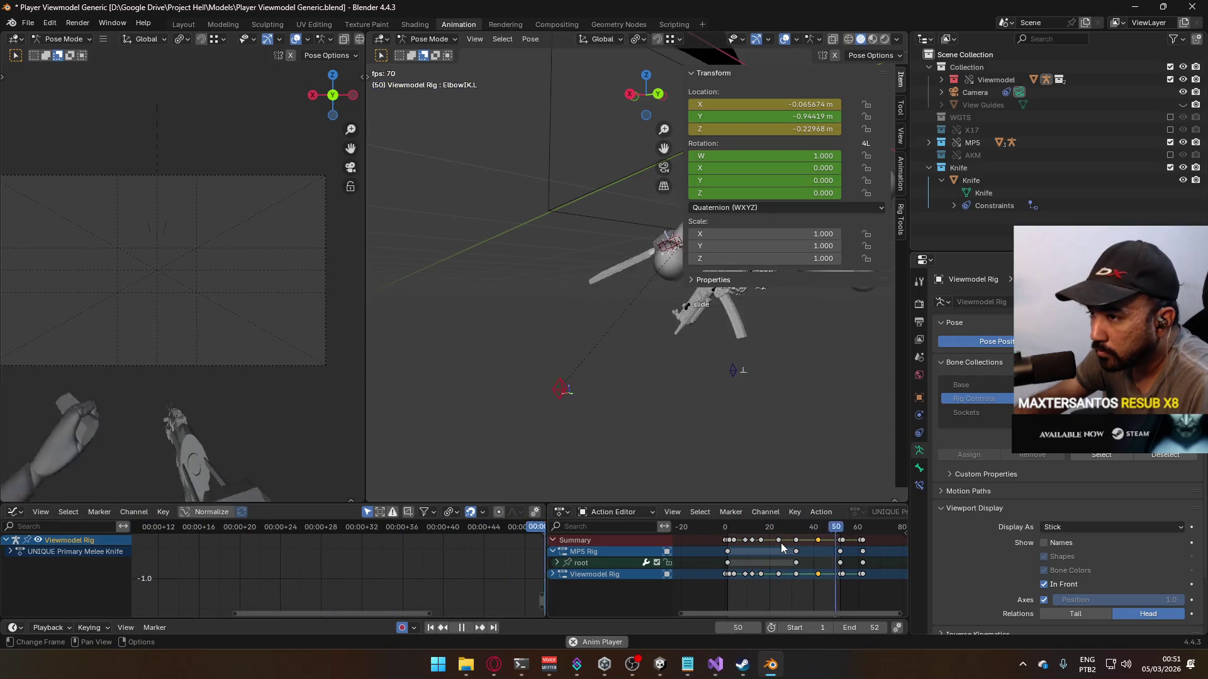
# Step: Stop playback, expand the Viewmodel Rig bone channels and scrub back to frame 16
pyautogui.press('space')
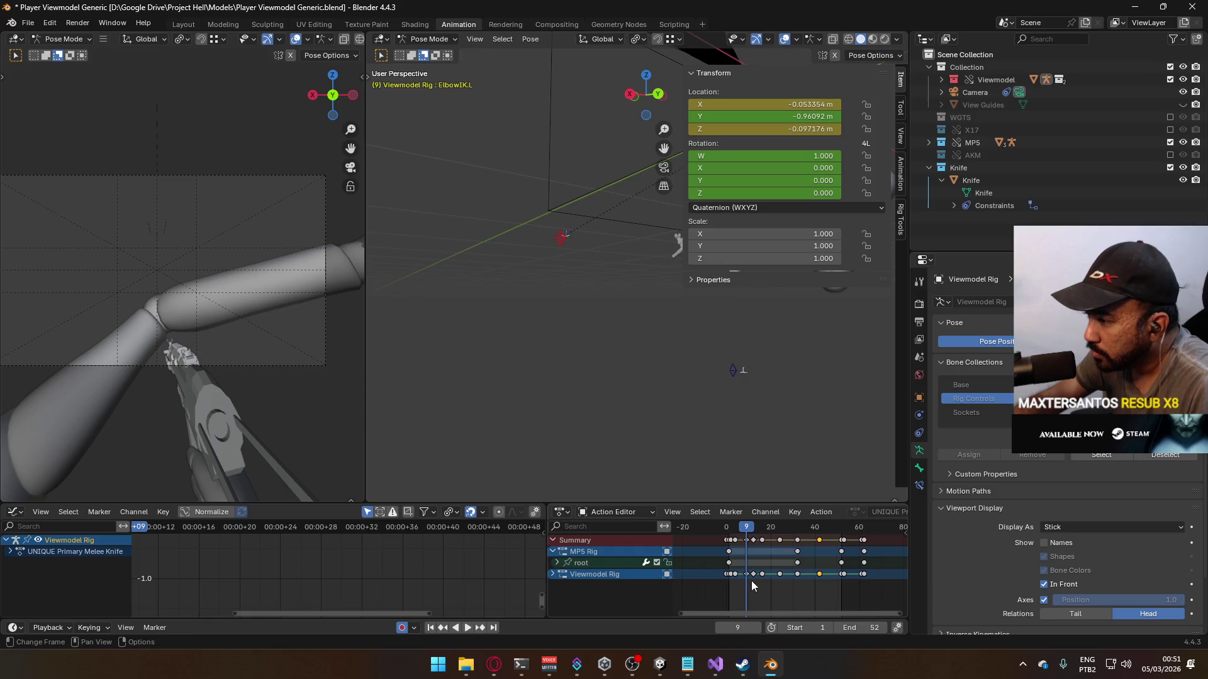
pyautogui.click(554, 574)
pyautogui.scroll(5, 750, 588)
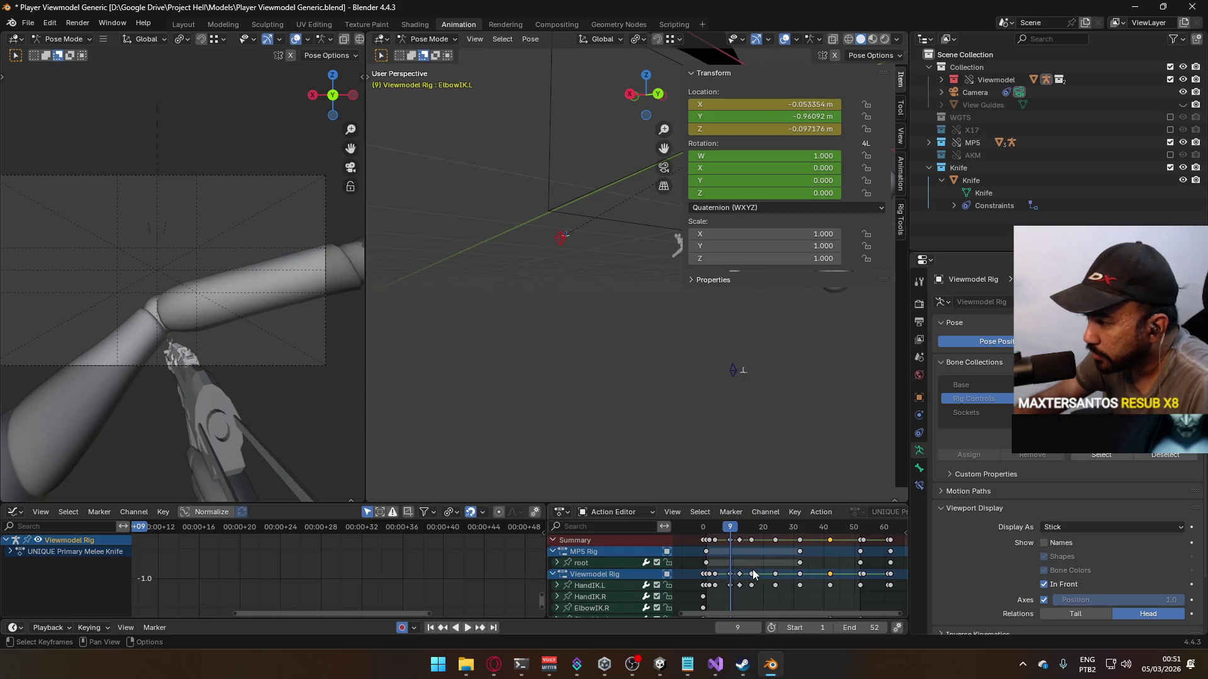
pyautogui.moveTo(759, 532)
pyautogui.mouseDown()
pyautogui.moveTo(741, 534)
pyautogui.moveTo(792, 549)
pyautogui.moveTo(776, 533)
pyautogui.moveTo(762, 540)
pyautogui.moveTo(792, 544)
pyautogui.moveTo(760, 545)
pyautogui.moveTo(790, 546)
pyautogui.mouseUp()
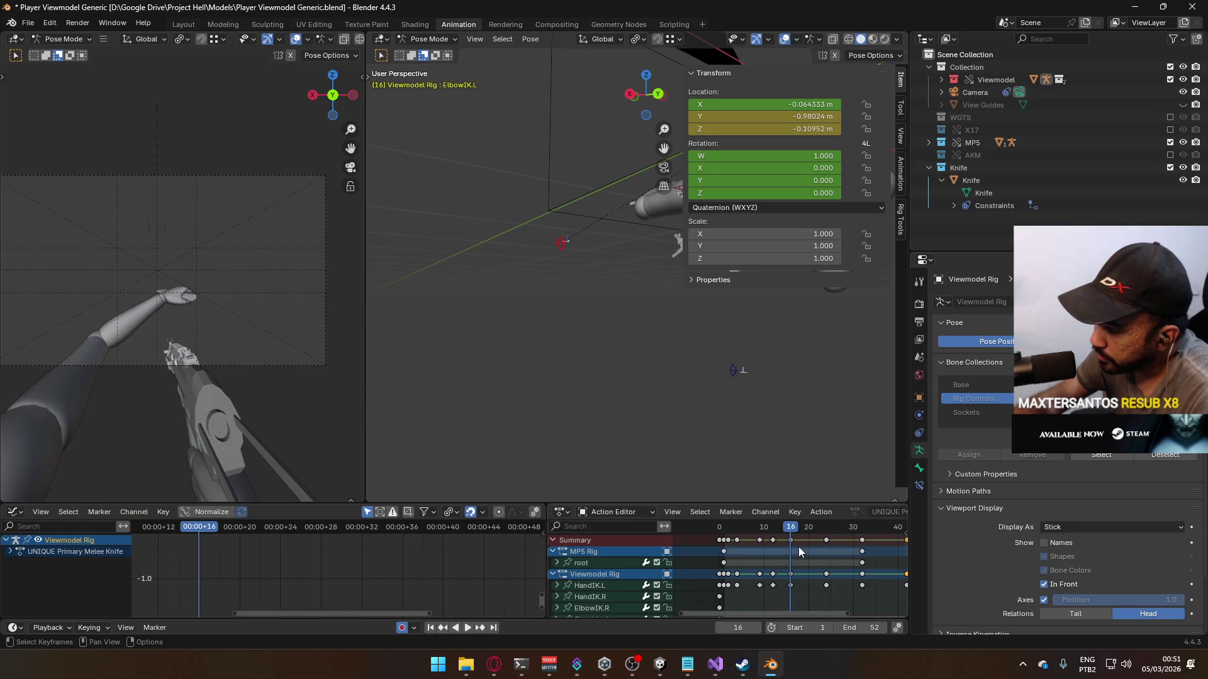
# Step: Box-select a block of swing keyframes and shift it one frame earlier
pyautogui.scroll(-5, 803, 554)
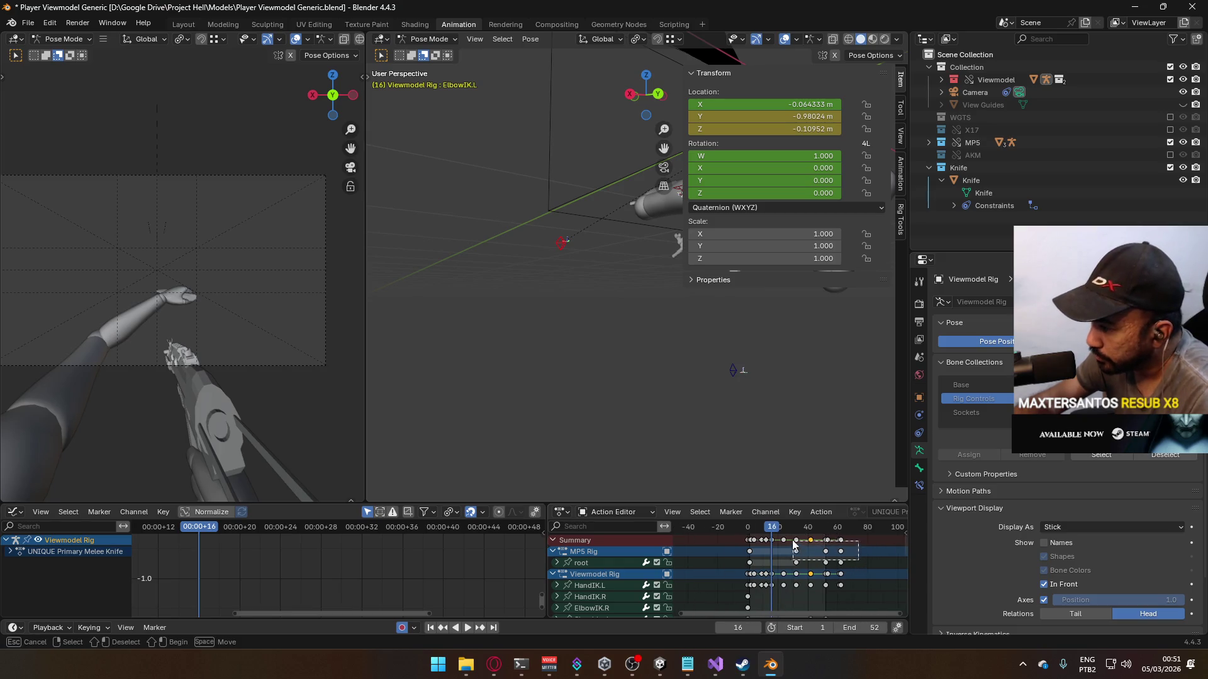
pyautogui.moveTo(768, 540); pyautogui.dragTo(769, 541)
pyautogui.scroll(5, 769, 548)
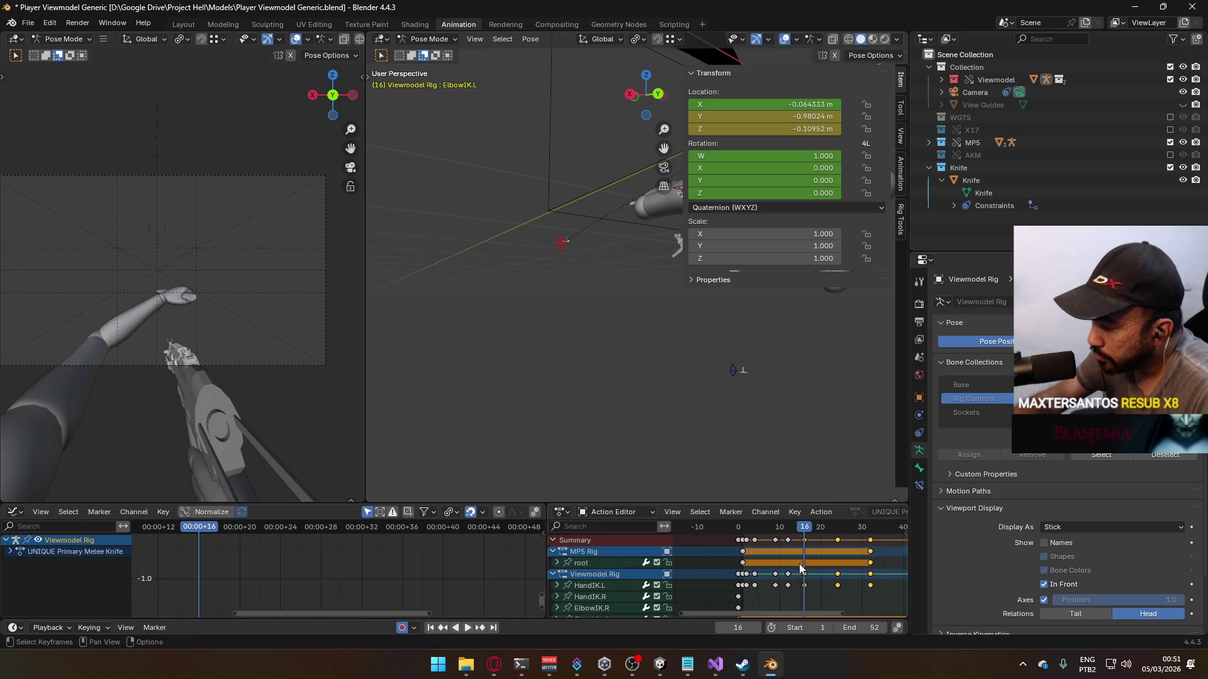
pyautogui.press('g')
pyautogui.click(843, 552)
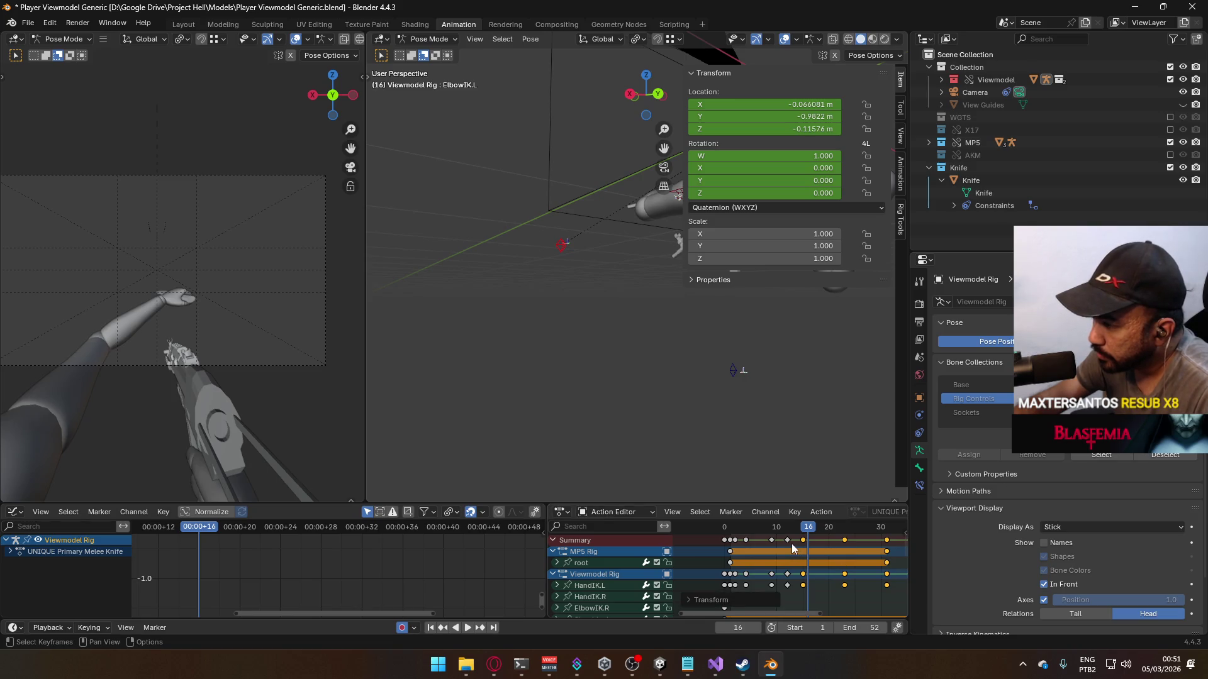
pyautogui.scroll(-1, 791, 543)
pyautogui.scroll(-2, 818, 547)
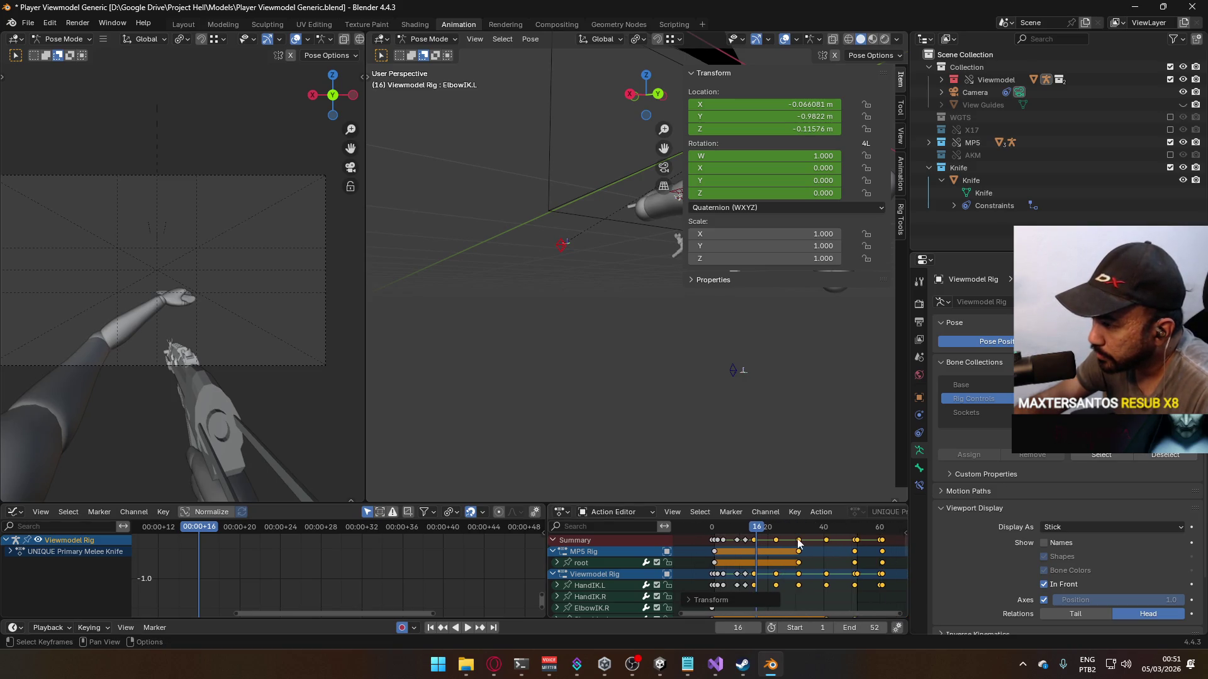
pyautogui.scroll(-2, 820, 545)
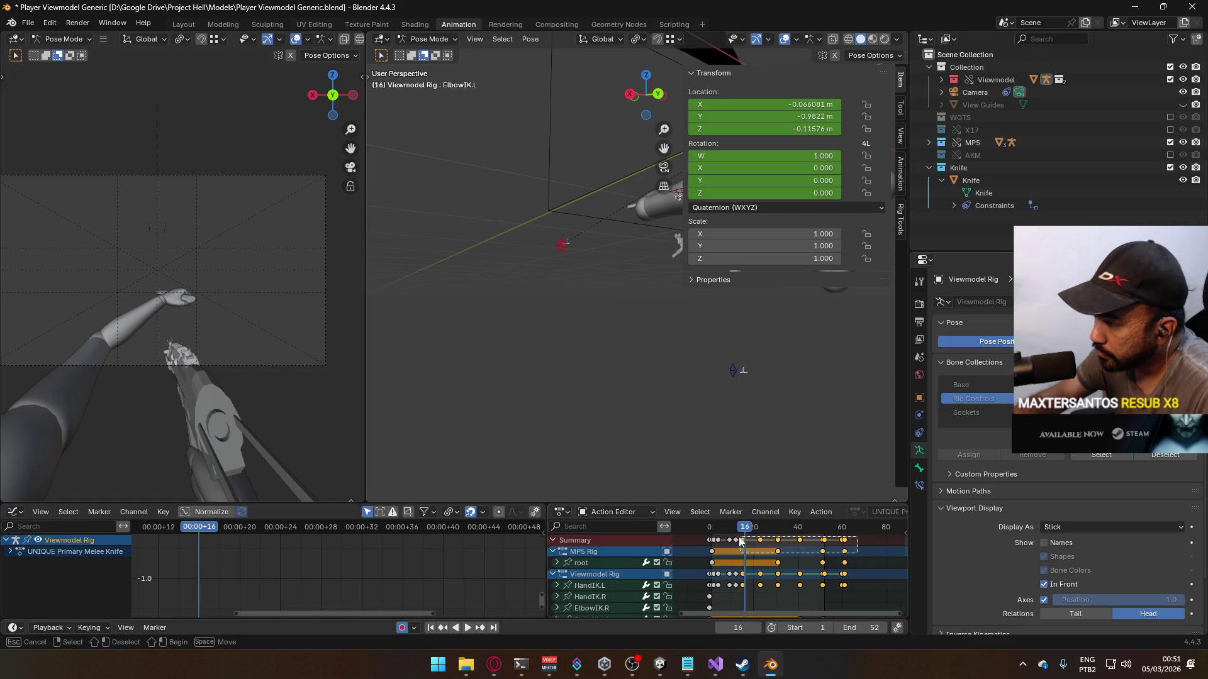
pyautogui.scroll(4, 755, 543)
pyautogui.press('g')
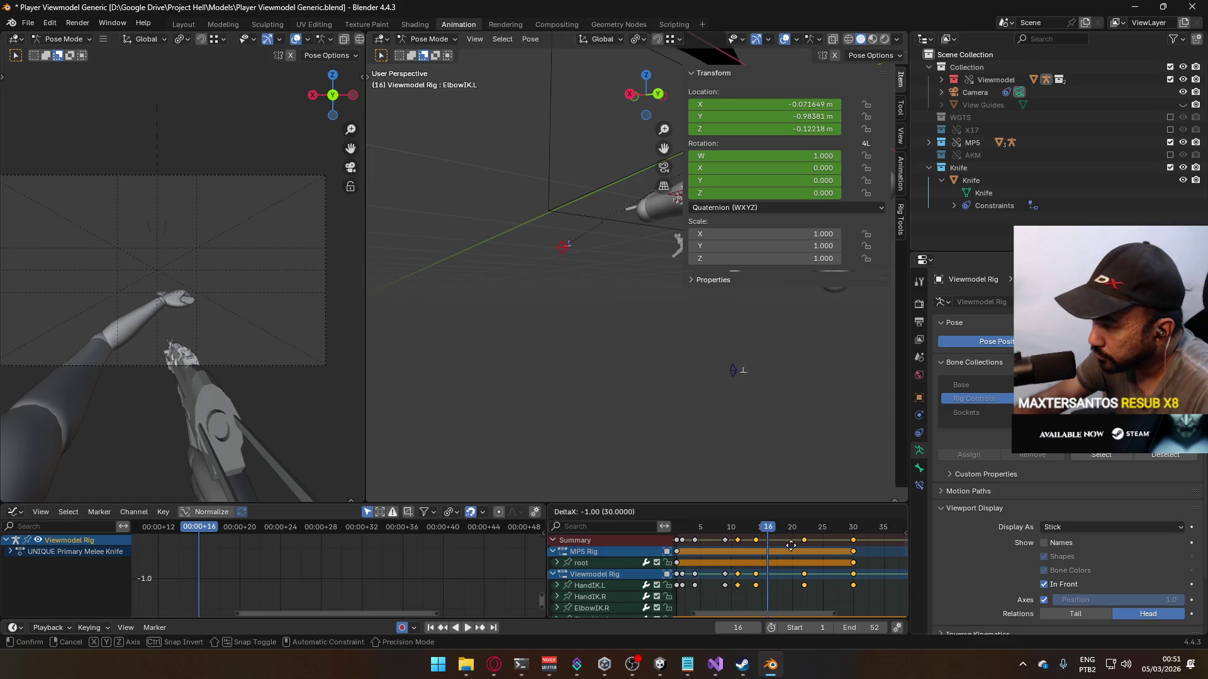
pyautogui.click(788, 546)
pyautogui.scroll(-5, 788, 546)
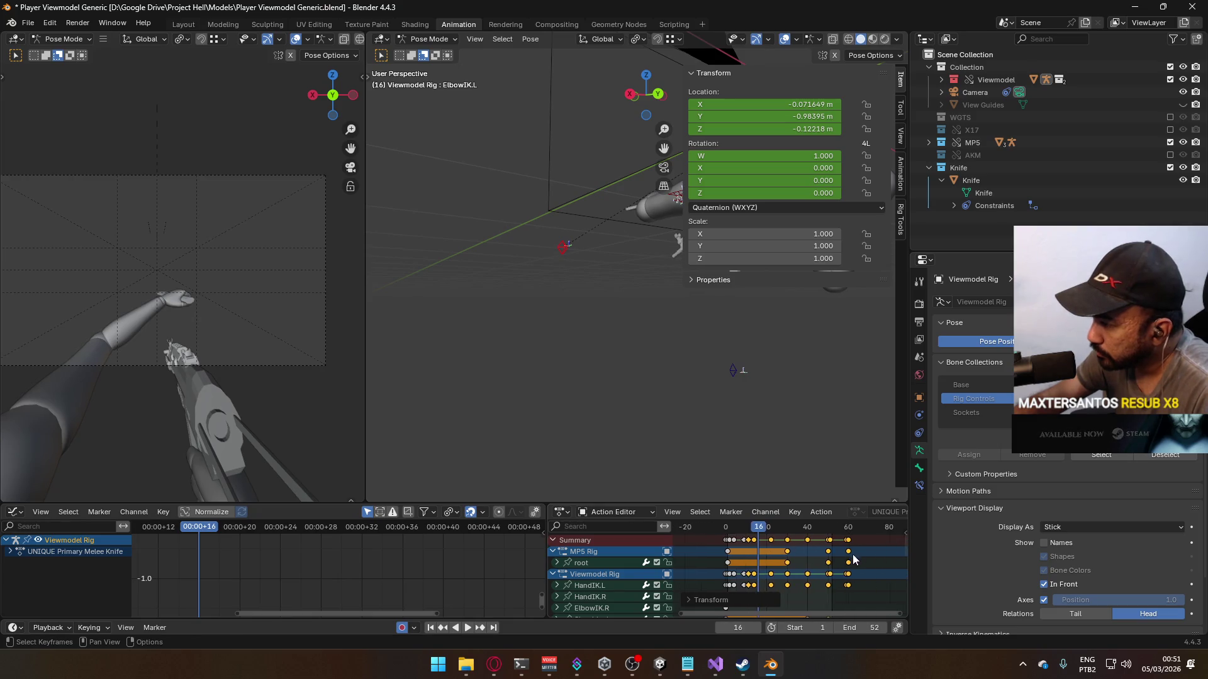
# Step: Set the playback End frame to 49 and play the shortened animation
pyautogui.moveTo(859, 551); pyautogui.dragTo(743, 540)
pyautogui.scroll(2, 856, 553)
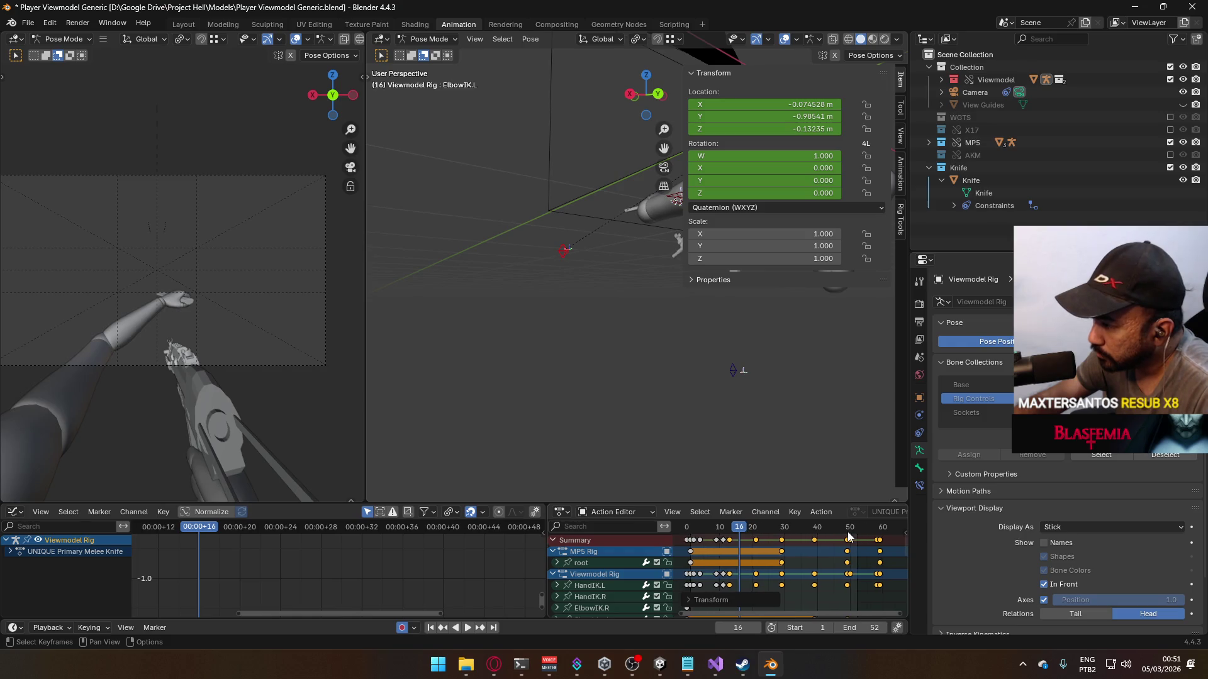
pyautogui.scroll(1, 818, 560)
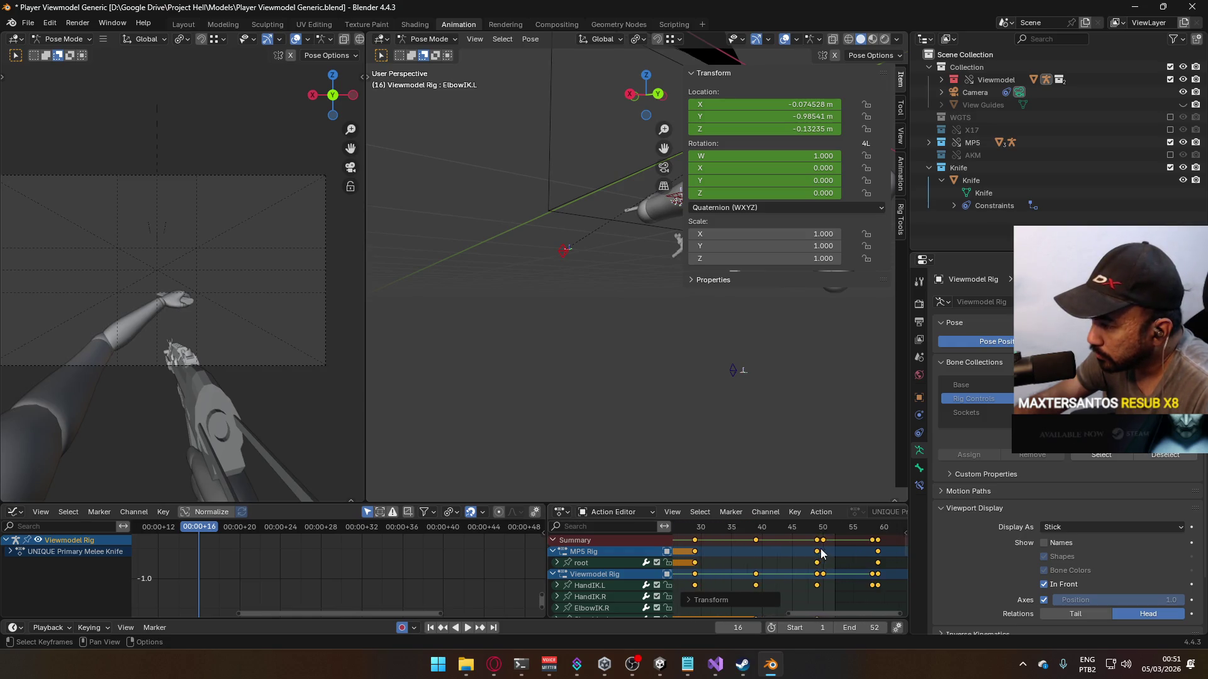
pyautogui.click(821, 532)
pyautogui.press('space')
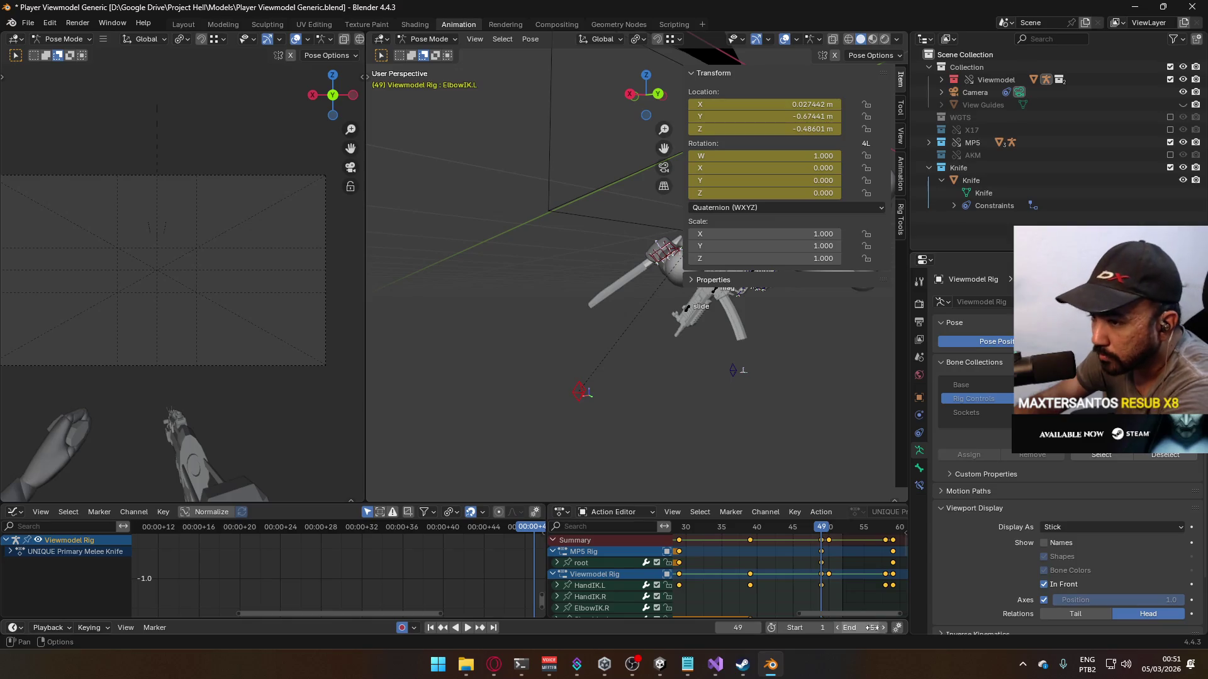
pyautogui.click(880, 624)
pyautogui.write('49')
pyautogui.press('Return')
pyautogui.press('space')
pyautogui.scroll(-4, 765, 544)
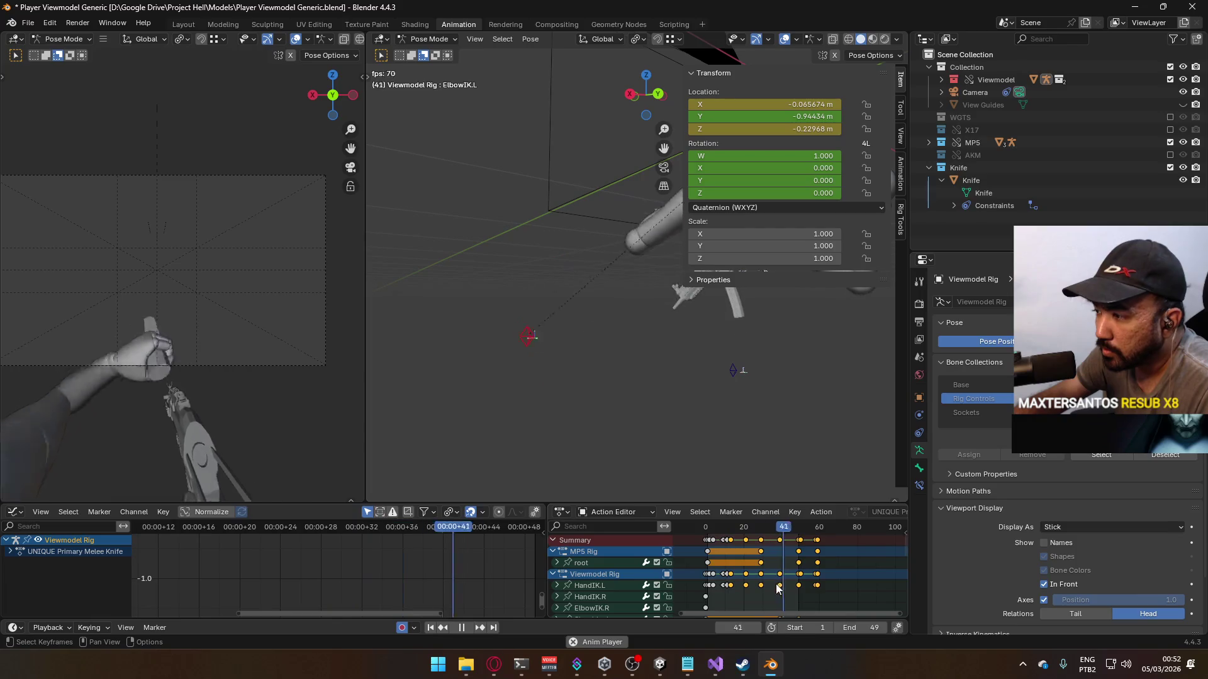
pyautogui.scroll(2, 776, 537)
pyautogui.press('space')
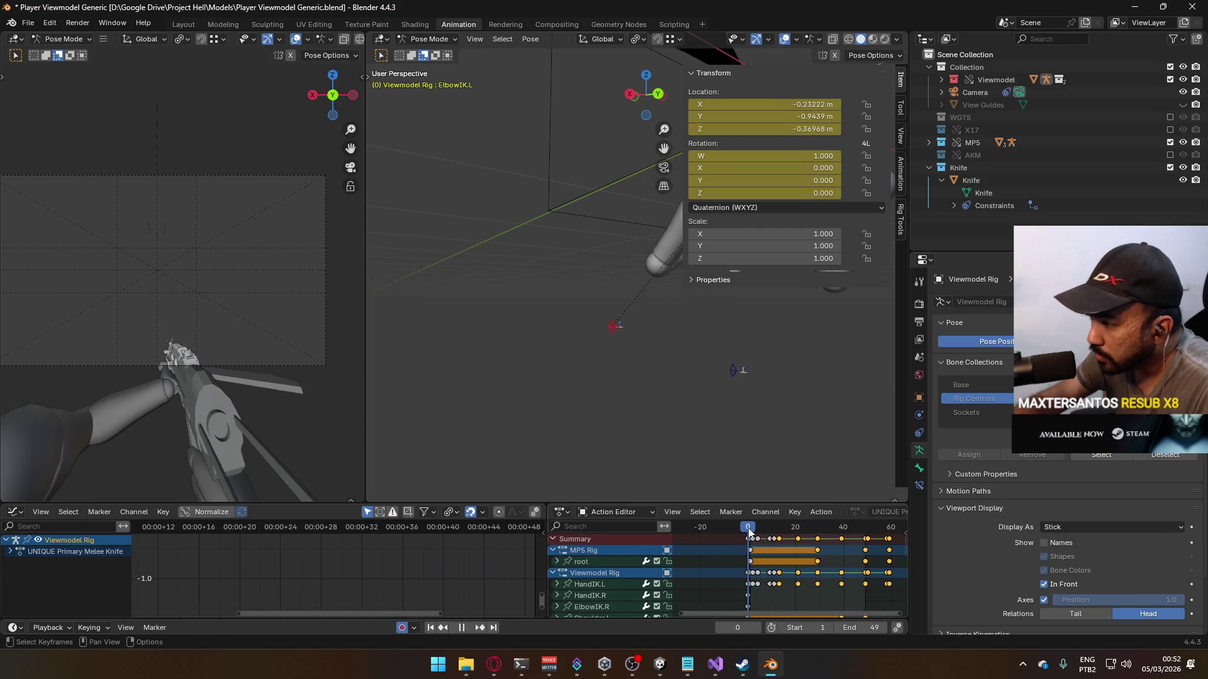
pyautogui.click(754, 528)
pyautogui.moveTo(755, 532); pyautogui.dragTo(770, 527)
pyautogui.scroll(4, 797, 556)
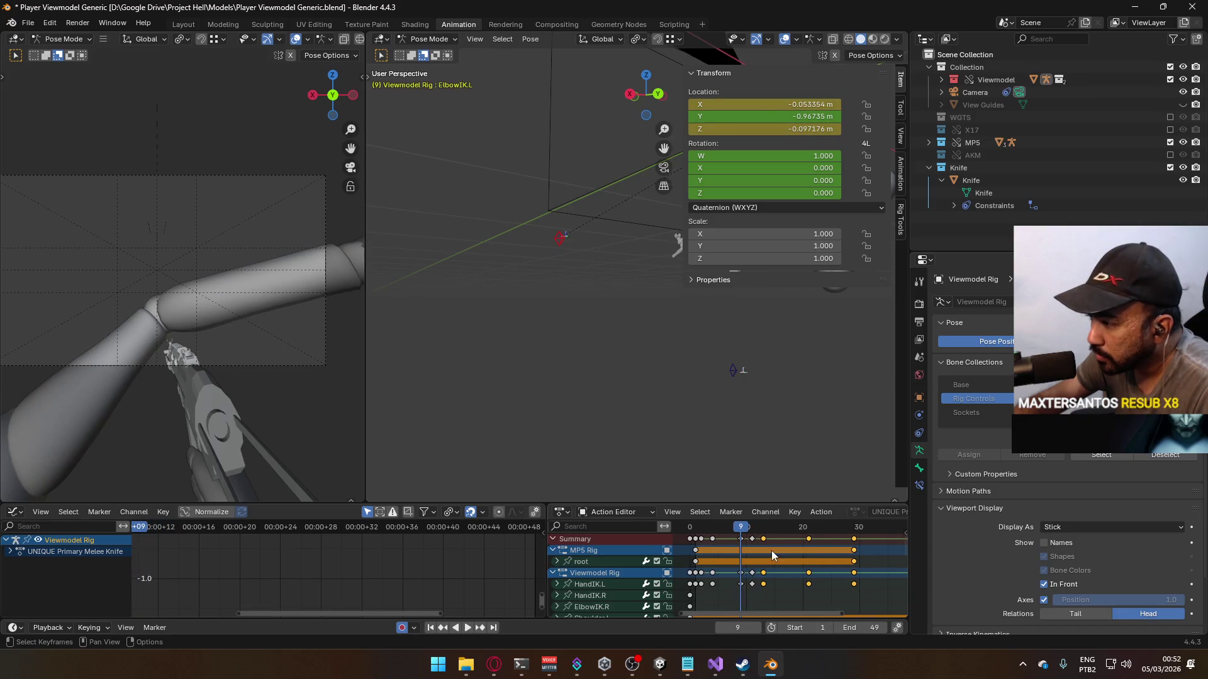
pyautogui.press('space')
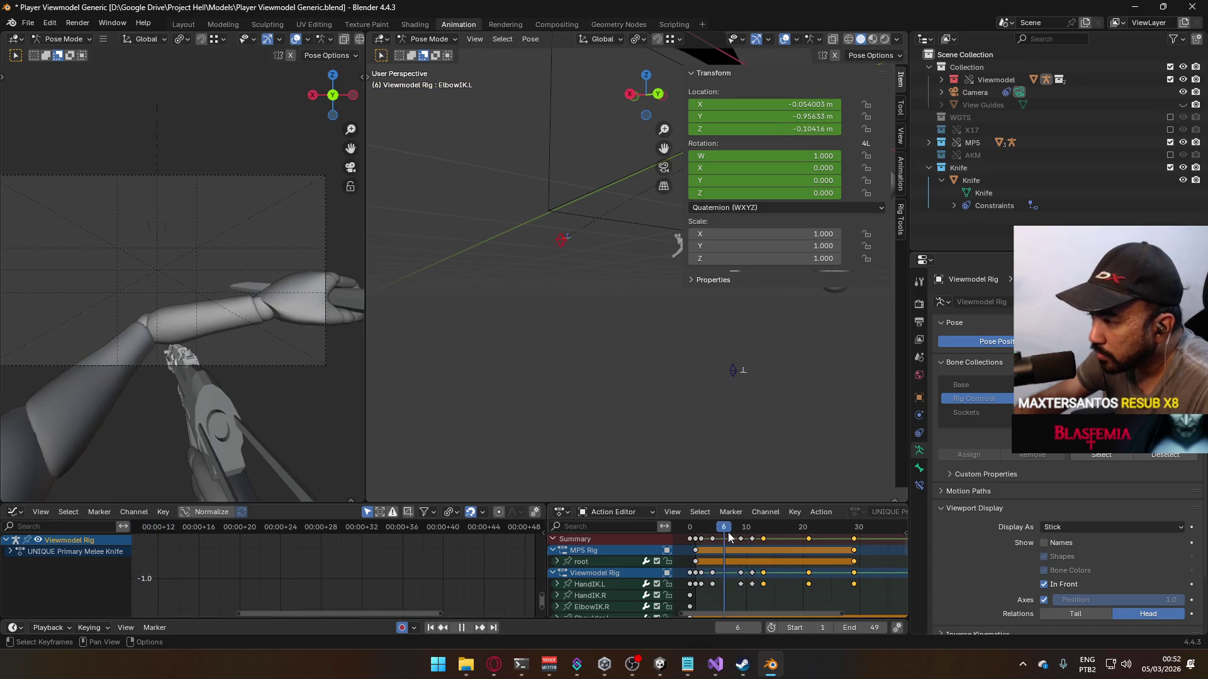
pyautogui.moveTo(737, 533); pyautogui.dragTo(752, 531)
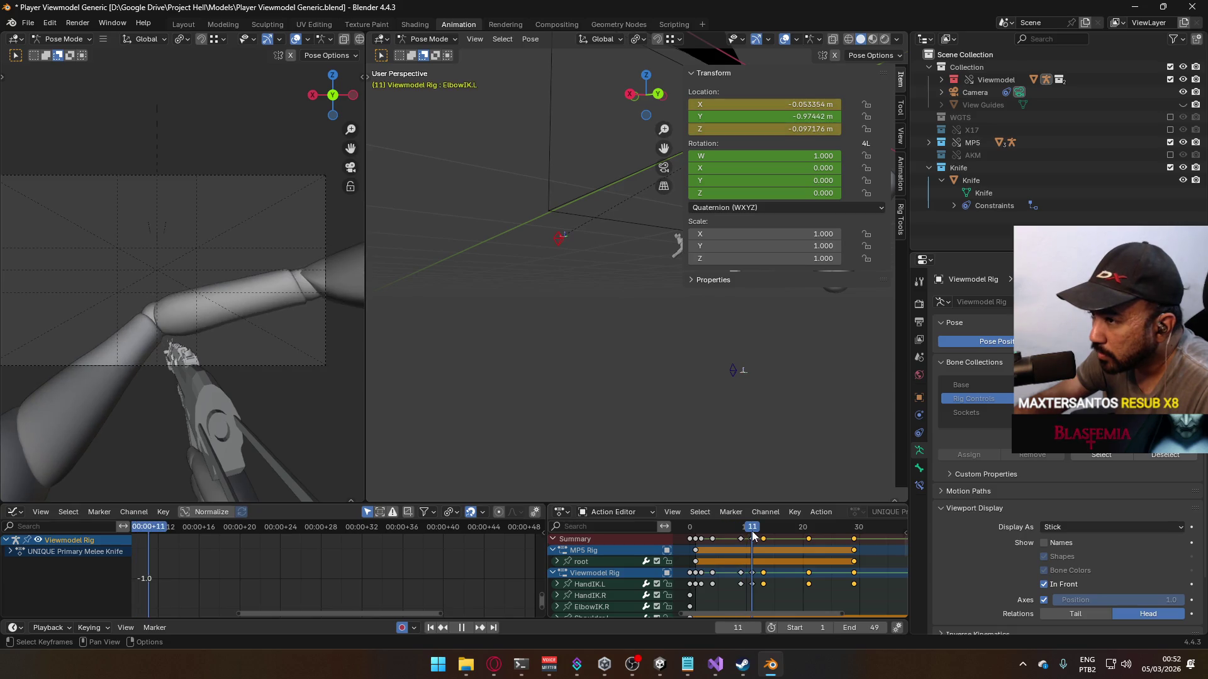
pyautogui.press('space')
pyautogui.scroll(-3, 780, 546)
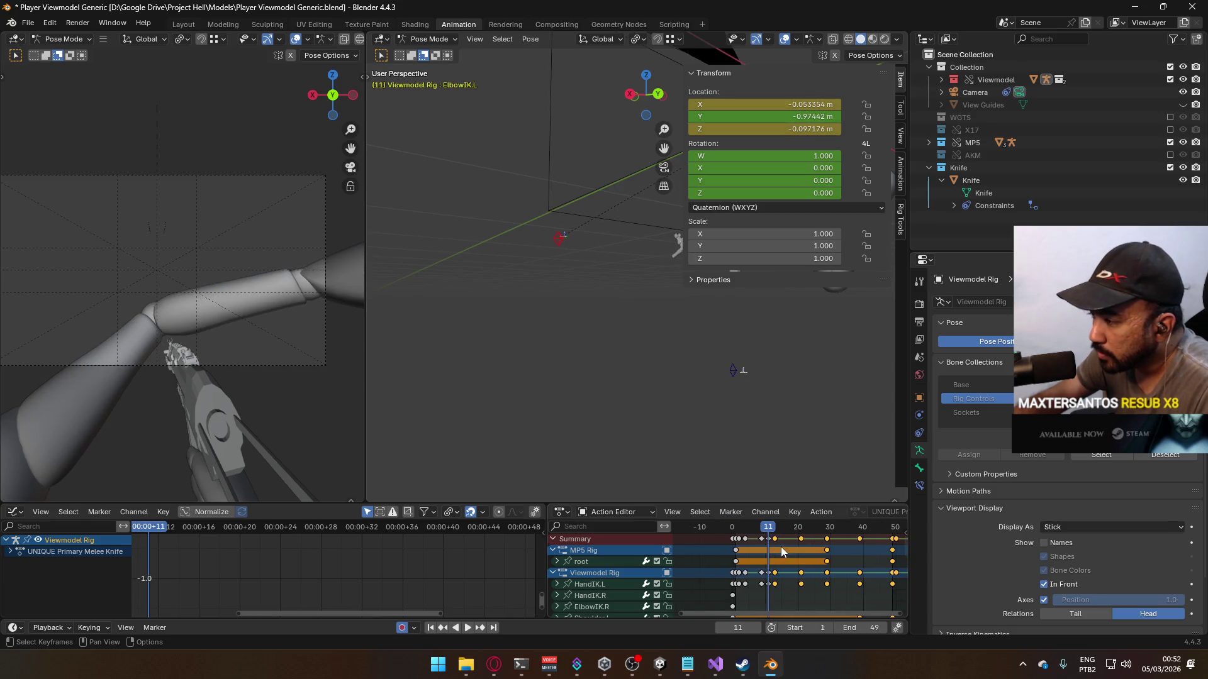
pyautogui.press('space')
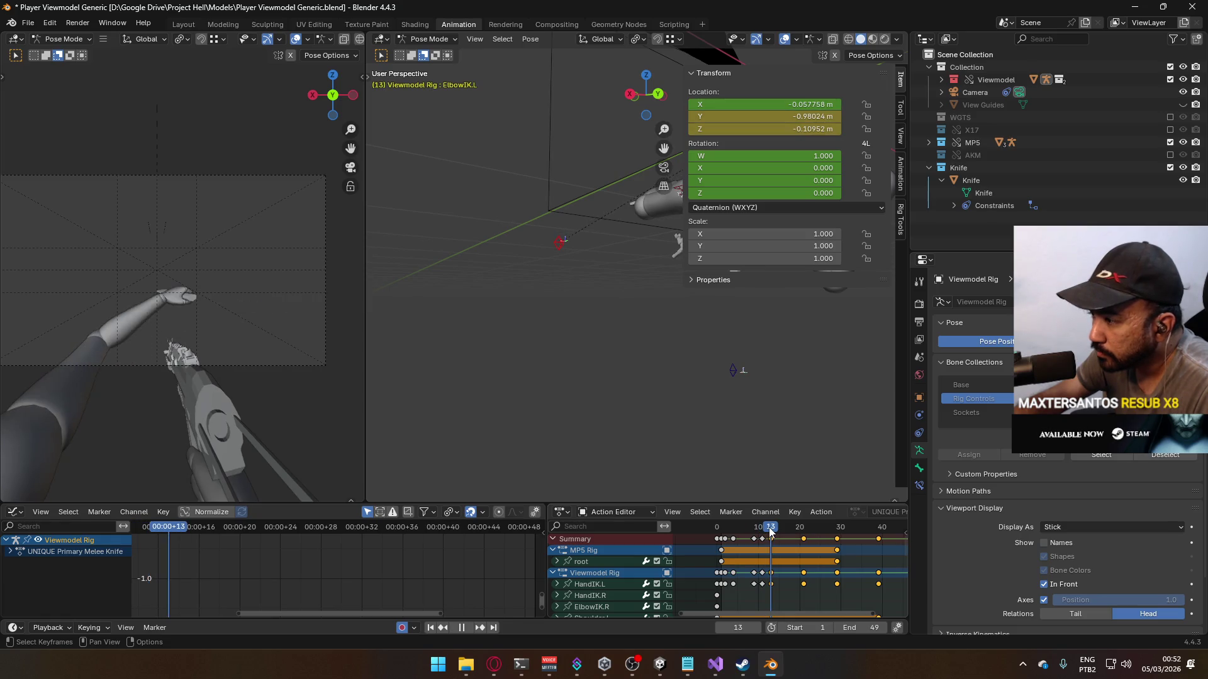
pyautogui.moveTo(765, 533); pyautogui.dragTo(770, 534)
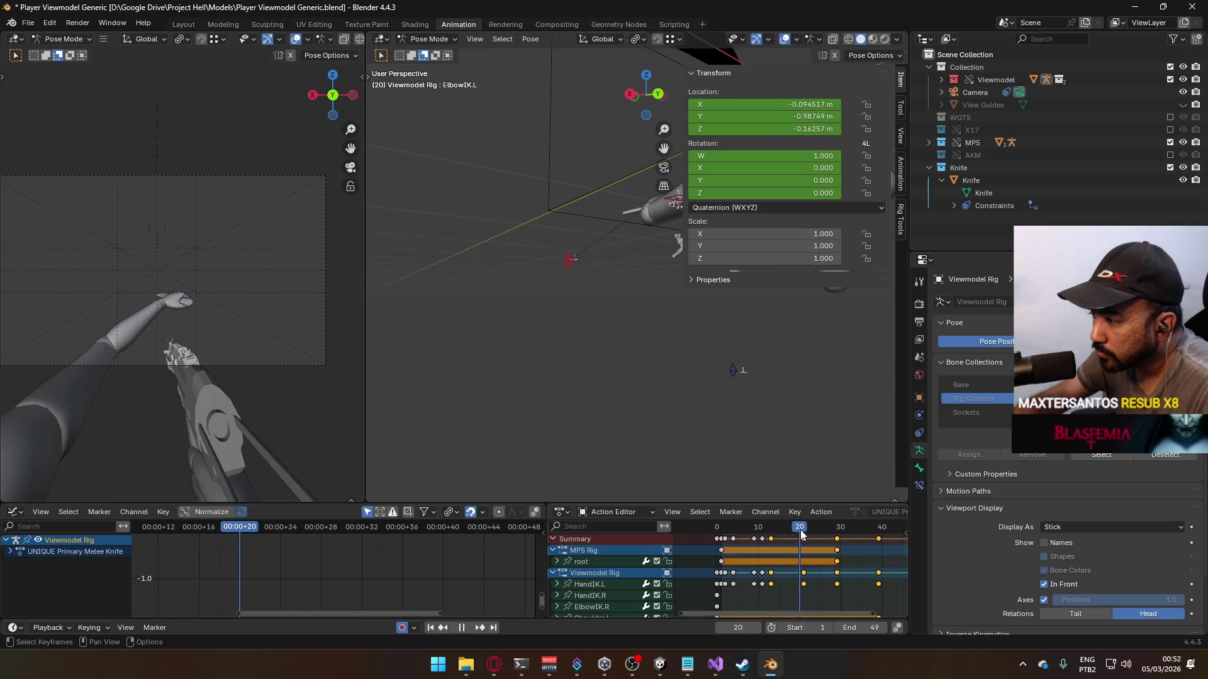
pyautogui.press('space')
pyautogui.scroll(3, 793, 555)
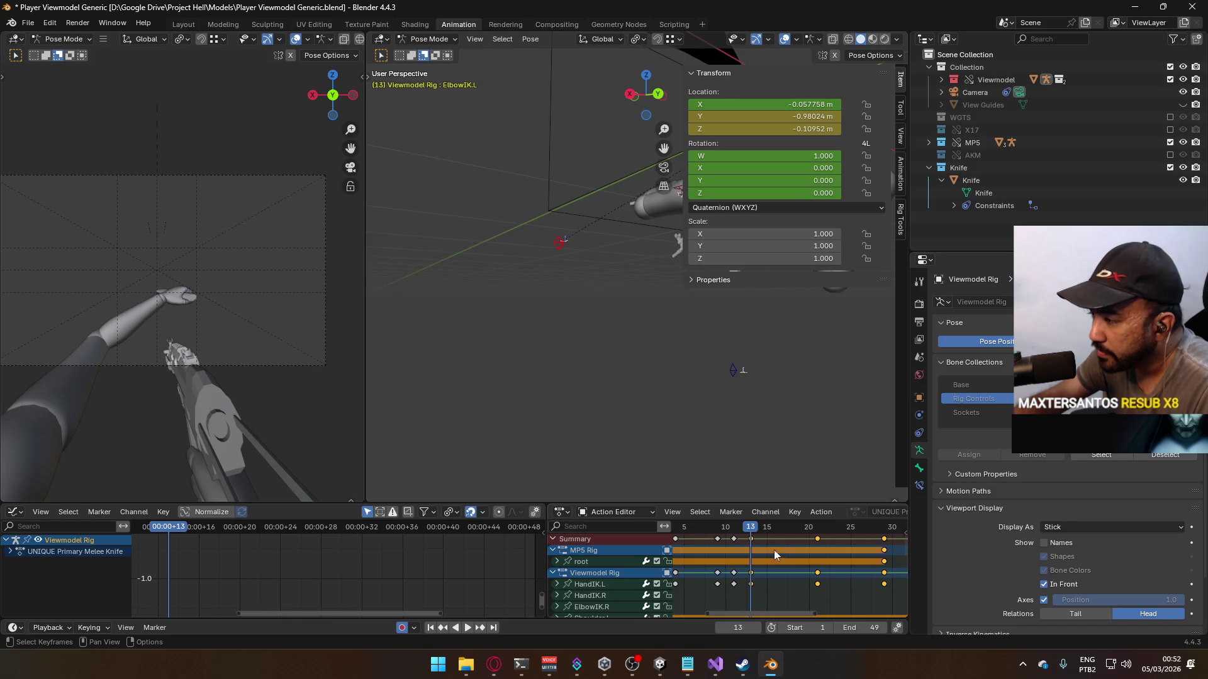
# Step: Box-select the keyframes between frames 40 and 60 and shift them about two frames later
pyautogui.scroll(-5, 777, 551)
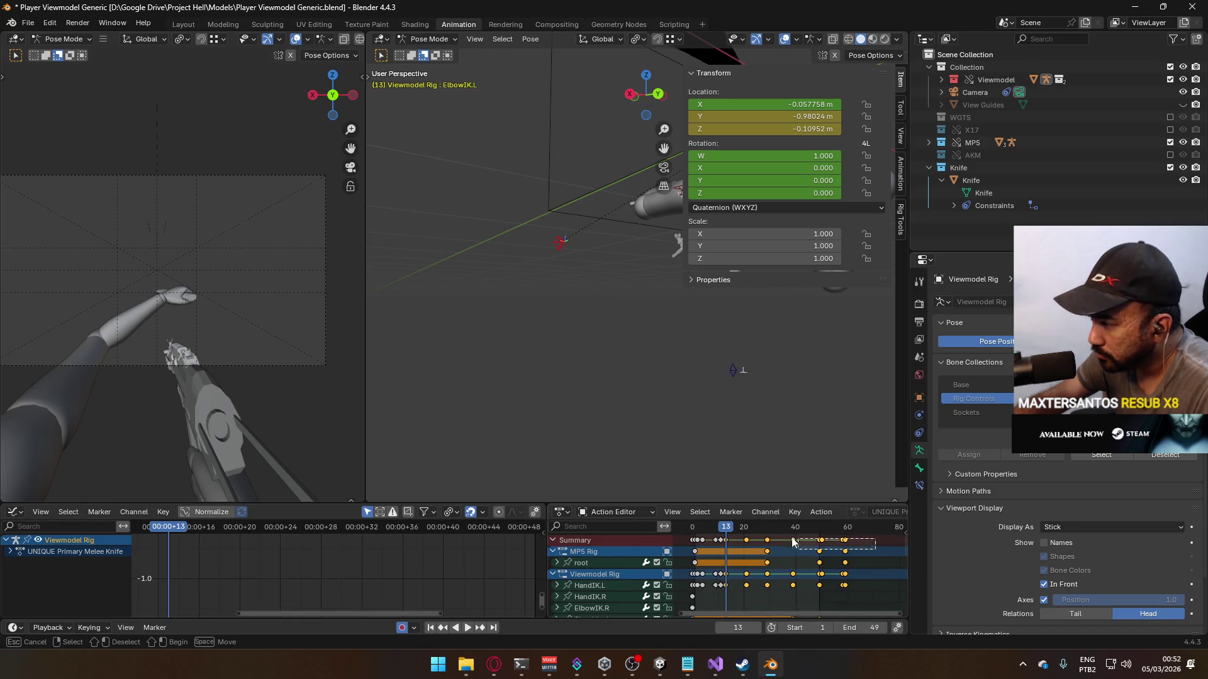
pyautogui.moveTo(714, 548); pyautogui.dragTo(771, 553, button='middle')
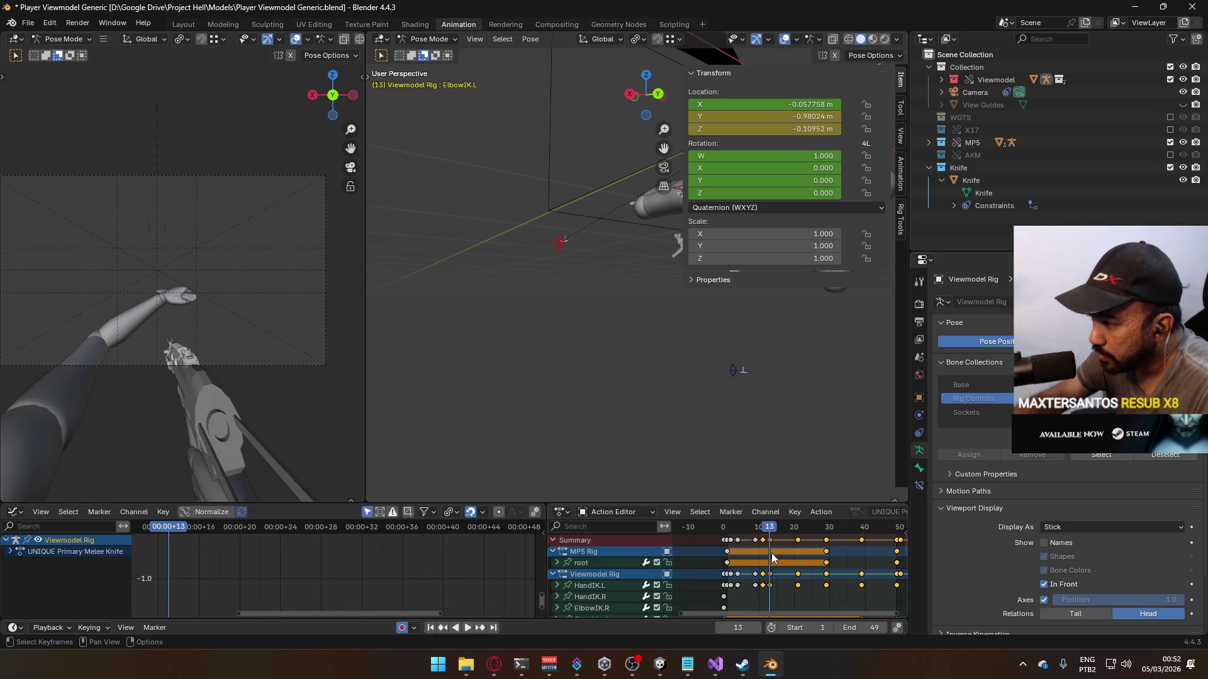
pyautogui.scroll(1, 771, 553)
pyautogui.press('g')
pyautogui.click(779, 546)
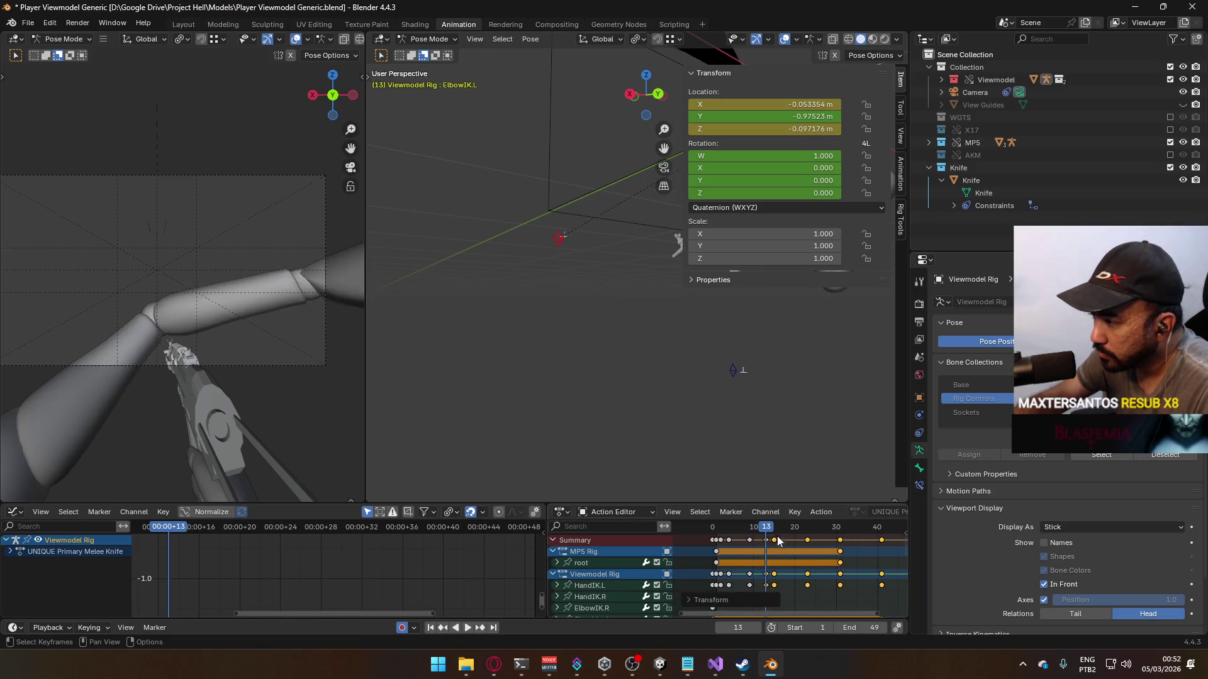
pyautogui.moveTo(815, 557); pyautogui.dragTo(759, 558, button='middle')
pyautogui.press('g')
pyautogui.click(770, 561)
pyautogui.scroll(-2, 761, 559)
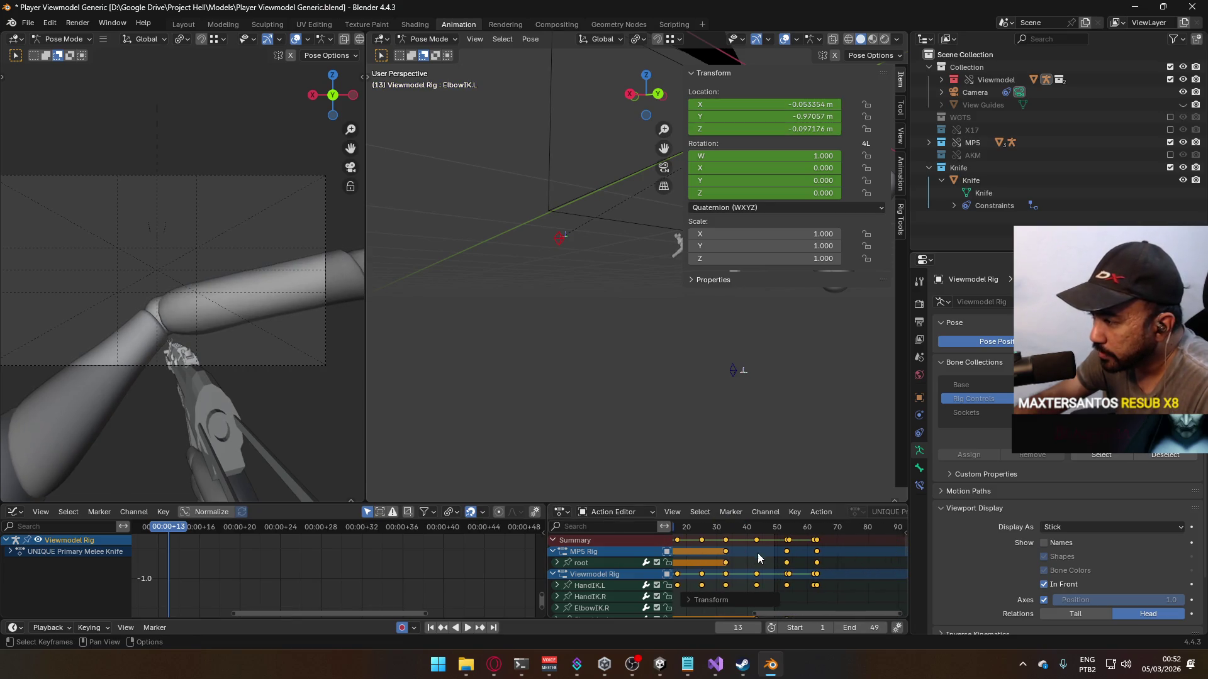
# Step: Set the End frame to 53, play the longer animation, then stop at frame 11
pyautogui.click(786, 533)
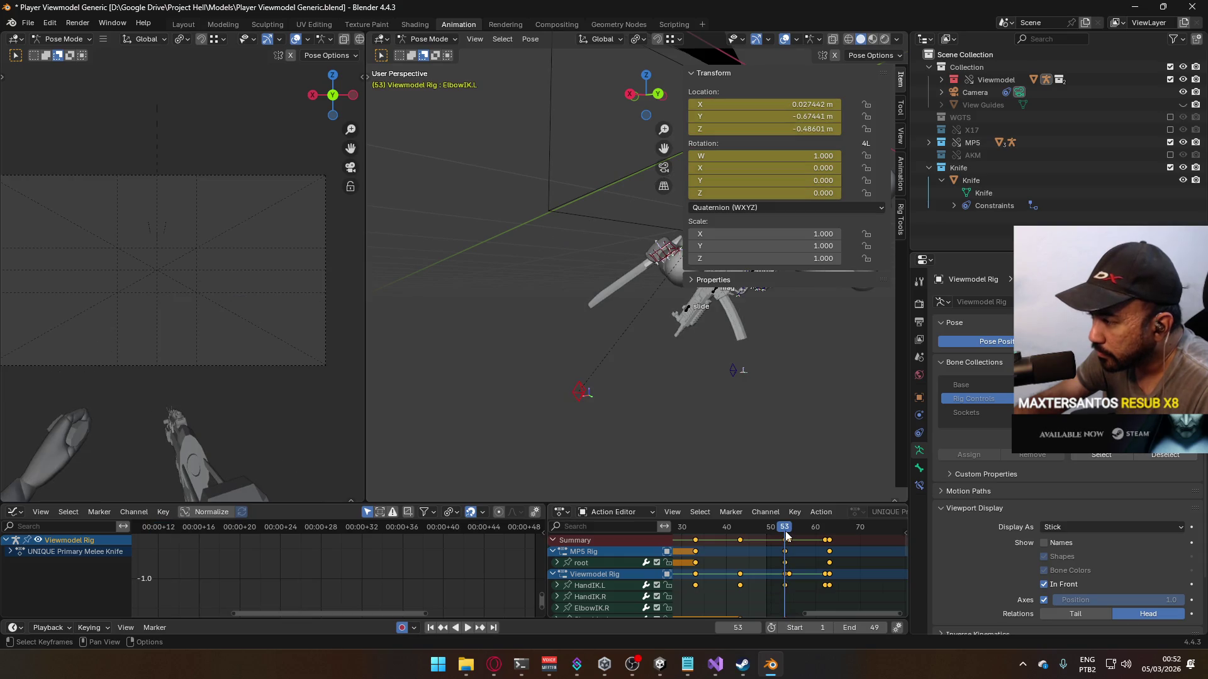
pyautogui.press('space')
pyautogui.moveTo(789, 536); pyautogui.dragTo(785, 534)
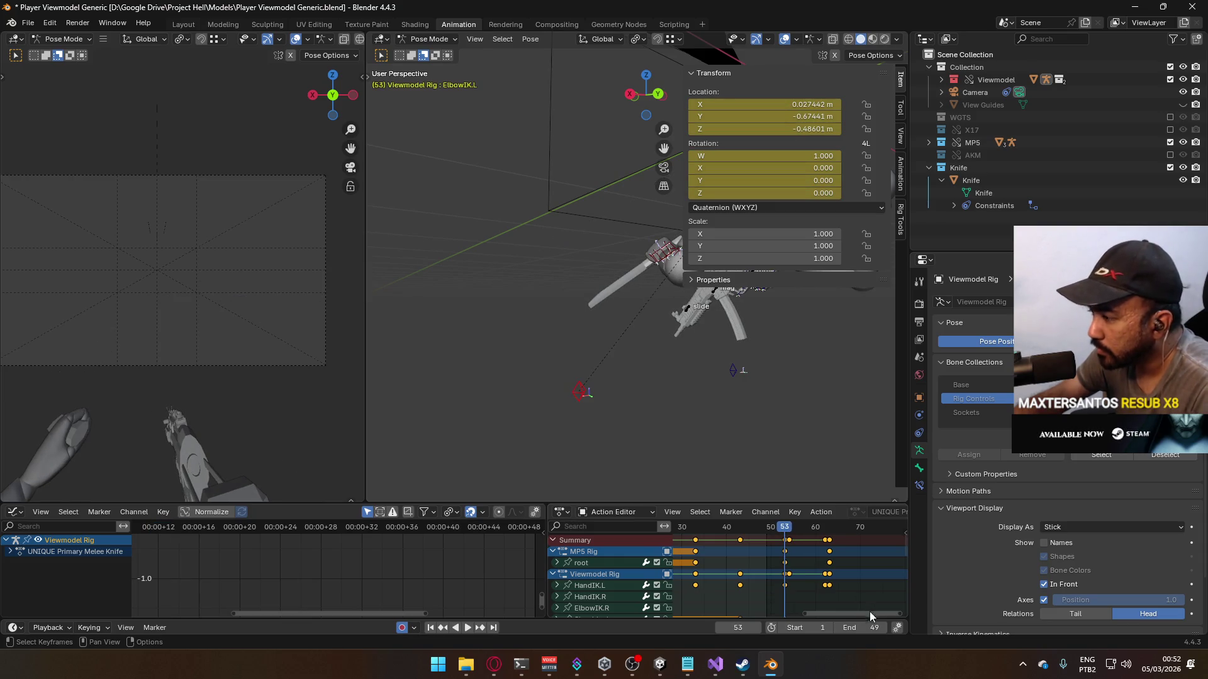
pyautogui.write('53')
pyautogui.press('Return')
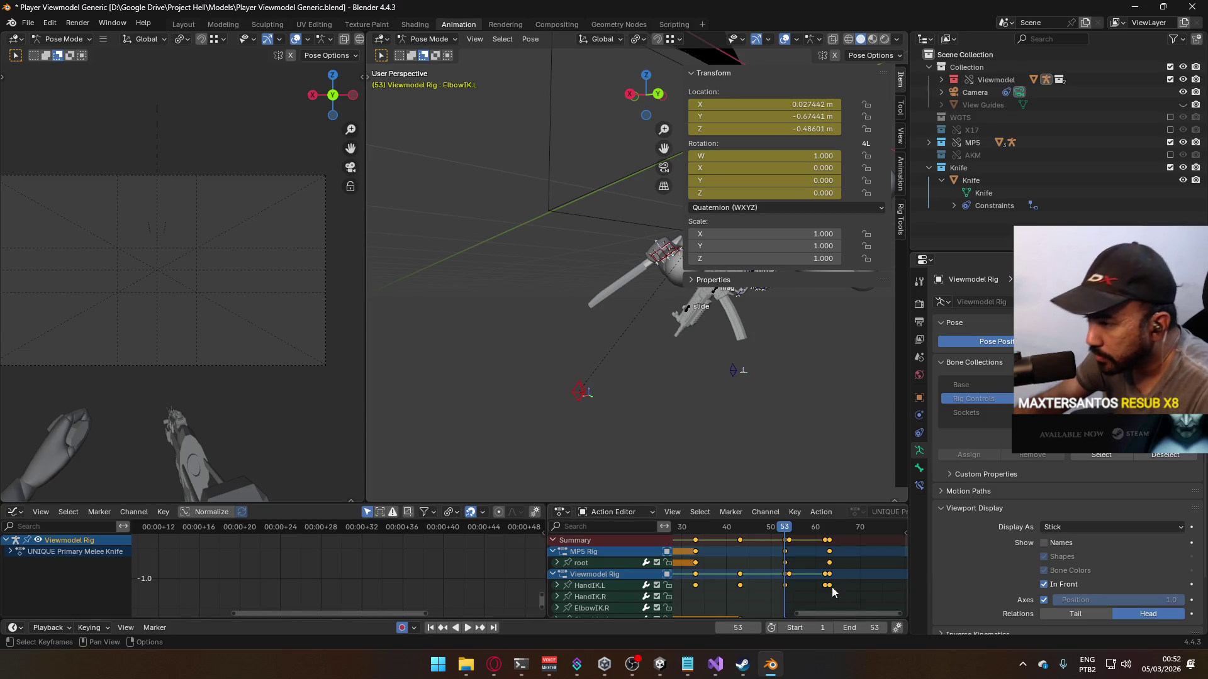
pyautogui.press('space')
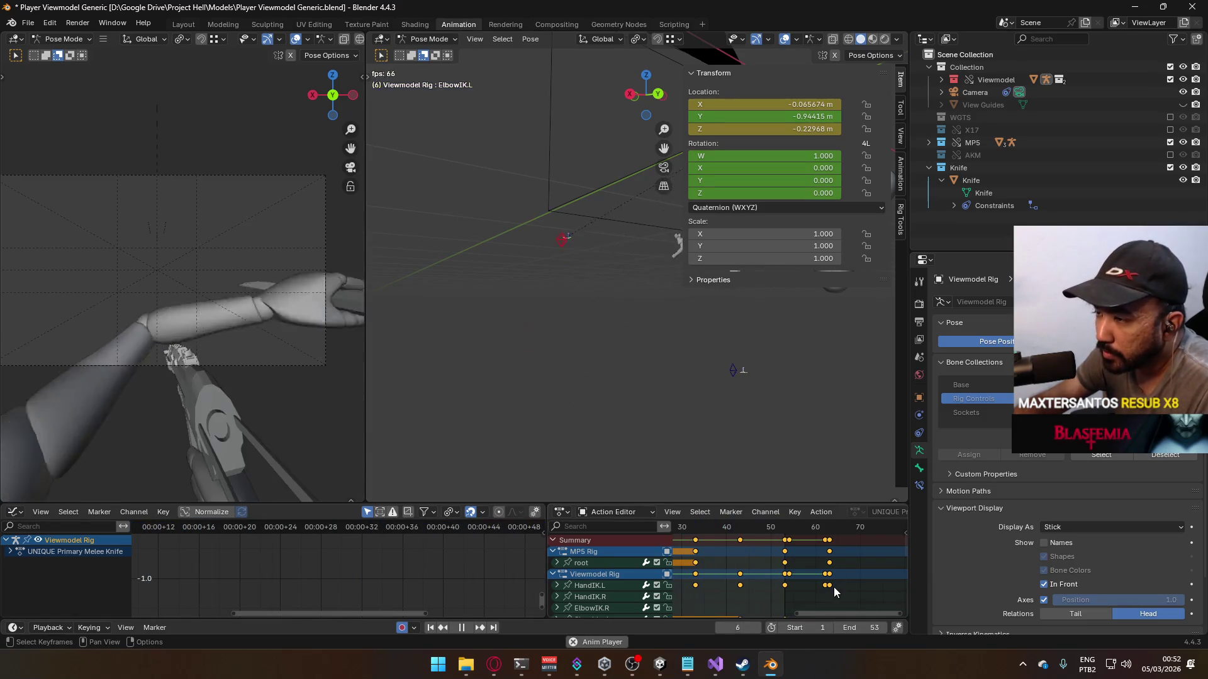
pyautogui.scroll(-2, 833, 587)
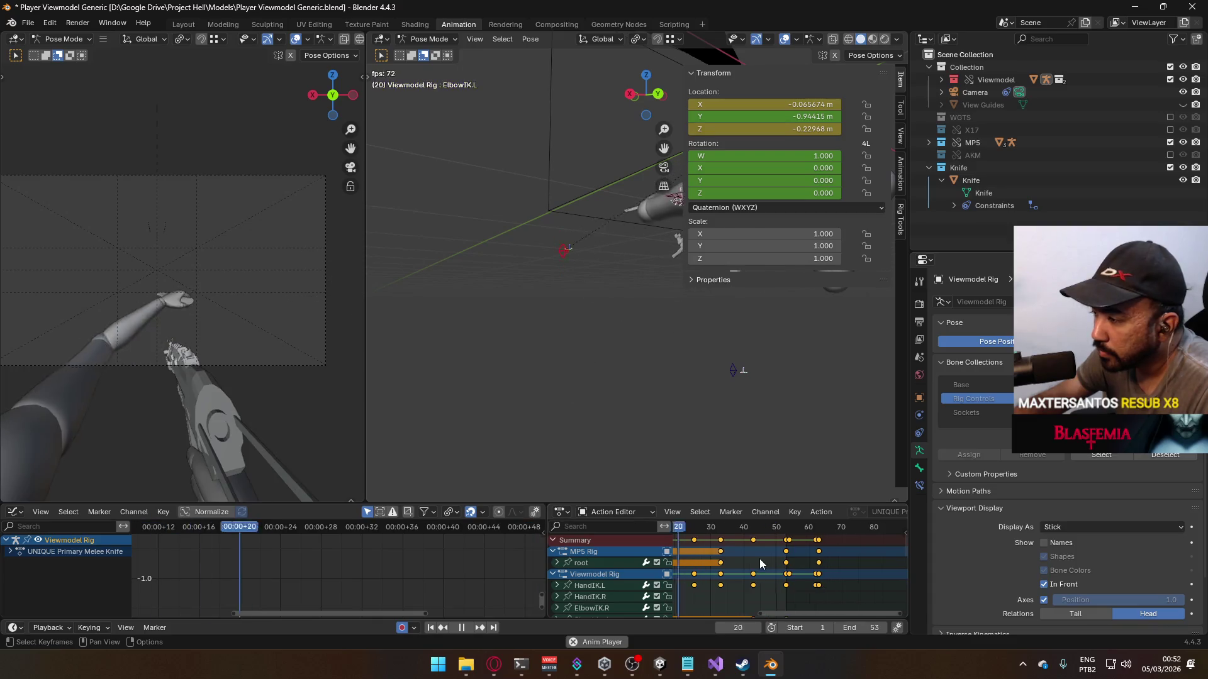
pyautogui.scroll(-3, 760, 553)
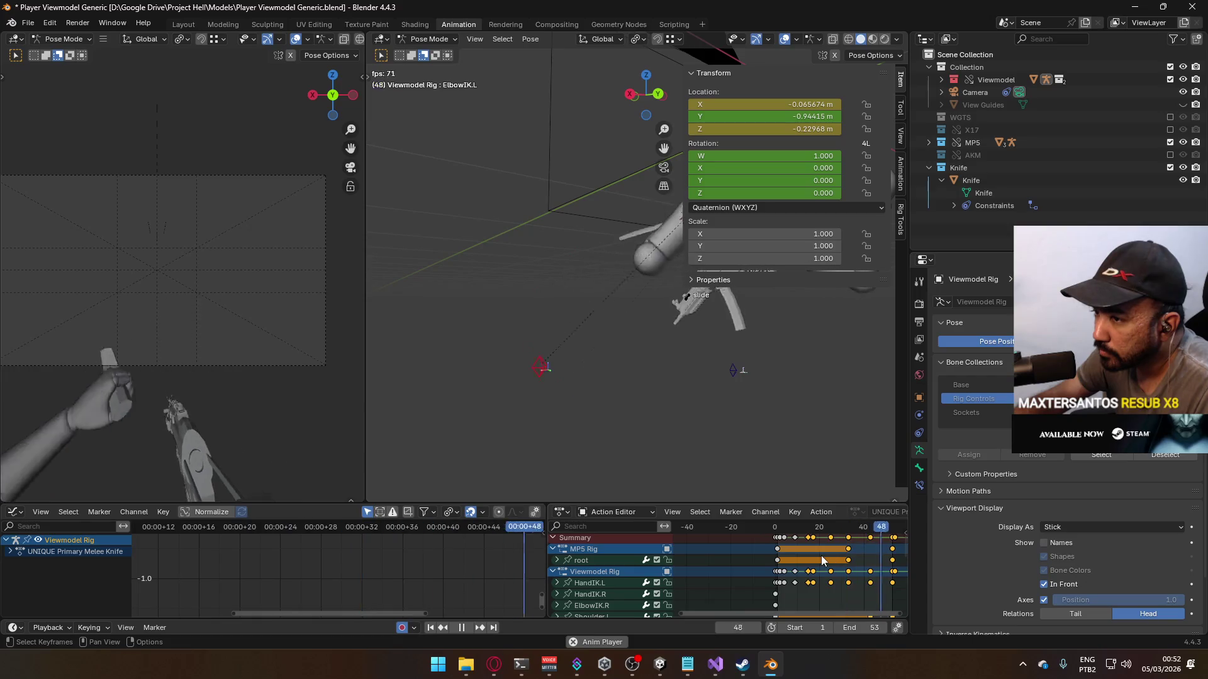
pyautogui.press('space')
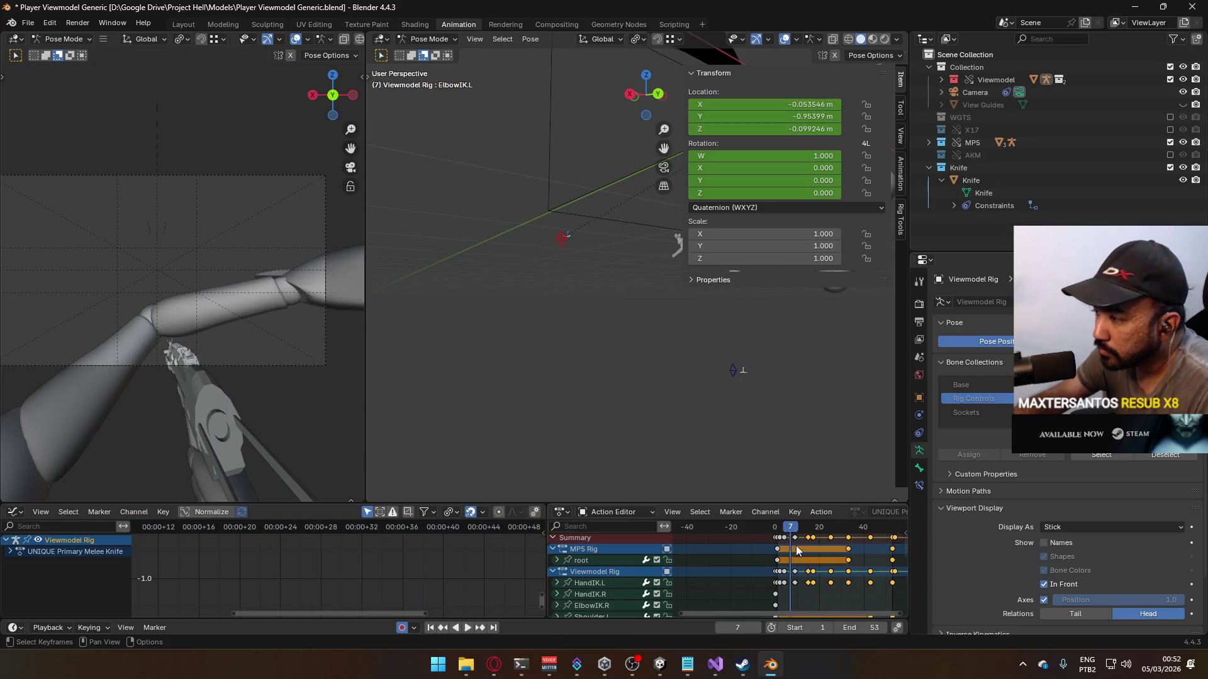
pyautogui.moveTo(790, 530)
pyautogui.mouseDown()
pyautogui.moveTo(778, 529)
pyautogui.moveTo(828, 530)
pyautogui.moveTo(778, 536)
pyautogui.mouseUp()
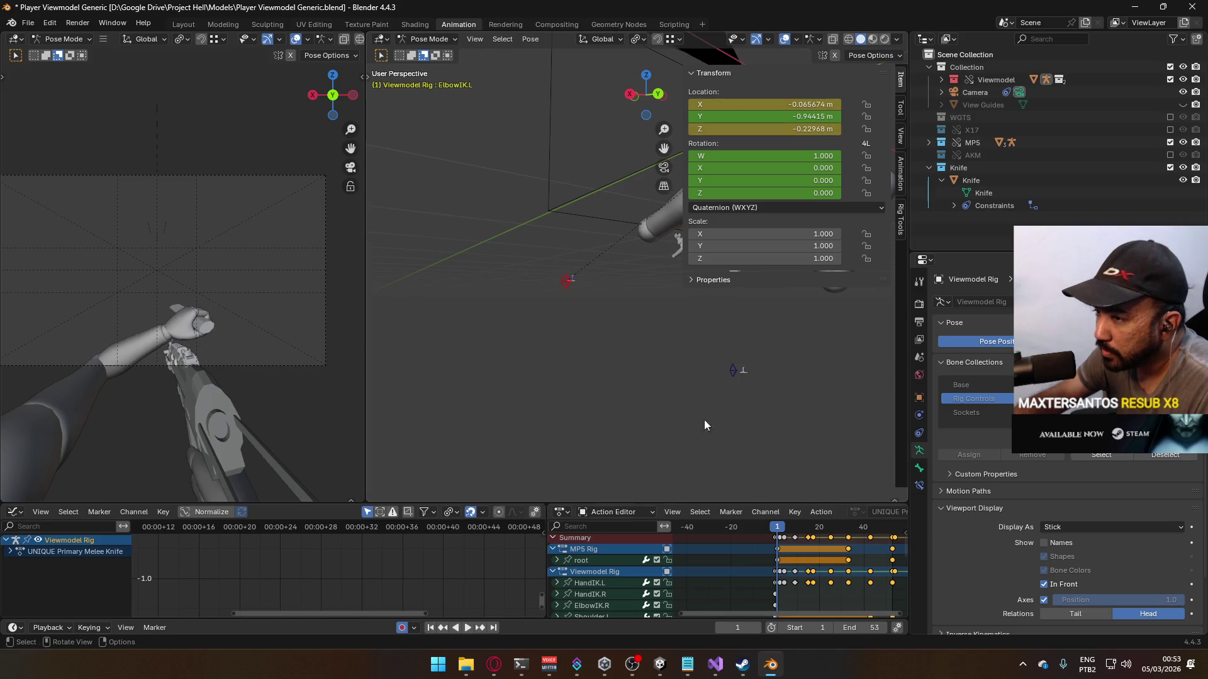
# Step: Return to frame 1, switch to Object Mode and add the Viewmodel Rig to the selection
pyautogui.press('Escape')
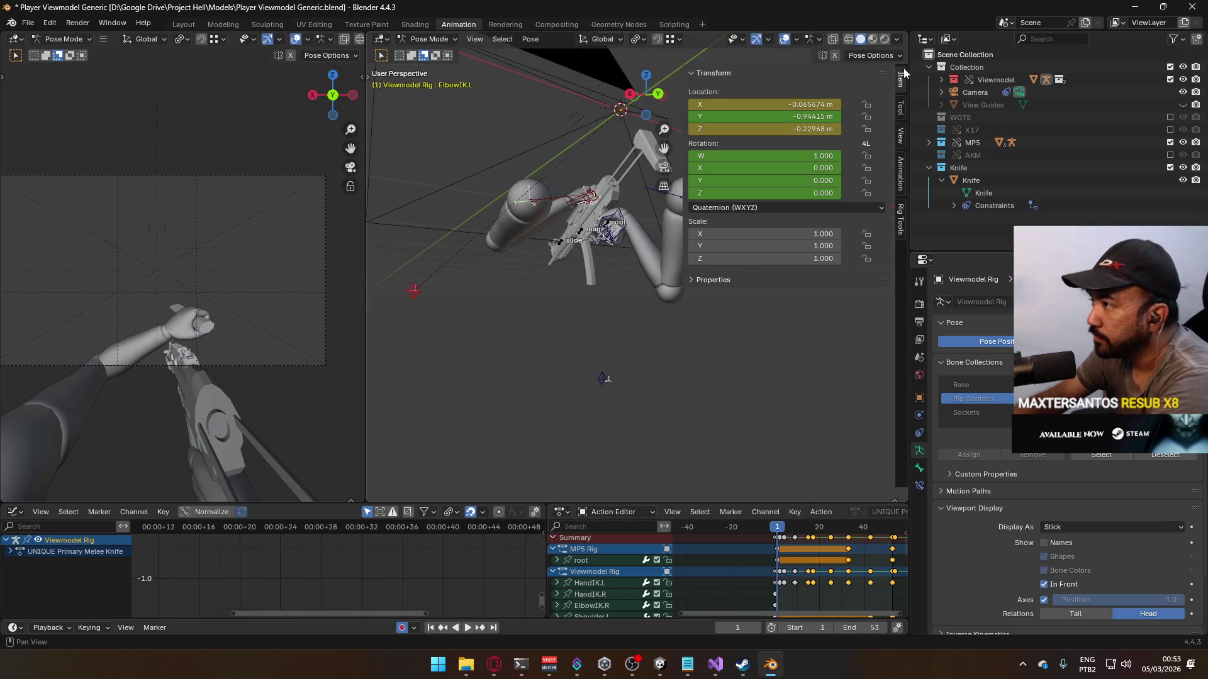
pyautogui.press('KP_3')
pyautogui.click(420, 39)
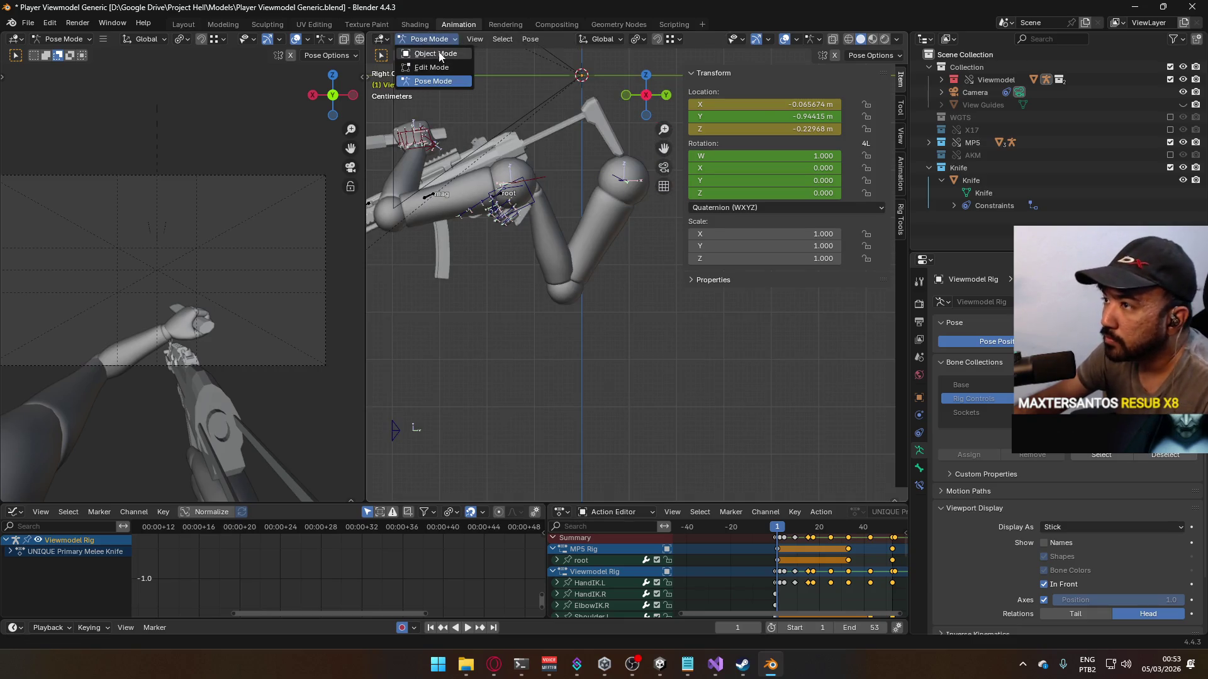
pyautogui.click(429, 55)
pyautogui.click(483, 302)
pyautogui.keyDown('shift'); pyautogui.click(575, 286); pyautogui.keyUp('shift')
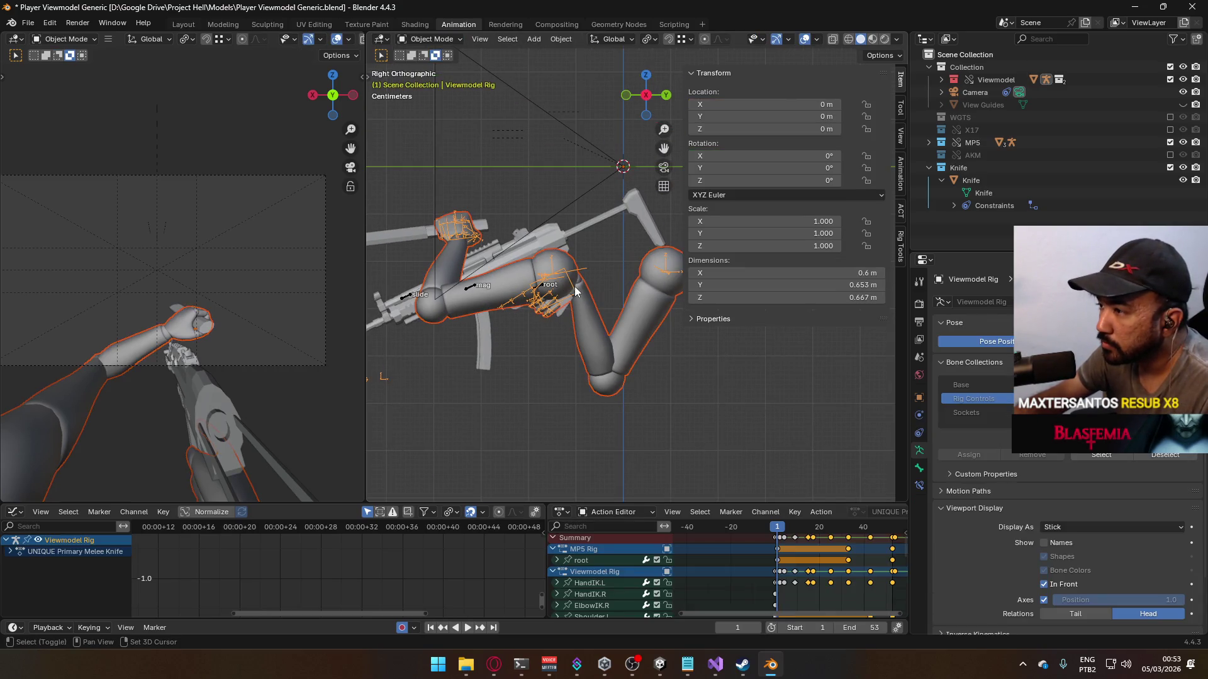
pyautogui.keyDown('shift'); pyautogui.moveTo(586, 269); pyautogui.dragTo(617, 322, button='middle'); pyautogui.keyUp('shift')
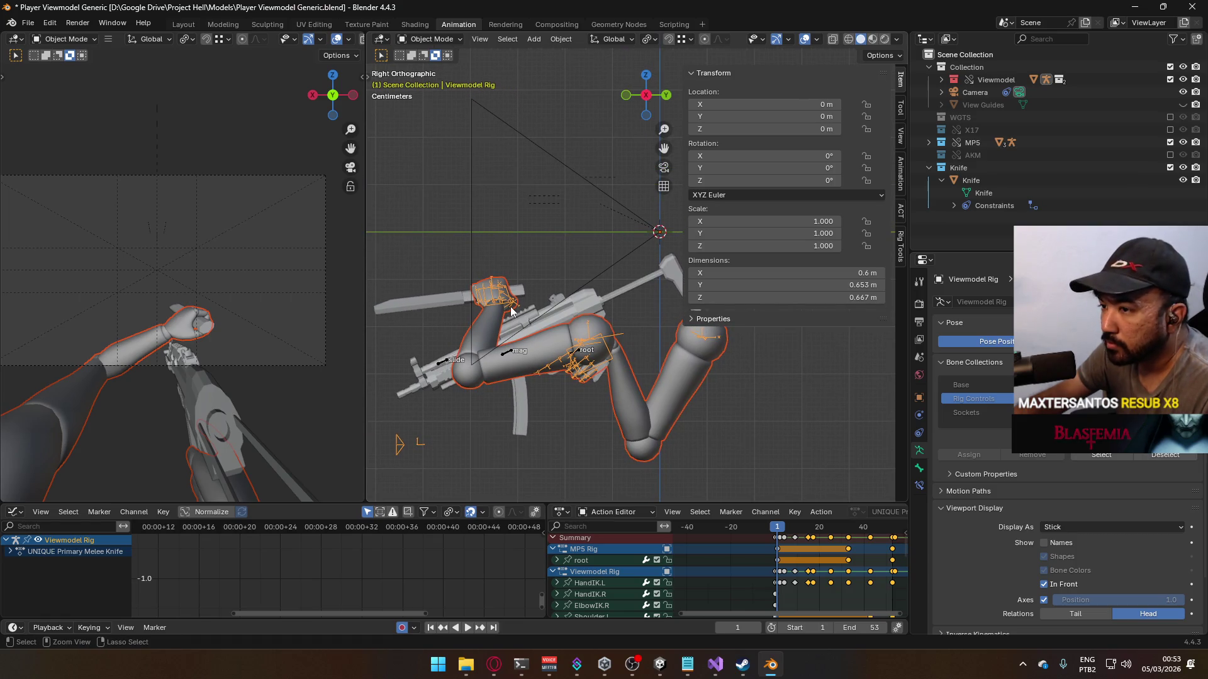
# Step: Start an FBX (.fbx) export from the File > Export menu
pyautogui.click(29, 24)
pyautogui.moveTo(79, 213)
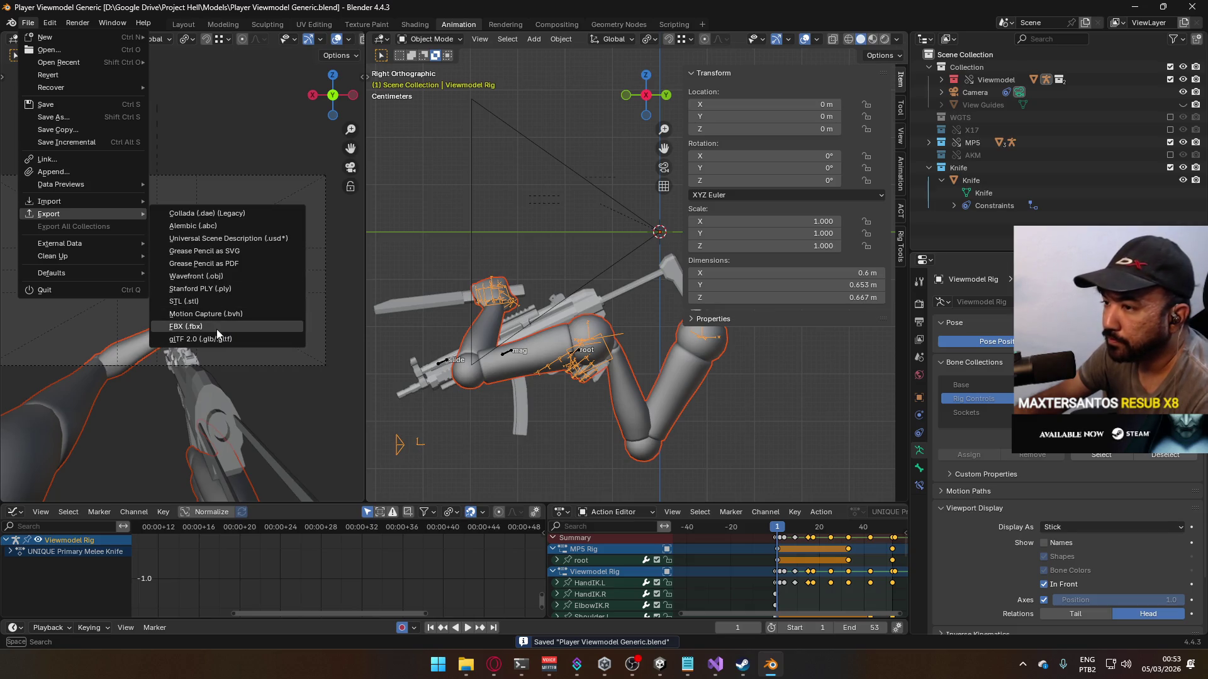
pyautogui.click(217, 330)
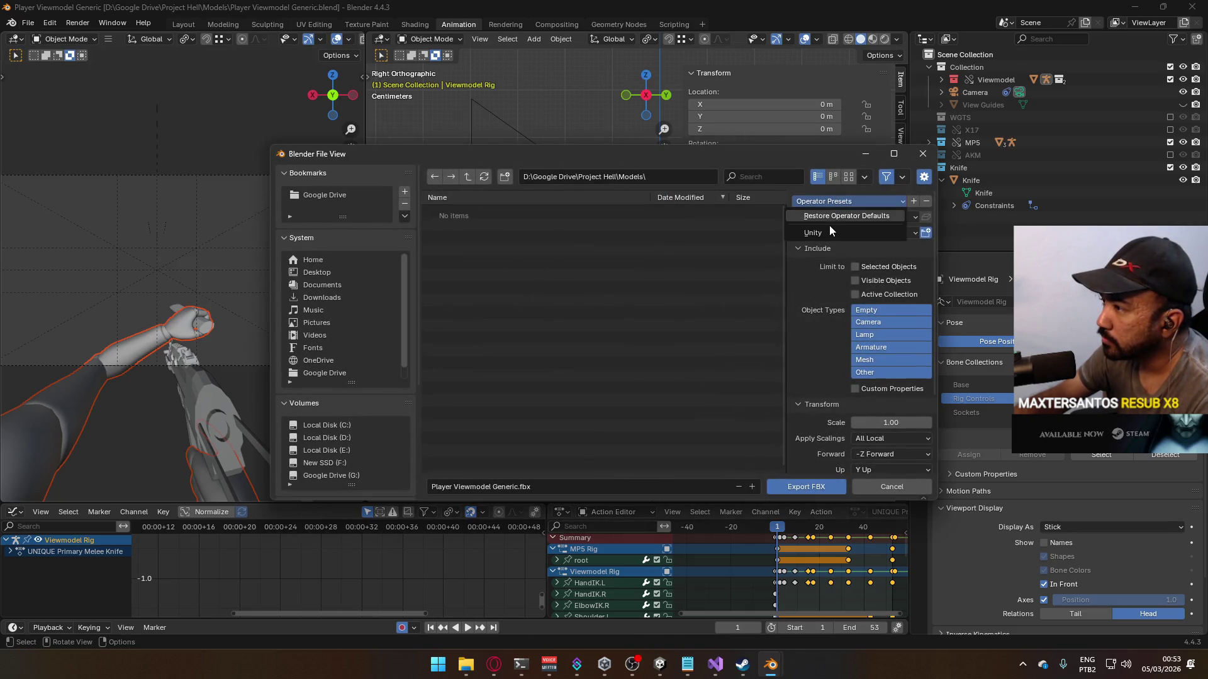
# Step: Apply the Unity export operator preset and browse the Recent folders list
pyautogui.click(829, 228)
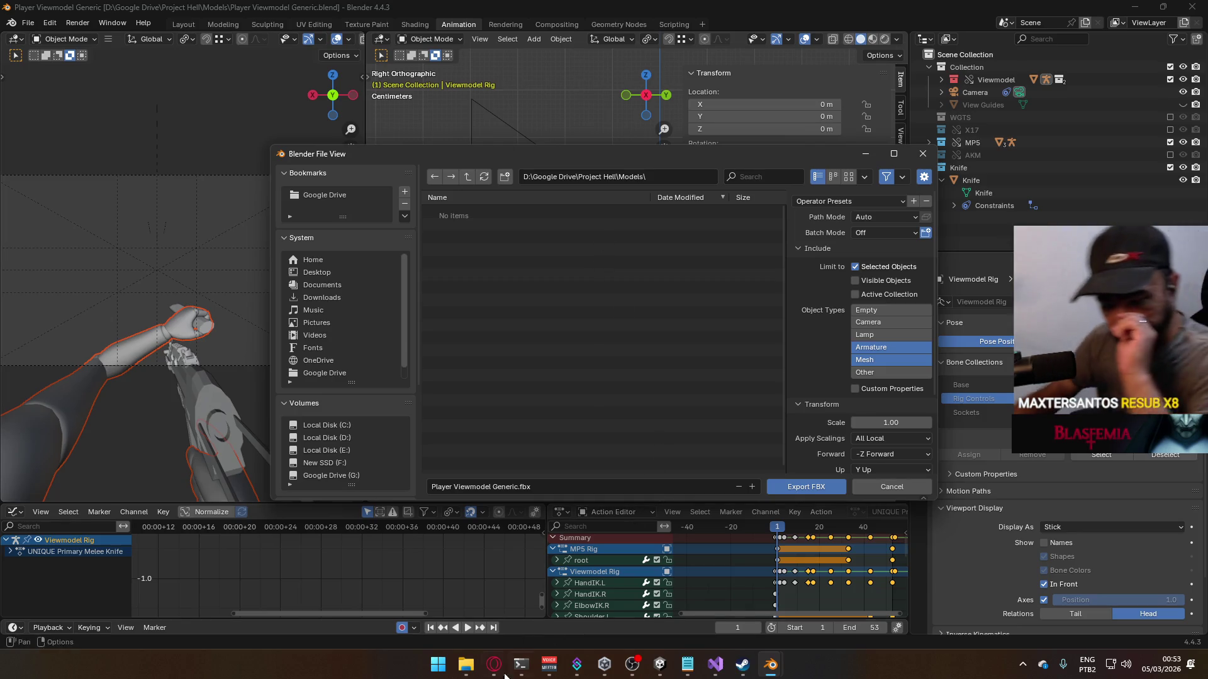
pyautogui.scroll(-5, 335, 433)
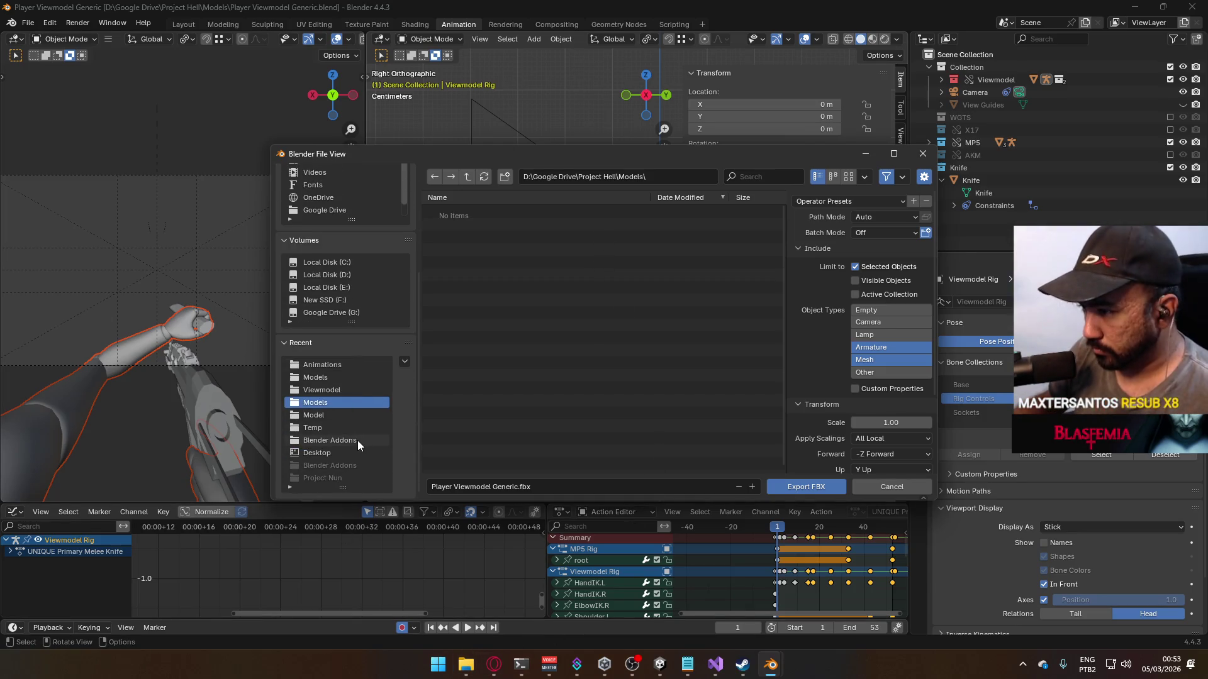
pyautogui.click(321, 415)
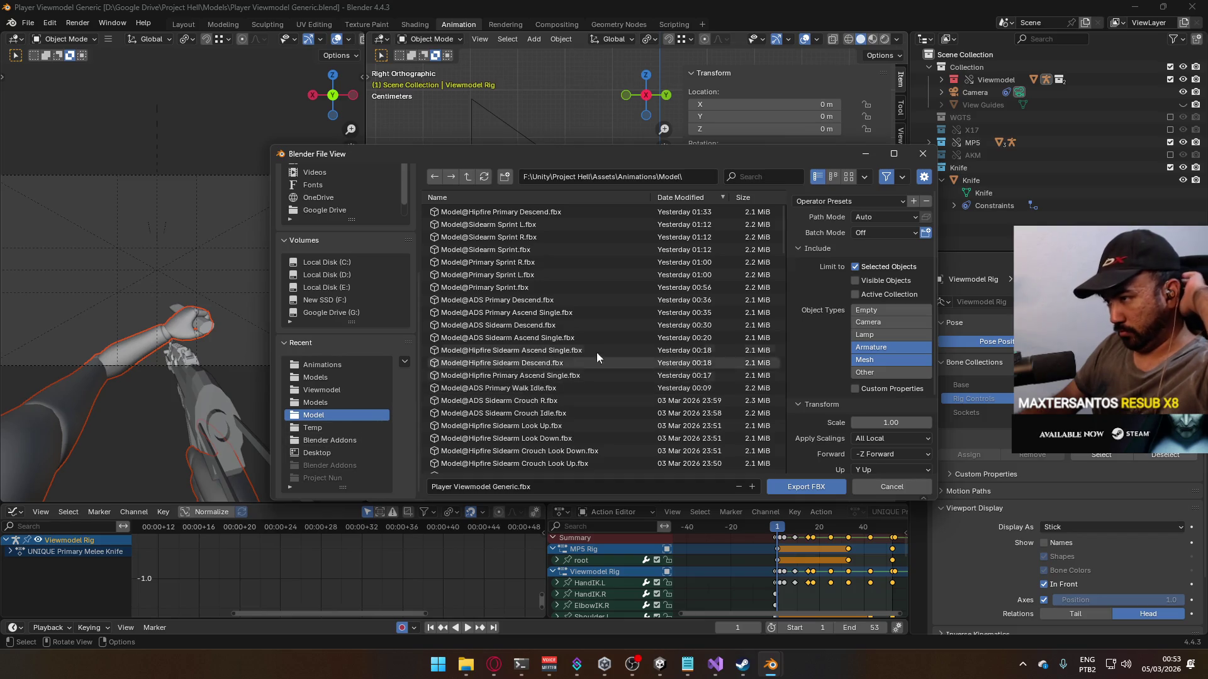
pyautogui.scroll(-10, 633, 337)
pyautogui.scroll(-10, 644, 342)
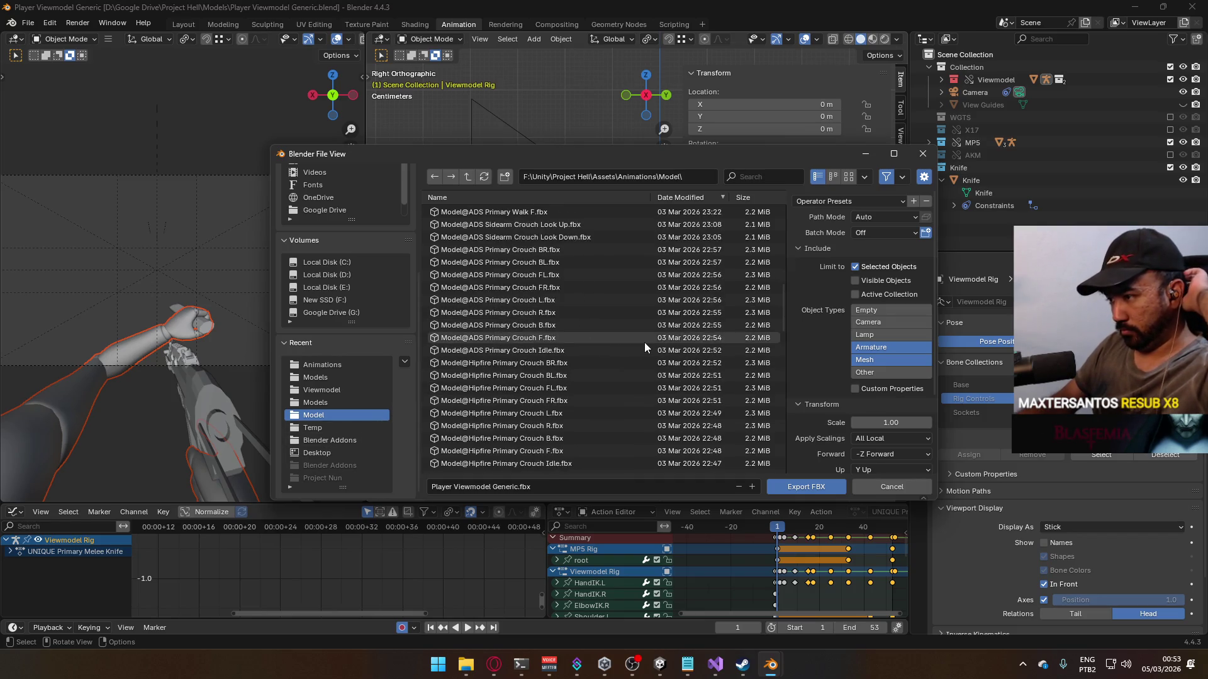
pyautogui.scroll(-4, 647, 354)
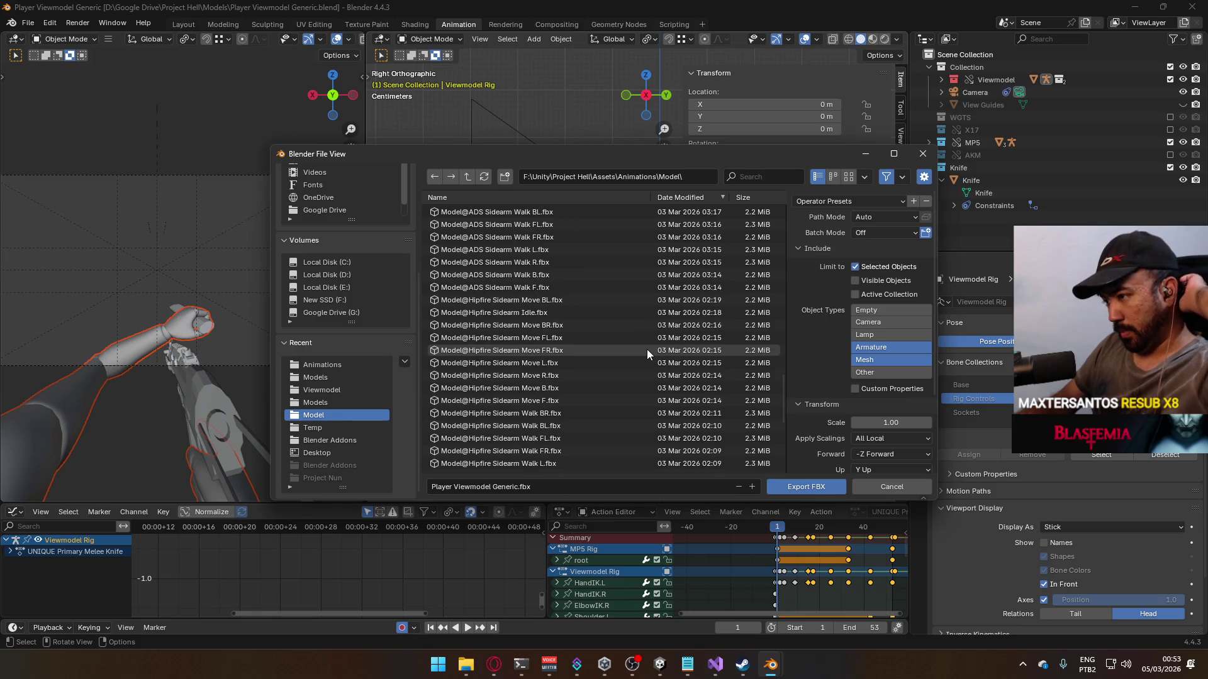
pyautogui.scroll(-9, 647, 349)
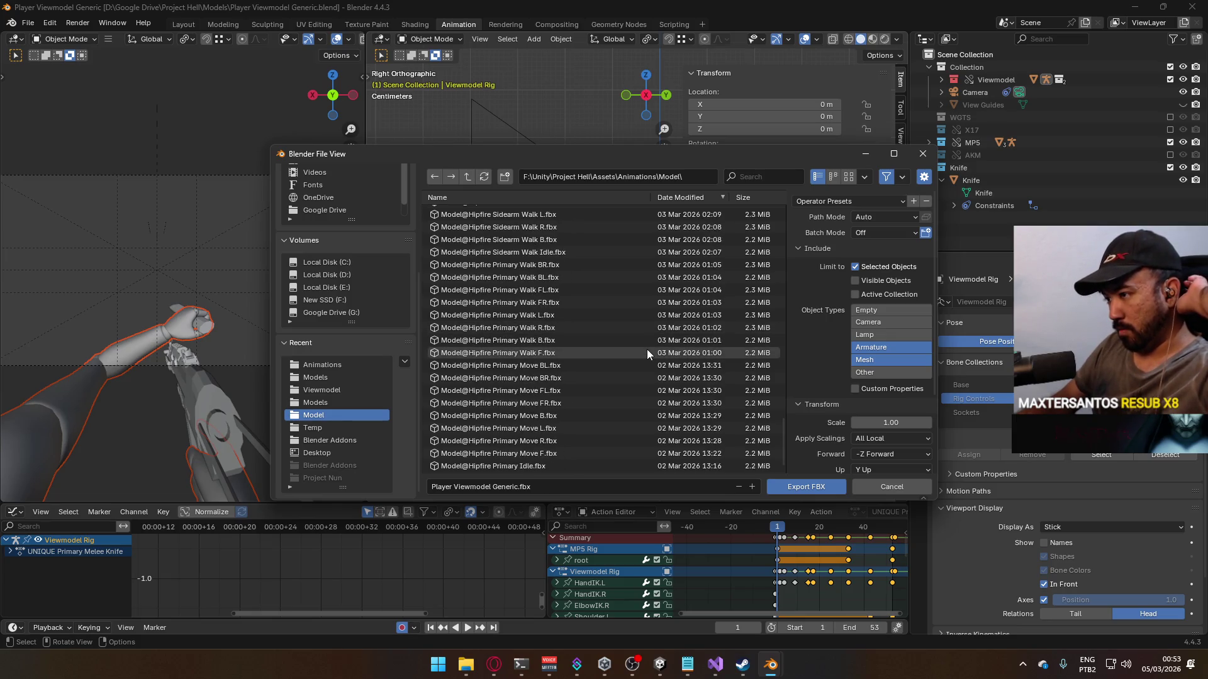
pyautogui.scroll(10, 646, 356)
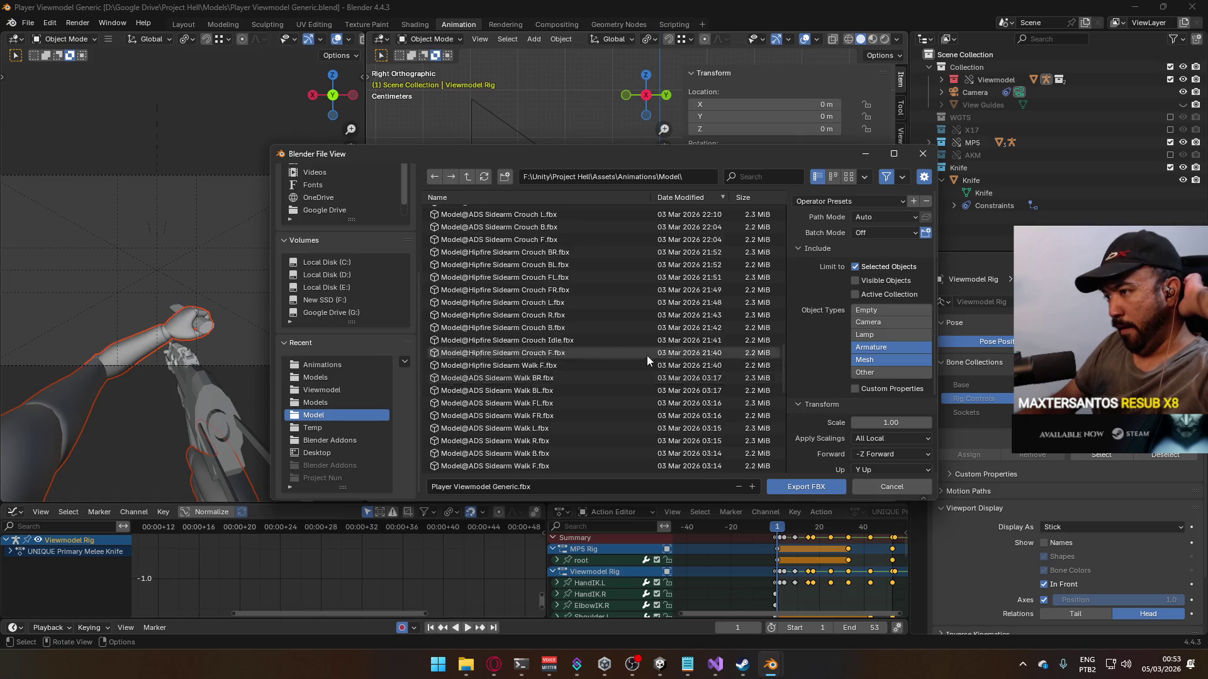
pyautogui.scroll(10, 647, 356)
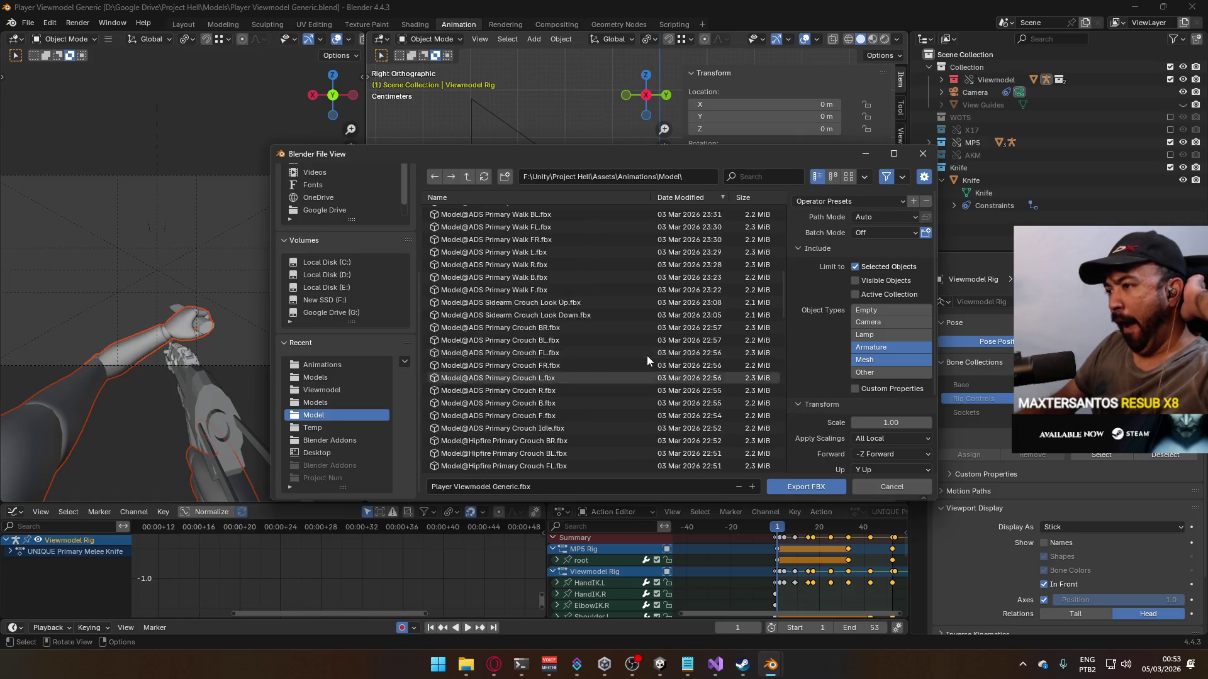
pyautogui.scroll(8, 647, 356)
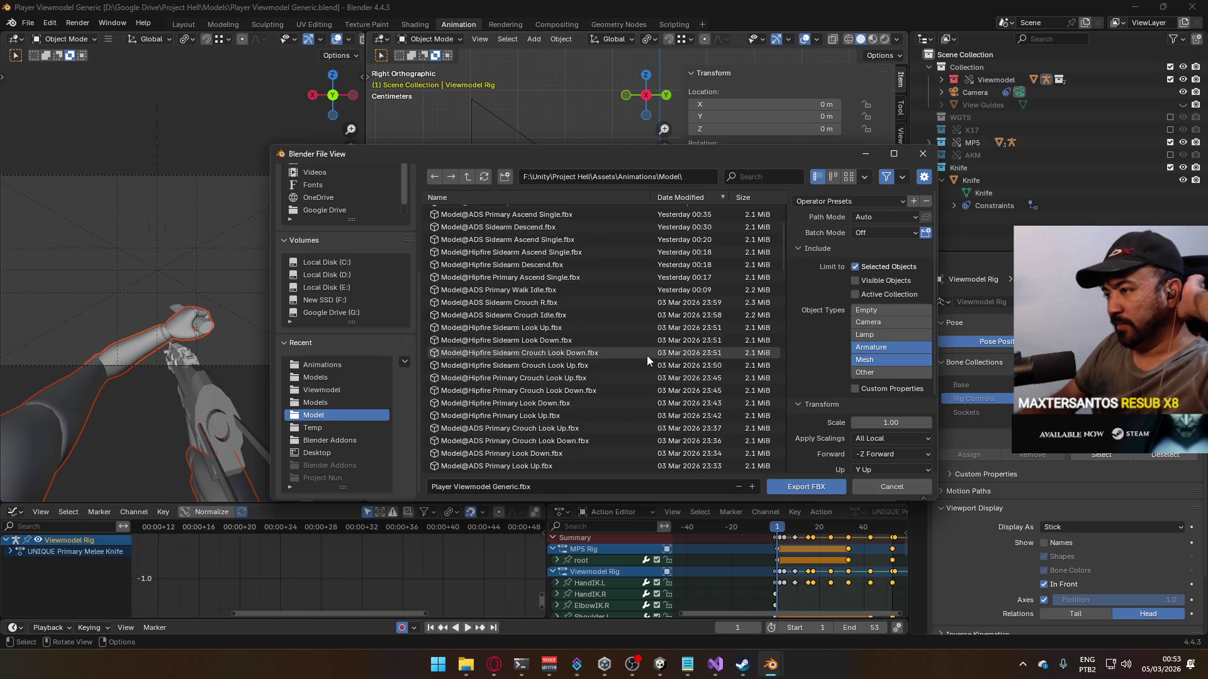
# Step: Navigate to F:\Unity\Project Hell\Assets\Animations\Viewmodel as the export folder
pyautogui.click(330, 400)
pyautogui.click(326, 416)
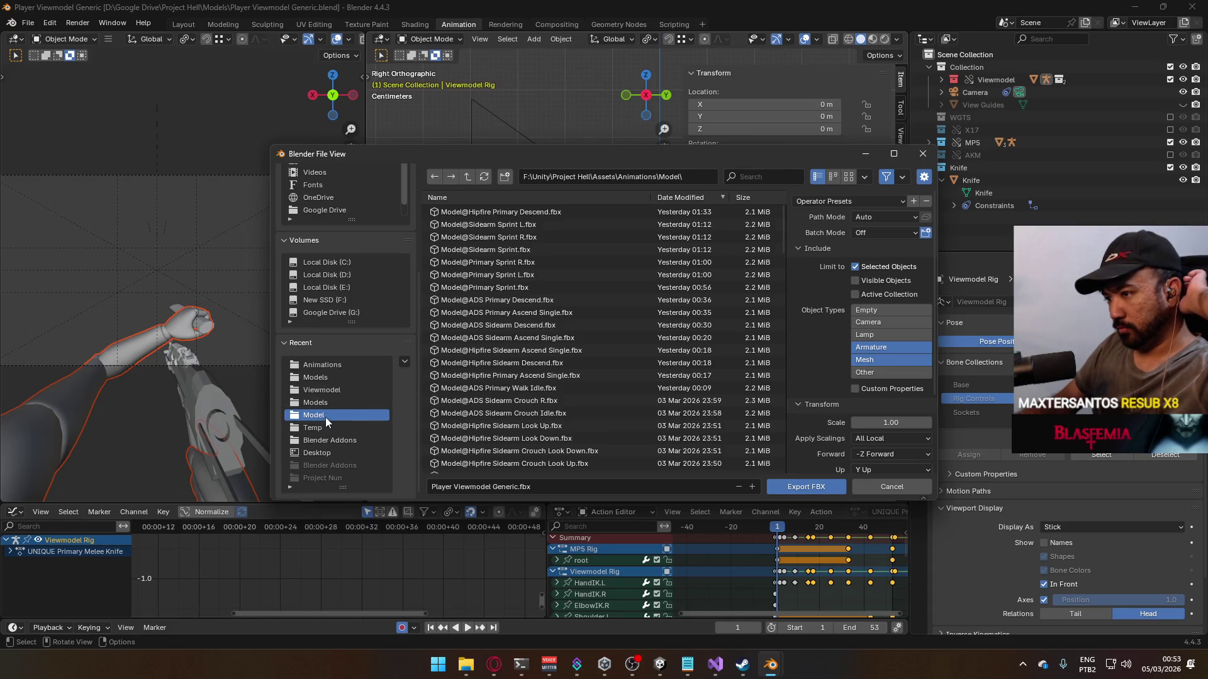
pyautogui.scroll(1, 371, 397)
pyautogui.click(348, 406)
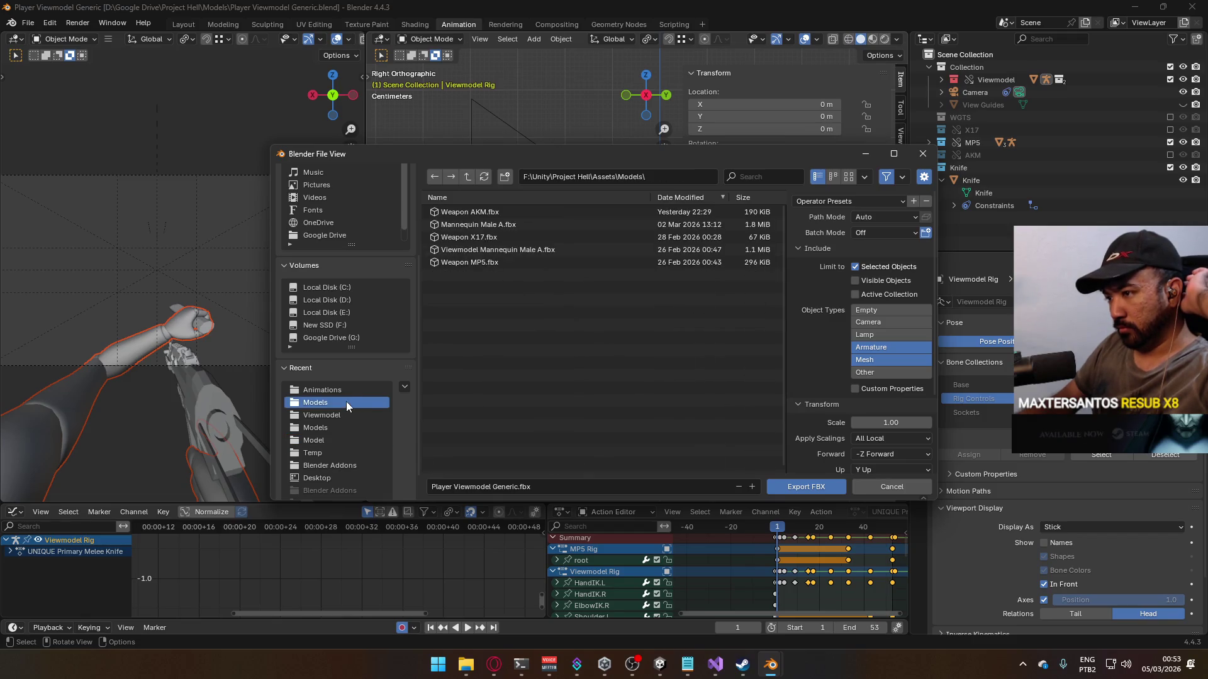
pyautogui.click(346, 391)
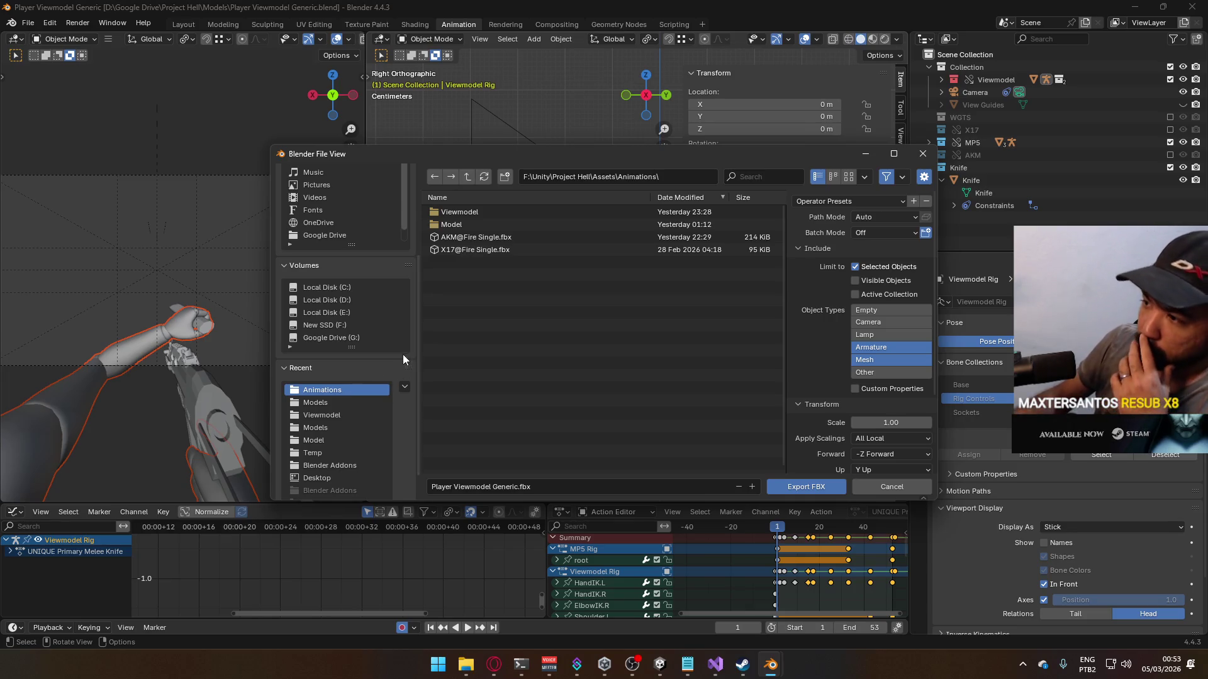
pyautogui.doubleClick(516, 210)
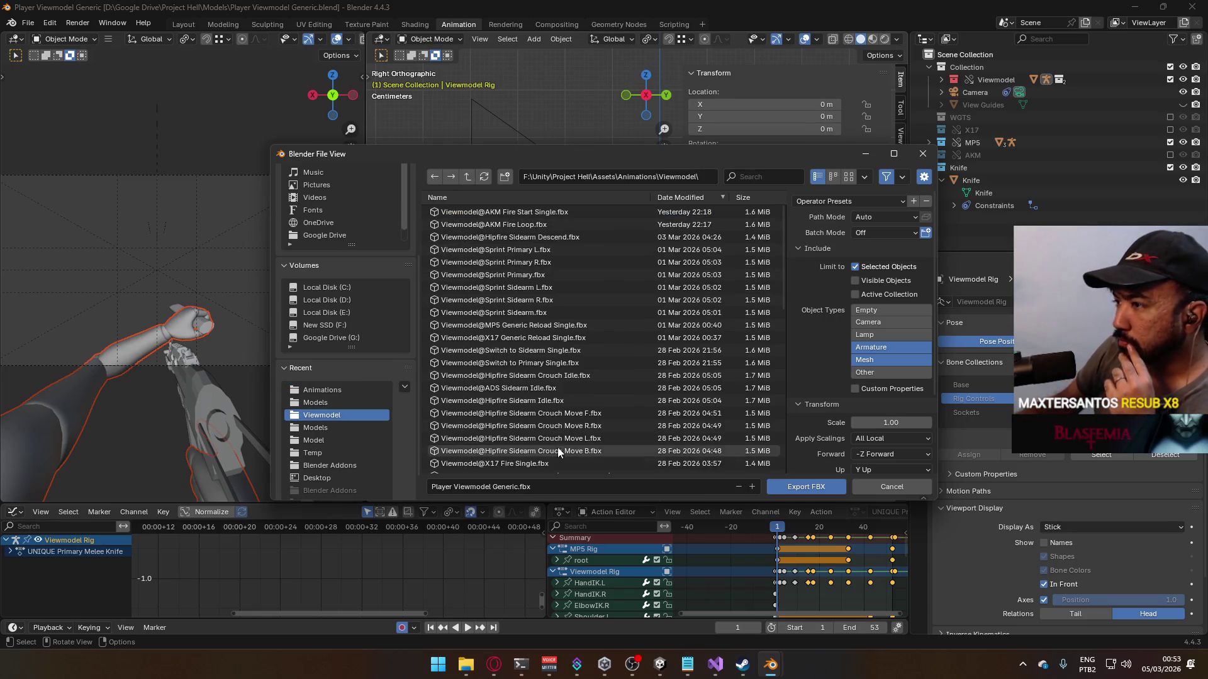
# Step: Name the file 'Viewmodel@Melee Knife Primary Single' and export the FBX
pyautogui.click(558, 485)
pyautogui.write('Viewmod')
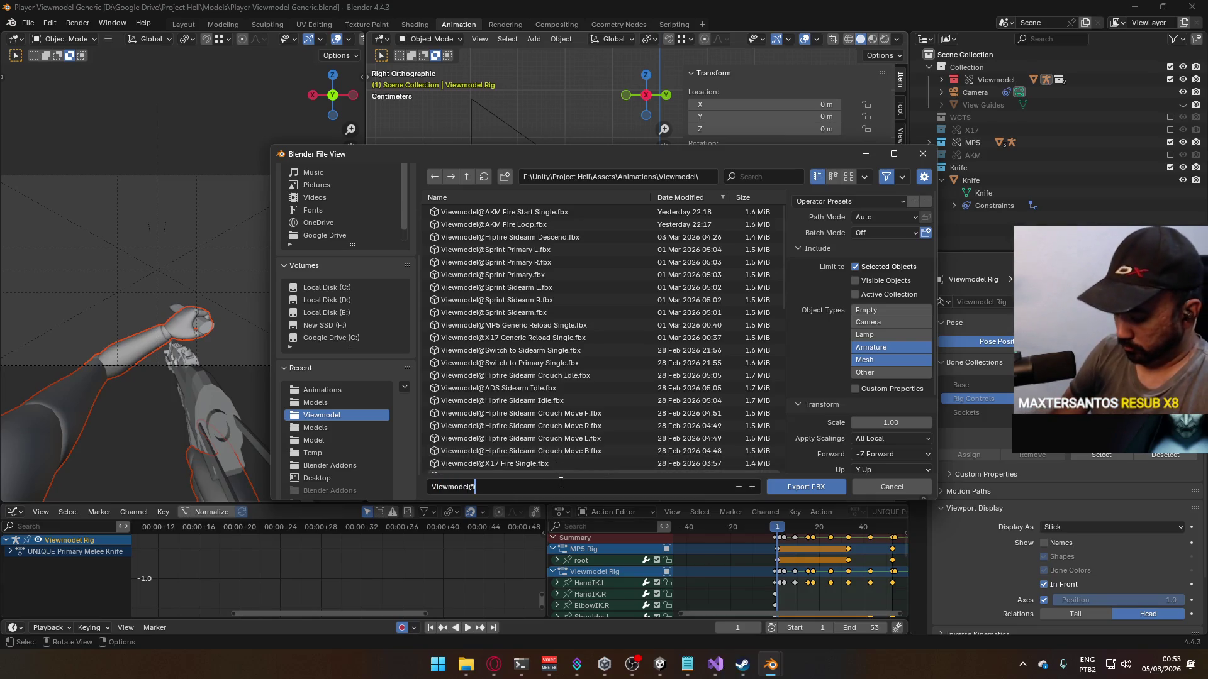
pyautogui.write('el')
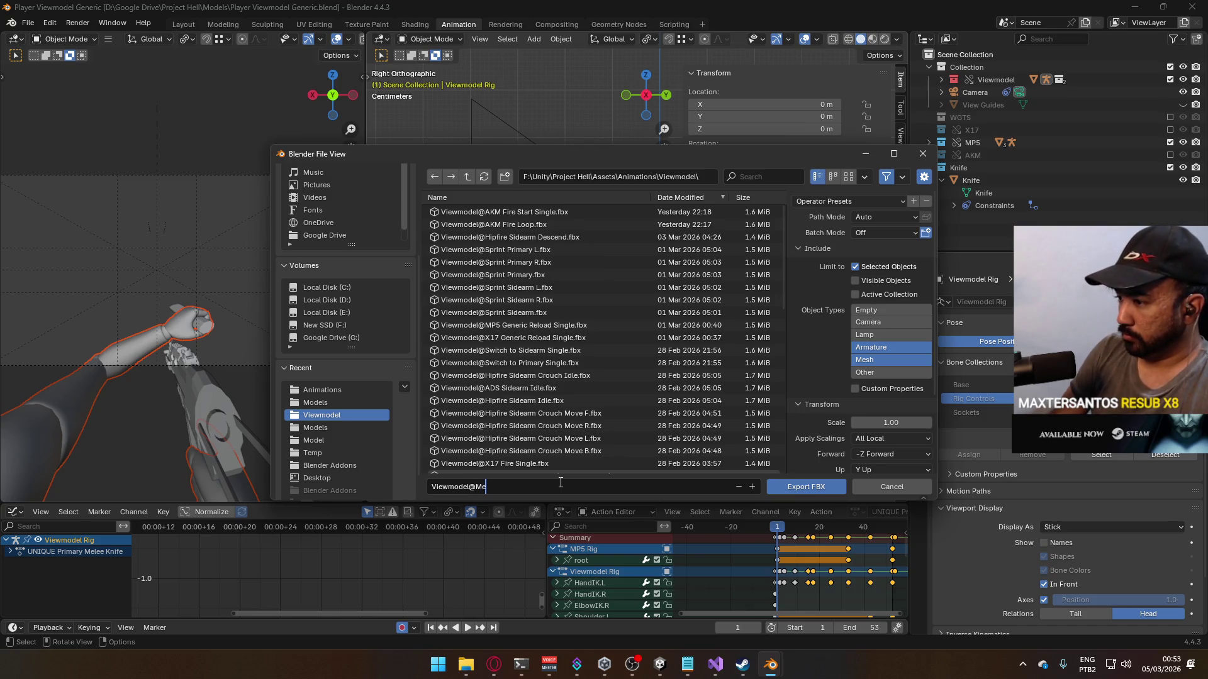
pyautogui.press('BackSpace')
pyautogui.press('BackSpace')
pyautogui.write('lee P')
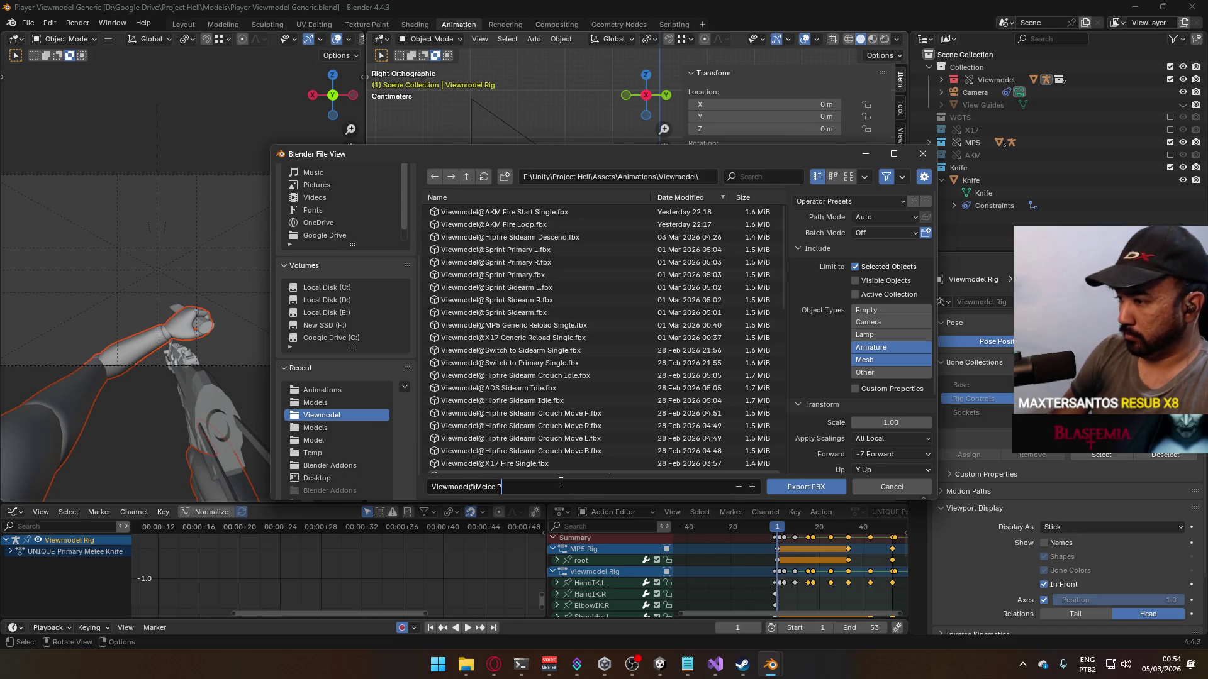
pyautogui.write('rimary')
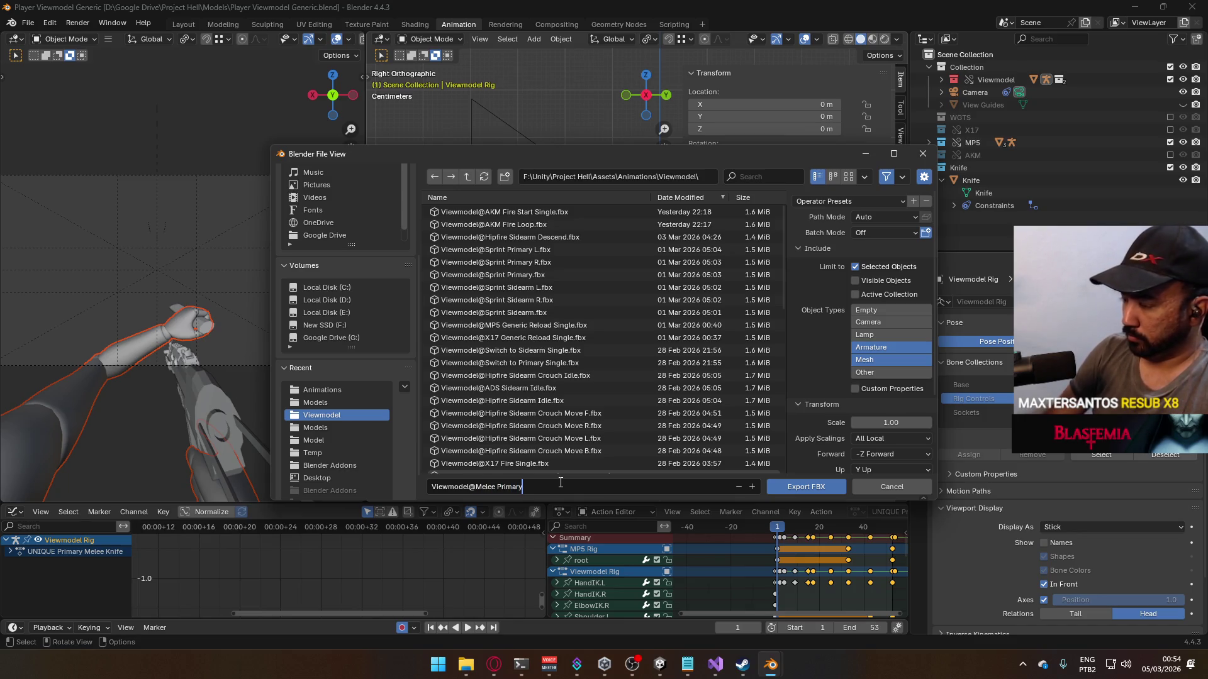
pyautogui.press('BackSpace')
pyautogui.press('BackSpace')
pyautogui.press('BackSpace')
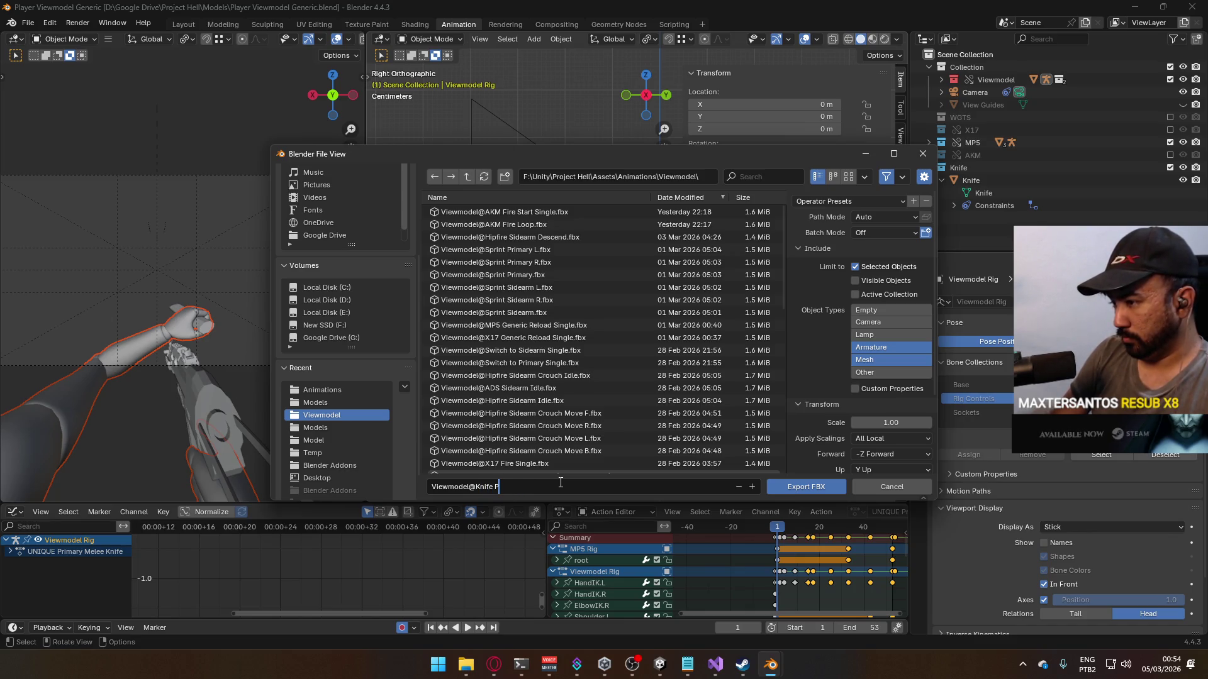
pyautogui.write('e Melee')
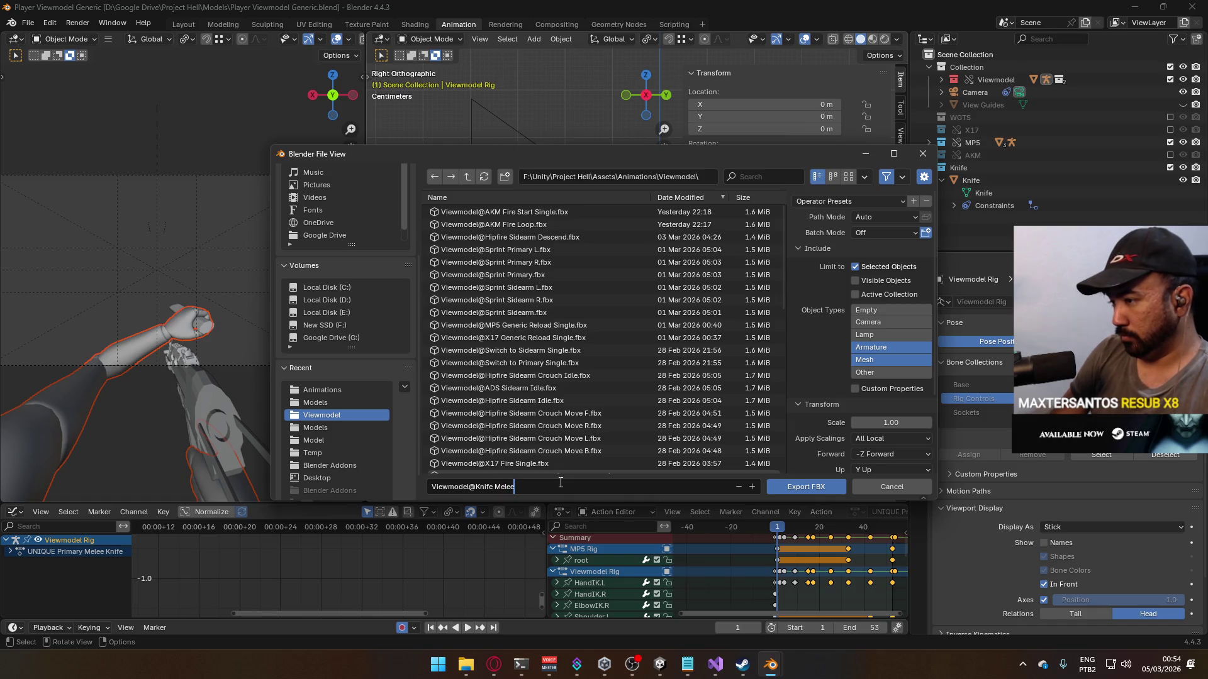
pyautogui.write(' Primary Single')
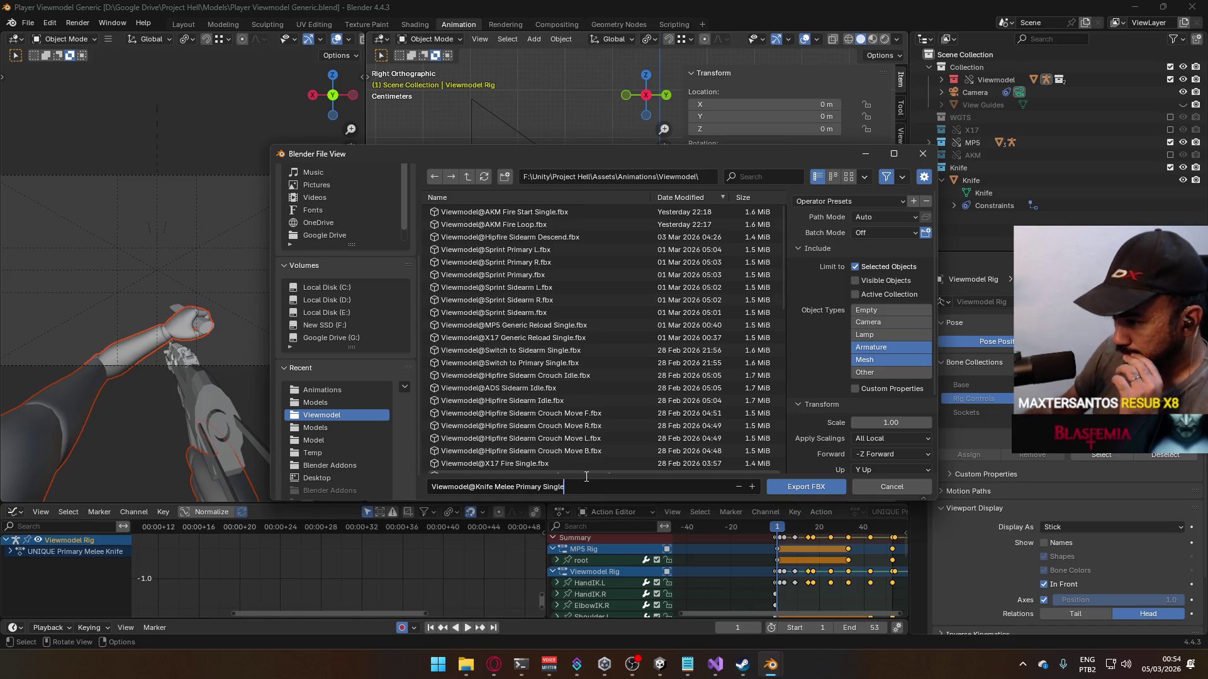
pyautogui.doubleClick(490, 481)
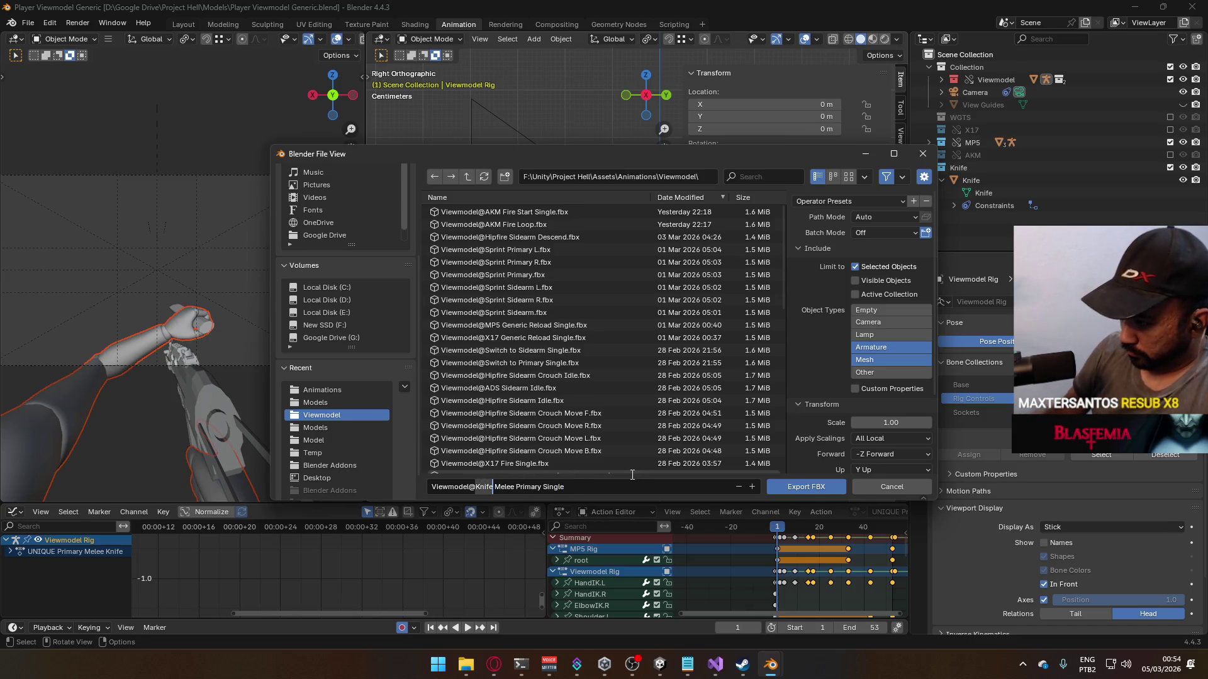
pyautogui.press('BackSpace')
pyautogui.press('Delete')
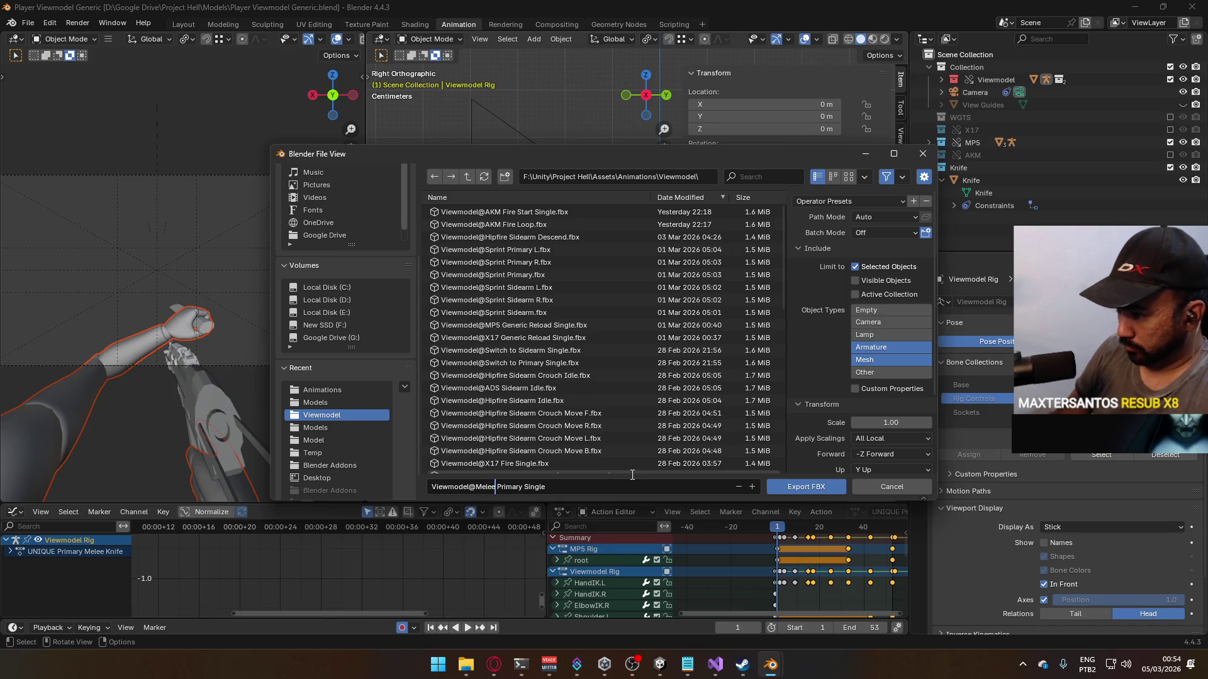
pyautogui.write('Knife')
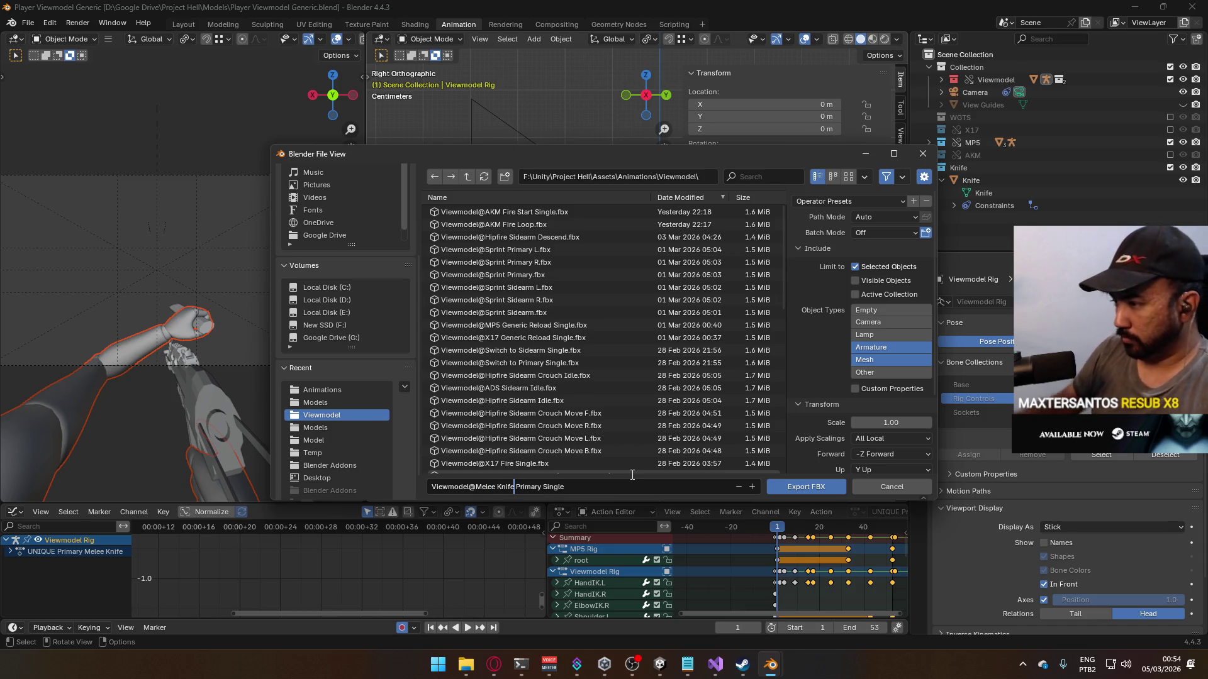
pyautogui.click(773, 485)
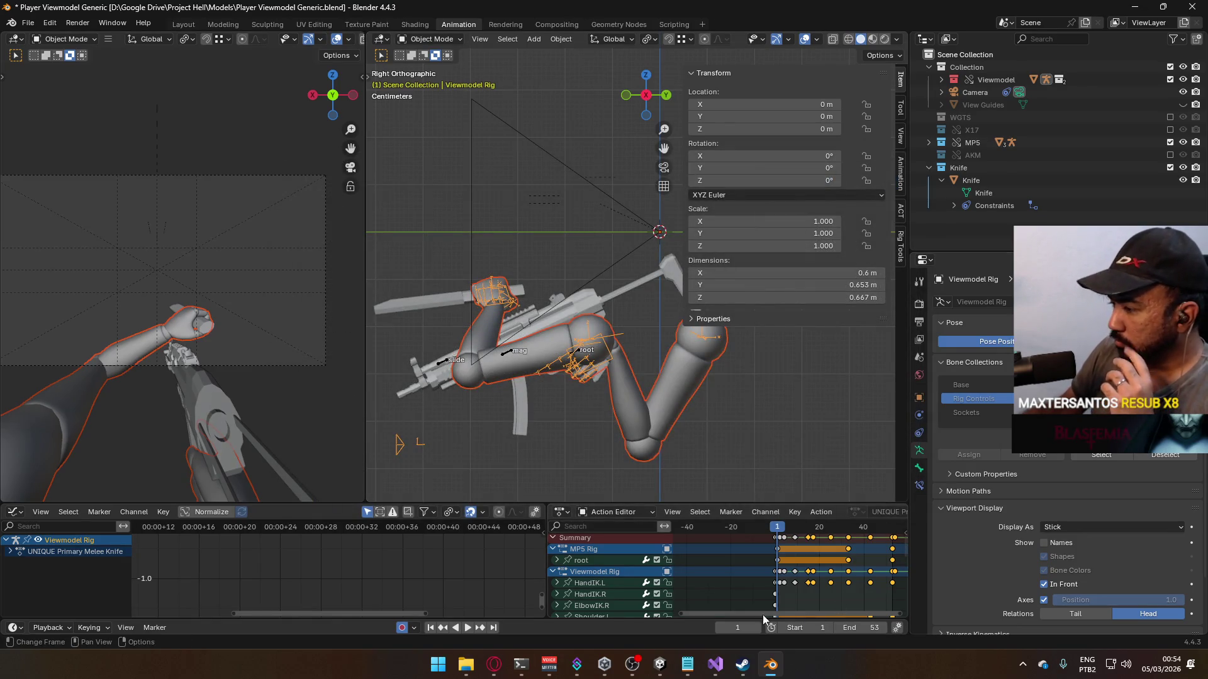
# Step: In Unity, open Assets/Animations/Viewmodel to check the exported clip
pyautogui.moveTo(657, 661)
pyautogui.click(727, 598)
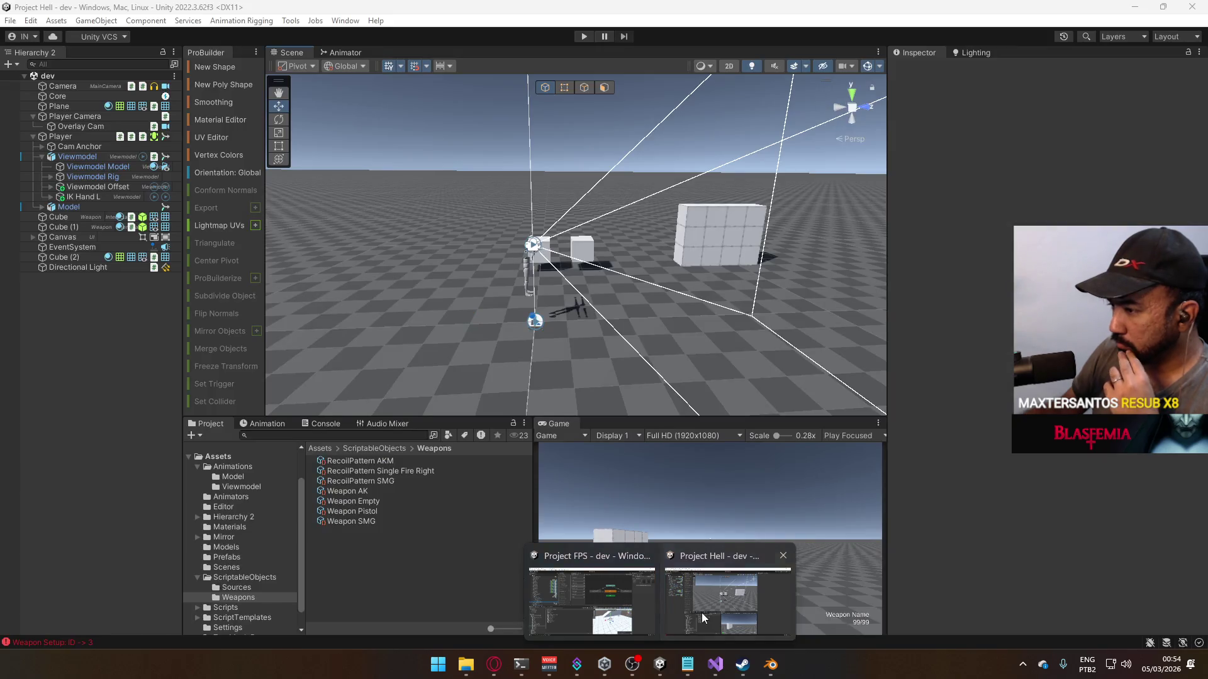
pyautogui.click(235, 477)
pyautogui.click(240, 486)
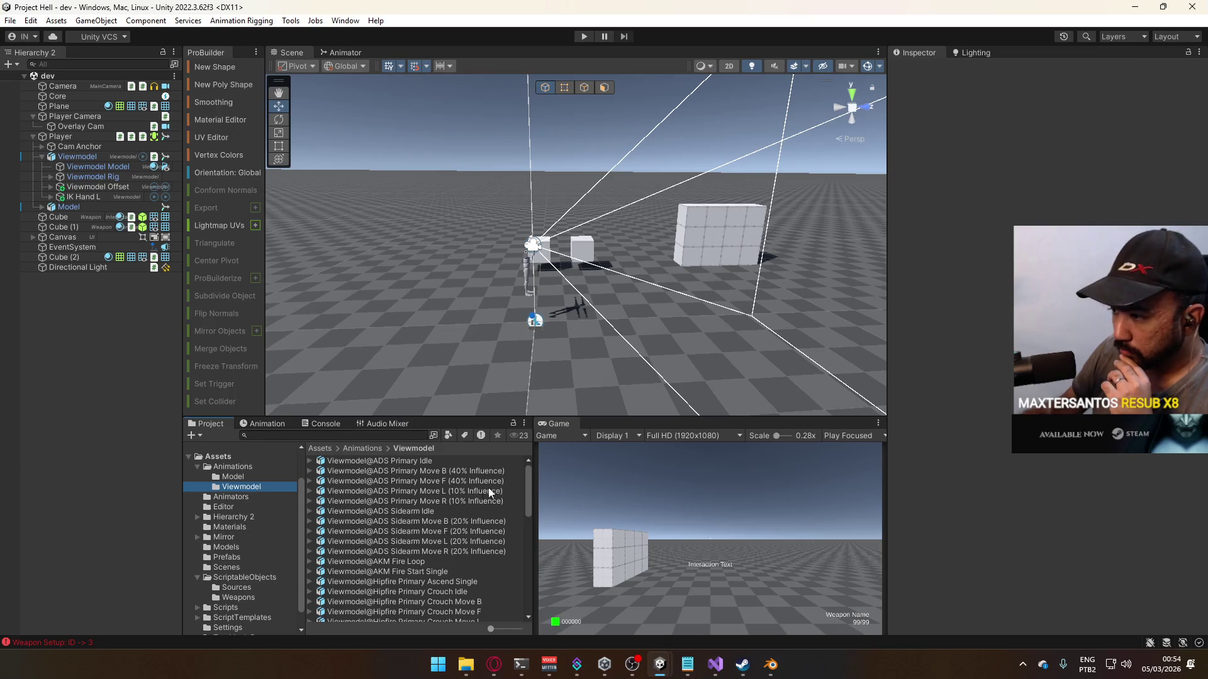